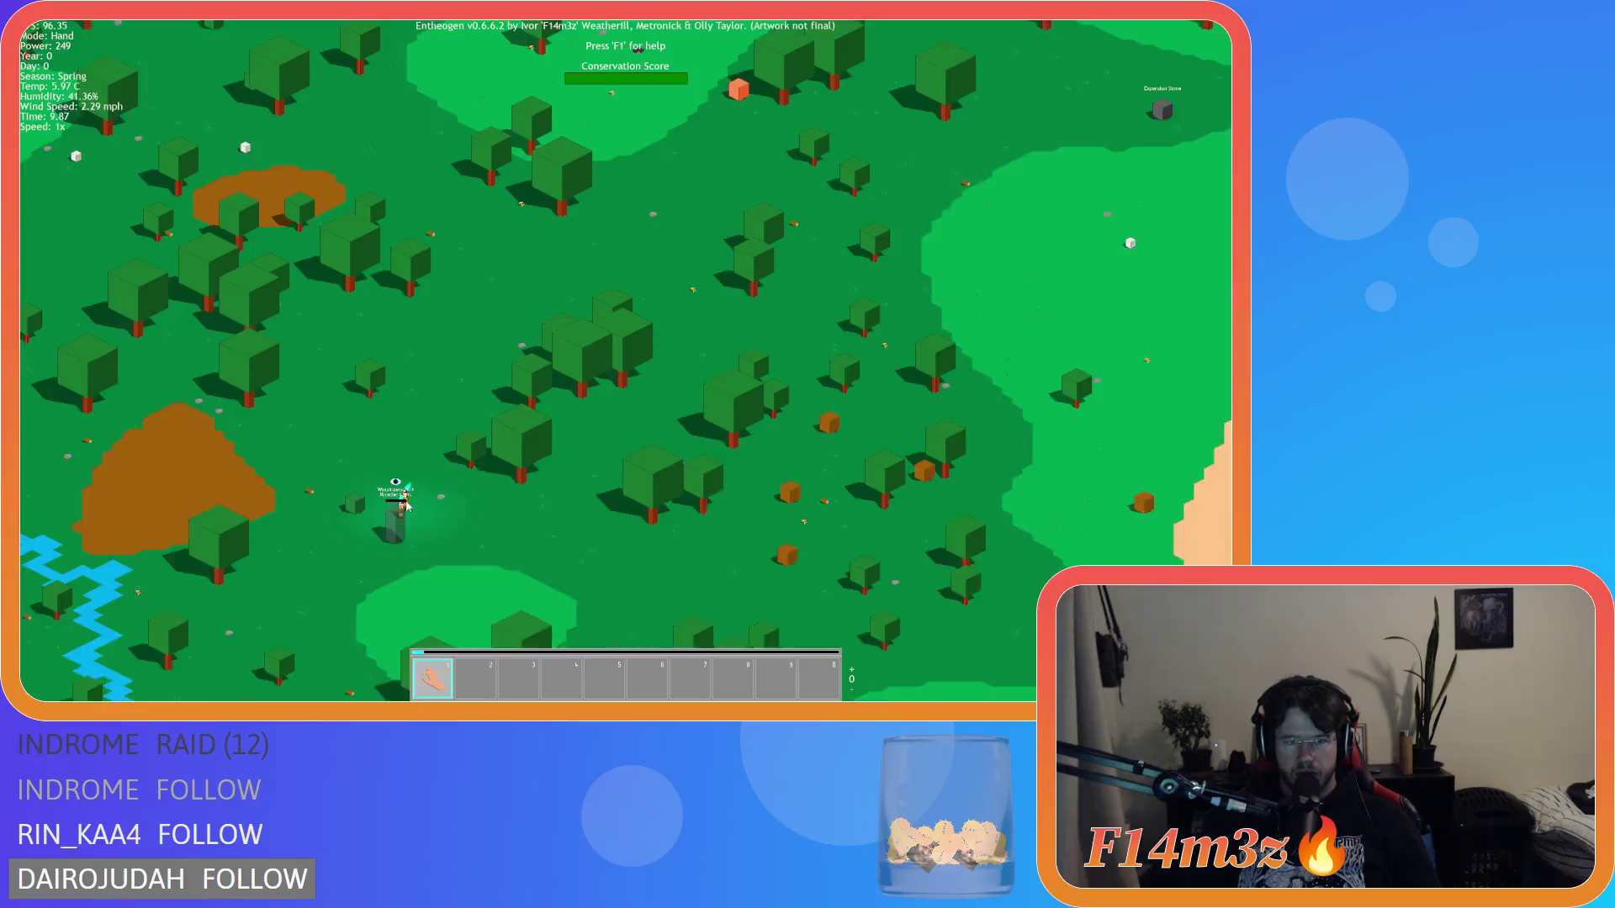
Step: Zoom and pan to the shrine to watch its three worshippers charge the Light miracle
scroll(528, 524, up, 5)
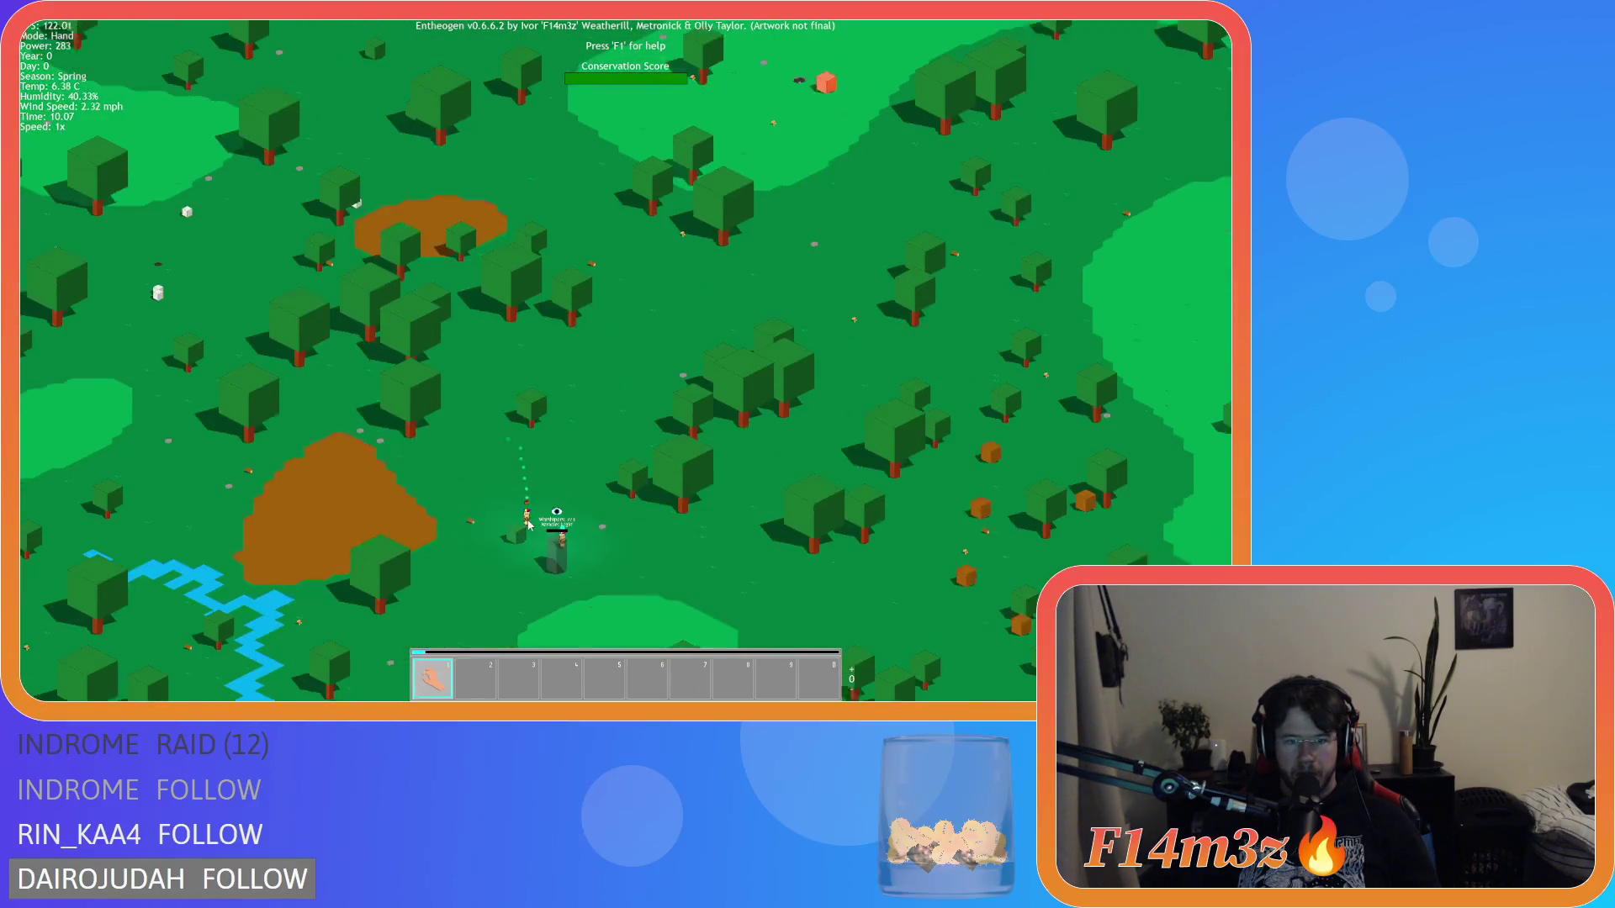
key(s)
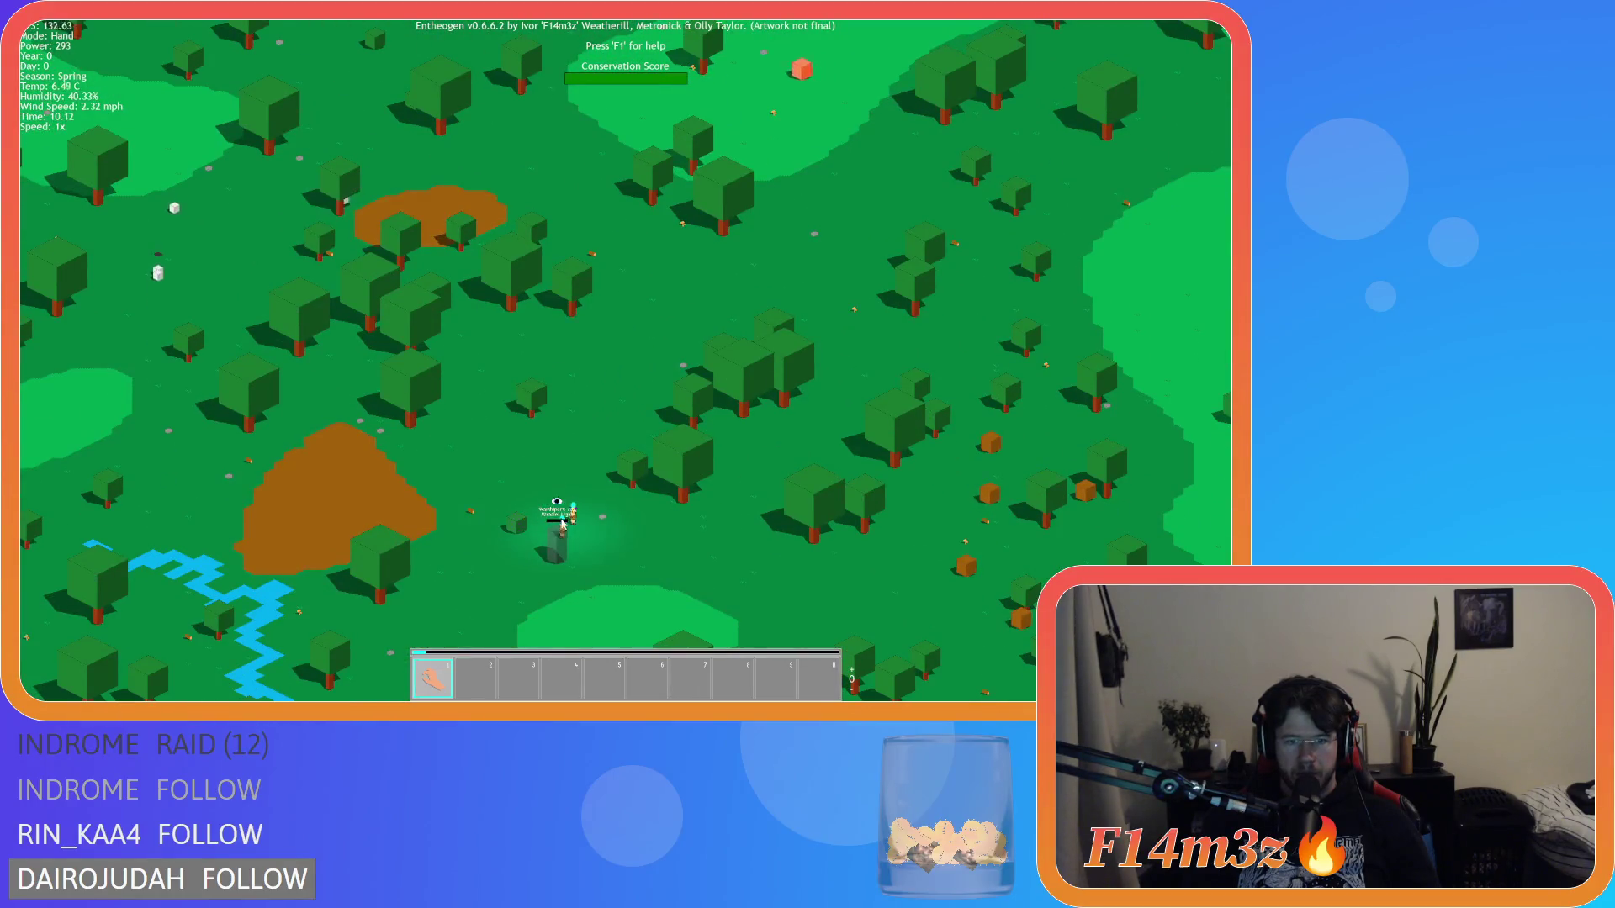
scroll(558, 557, up, 5)
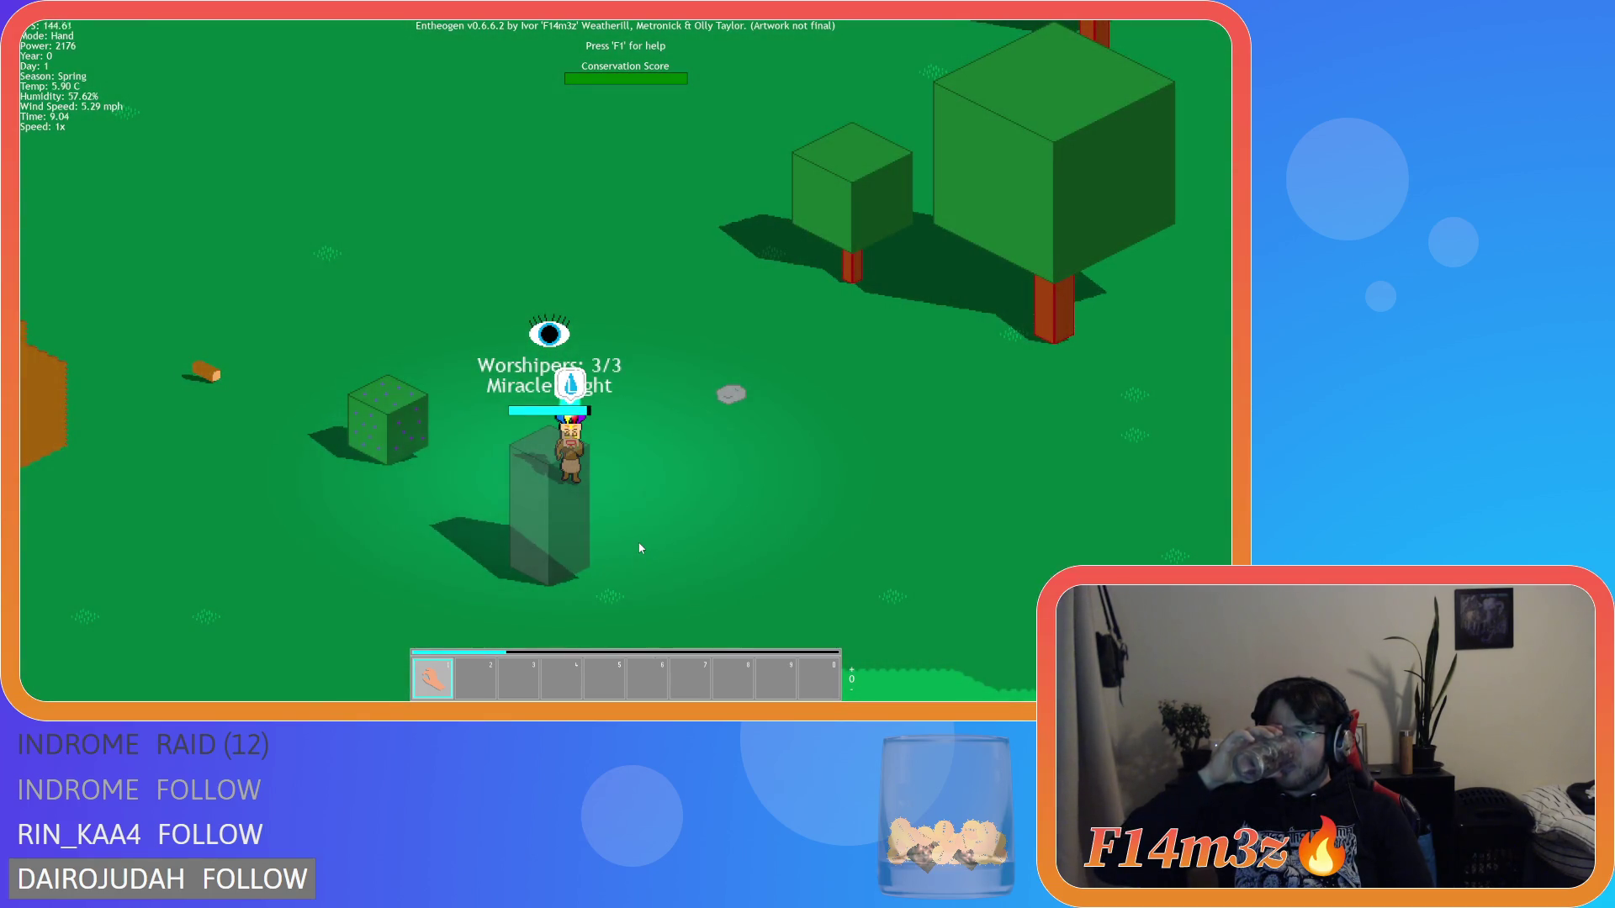
Step: Speed the game to 8x, then equip Light in hotbar slot 1 as the active miracle
key(Tab)
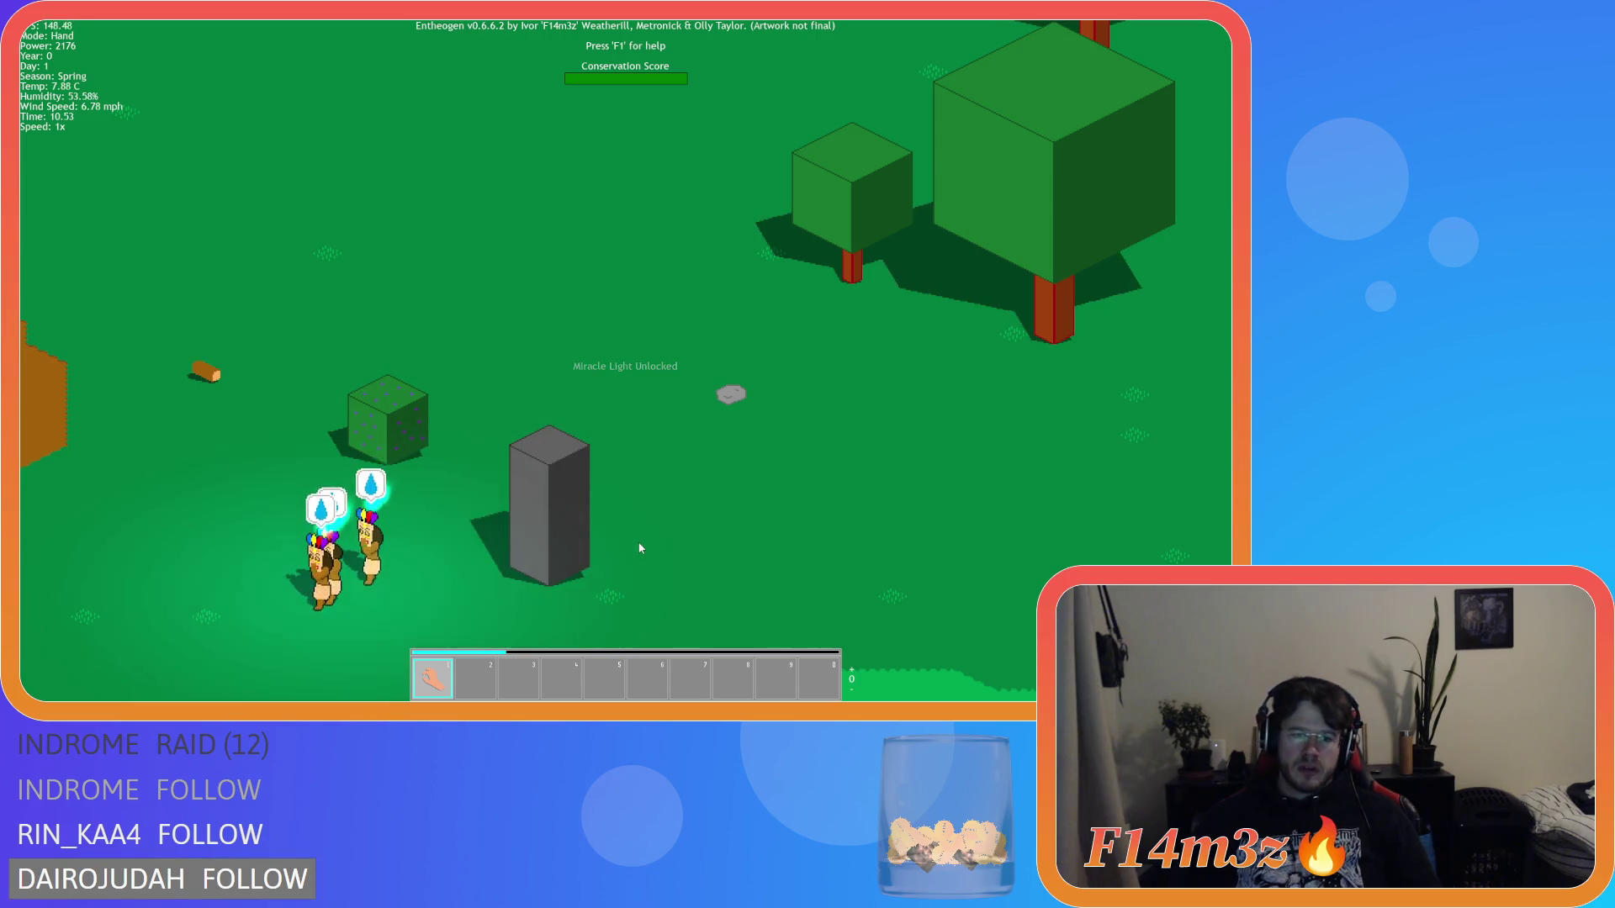
key(m)
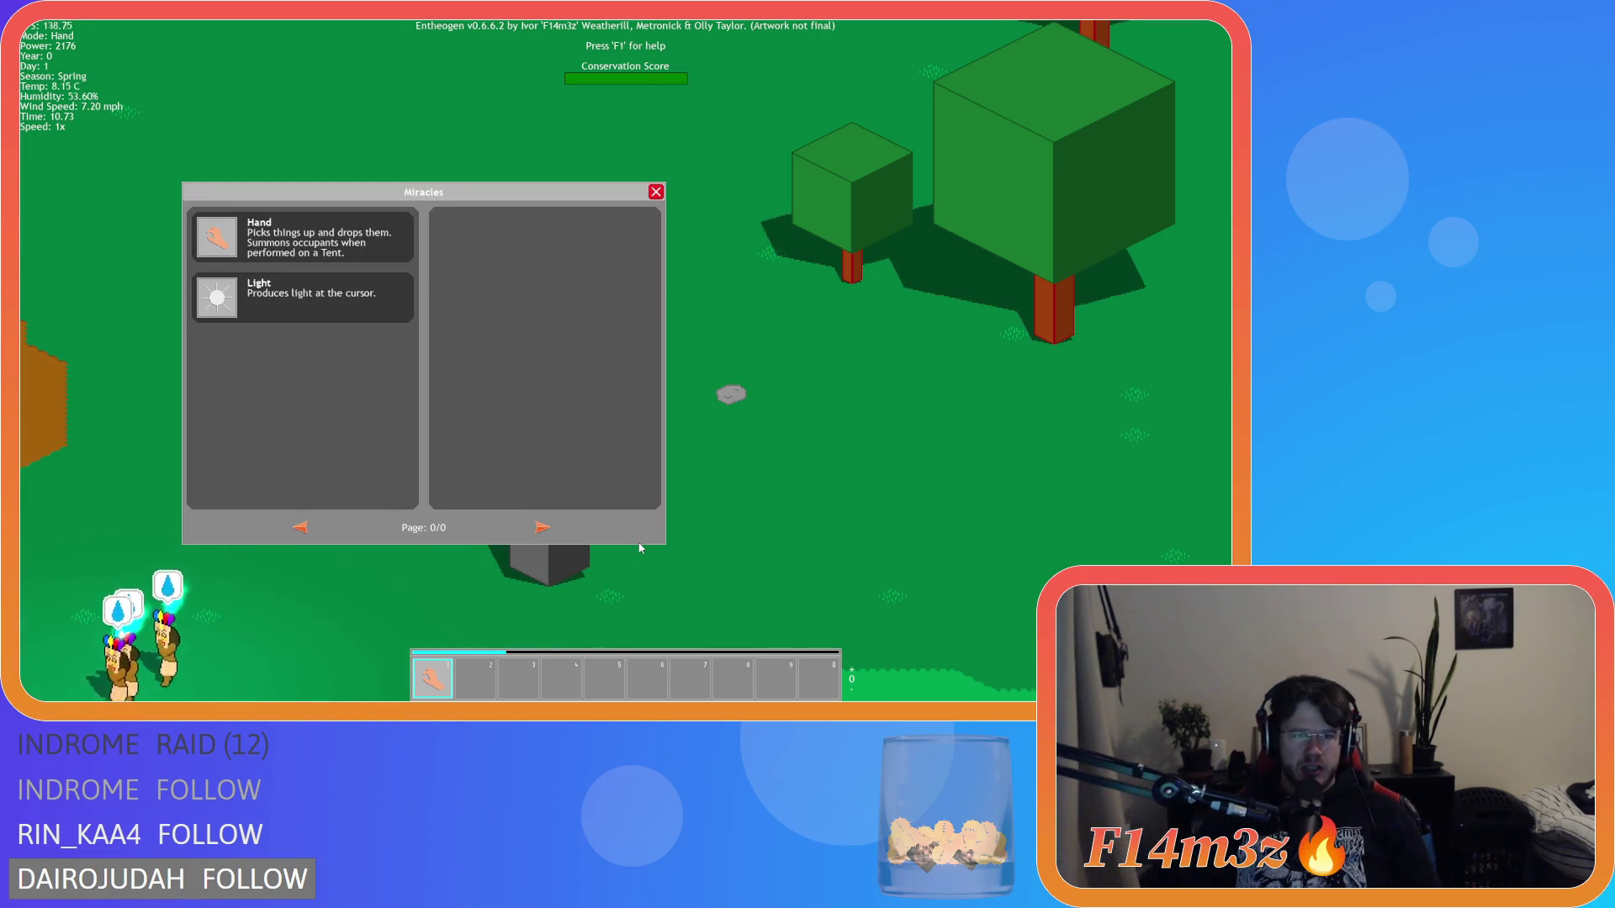
drag(300, 455, 438, 677)
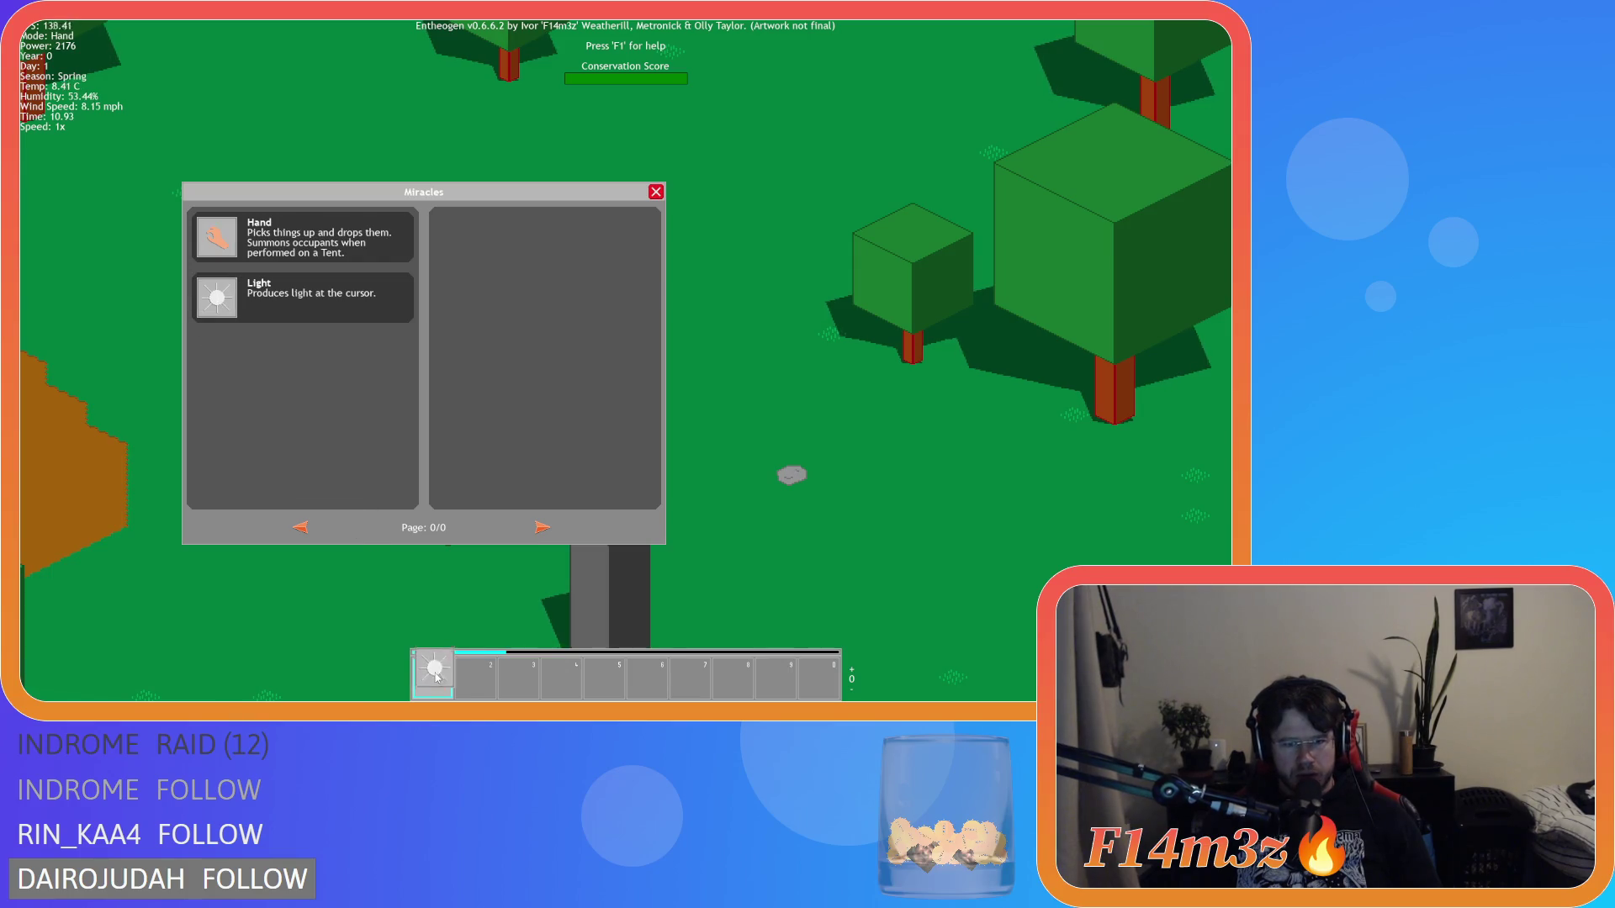
click(433, 679)
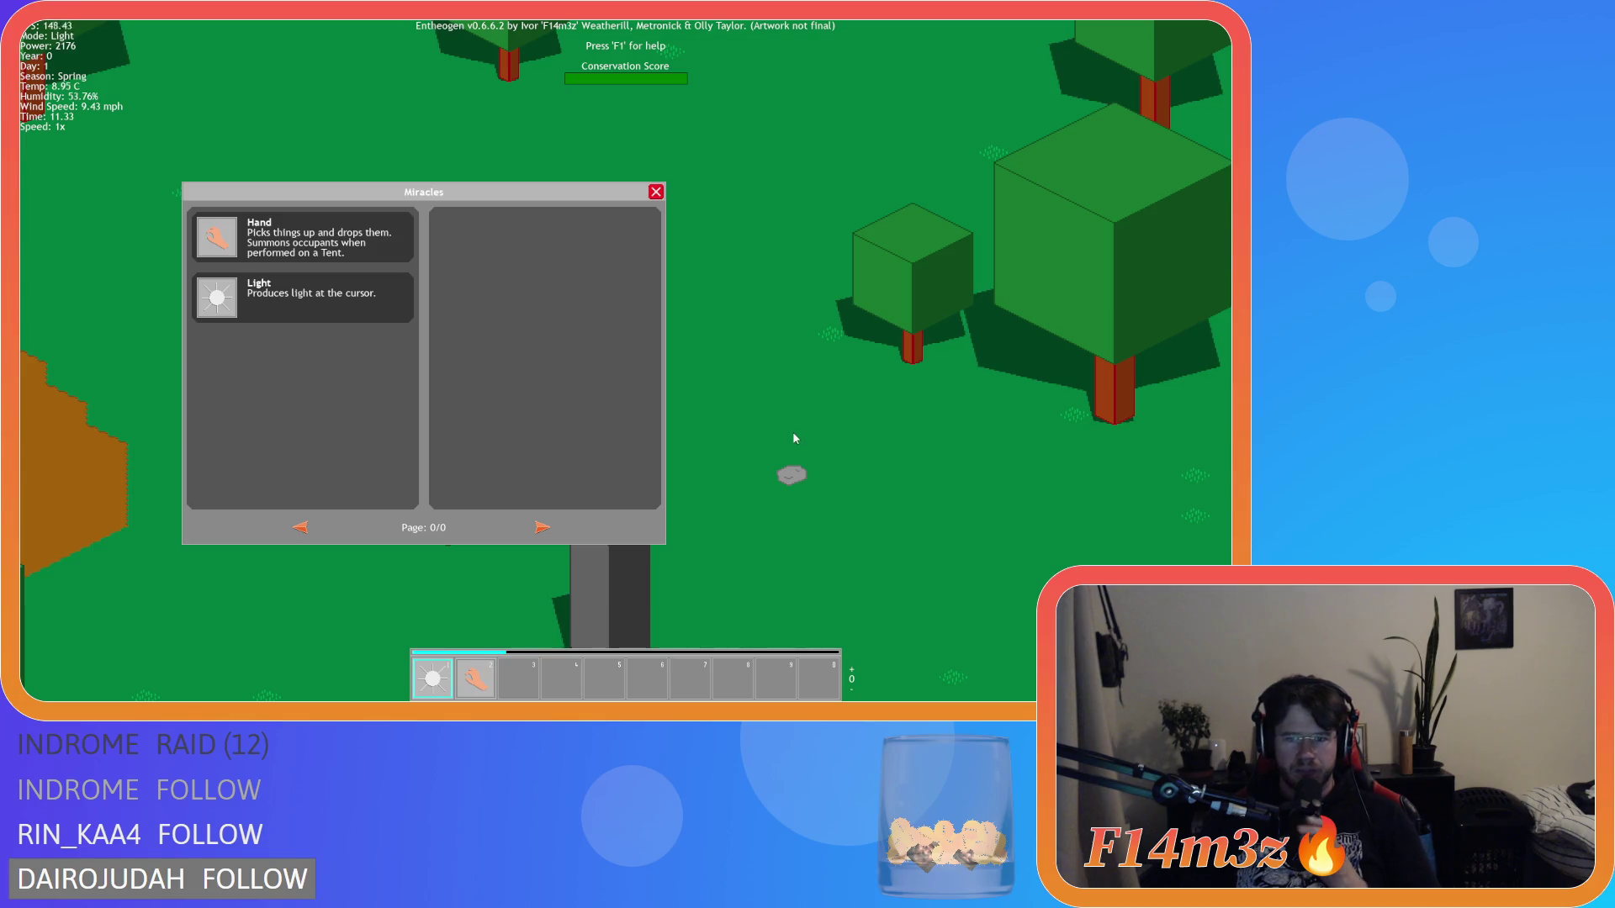
click(655, 192)
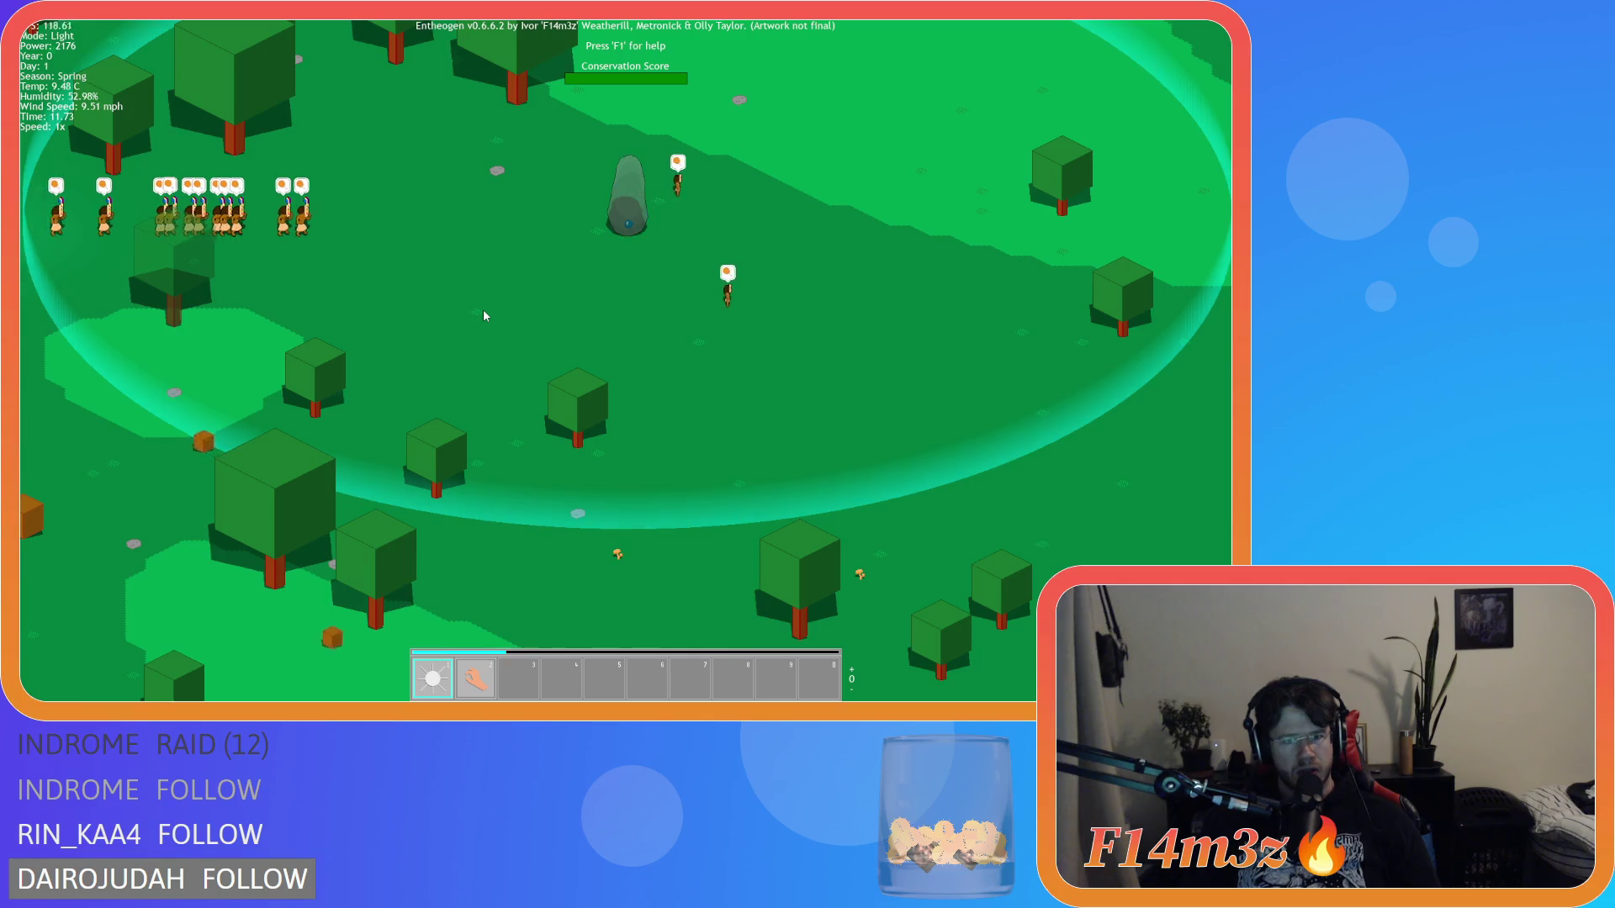
Step: Pan the camera north-east across the forest to the beach, reselecting the Hand miracle
scroll(483, 309, down, 3)
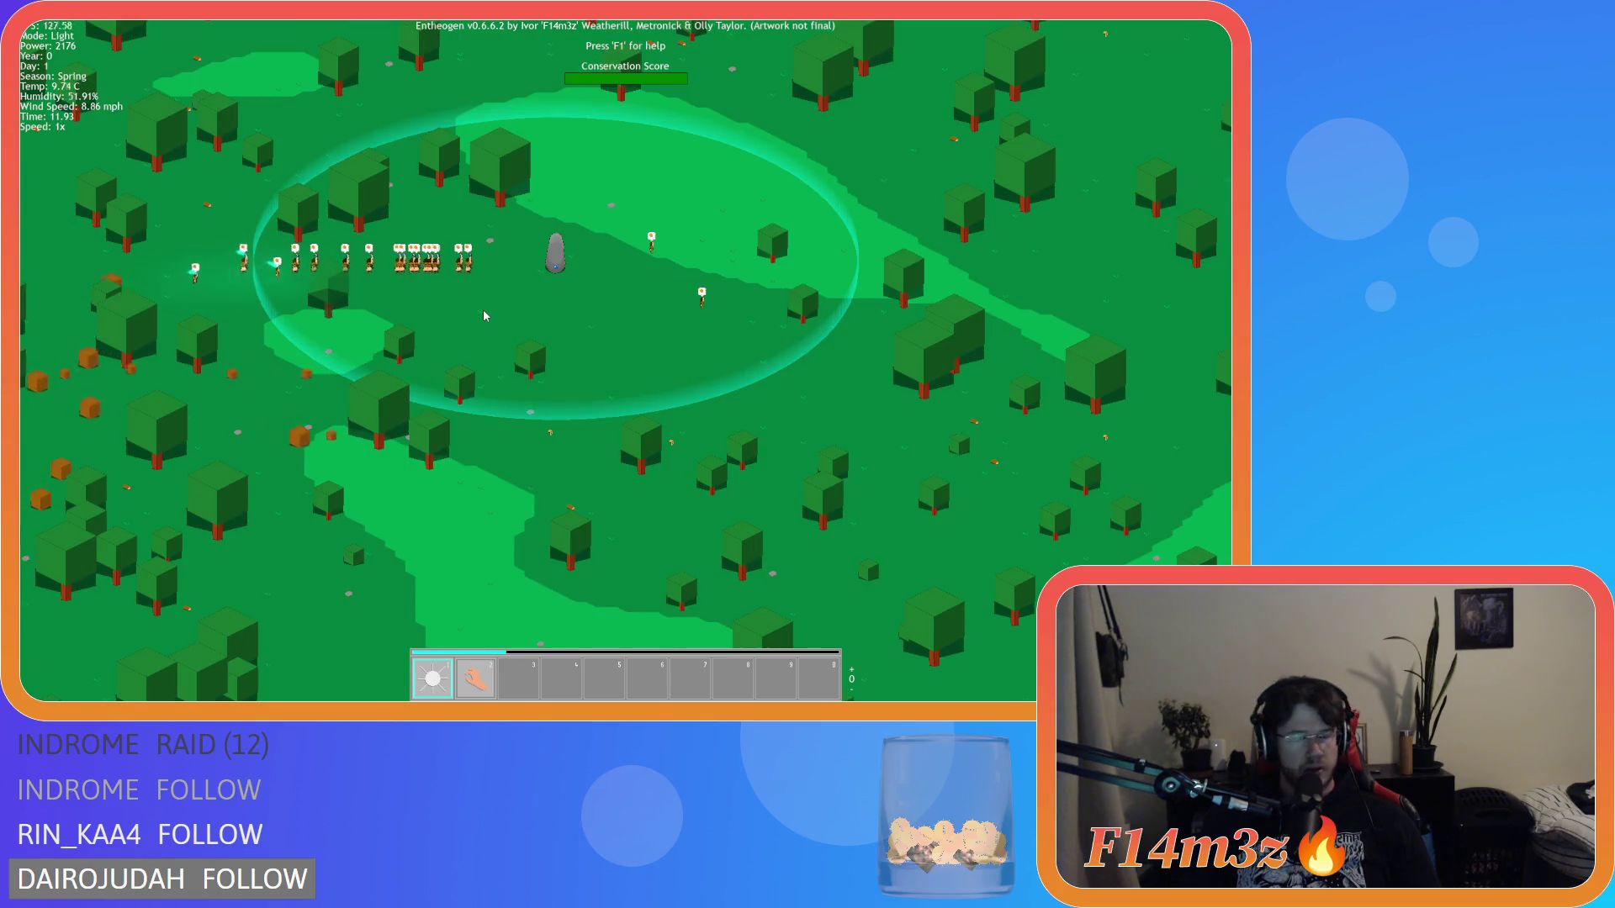
key(s)
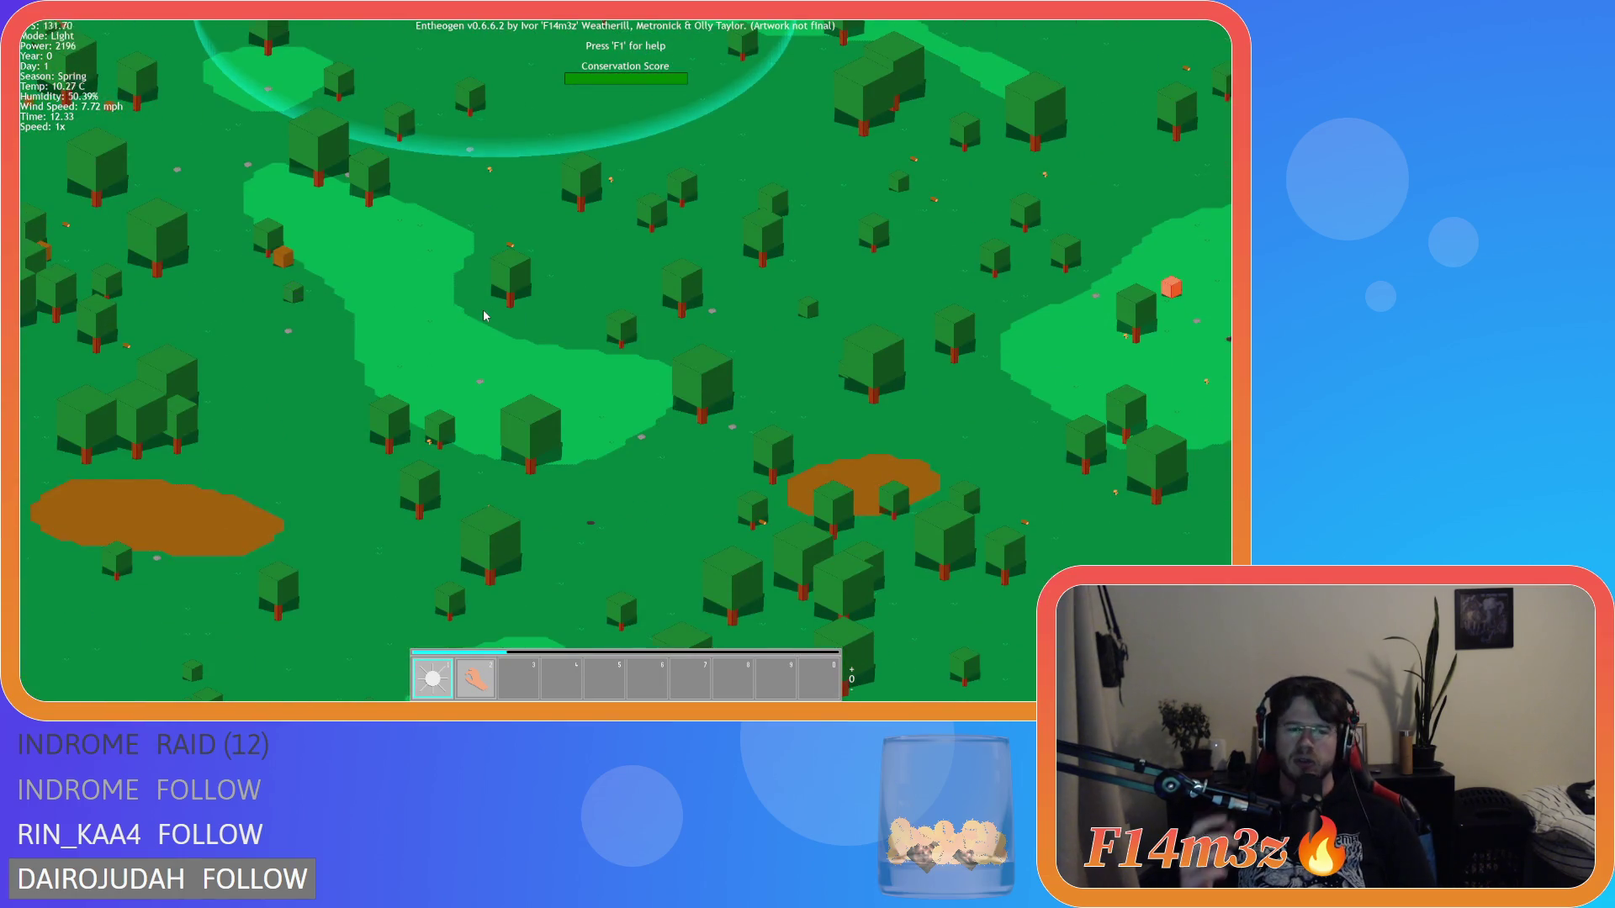
key(s)
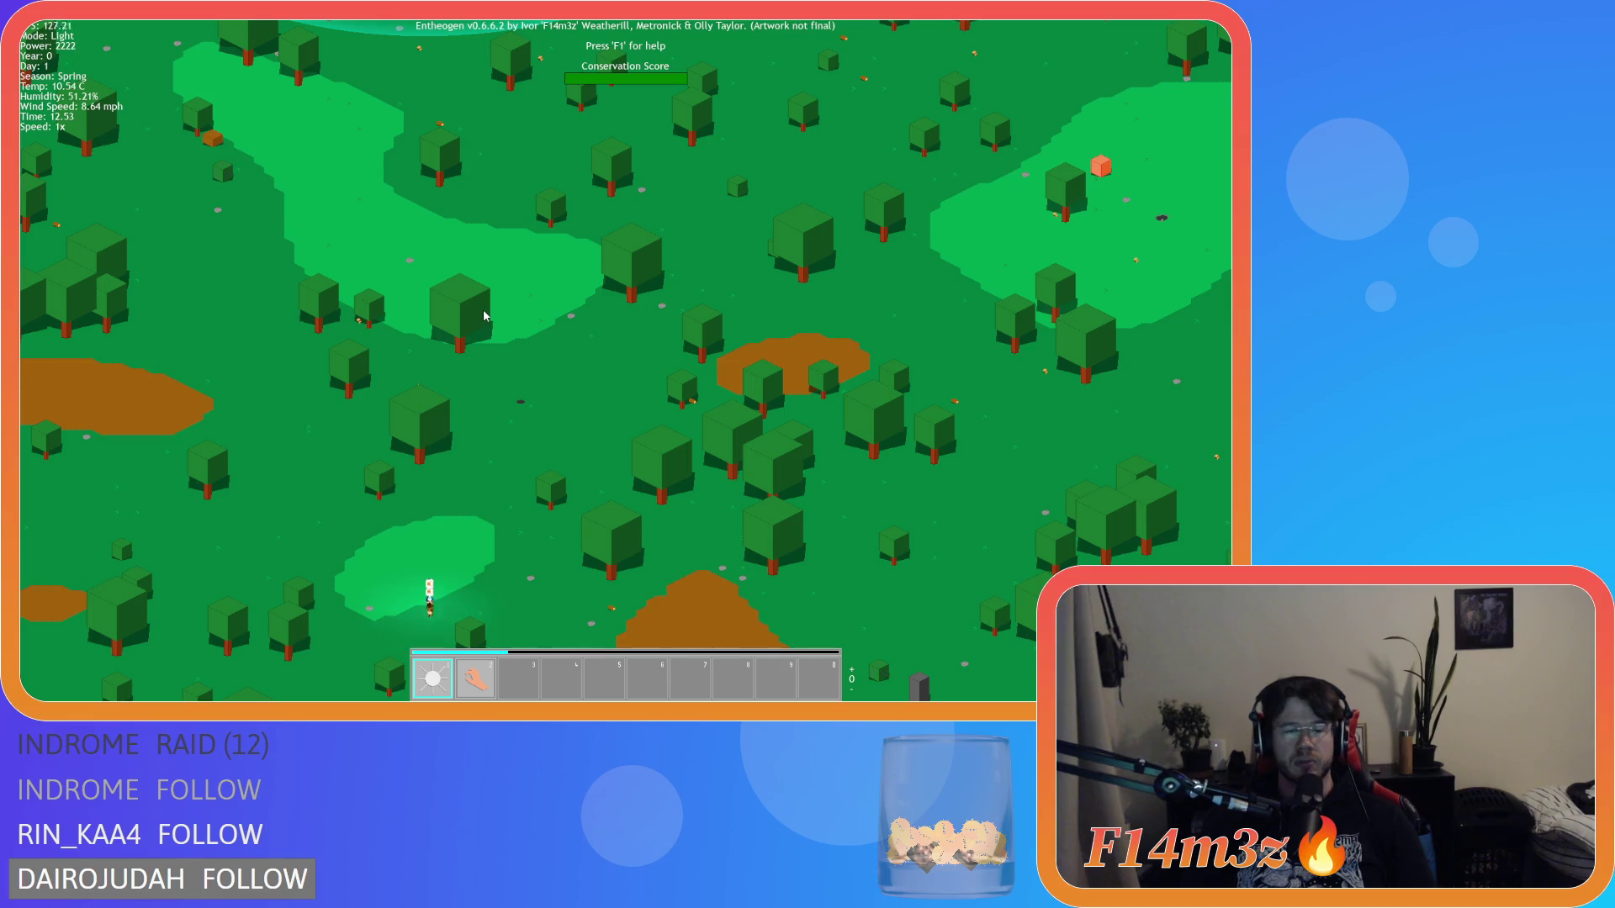
key(w)
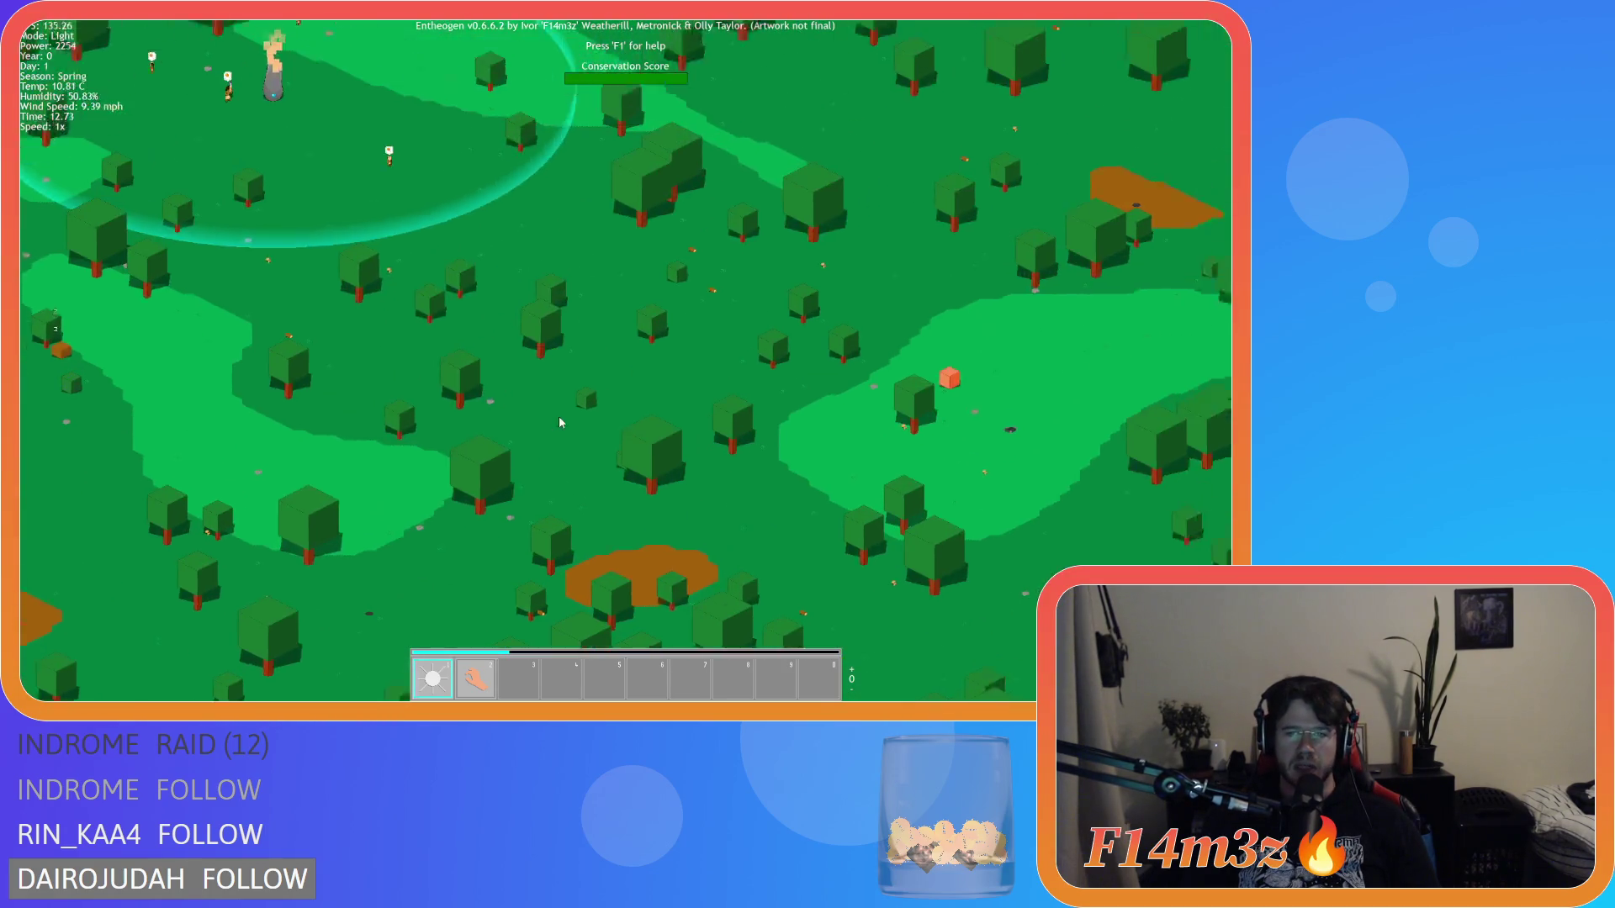
key(d)
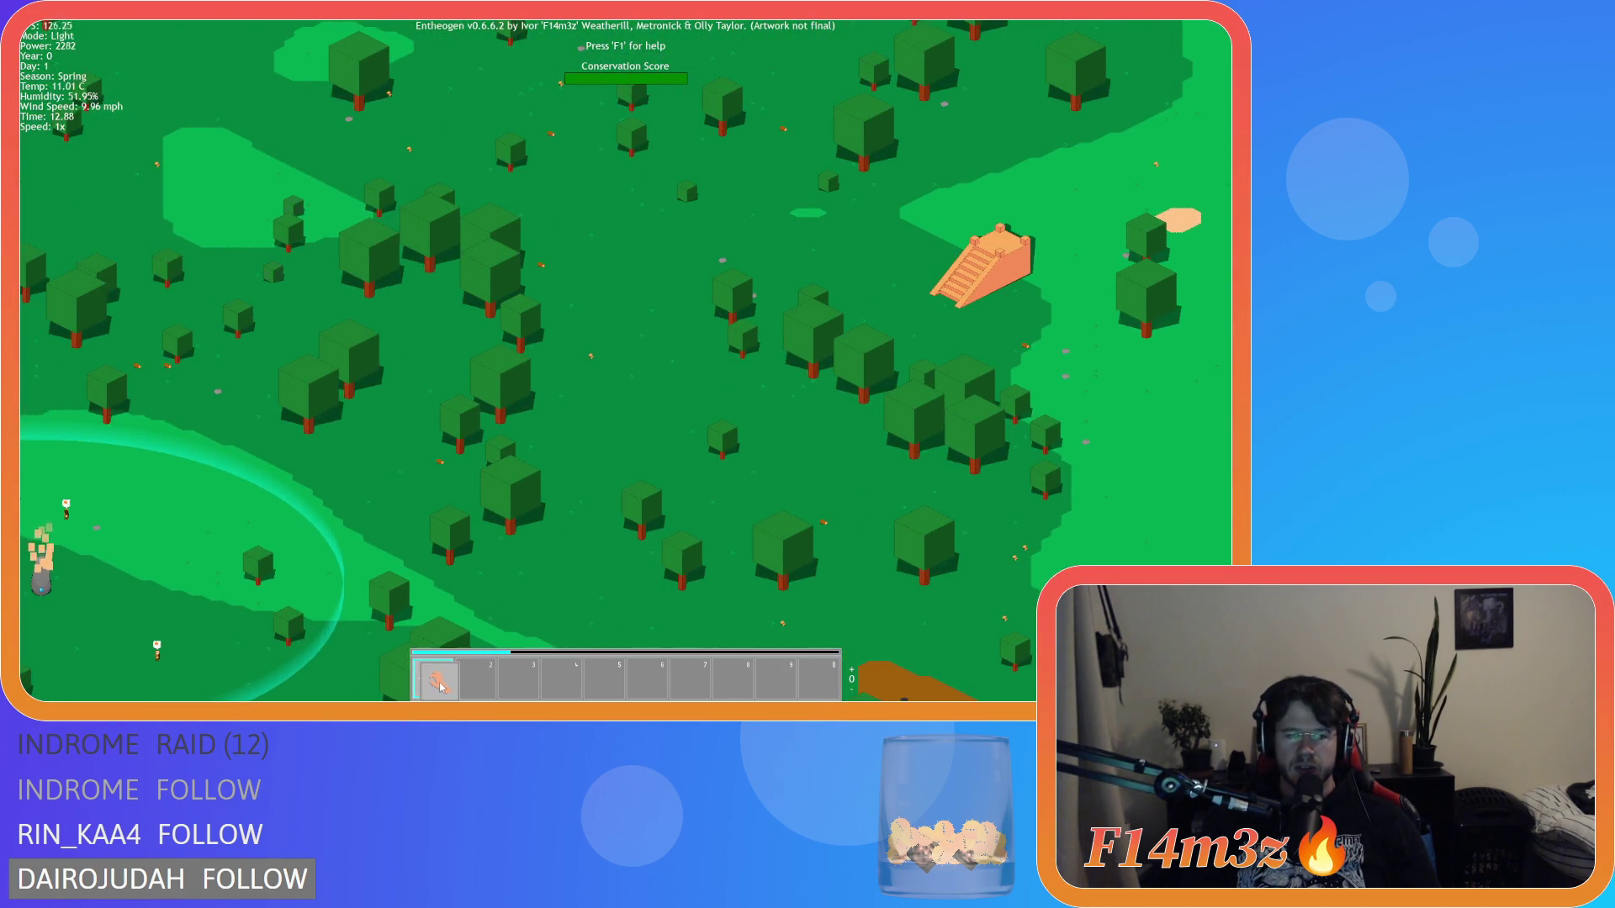
click(475, 678)
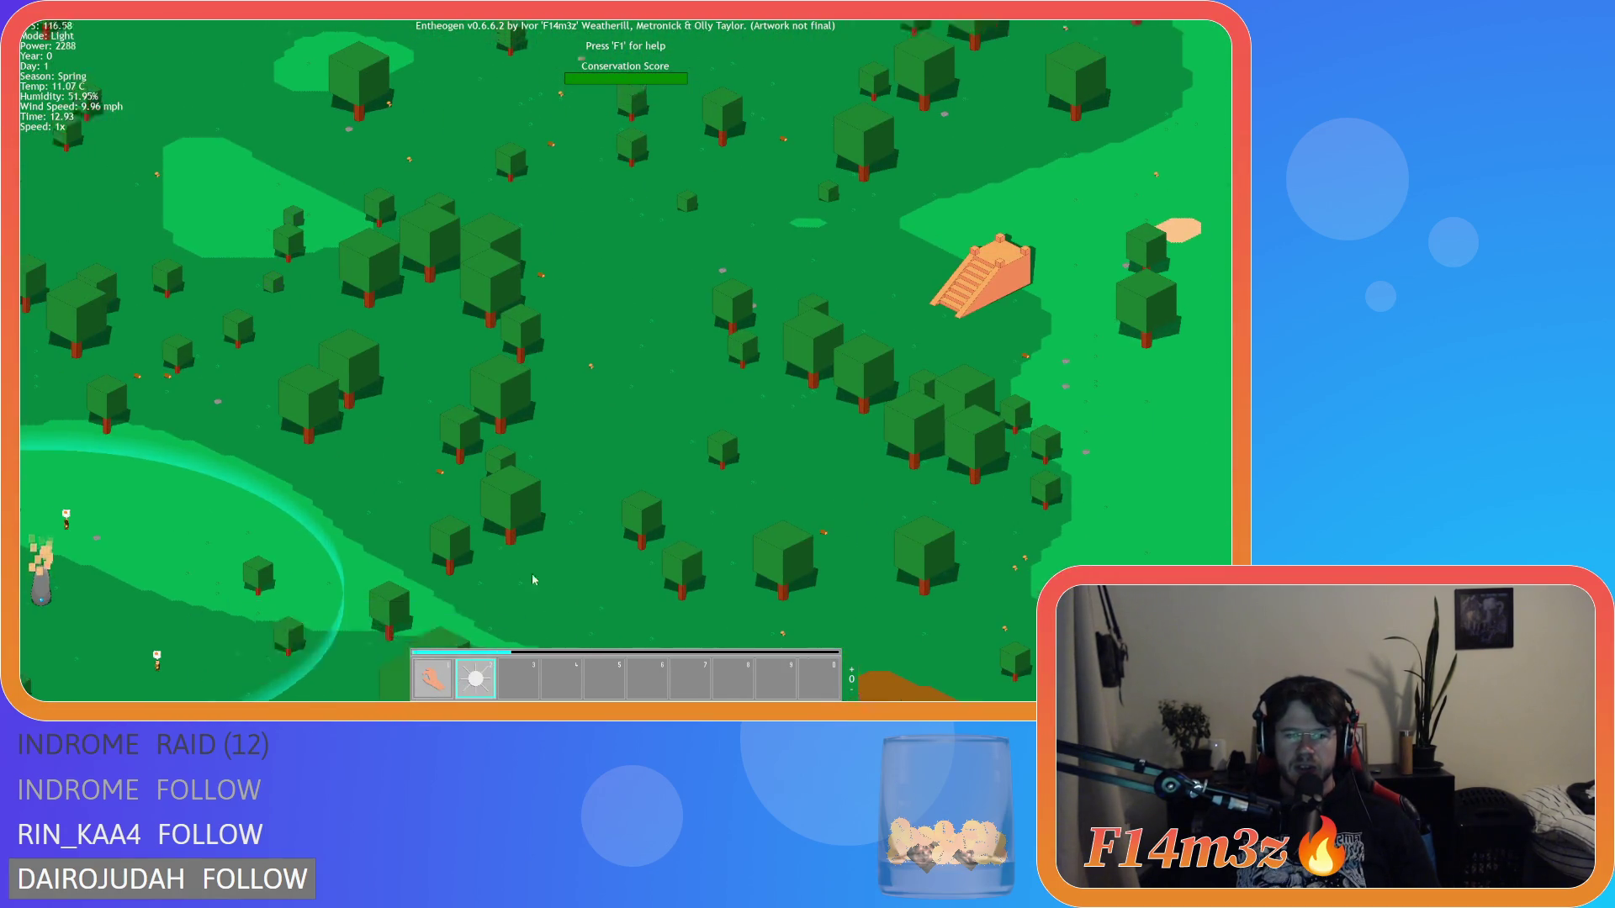
key(d)
key(w)
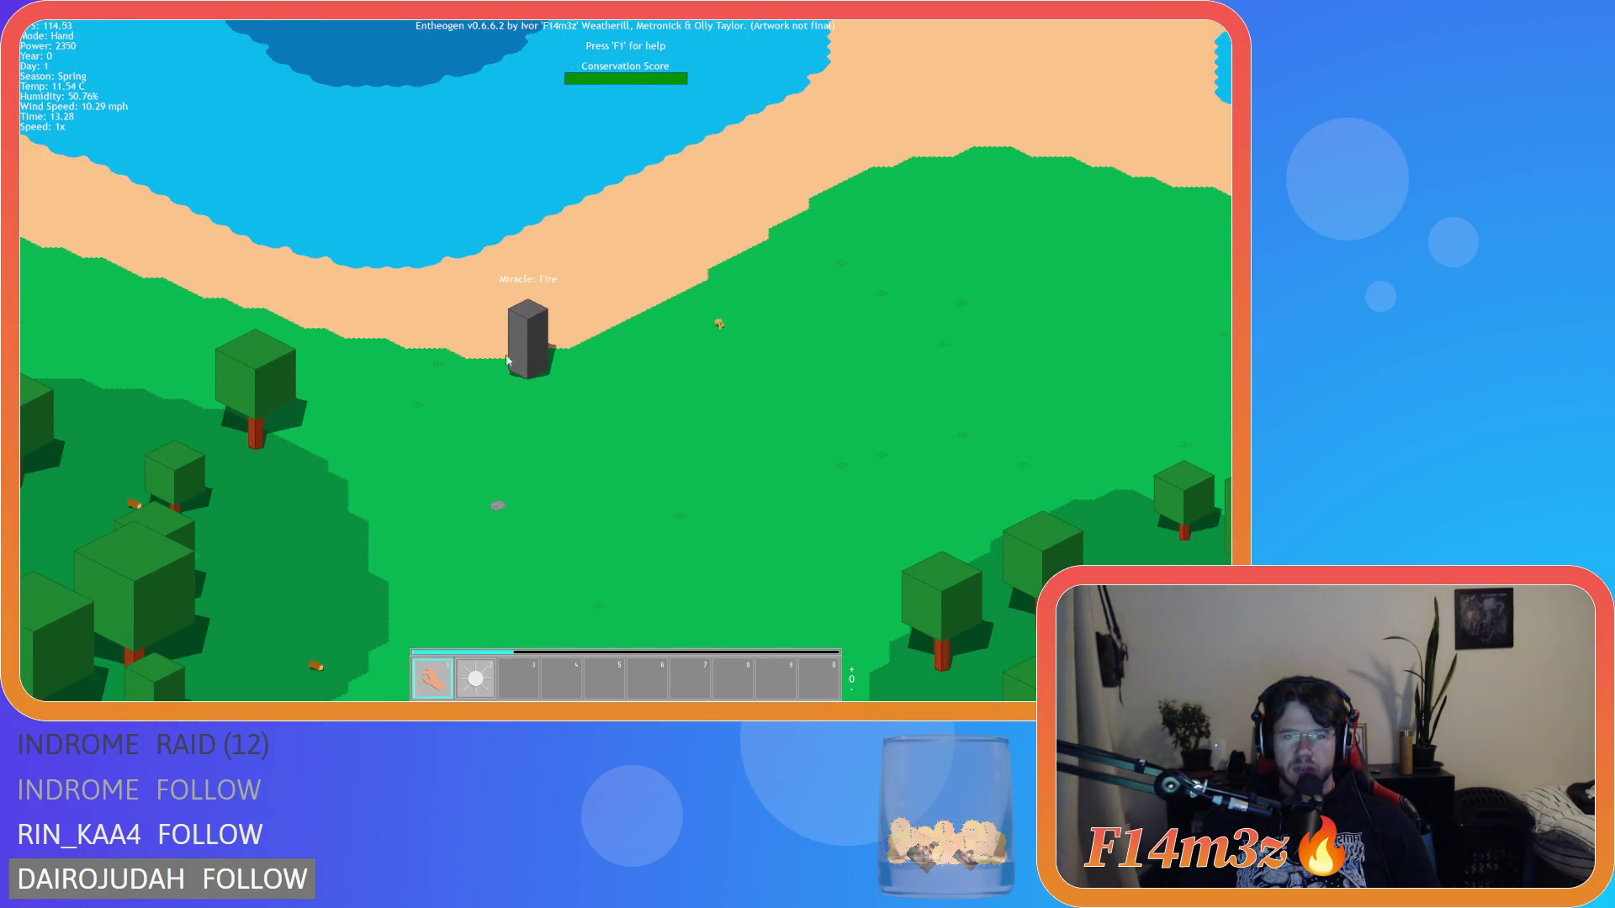
Step: Zoom in on the beachside Fire shrine and raise game speed to 8x
scroll(522, 358, down, 5)
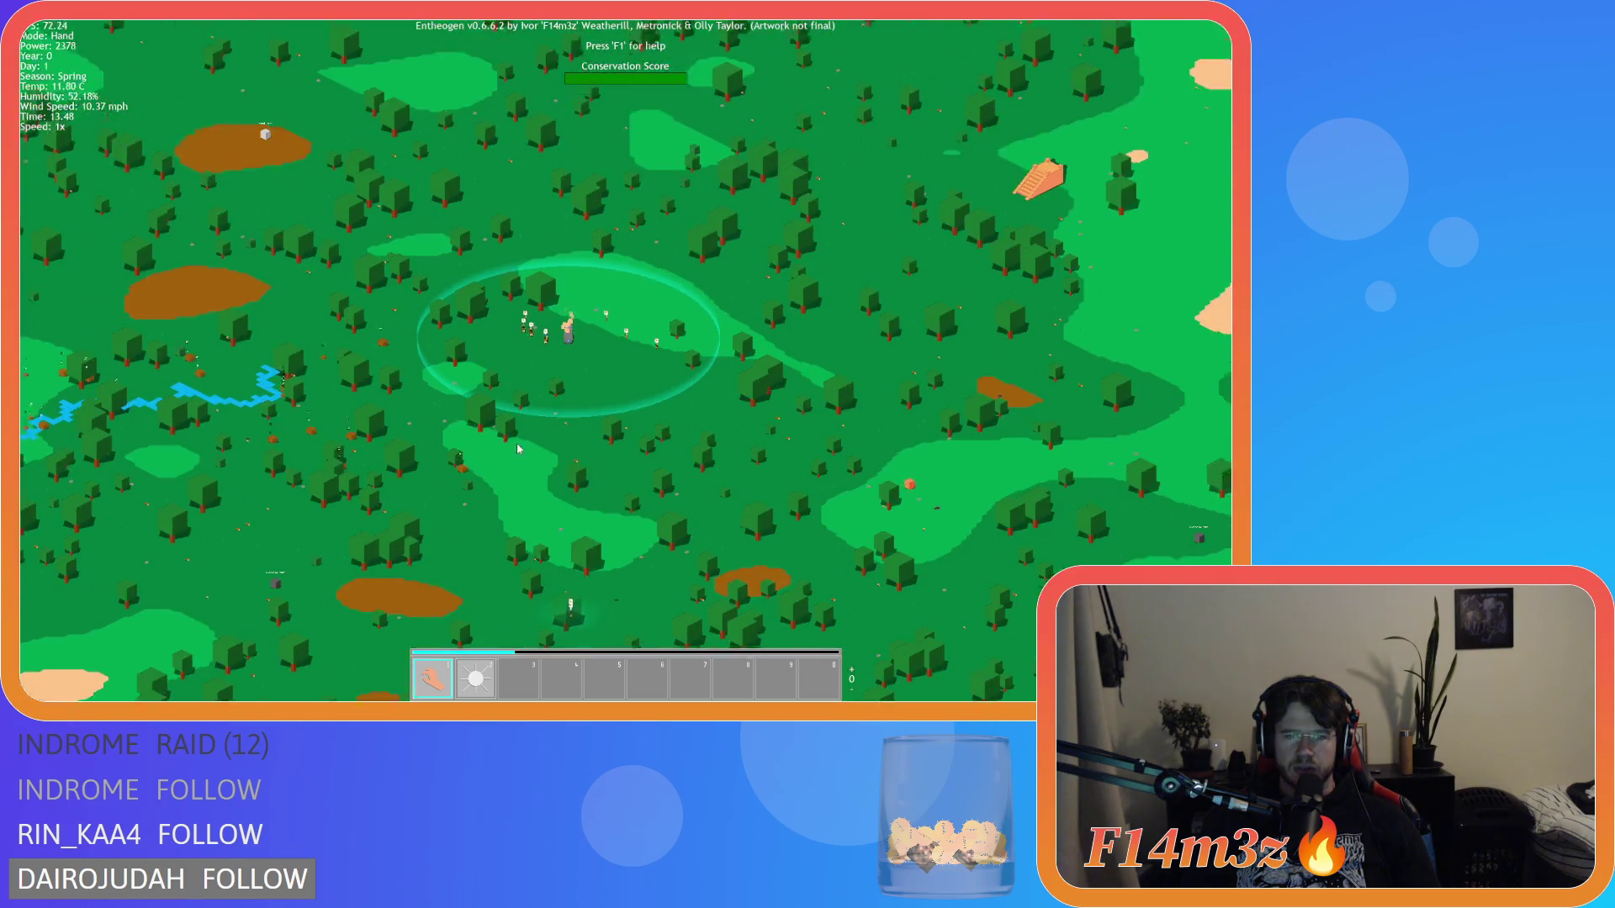
scroll(529, 502, down, 3)
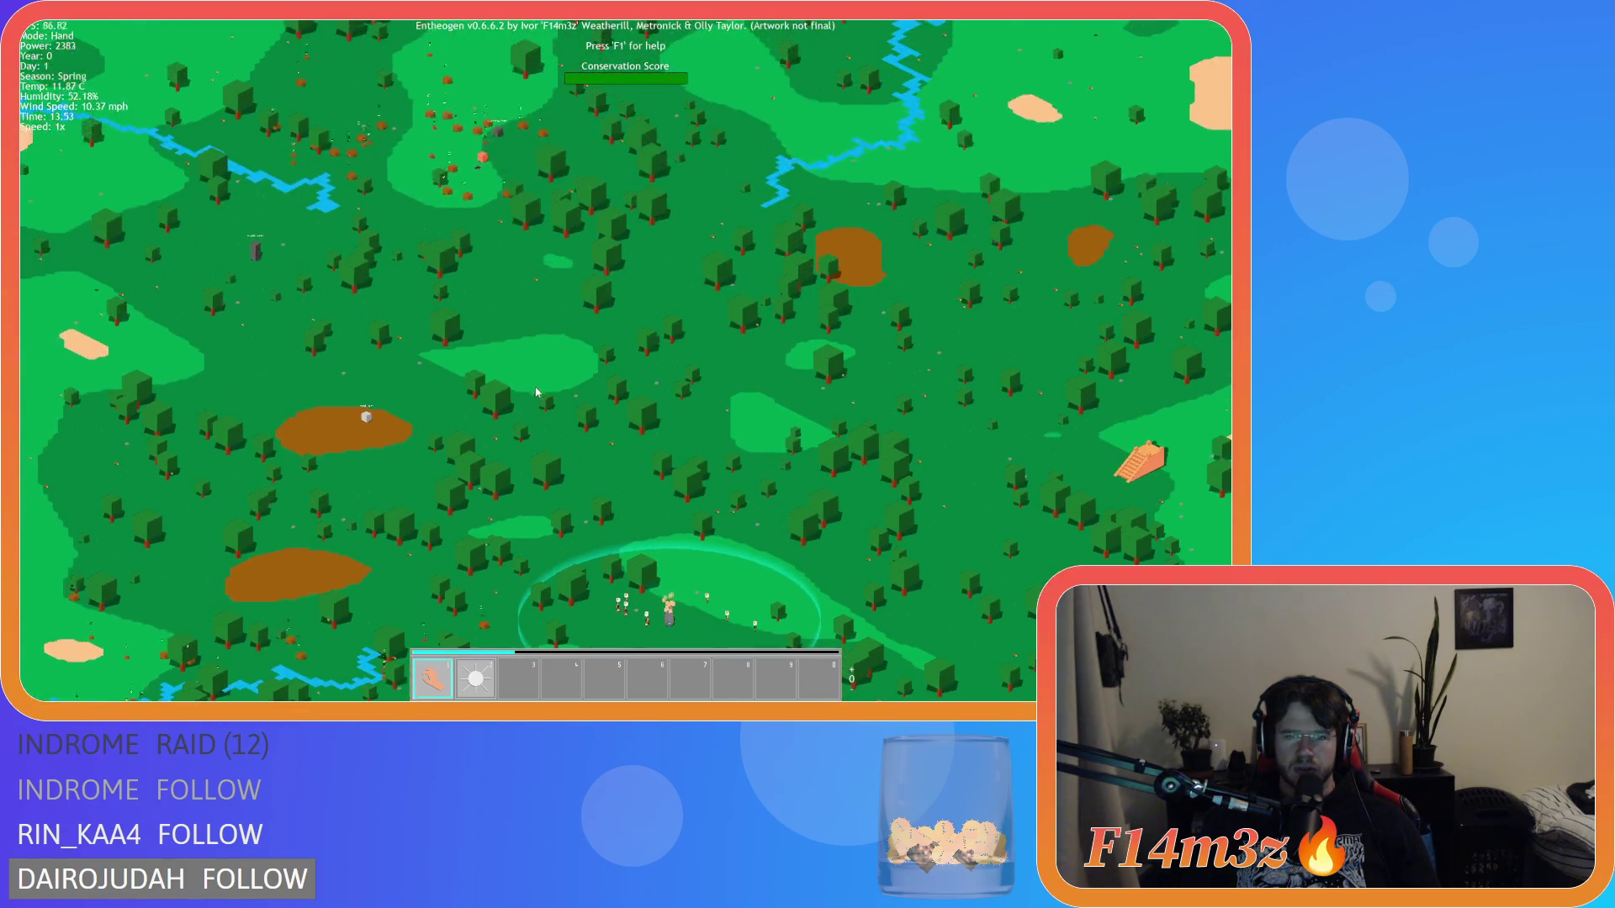
scroll(505, 421, up, 8)
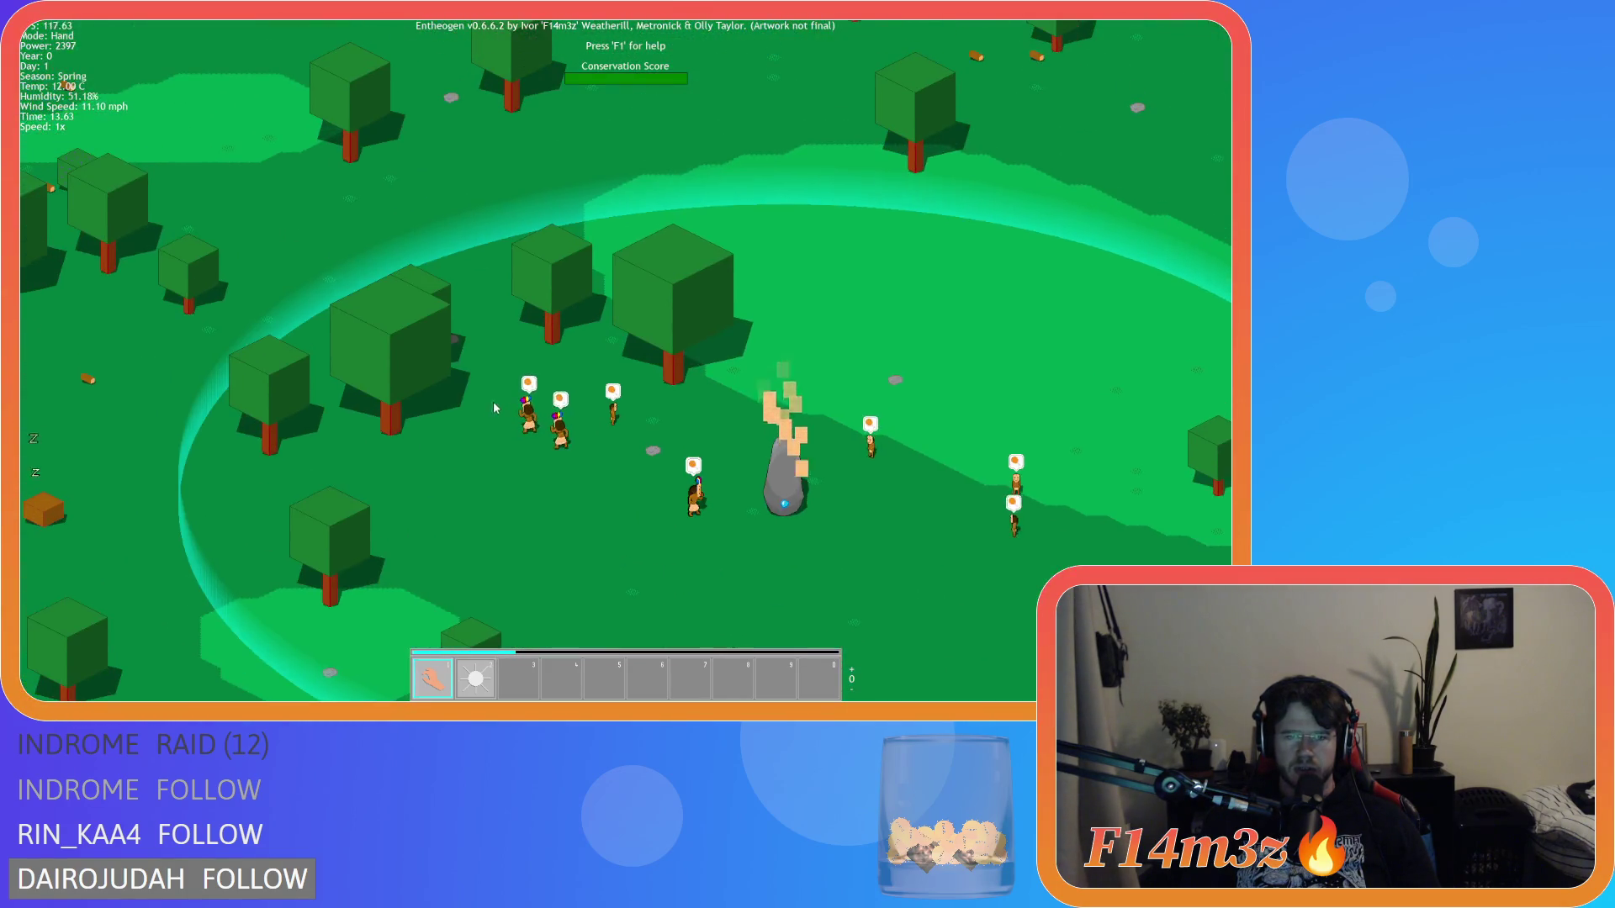
scroll(494, 408, down, 6)
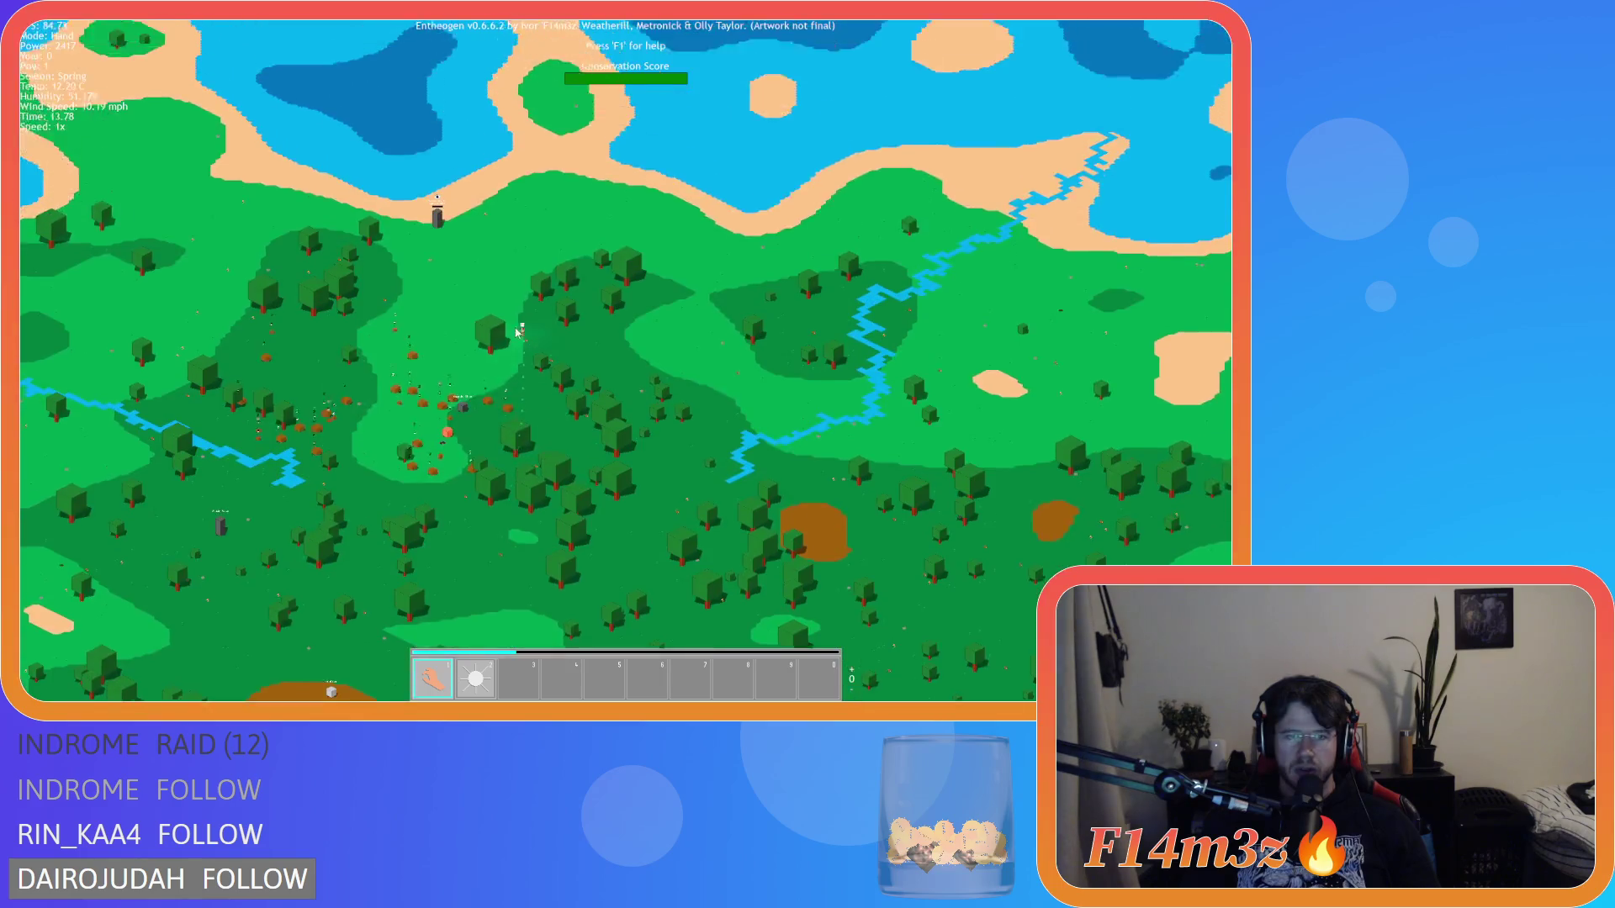
scroll(414, 388, up, 6)
scroll(404, 370, down, 6)
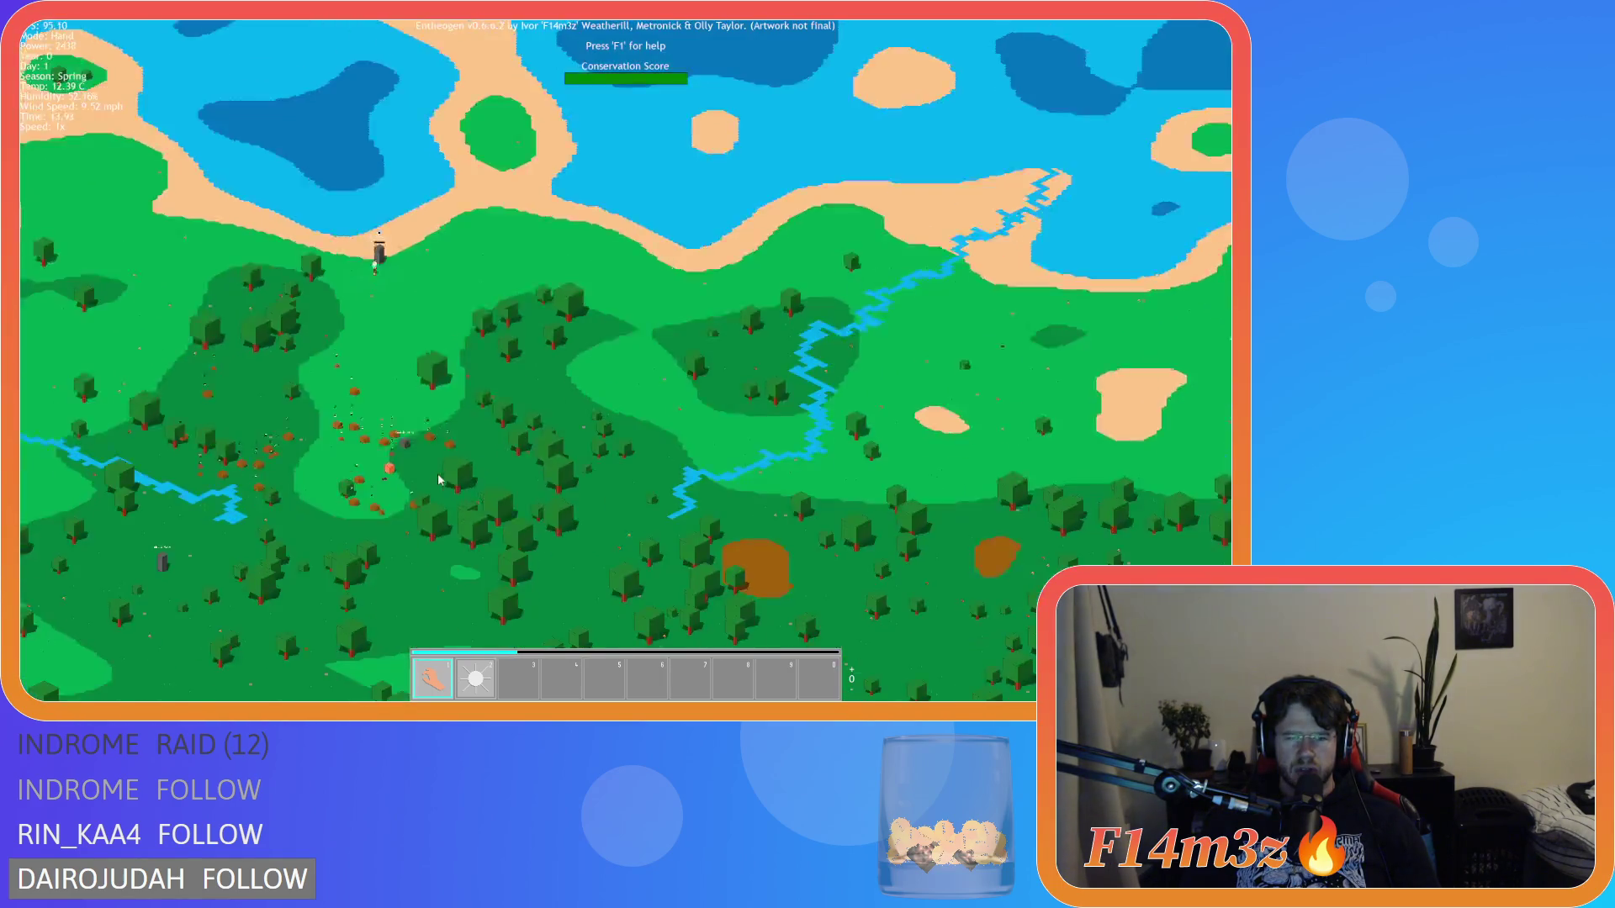
scroll(592, 374, up, 6)
scroll(592, 374, down, 6)
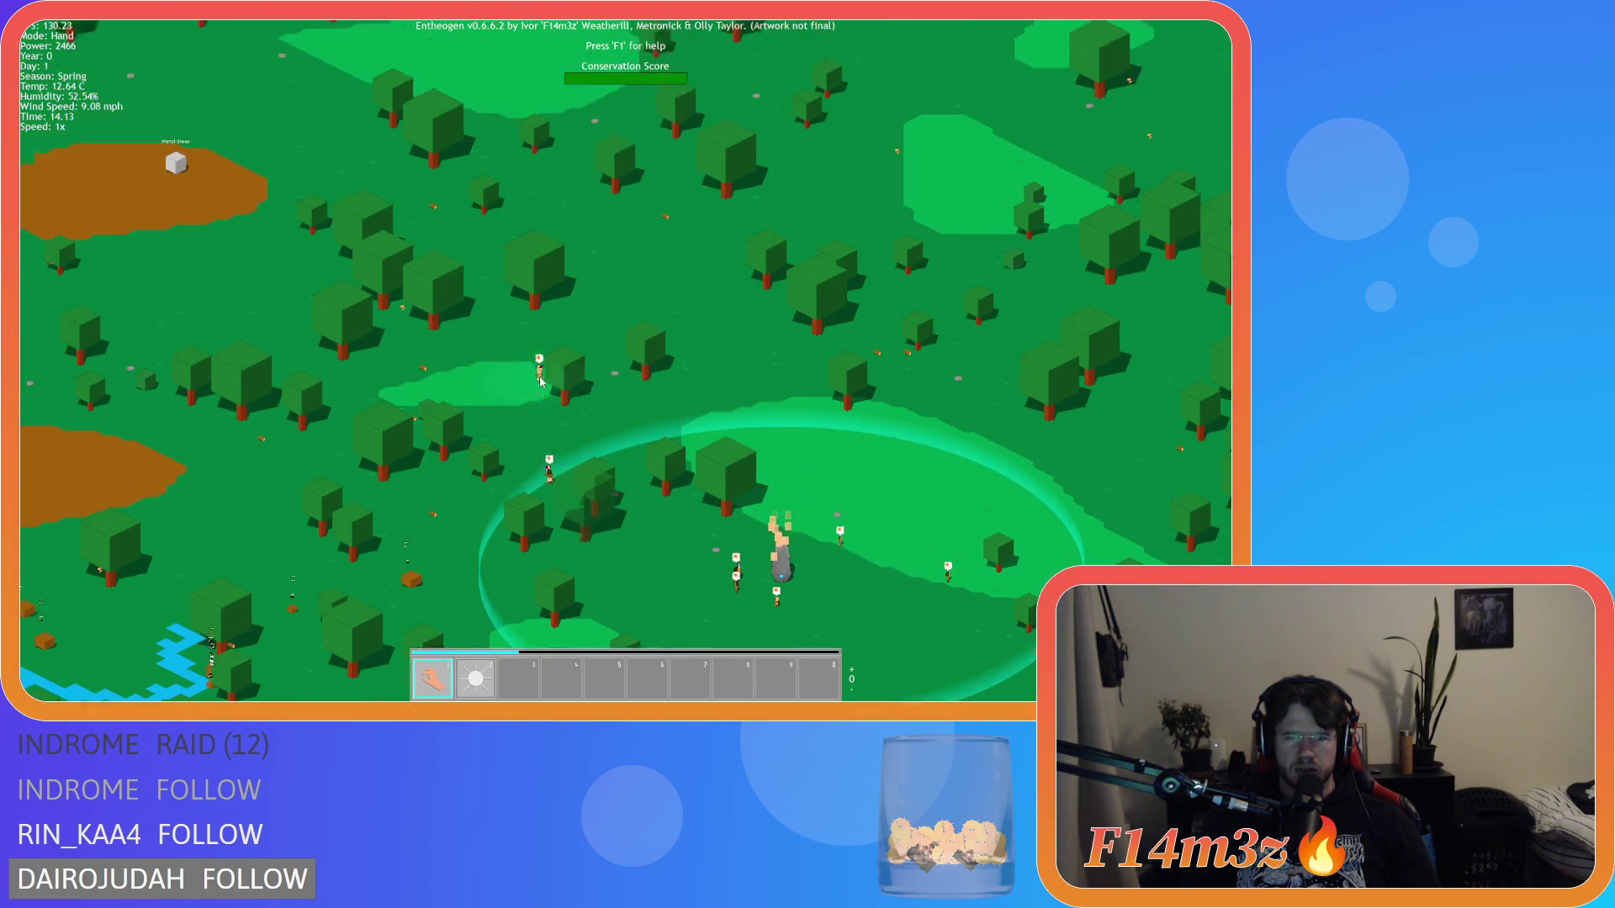
scroll(459, 289, up, 3)
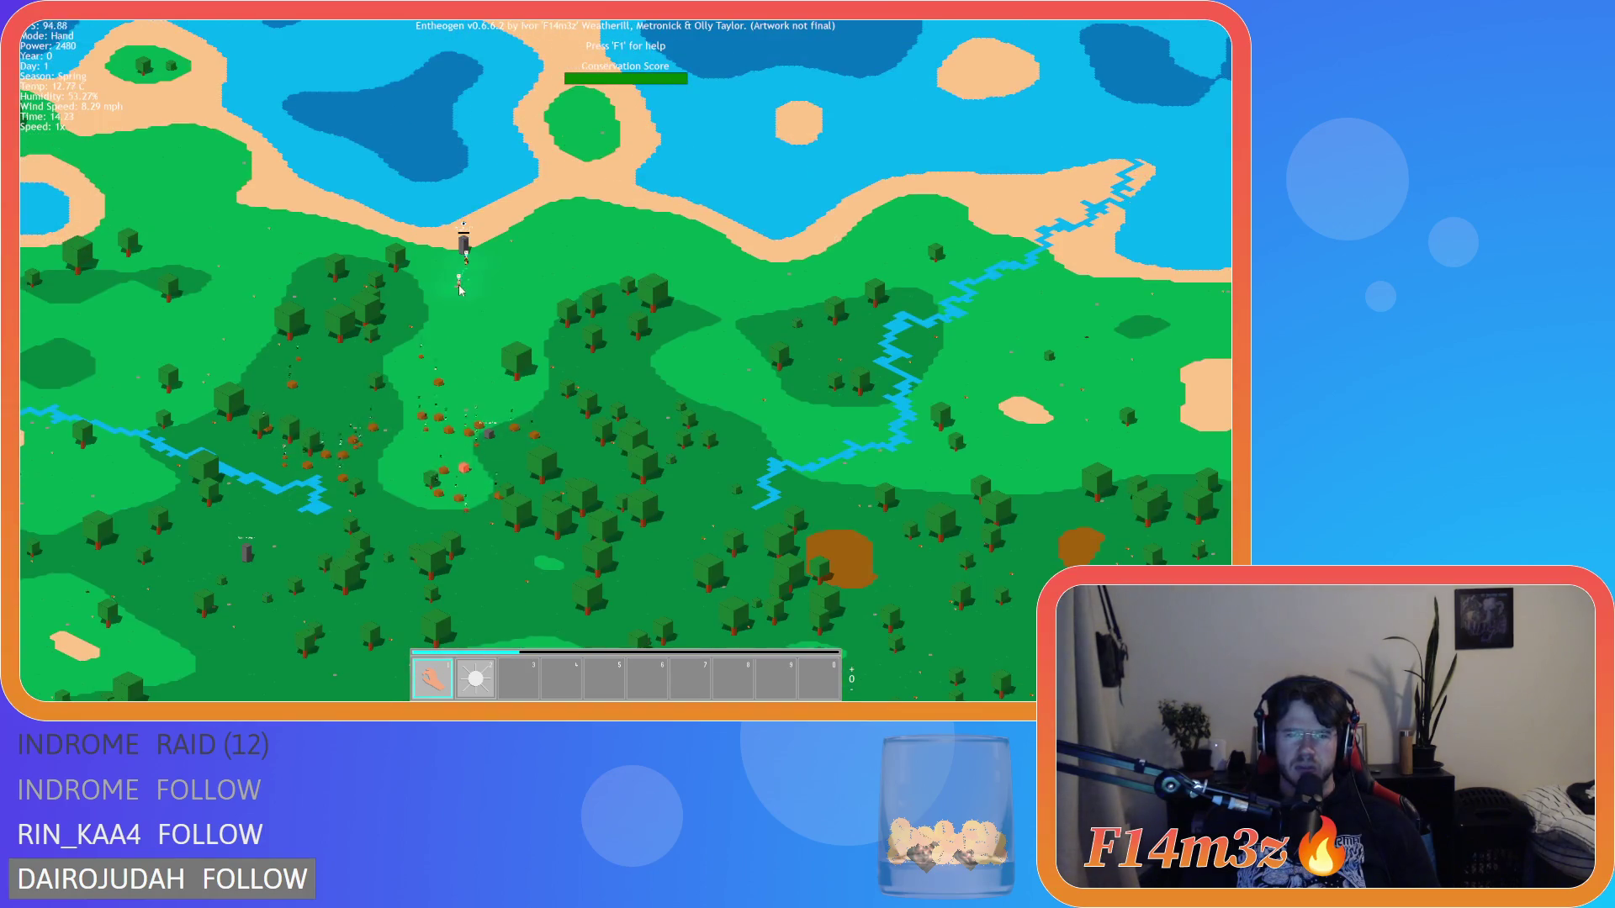
scroll(459, 290, up, 5)
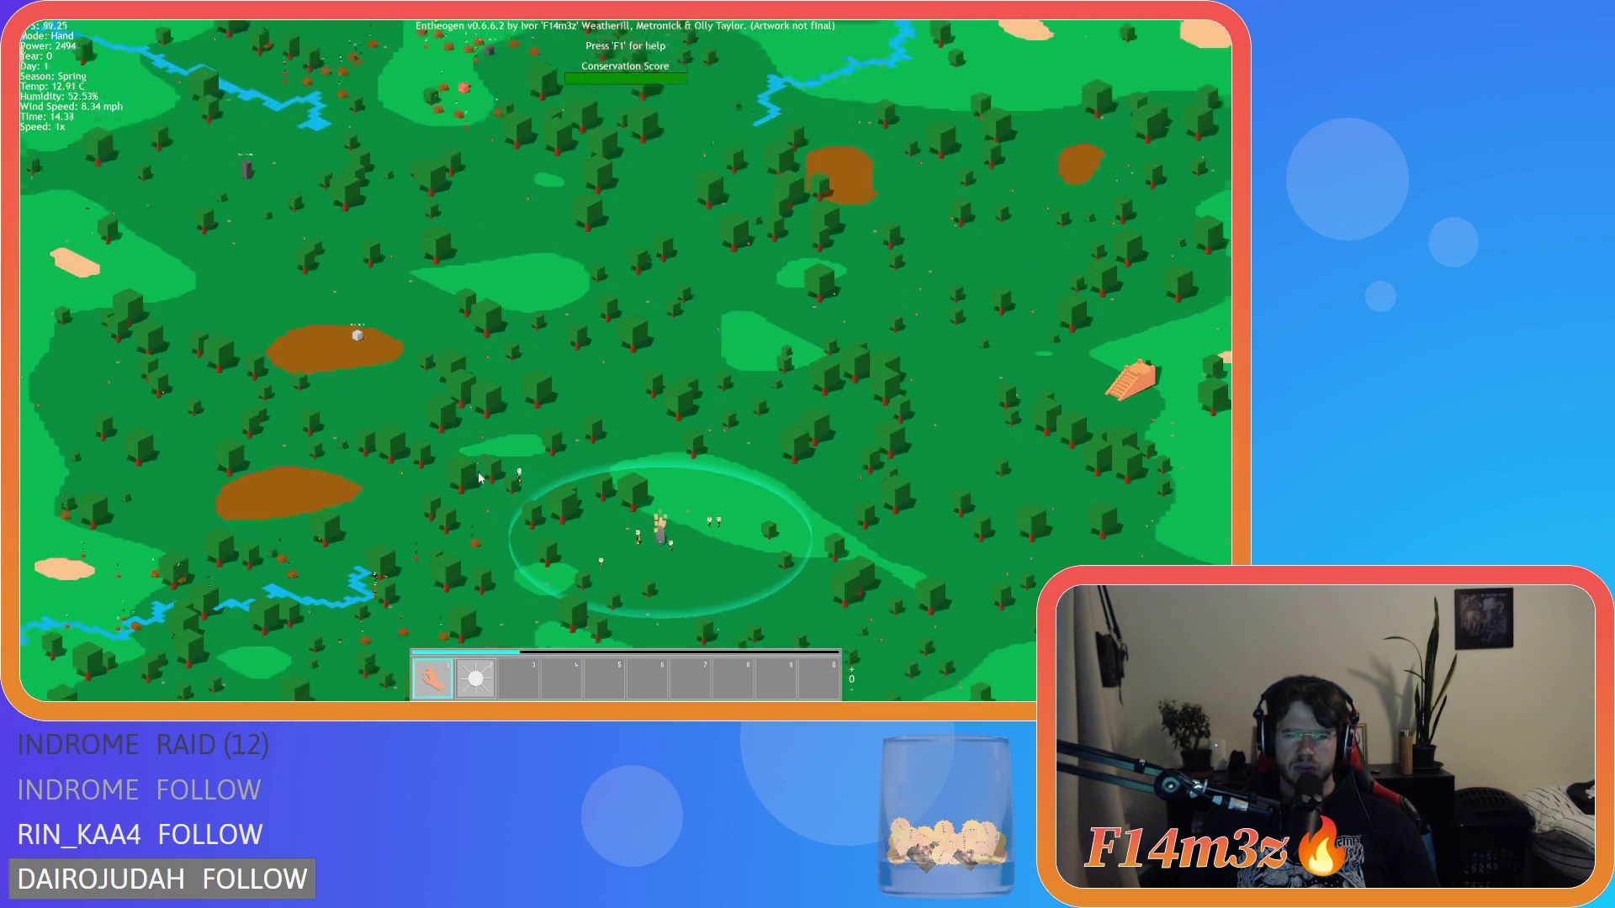
scroll(575, 224, down, 6)
scroll(537, 299, up, 6)
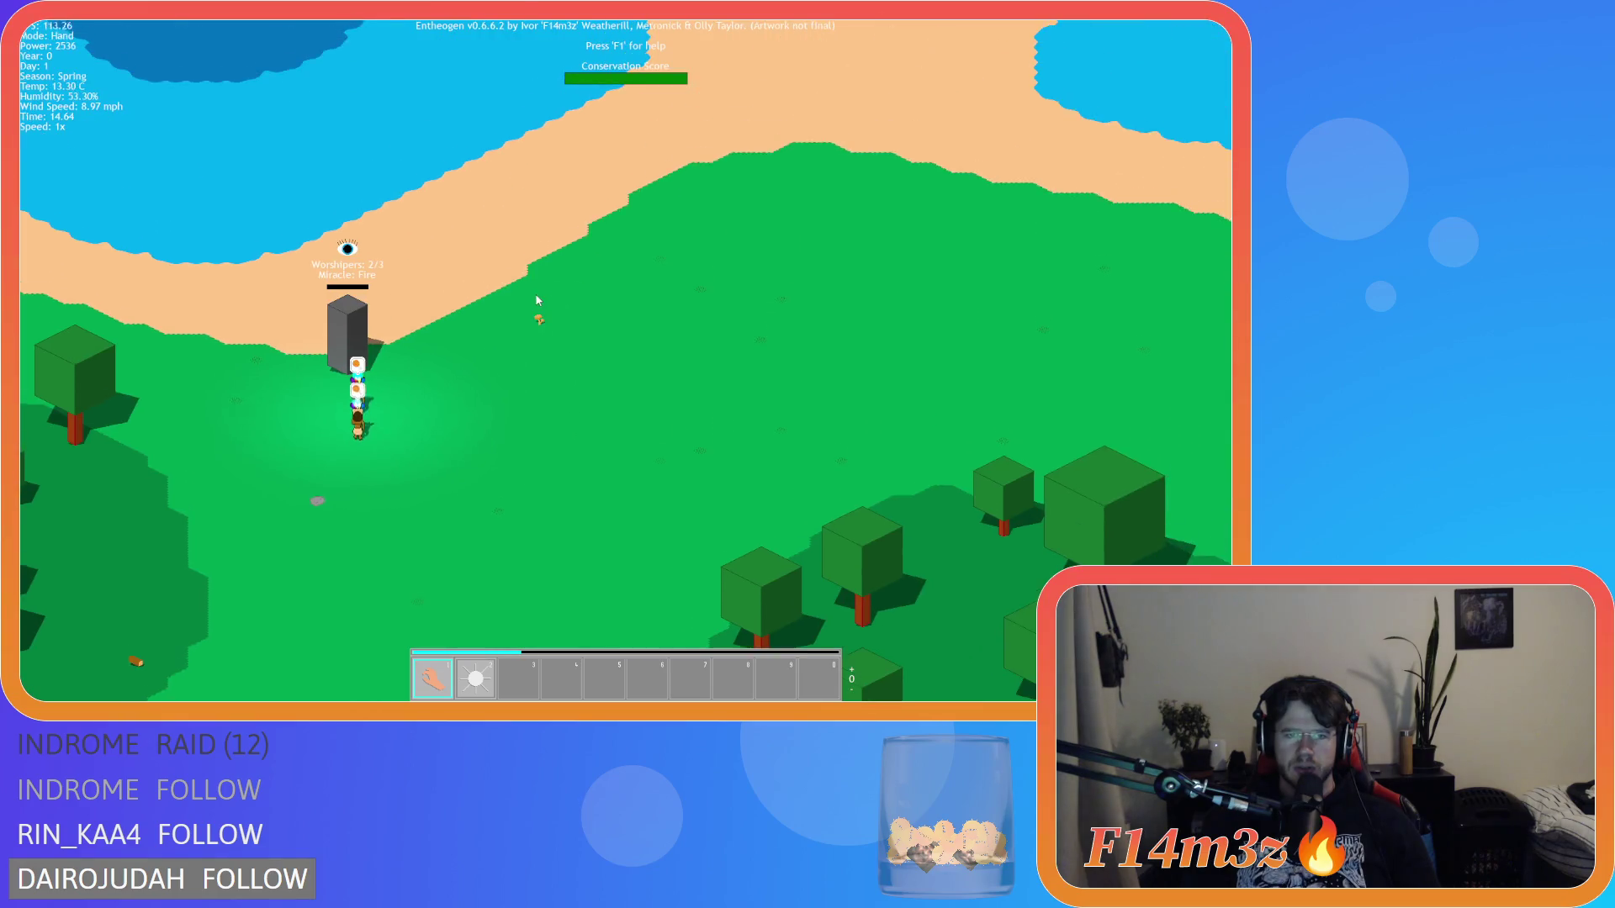
key(s)
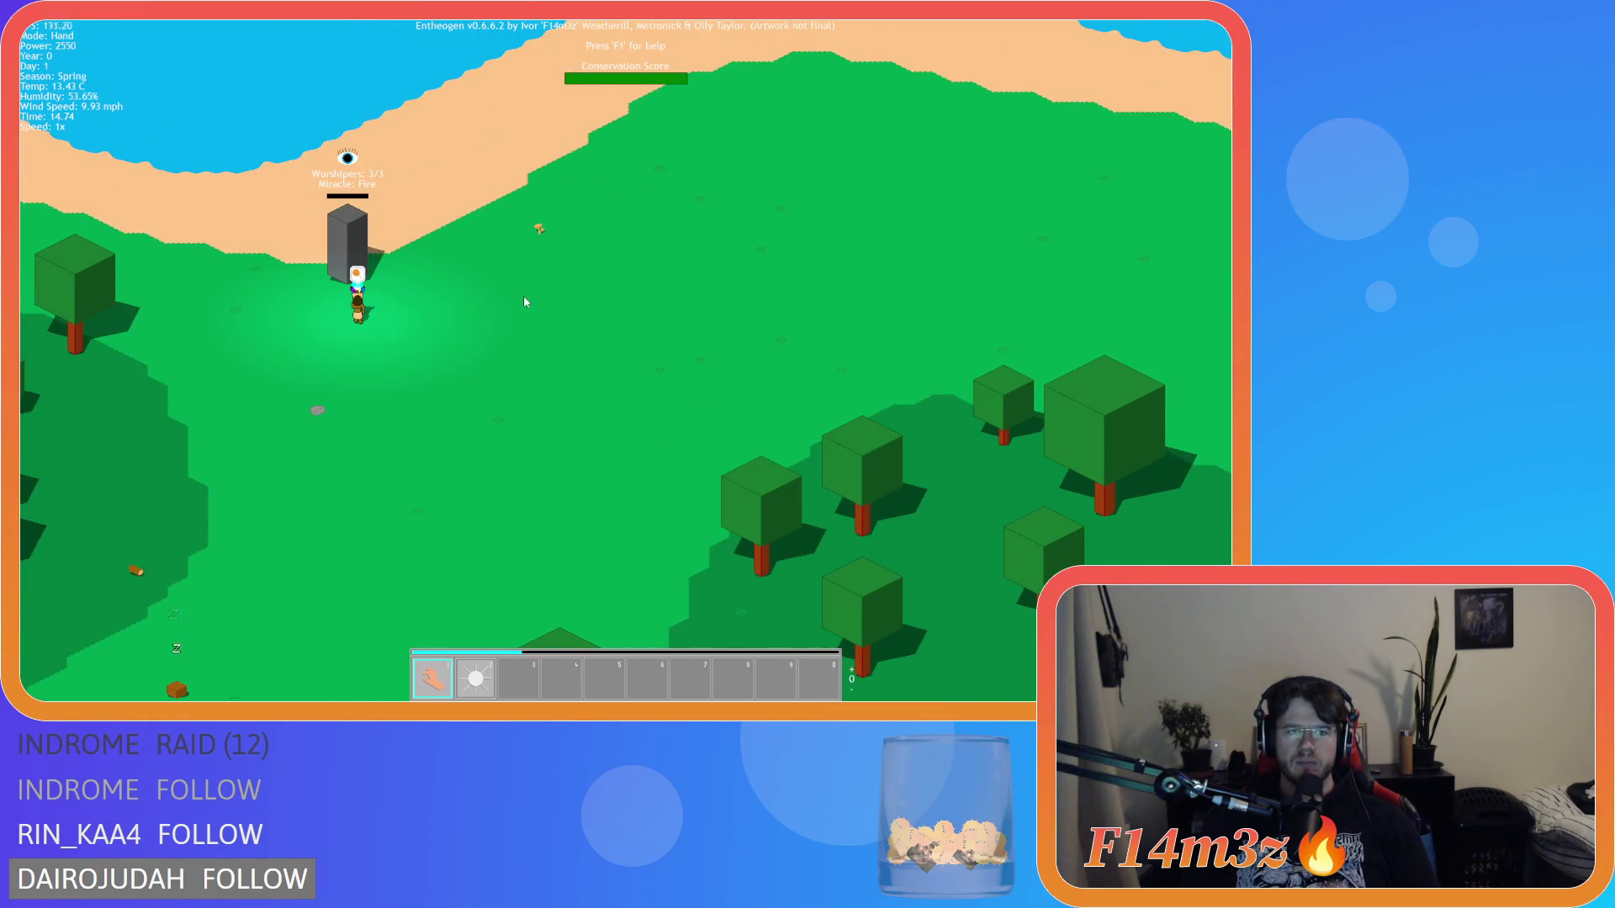
key(plus)
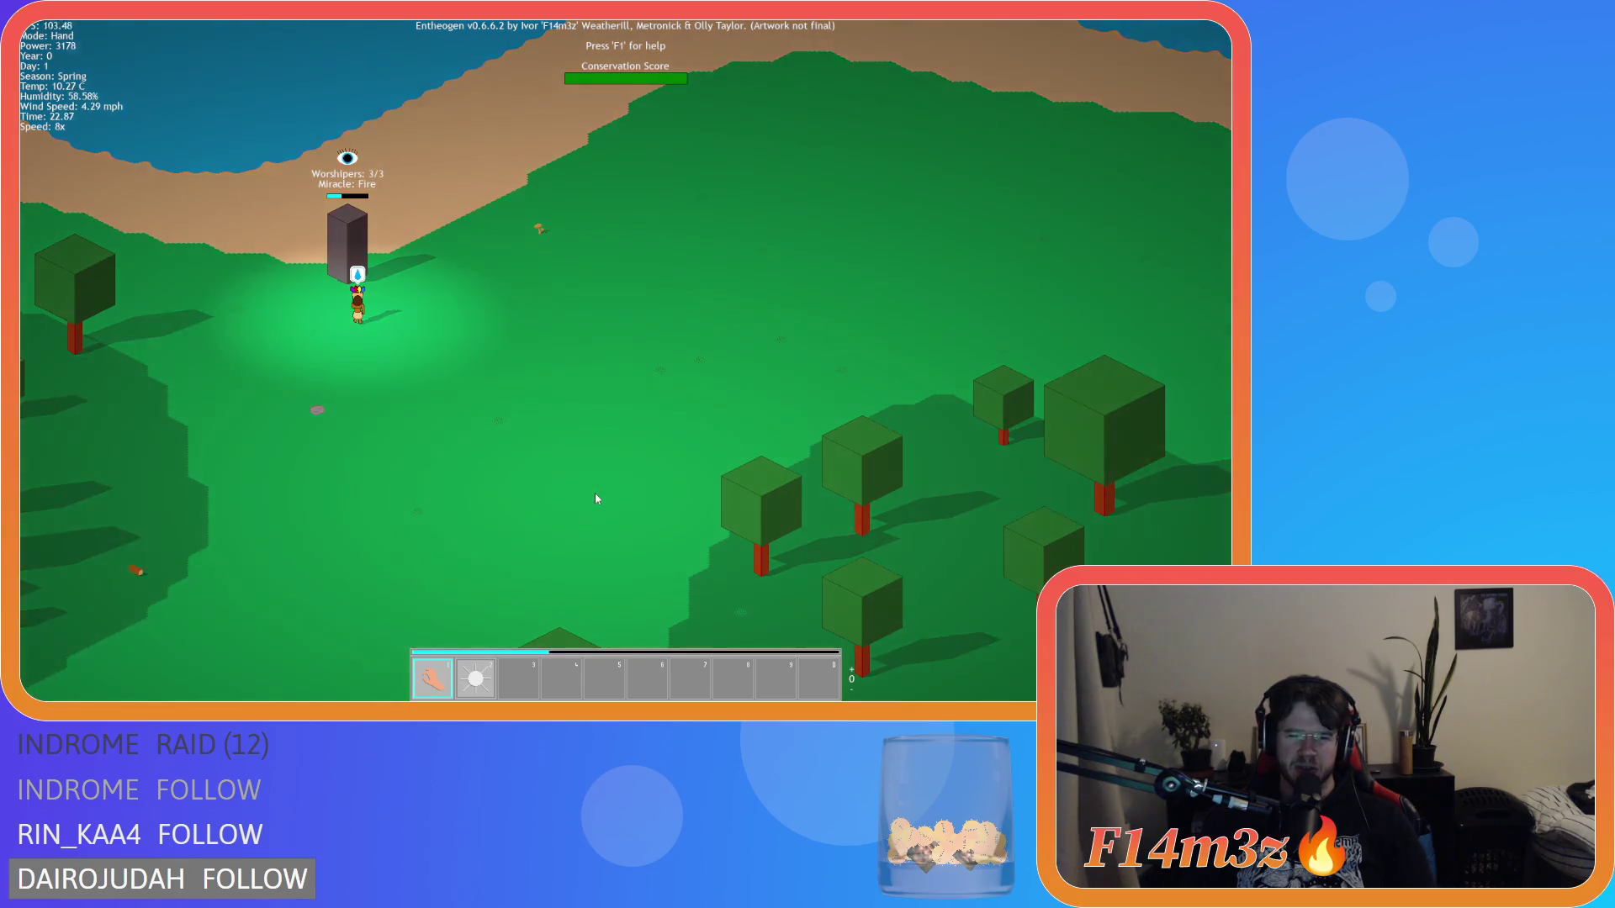
Step: Keep the beachside shrine in view until 'Miracle Fire Unlocked' appears
key(s)
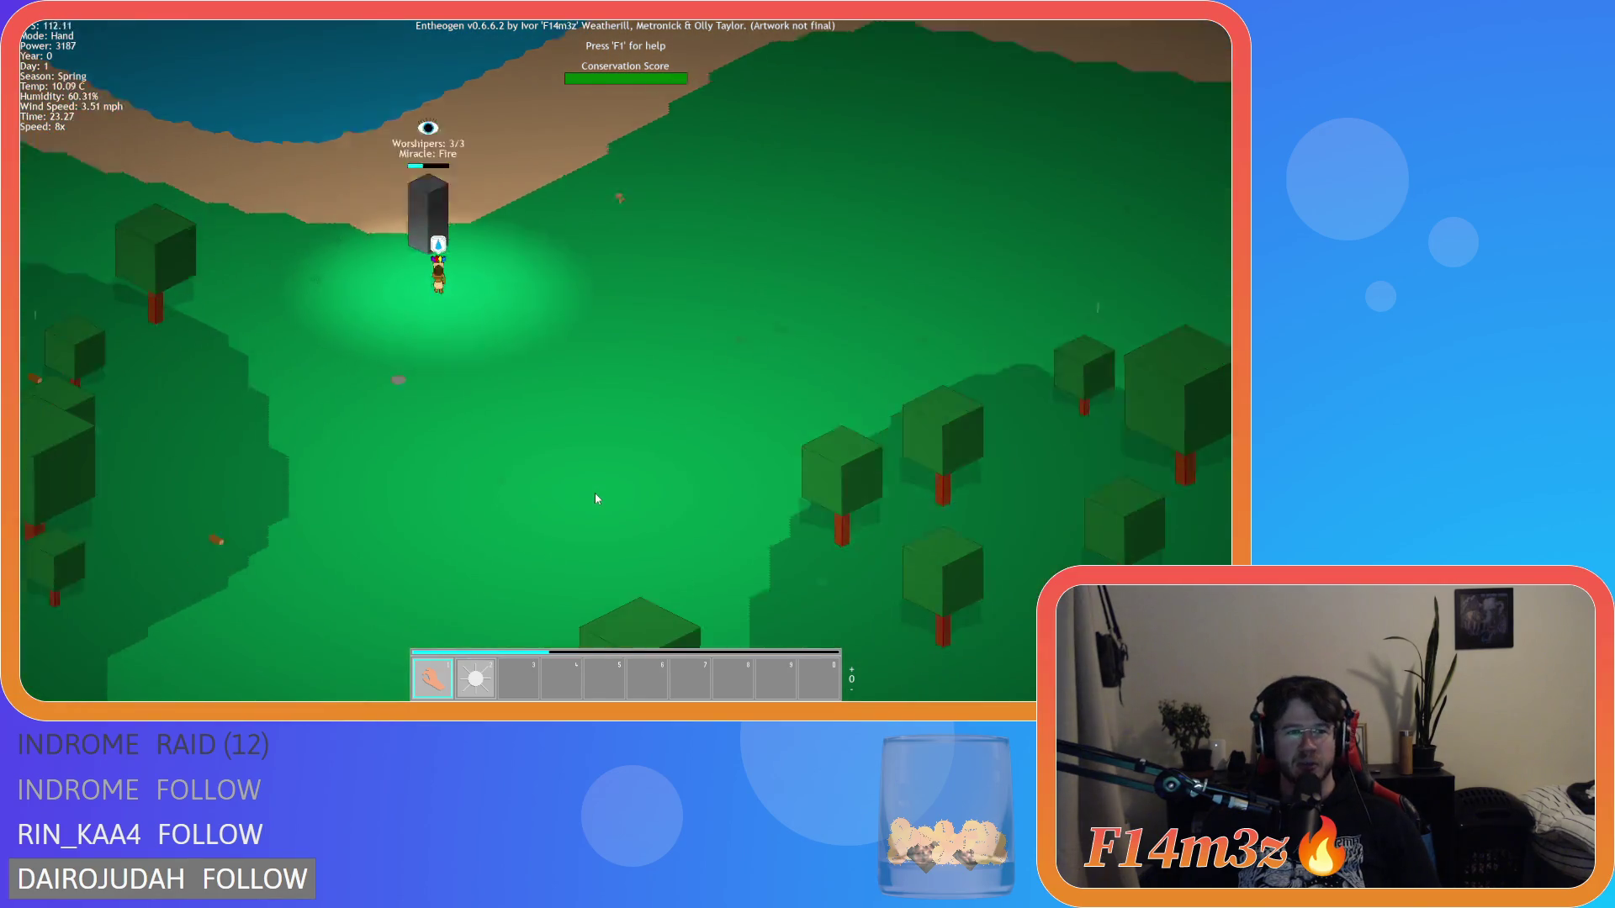
scroll(594, 493, down, 10)
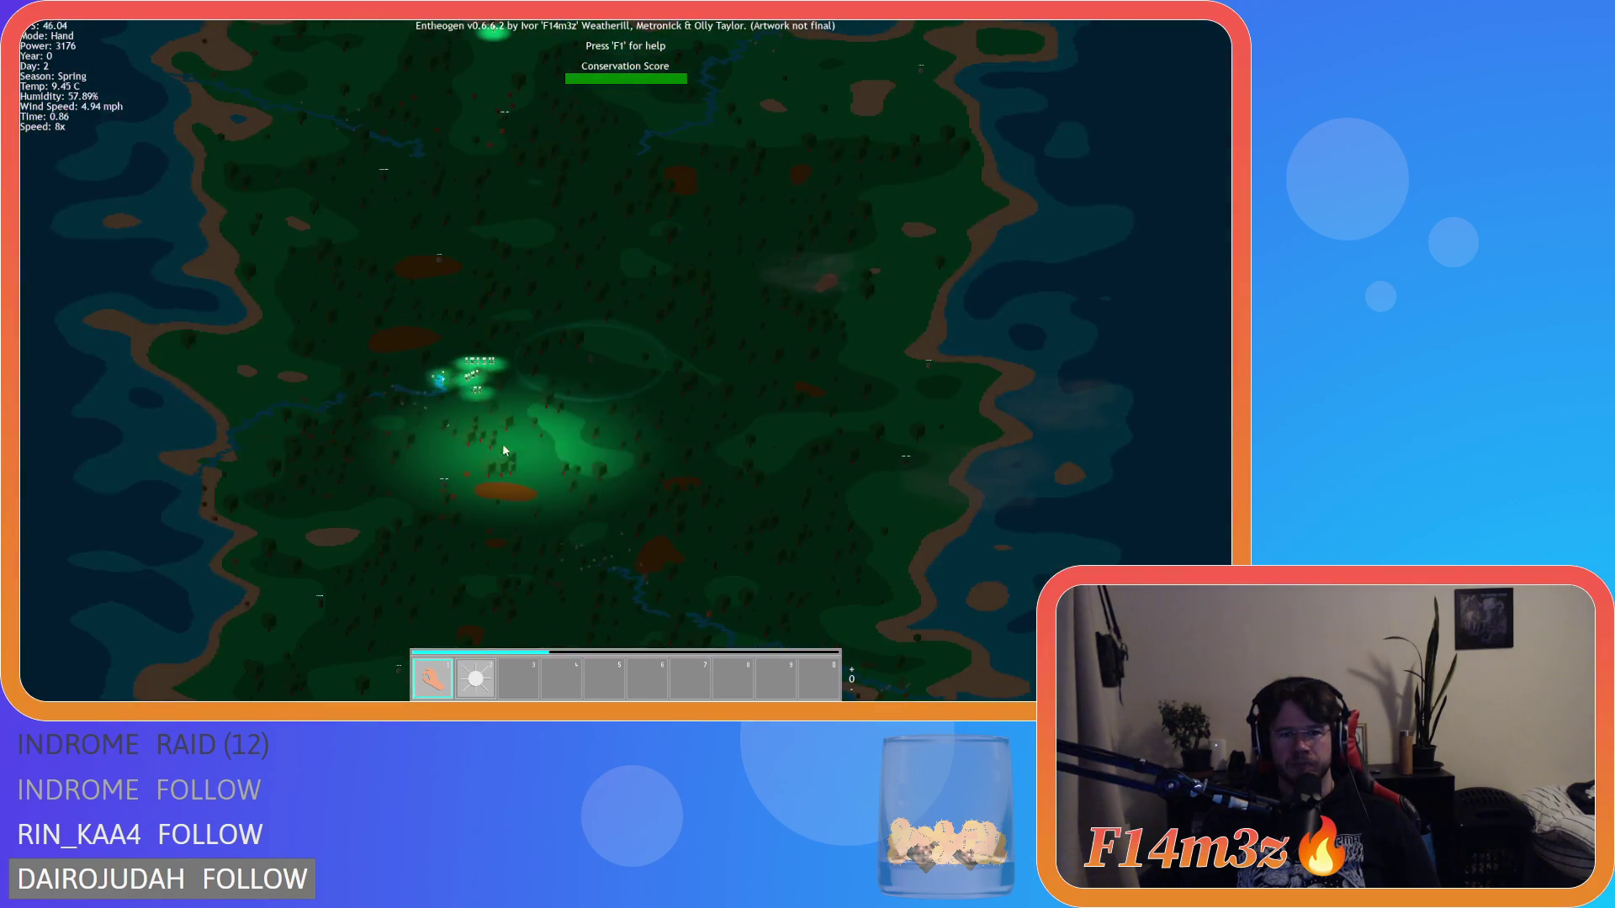
scroll(502, 443, up, 10)
key(w)
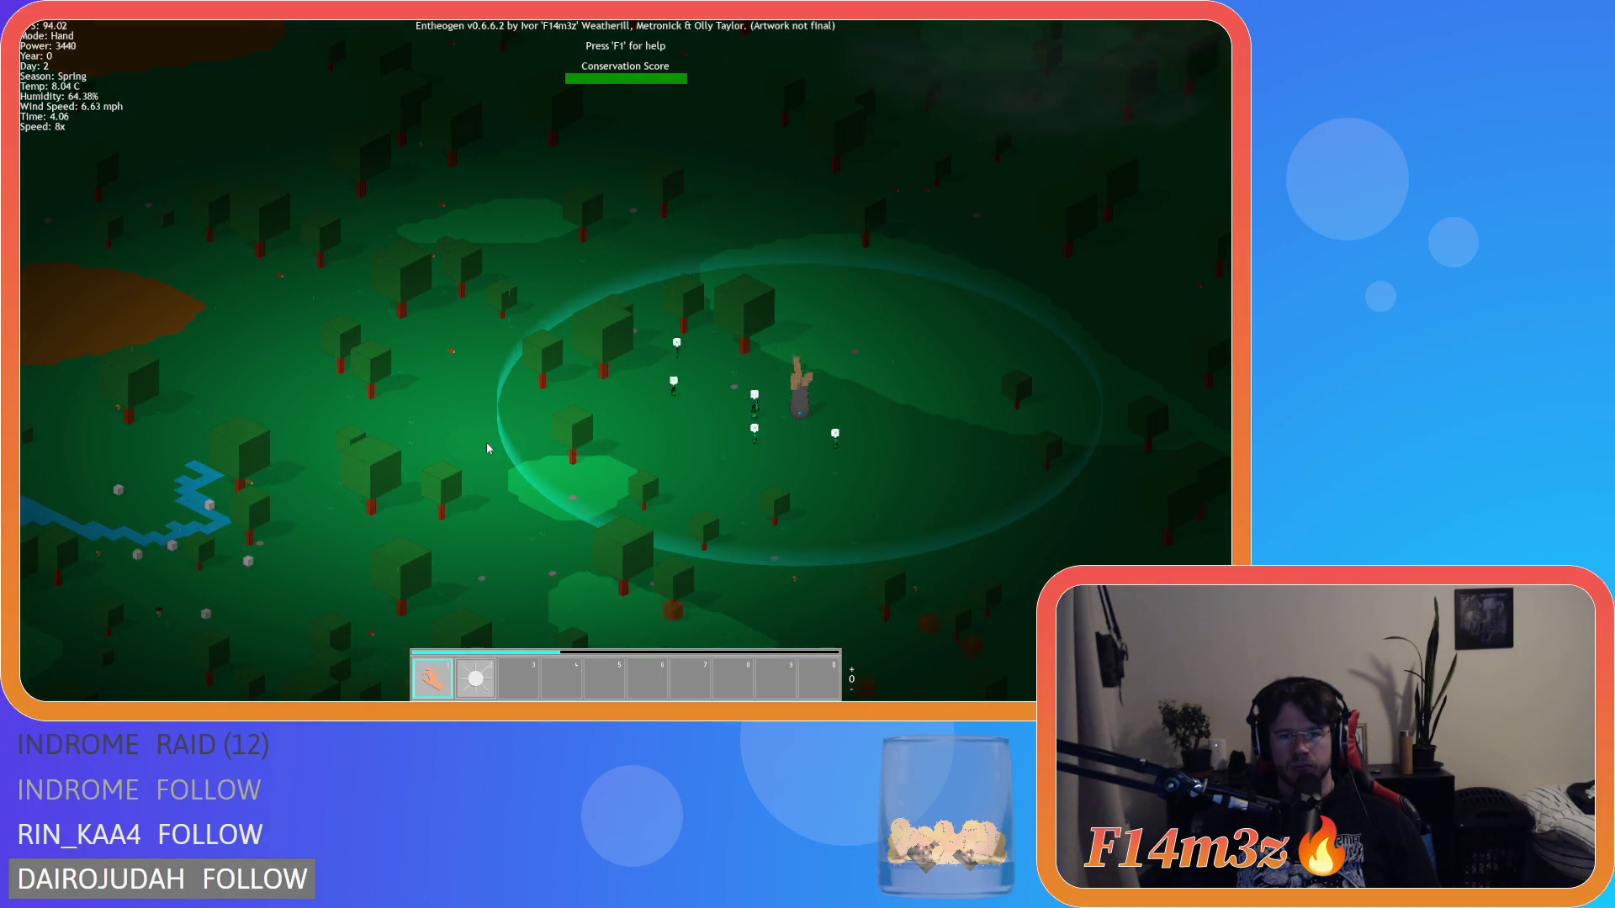
scroll(488, 448, down, 10)
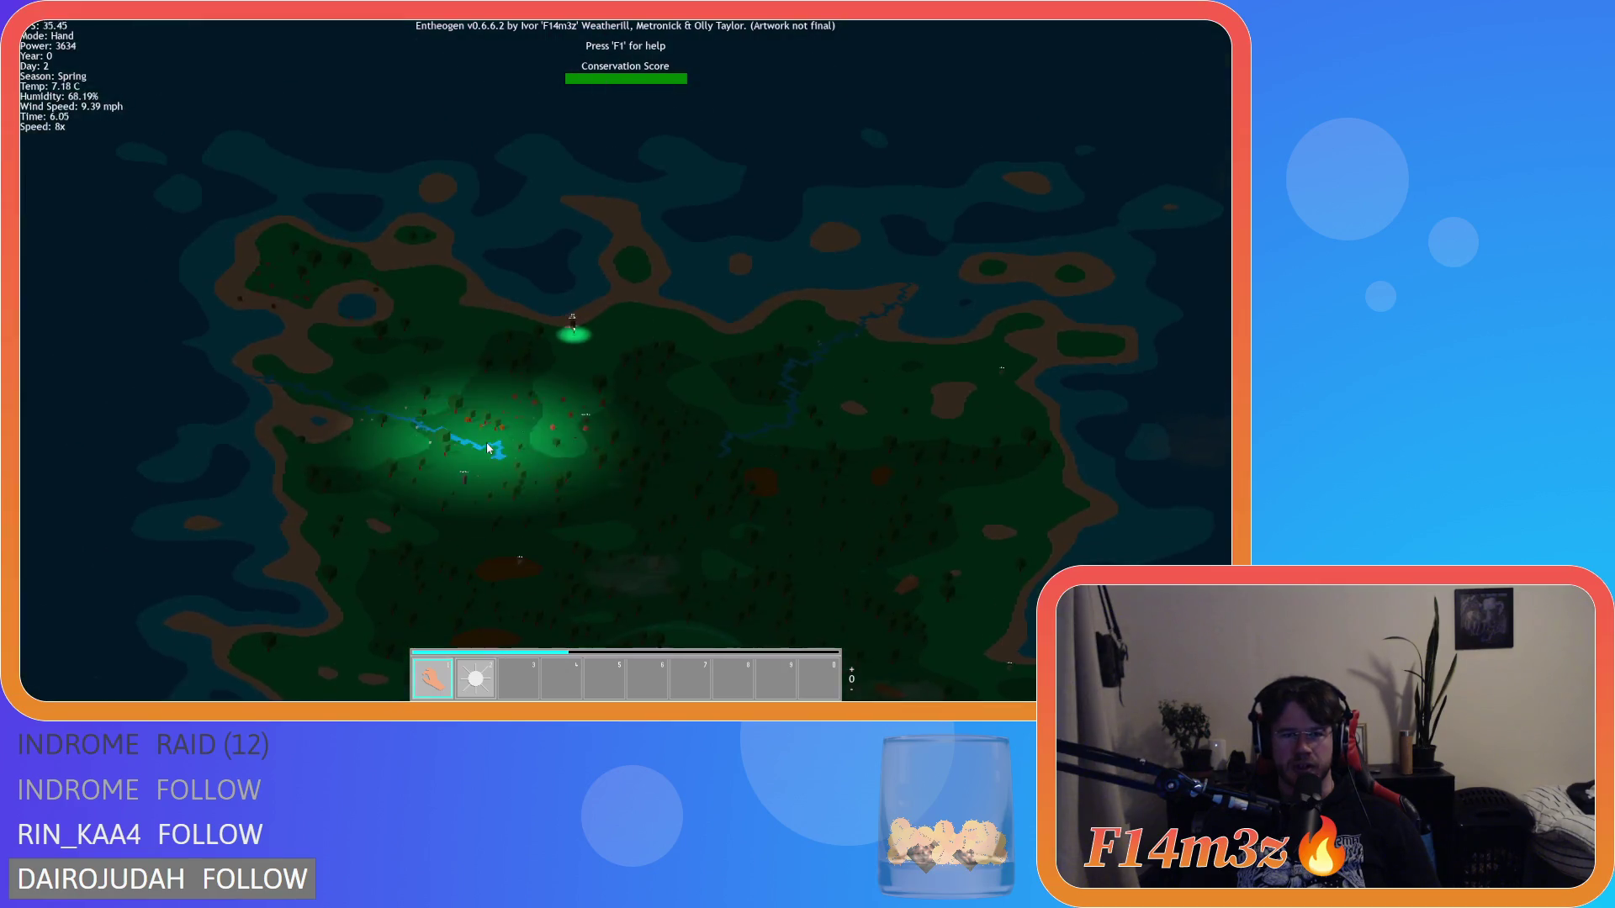
scroll(486, 443, up, 10)
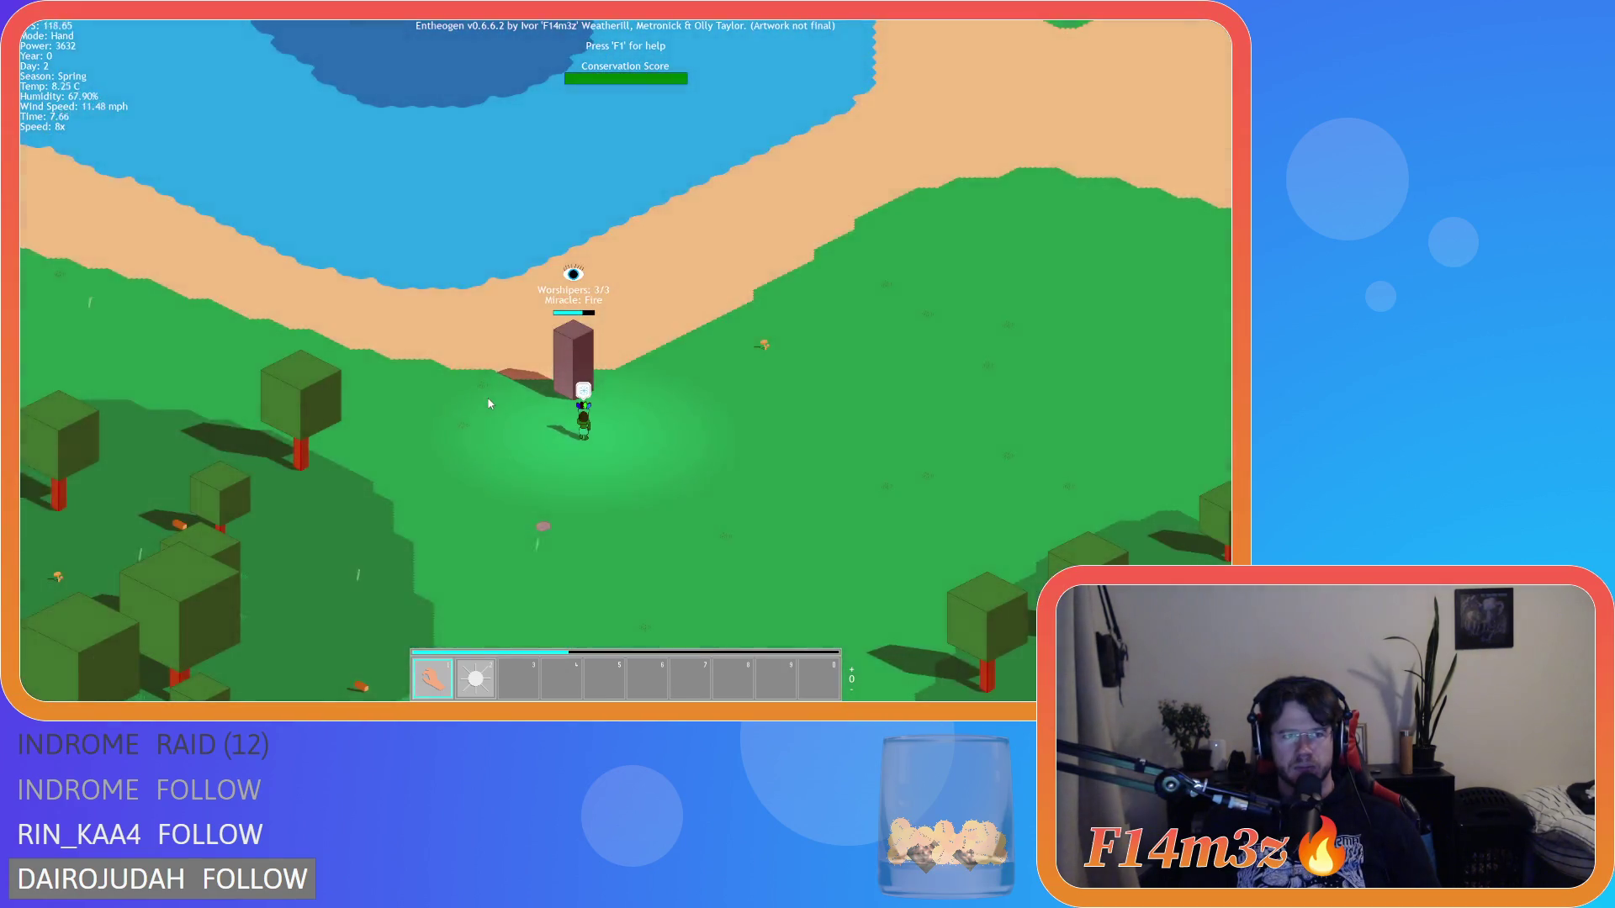
scroll(488, 405, down, 10)
scroll(548, 397, up, 10)
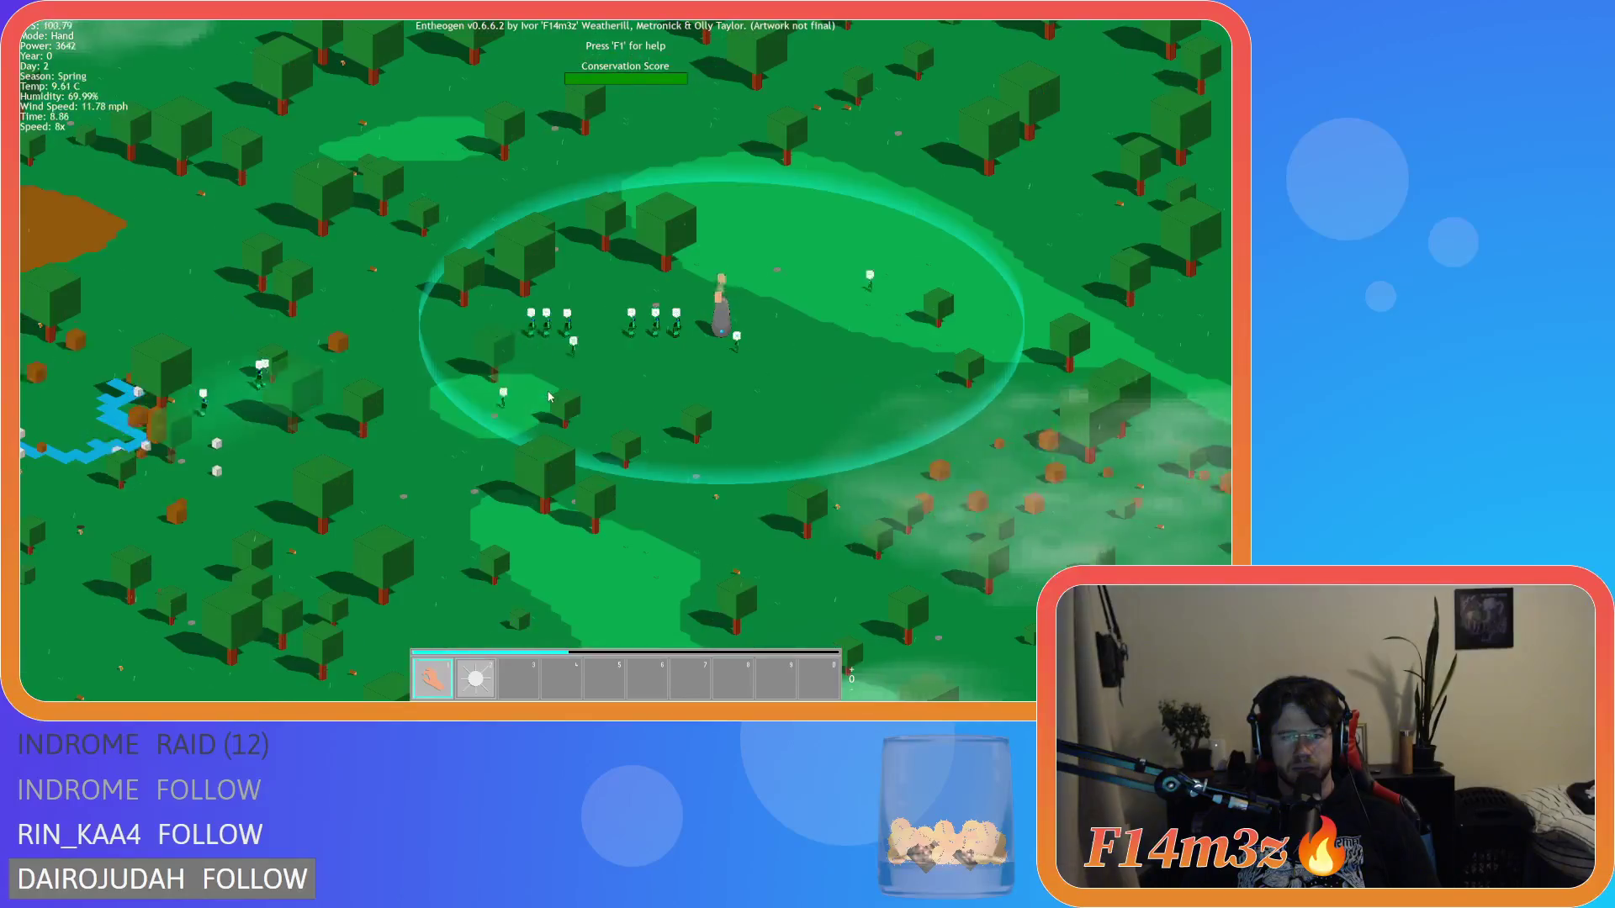
scroll(550, 396, down, 10)
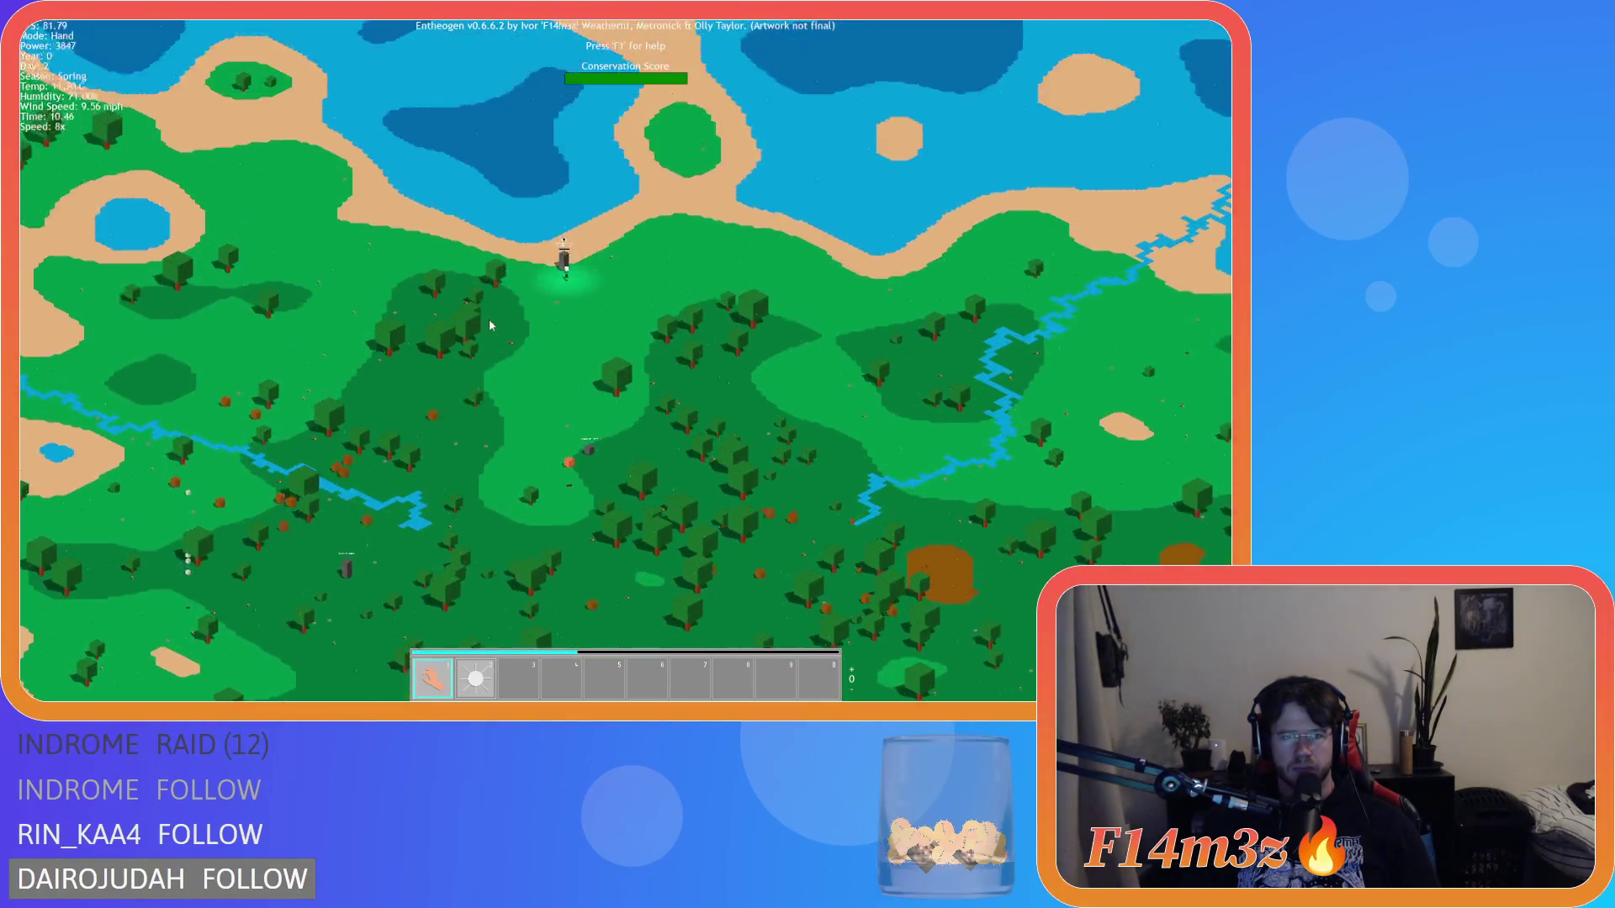
scroll(548, 344, up, 10)
key(d)
key(w)
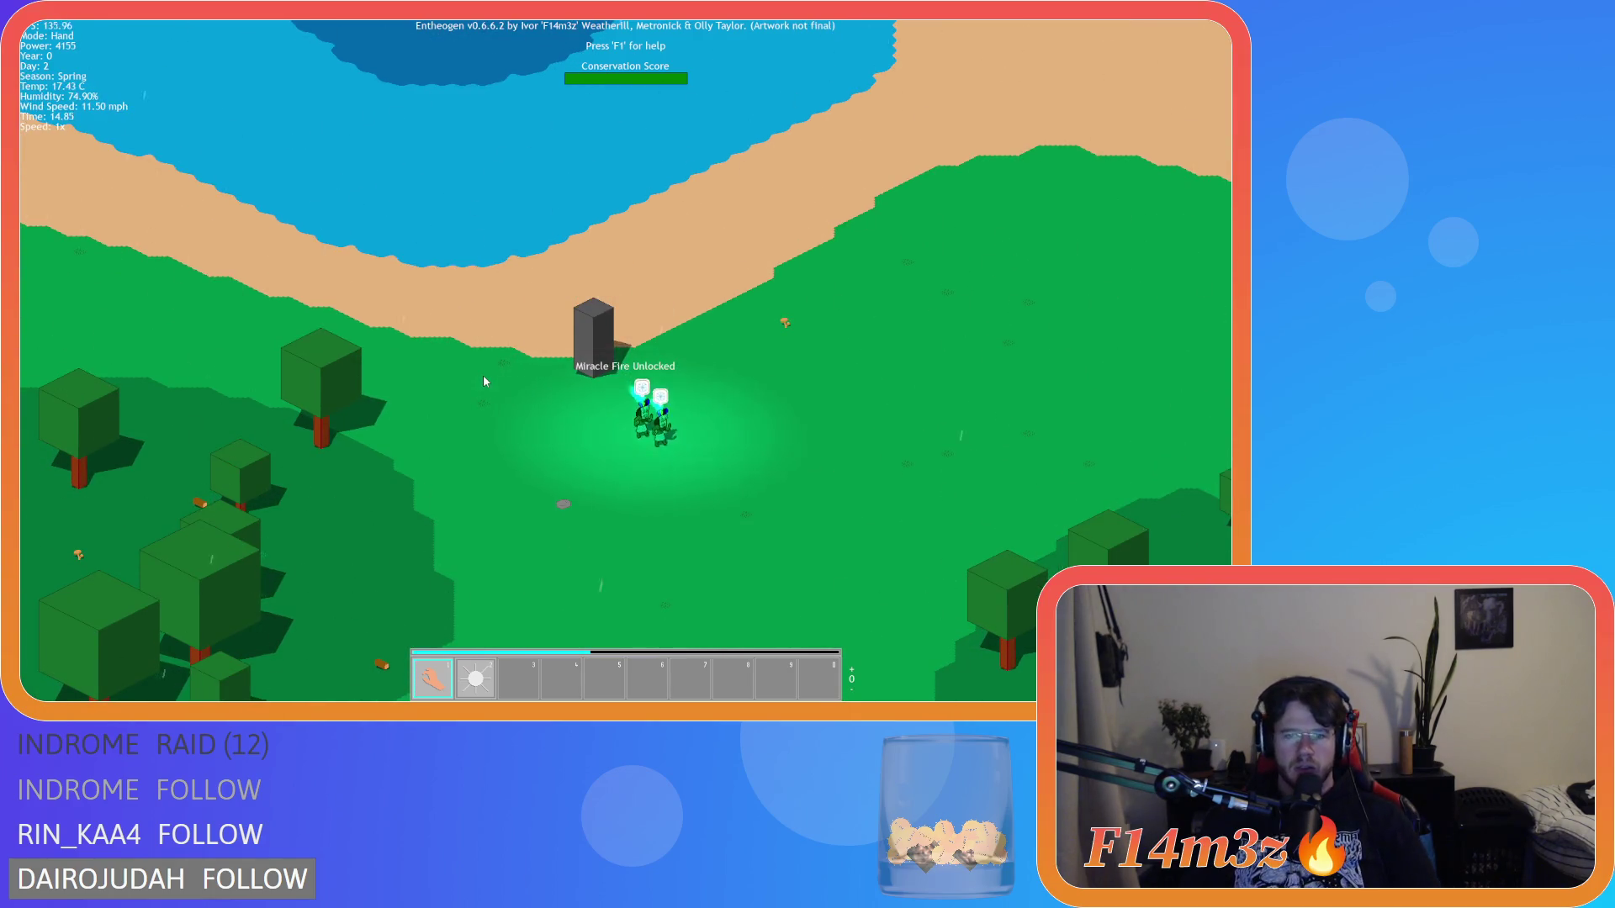
Step: Place the Fire miracle in hotbar slot 2 and select it
key(m)
key(a)
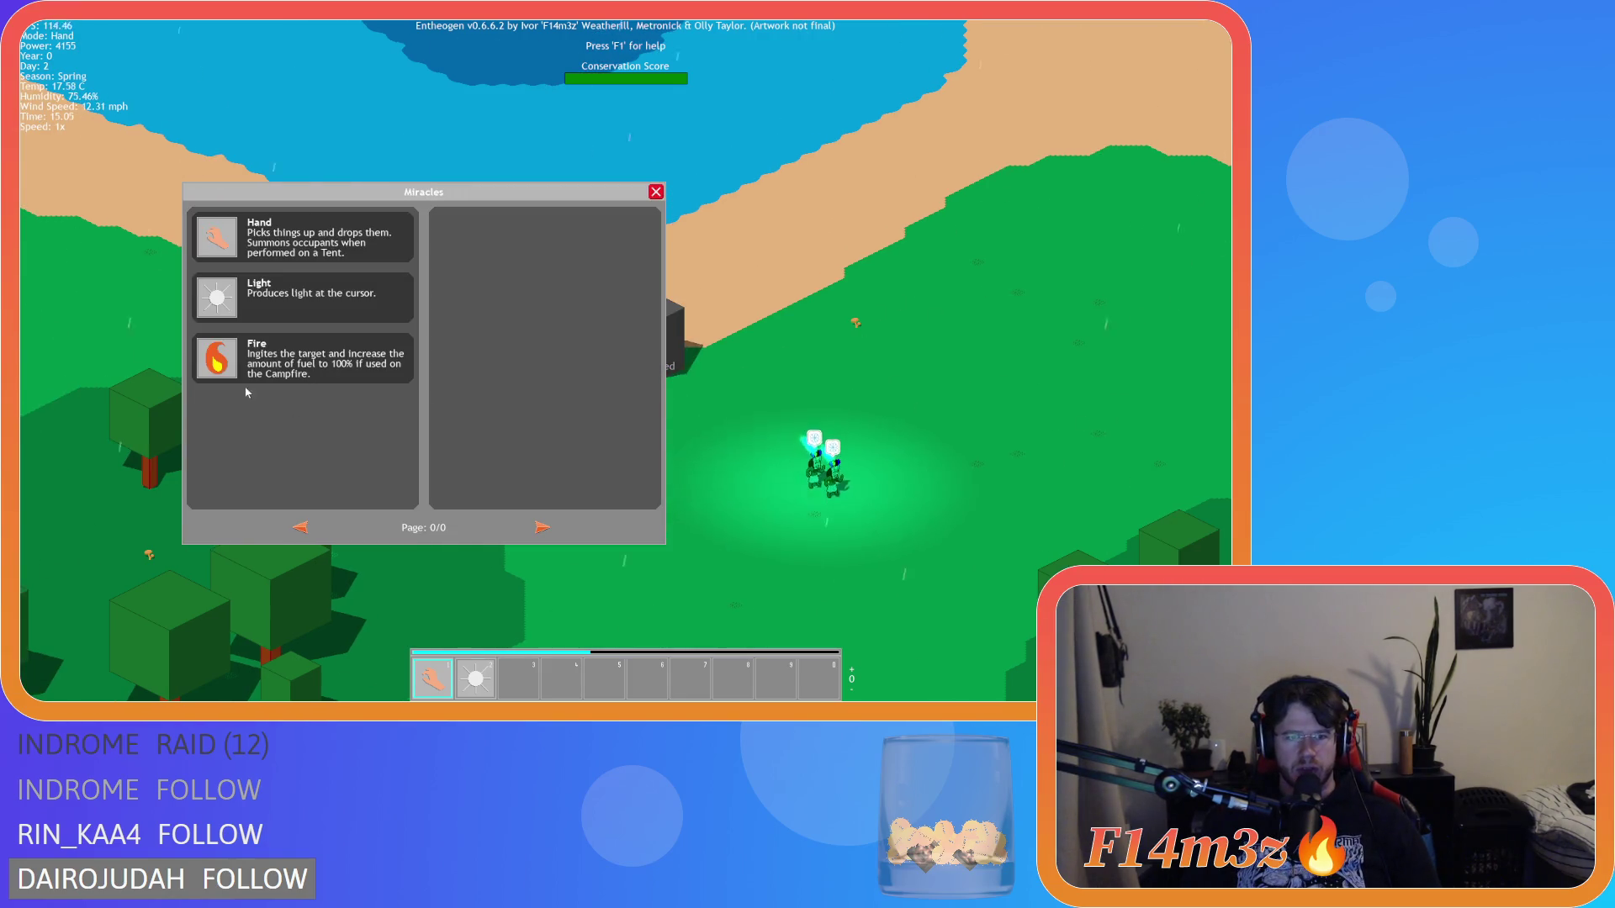
mouse_move(218, 368)
mouse_down()
mouse_move(284, 429)
mouse_move(455, 668)
mouse_move(518, 678)
mouse_up()
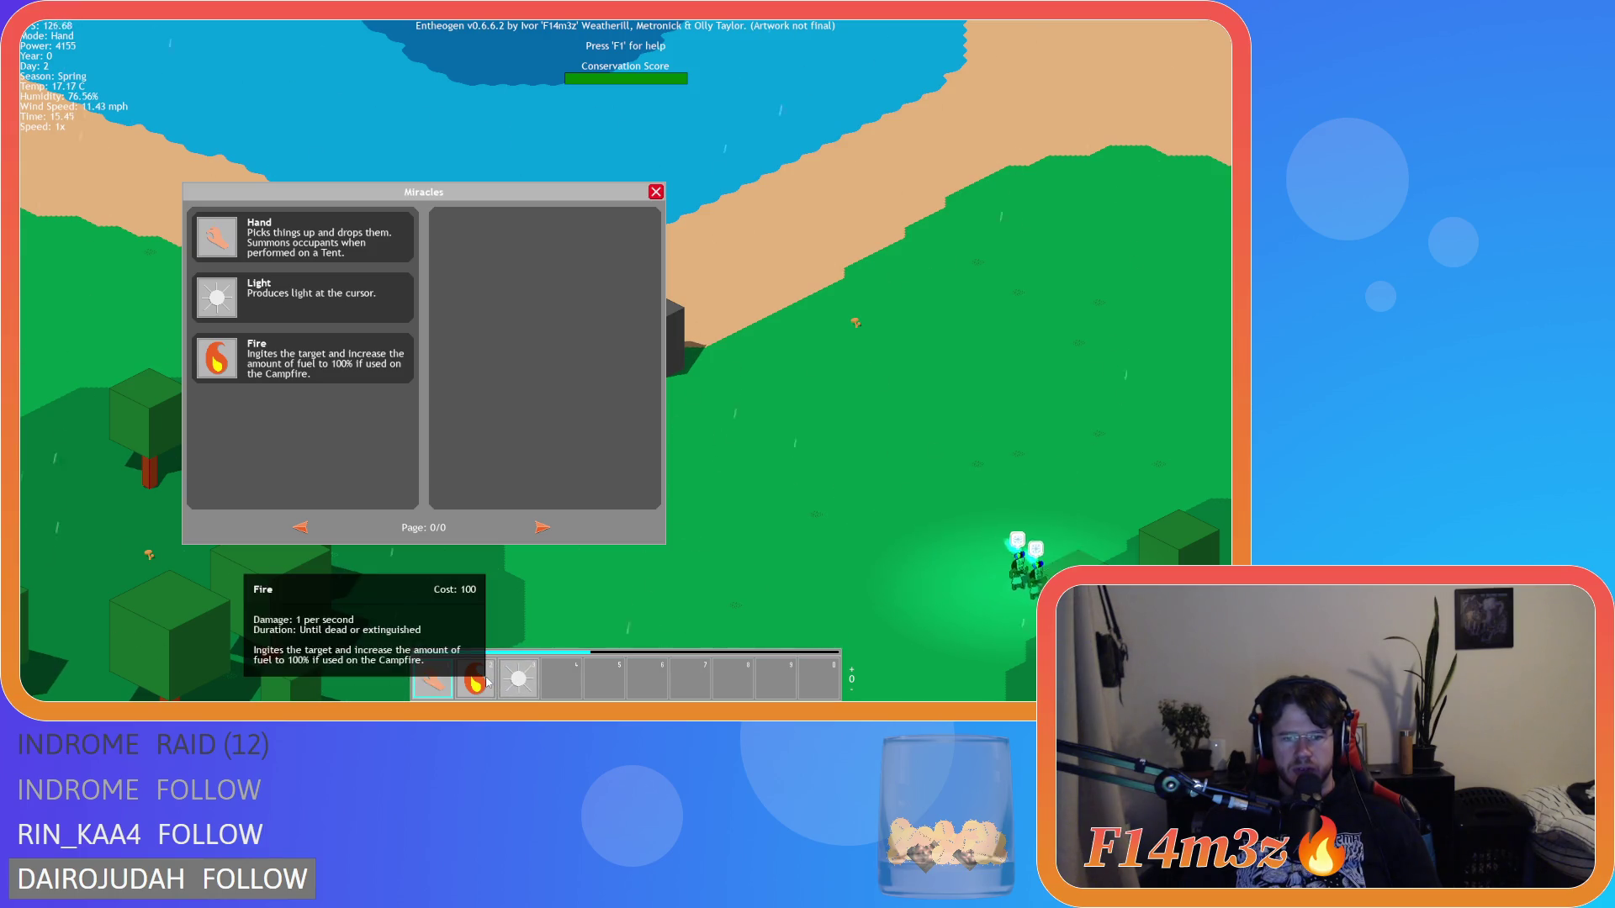
click(487, 682)
Step: Set villagers near the campfire alight, then switch back to Hand and close the Miracles list
key(s)
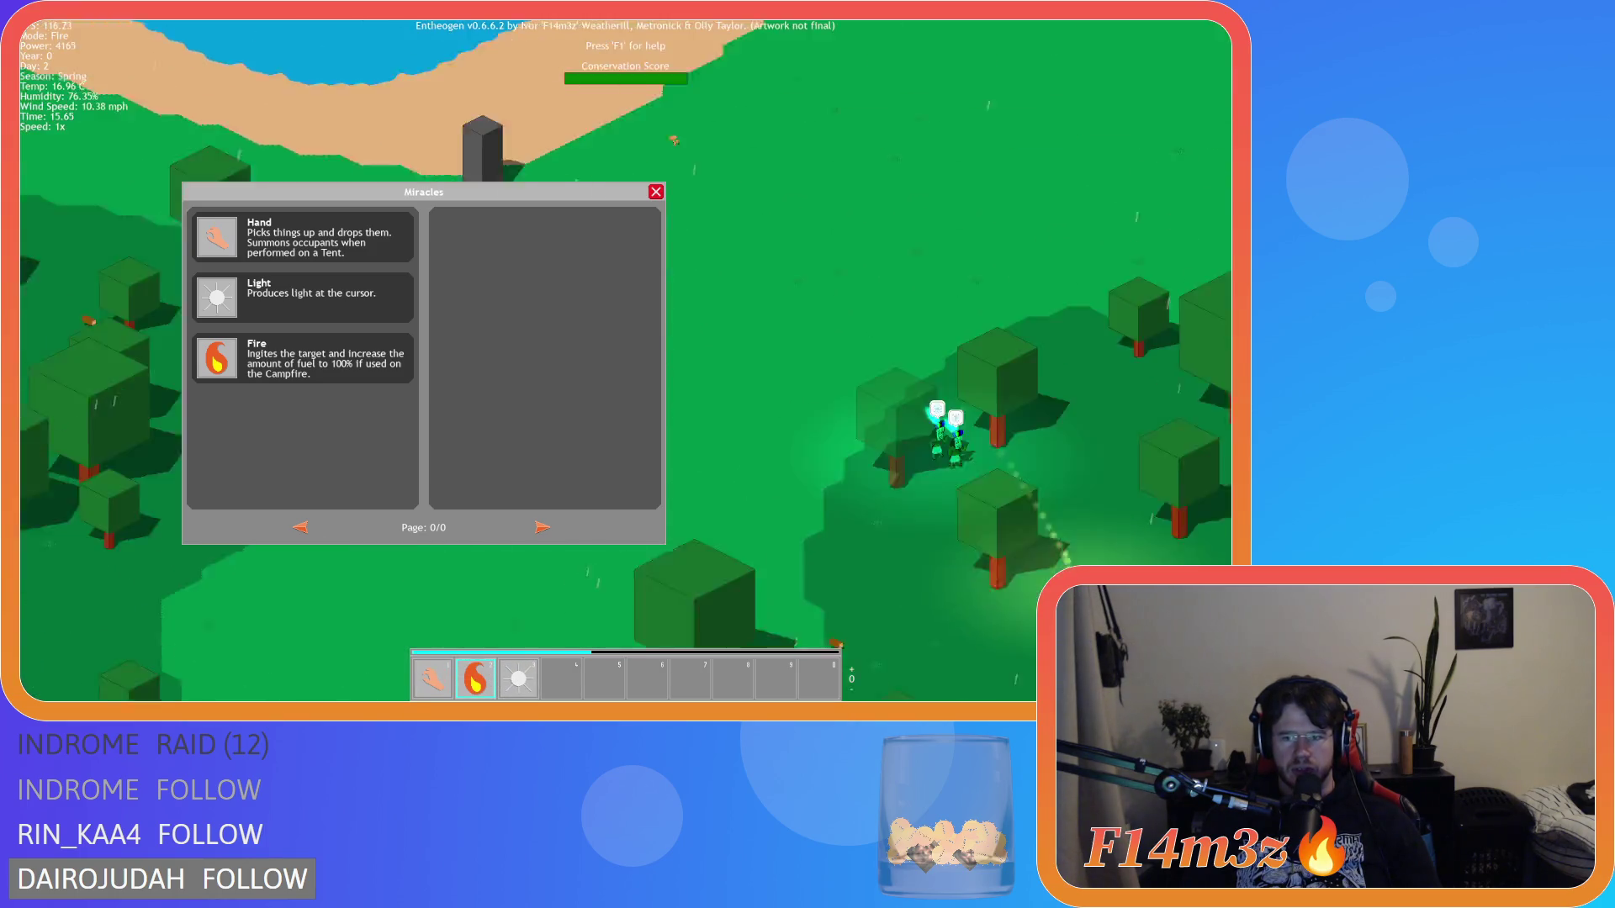
scroll(800, 438, down, 5)
scroll(800, 438, up, 5)
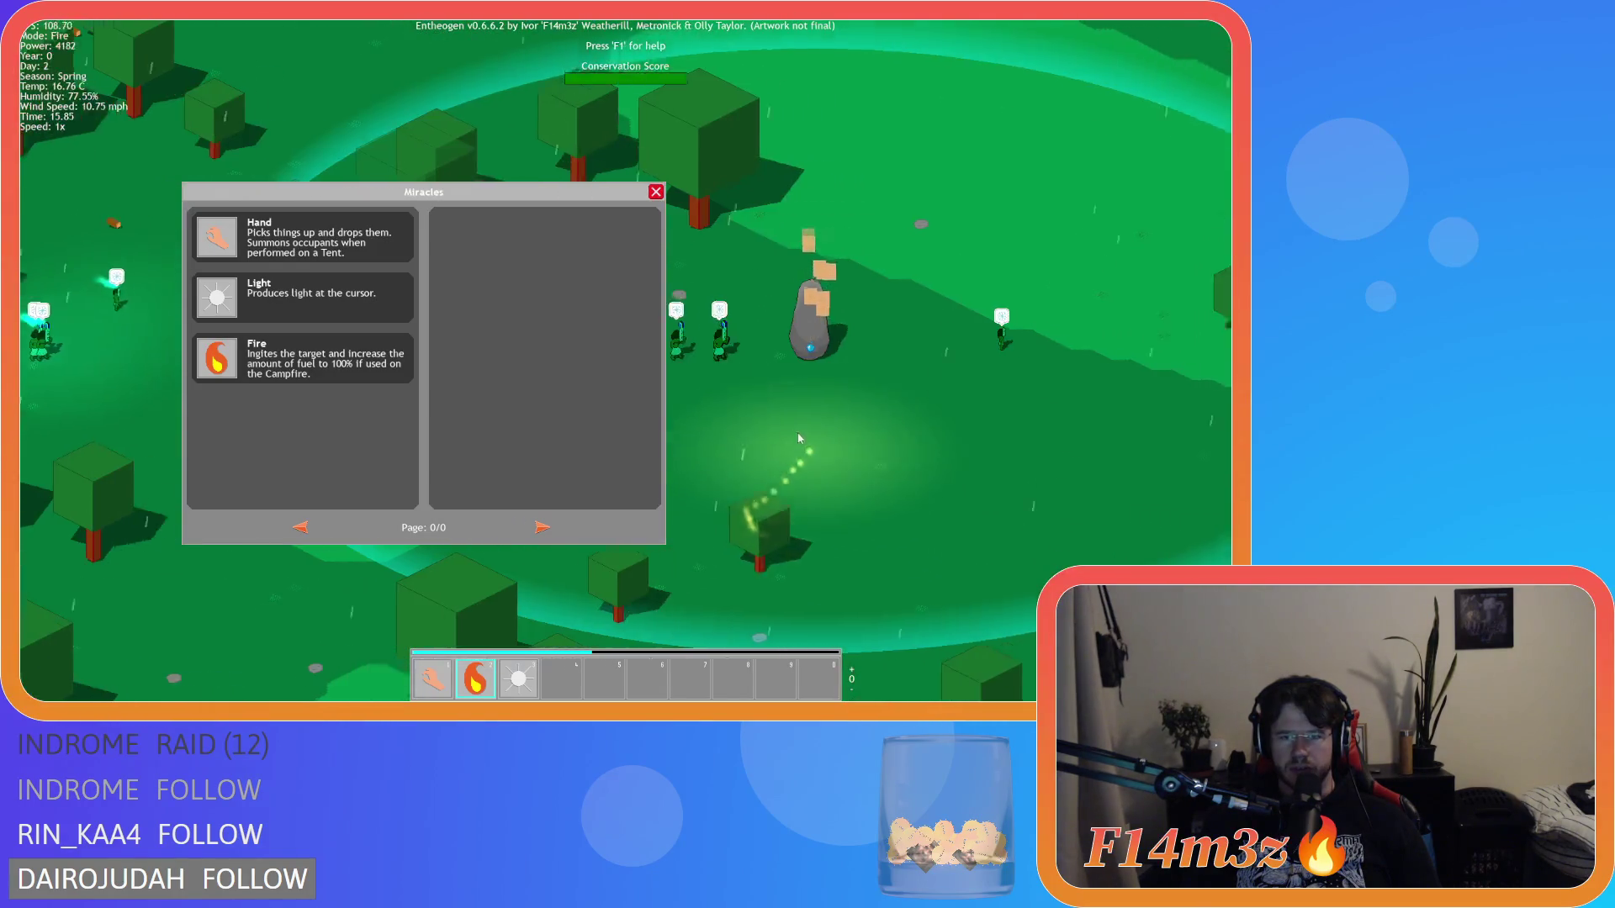
click(808, 450)
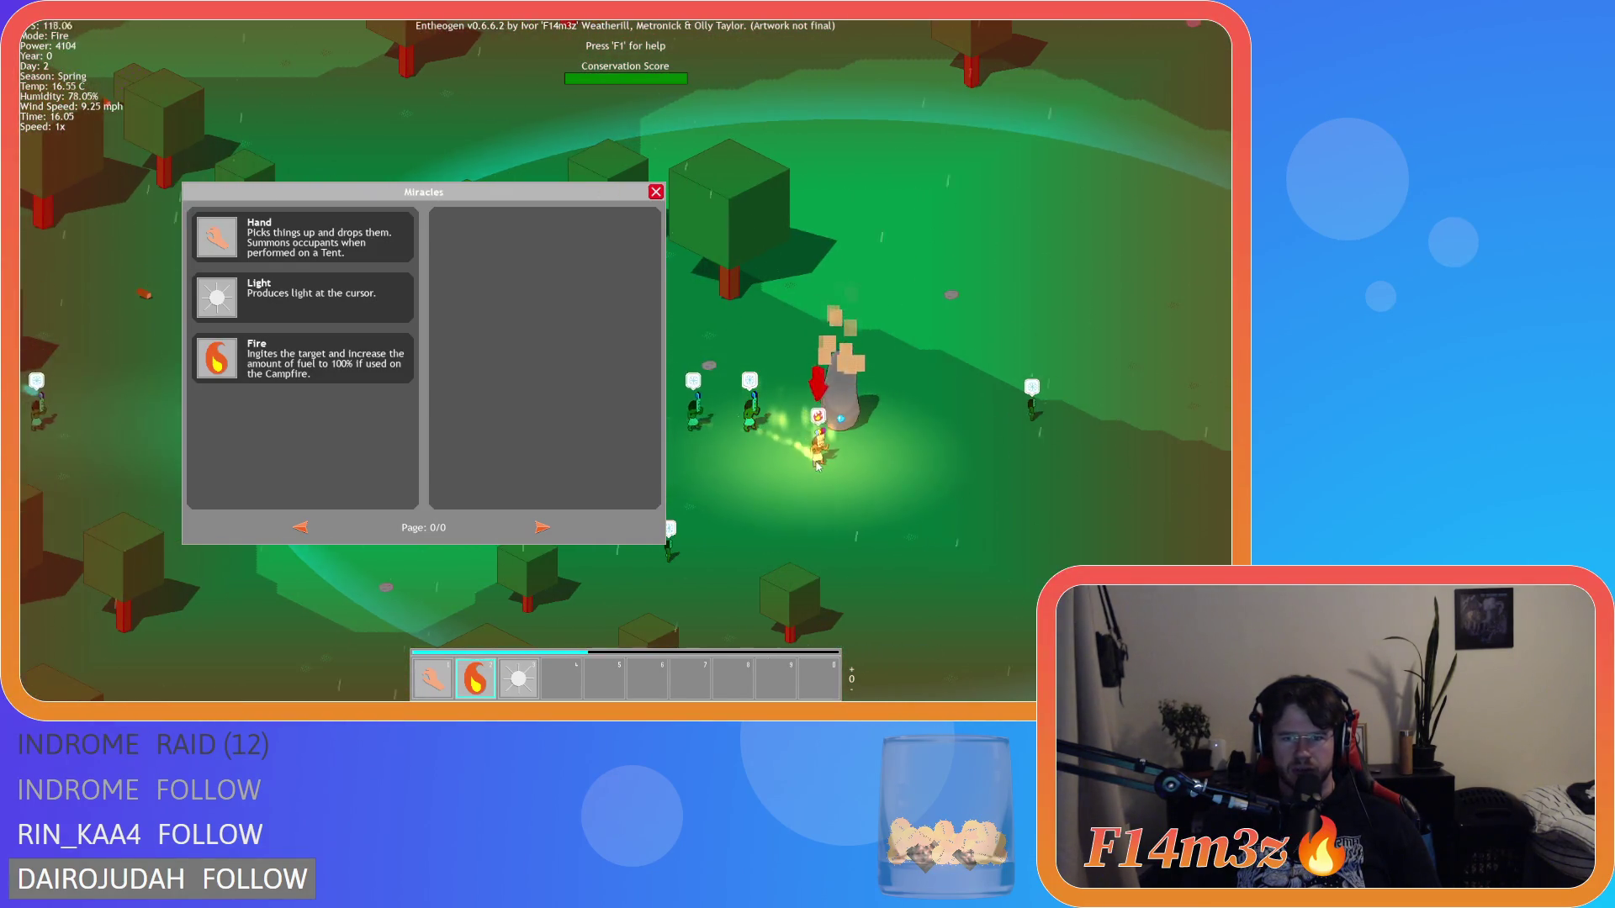
key(s)
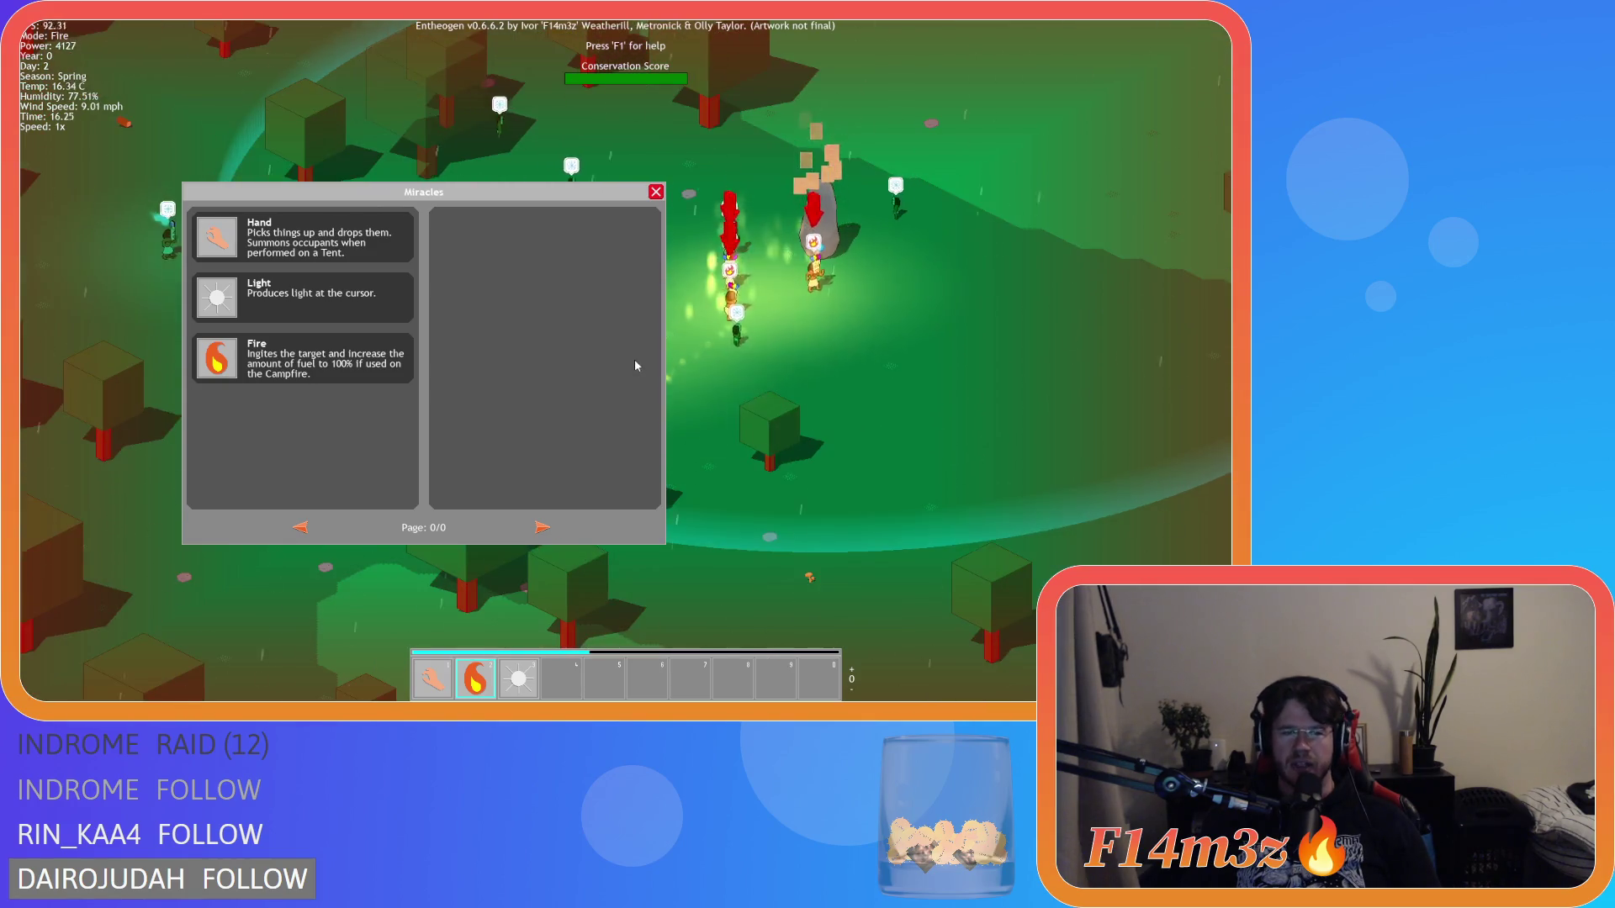
key(a)
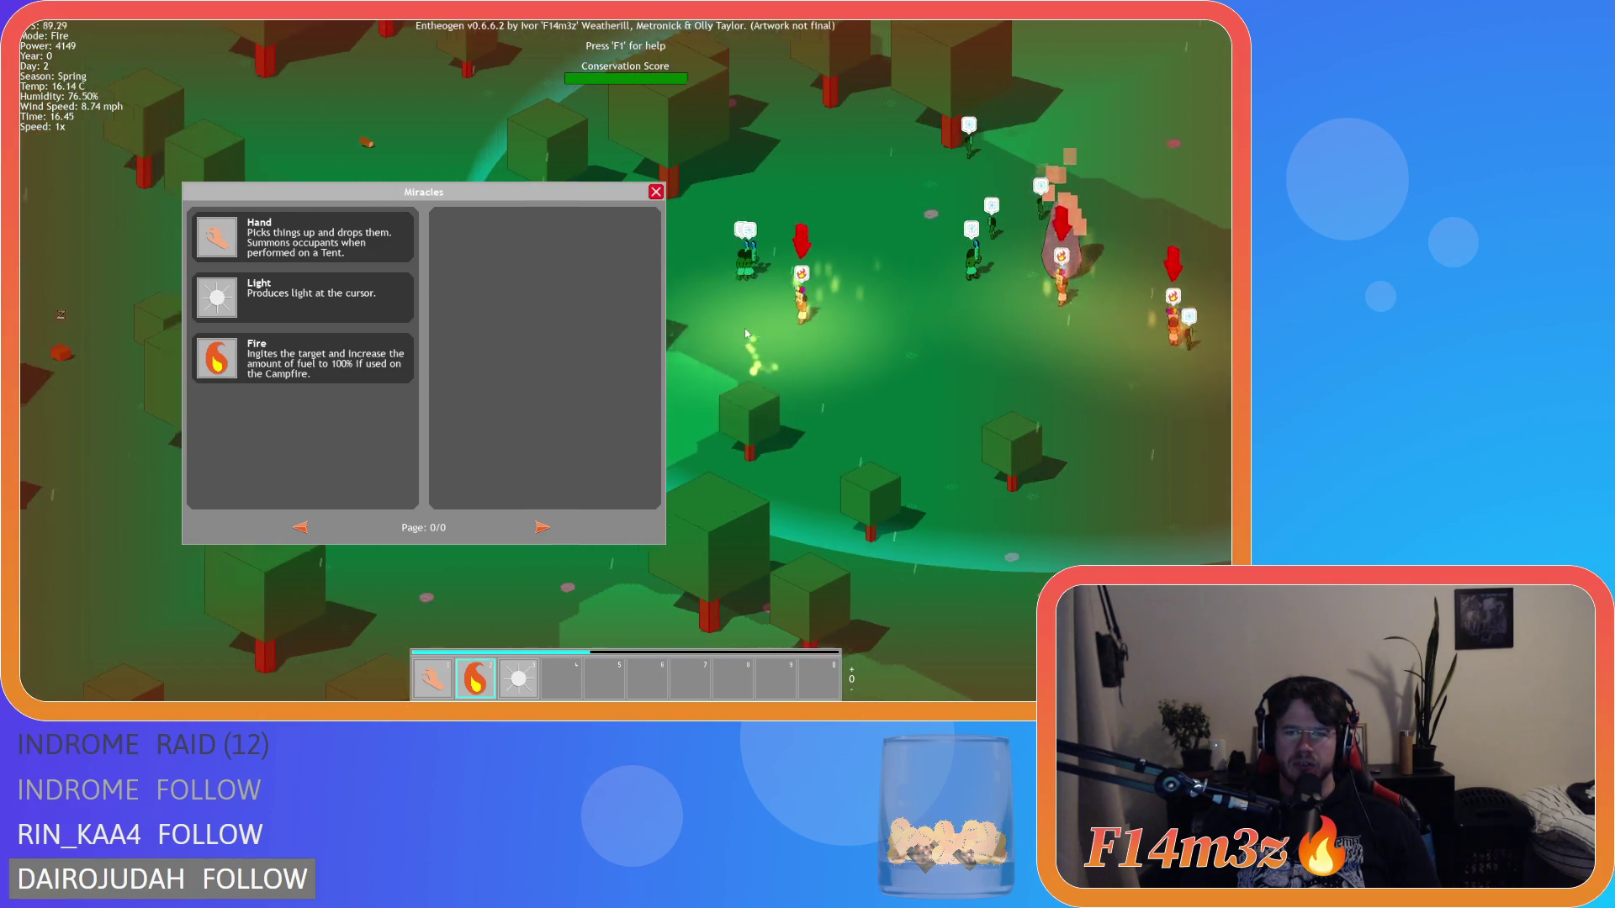
key(d)
key(1)
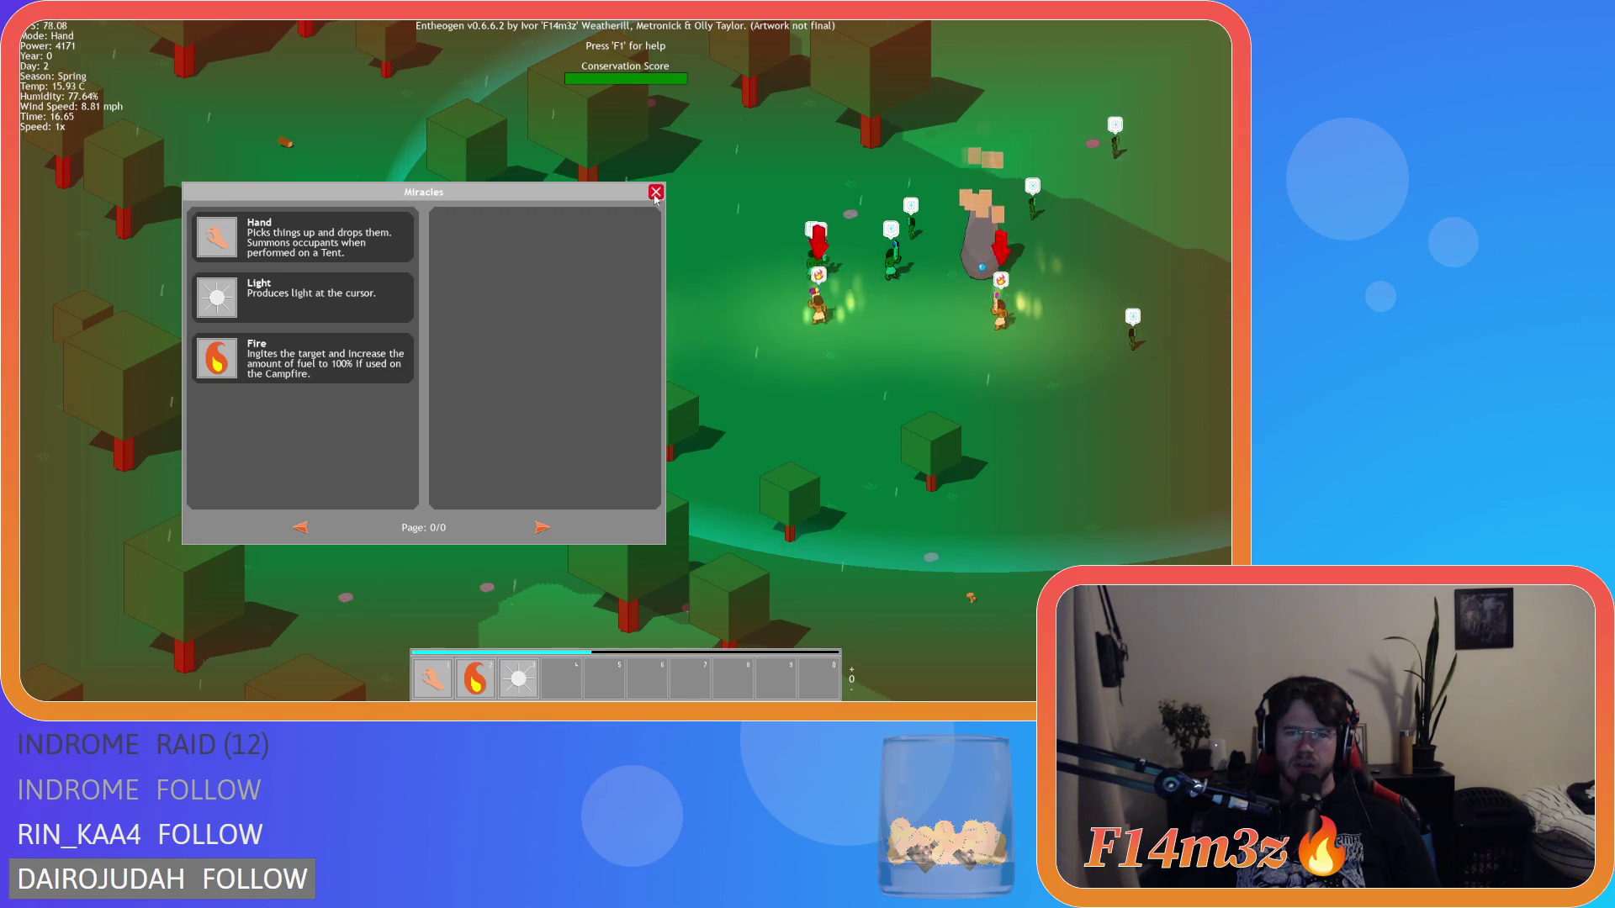
click(655, 193)
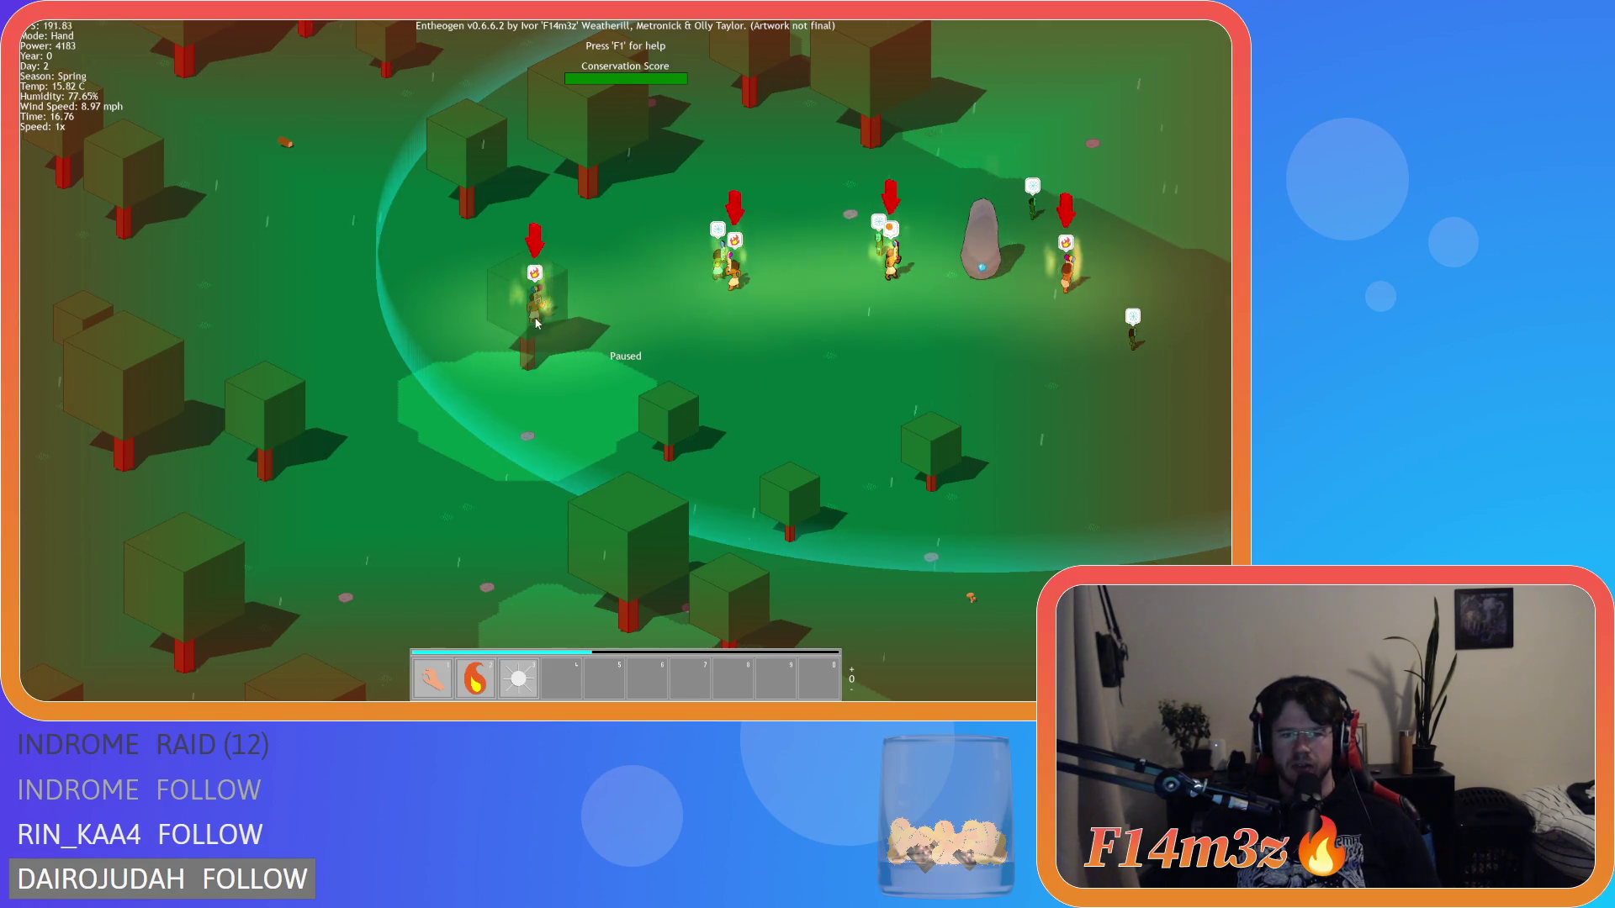
Step: Pause the game, confirm quitting to the title screen with Y, and close the game window
key(w)
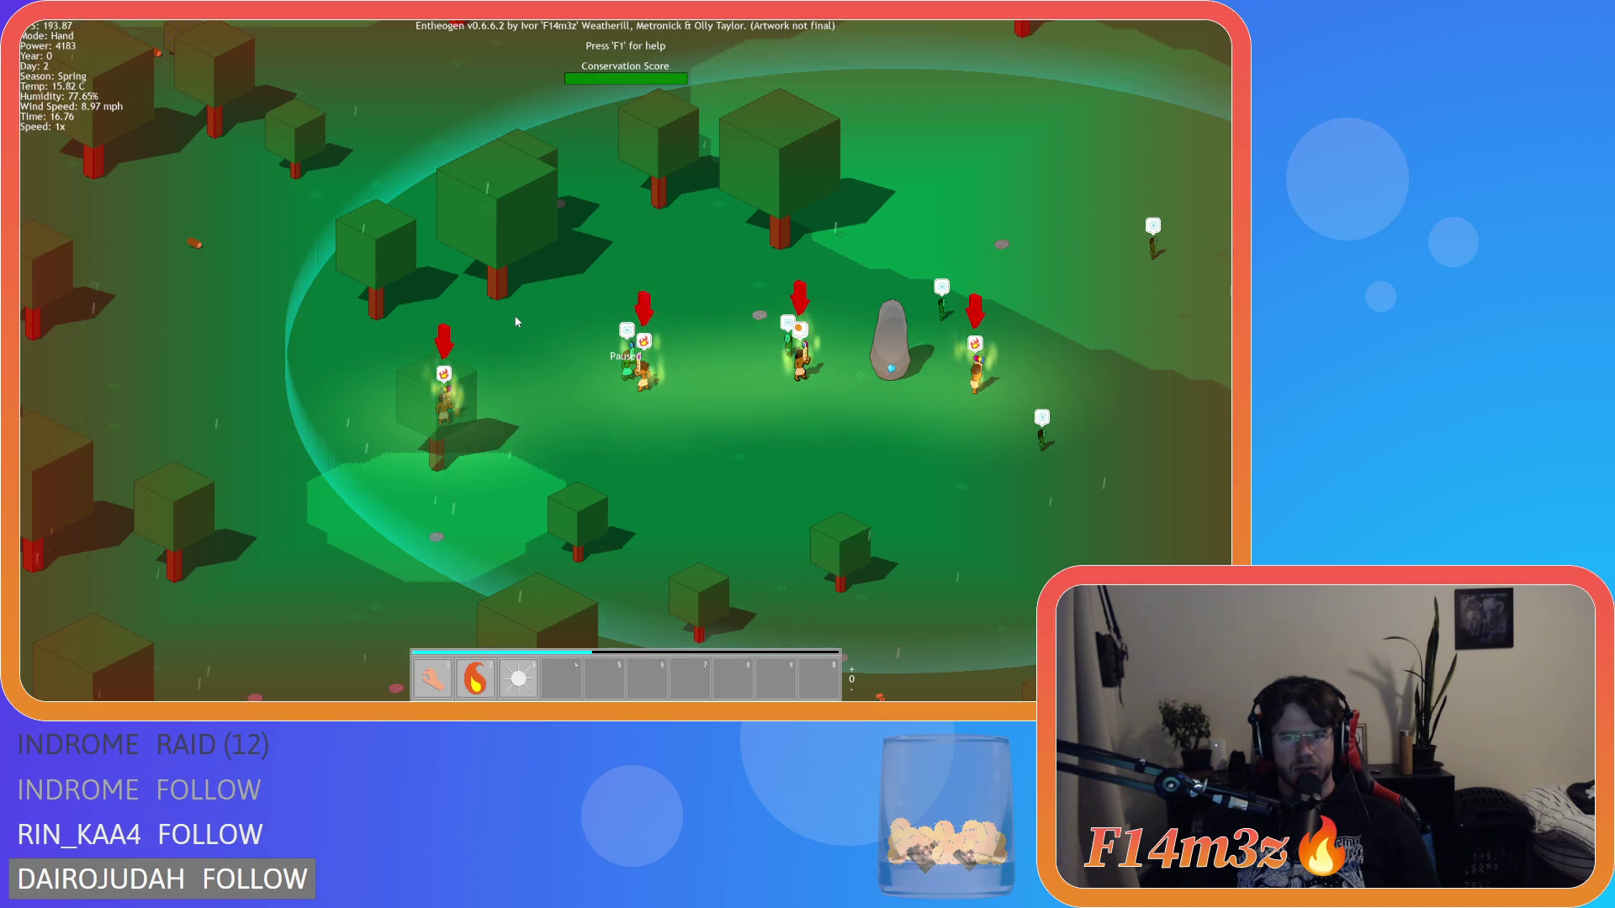
key(Escape)
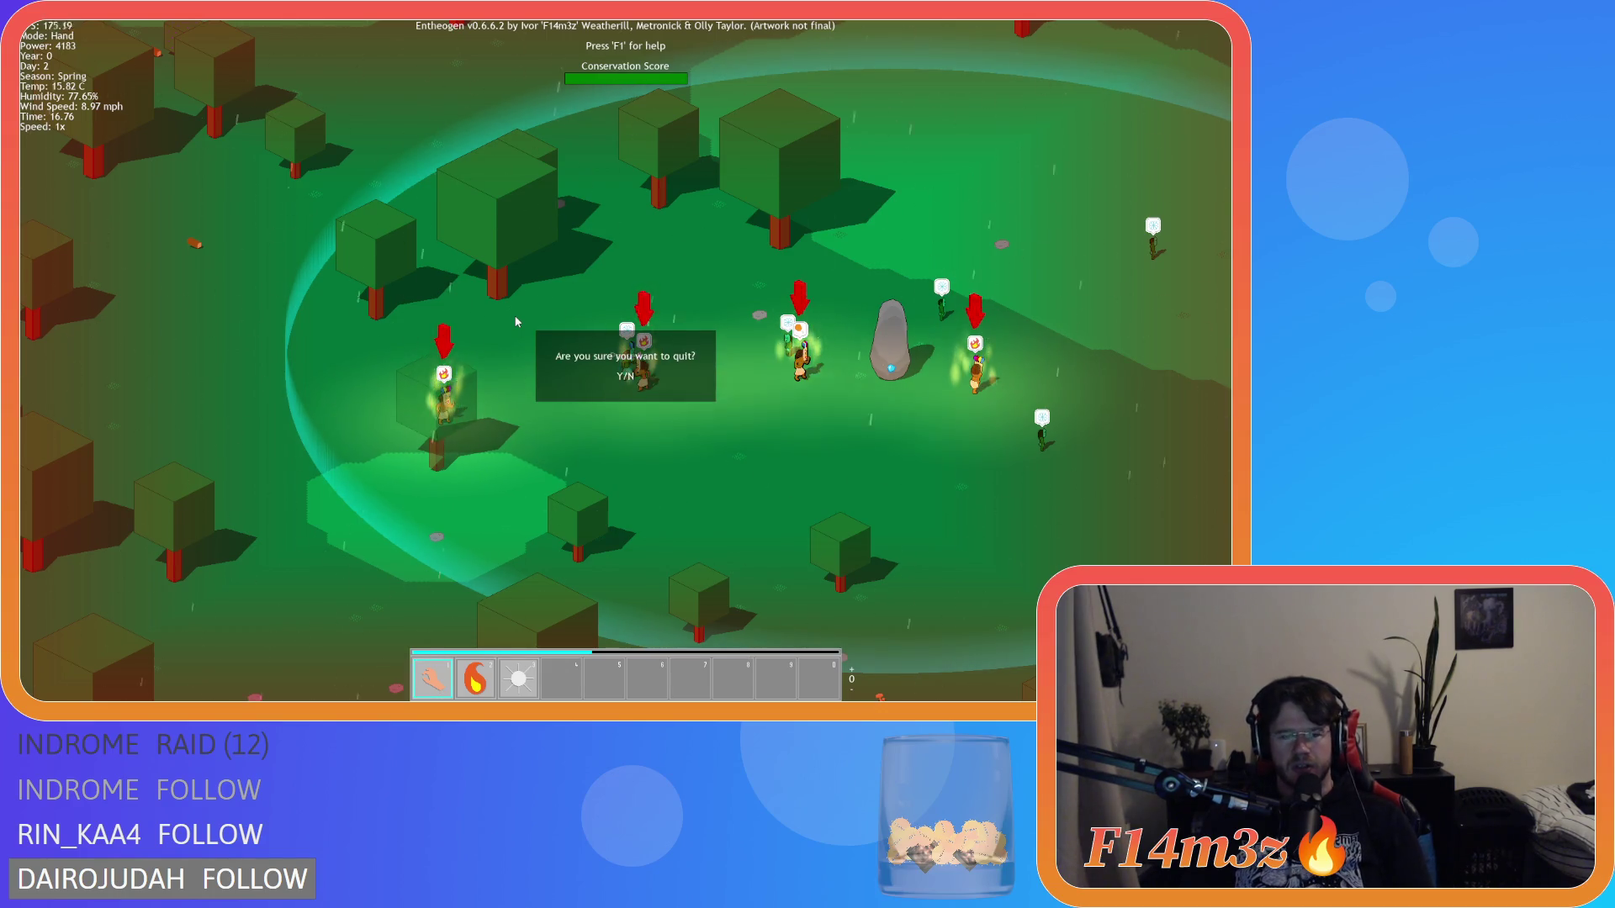
key(y)
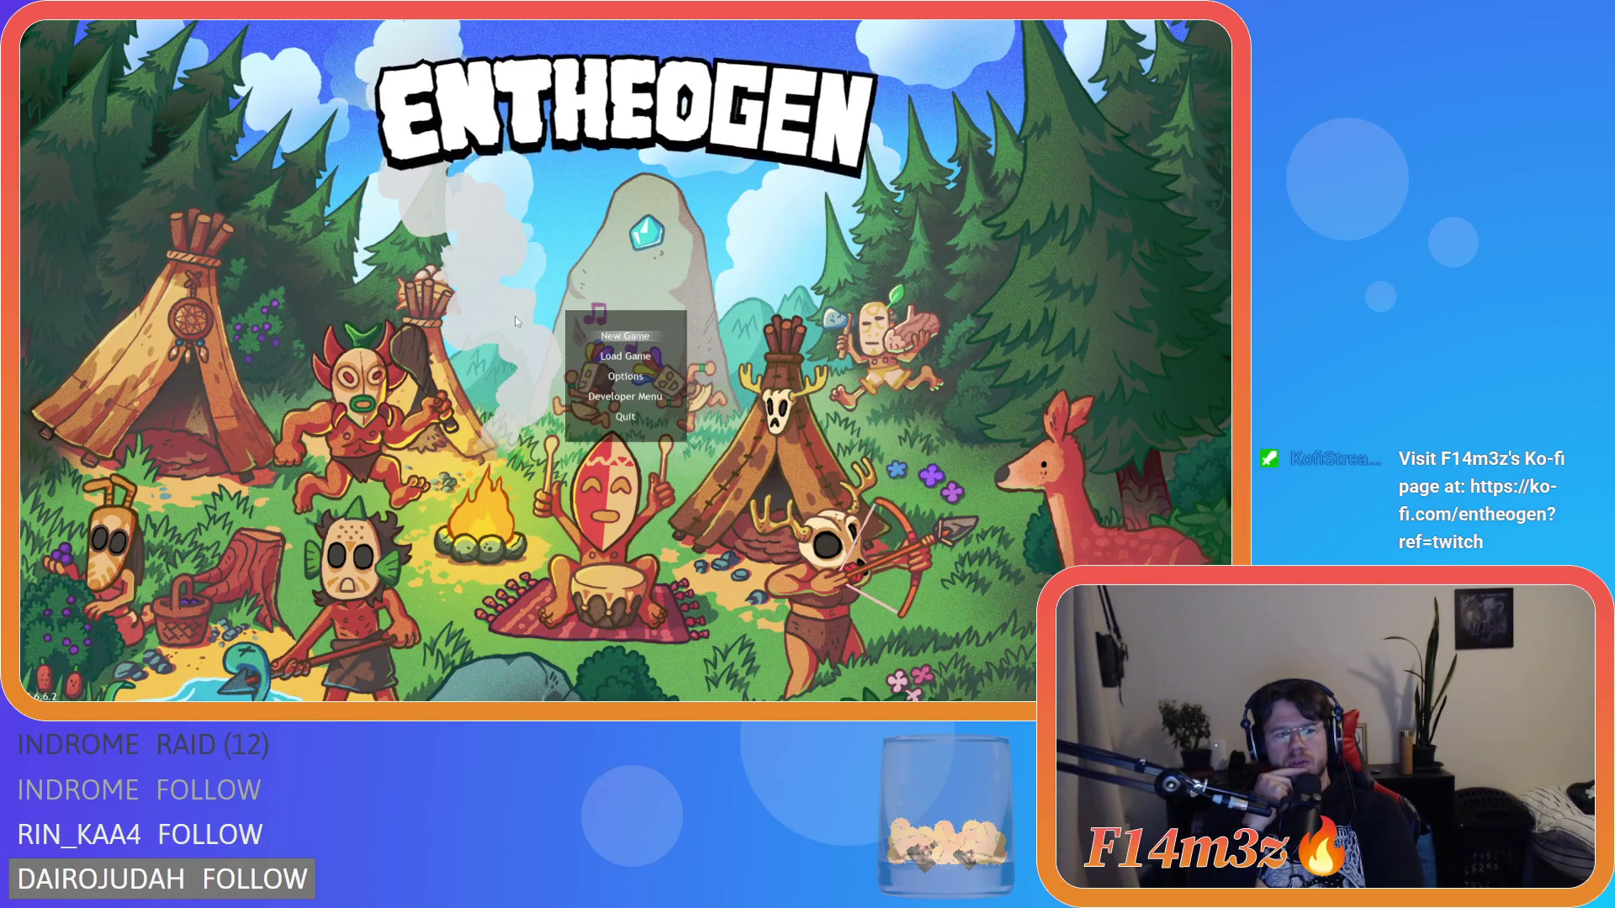
key(Escape)
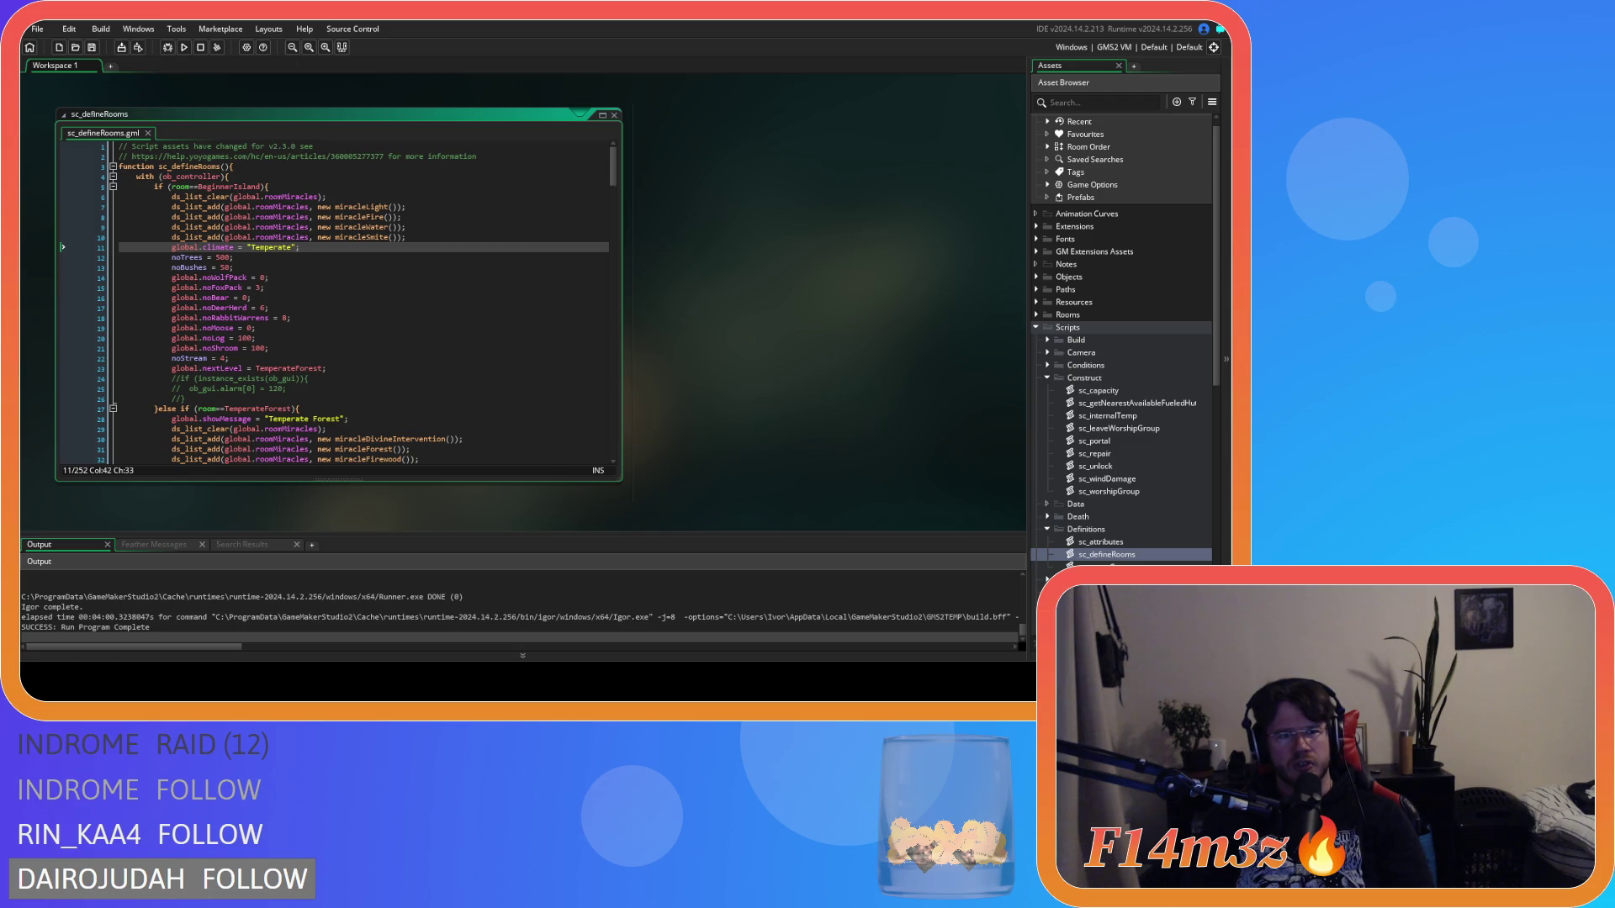
Step: Close the sc_defineRooms script and collapse the Definitions, Construct and Scripts folders
click(708, 227)
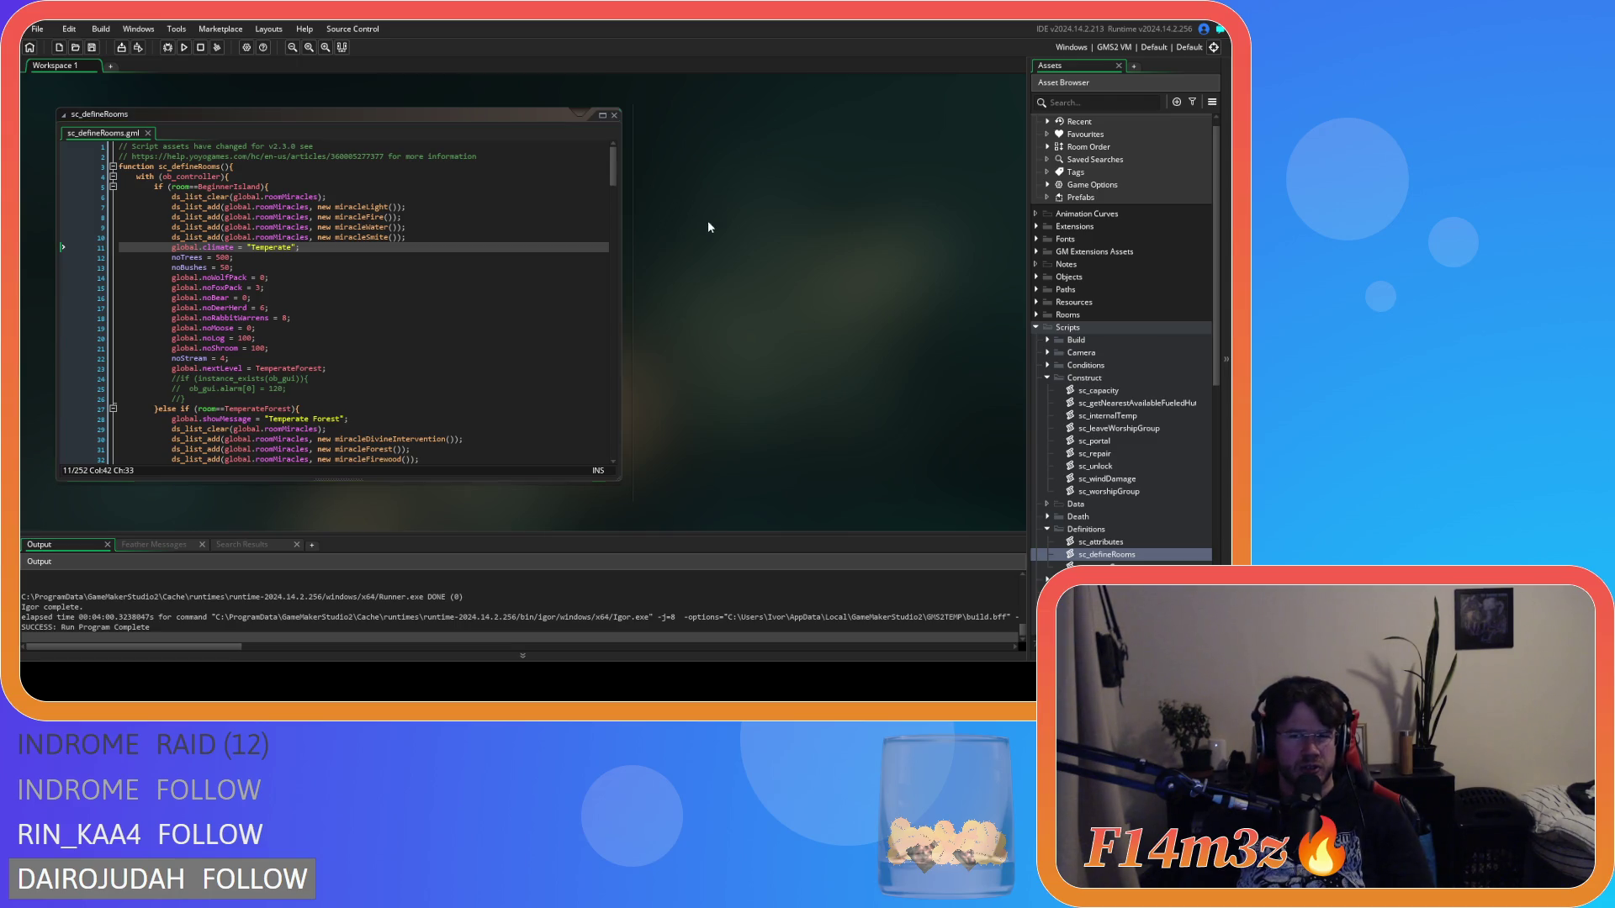
mouse_move(736, 246)
click(796, 290)
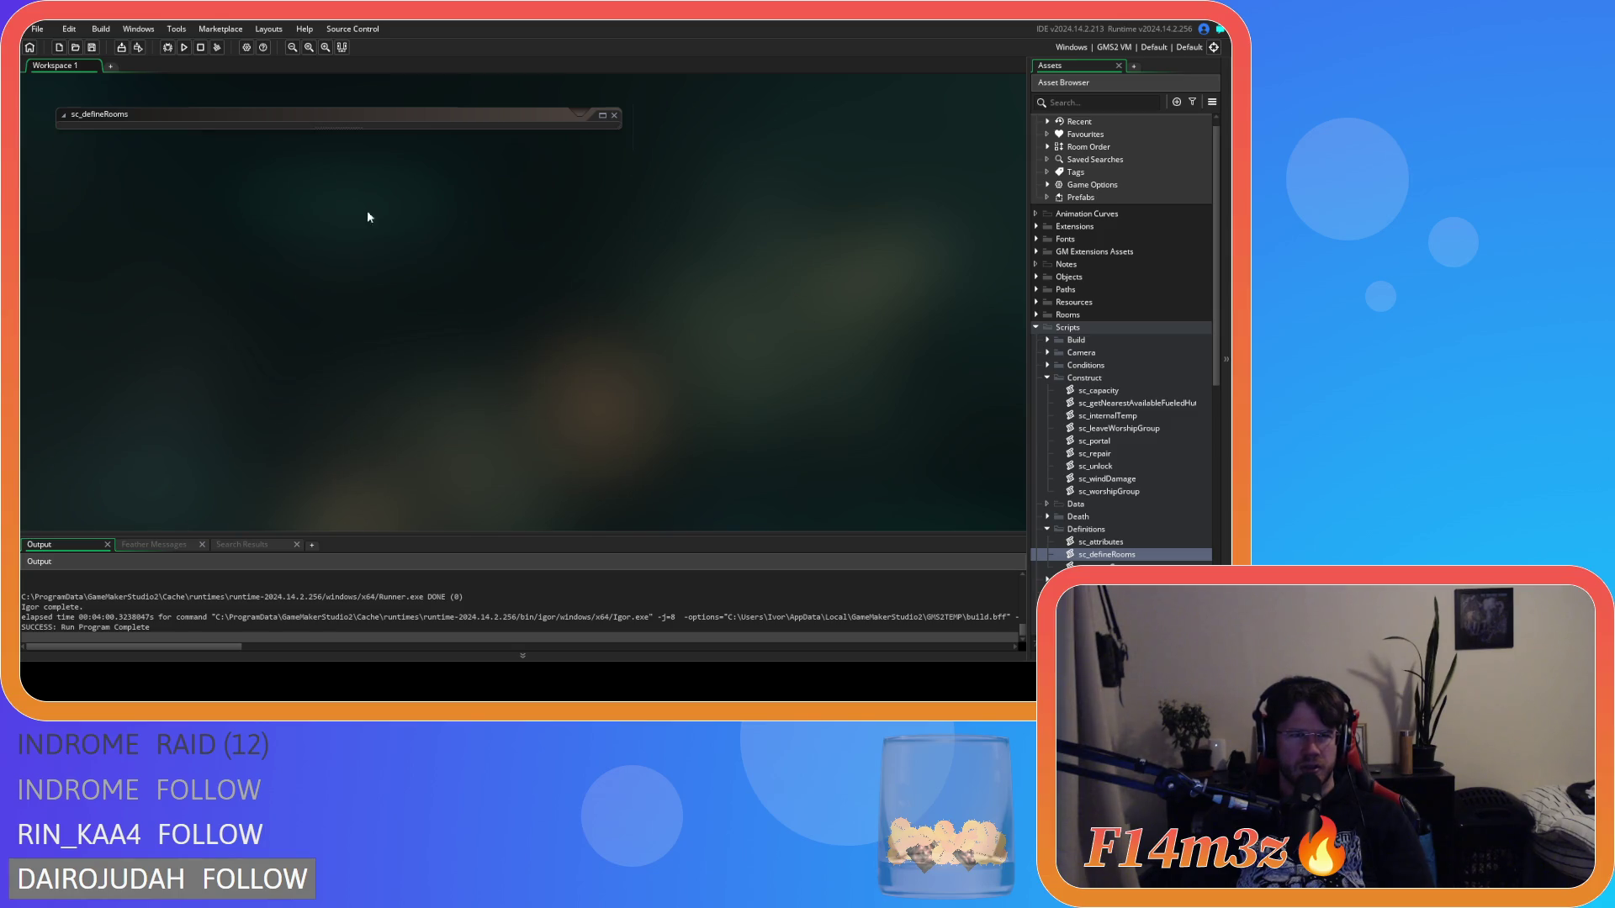
click(1047, 529)
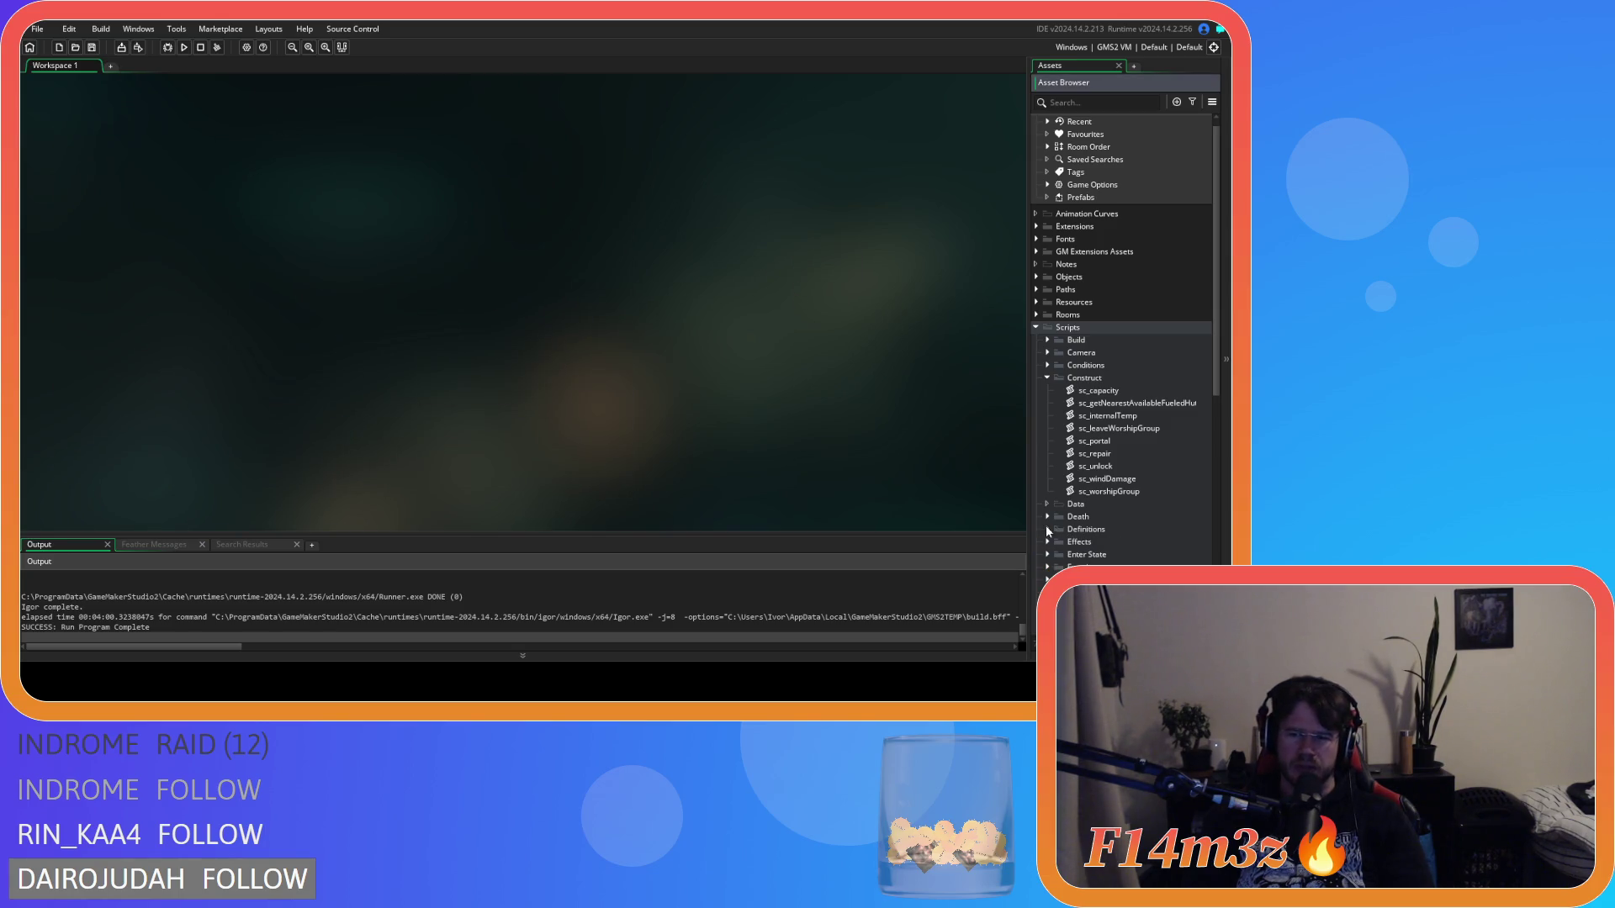
click(1047, 378)
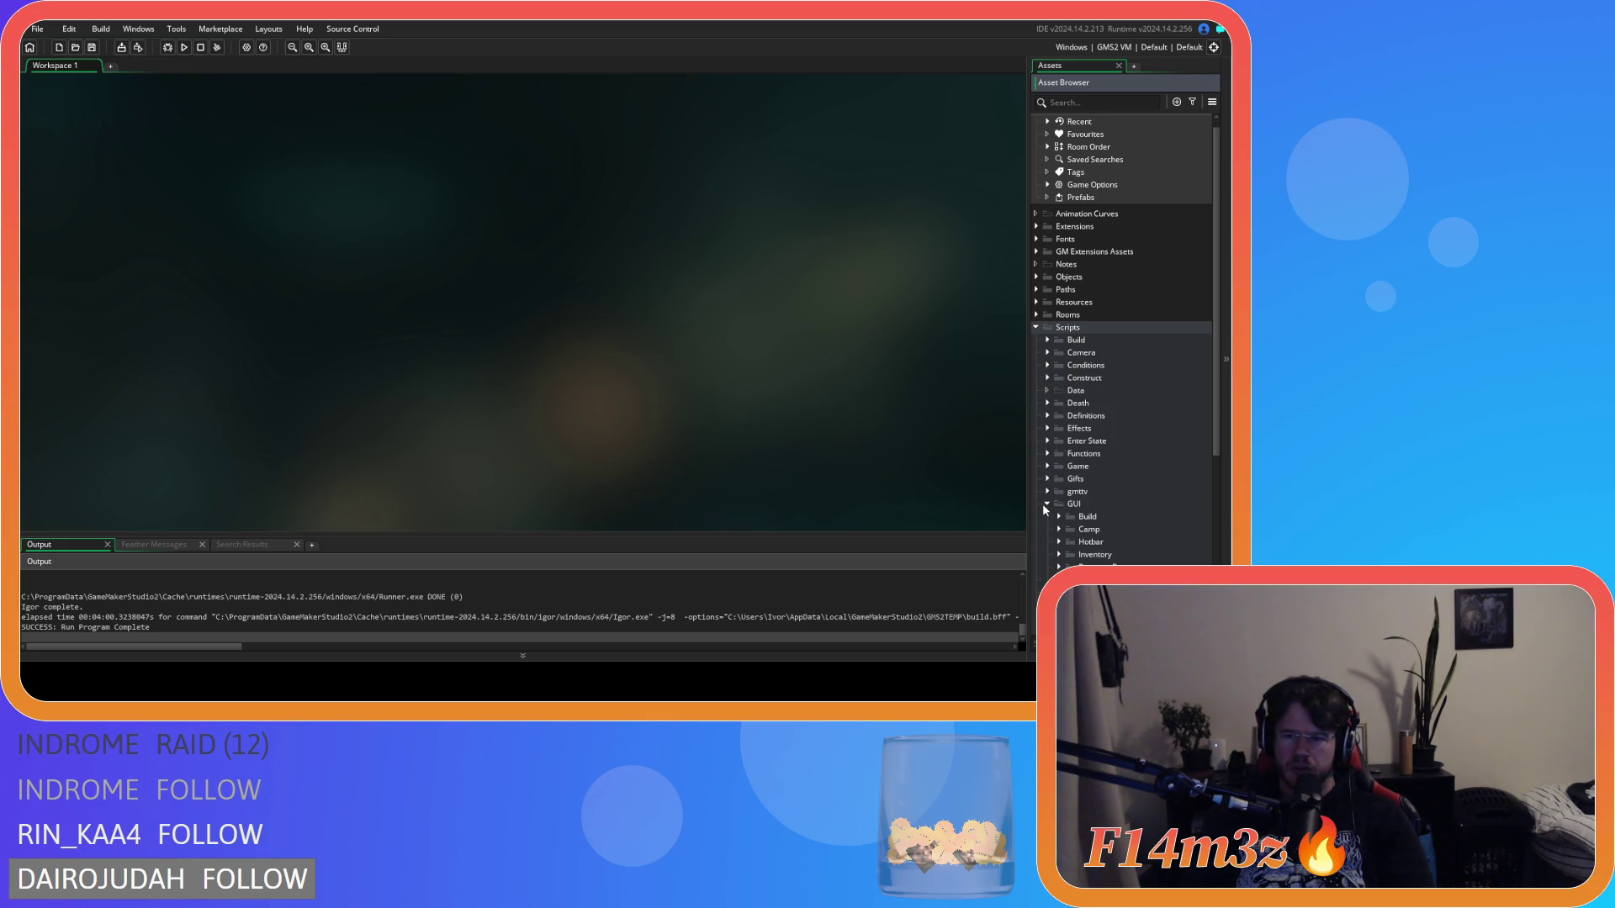
click(1039, 330)
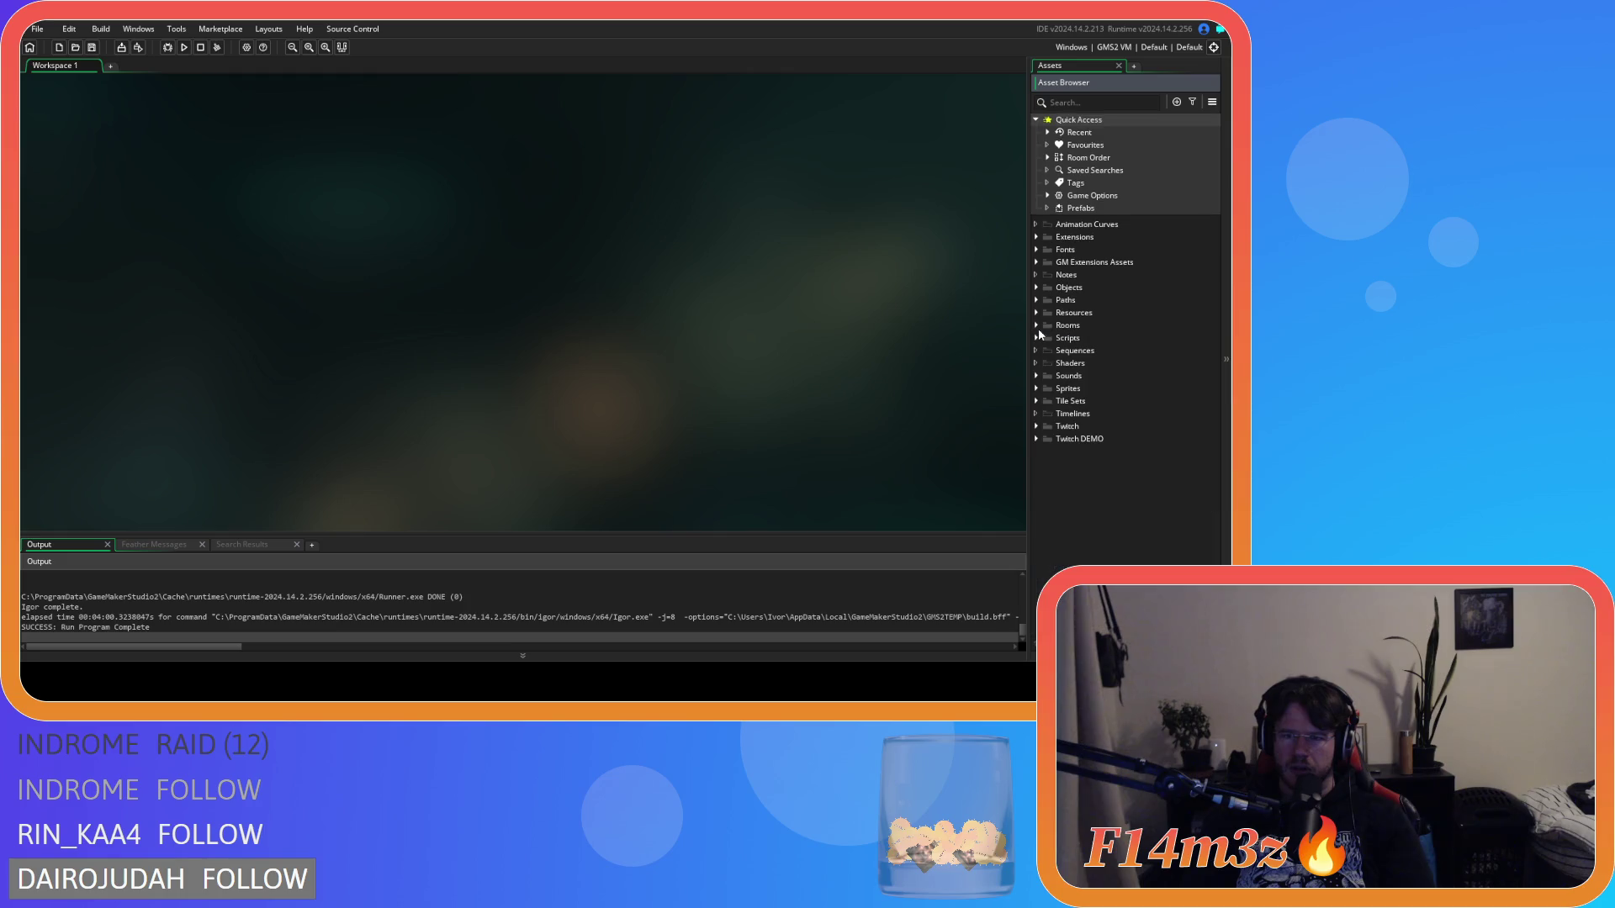
click(1034, 286)
click(1033, 286)
click(1034, 286)
click(1034, 286)
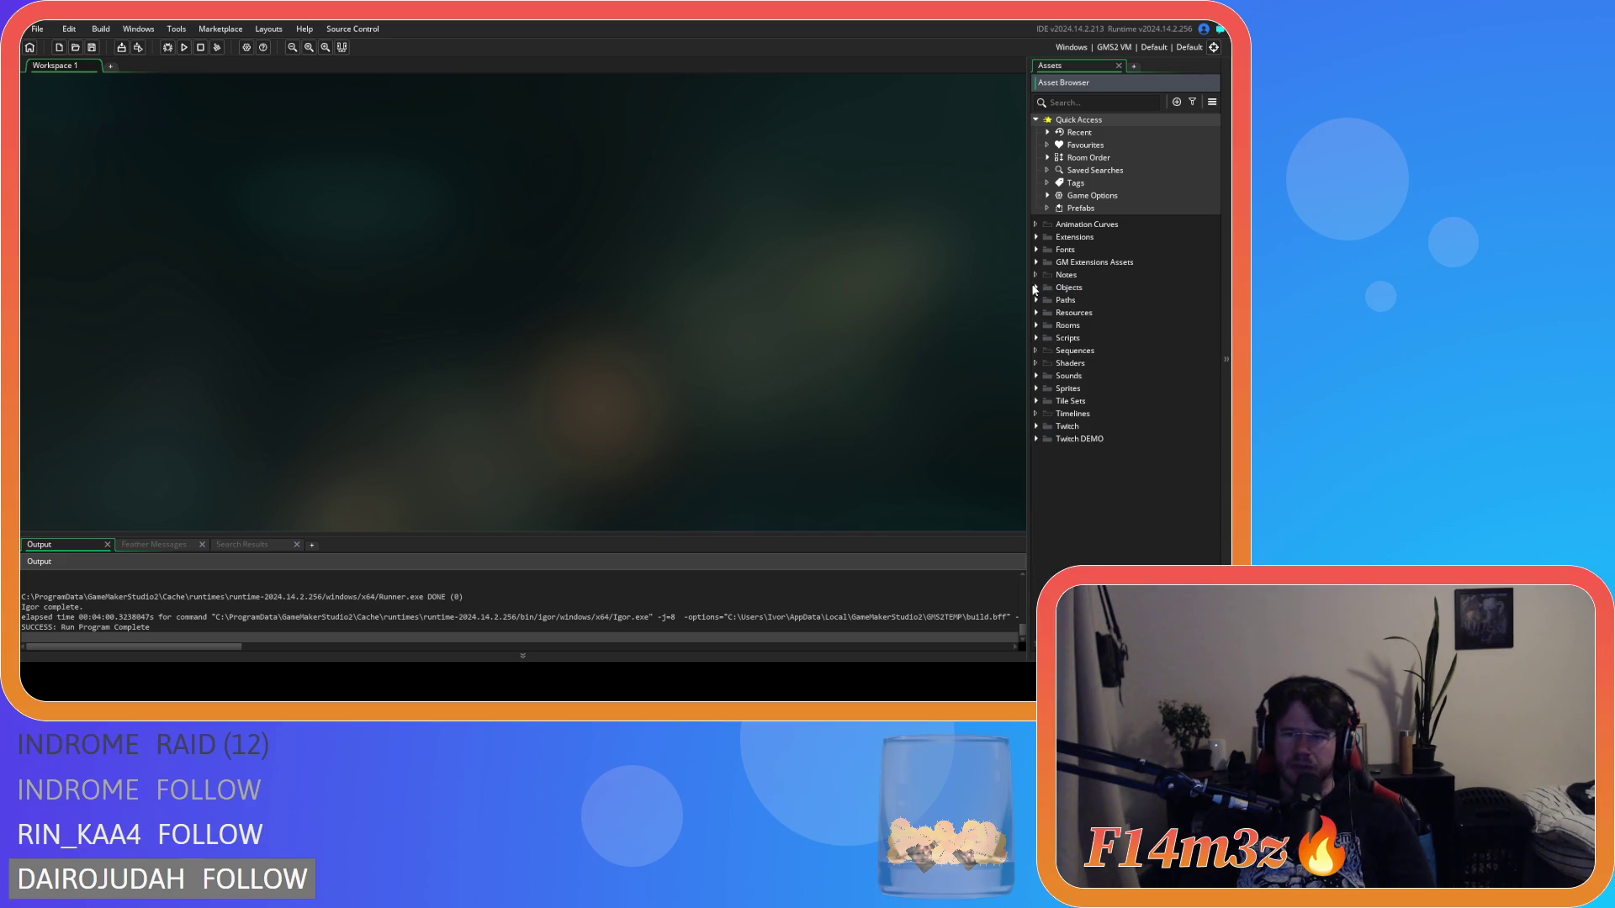
Step: Expand Scripts > Save and open the sc_saveShrine script
click(1035, 339)
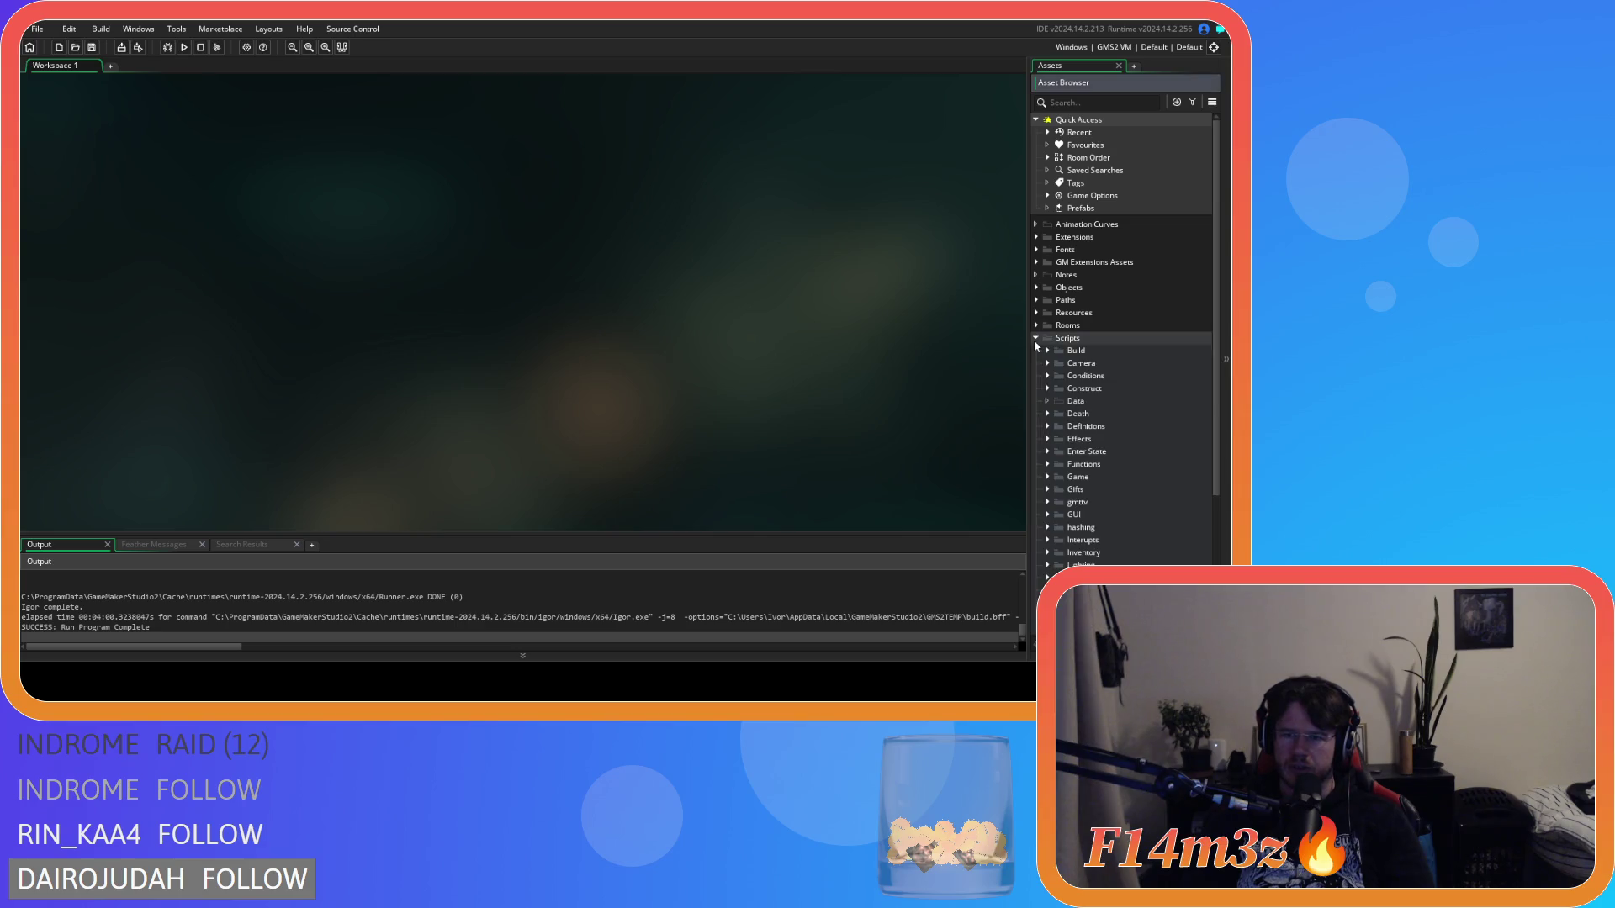
scroll(1047, 421, down, 5)
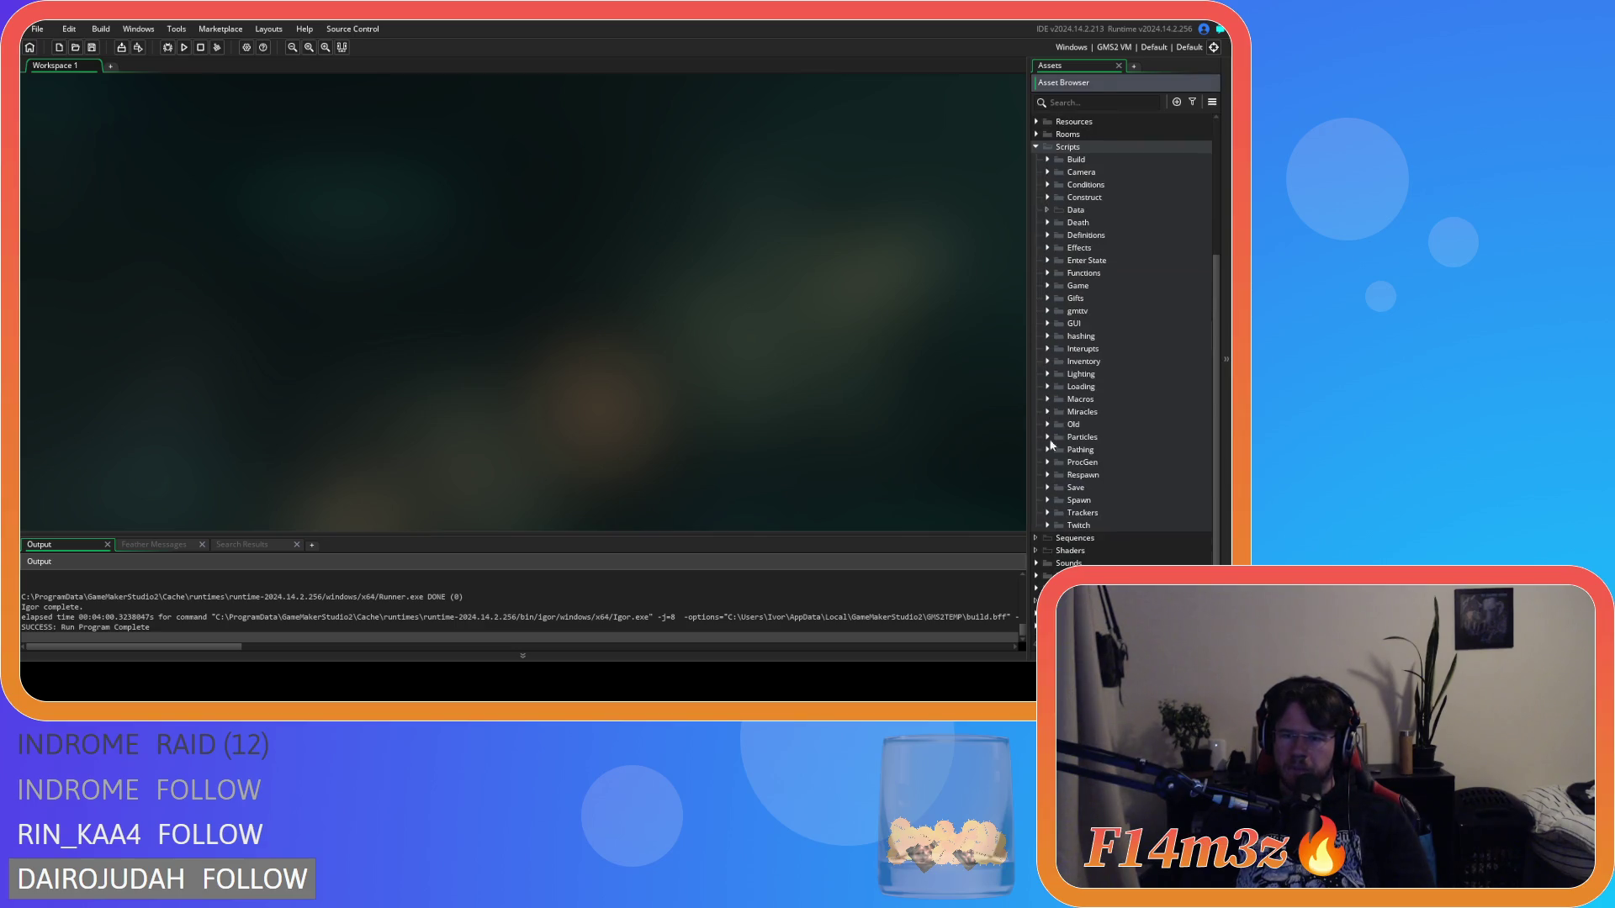
click(1048, 488)
scroll(1048, 488, down, 6)
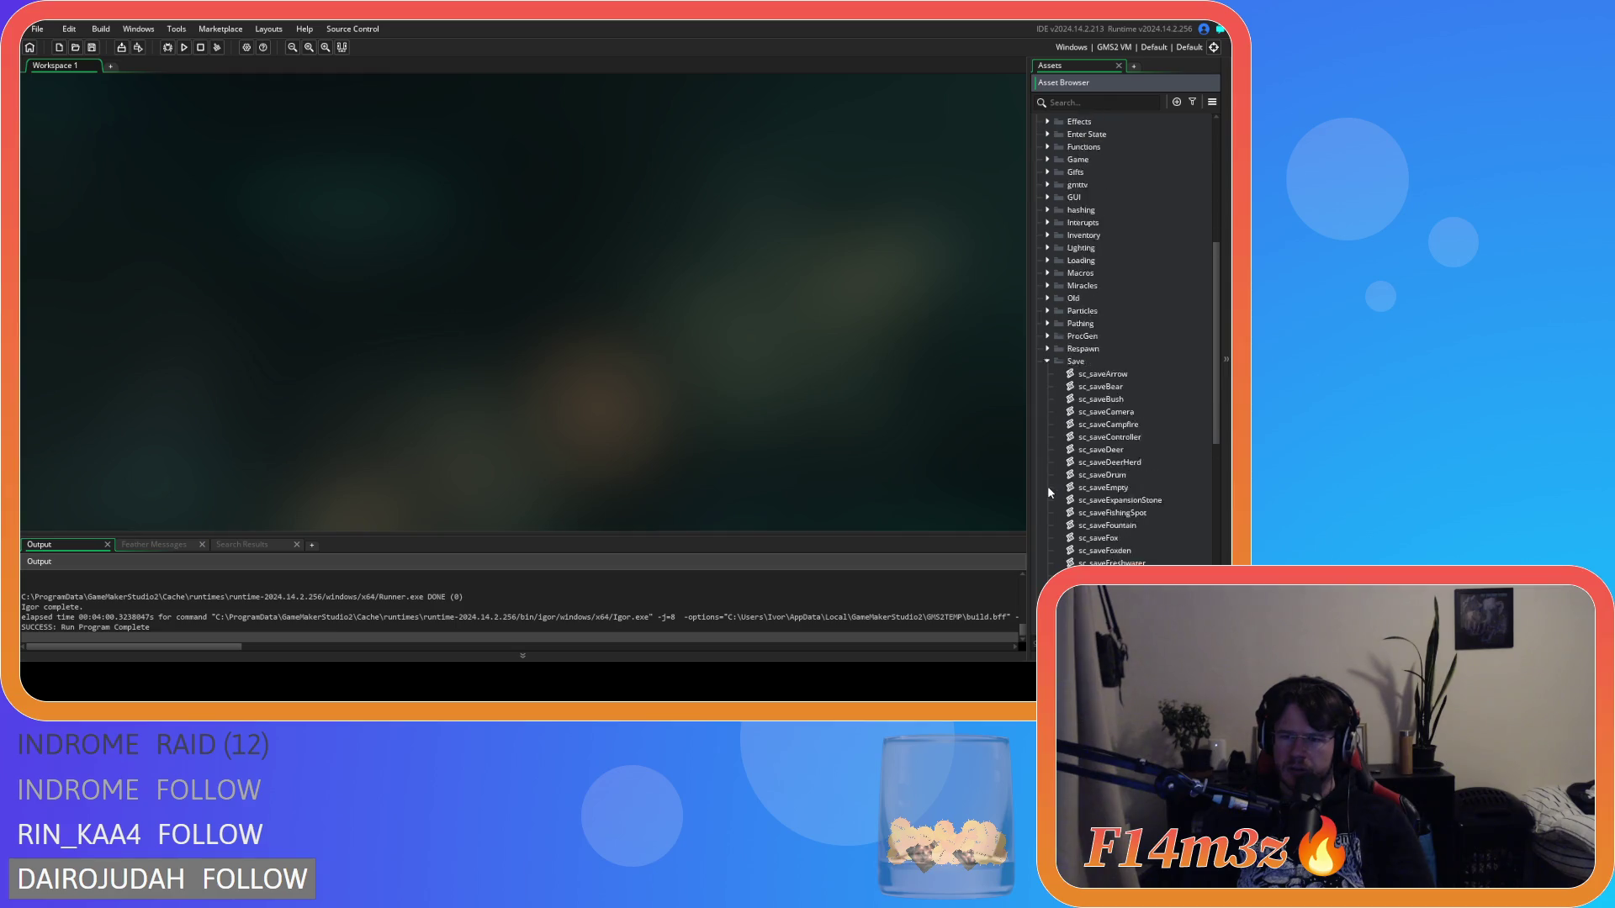
scroll(1047, 486, down, 6)
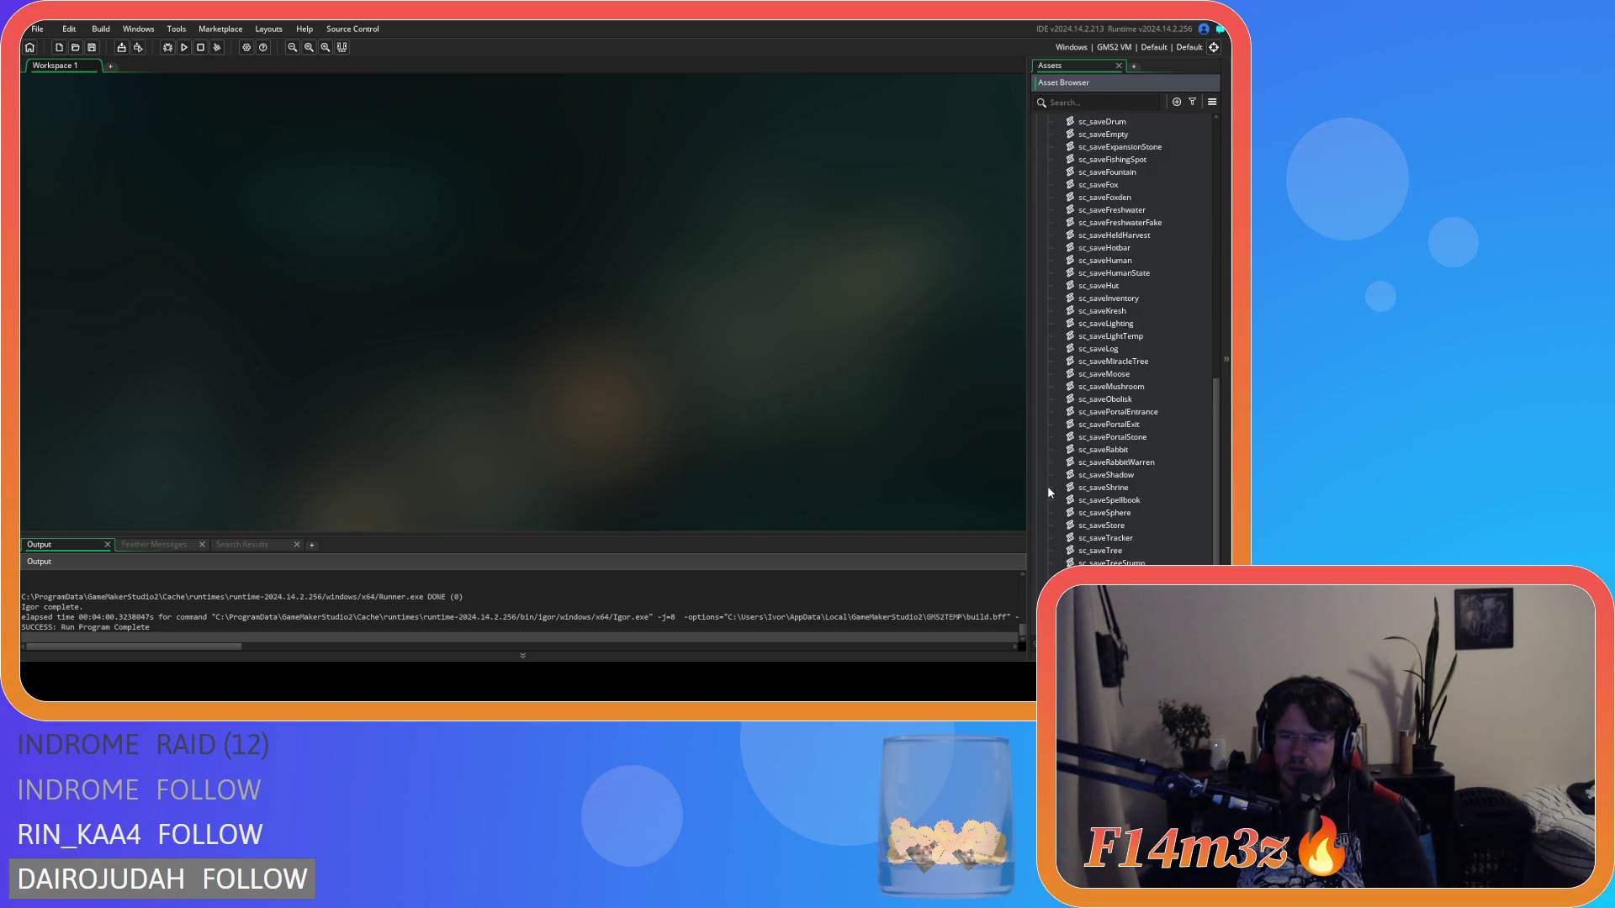
double_click(1126, 488)
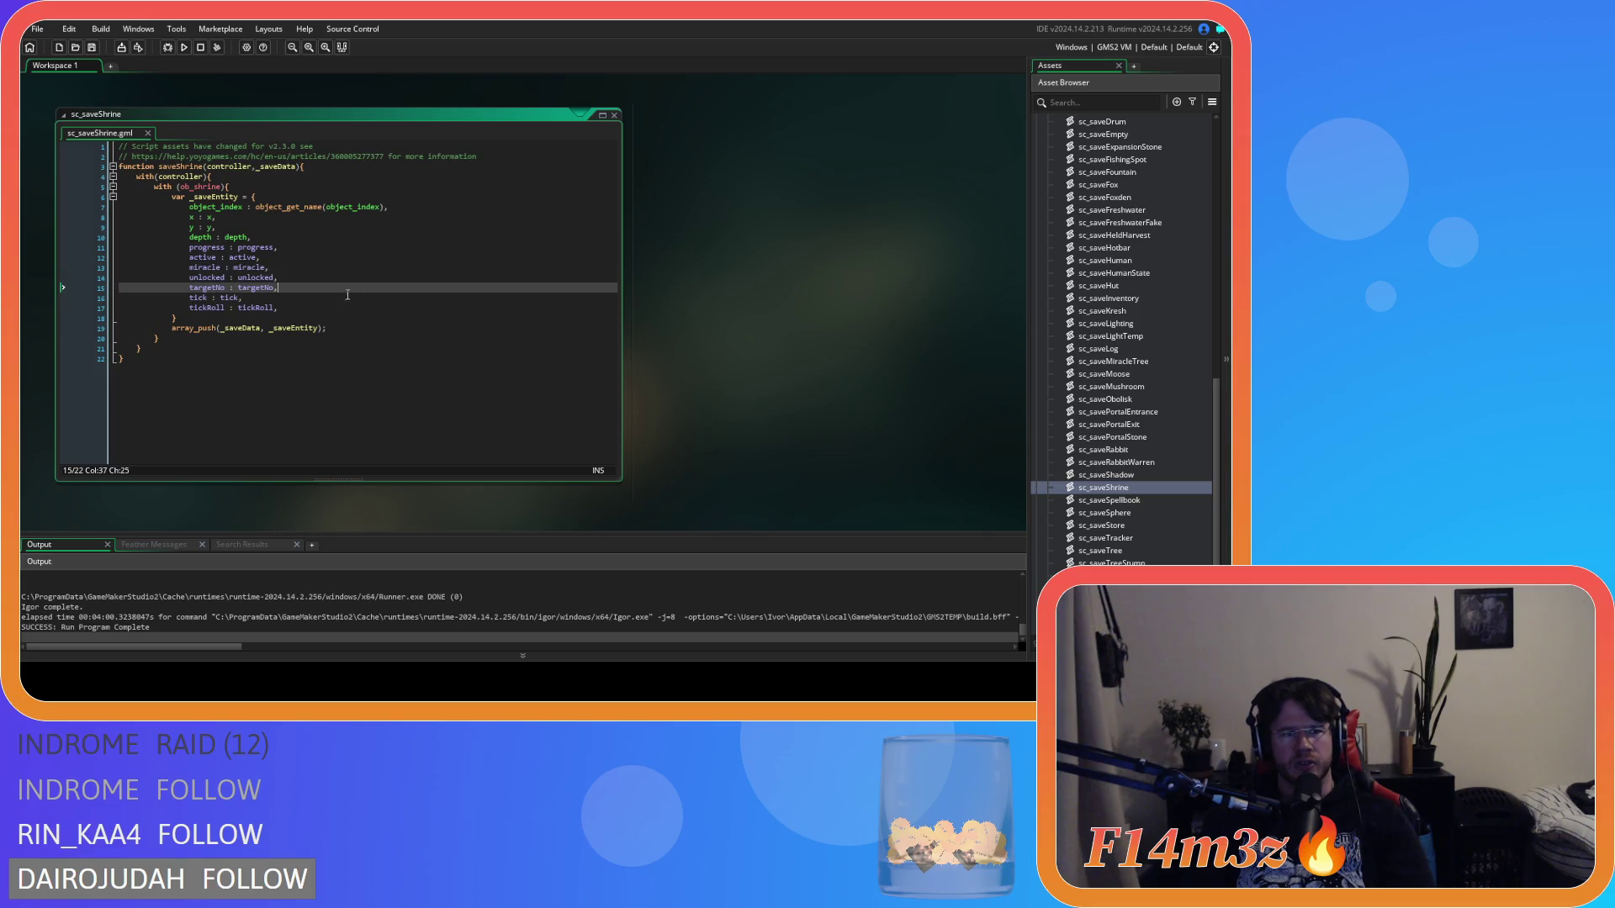
Step: Collapse the Save folder, expand Scripts > Loading and select sc_loadSprites
drag(197, 267, 270, 267)
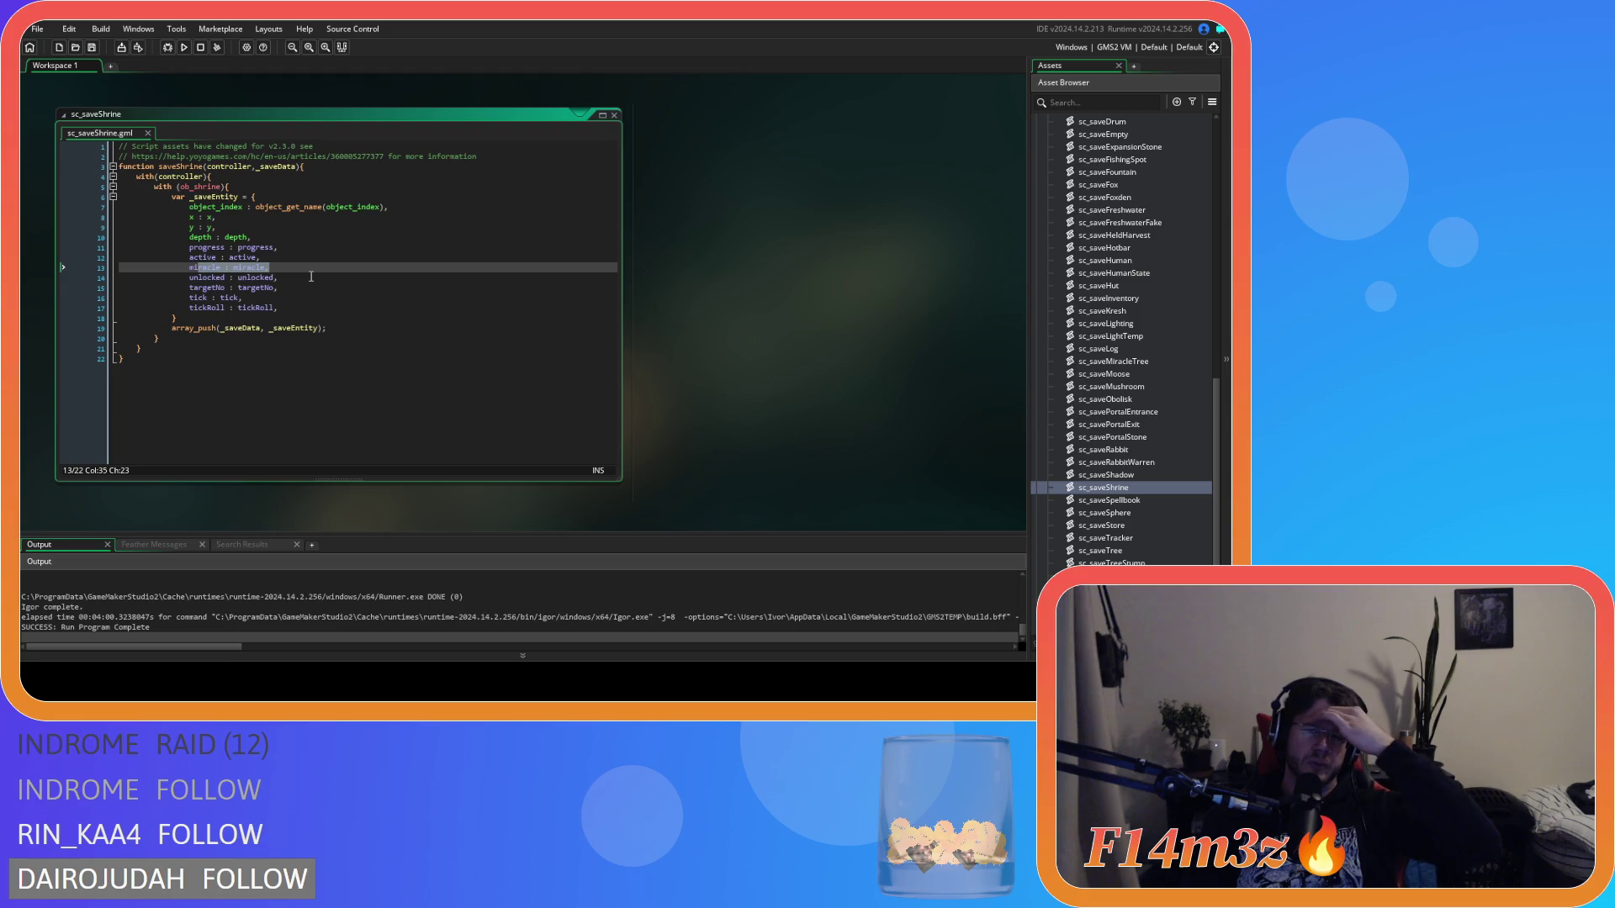
scroll(310, 277, up, 1)
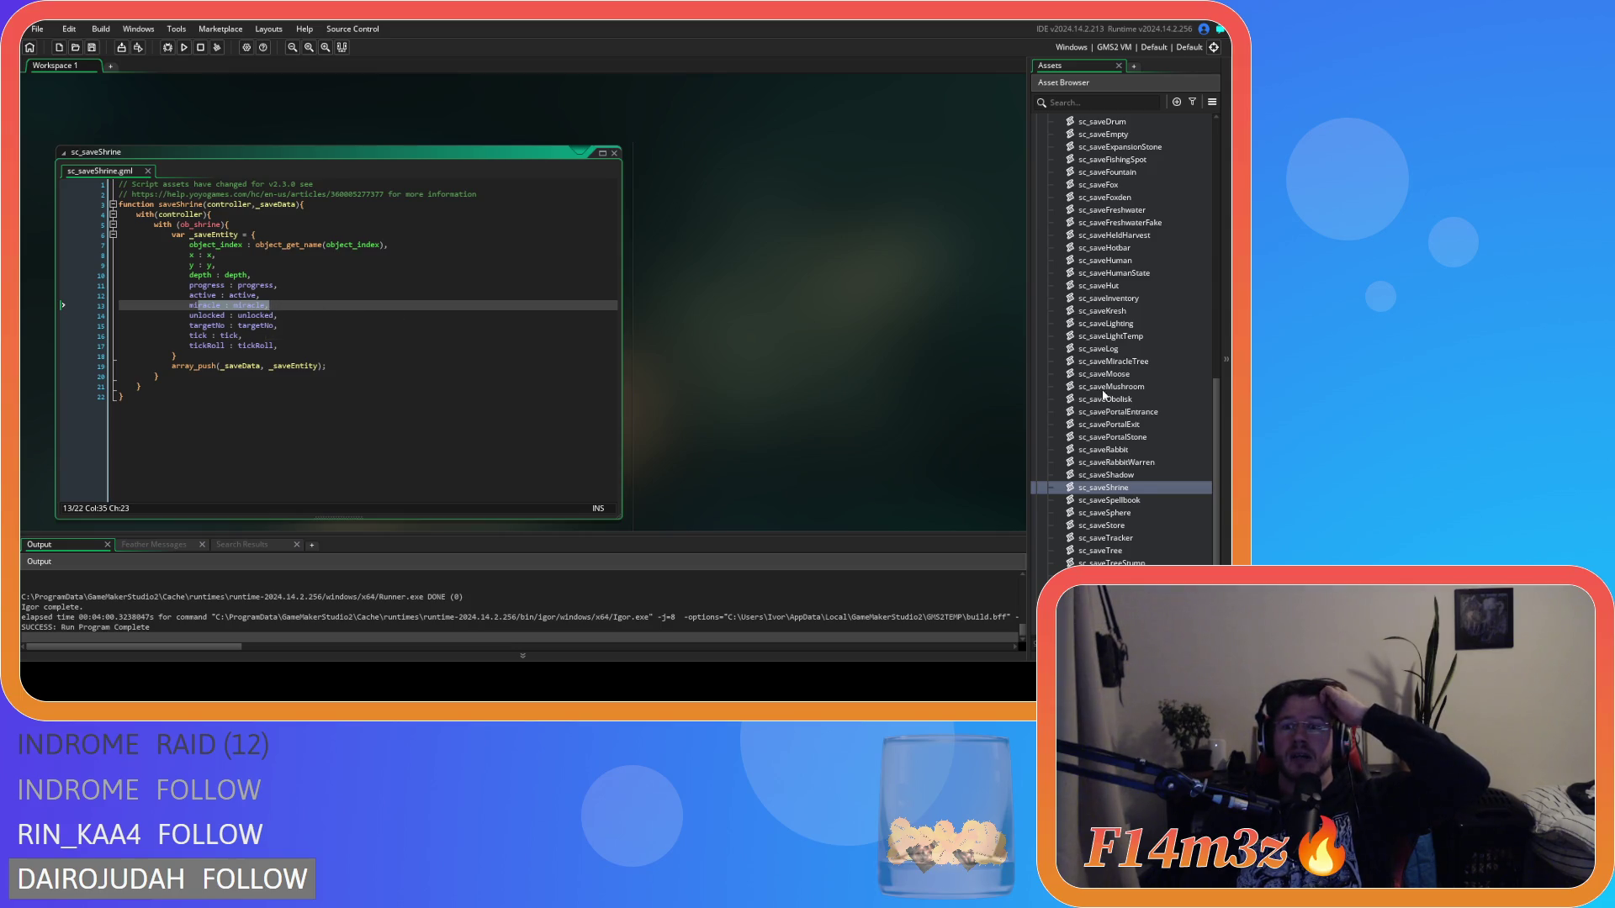
scroll(1103, 396, up, 5)
click(1047, 286)
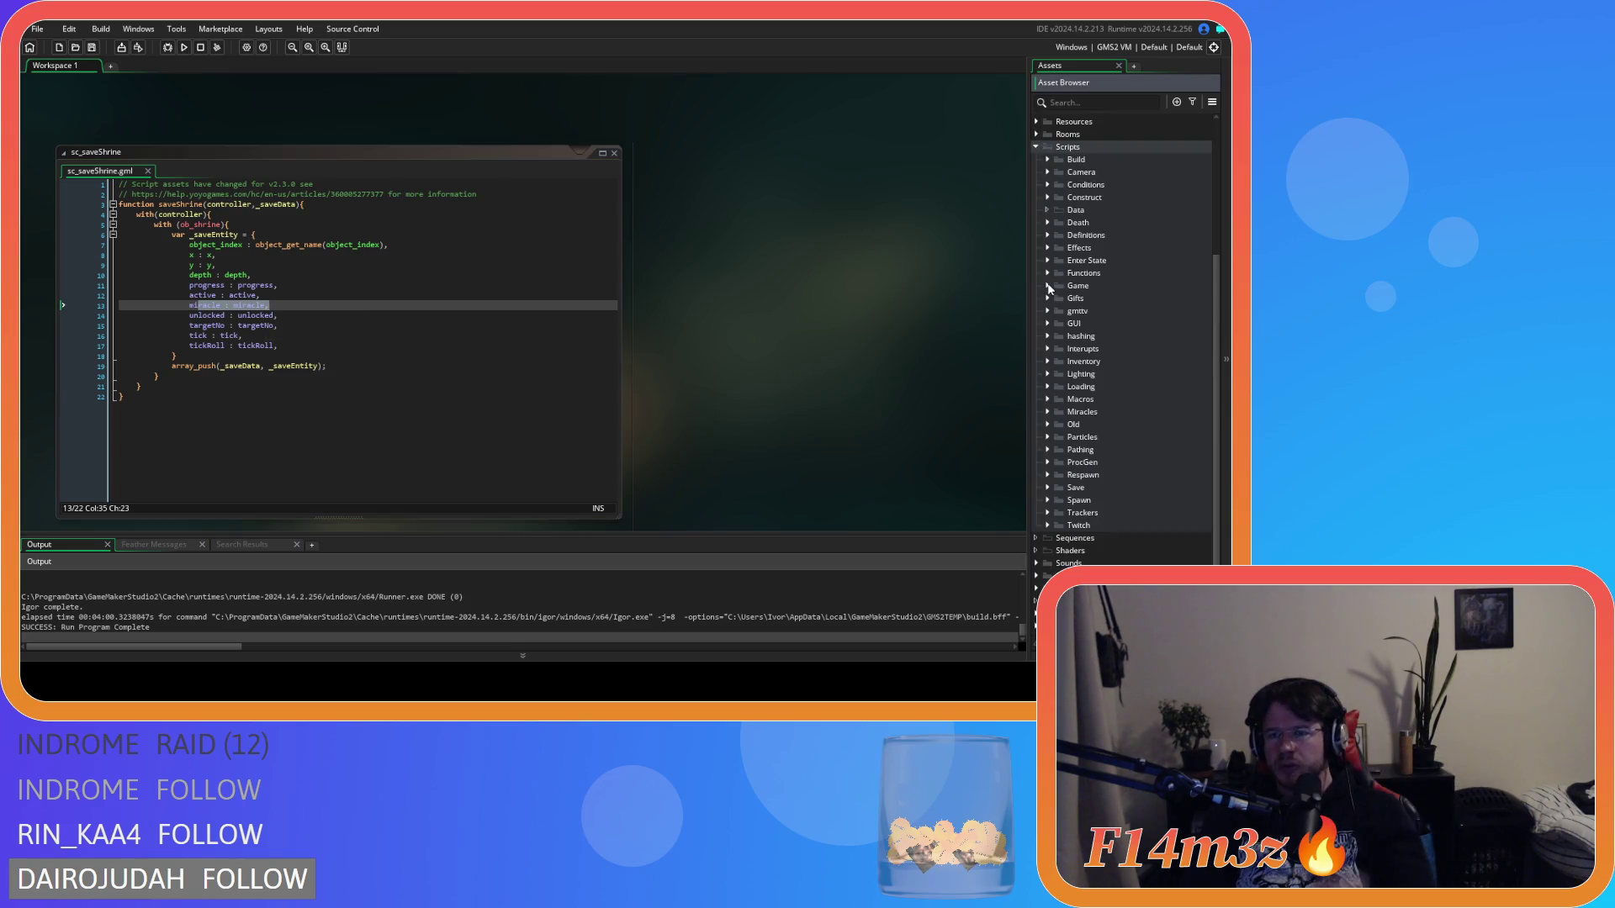
click(1050, 386)
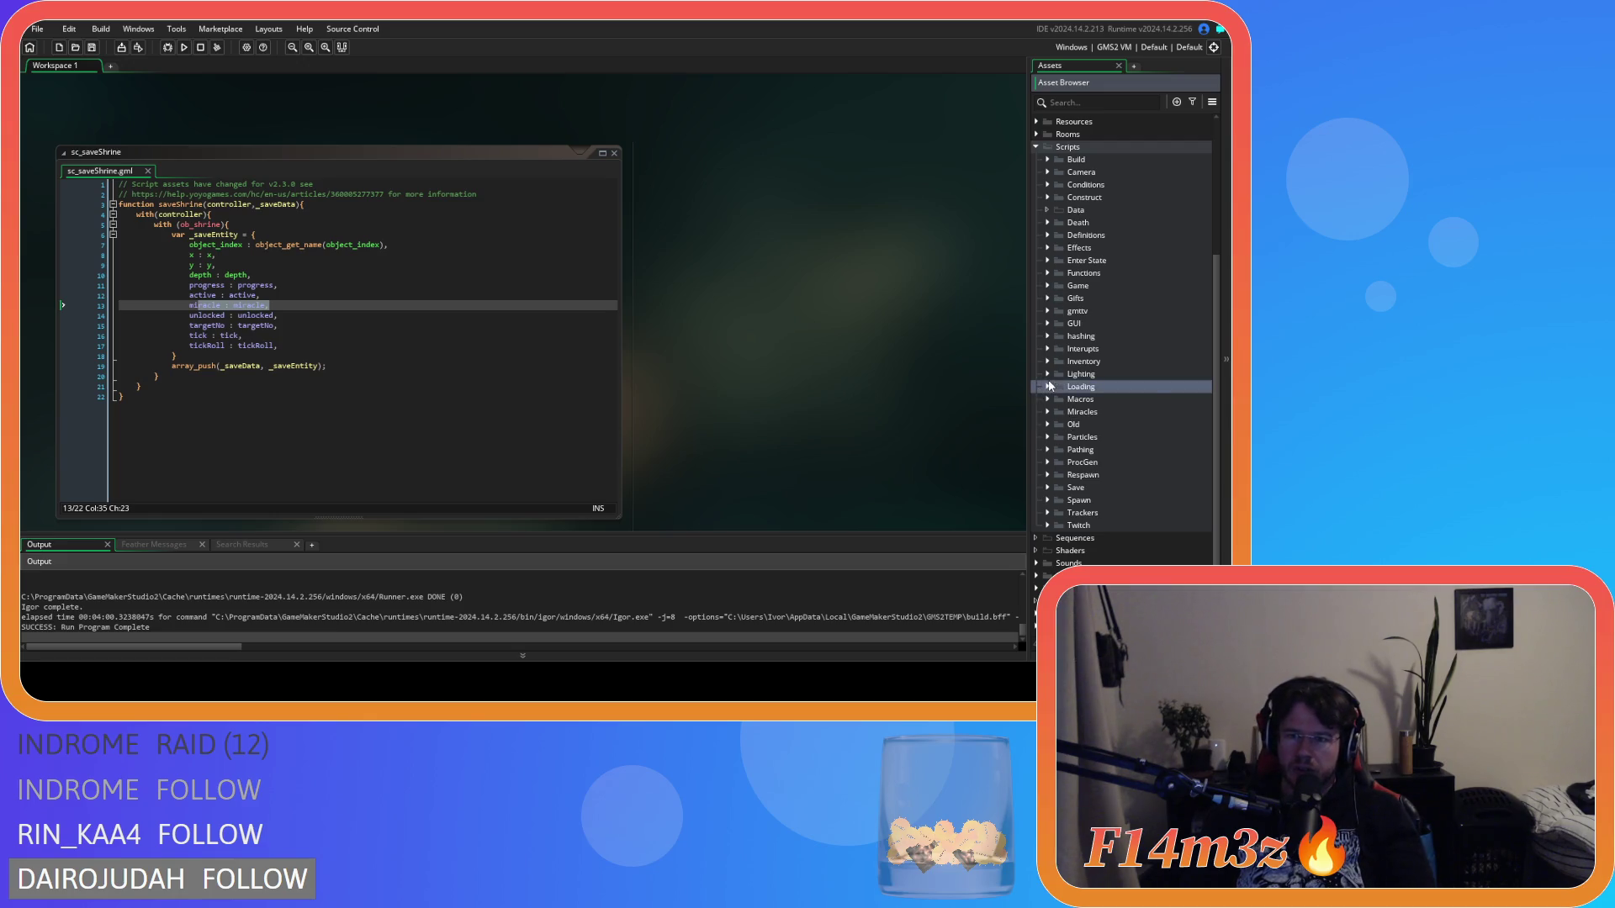
click(1048, 386)
scroll(1107, 422, down, 5)
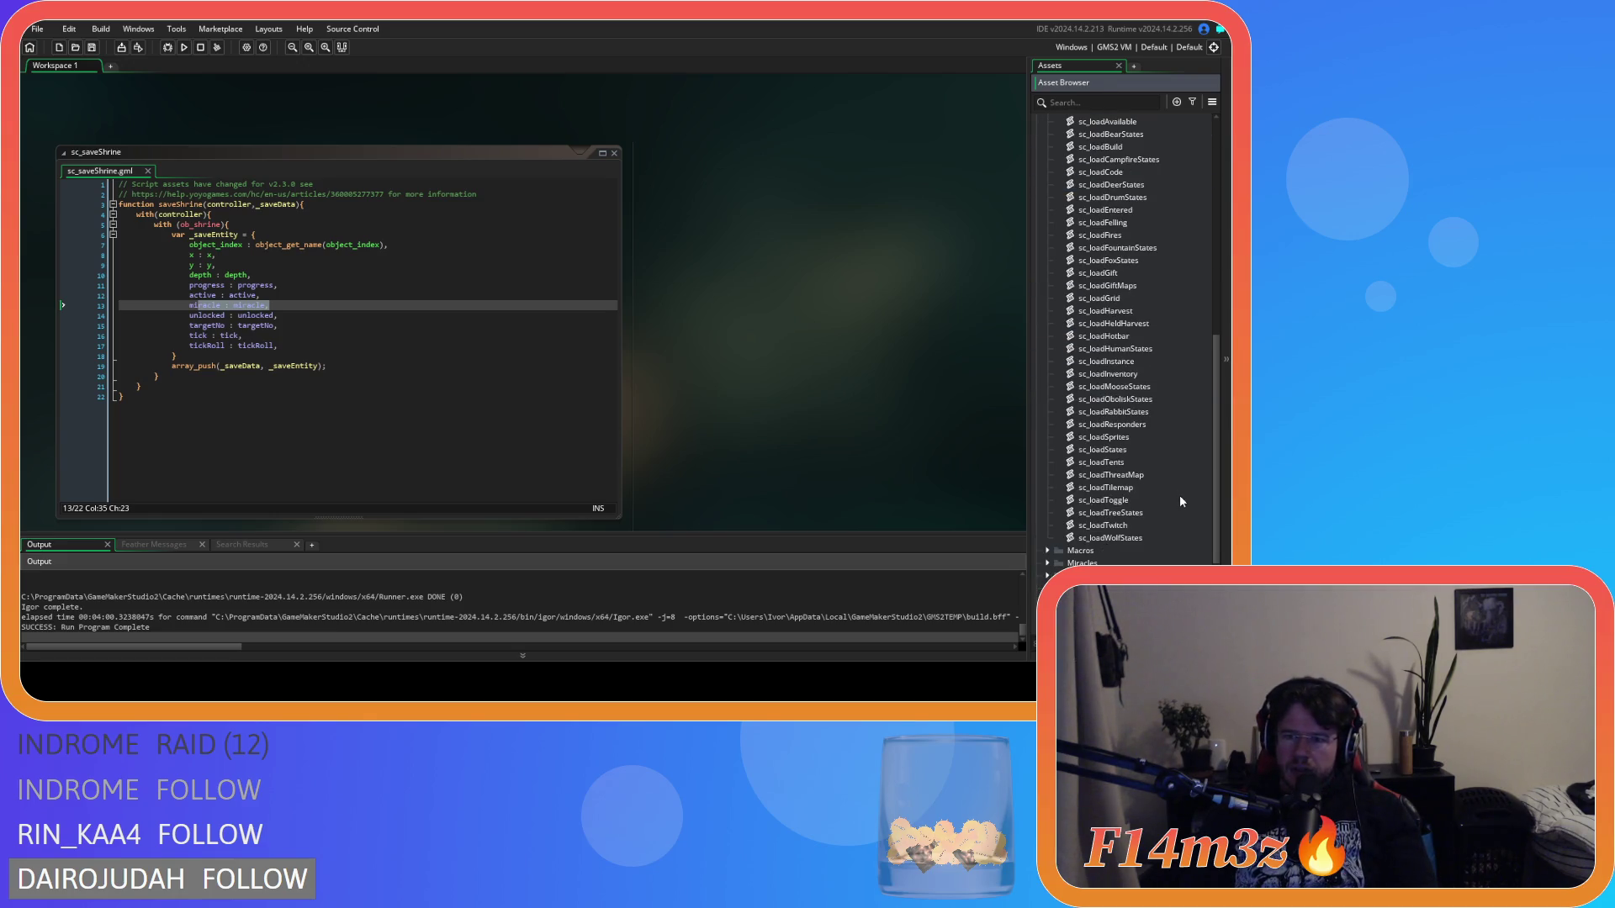
scroll(1165, 500, up, 1)
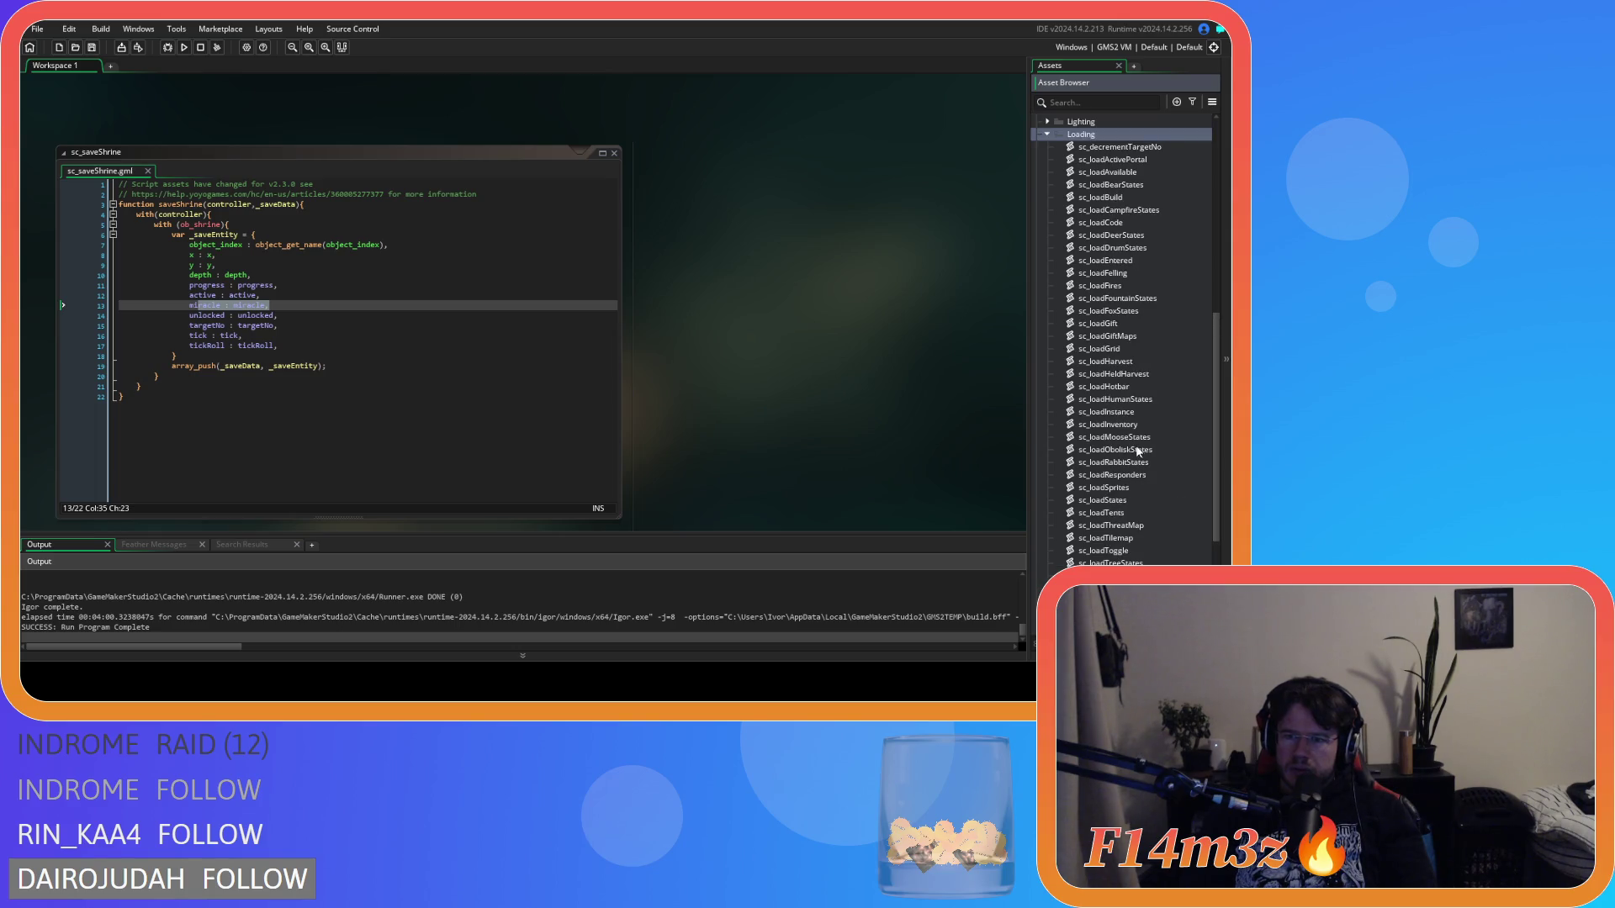
click(1132, 488)
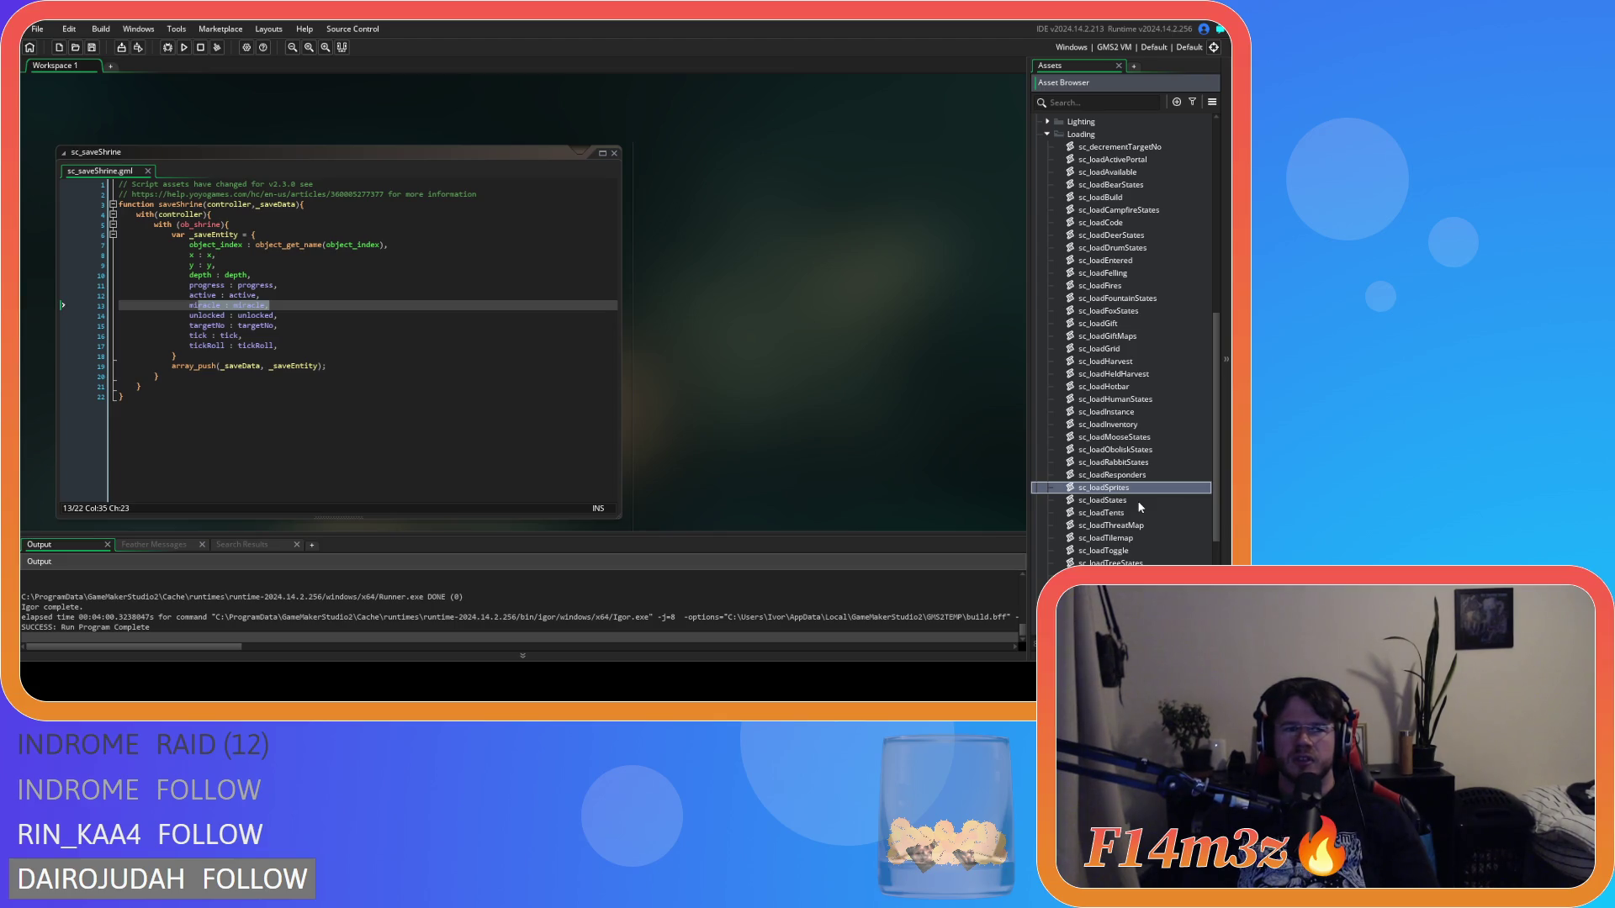
Step: Review the miracle and targetNo lines of the sc_saveShrine code
click(293, 311)
click(281, 315)
click(293, 305)
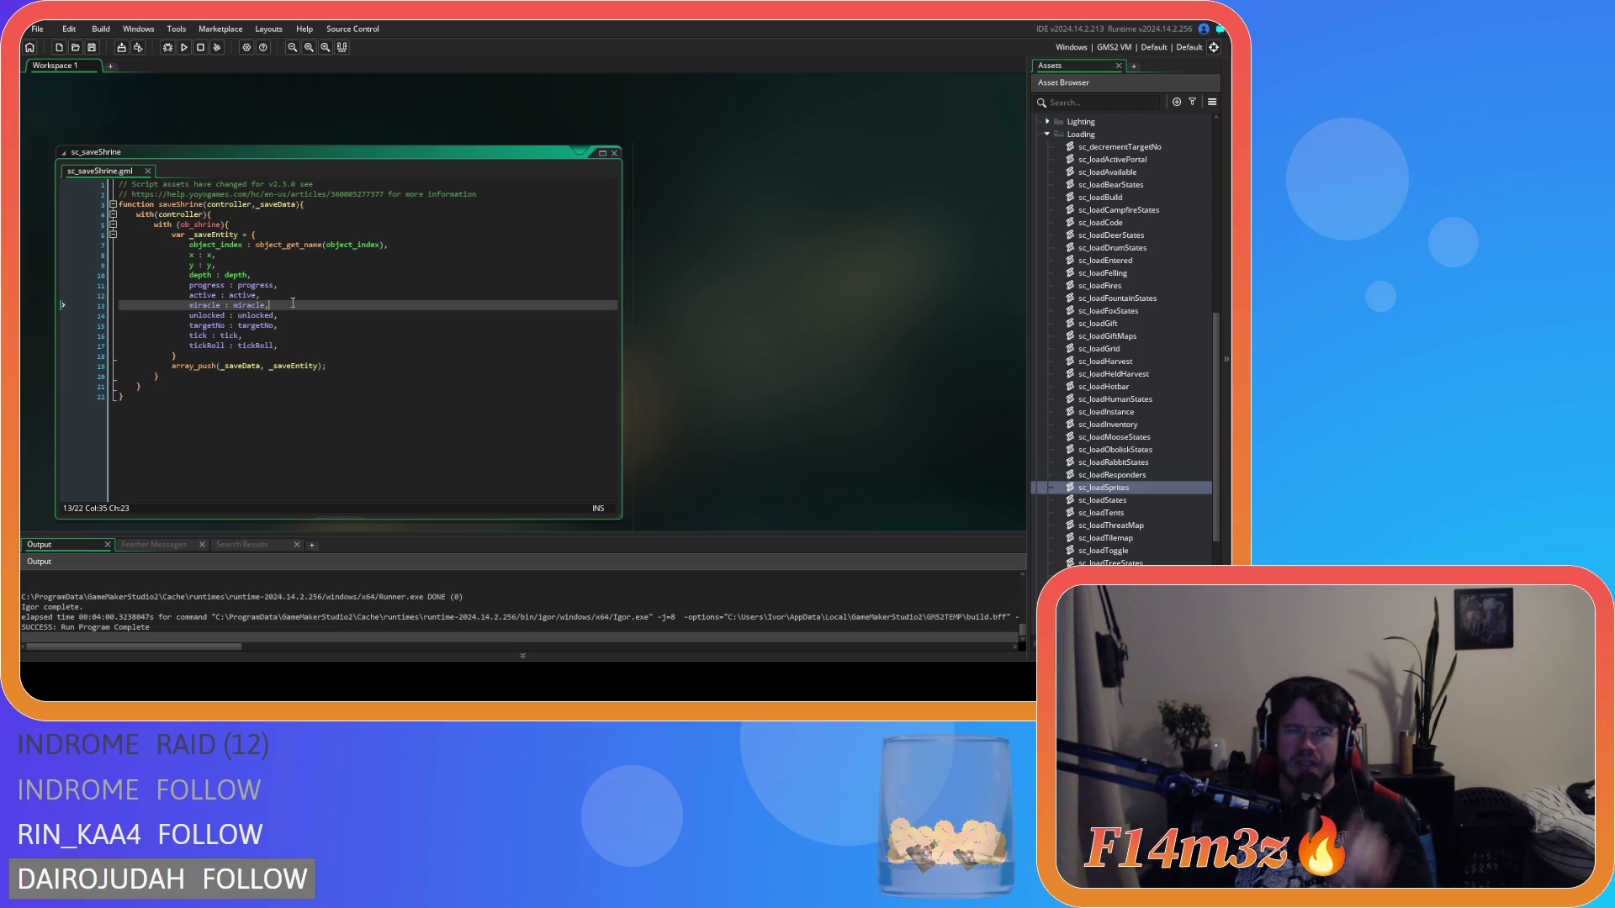
click(250, 306)
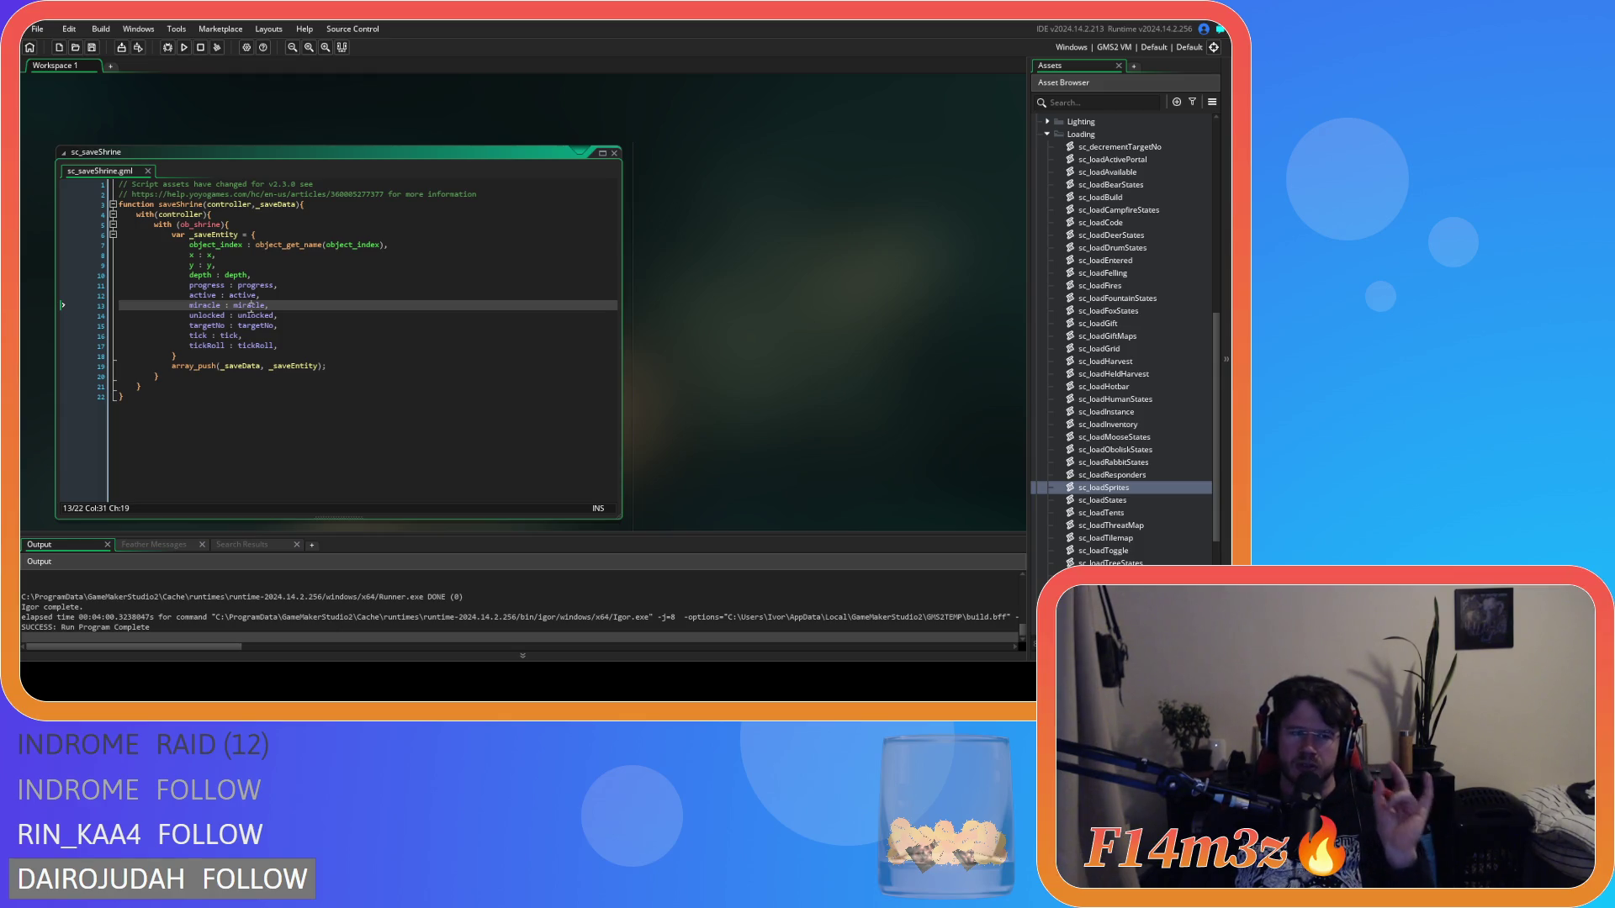
click(277, 304)
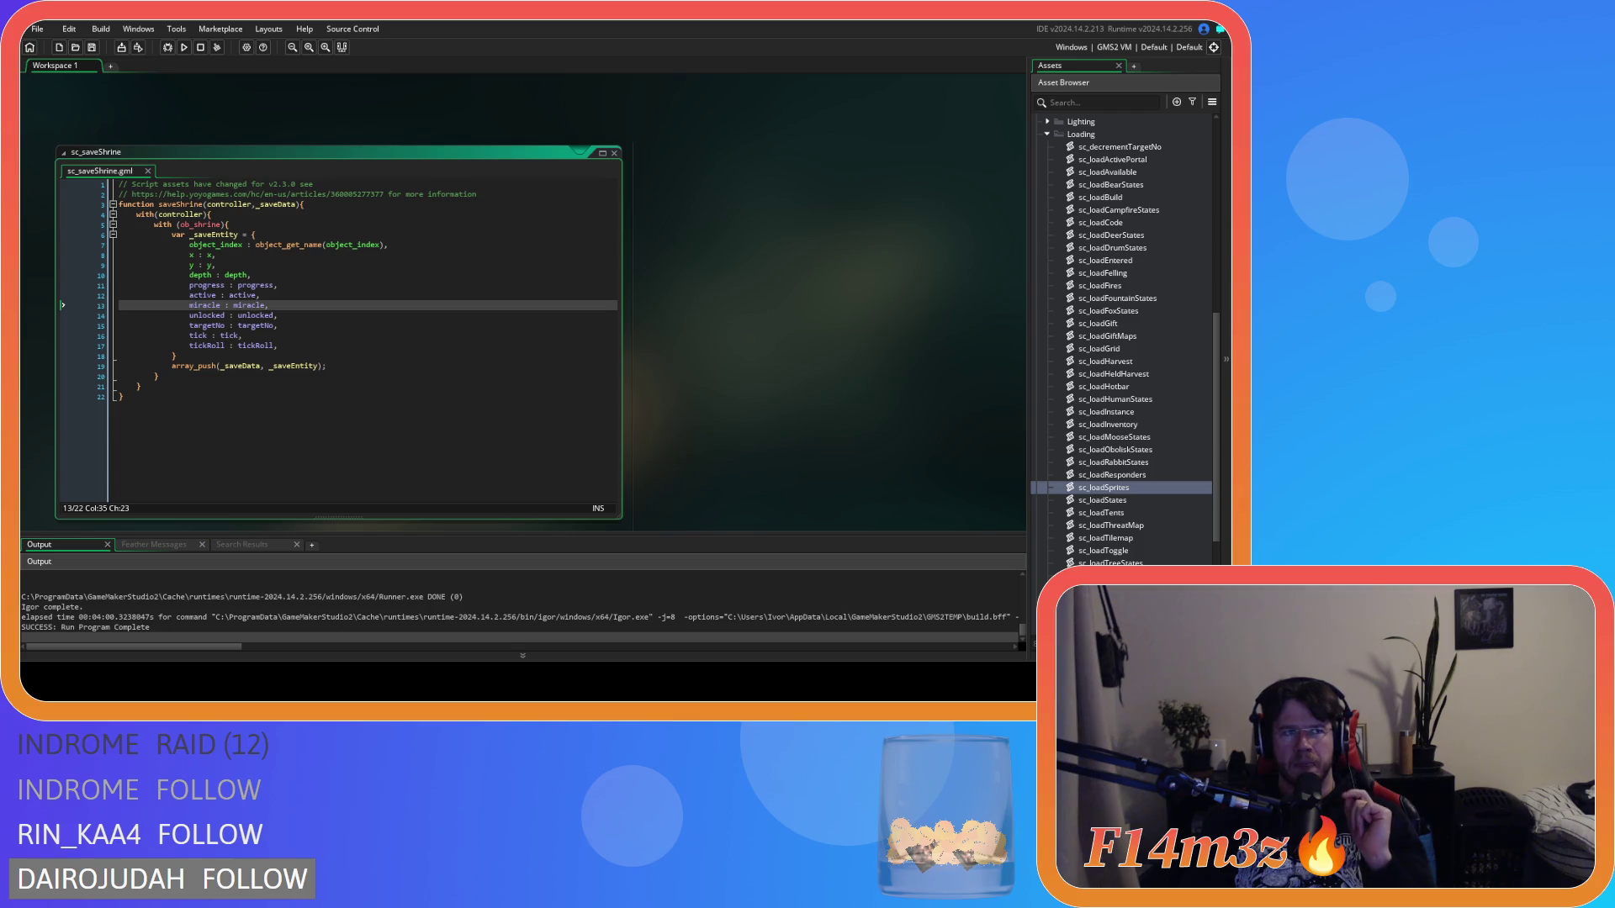
click(328, 325)
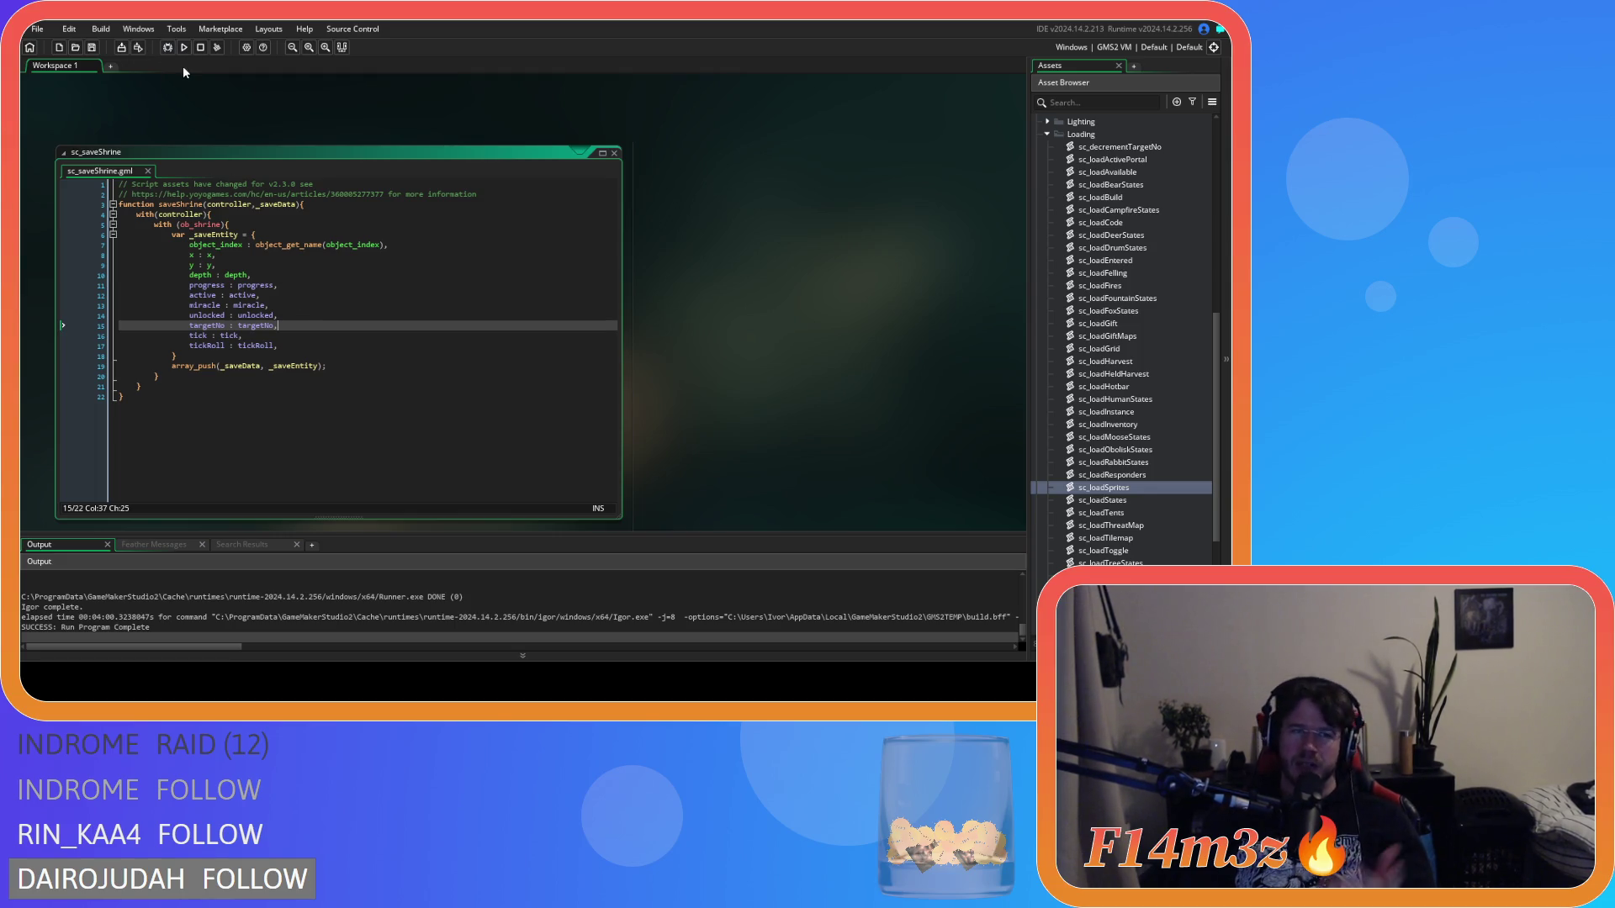
click(208, 105)
Step: Compile and run Entheogen with F5, then switch to the launched game window
key(F5)
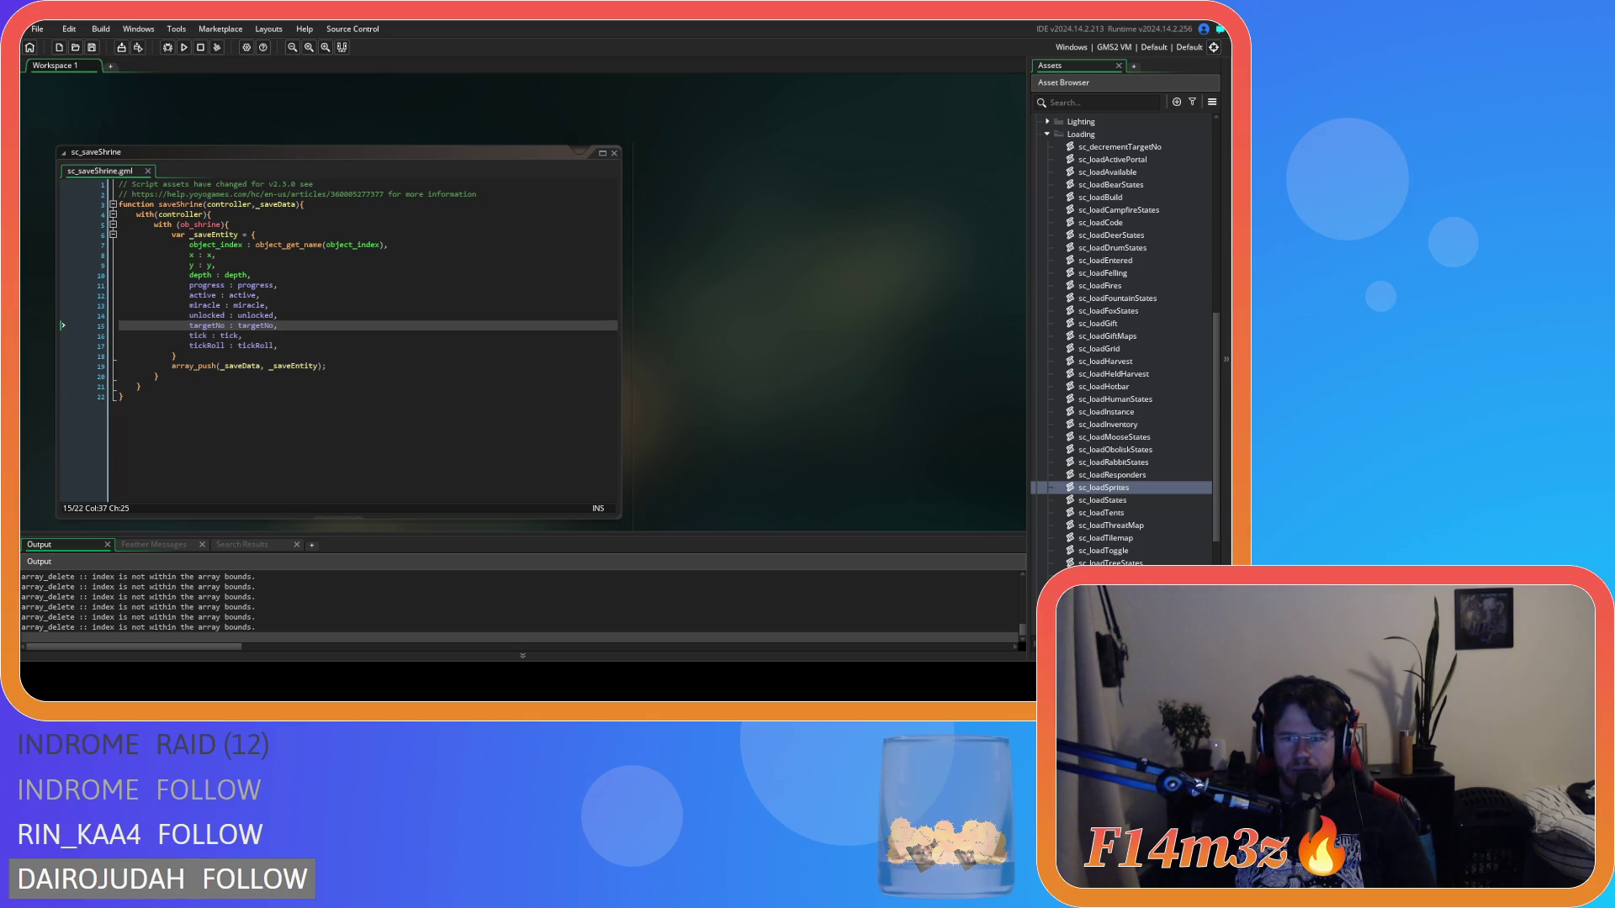
key(alt+Tab)
scroll(599, 529, up, 5)
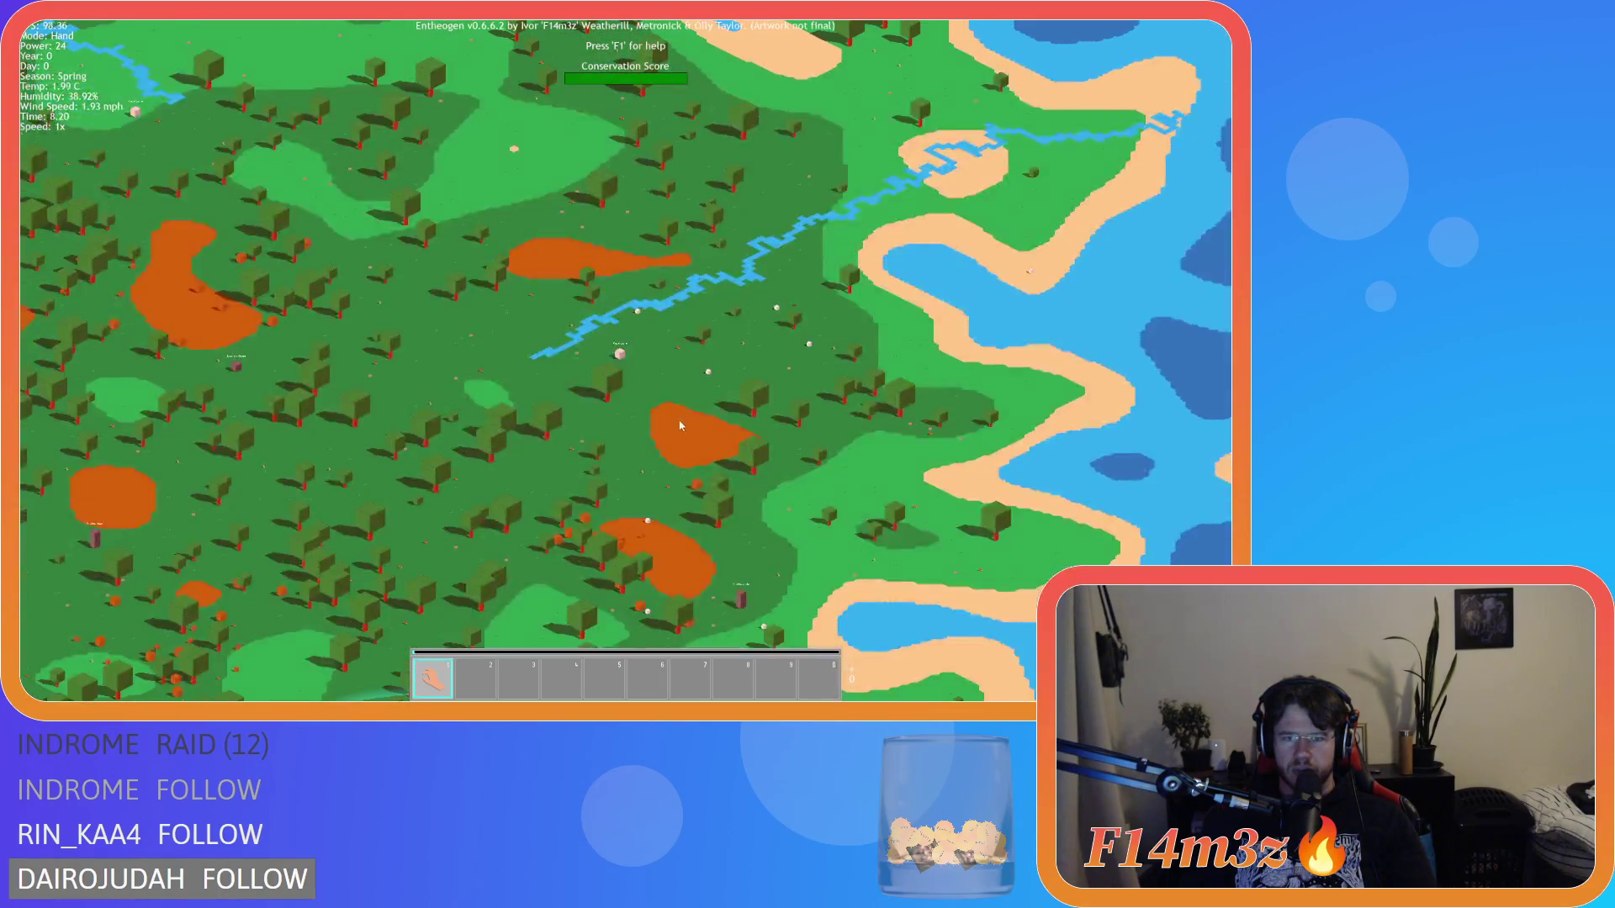
Step: Speed up time and make all Ungifted followers Worshippers in the Tribe window
scroll(681, 426, up, 5)
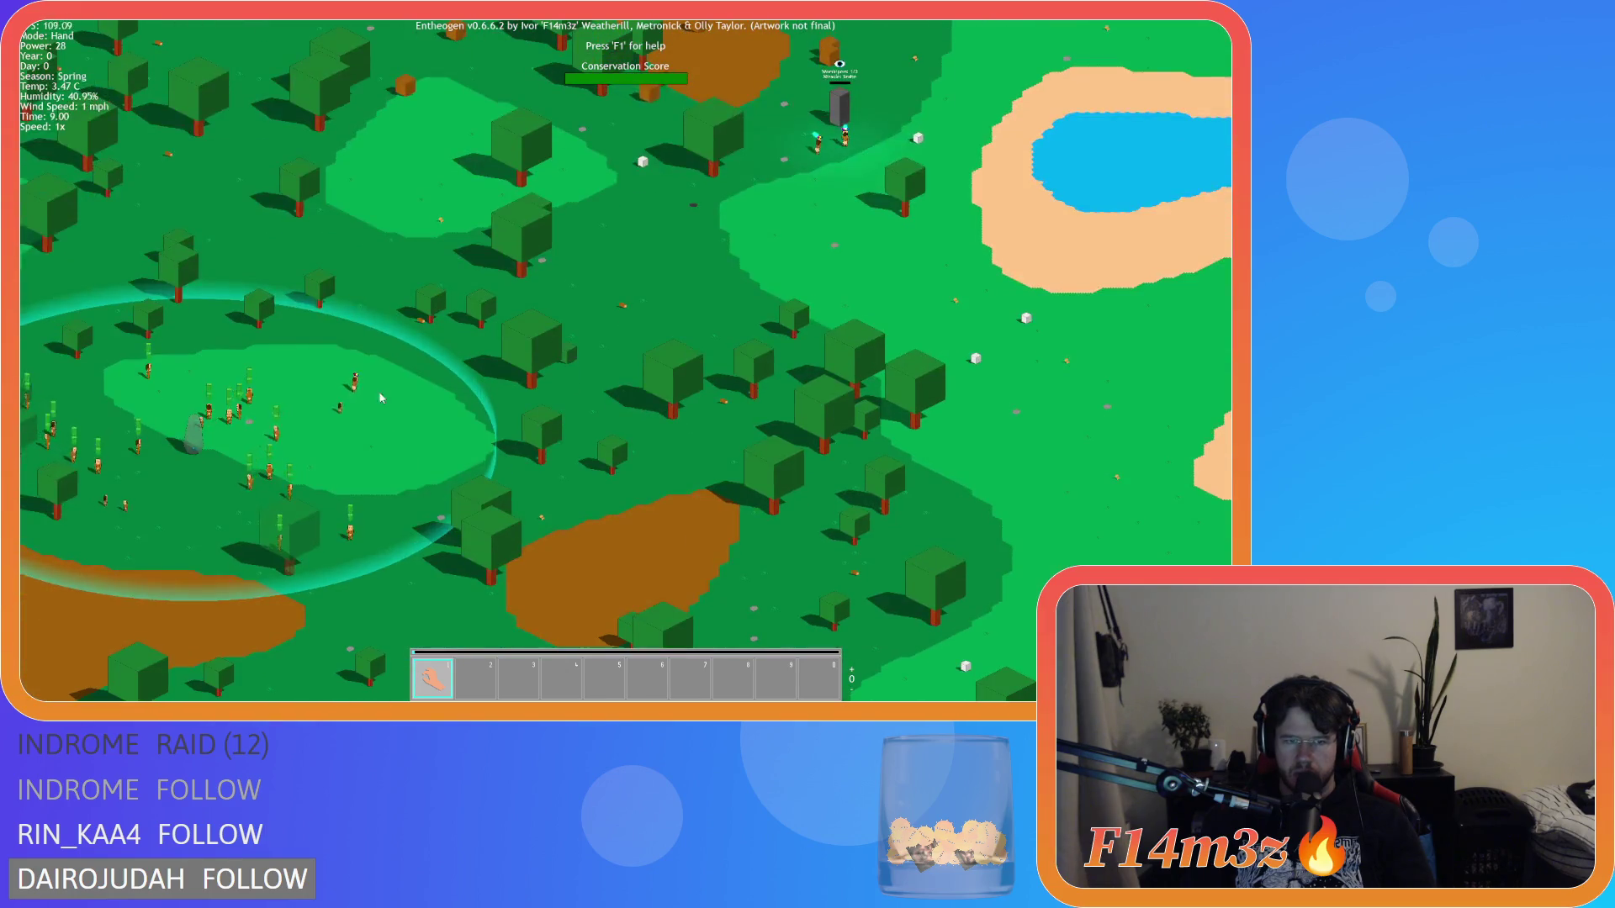
key(plus)
key(plus)
key(t)
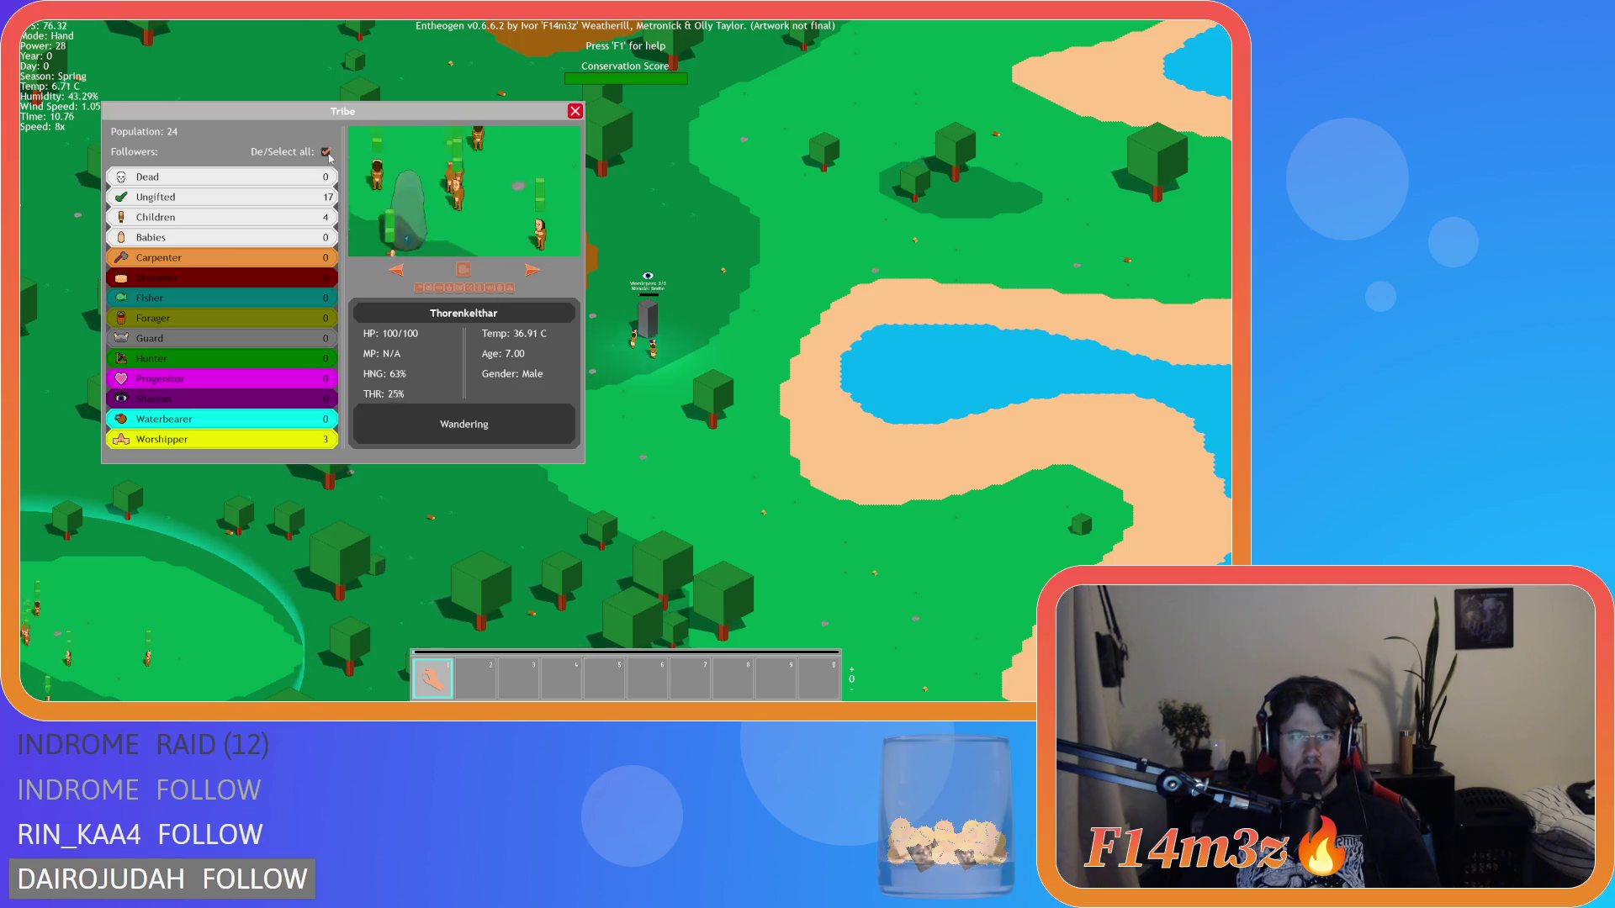
click(328, 154)
click(309, 203)
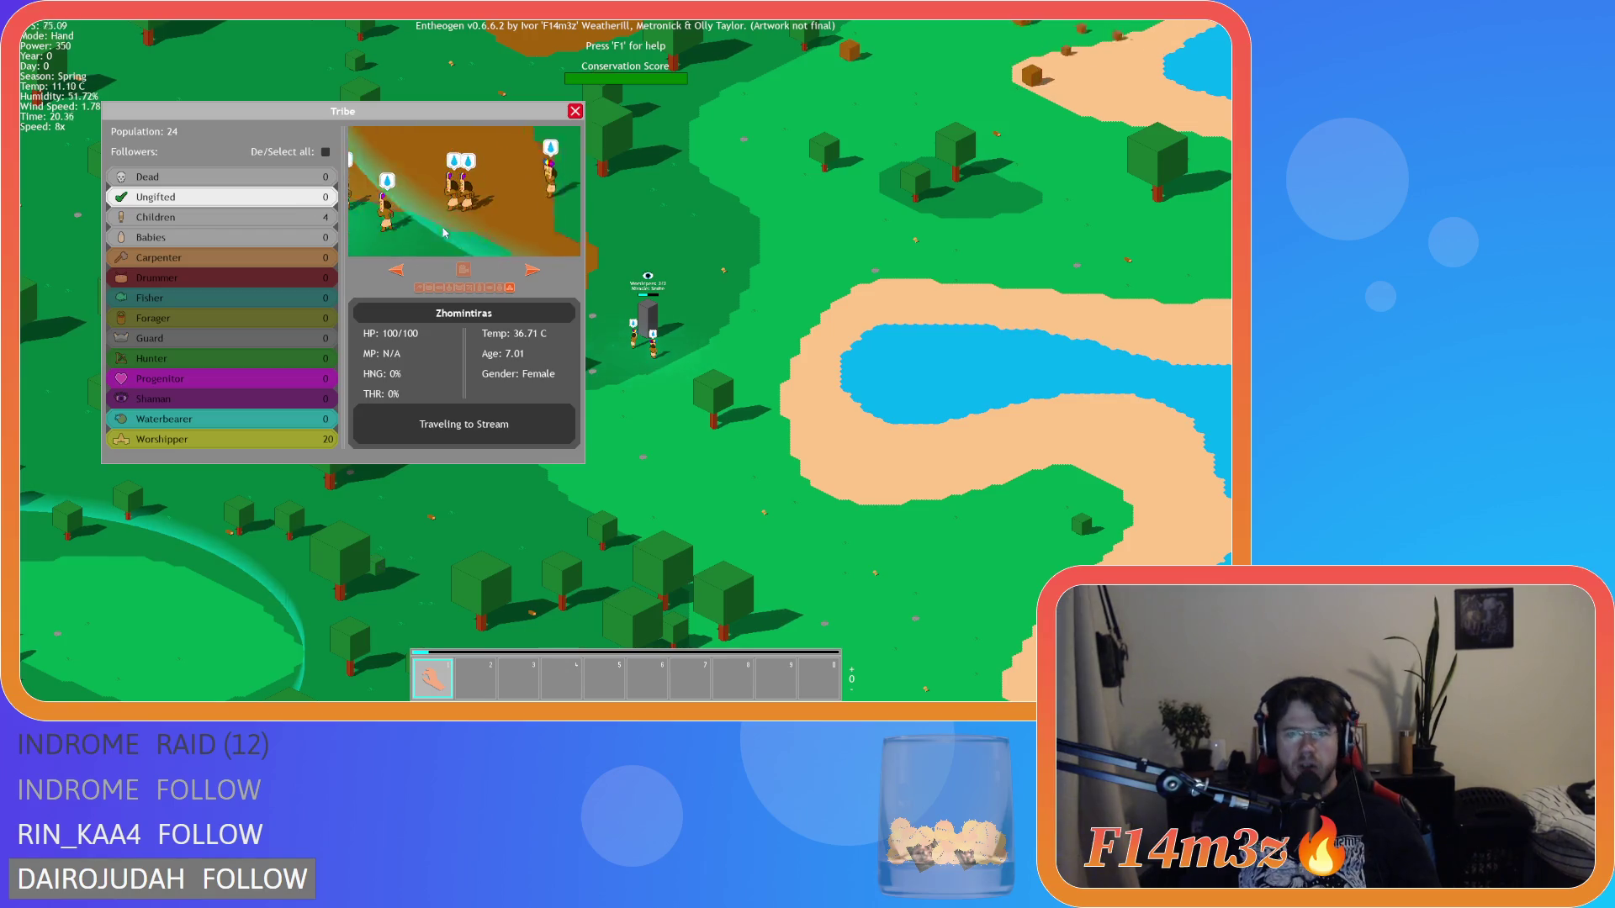
click(445, 232)
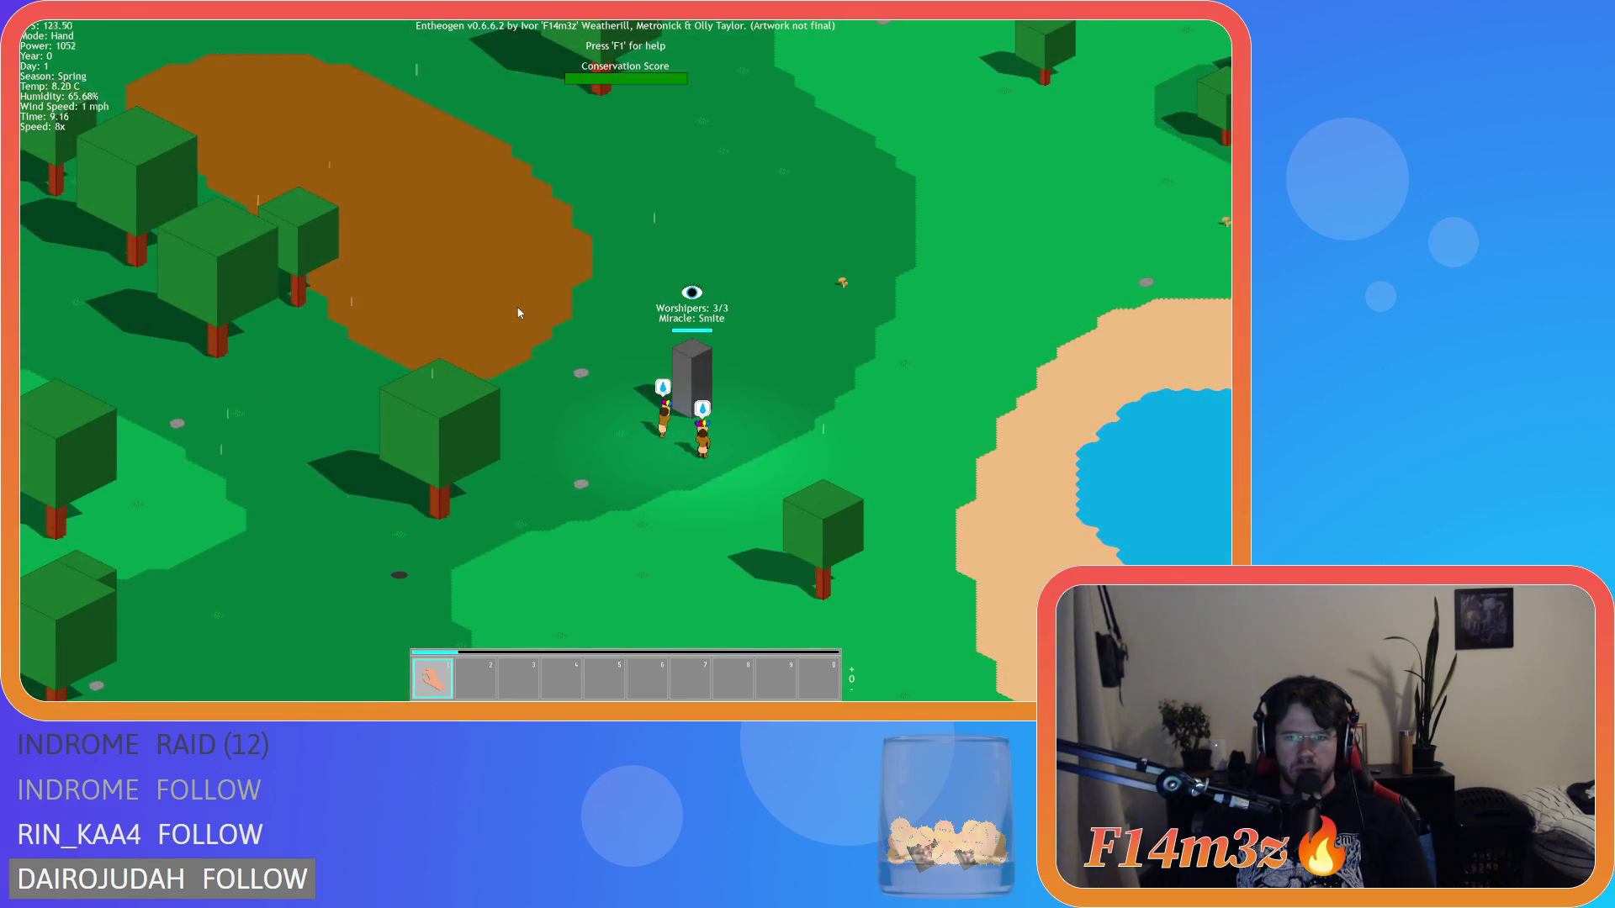
Step: Drag Smite from the Miracles list onto the hotbar beside Hand, then close the list
key(m)
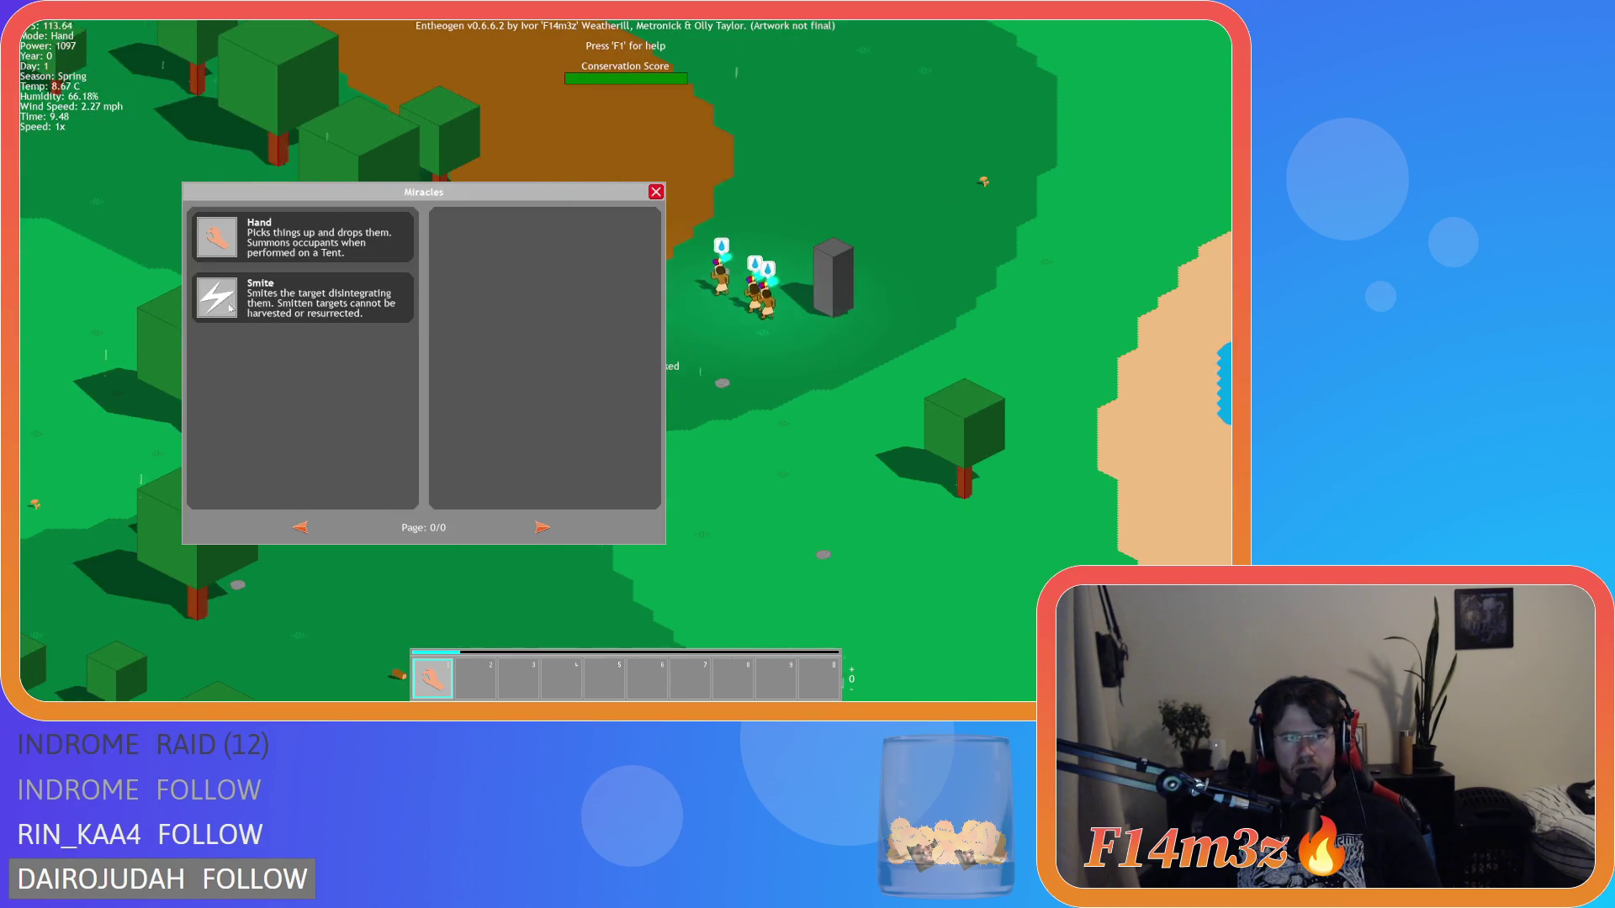
drag(217, 299, 435, 678)
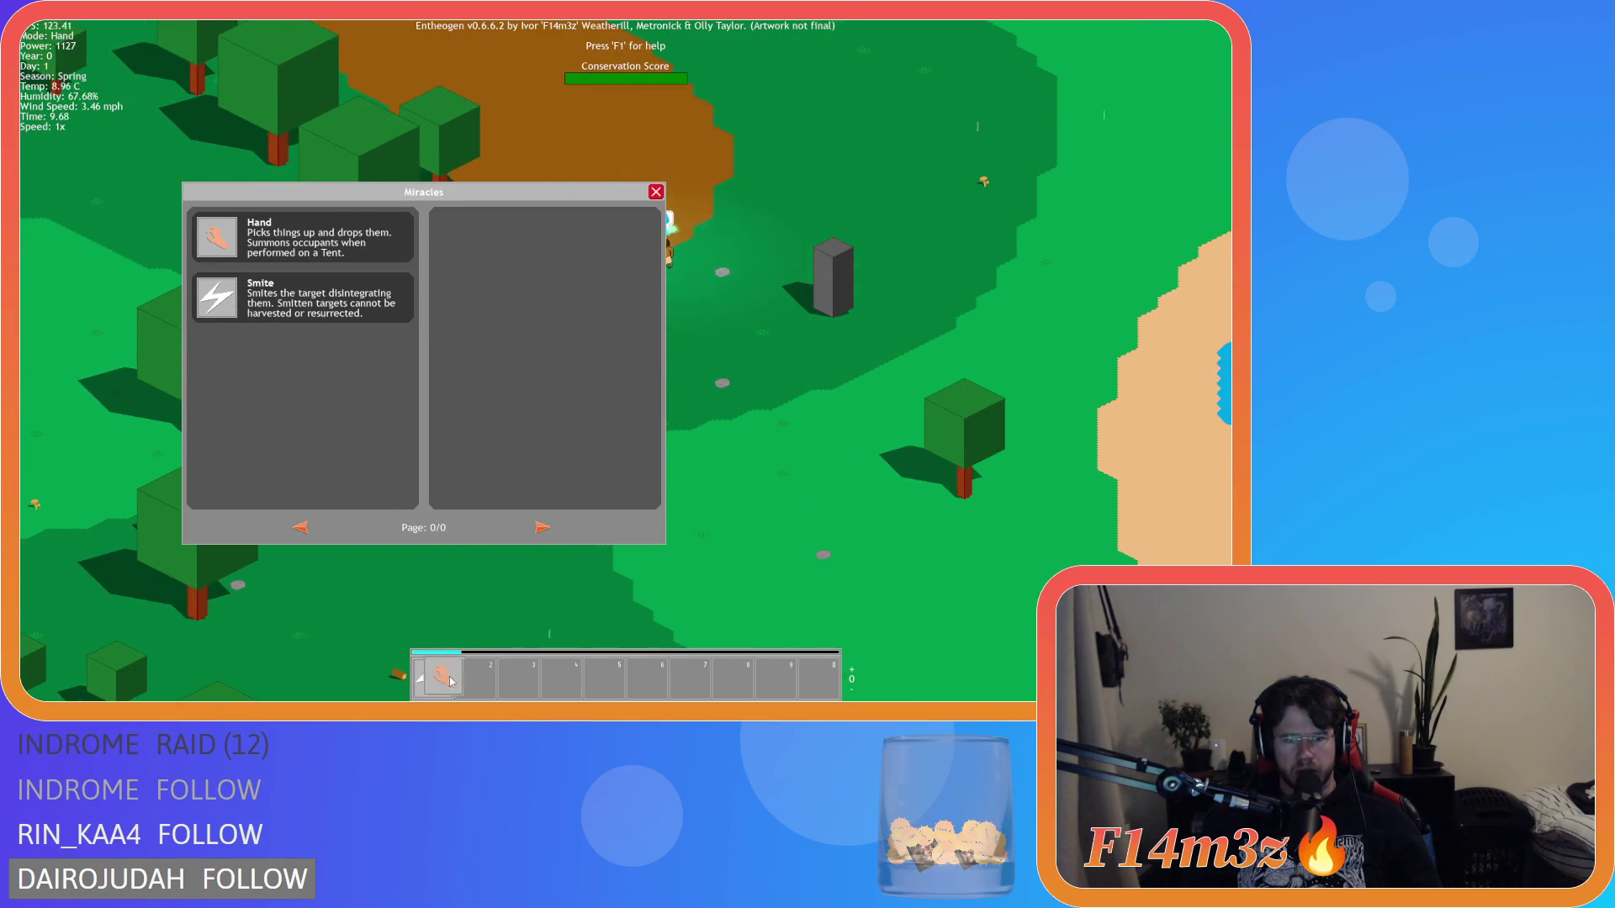
key(w)
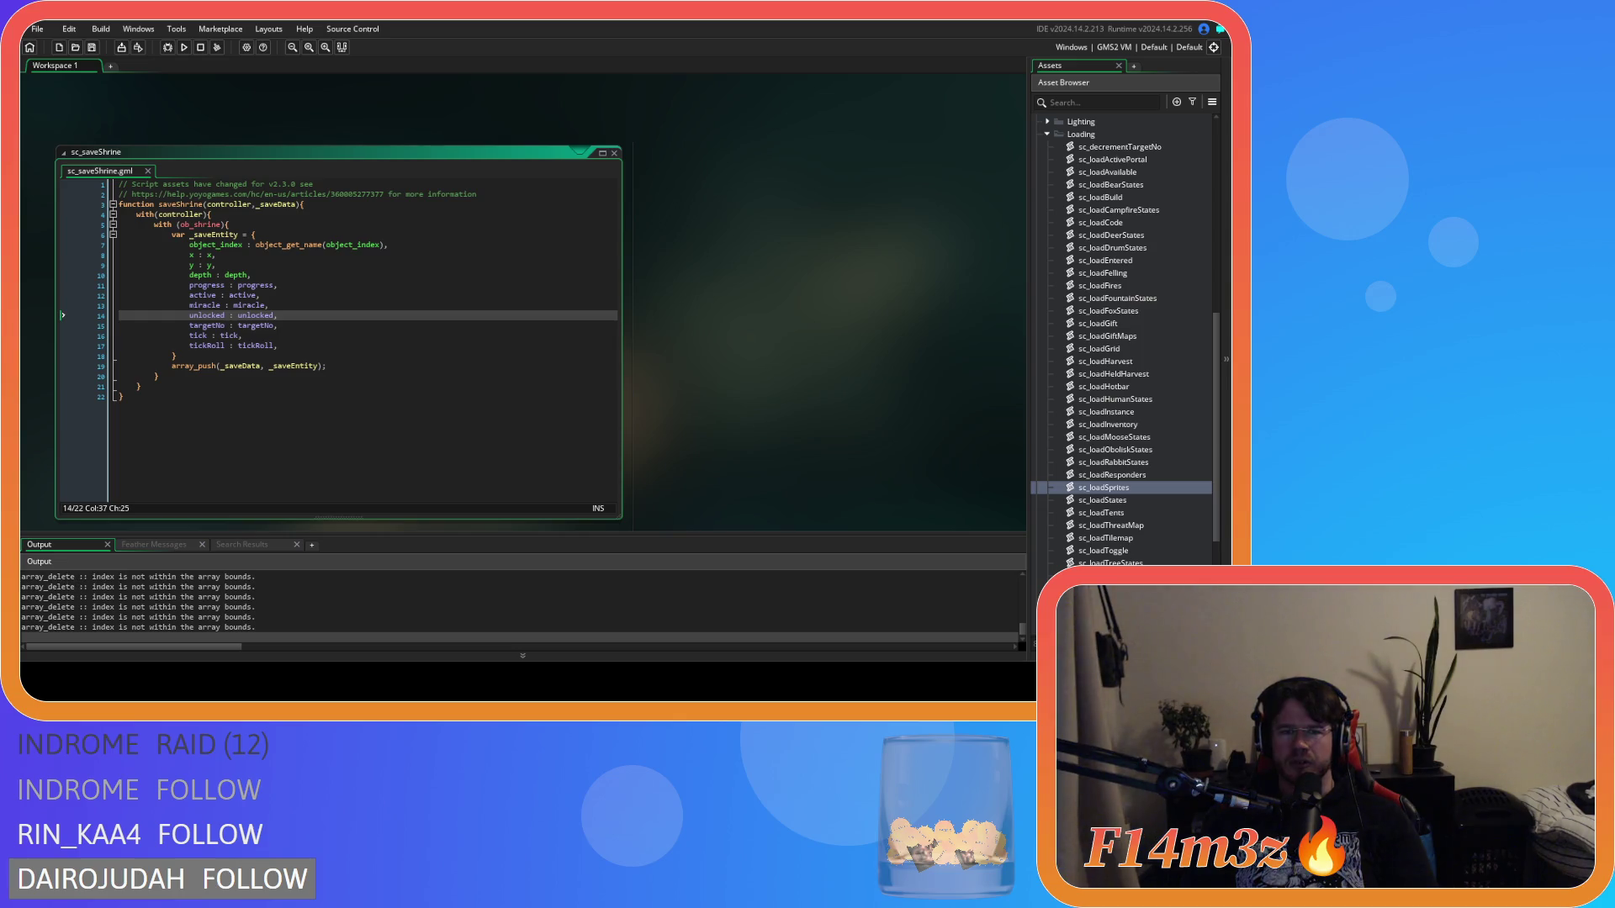
Step: Back in the relaunched game, make the Ungifted followers worshippers from the tribe overview
key(alt+Tab)
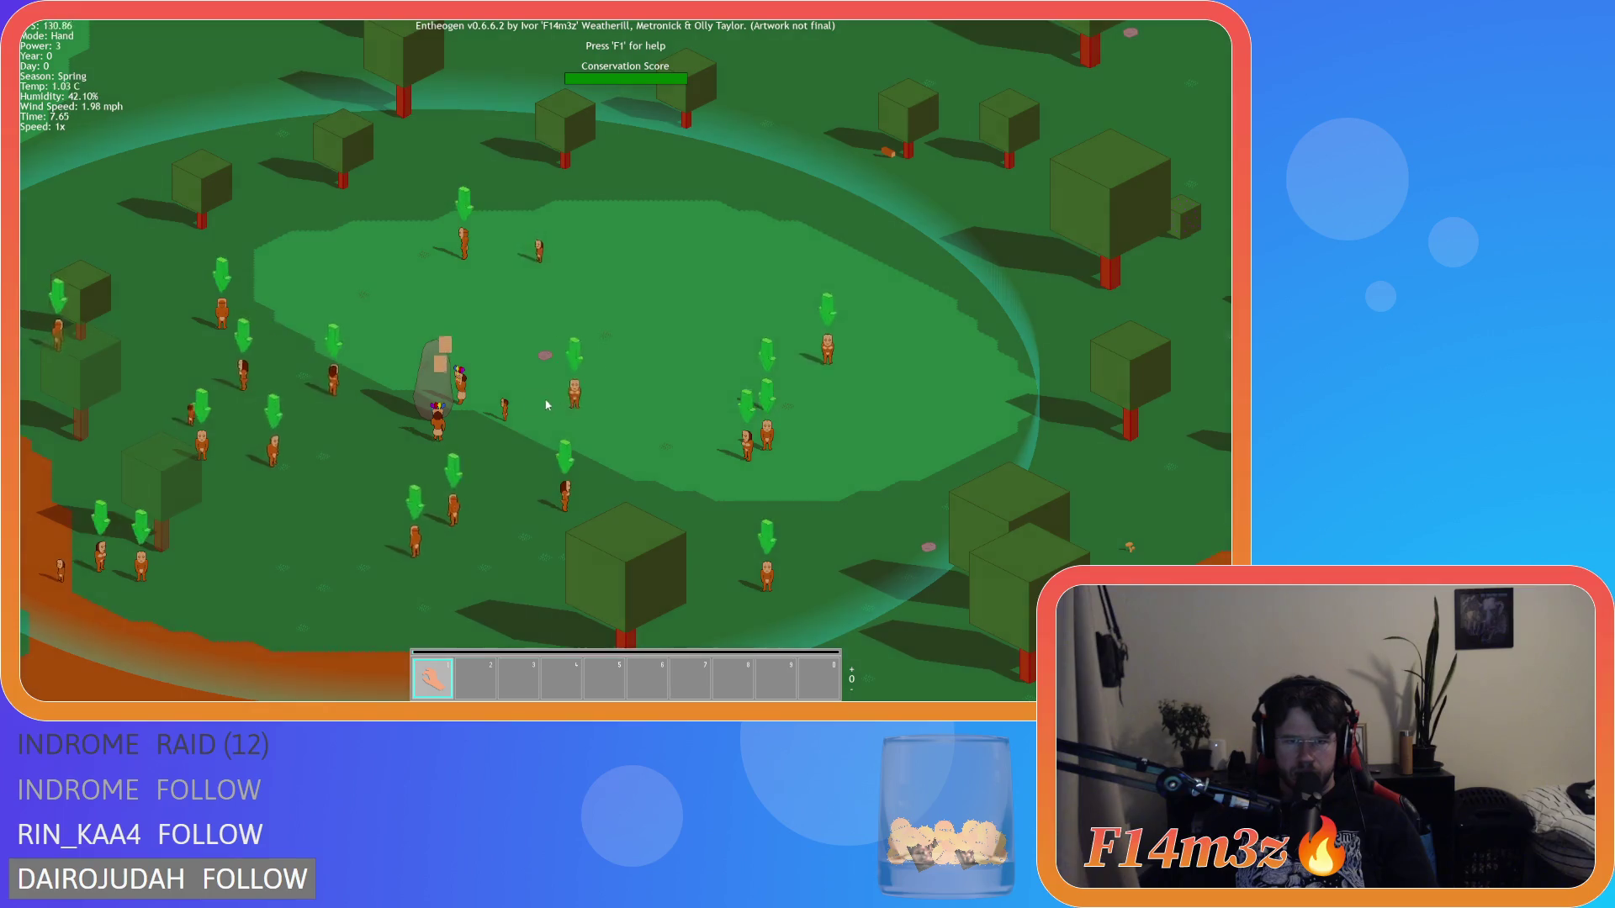
scroll(779, 422, down, 5)
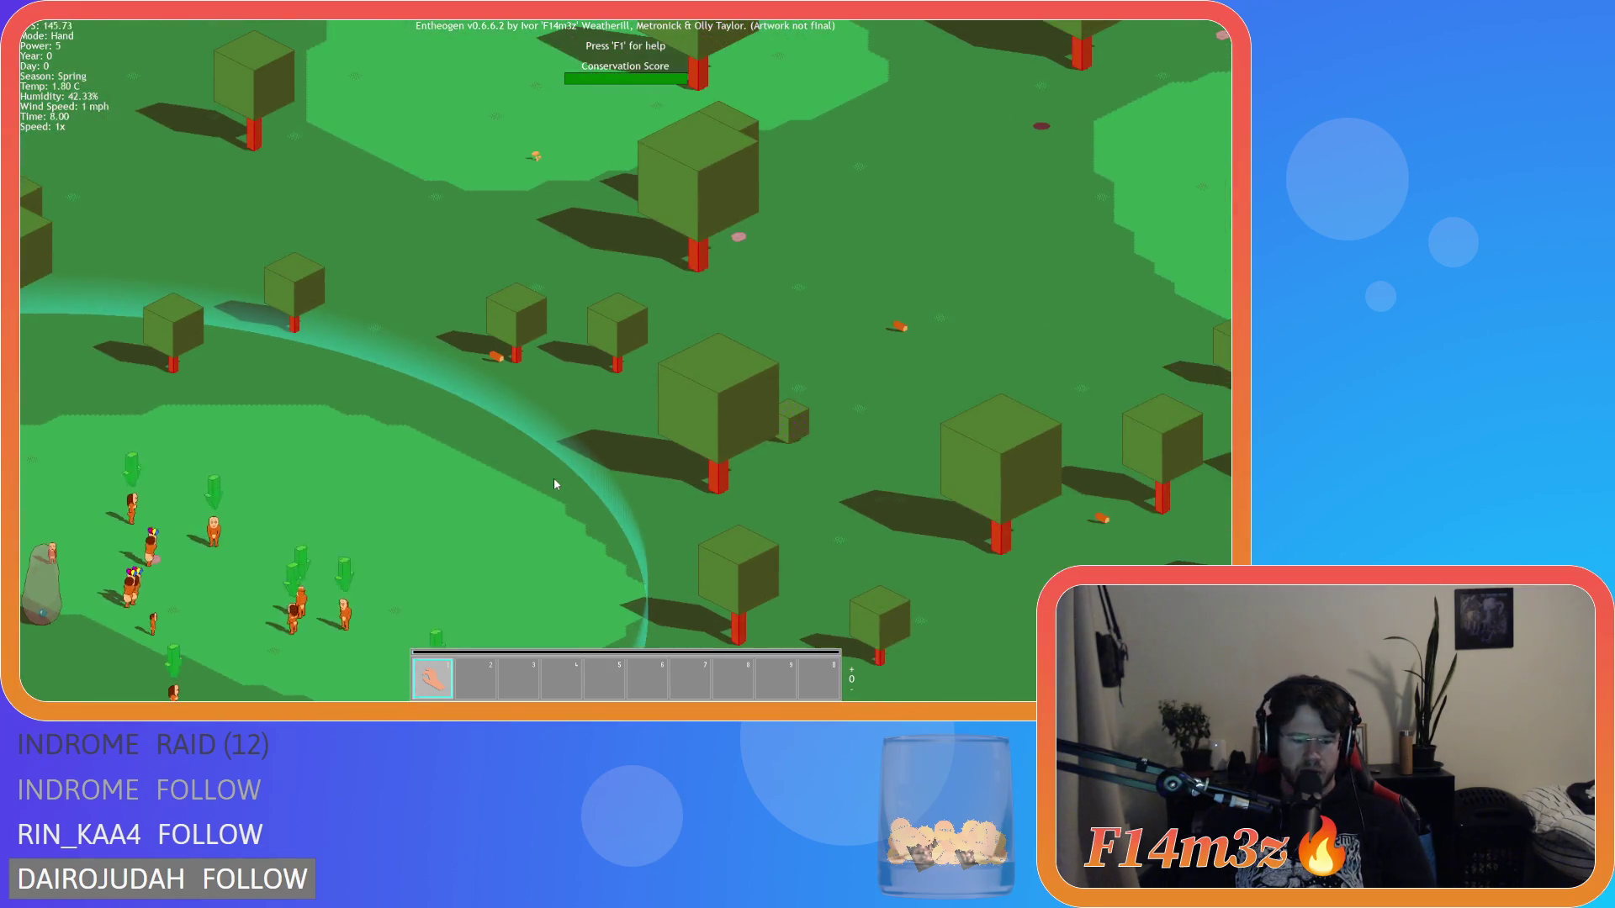
key(t)
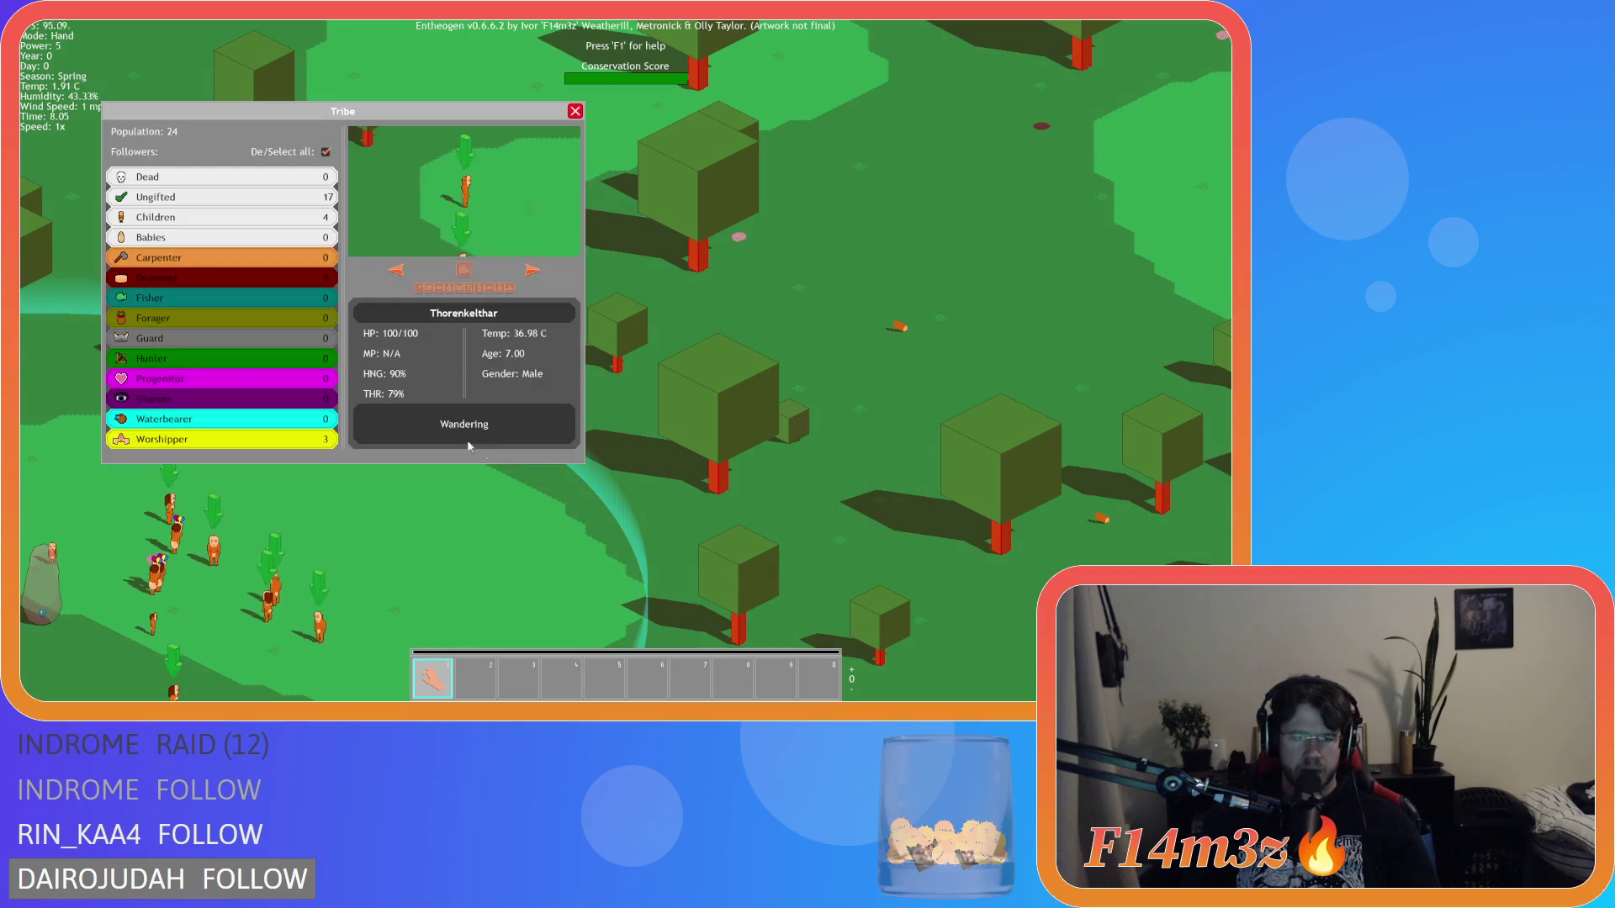
click(327, 153)
key(w)
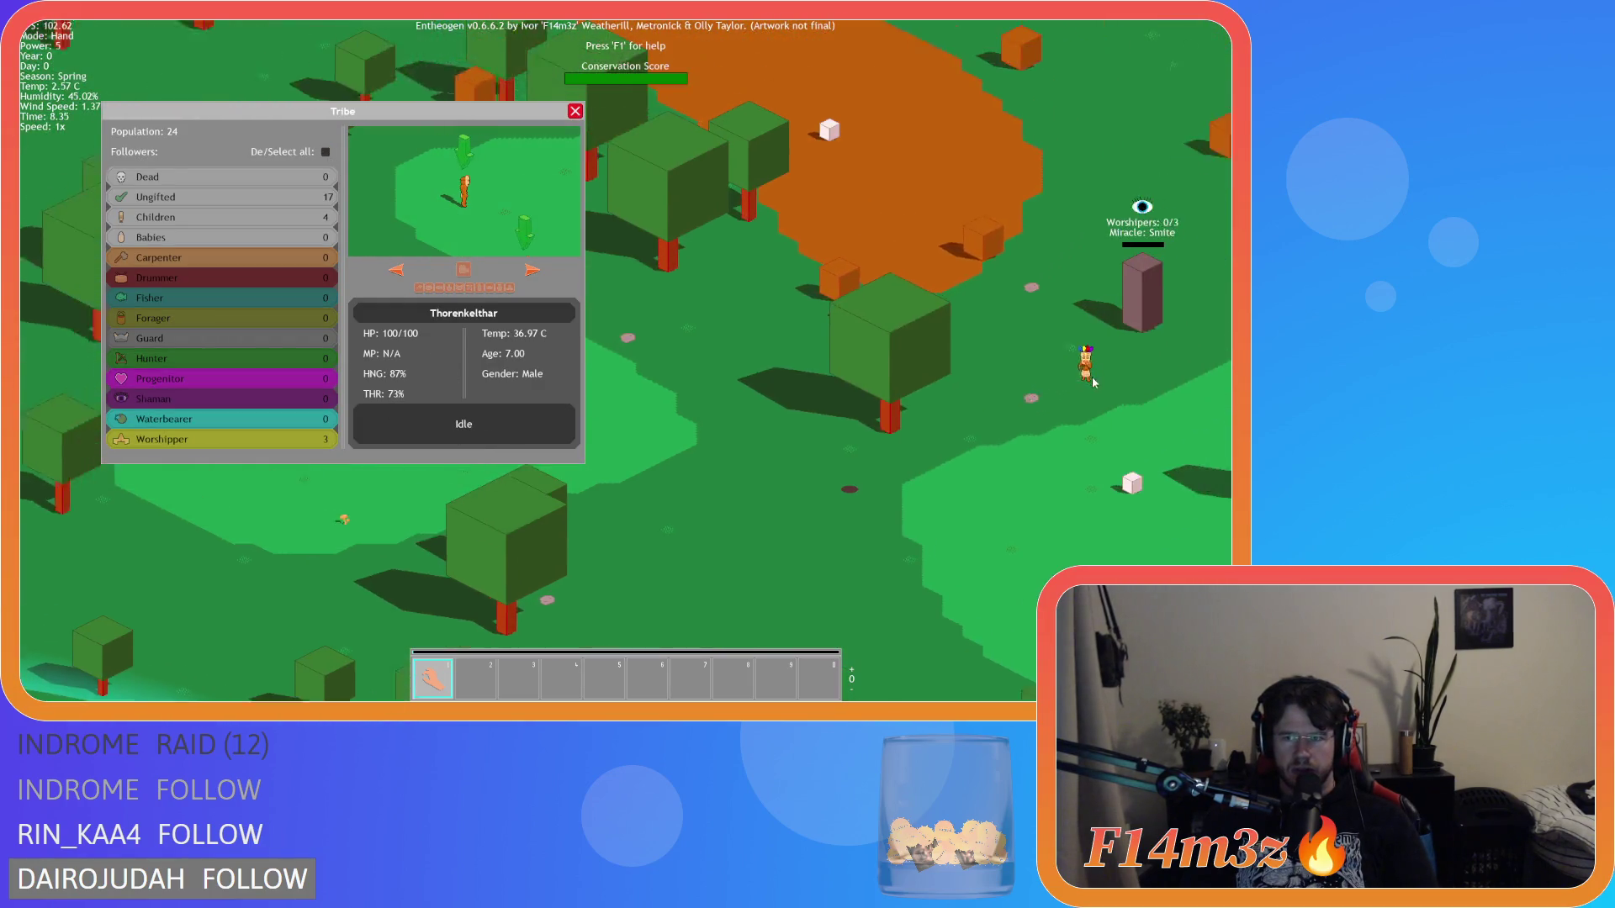
key(w)
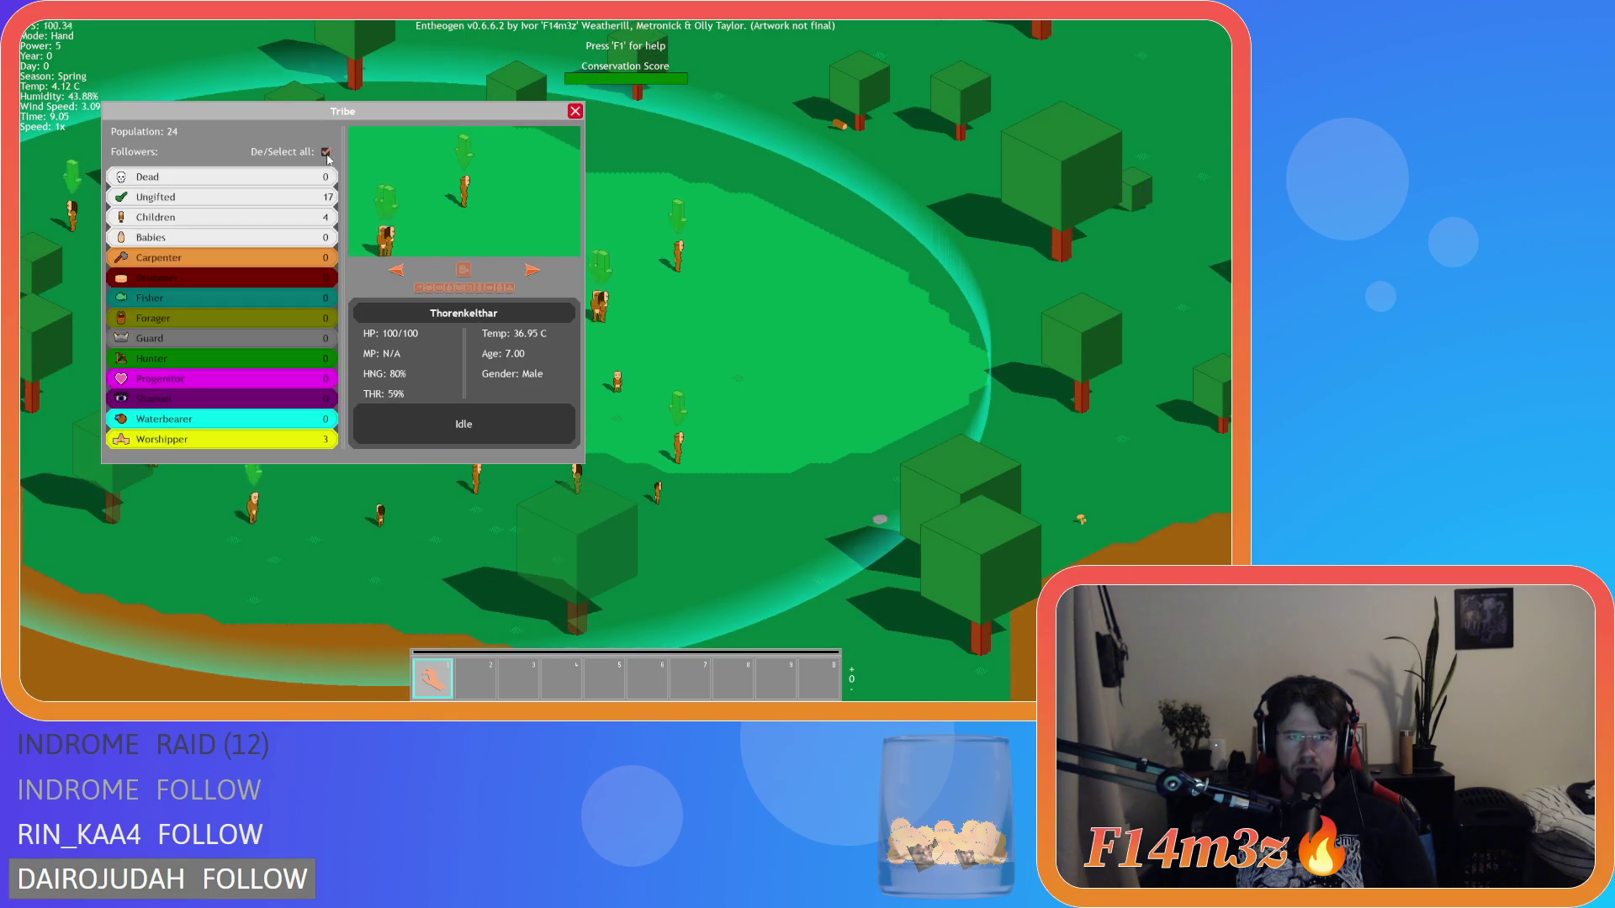
click(299, 197)
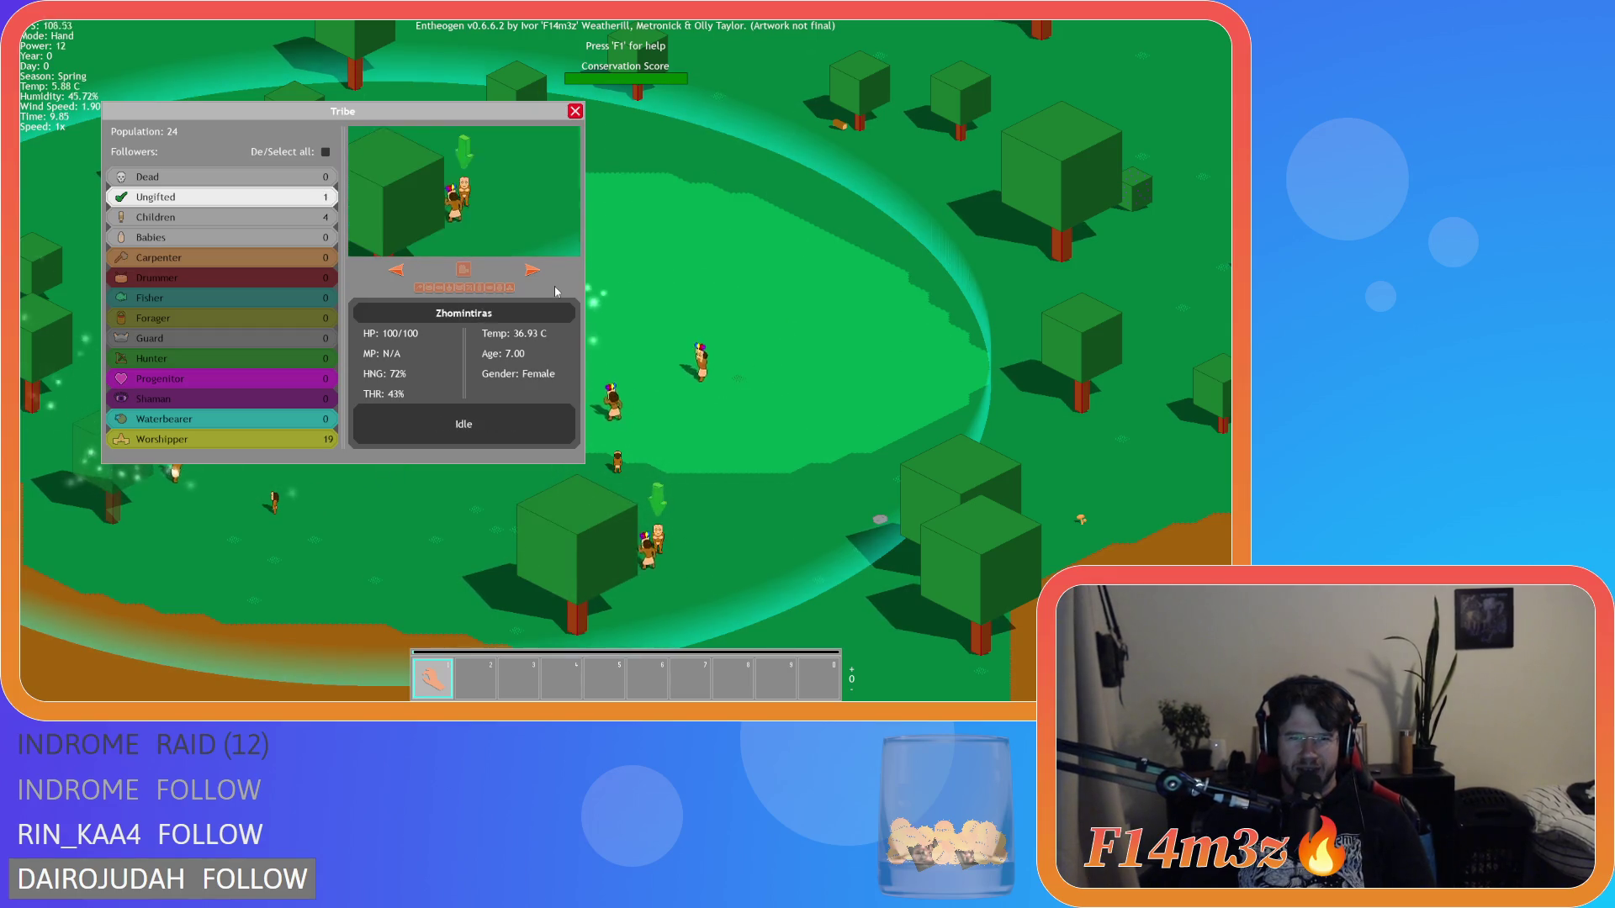
key(d)
key(d)
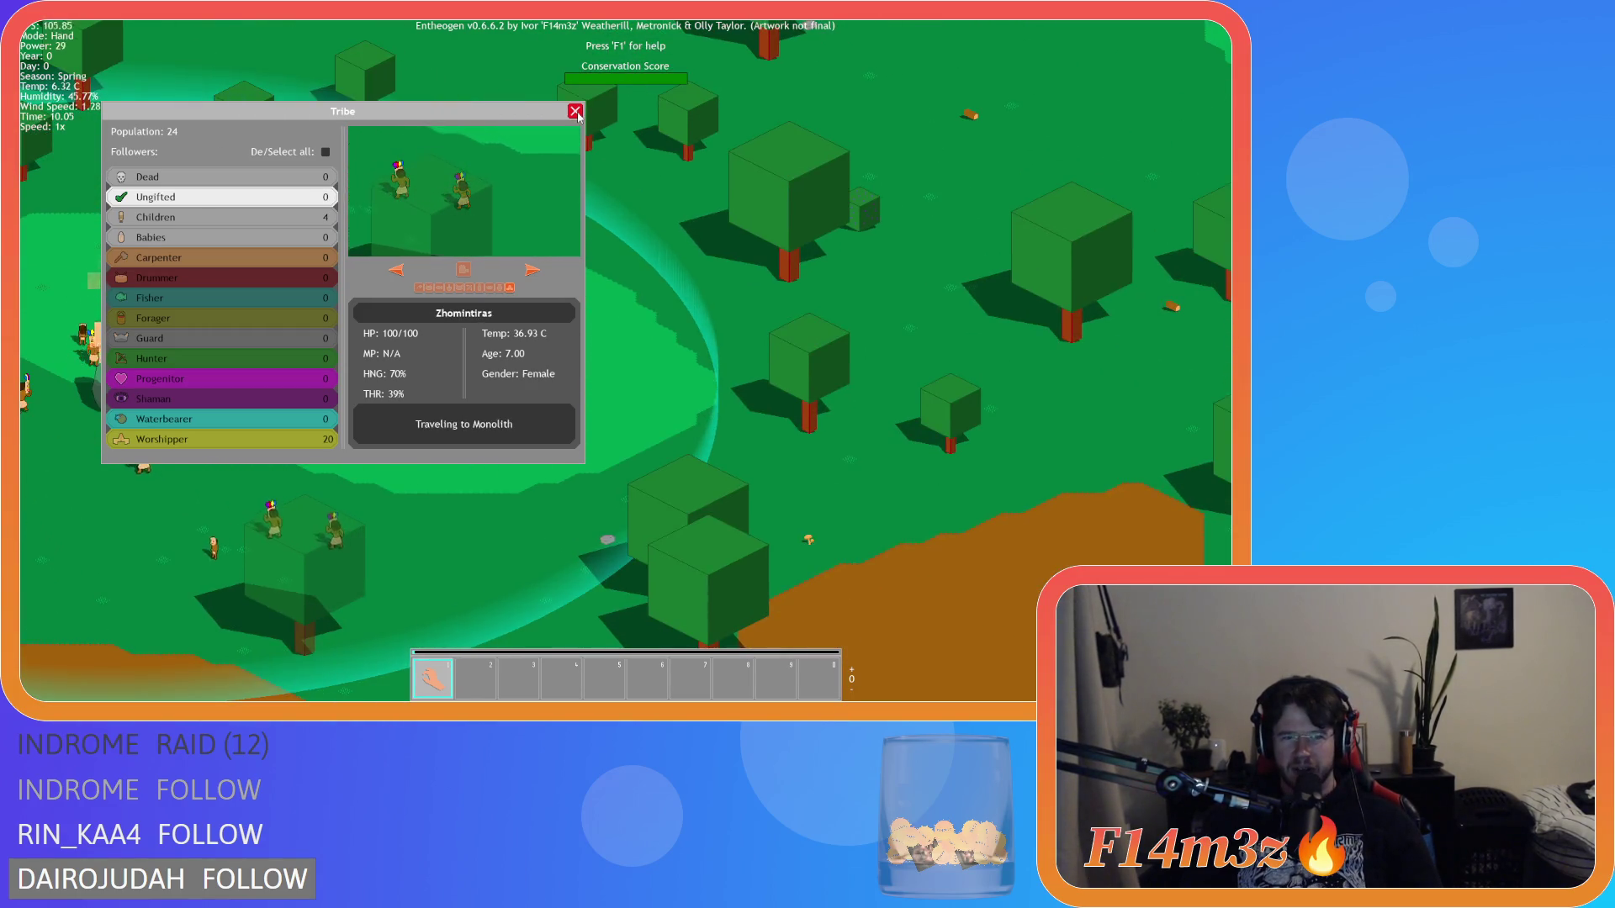
key(w)
key(Escape)
Step: Jump to the shrine and zoom in to show 3/3 worshippers and the Smite label
key(space)
scroll(724, 336, up, 3)
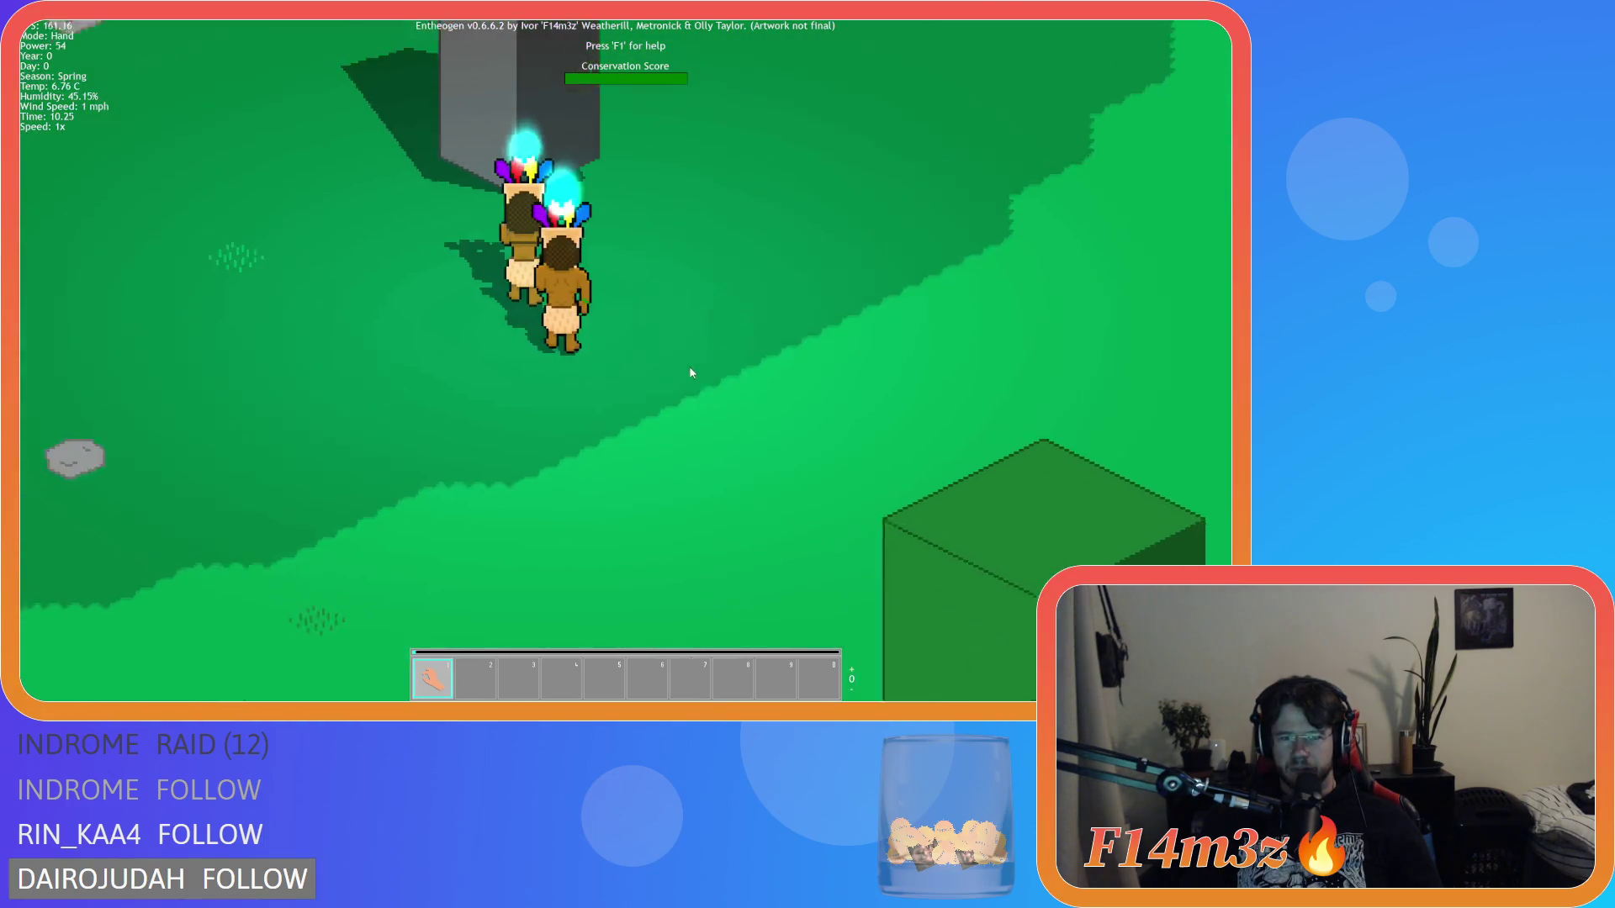
scroll(687, 369, down, 3)
key(s)
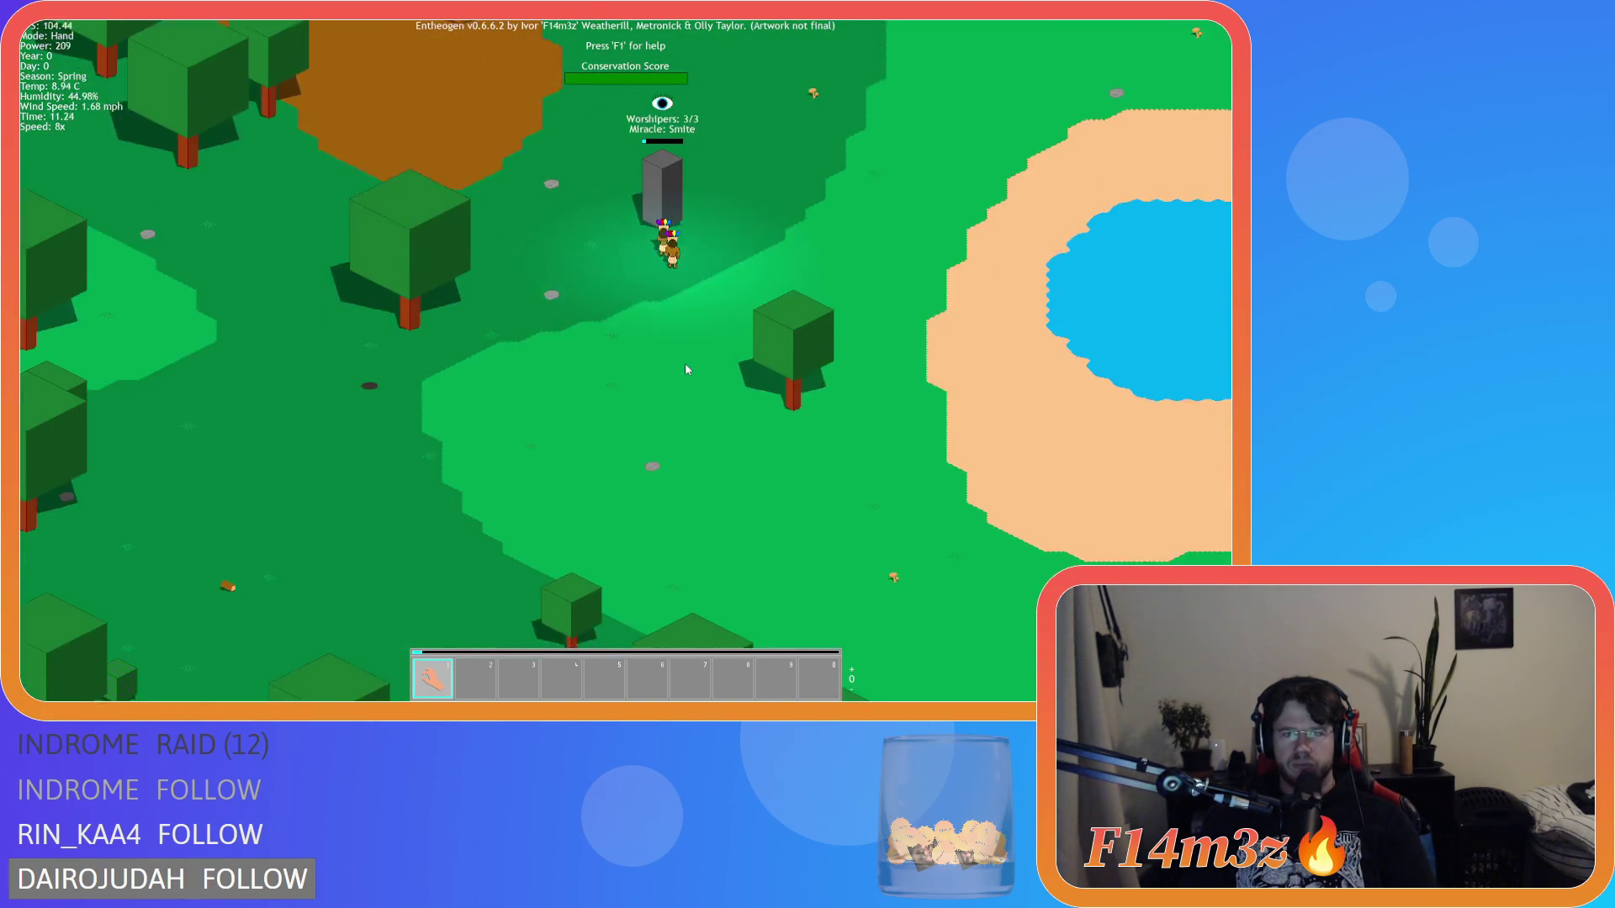
key(a)
scroll(685, 369, down, 5)
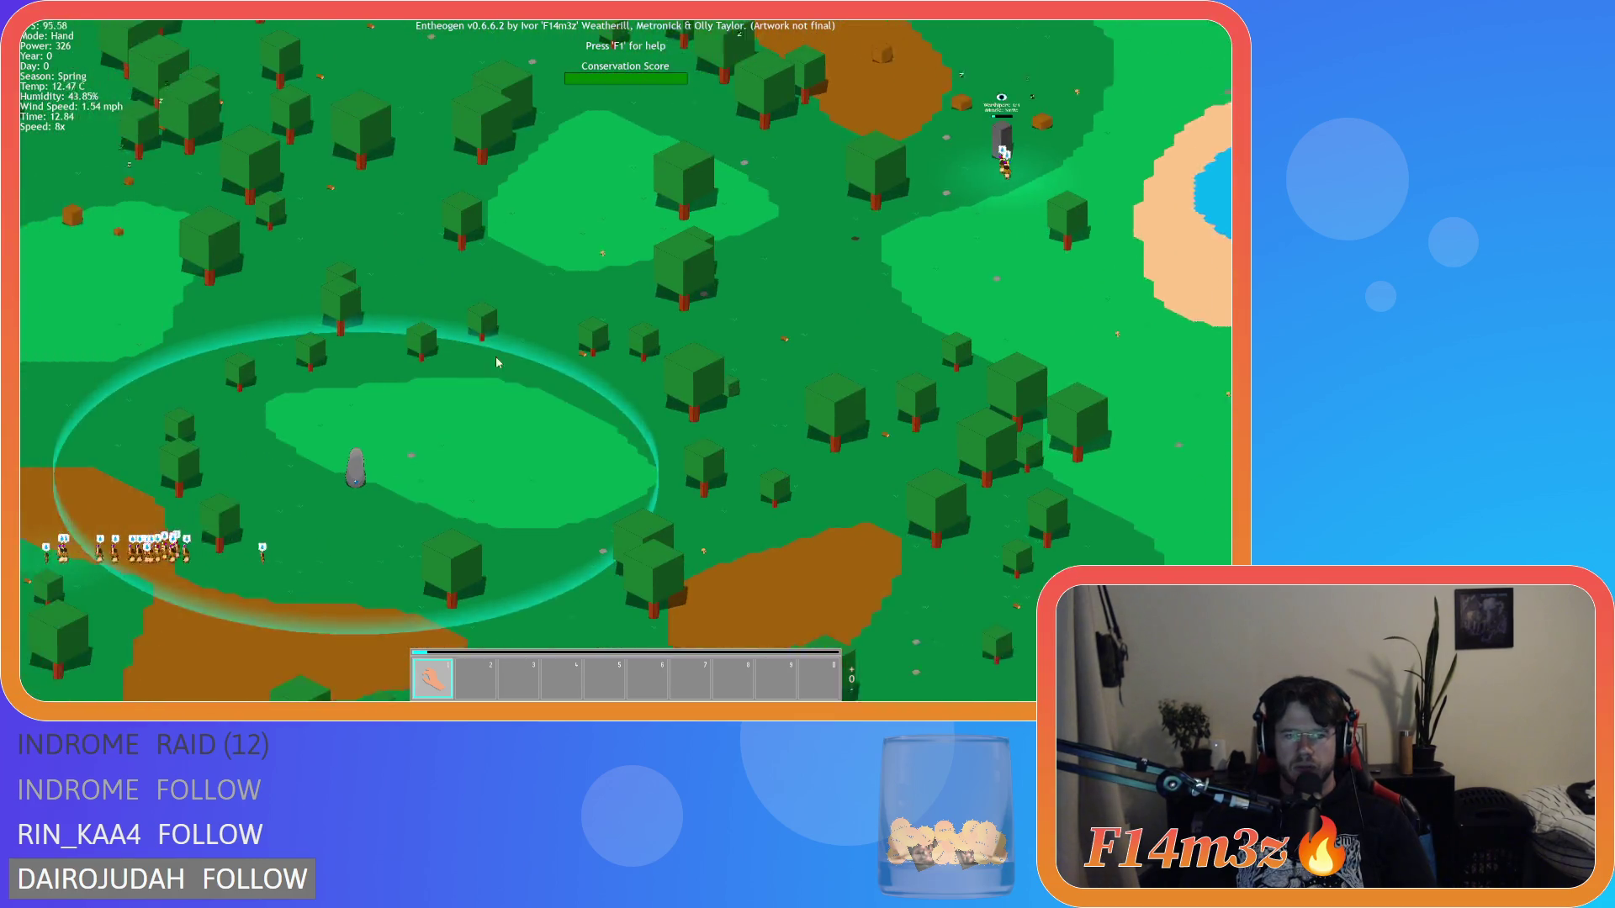
key(a)
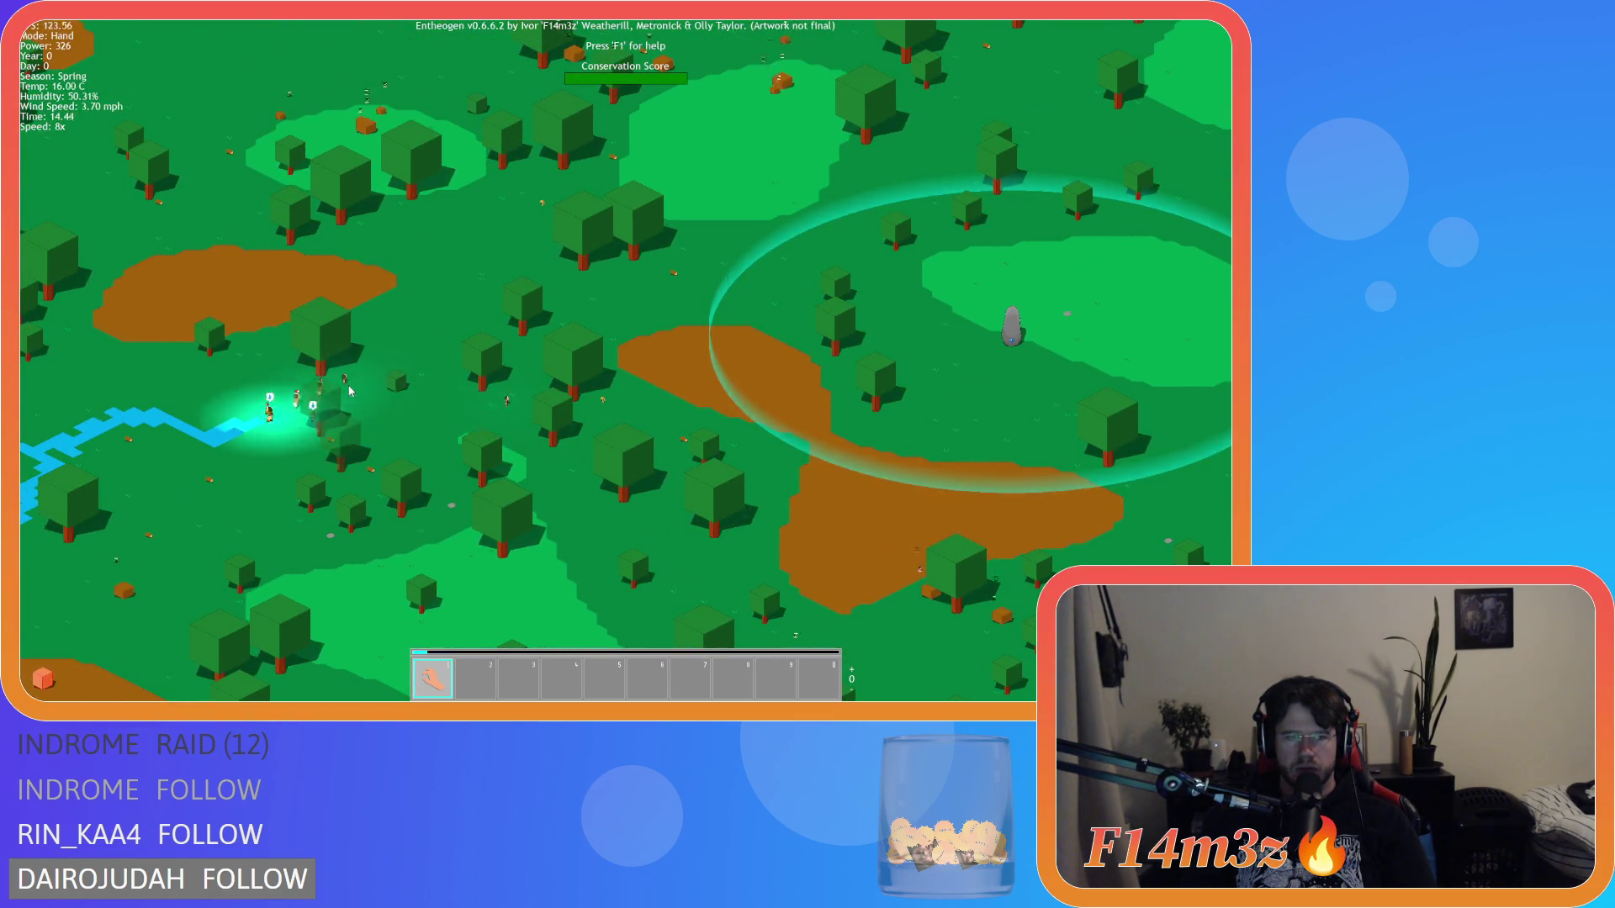
key(w)
key(d)
key(a)
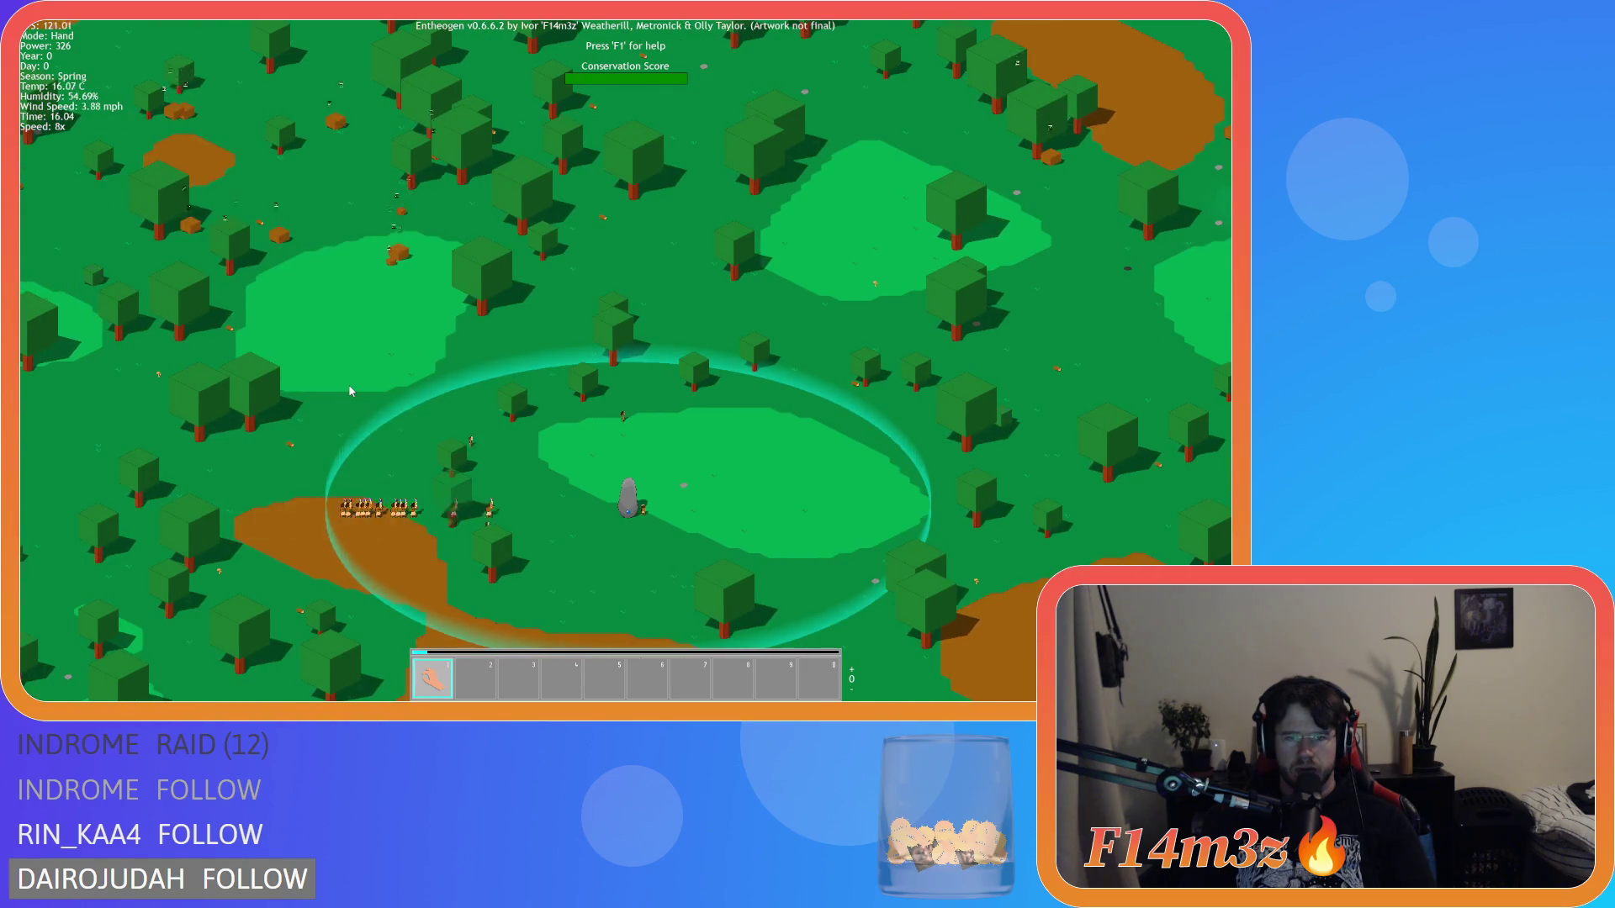
key(d)
key(d)
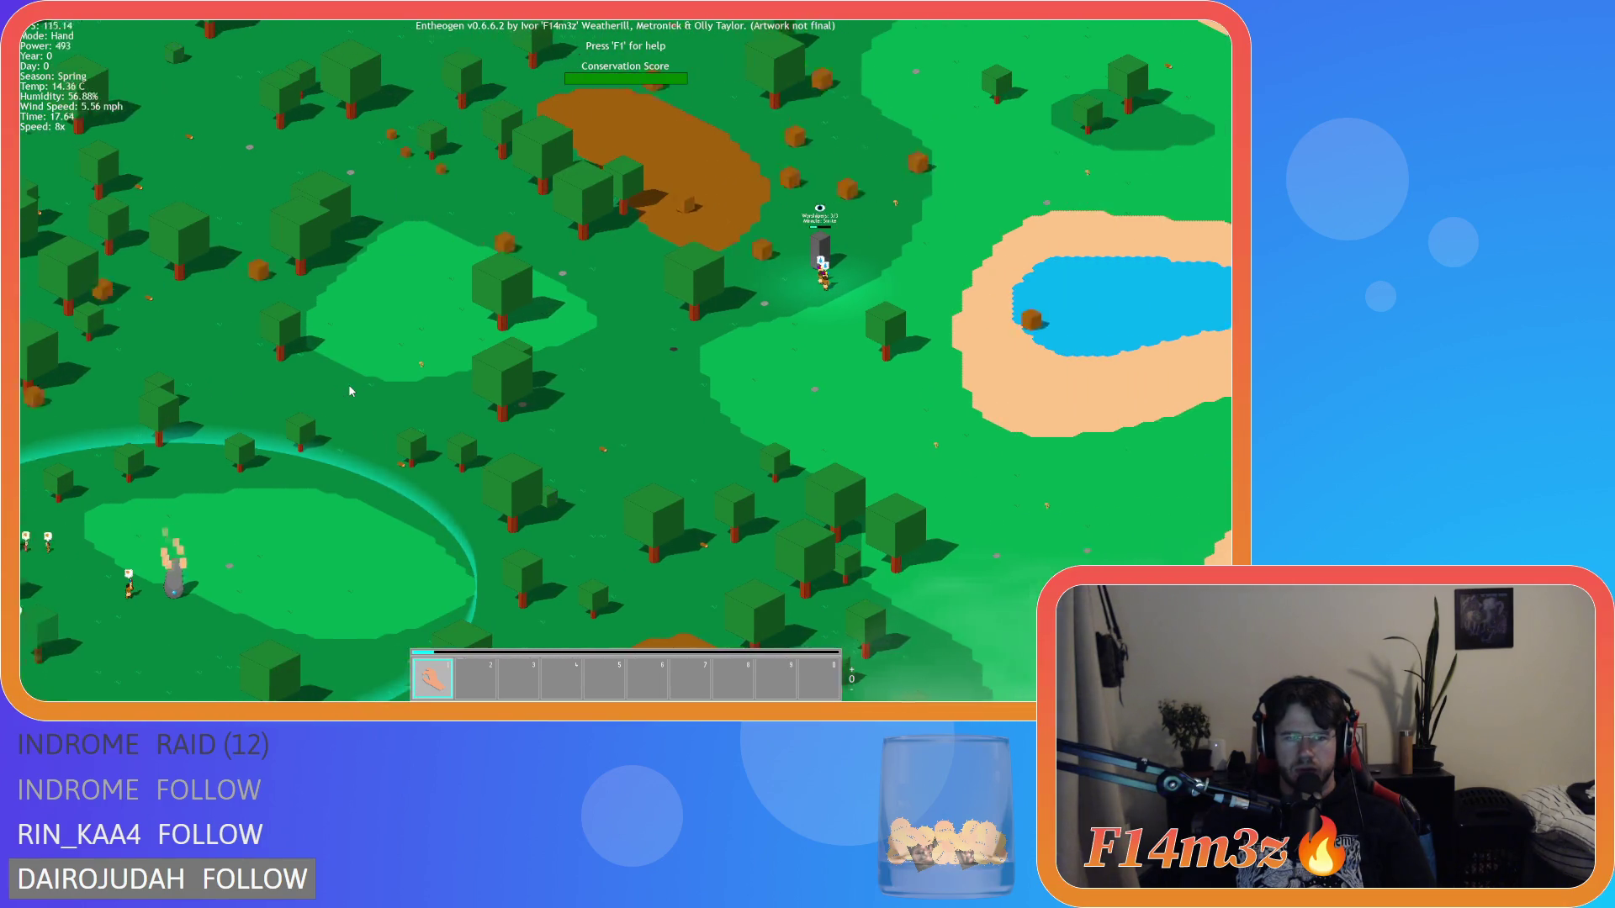
key(a)
key(w)
key(d)
scroll(688, 407, up, 5)
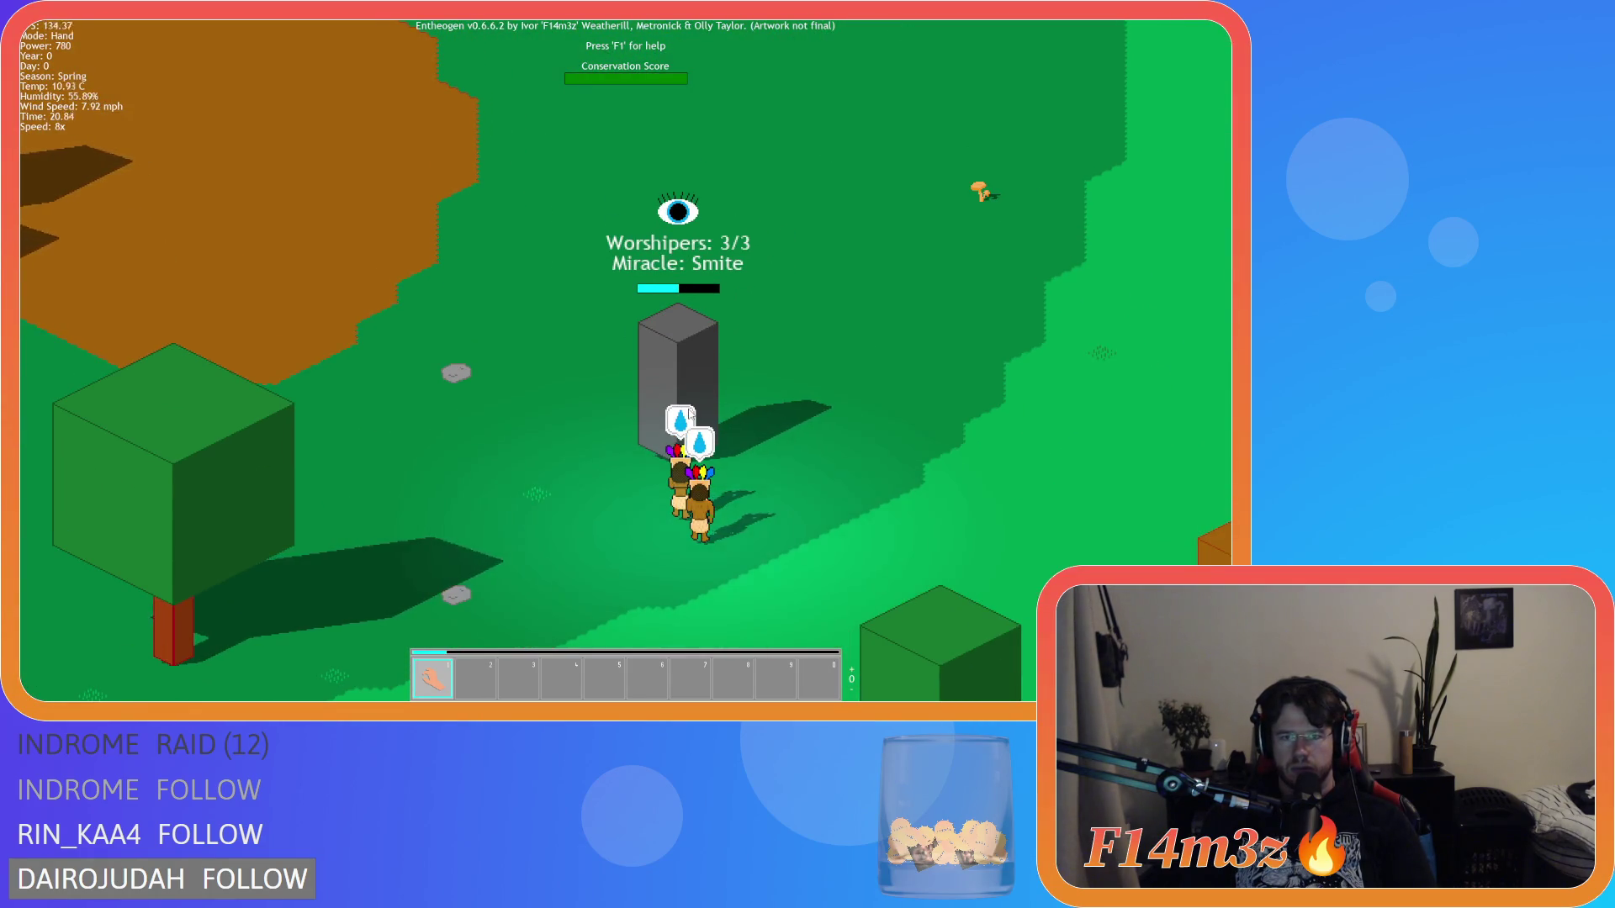
key(s)
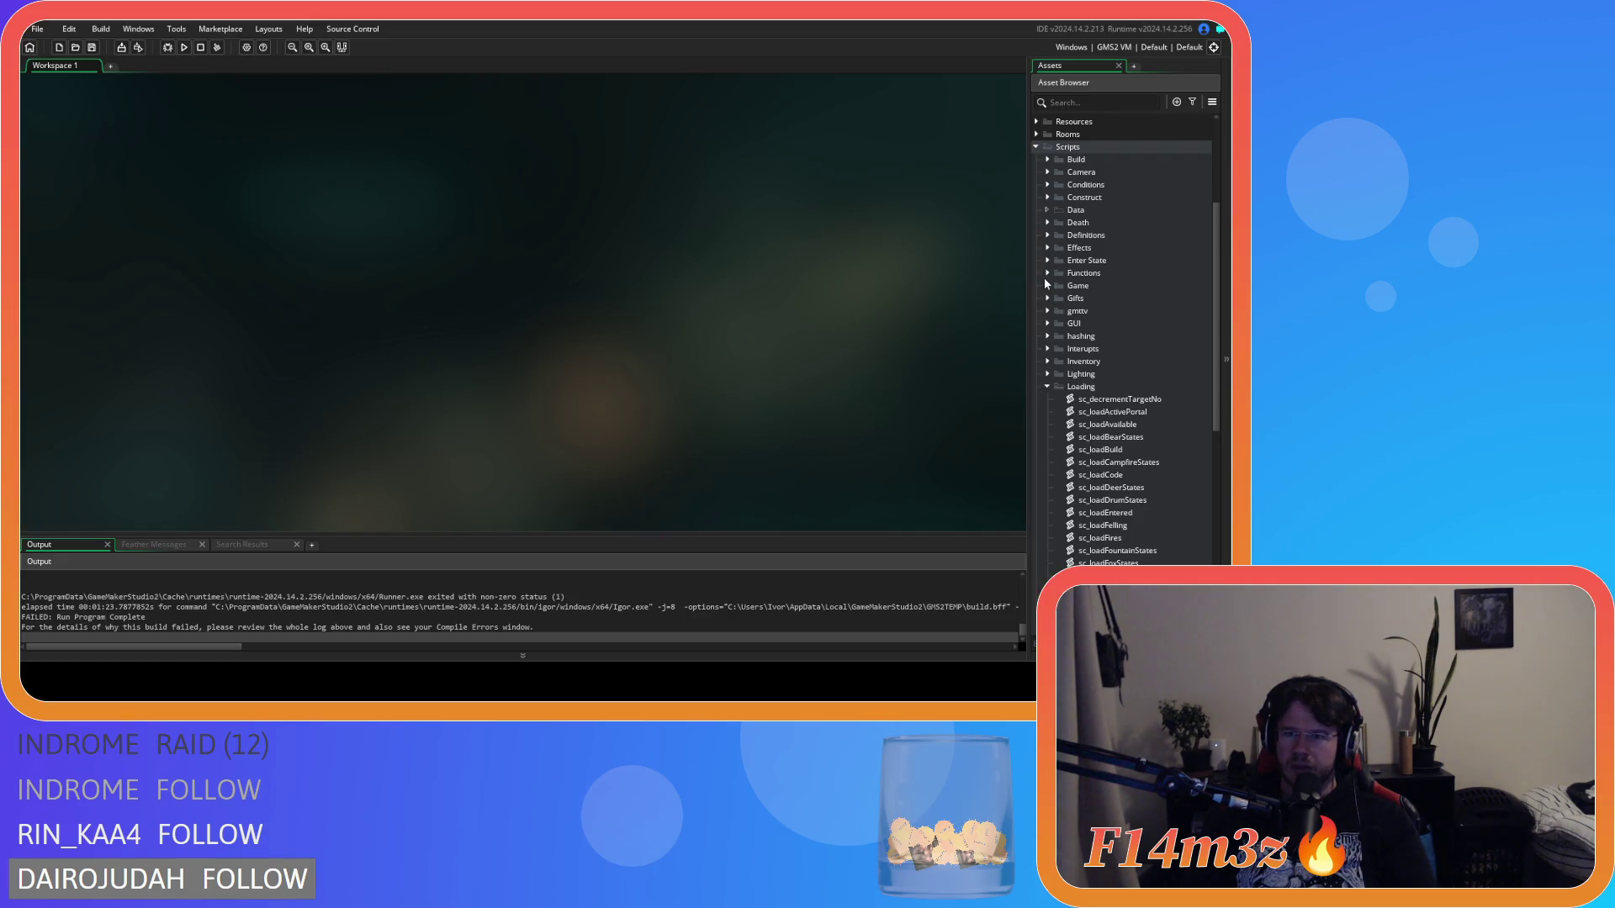
click(1046, 386)
click(1046, 412)
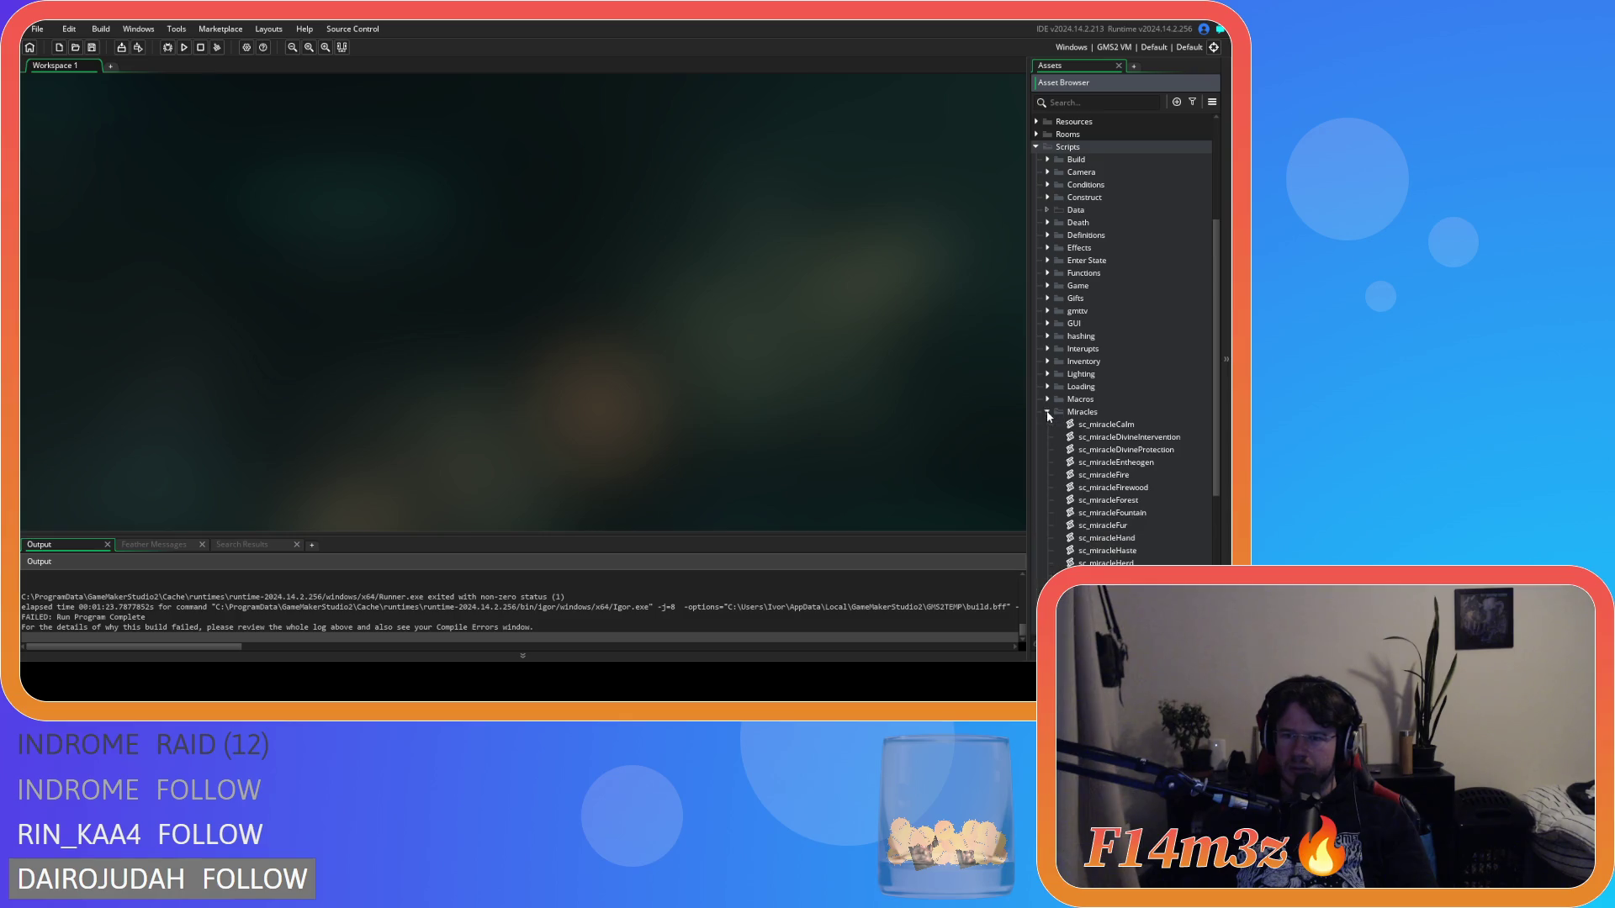
scroll(1103, 427, down, 3)
scroll(1103, 427, up, 2)
double_click(1128, 298)
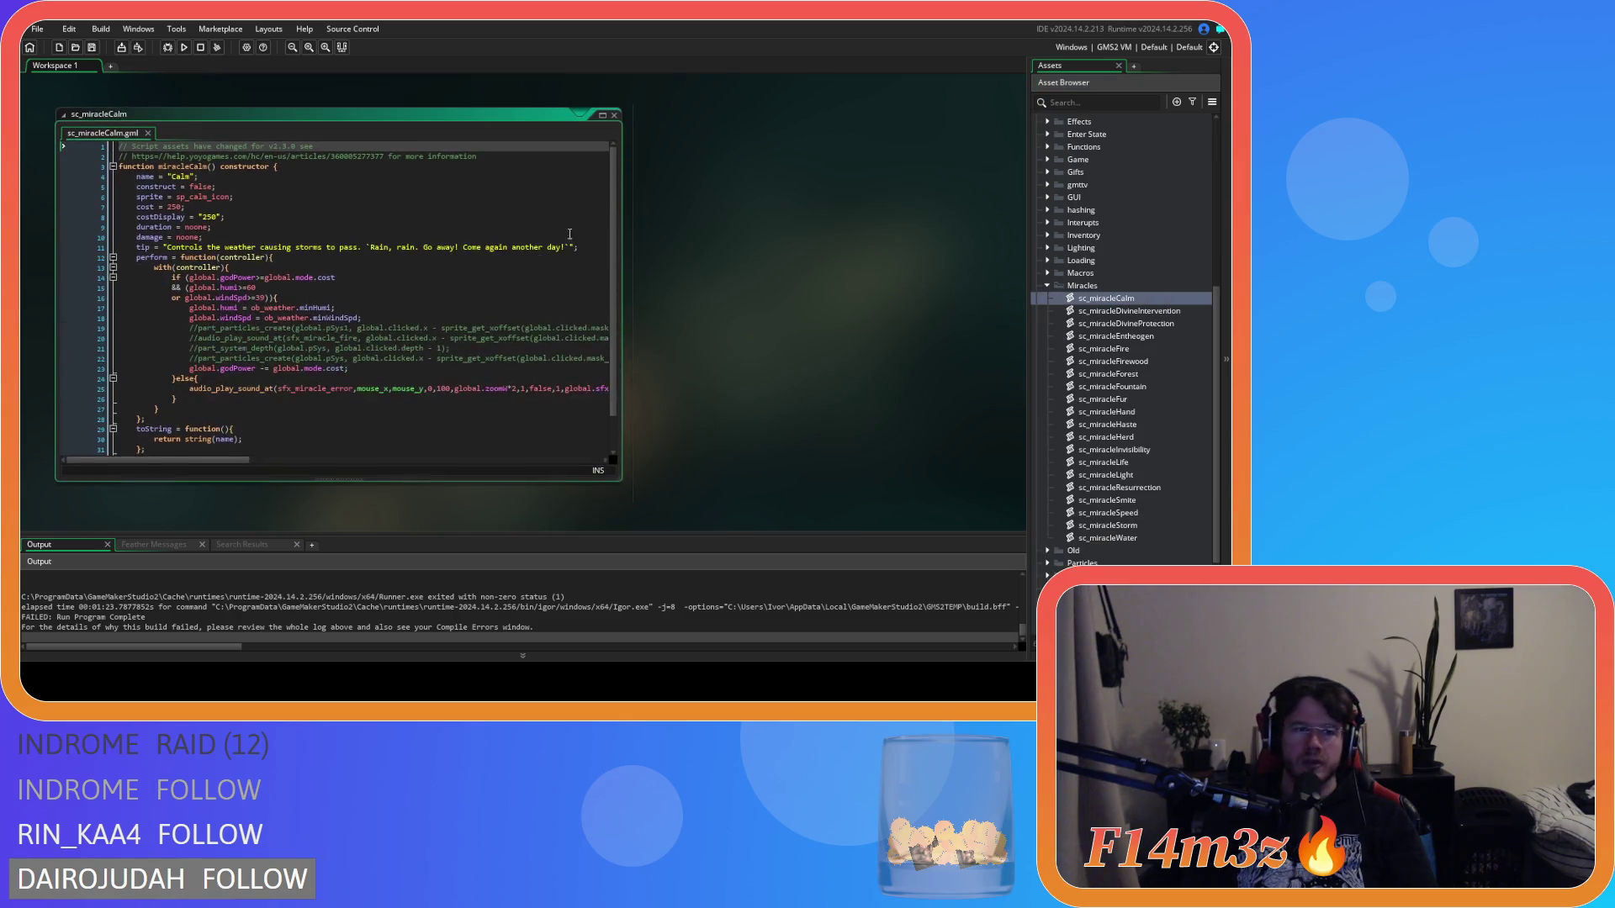
scroll(605, 352, down, 1)
scroll(605, 352, up, 1)
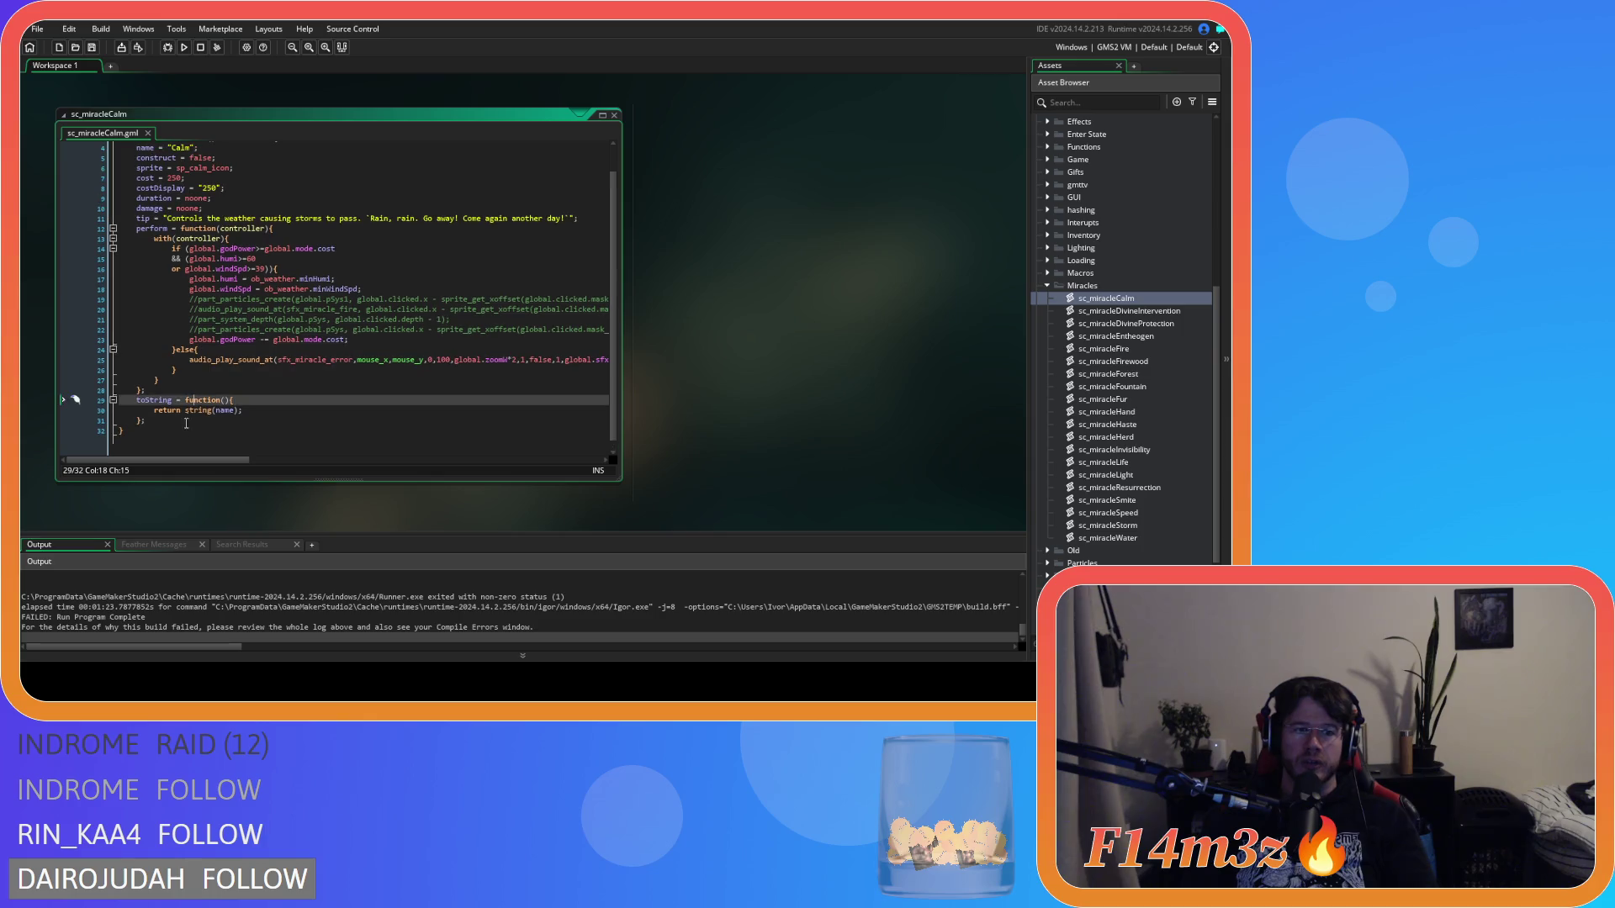
click(293, 412)
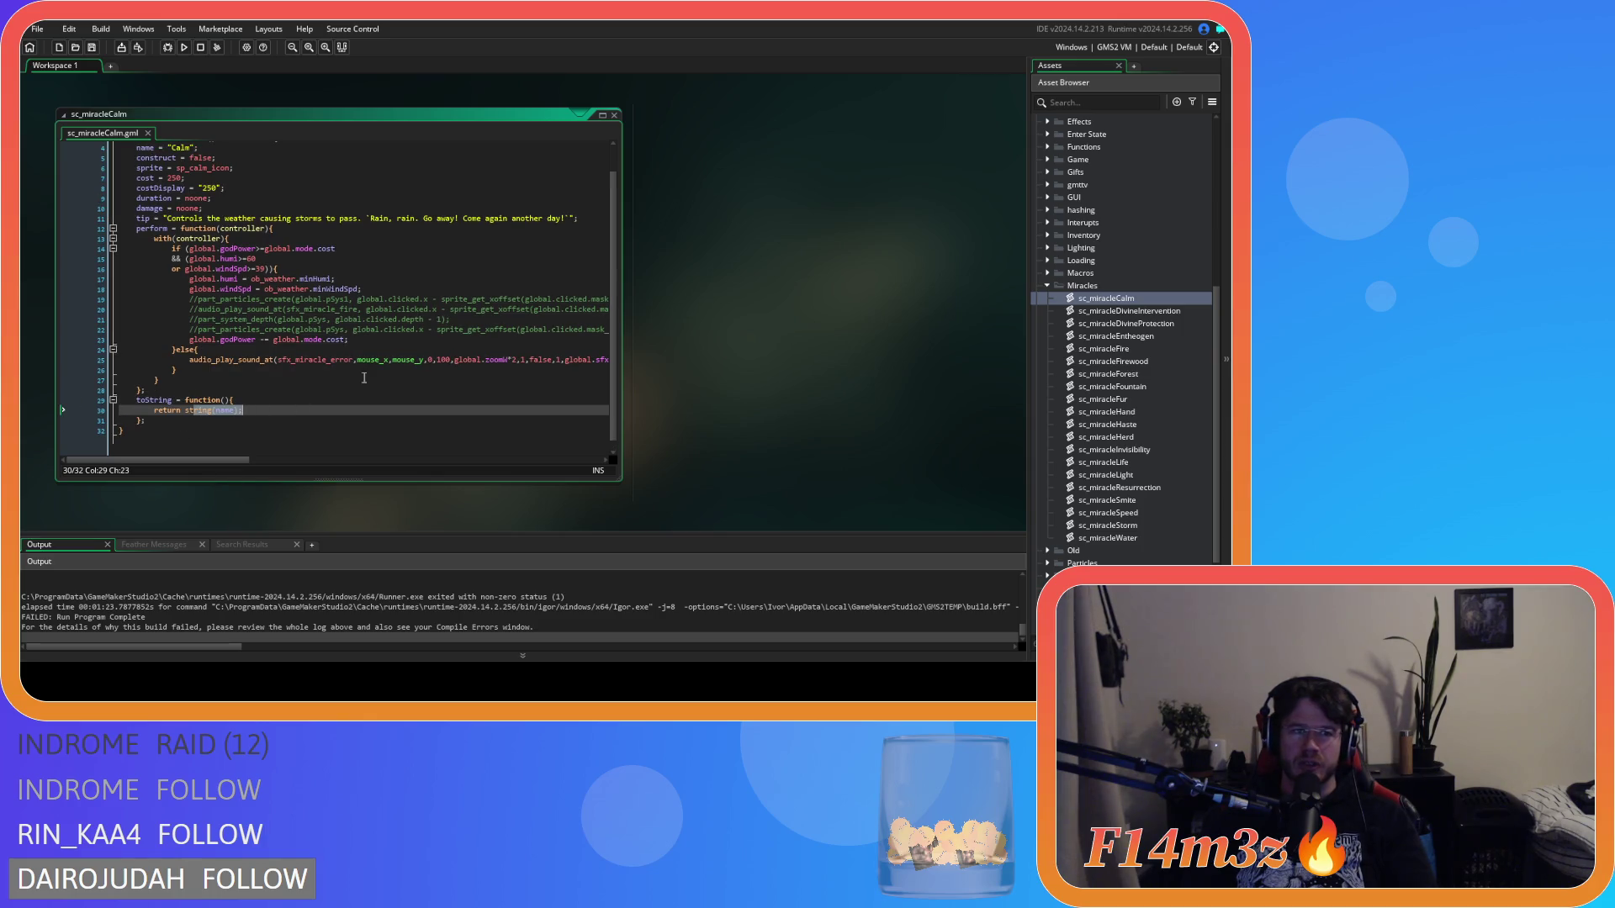
click(615, 119)
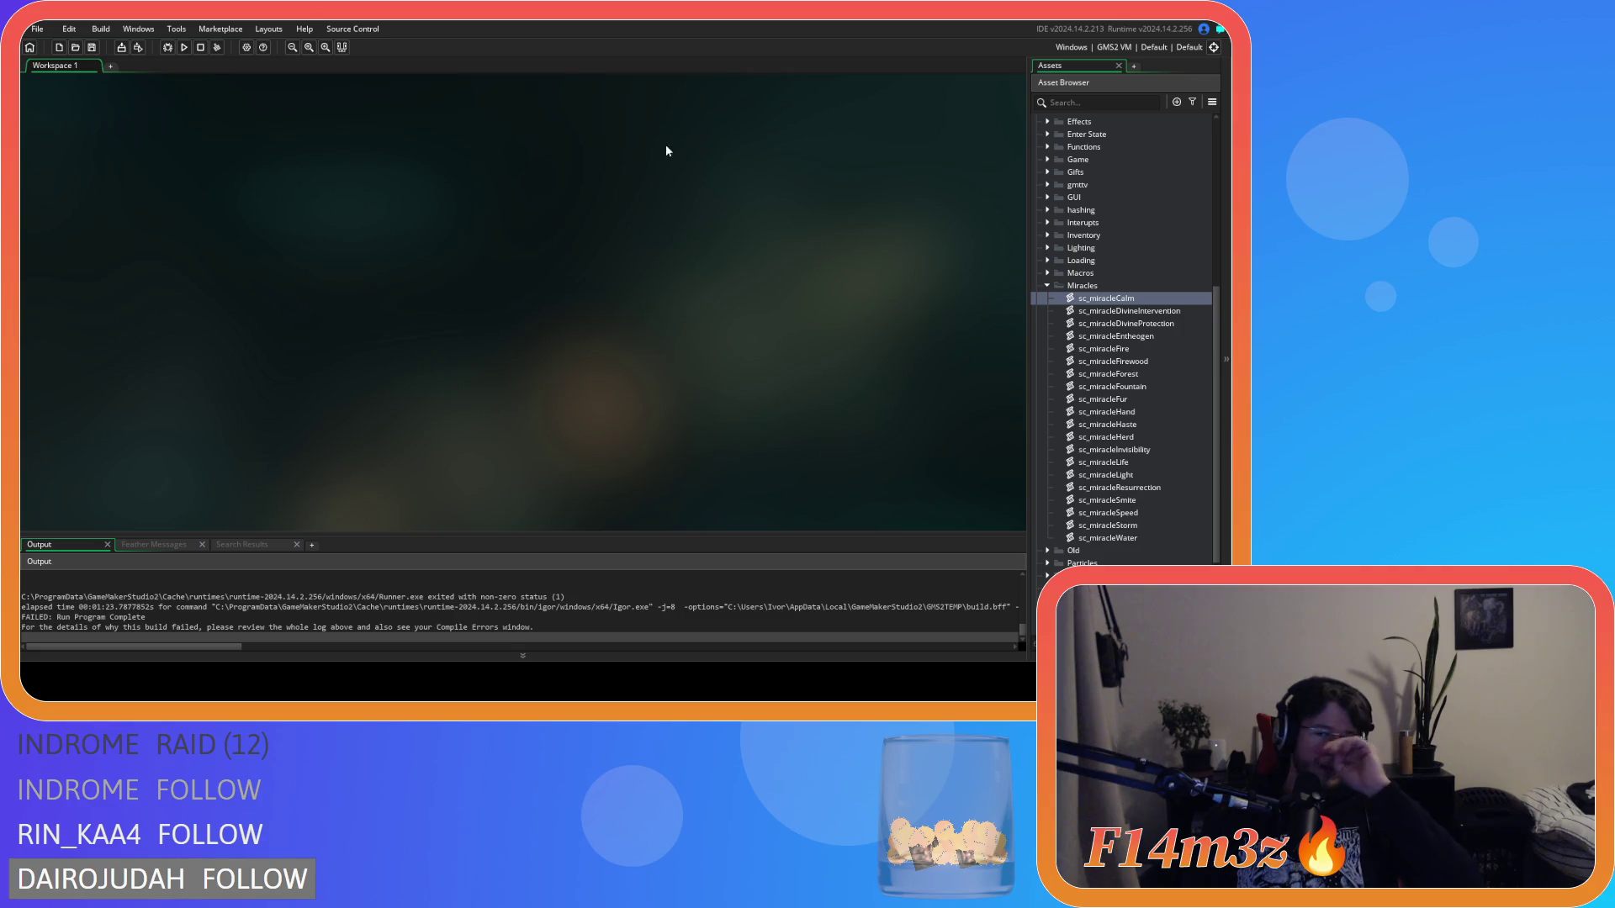
click(1047, 287)
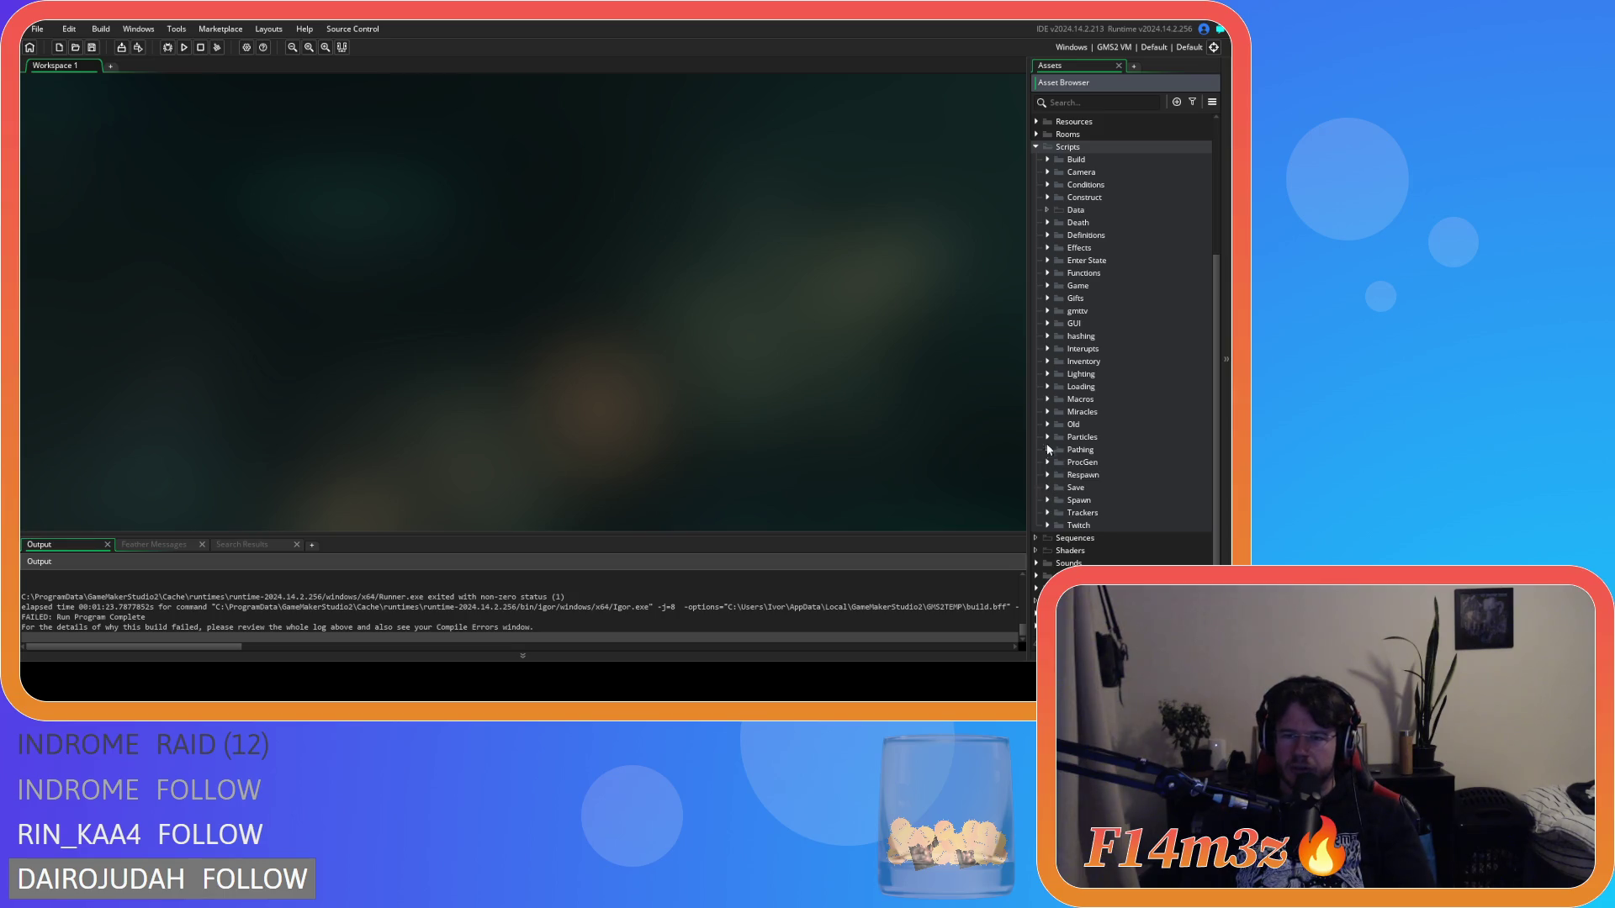
click(1047, 386)
scroll(1131, 478, down, 5)
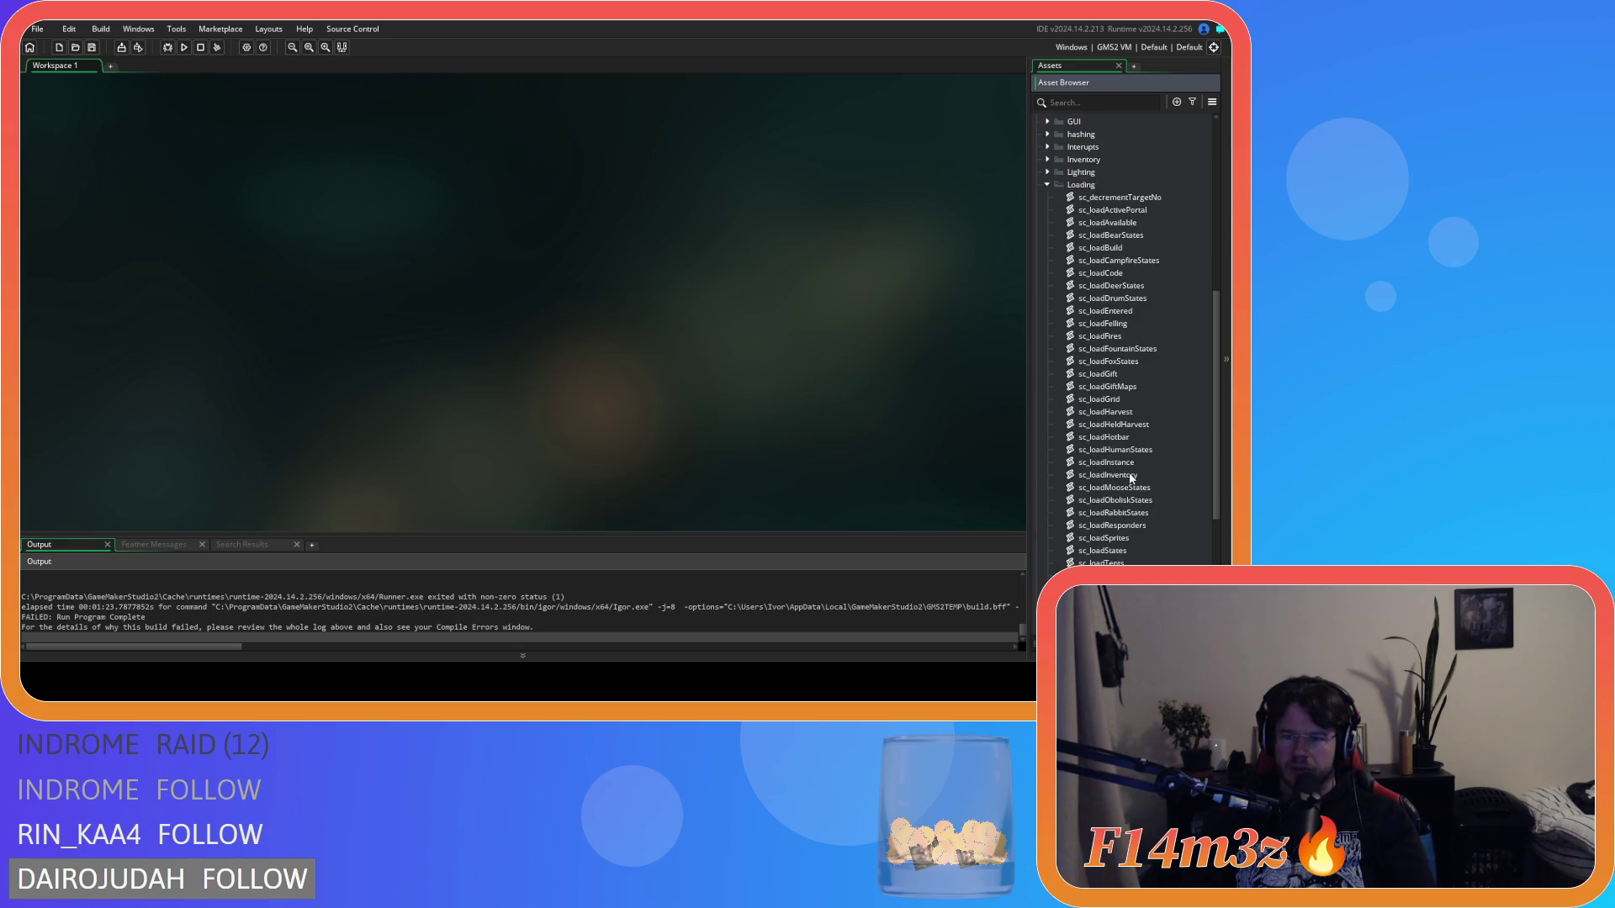
click(1144, 451)
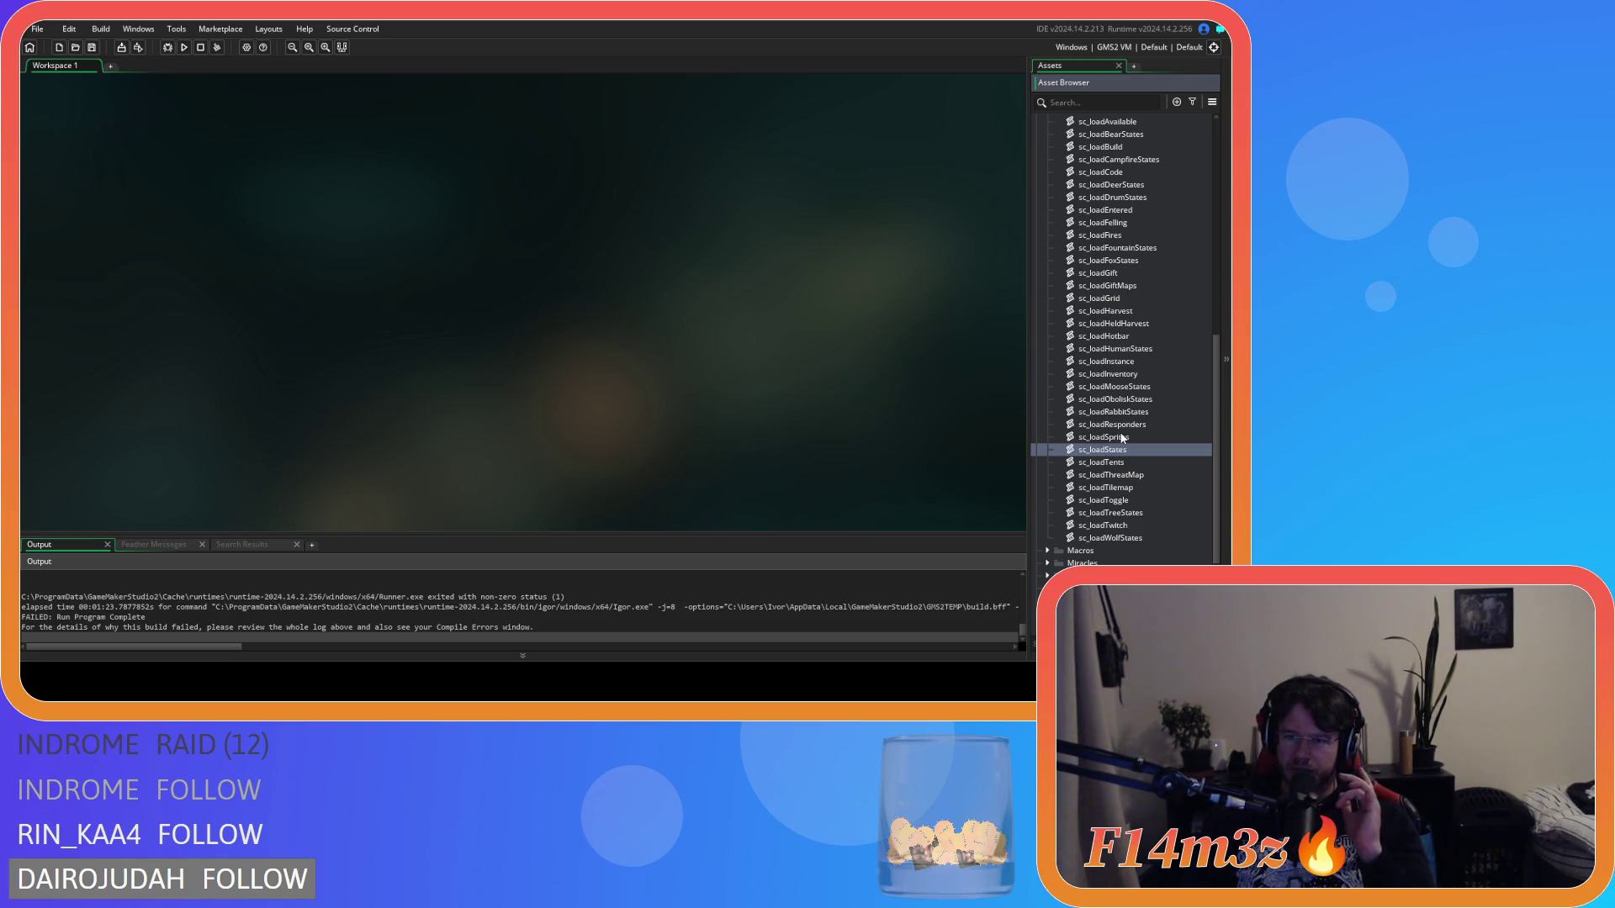
scroll(1132, 423, up, 1)
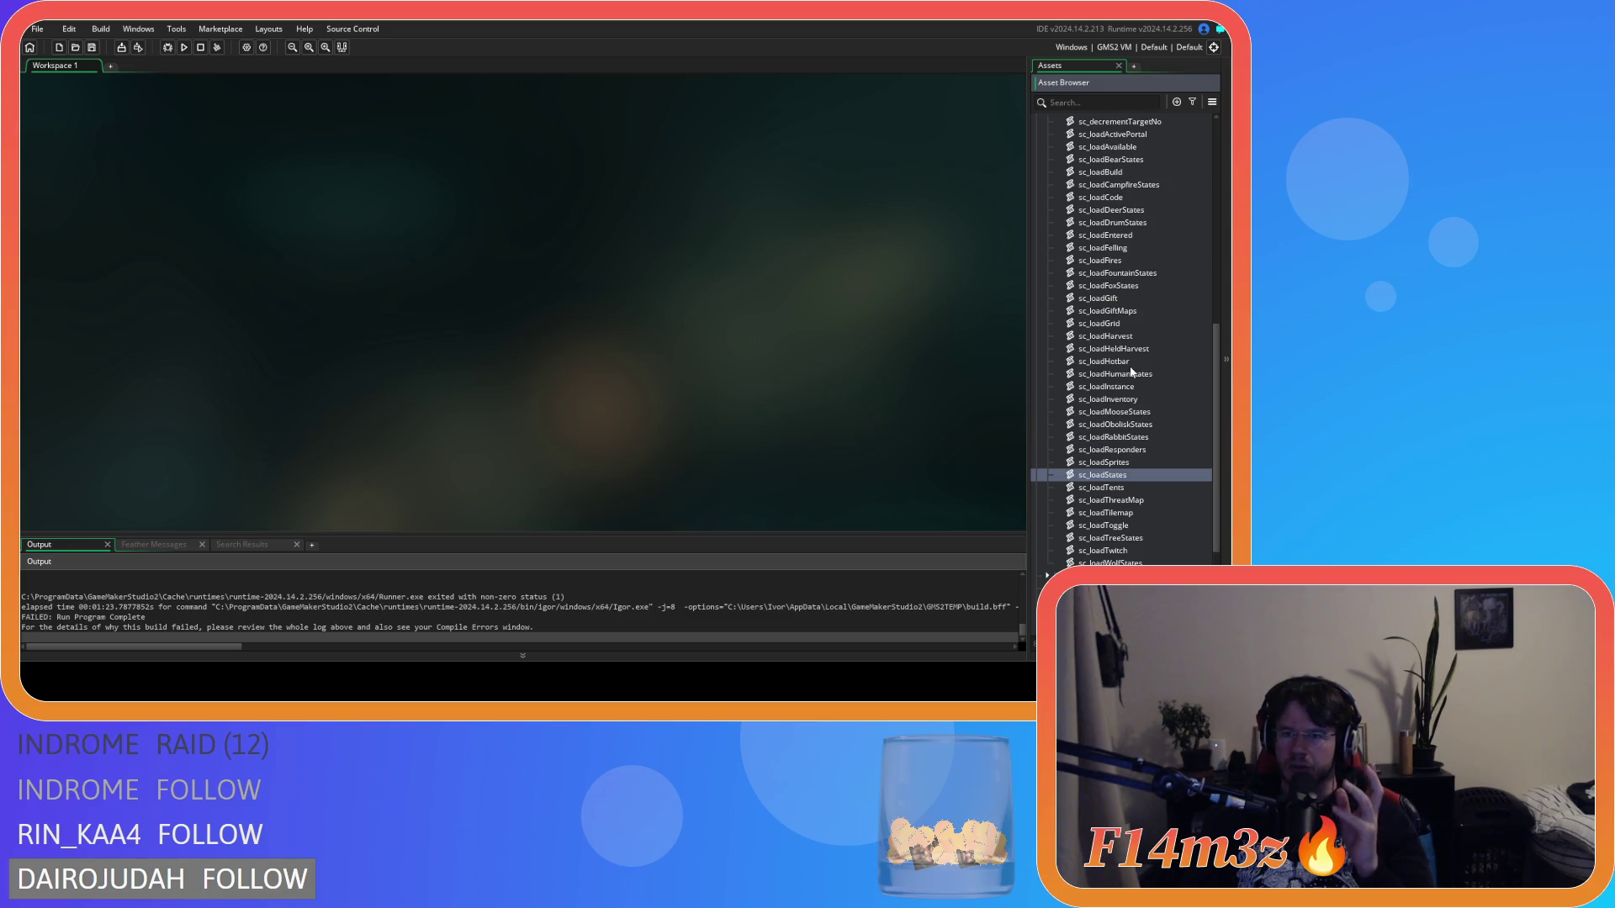
Step: Open the sc_loadHotbar script and select the new miracleLife() call on line 52
double_click(1107, 361)
mouse_move(351, 282)
mouse_down()
mouse_move(362, 467)
mouse_move(370, 189)
mouse_move(378, 438)
mouse_move(380, 415)
mouse_up()
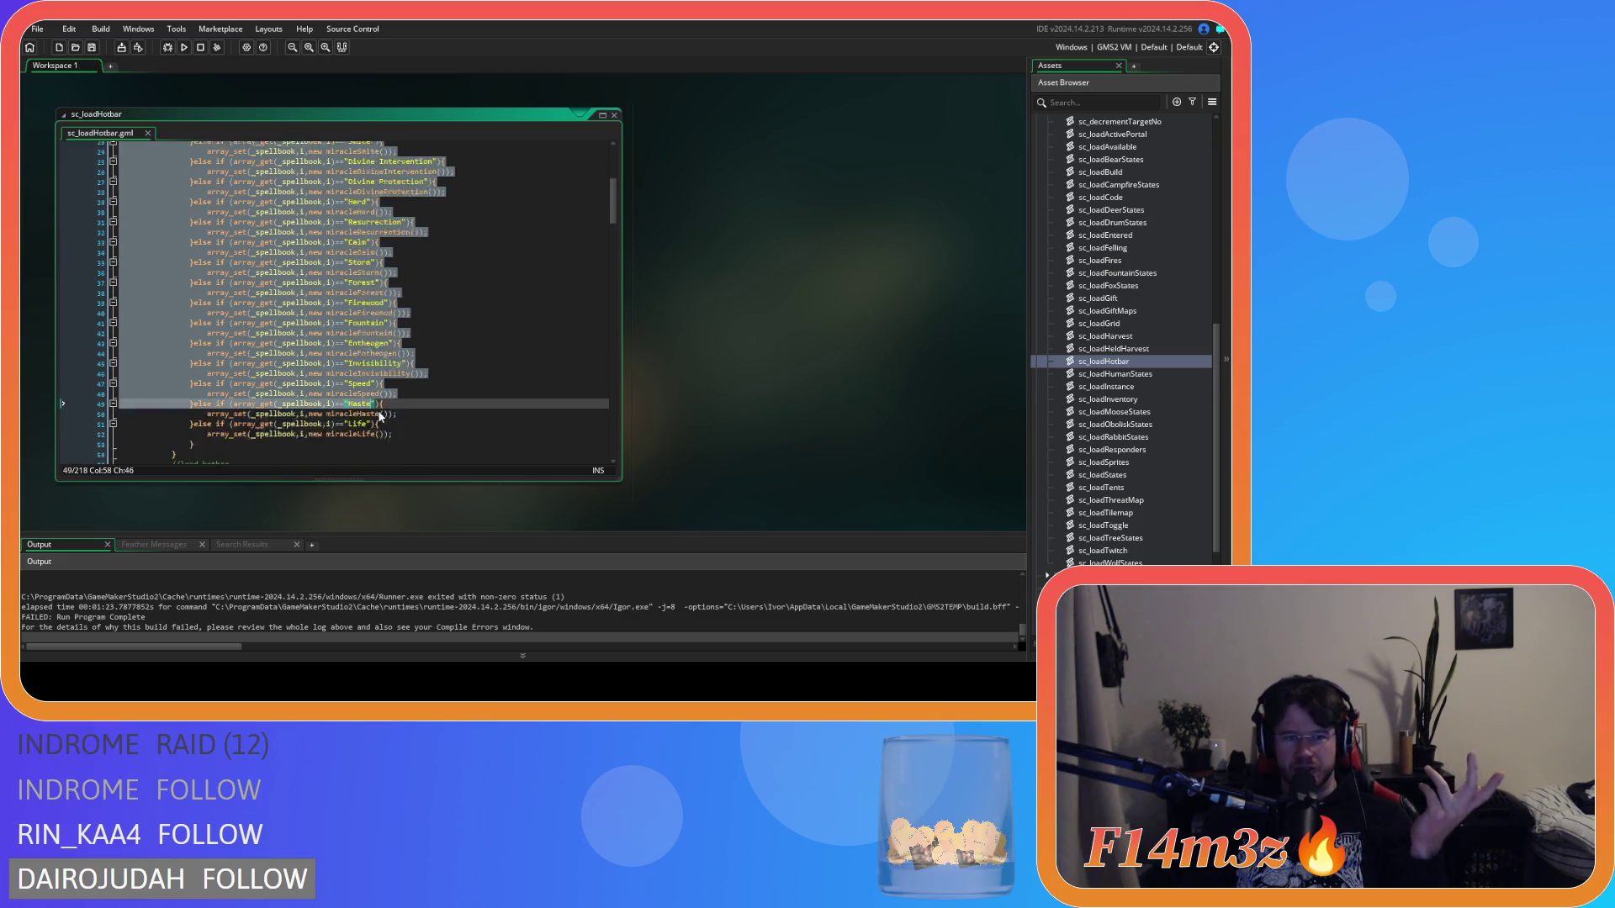
scroll(380, 416, down, 3)
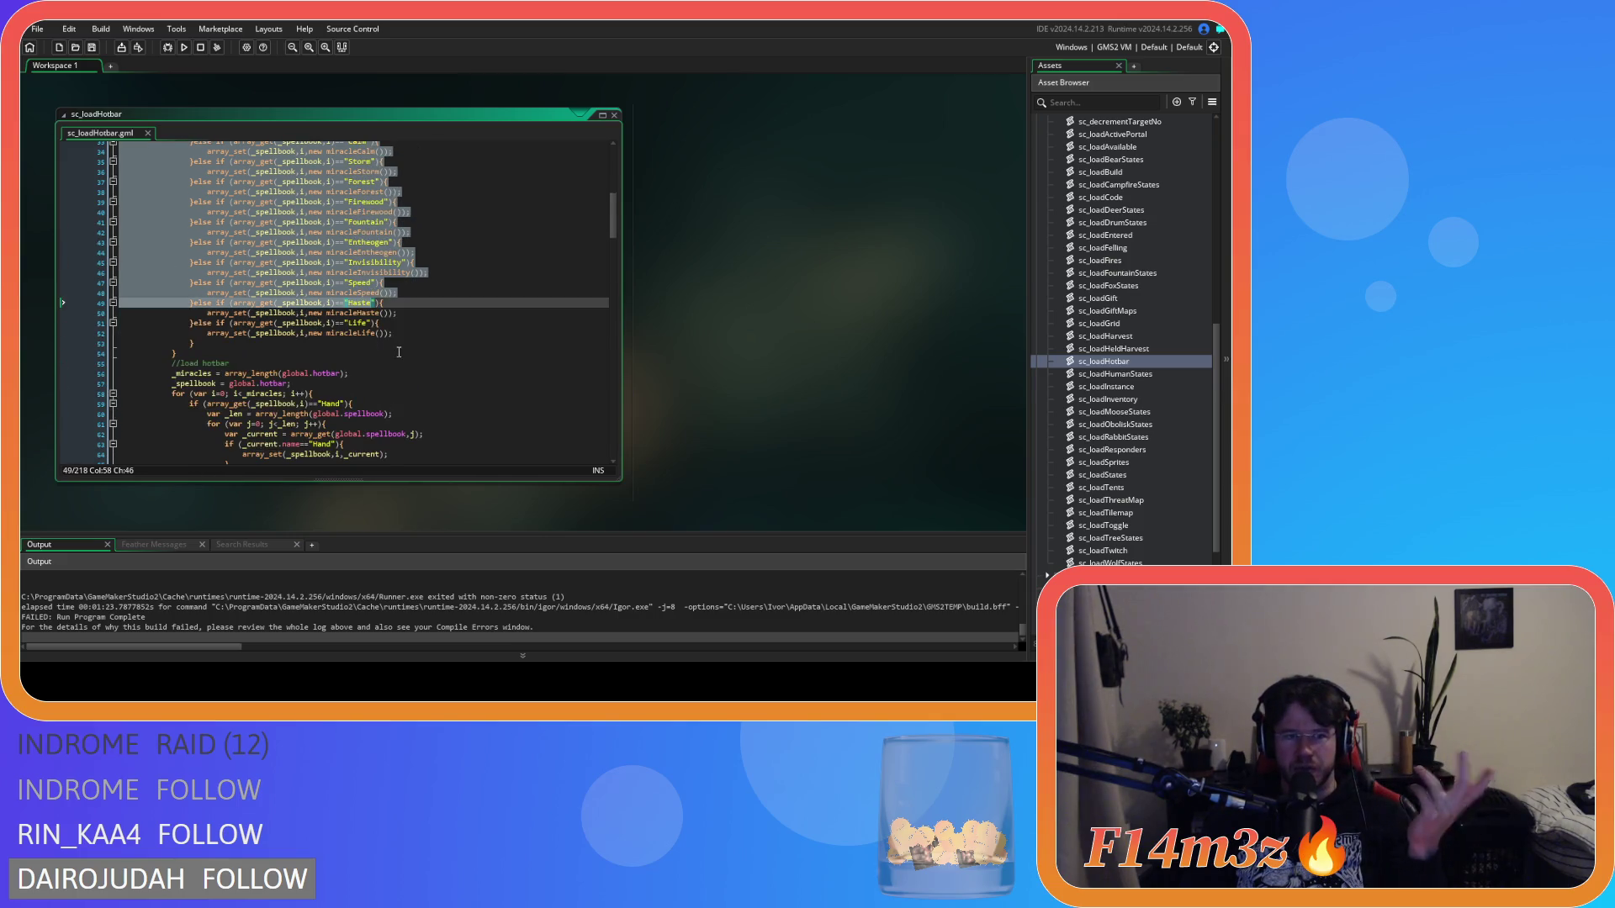
click(311, 334)
drag(311, 334, 385, 335)
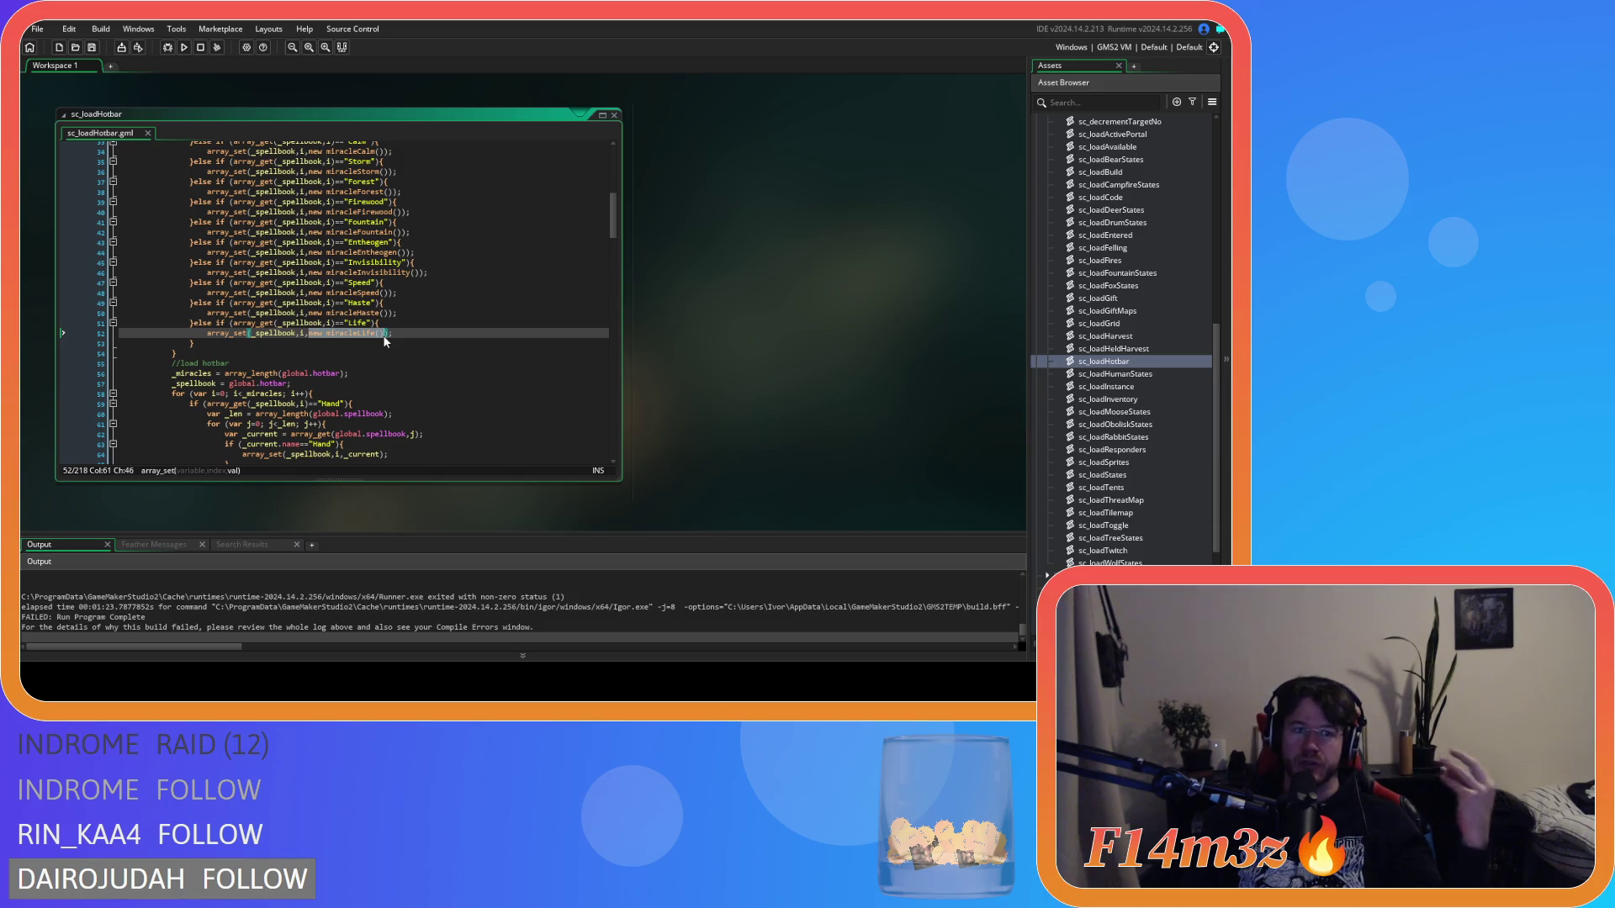
mouse_move(384, 336)
mouse_down()
mouse_move(253, 277)
mouse_move(193, 294)
mouse_up()
Step: Select the spellbook loop's if/else block that builds each miracle from Hand to Life
click(379, 272)
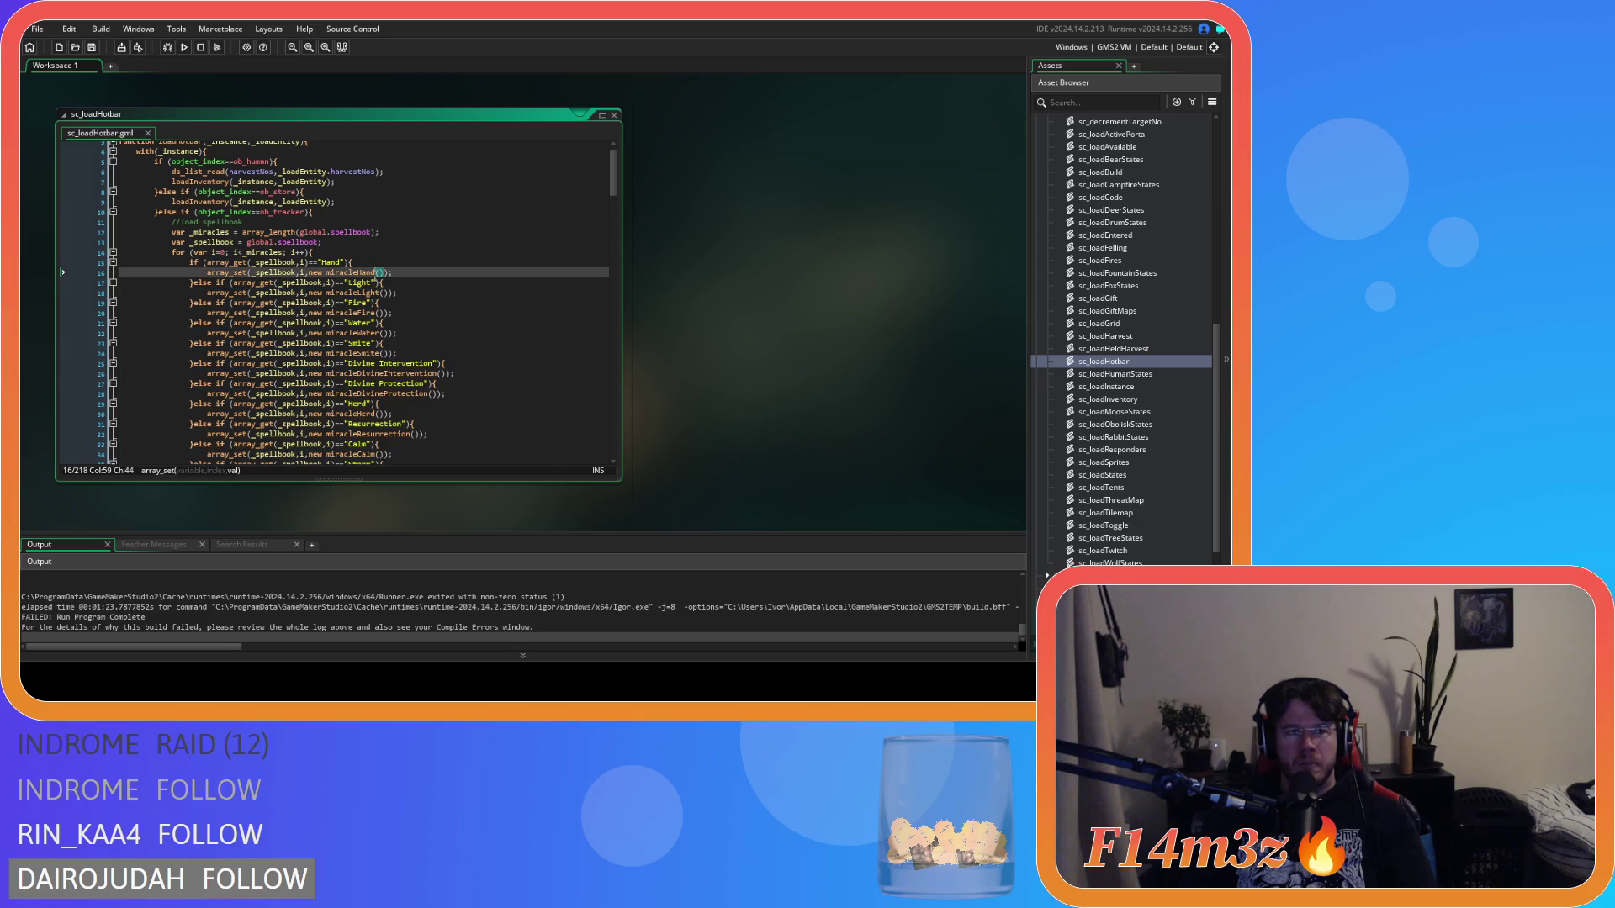
key(Up)
key(Up)
key(Up)
key(Down)
key(Down)
key(Down)
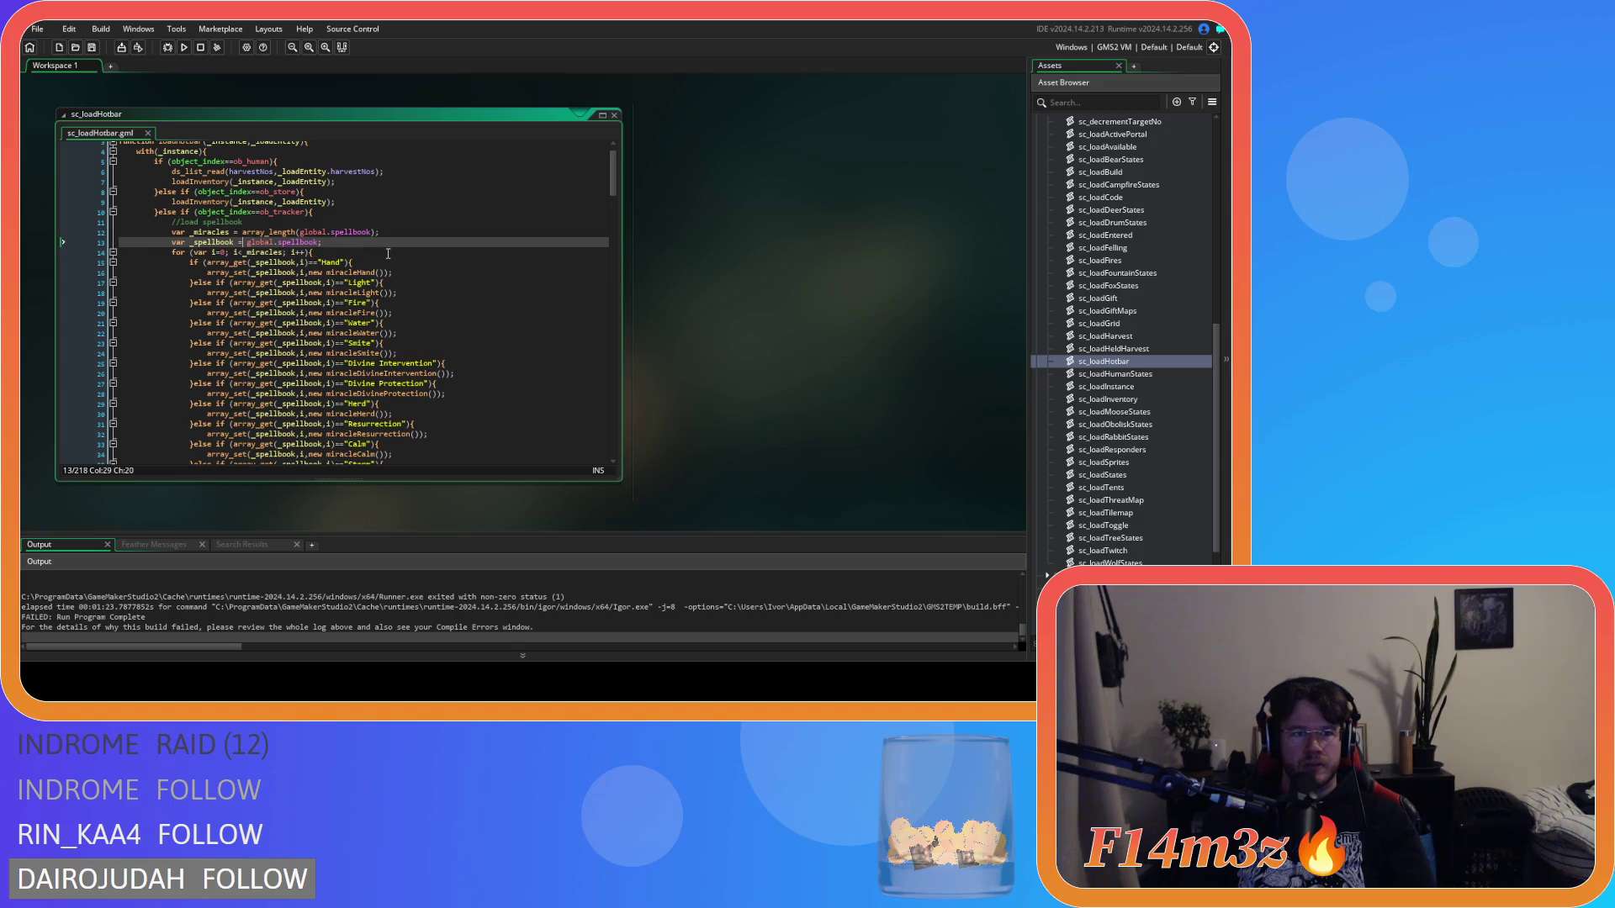
key(Up)
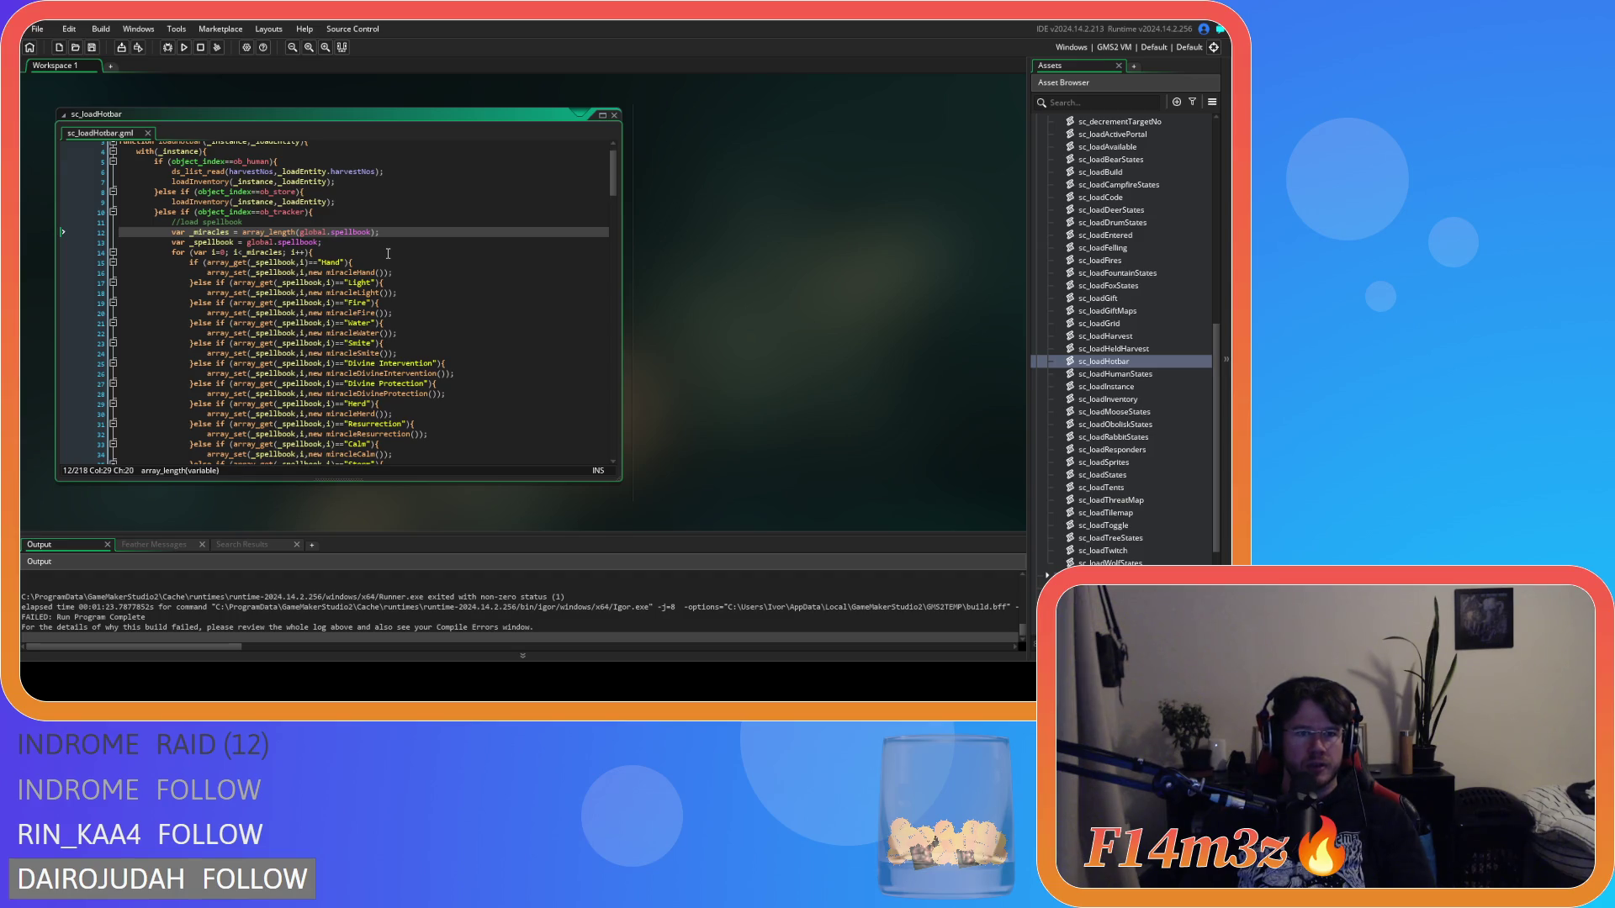
scroll(388, 254, down, 9)
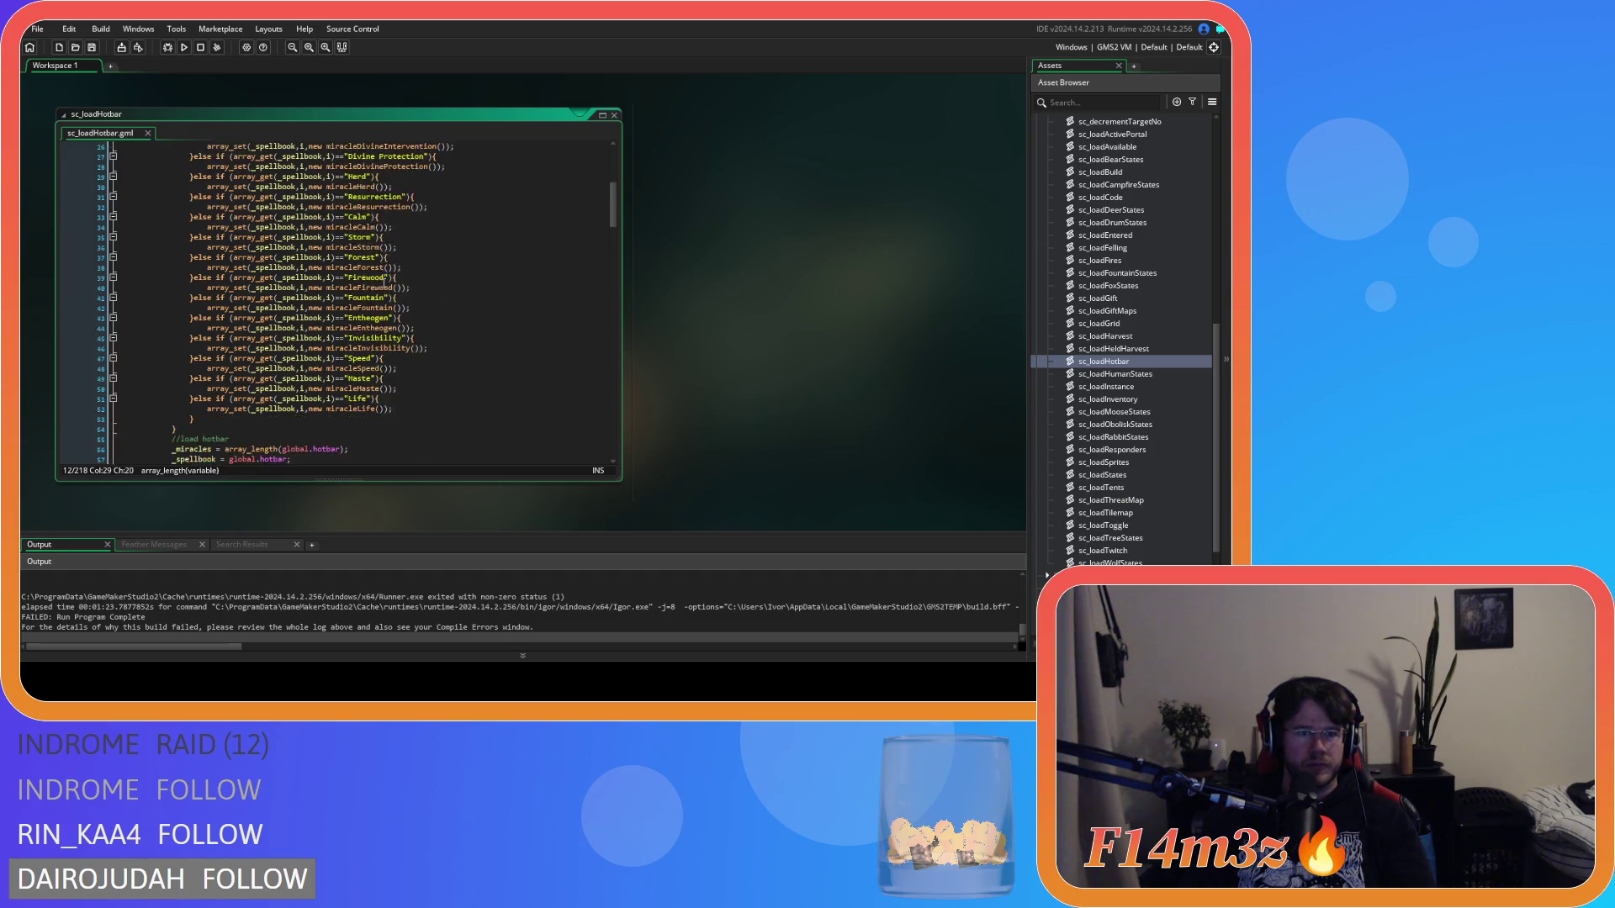
mouse_move(233, 372)
mouse_down()
mouse_move(186, 150)
mouse_move(185, 204)
mouse_move(186, 186)
mouse_up()
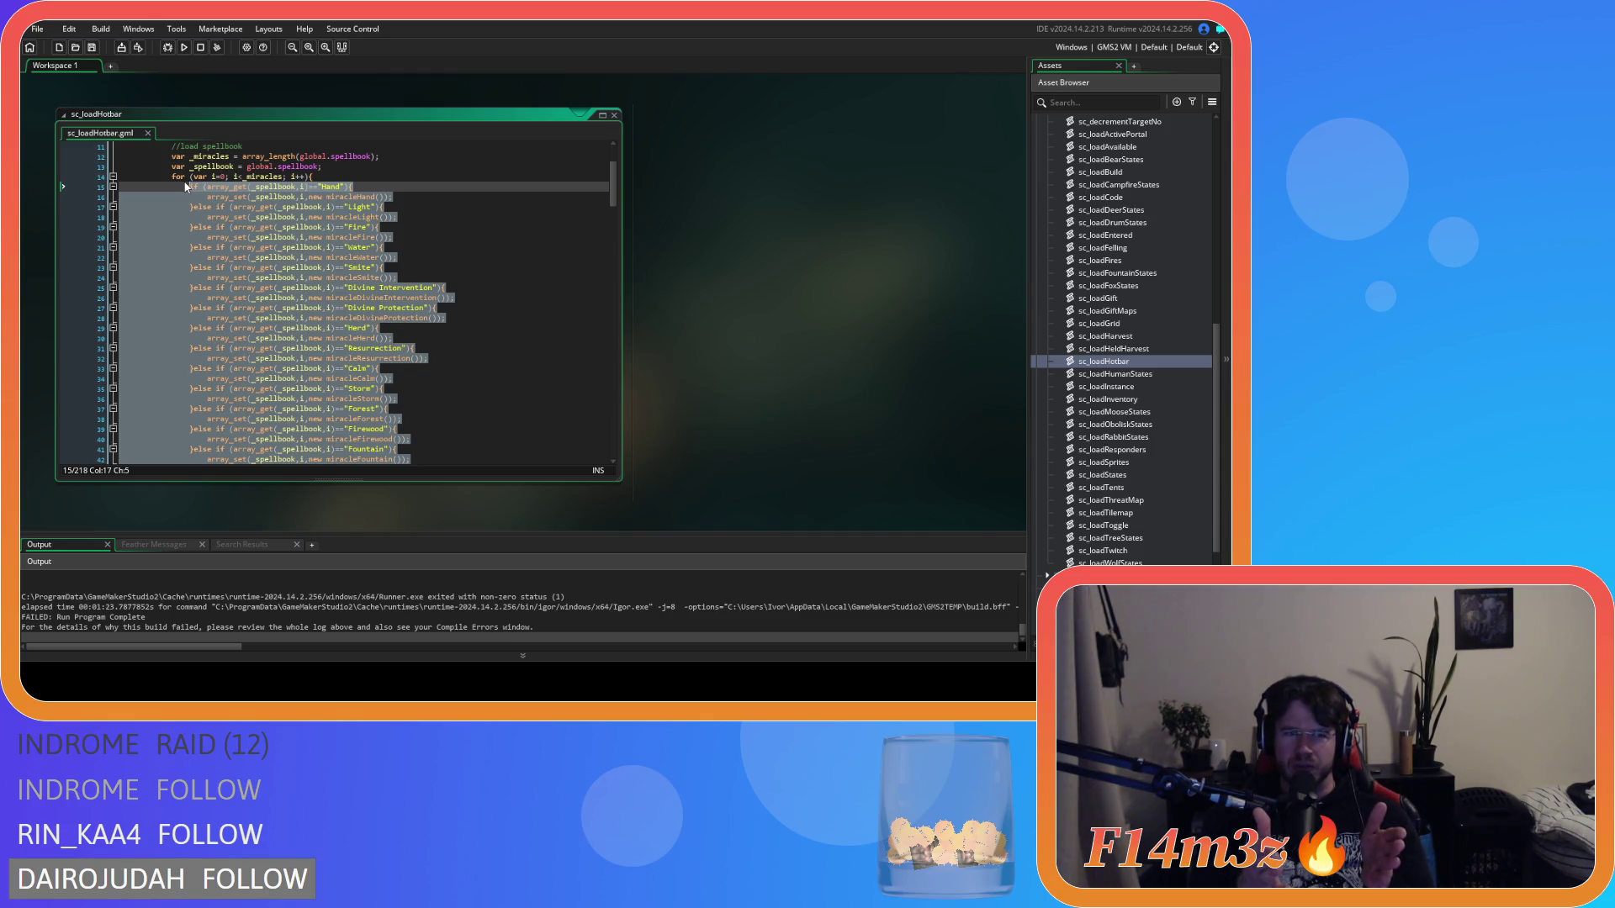
scroll(205, 189, down, 8)
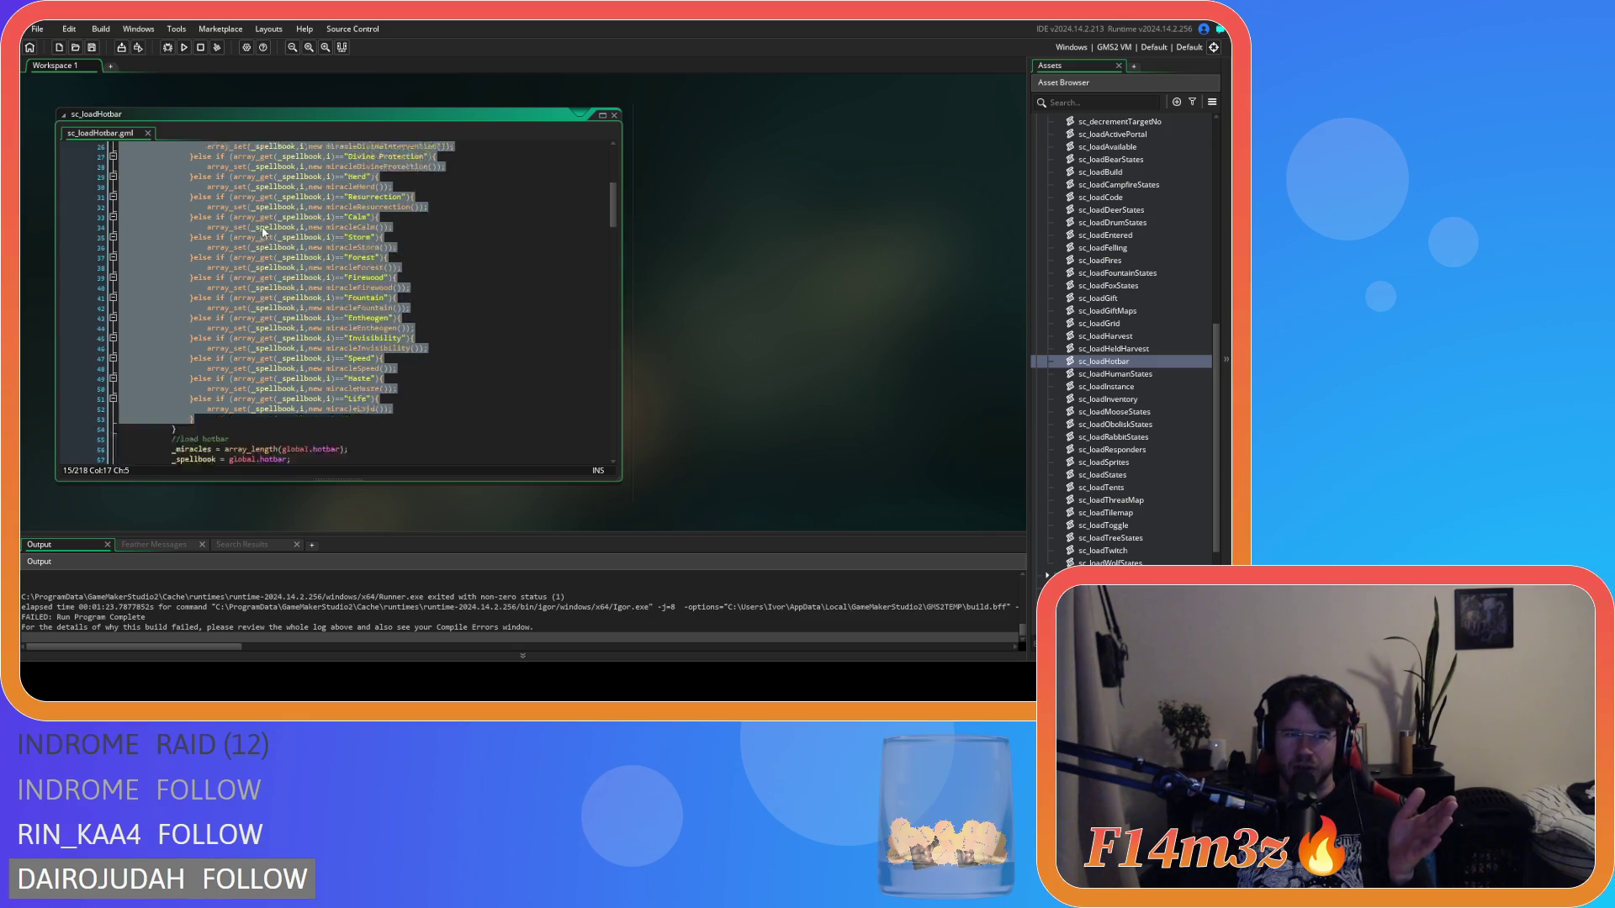
scroll(253, 273, up, 5)
scroll(225, 259, down, 4)
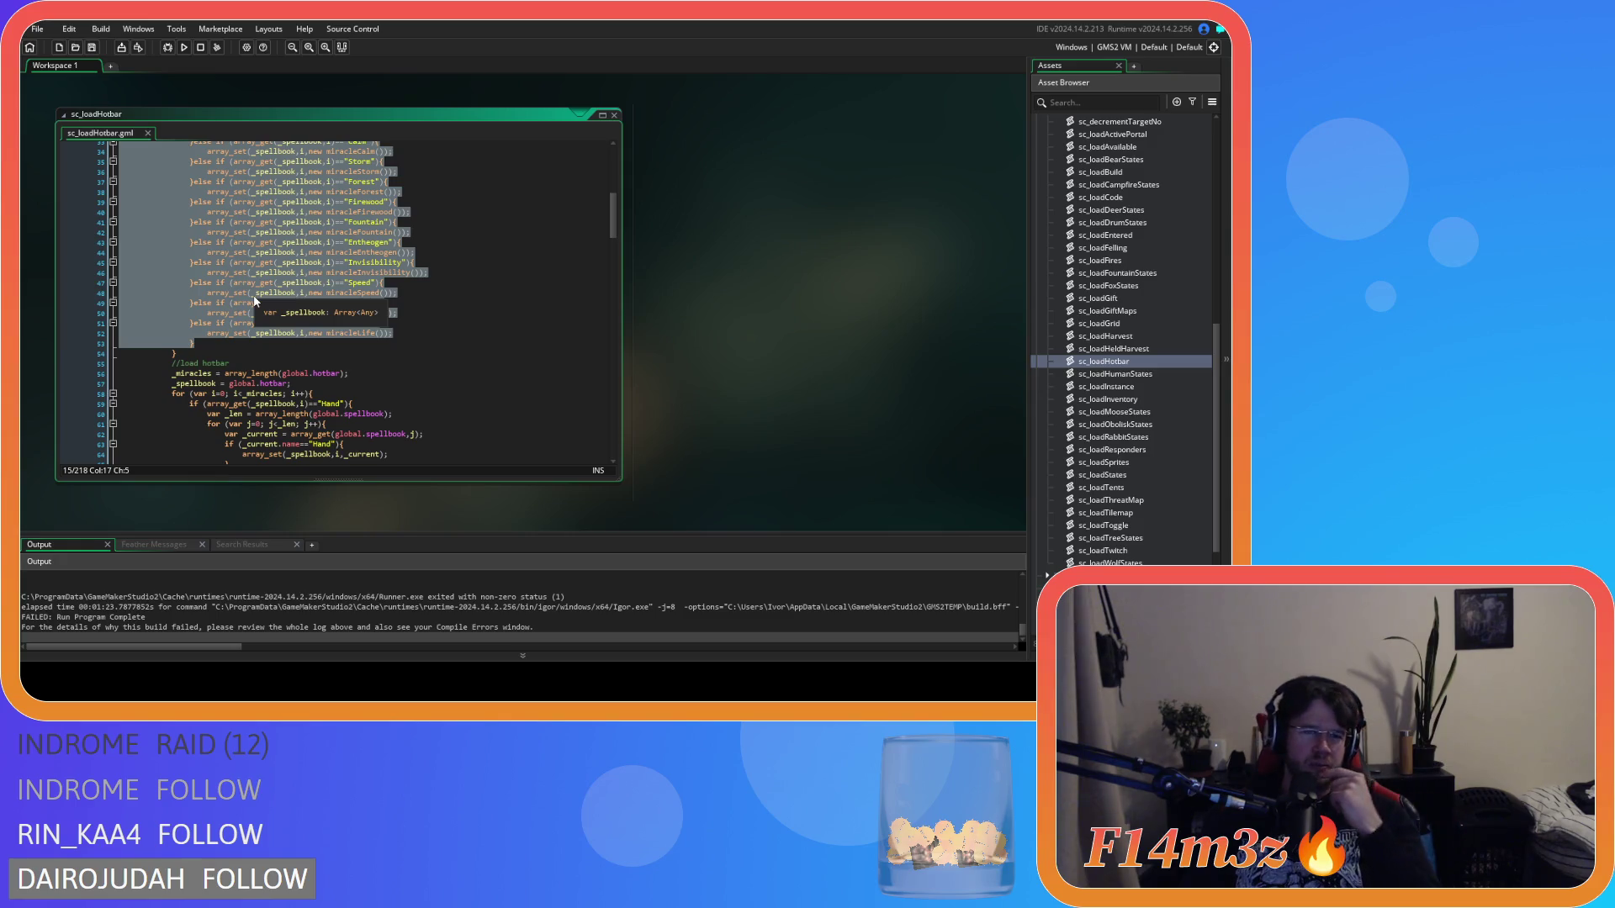
right_click(232, 259)
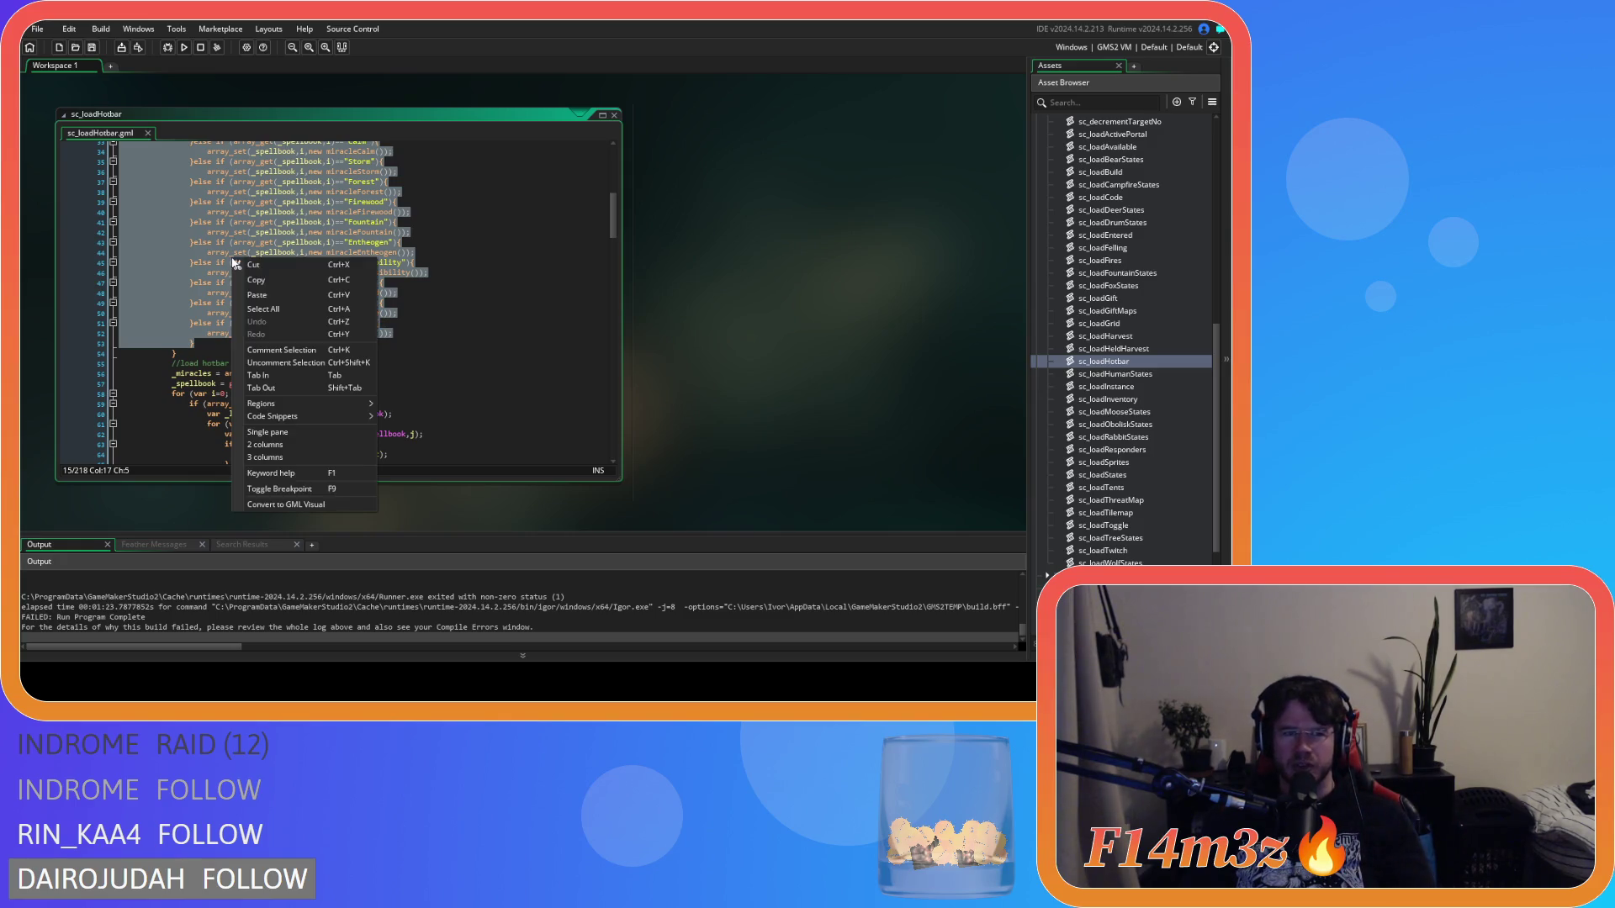
Step: Reselect the spellbook miracle if/else checks in sc_loadHotbar and copy them
click(310, 292)
scroll(311, 293, up, 7)
right_click(313, 294)
key(Escape)
scroll(294, 294, up, 2)
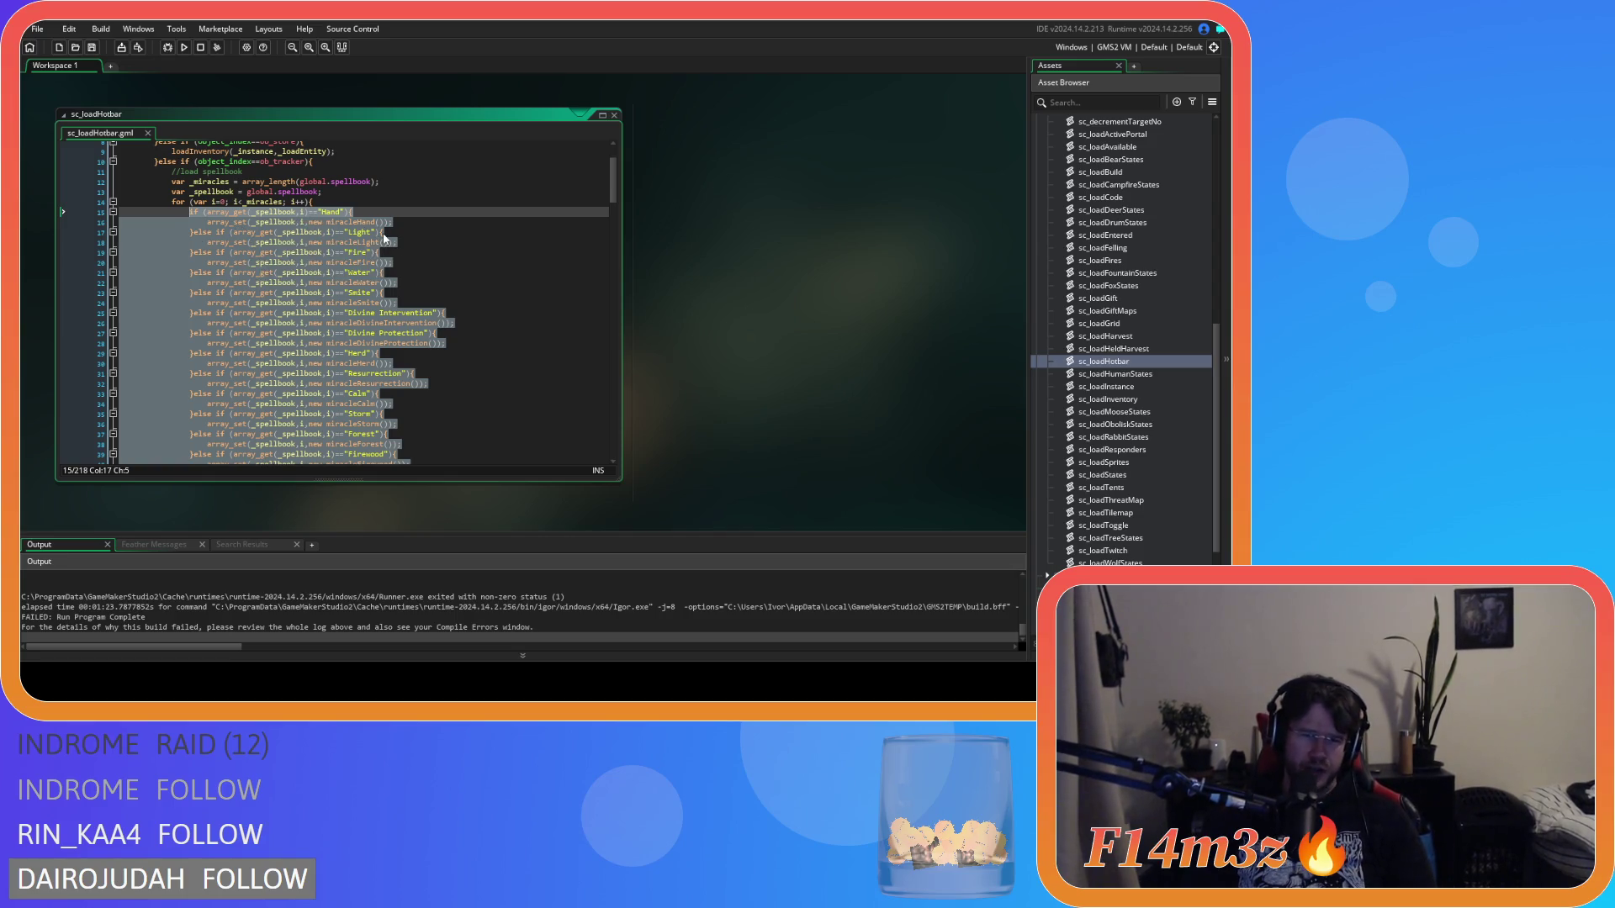
key(Down)
key(Down)
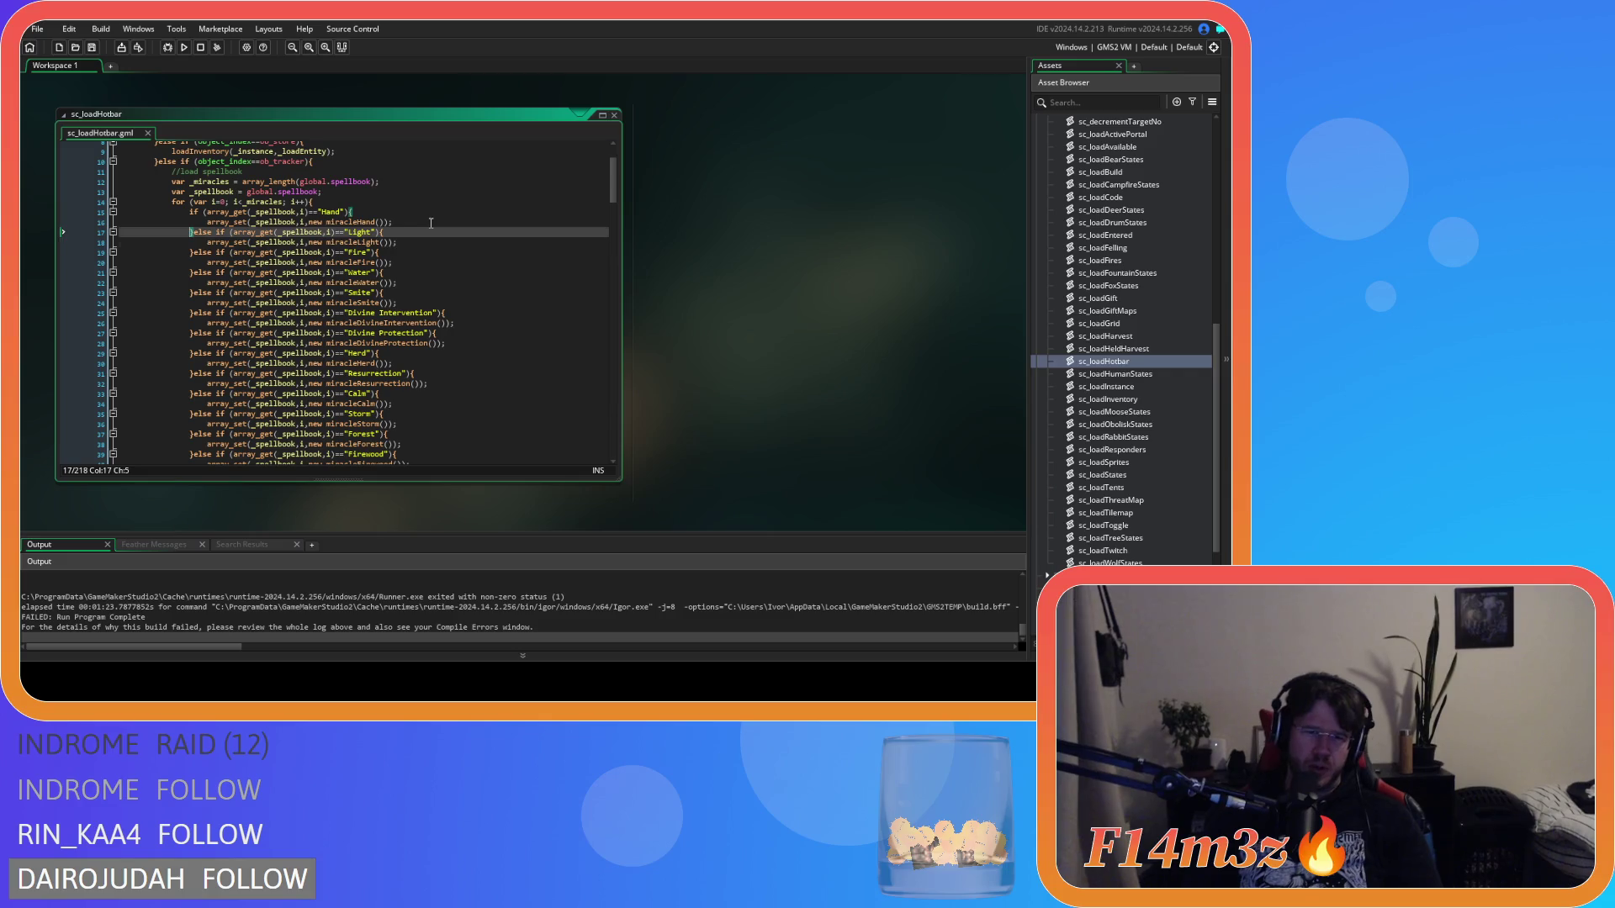
key(Down)
key(Down)
key(Down)
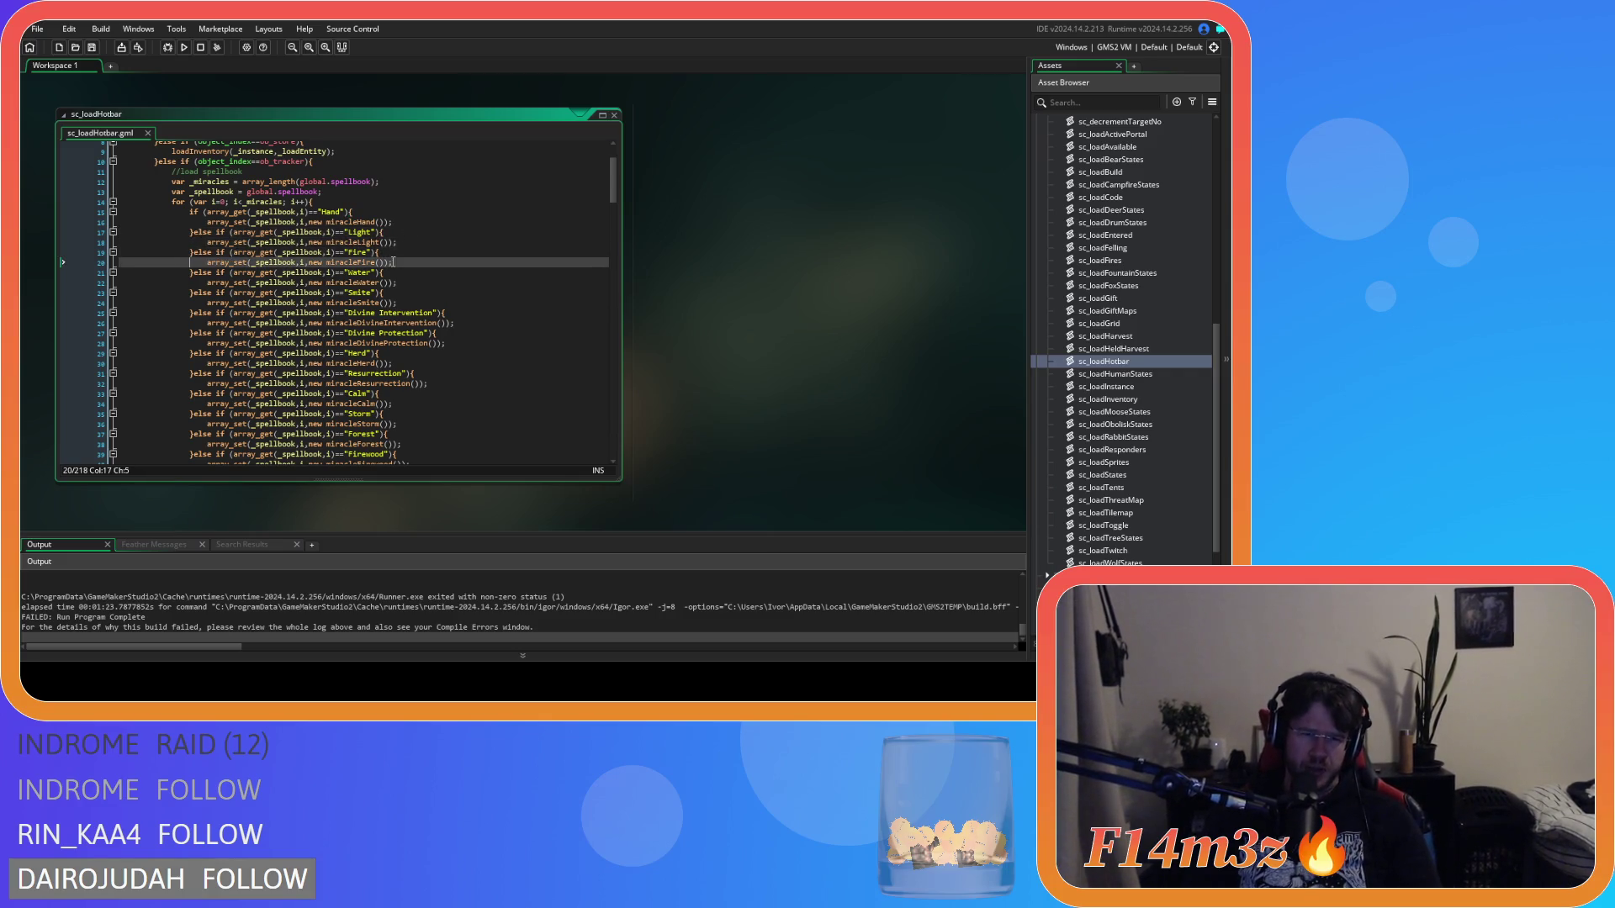
scroll(372, 278, up, 2)
mouse_move(395, 461)
mouse_down()
mouse_move(206, 317)
mouse_move(203, 237)
mouse_up()
right_click(231, 253)
key(Escape)
scroll(398, 338, down, 2)
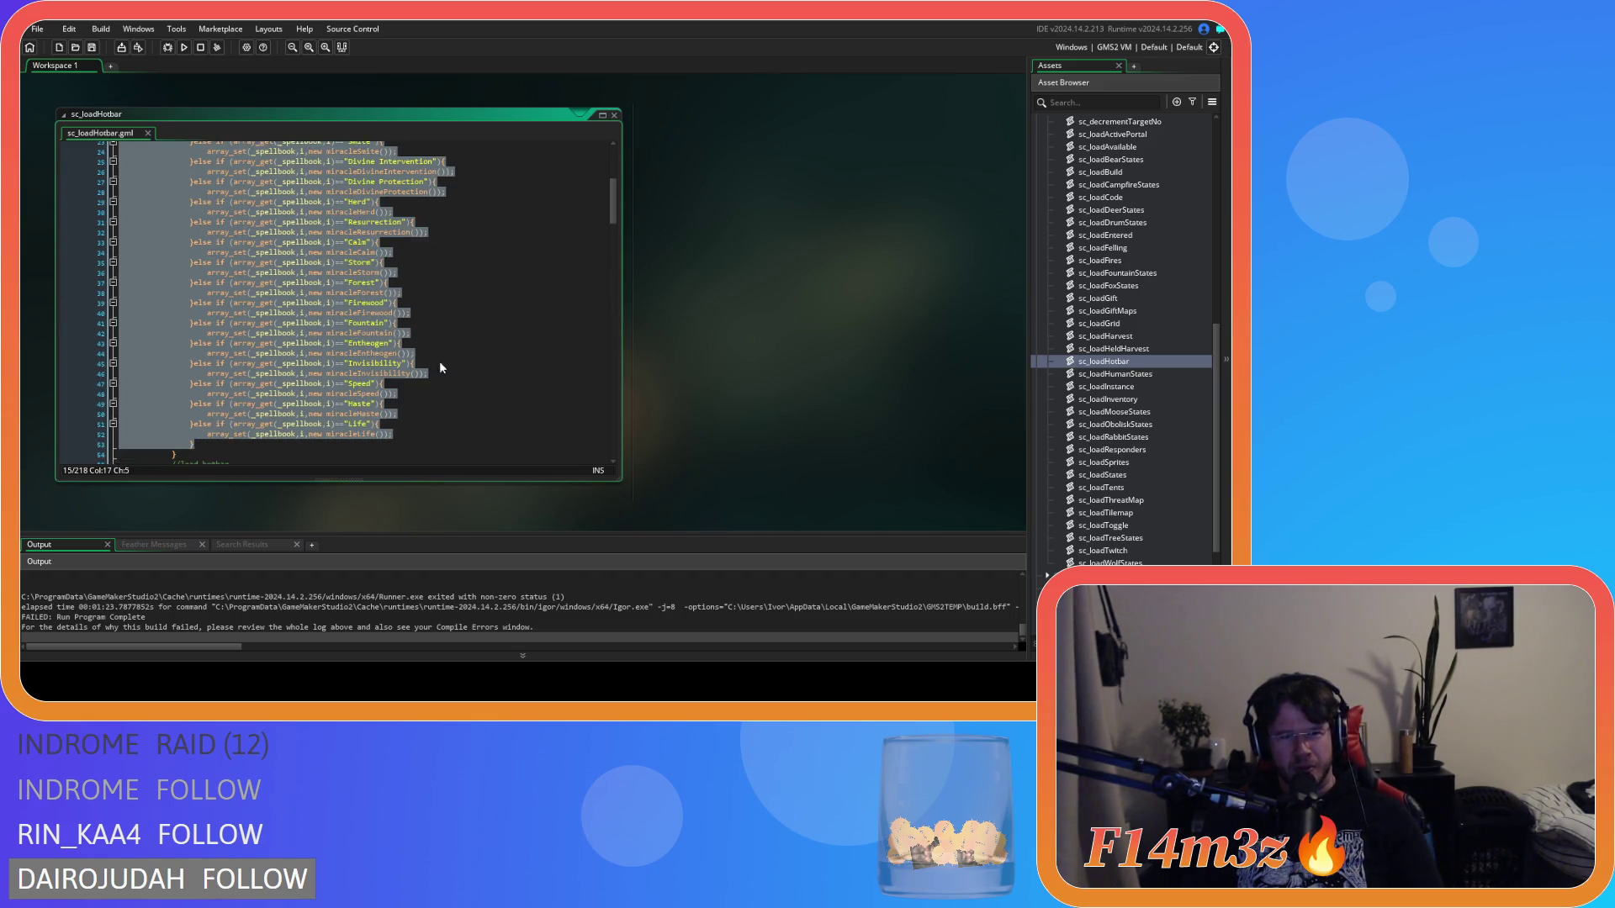
right_click(290, 318)
click(326, 333)
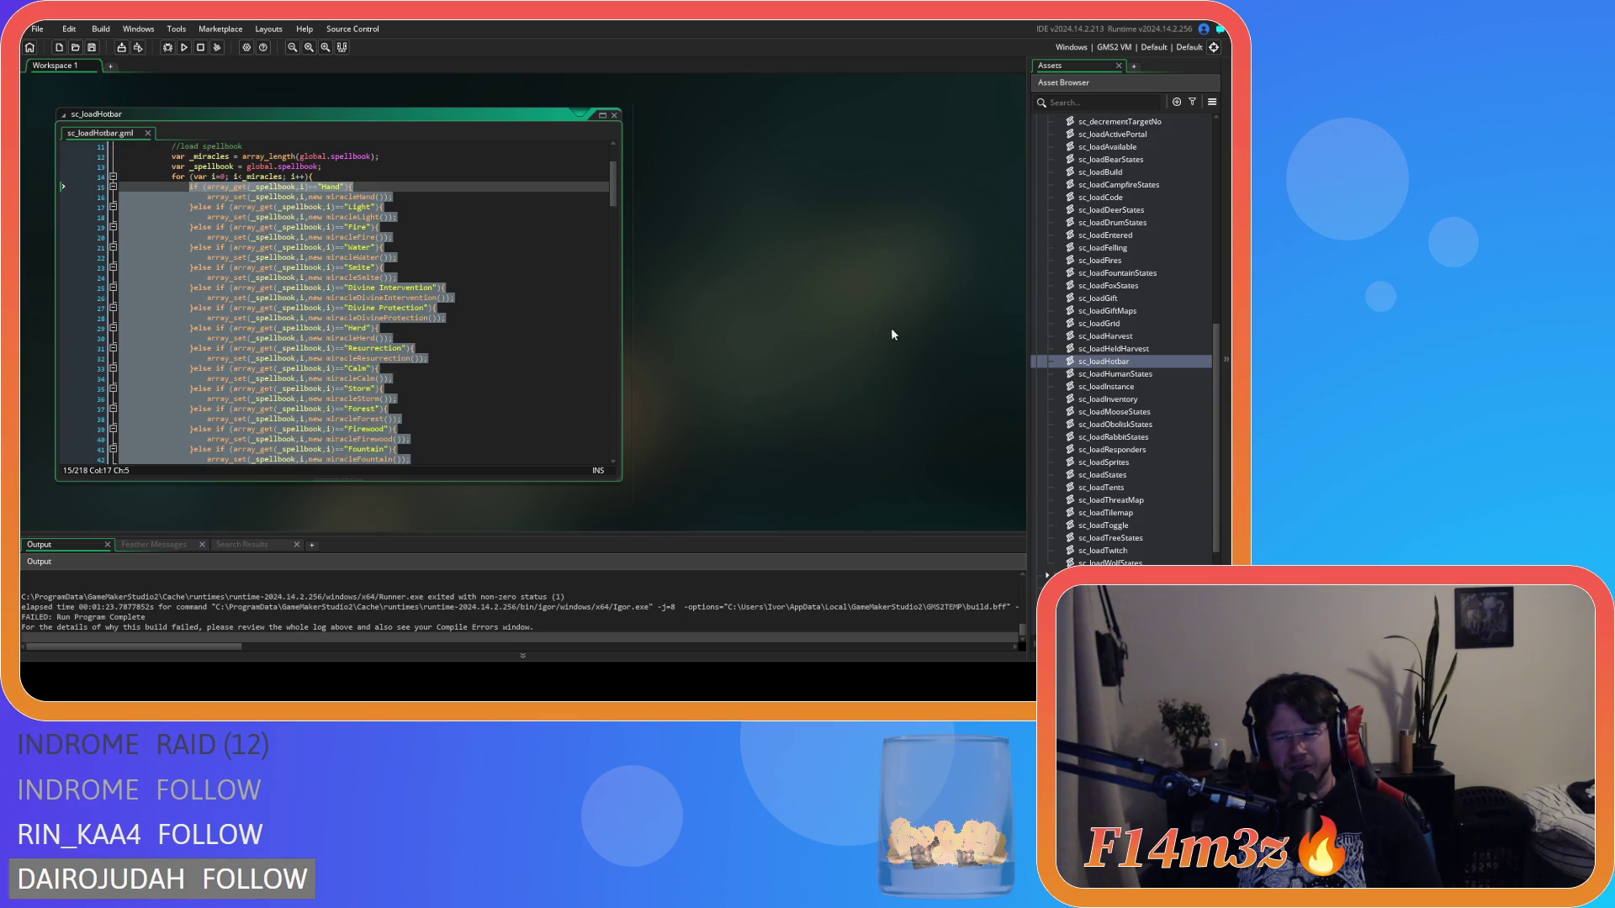
click(445, 350)
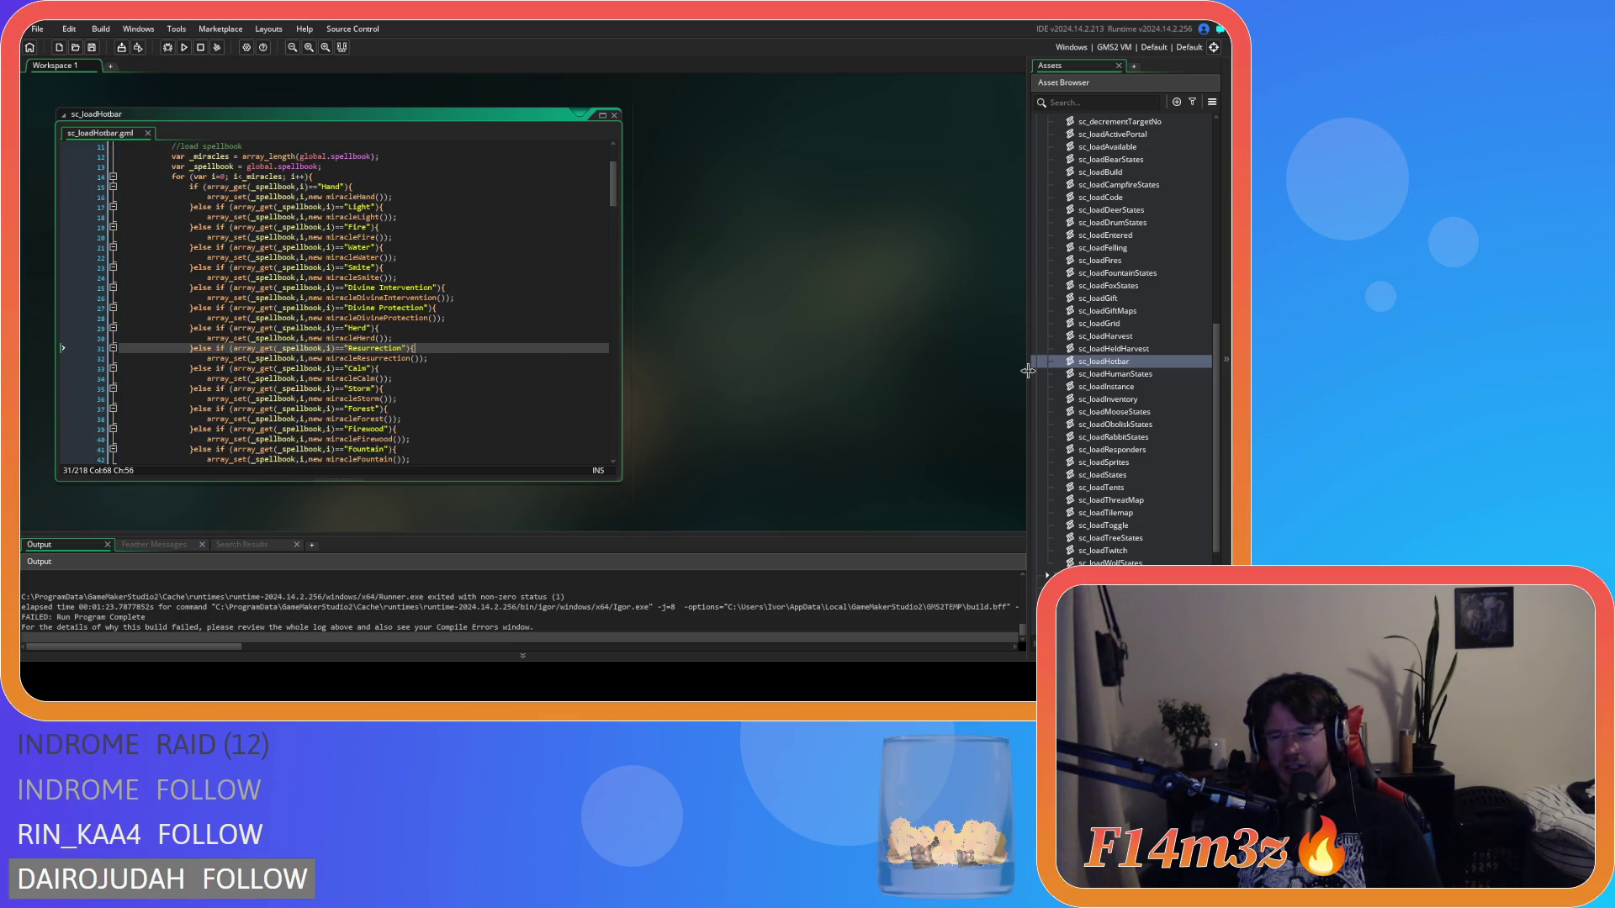
Step: Bring up the Create submenu for the Loading scripts folder in the Asset Browser
scroll(1118, 412, up, 2)
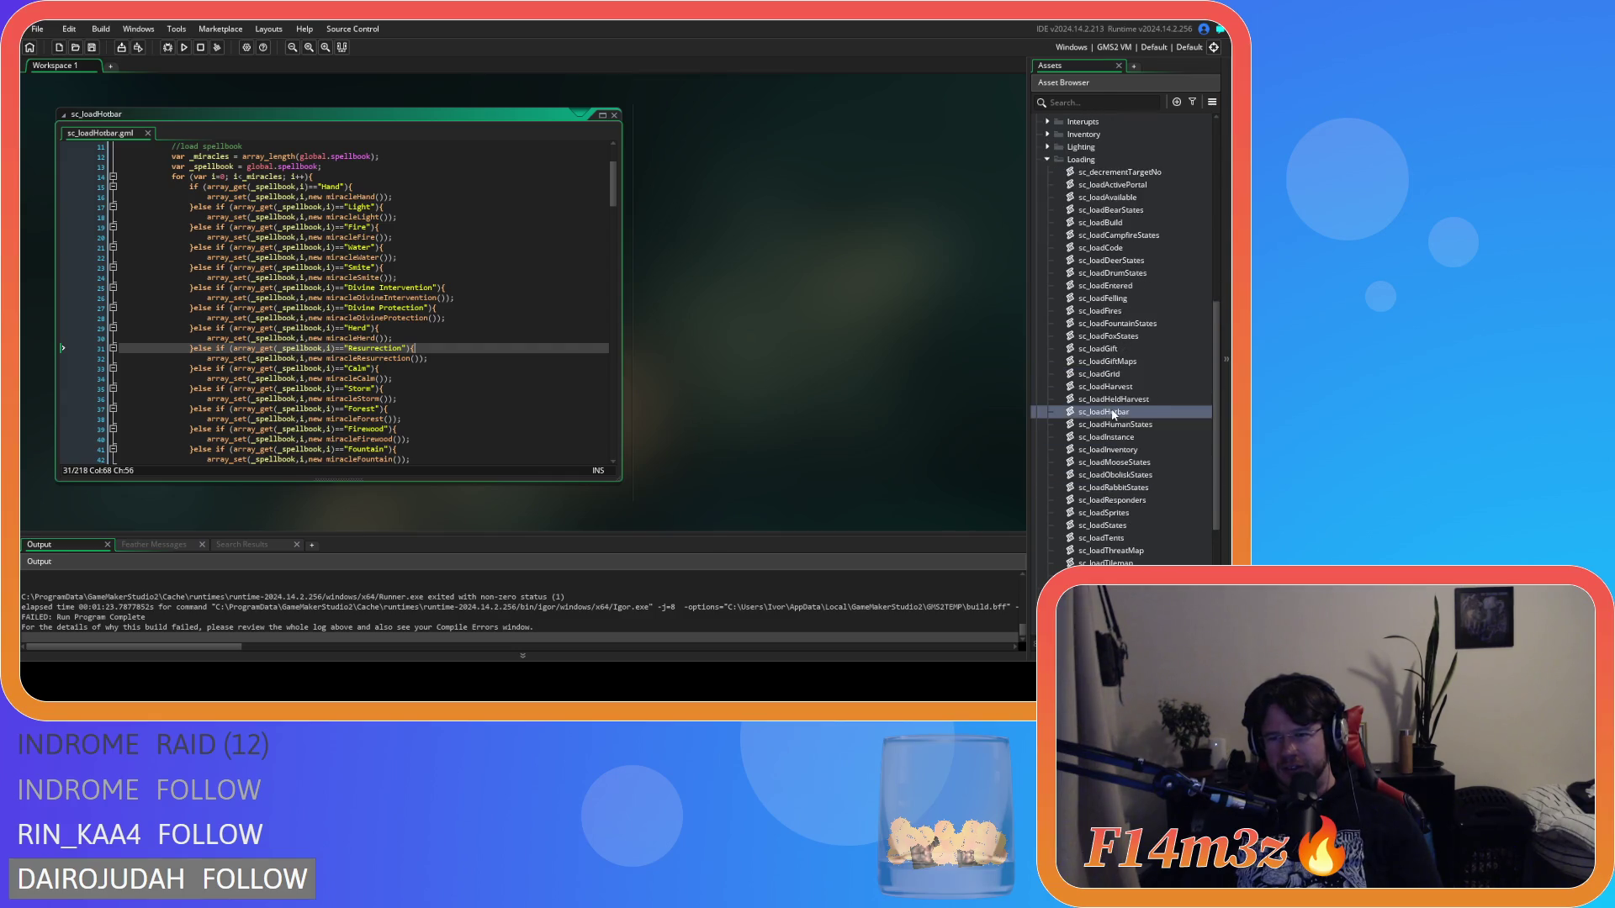
scroll(1113, 414, up, 3)
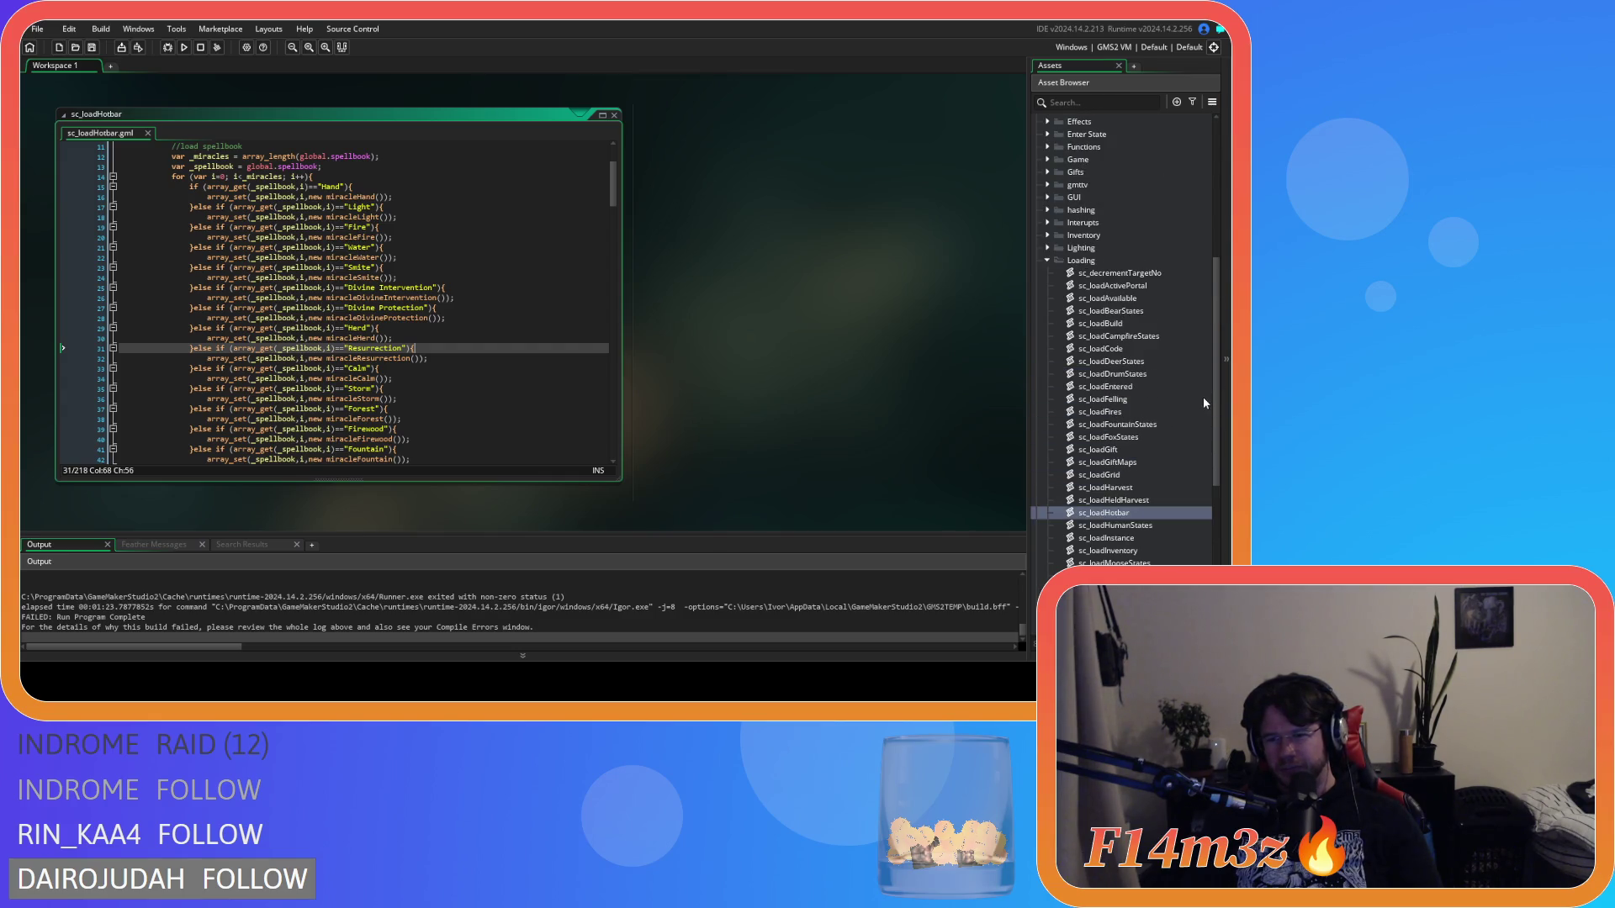
scroll(1204, 403, down, 3)
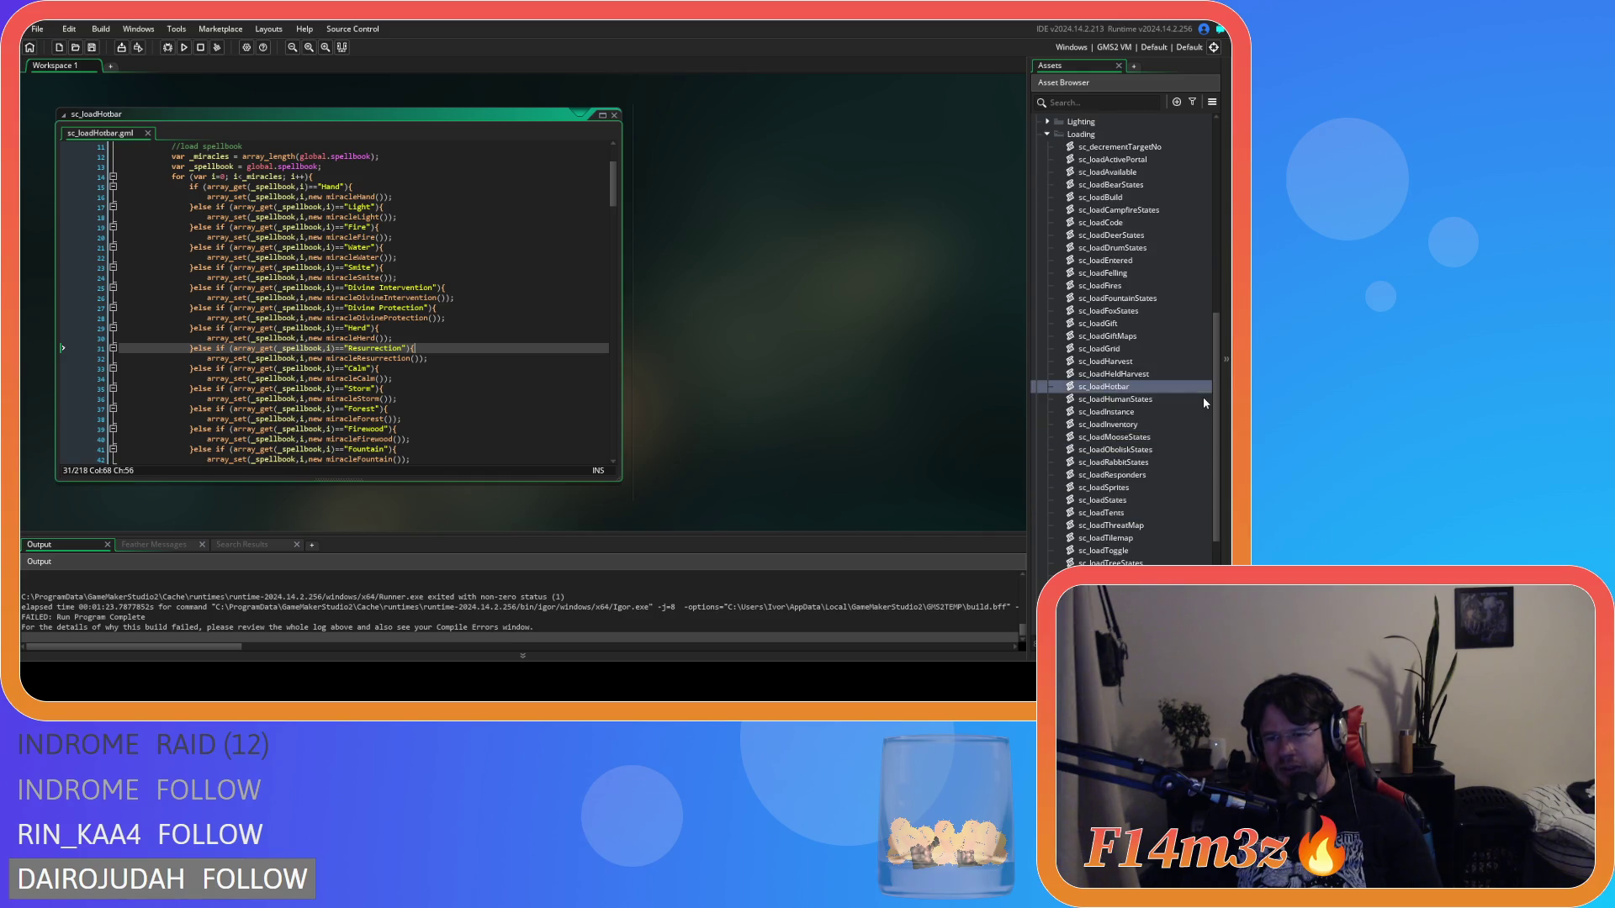
scroll(1203, 397, up, 4)
right_click(1096, 287)
mouse_move(1113, 294)
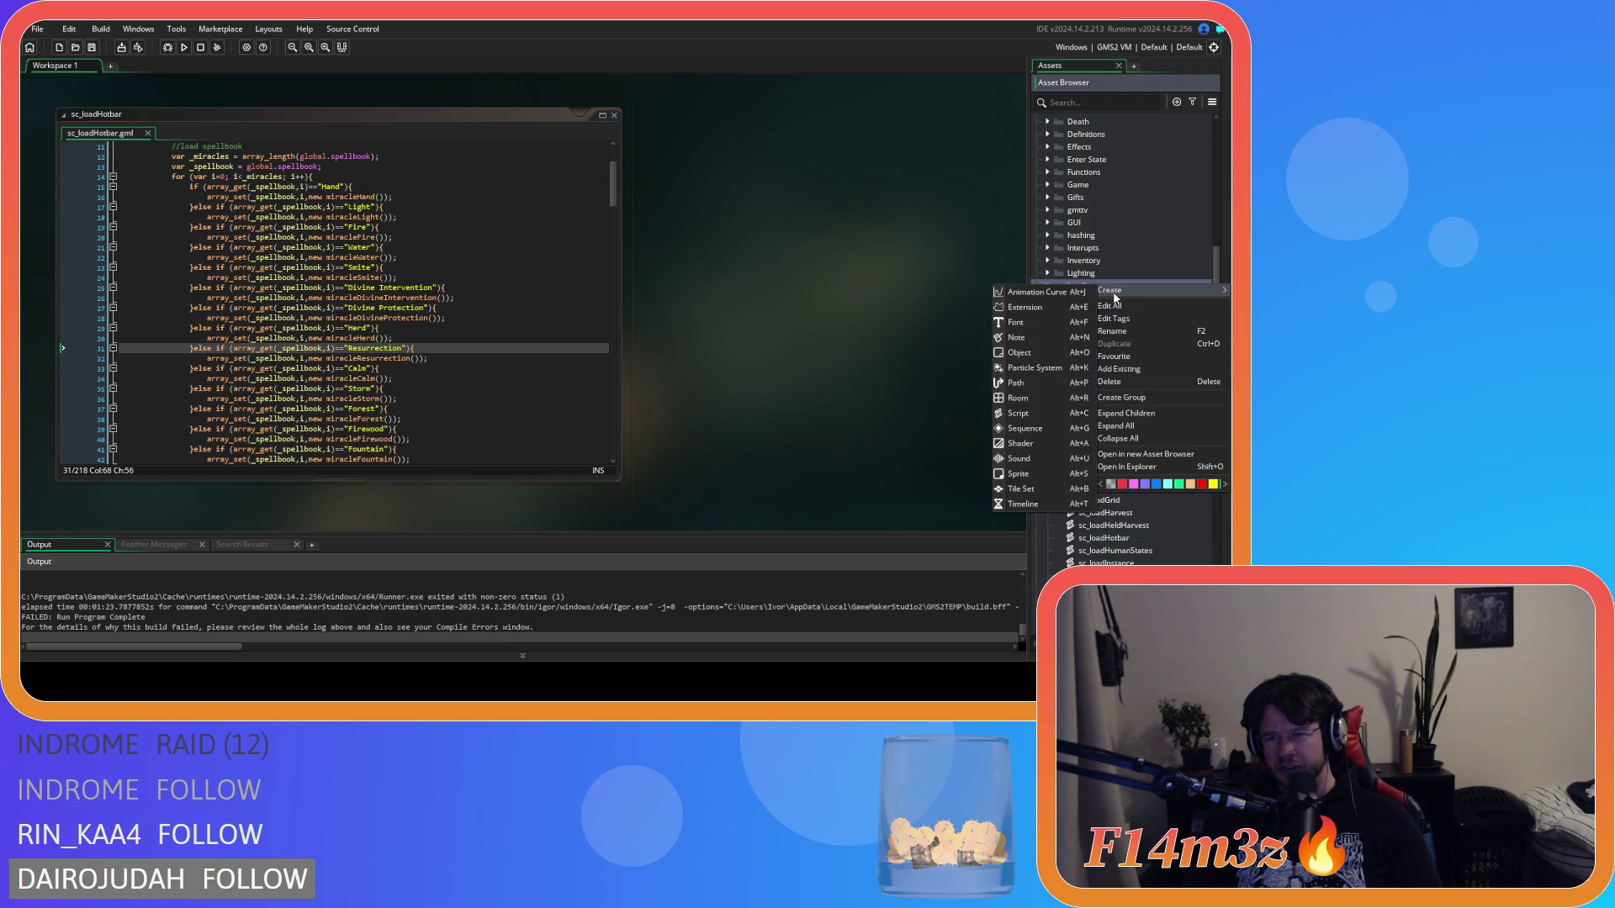
Step: Create the sc_loadShrine script in Loading and begin an _instance parameter in its function
click(1038, 413)
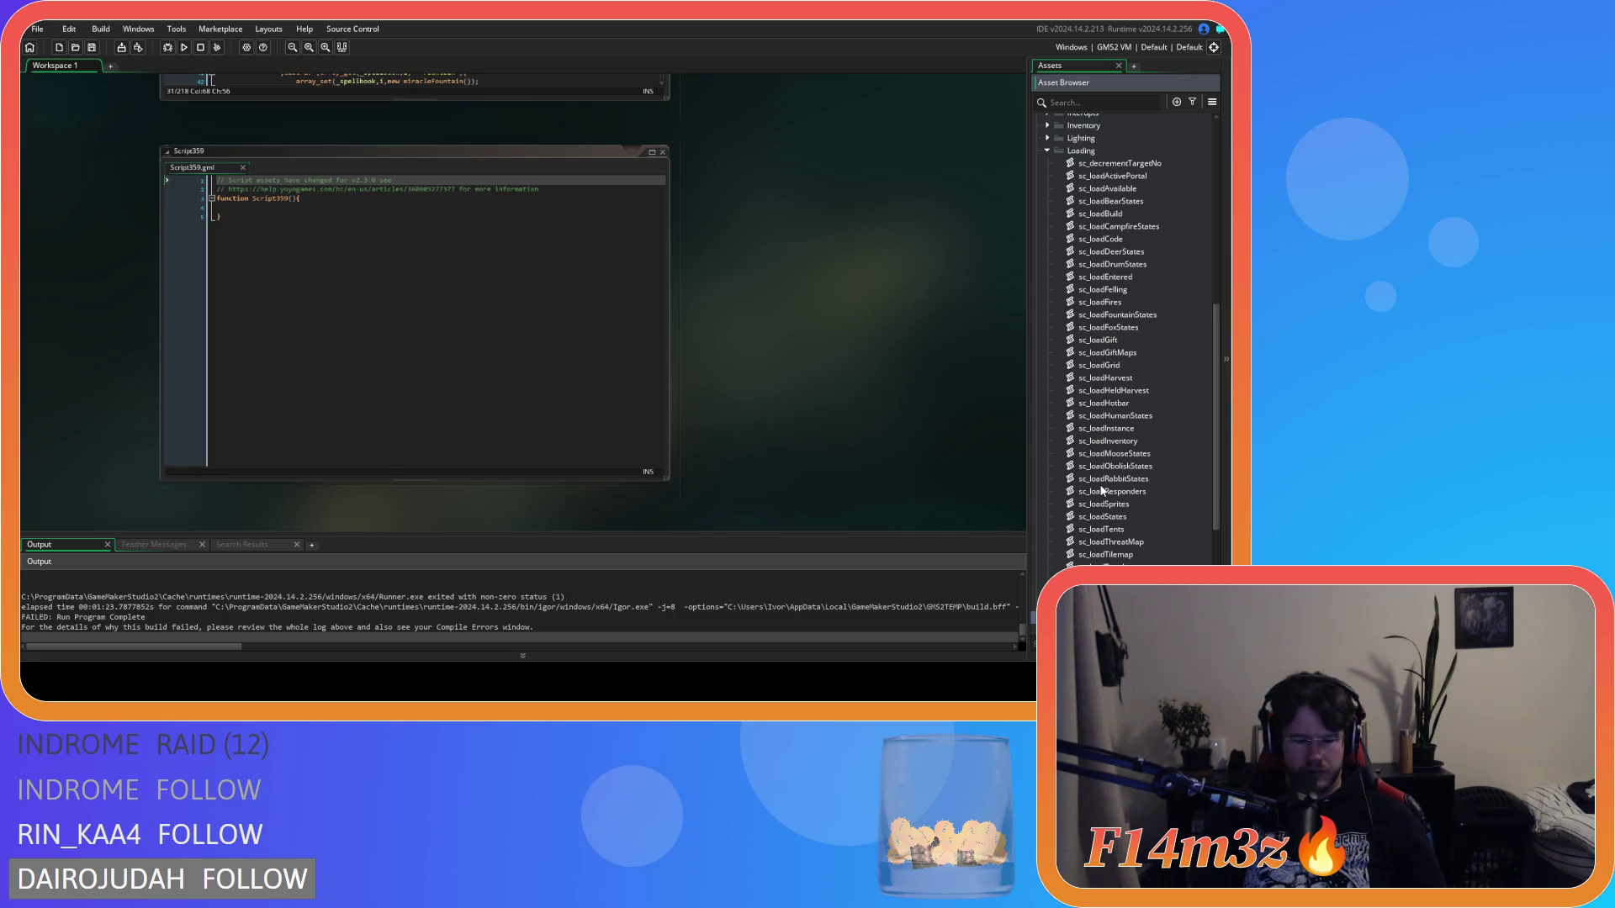
key(Return)
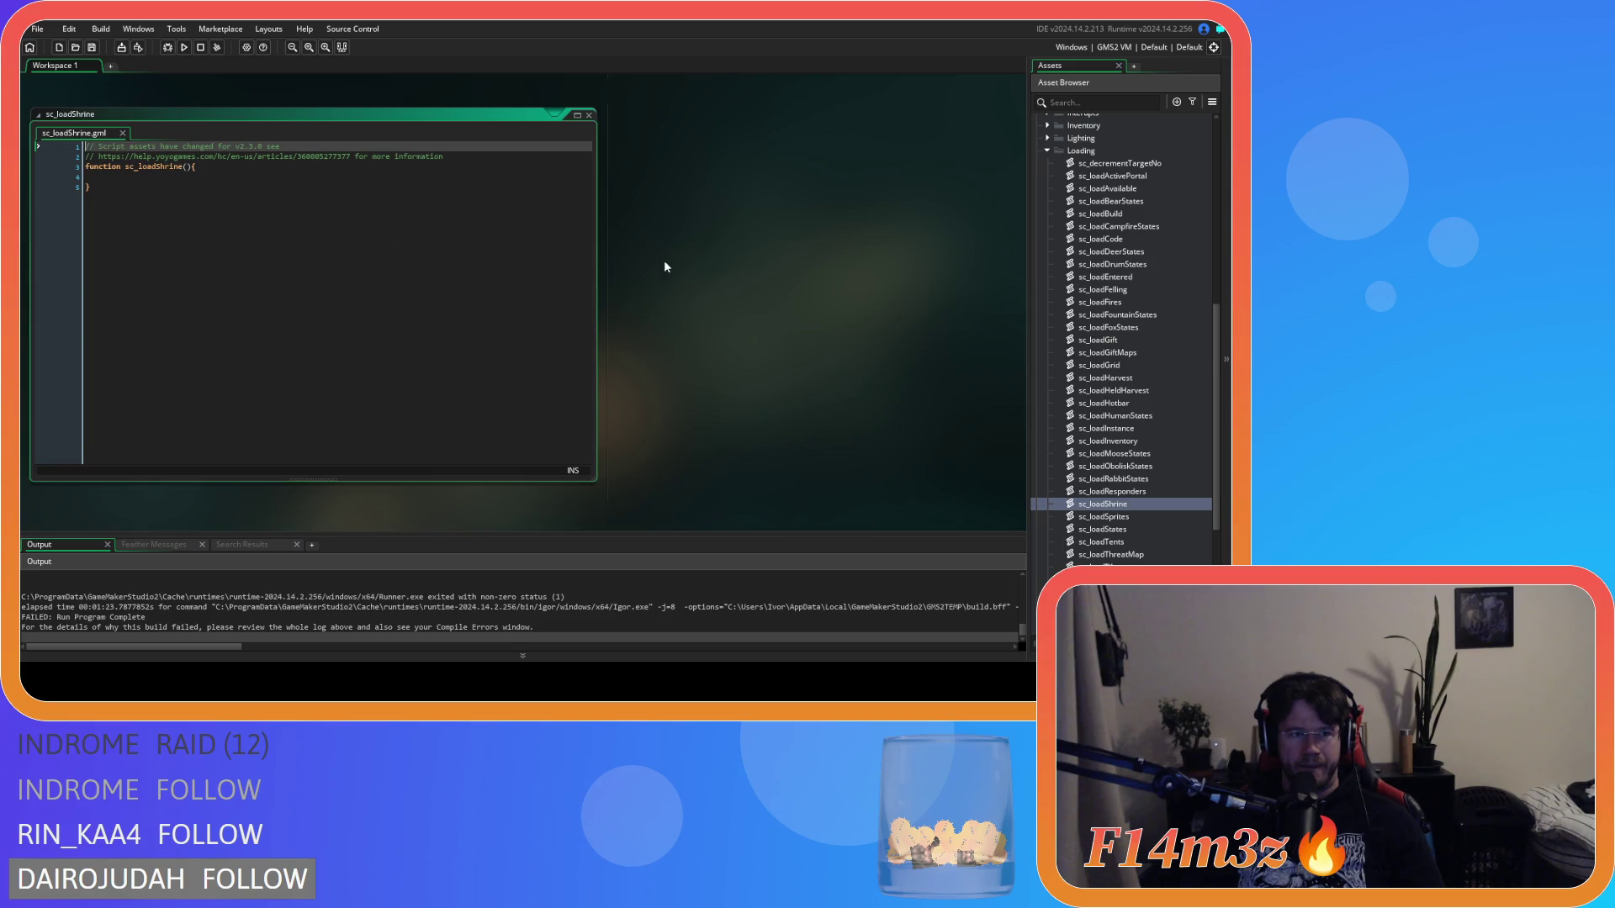
click(307, 173)
key(ctrl+w)
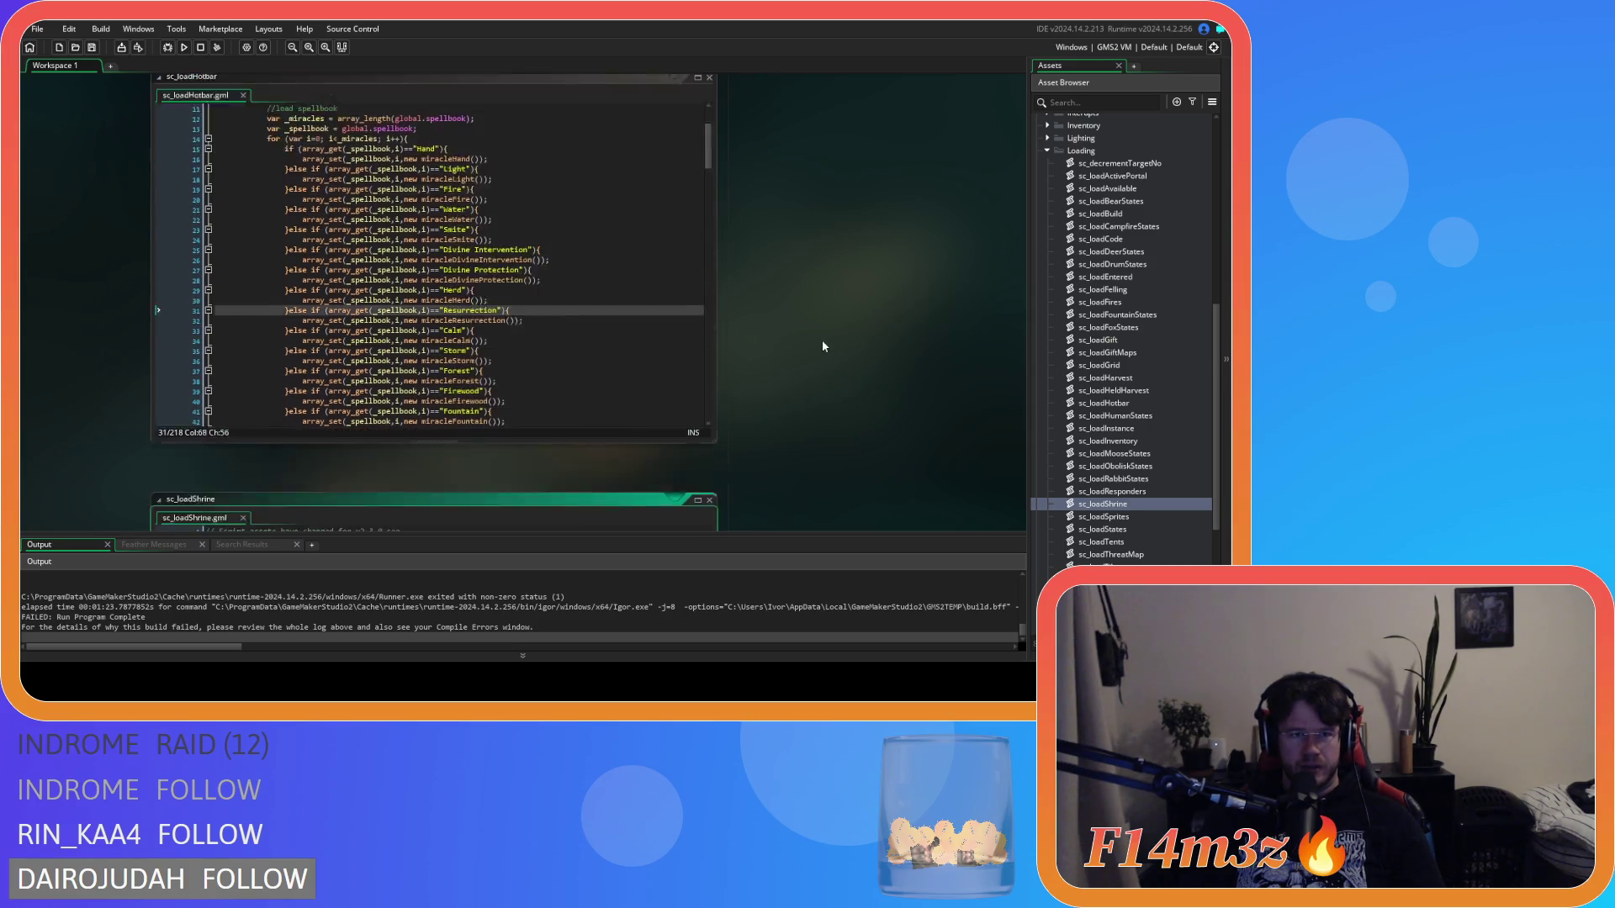
key(ctrl+Tab)
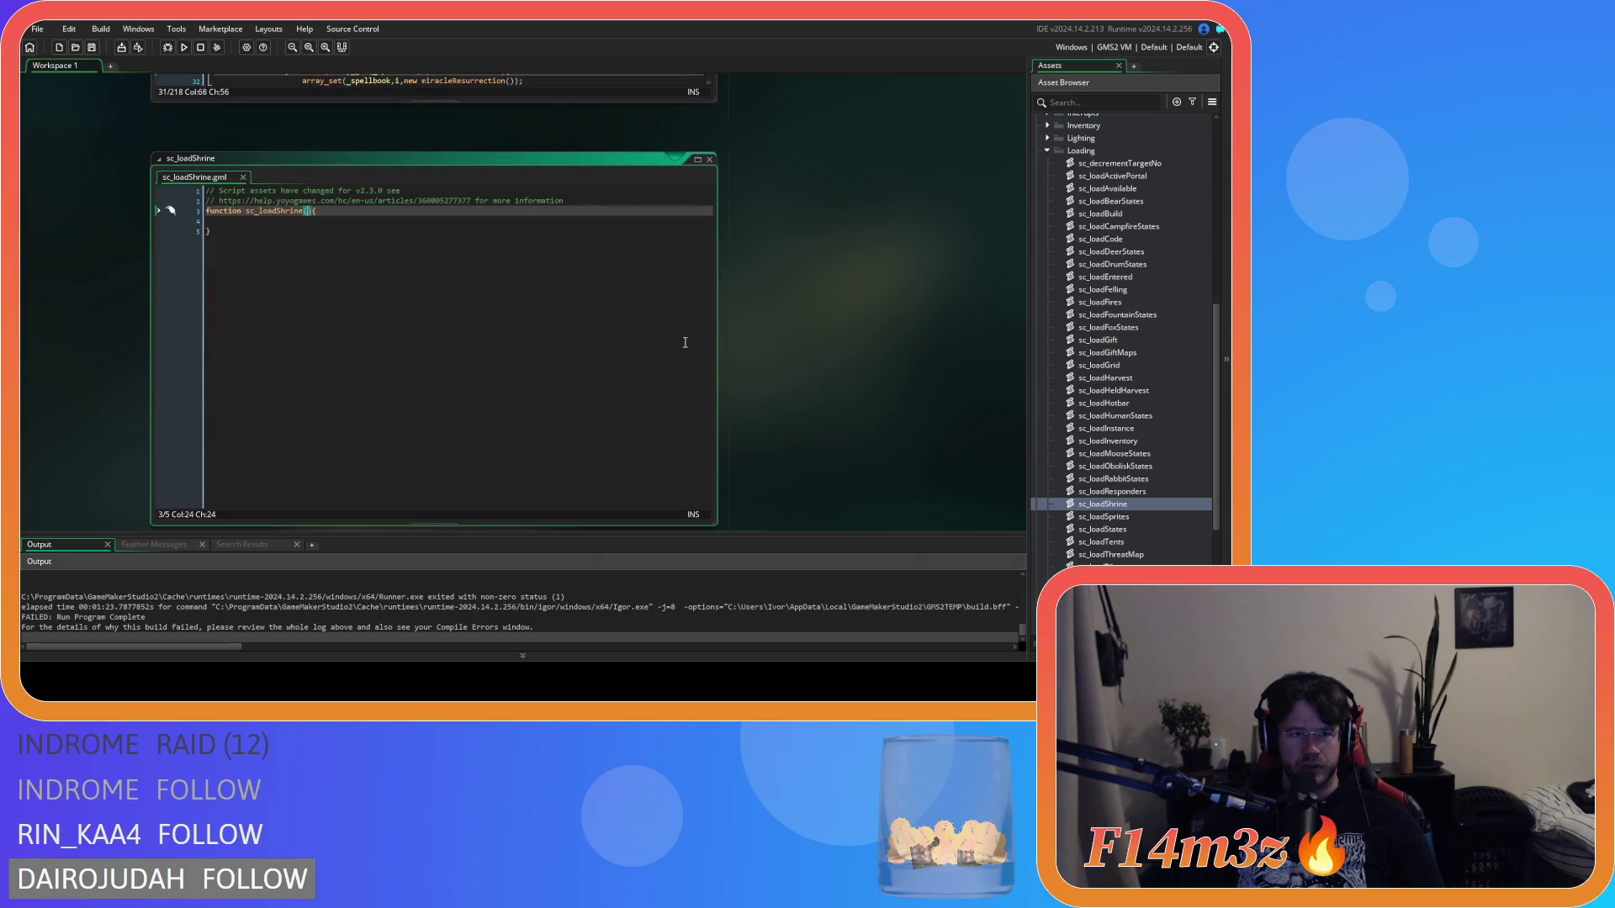
text(_isnt)
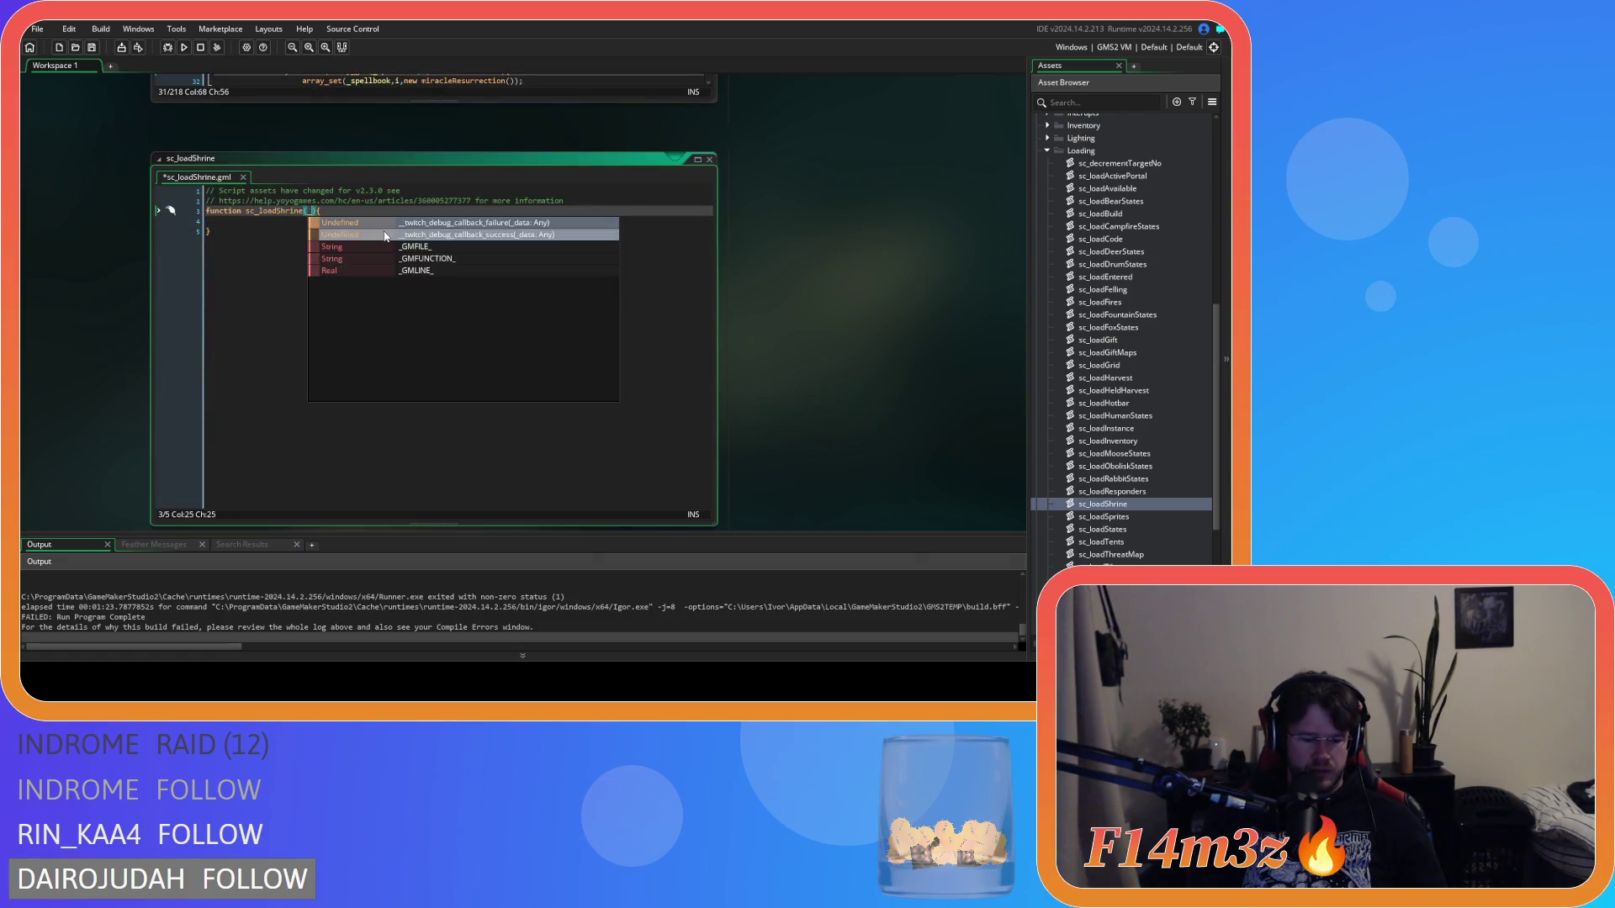
text(ance)
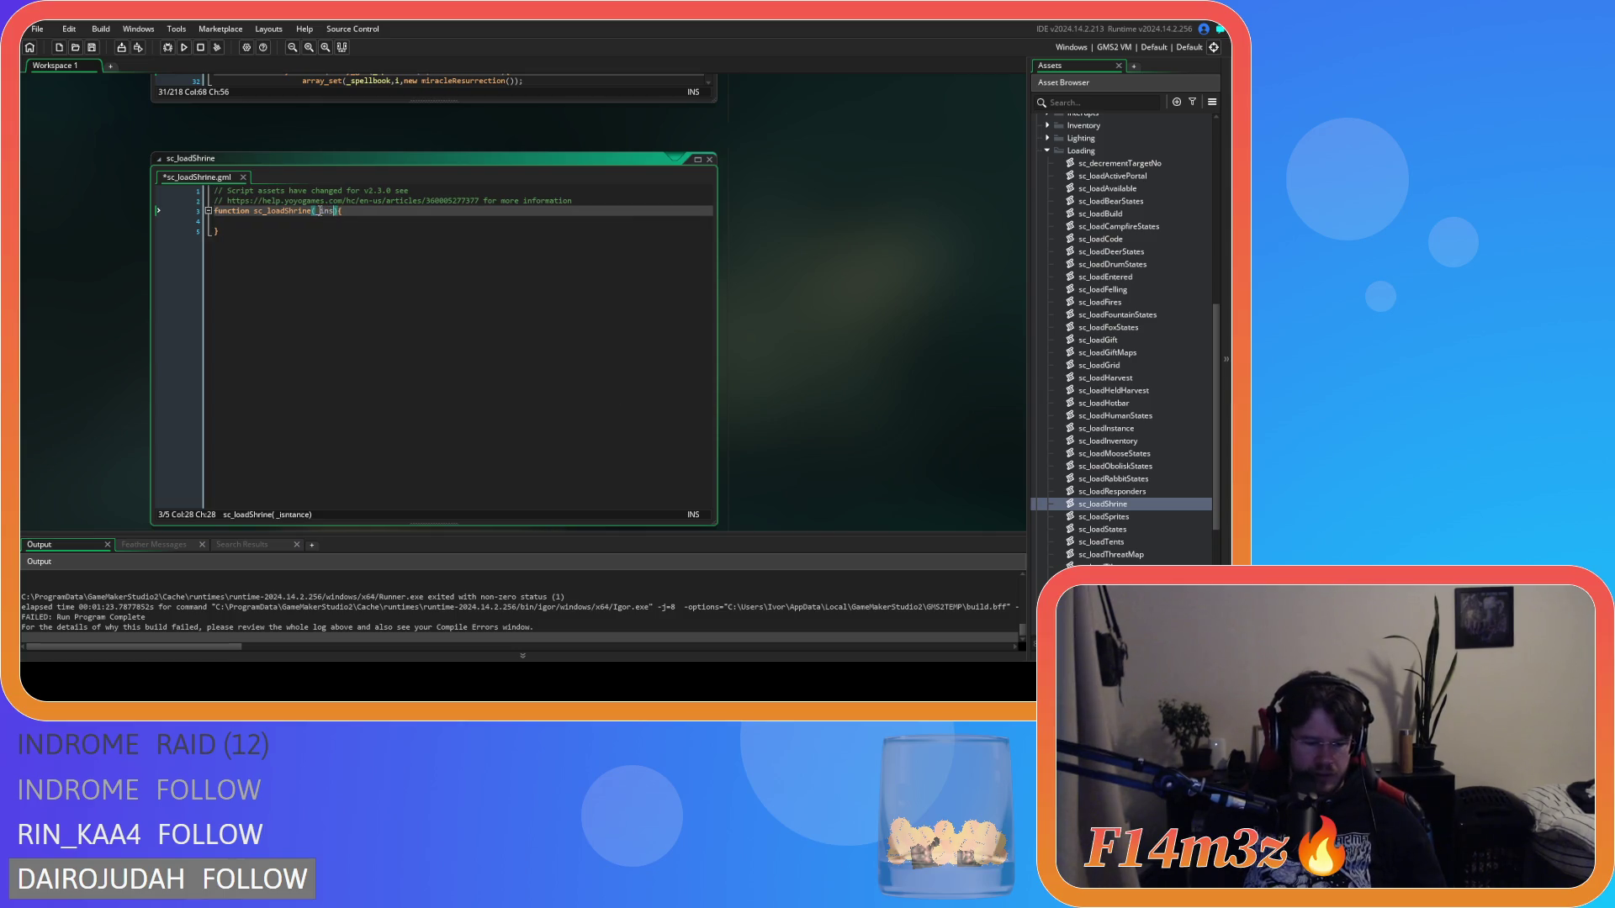
scroll(824, 315, up, 5)
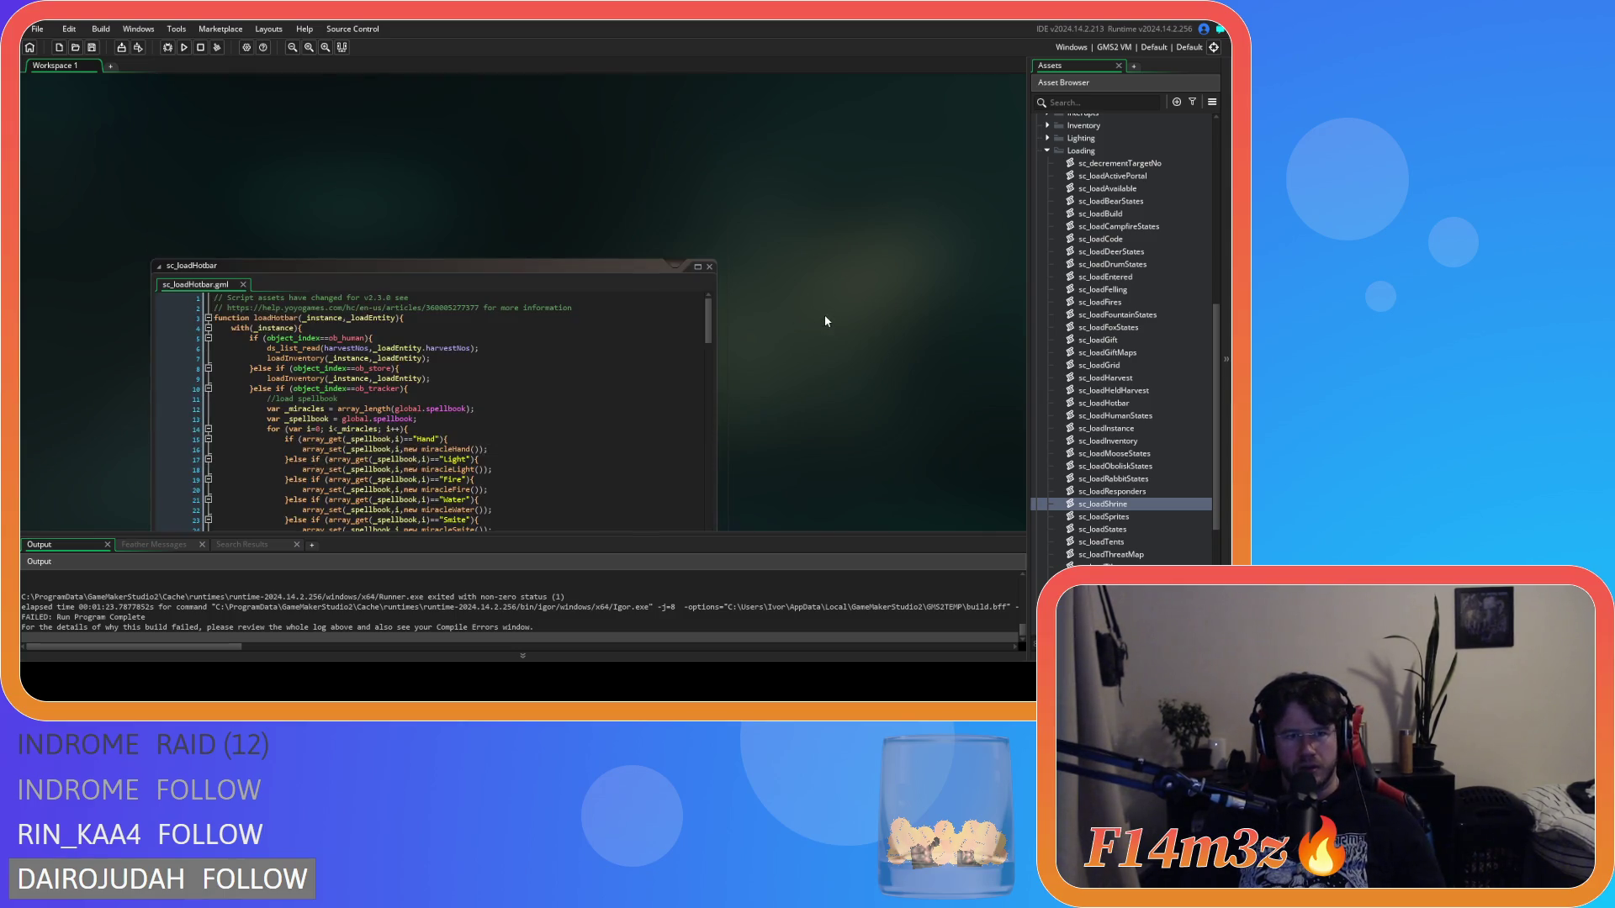
Step: Review sc_loadHotbar's instance handling, then put the caret on empty line 4 of sc_loadShrine
scroll(798, 334, down, 1)
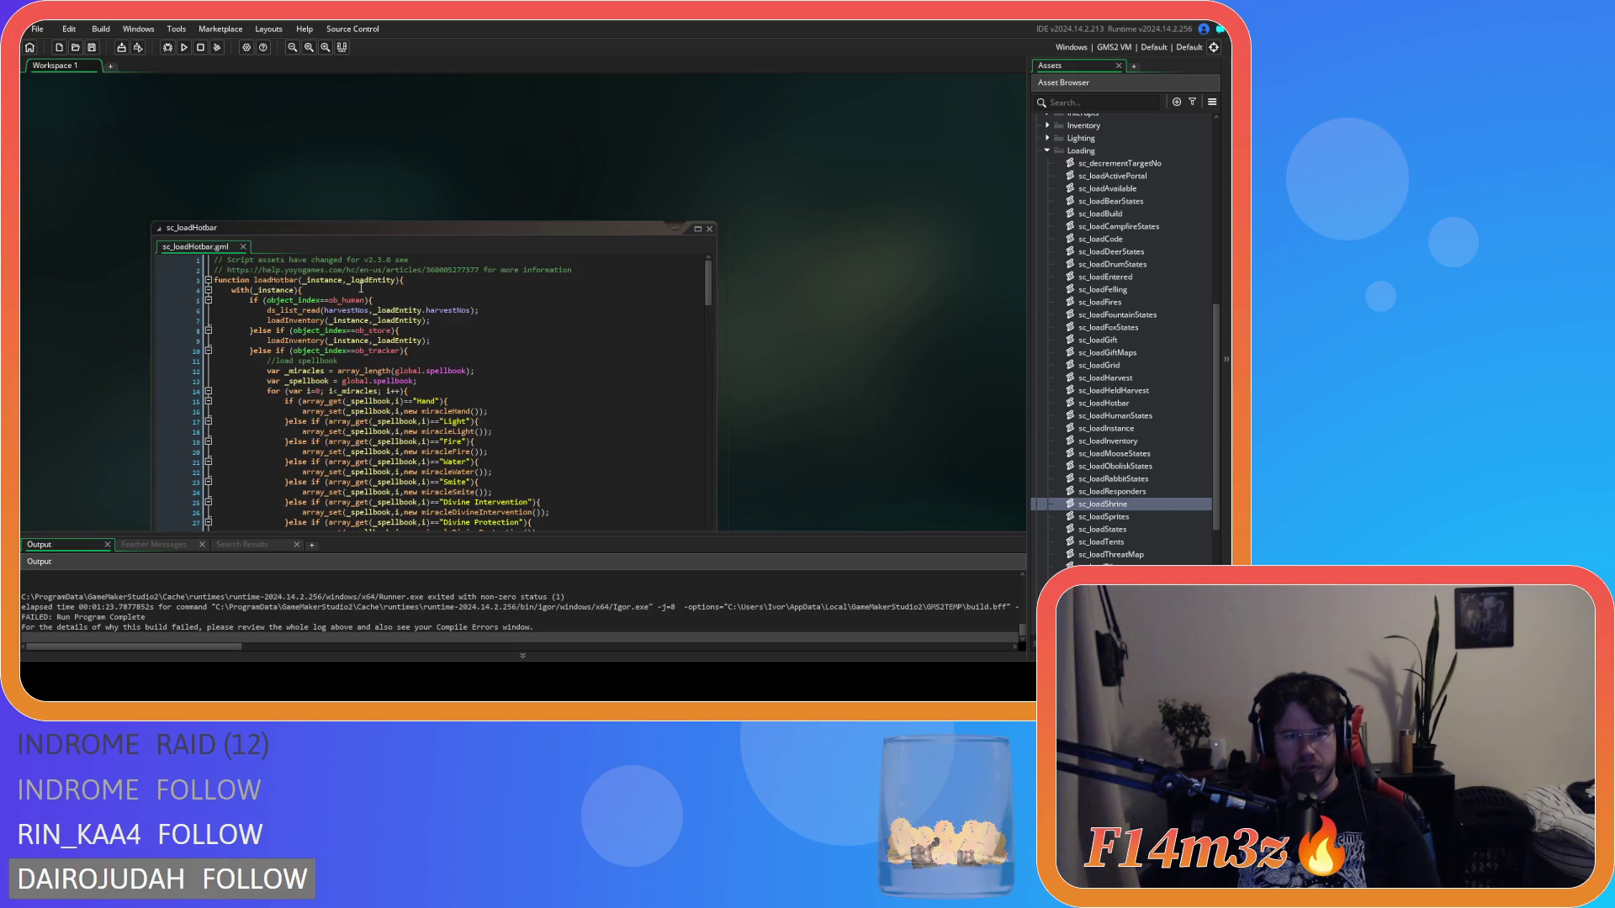
scroll(844, 368, down, 2)
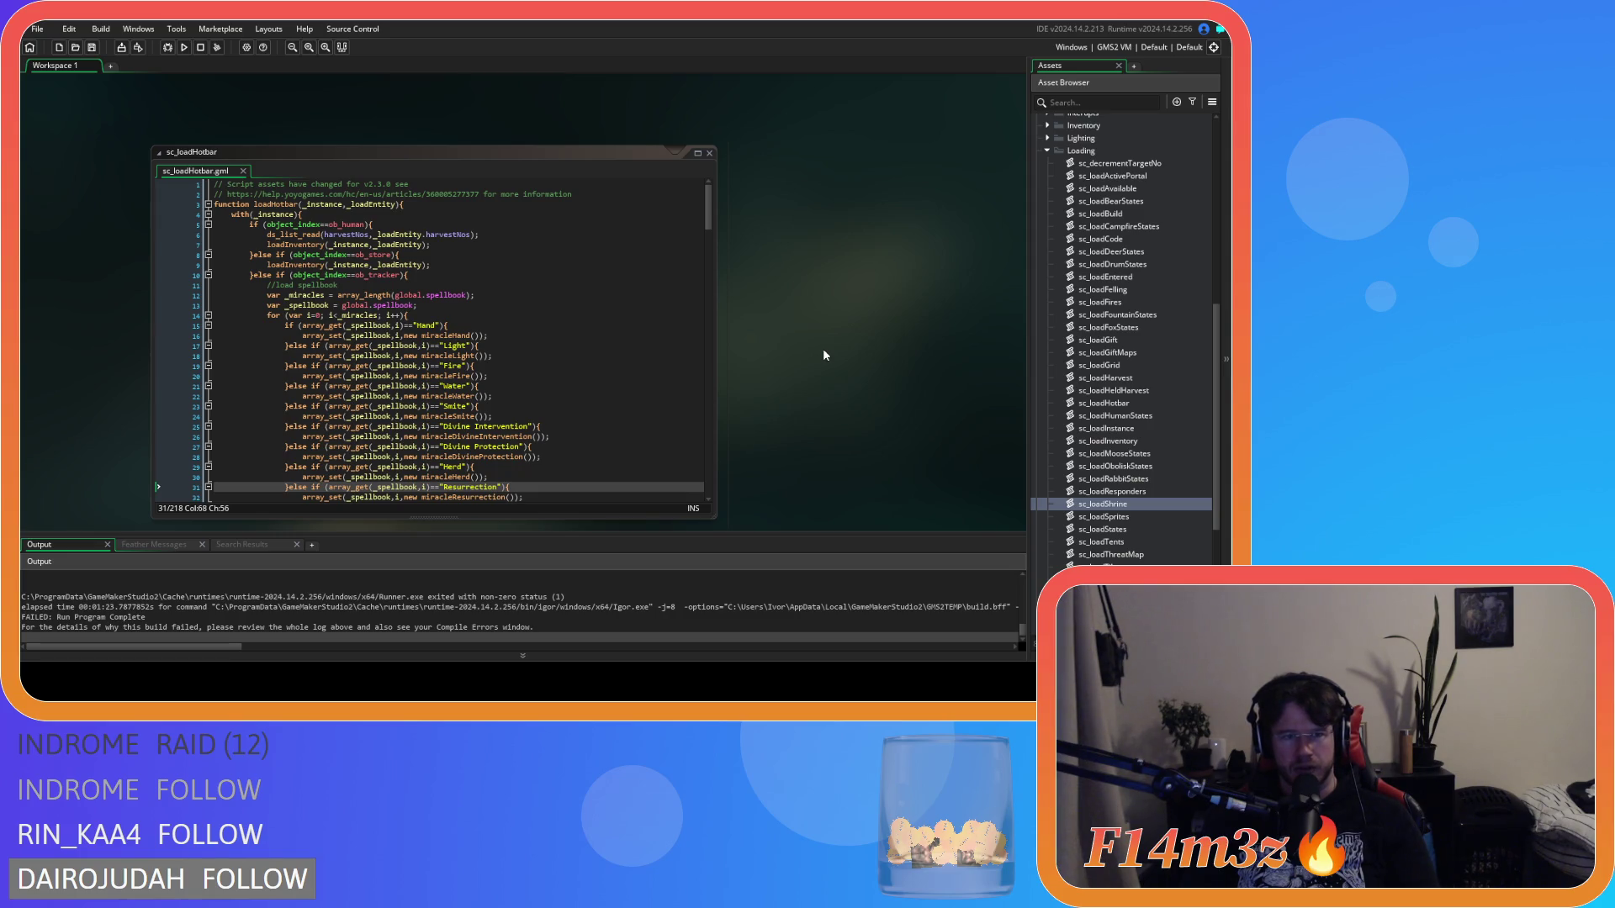
click(319, 260)
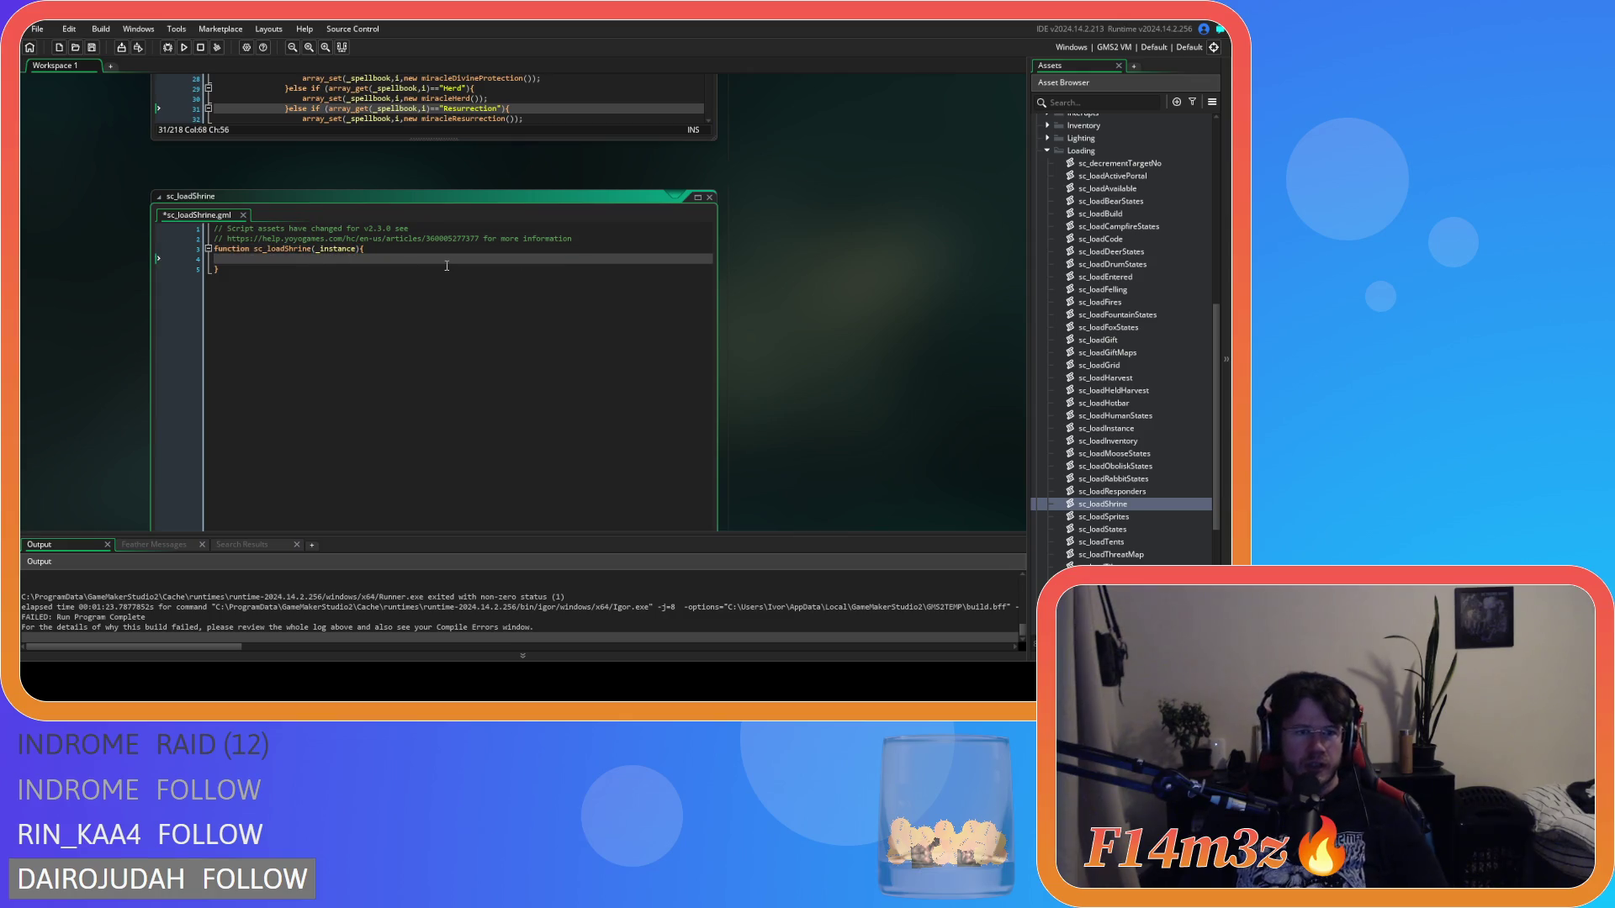
Step: Write a with(_instance) line in sc_loadShrine and start a new line inside it
text(with(instance))
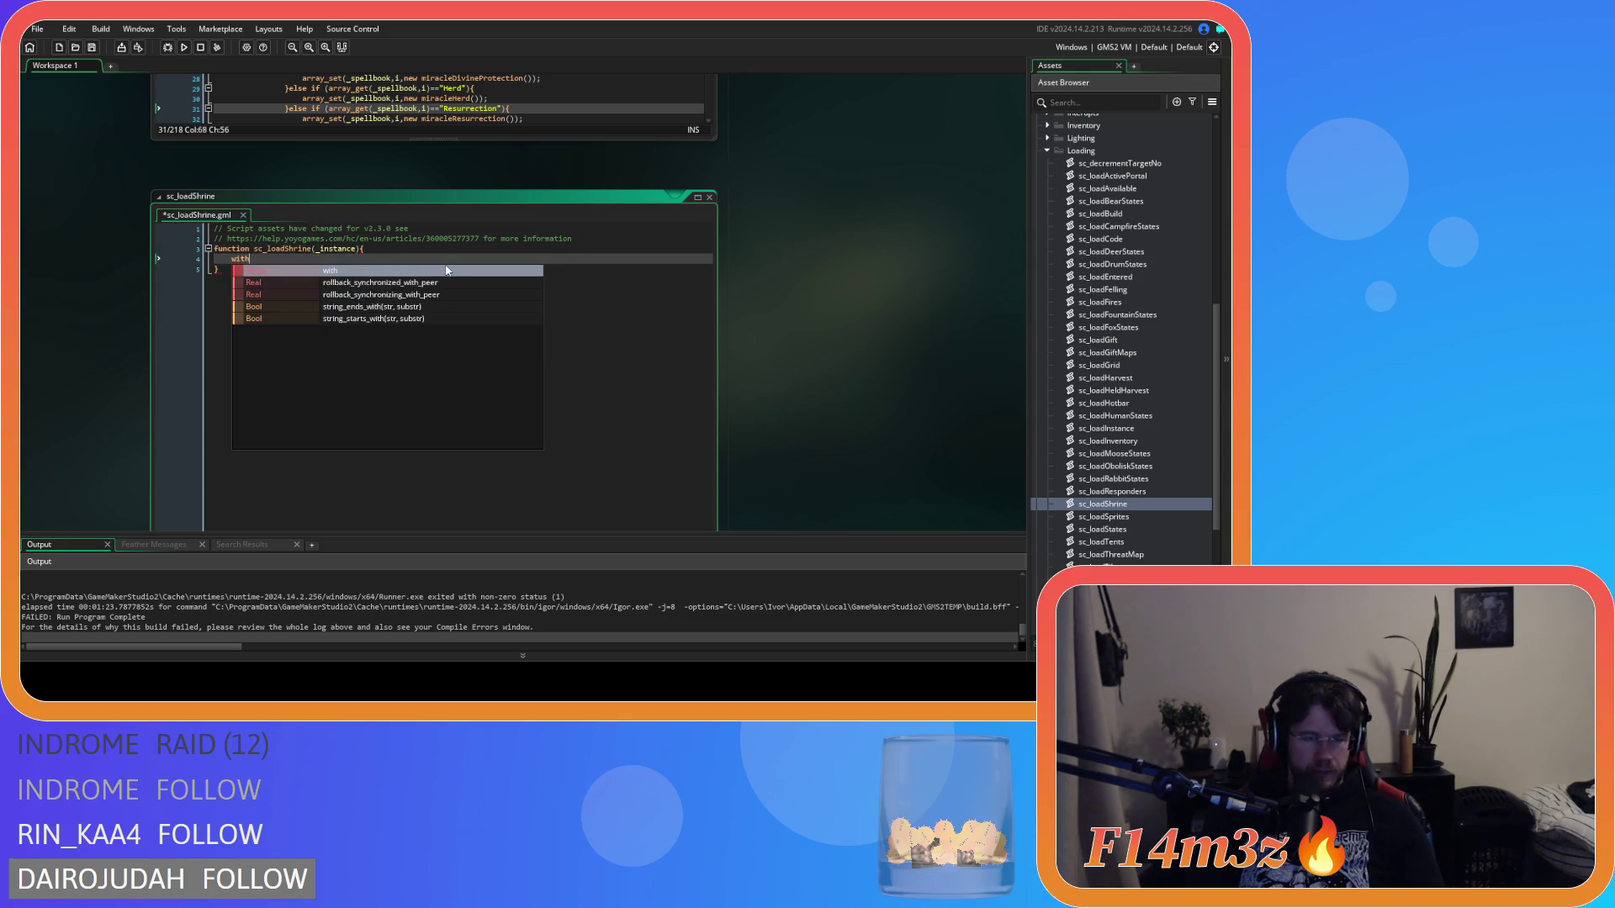
key(ctrl+space)
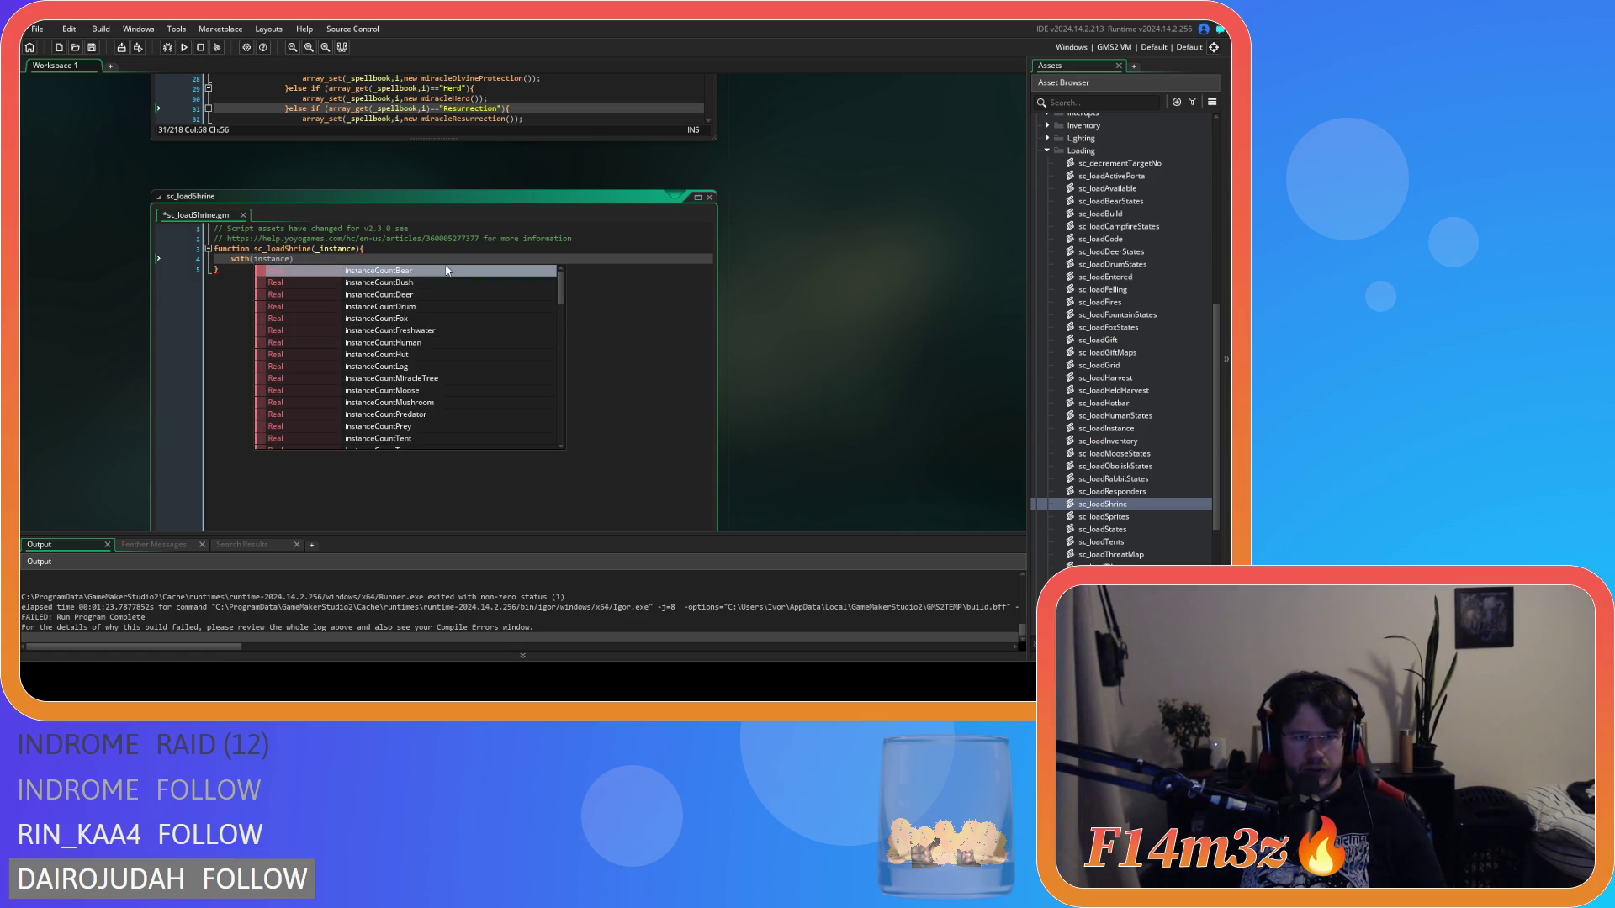
key(Escape)
key(Left)
key(Left)
key(Left)
text(_)
key(End)
key(Return)
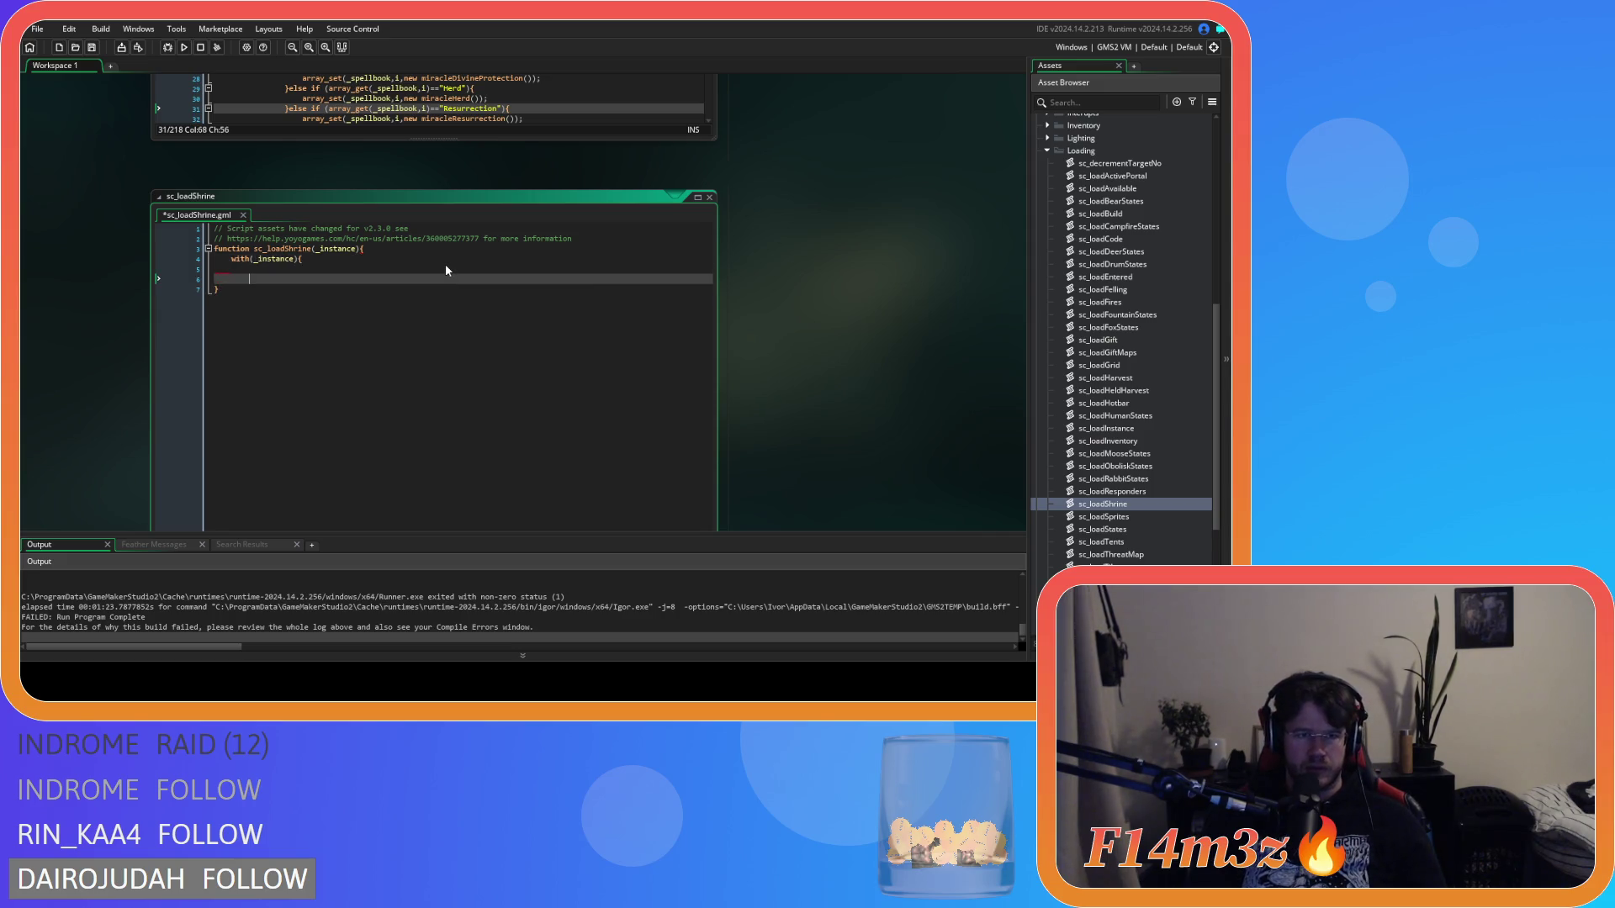
Step: Paste the copied spellbook miracle checks and unindent the pasted lines one level
key(ctrl+v)
scroll(445, 267, down, 2)
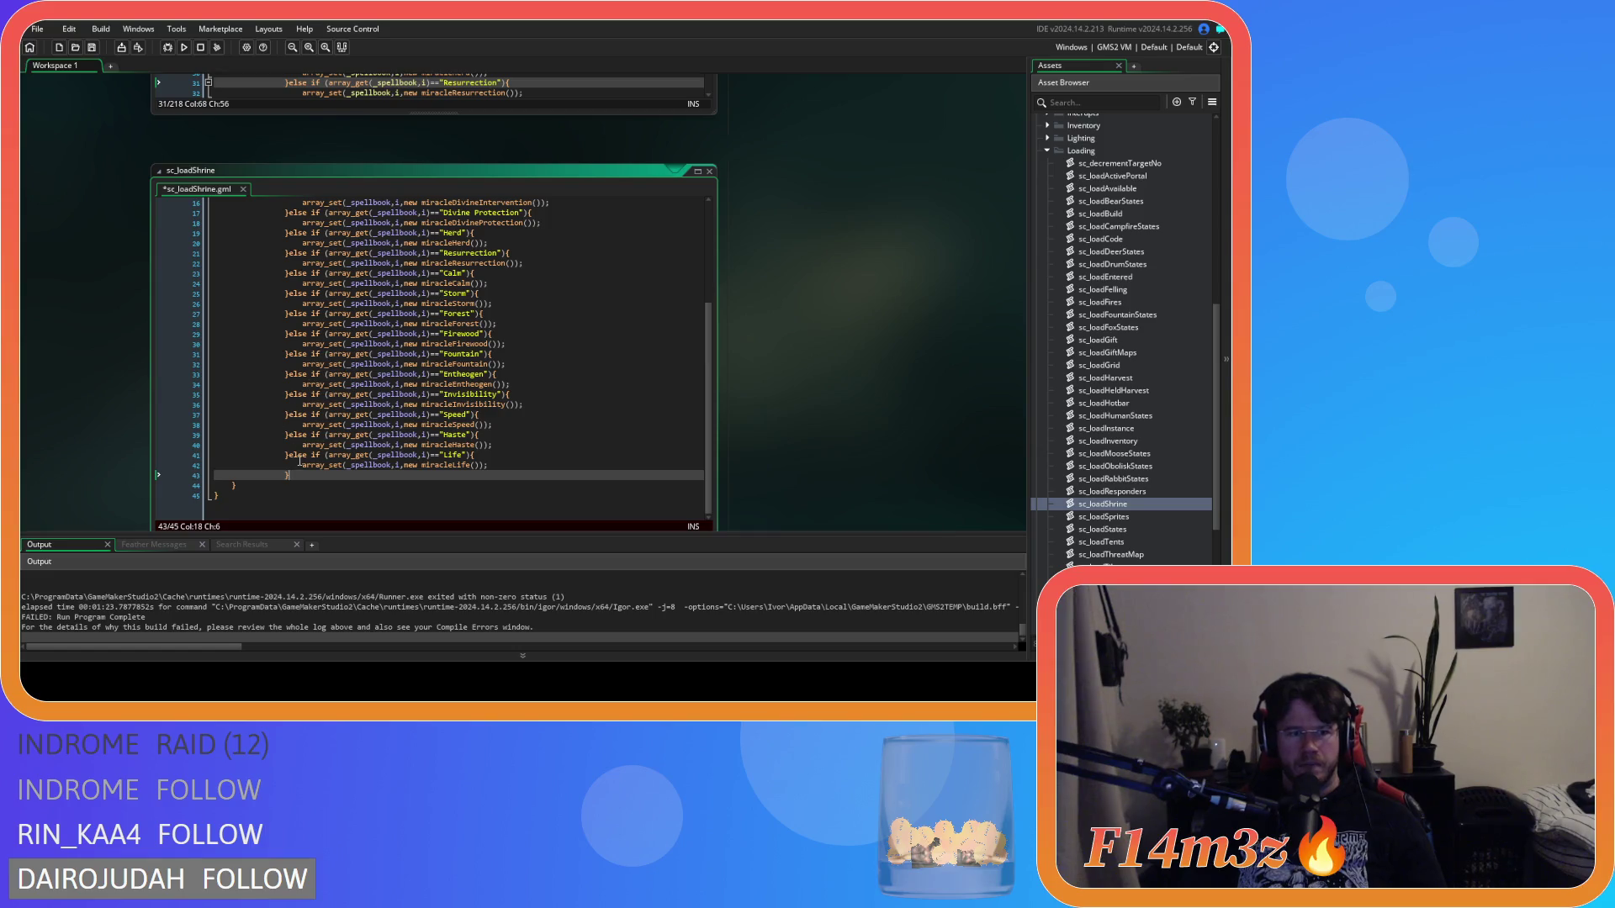
drag(290, 475, 154, 240)
scroll(154, 240, up, 5)
shift+click(153, 251)
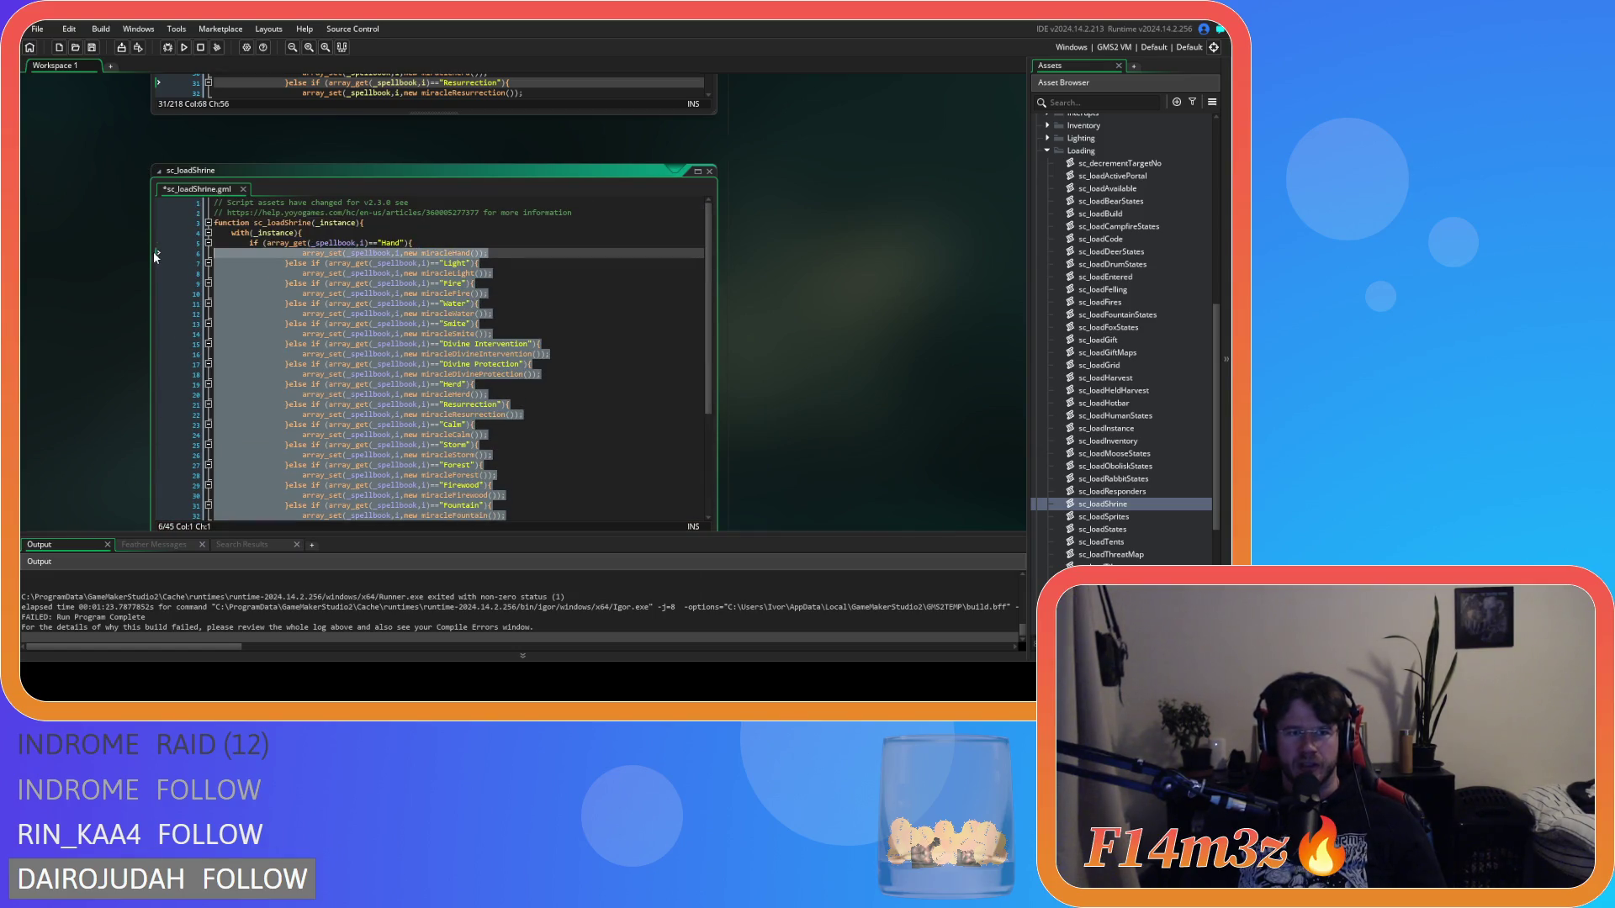
key(shift+Tab)
click(401, 310)
Step: Compare the pasted block against the sc_loadHotbar code before returning to sc_loadShrine
scroll(471, 354, down, 3)
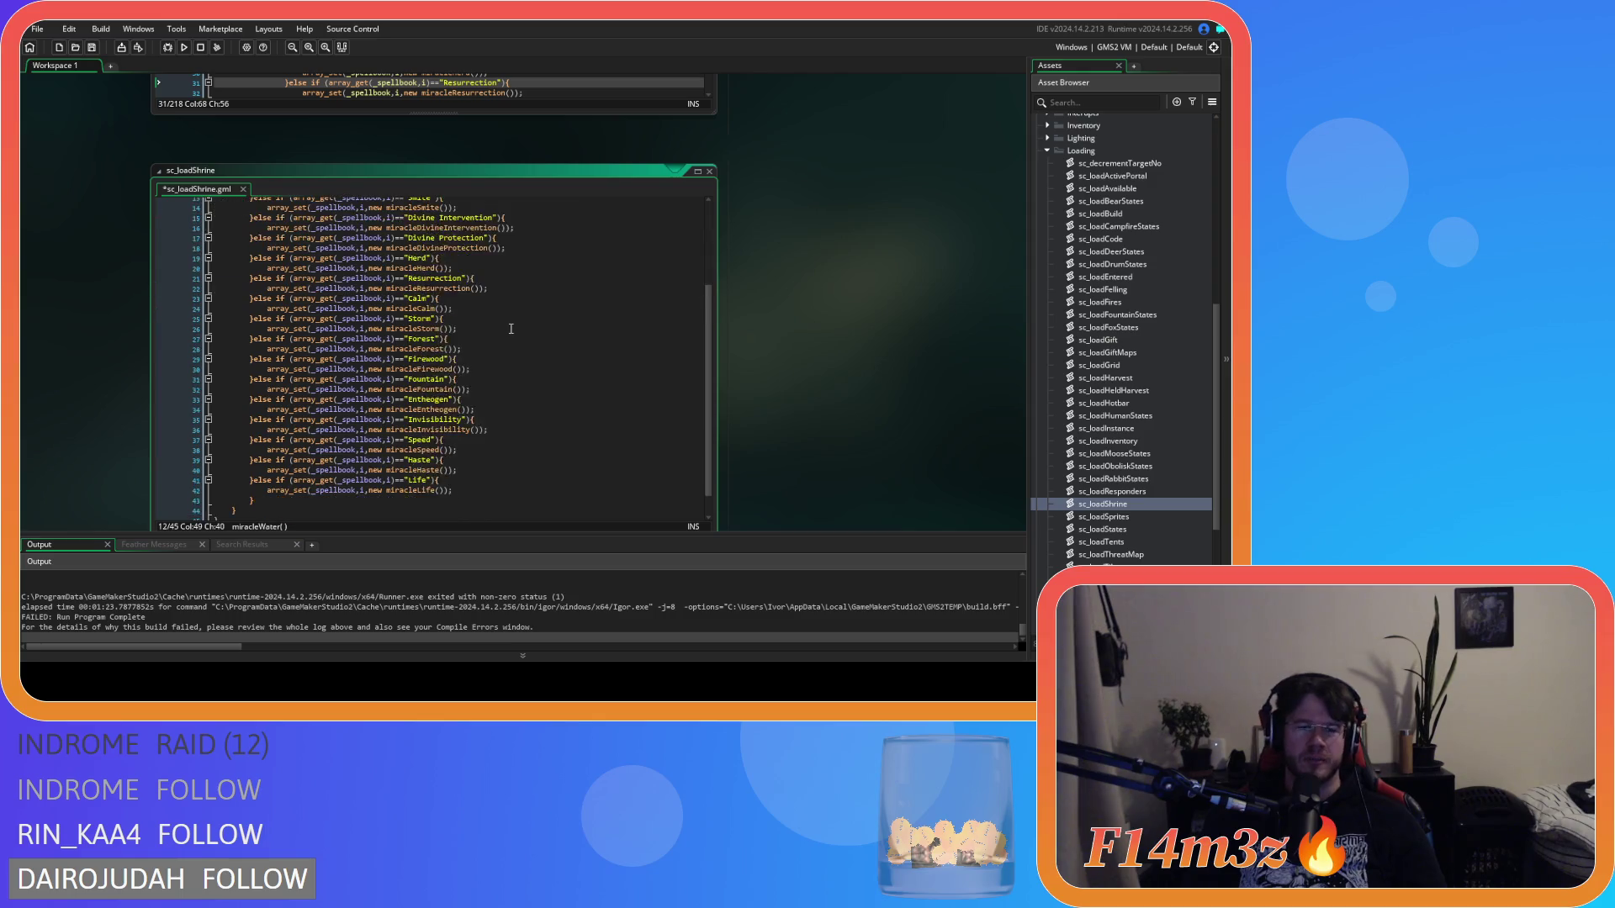
scroll(523, 376, up, 5)
scroll(836, 345, up, 3)
scroll(835, 340, up, 3)
click(471, 262)
mouse_move(710, 144)
mouse_down()
mouse_move(730, 405)
mouse_move(712, 185)
mouse_move(708, 257)
mouse_move(684, 141)
mouse_up()
scroll(841, 314, down, 3)
click(529, 305)
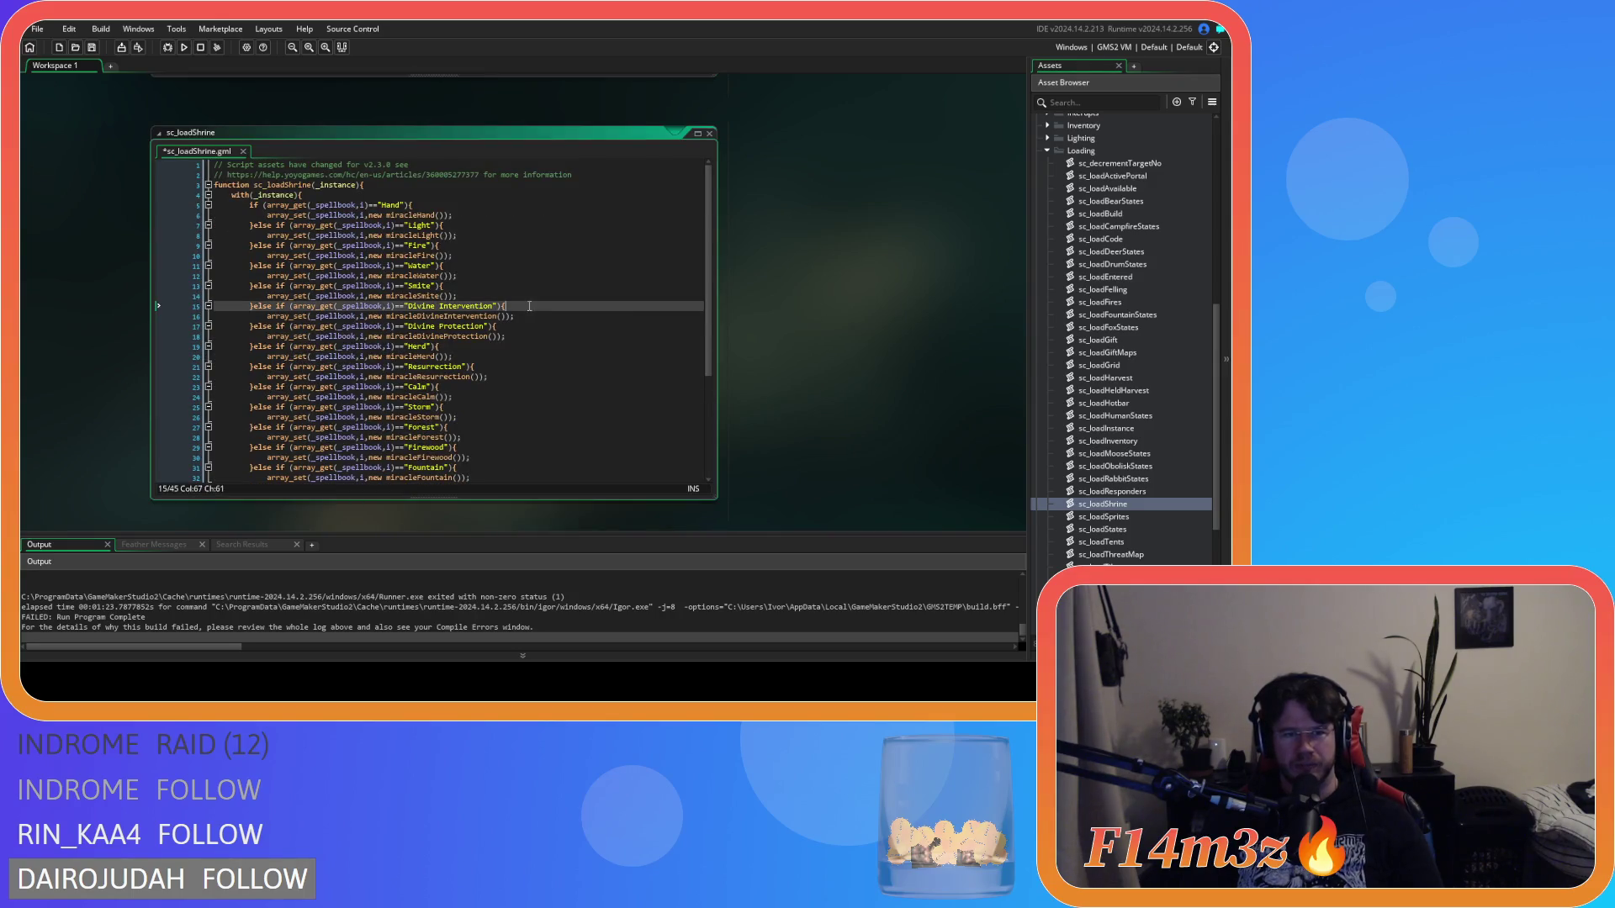
Step: Save sc_loadShrine and replace the first condition's spellbook array lookup with name
key(ctrl+s)
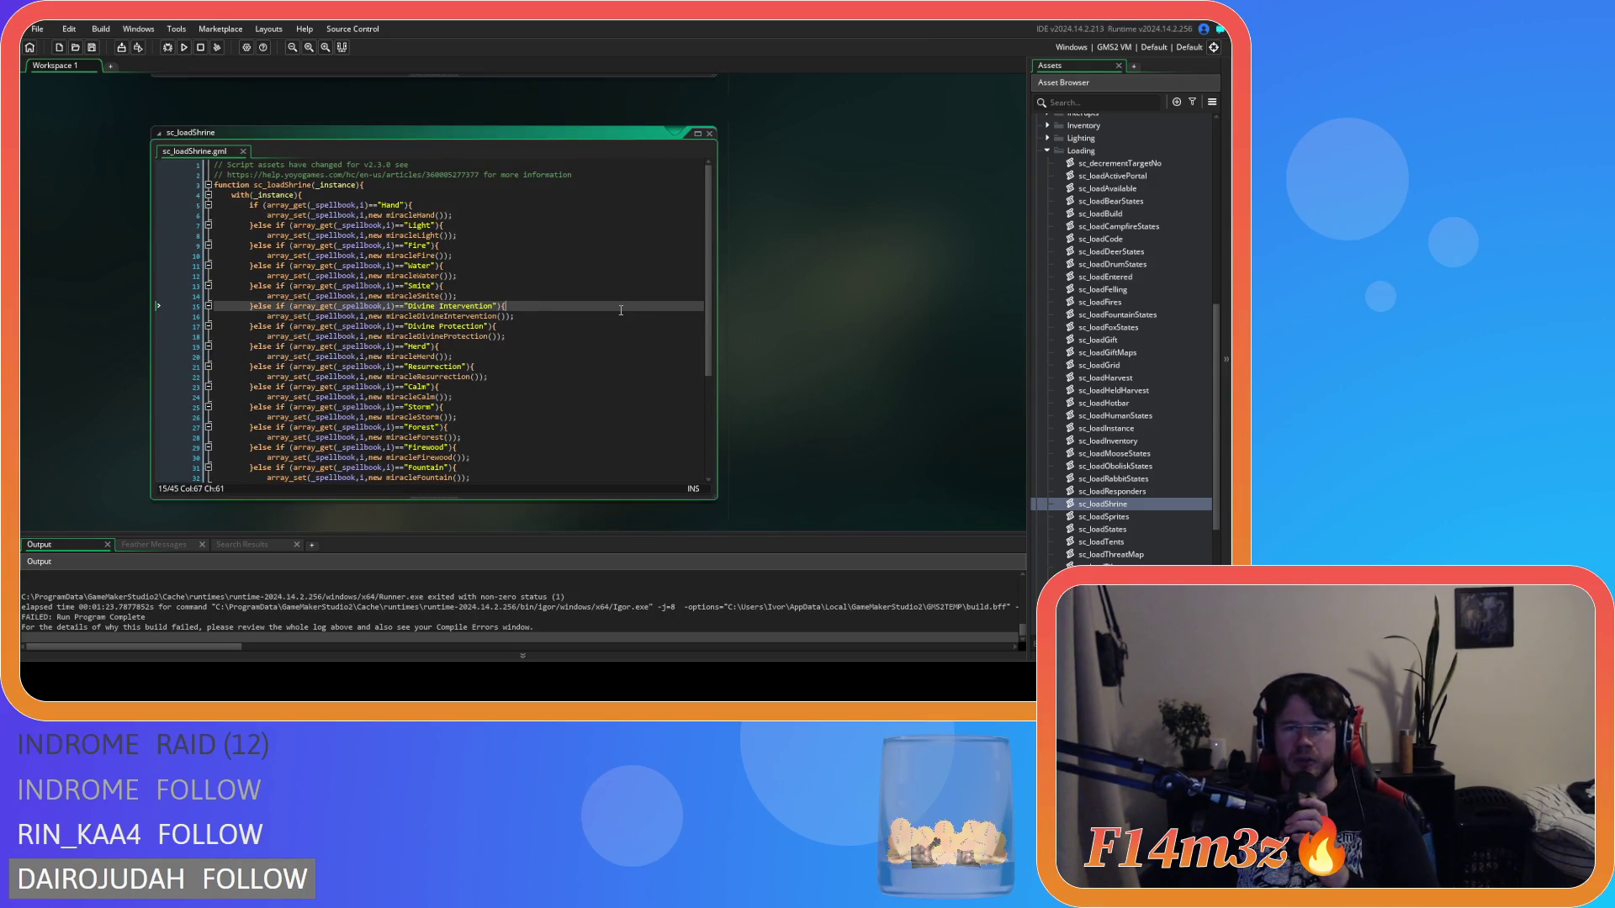
click(267, 215)
click(493, 208)
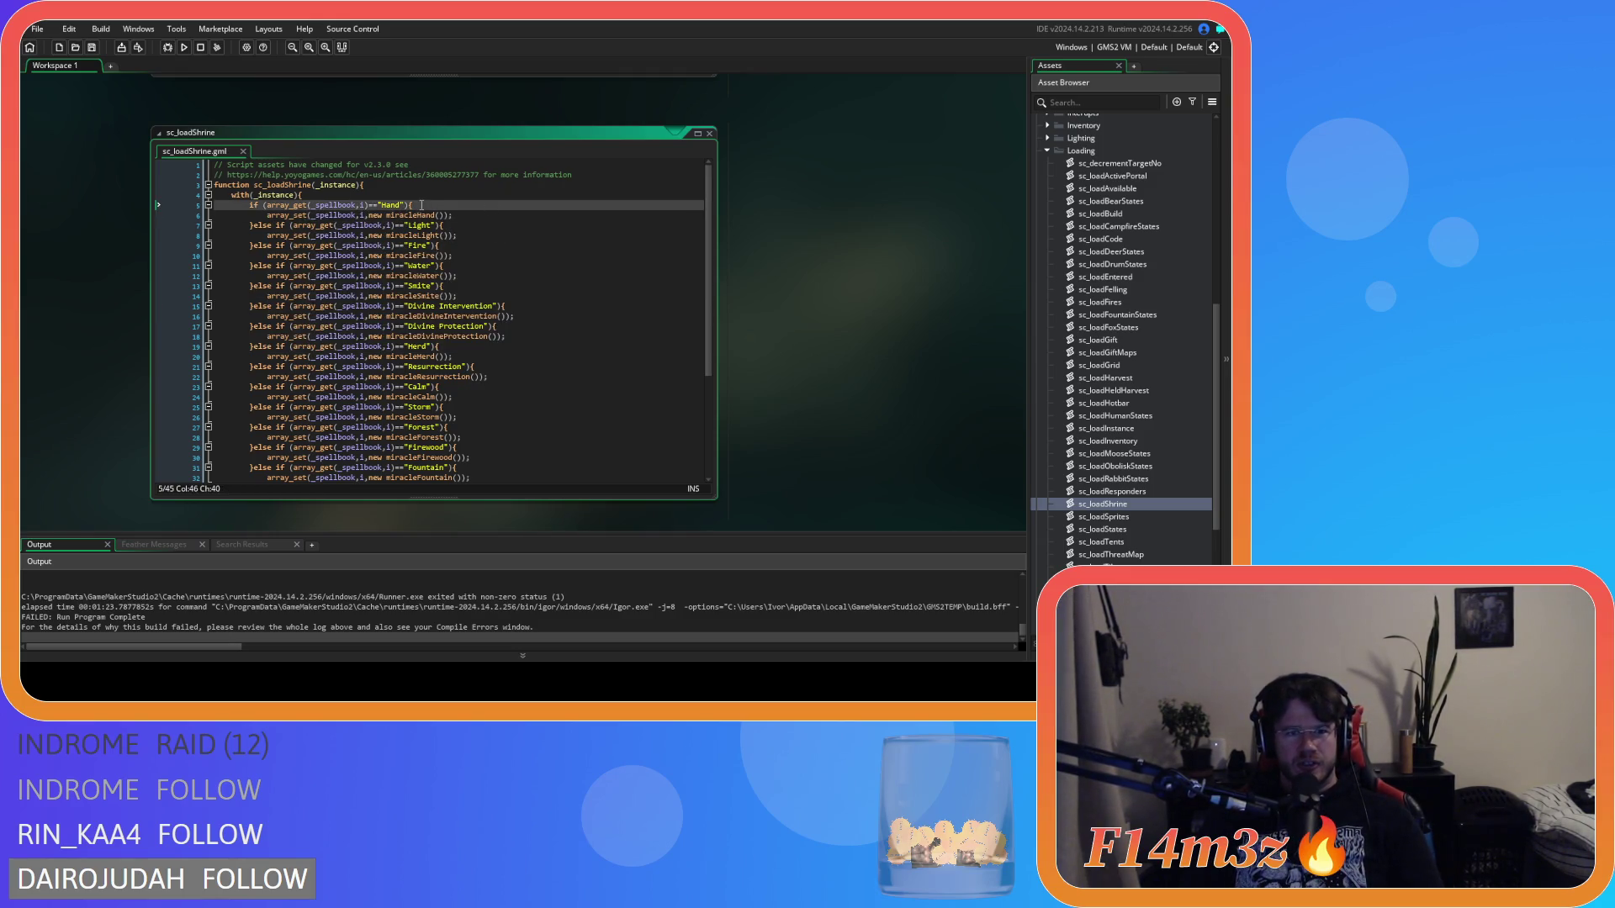
mouse_move(307, 206)
drag(267, 205, 369, 210)
text(name)
click(282, 210)
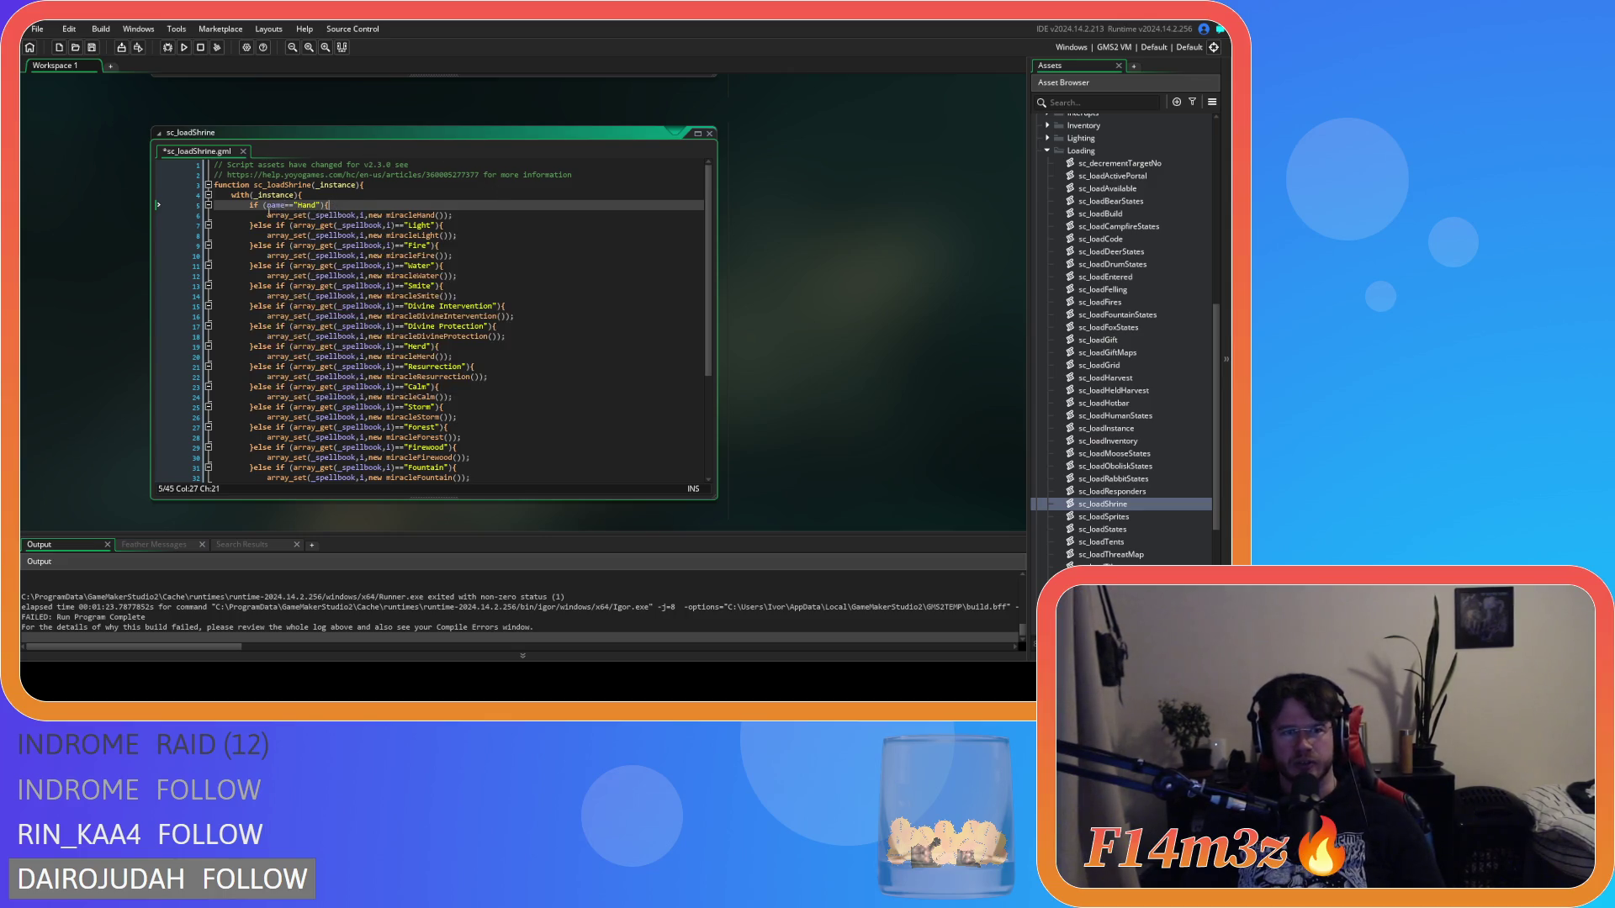
Step: Rename that variable to miracle so line 5 tests miracle=="Hand"
click(298, 205)
click(280, 205)
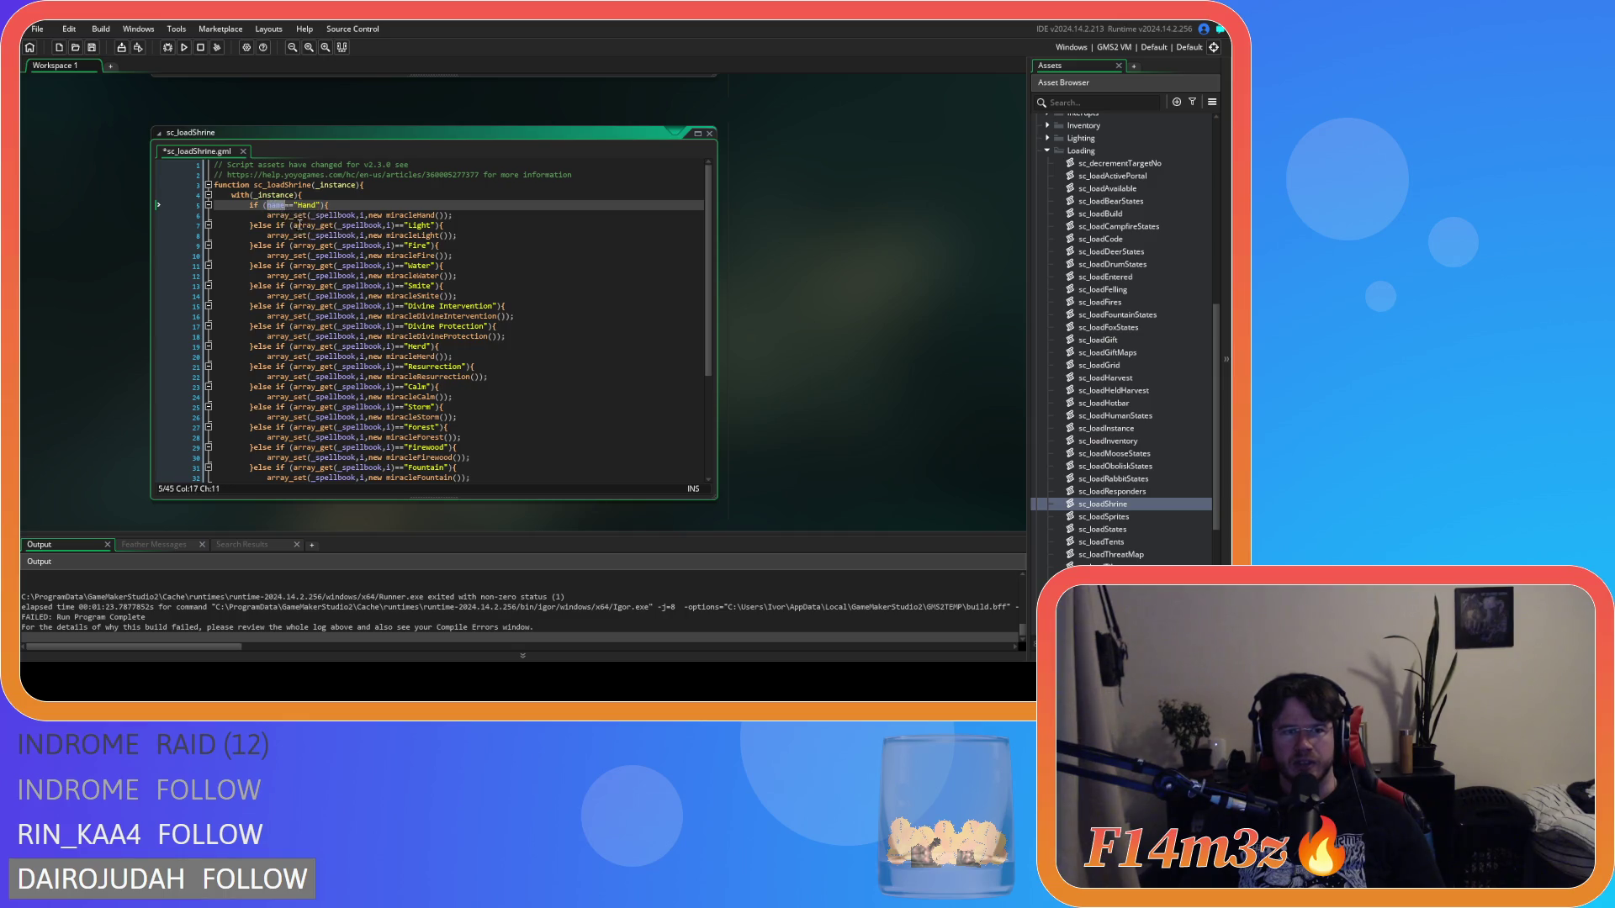
text(mi)
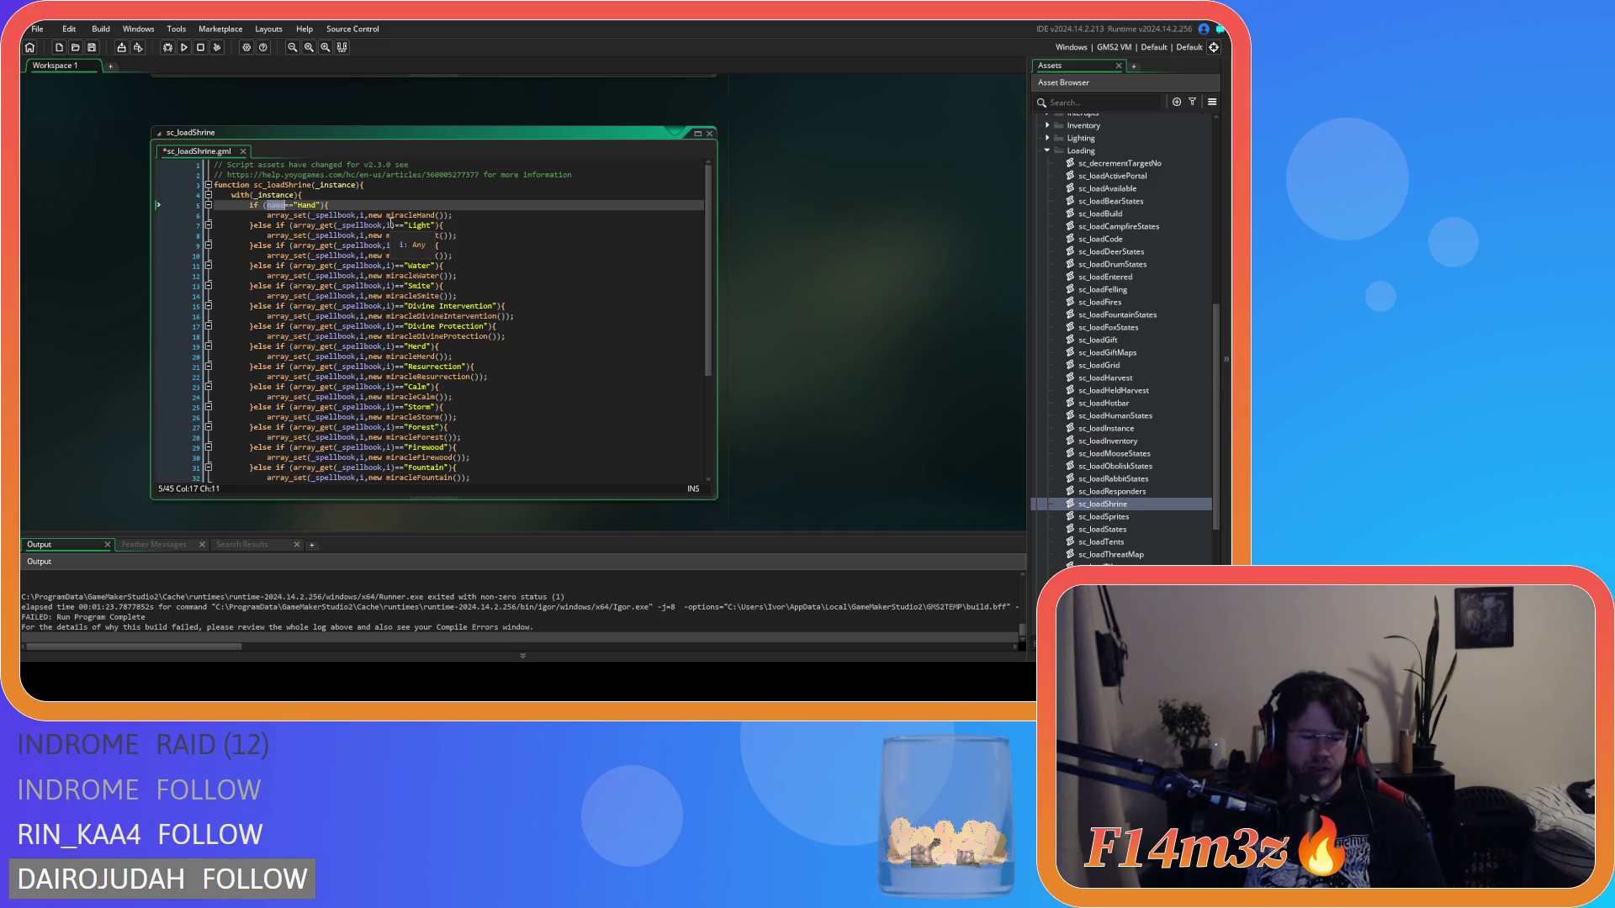
text(racle)
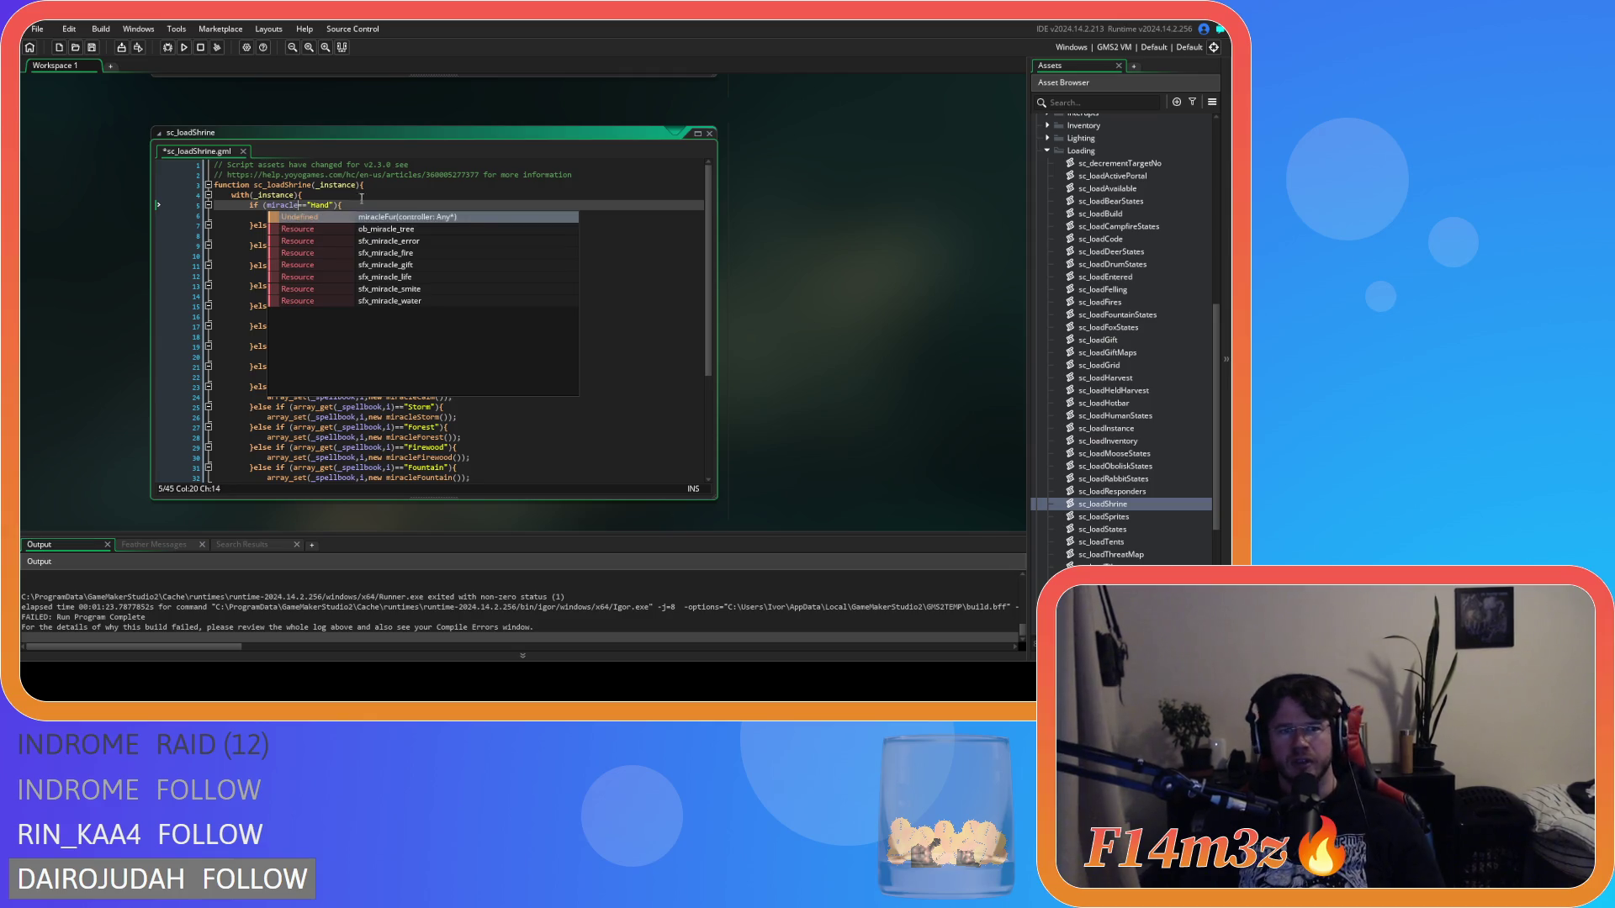
click(171, 185)
click(278, 205)
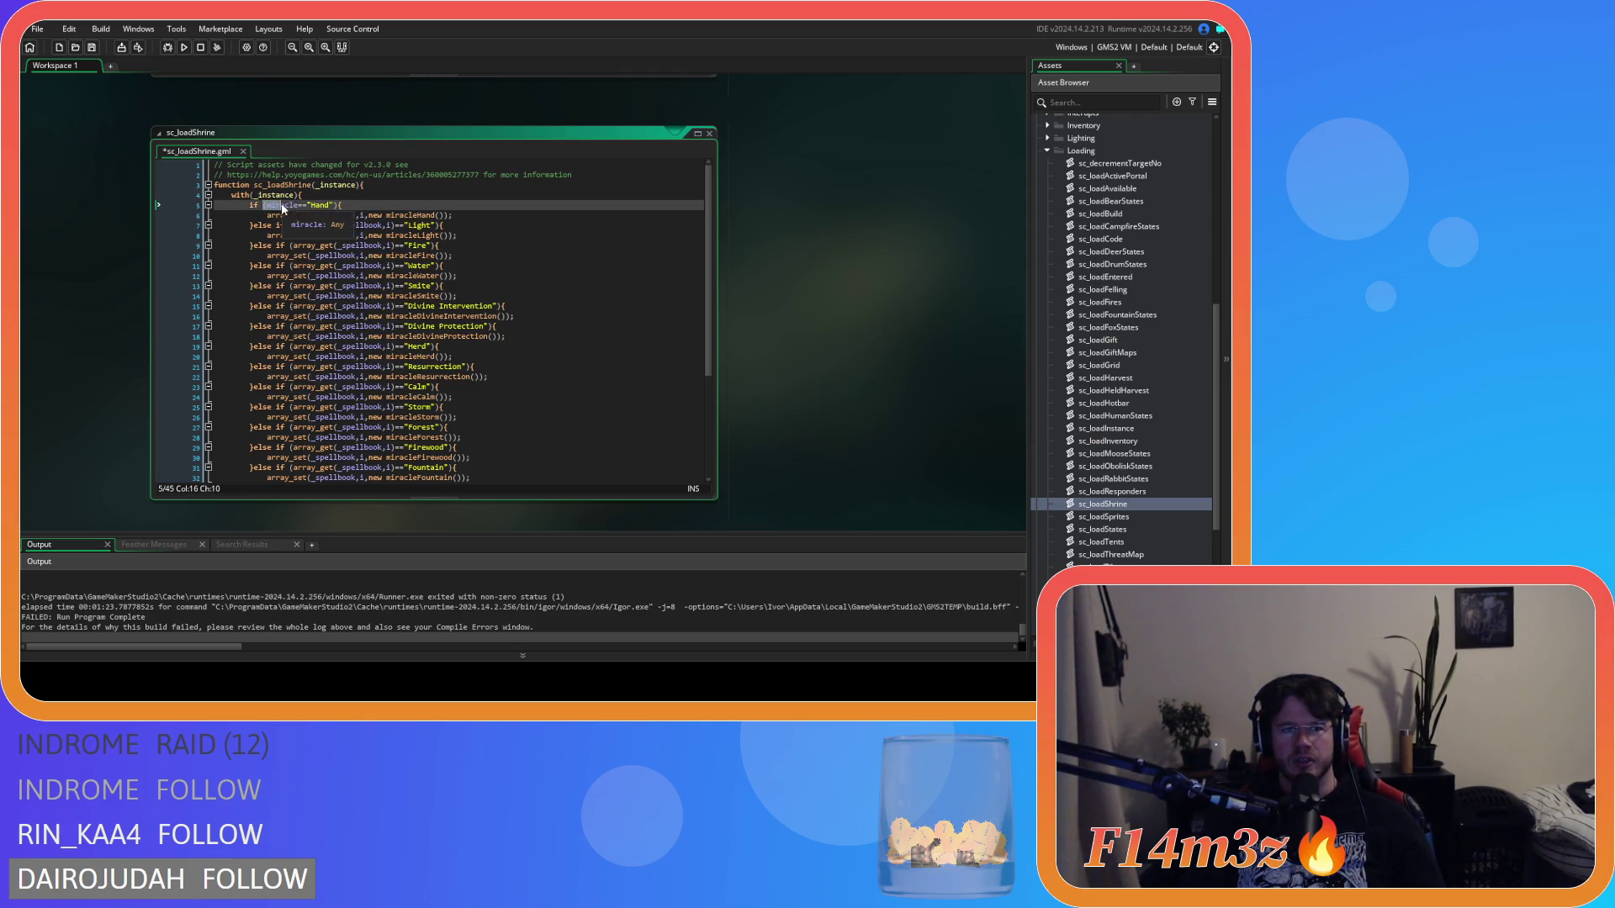
drag(266, 205, 301, 212)
click(271, 205)
scroll(1164, 305, up, 3)
scroll(1144, 277, up, 6)
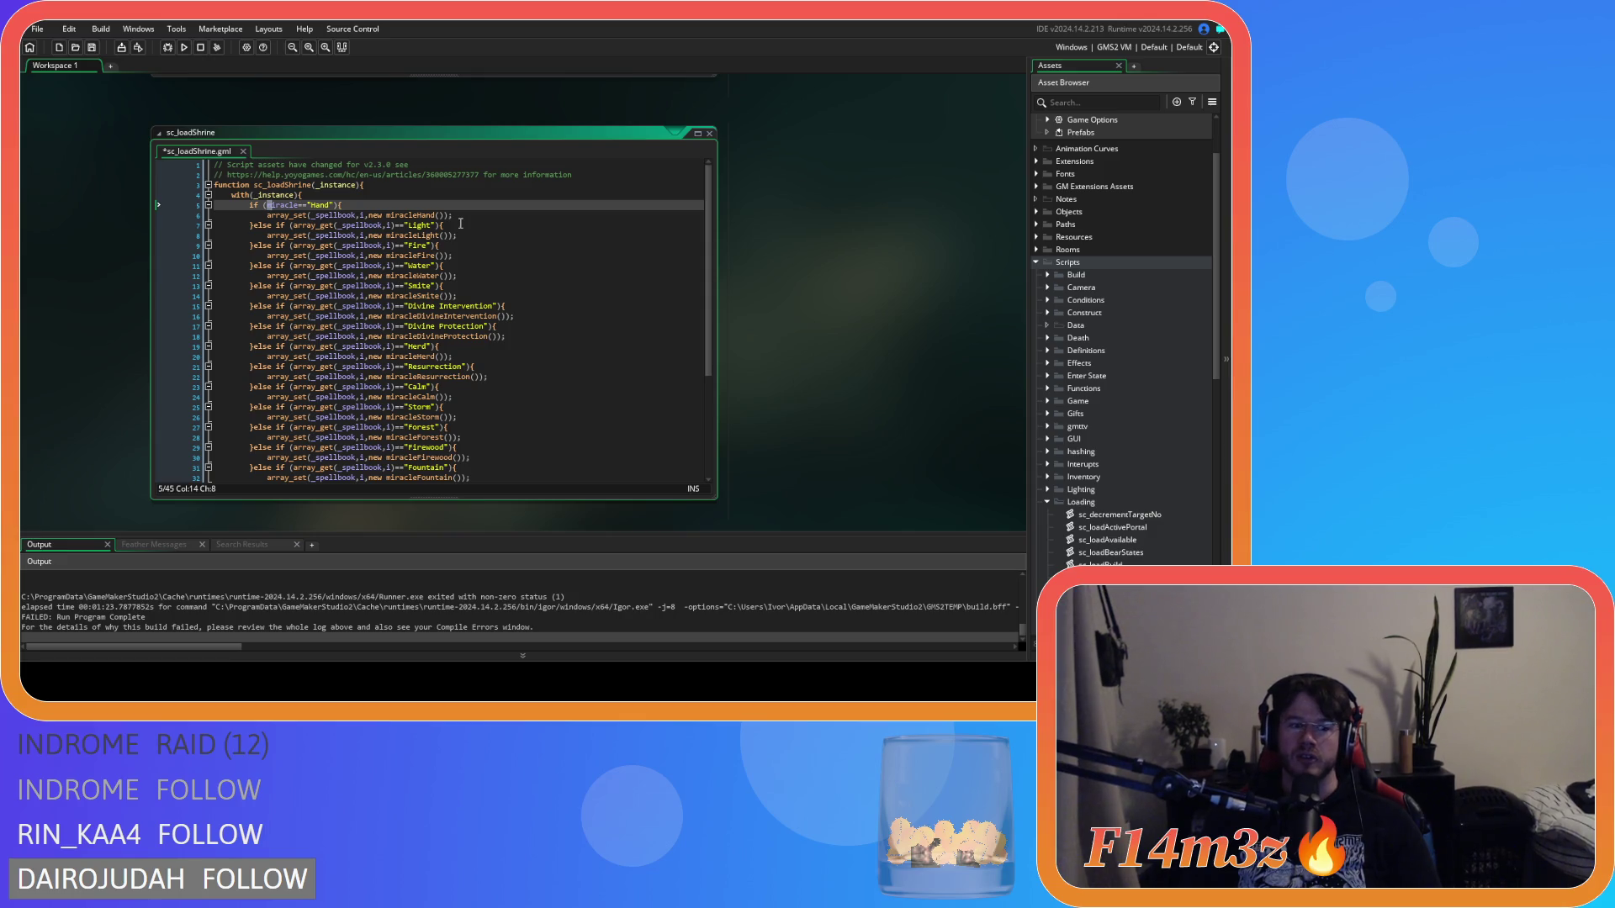
click(303, 224)
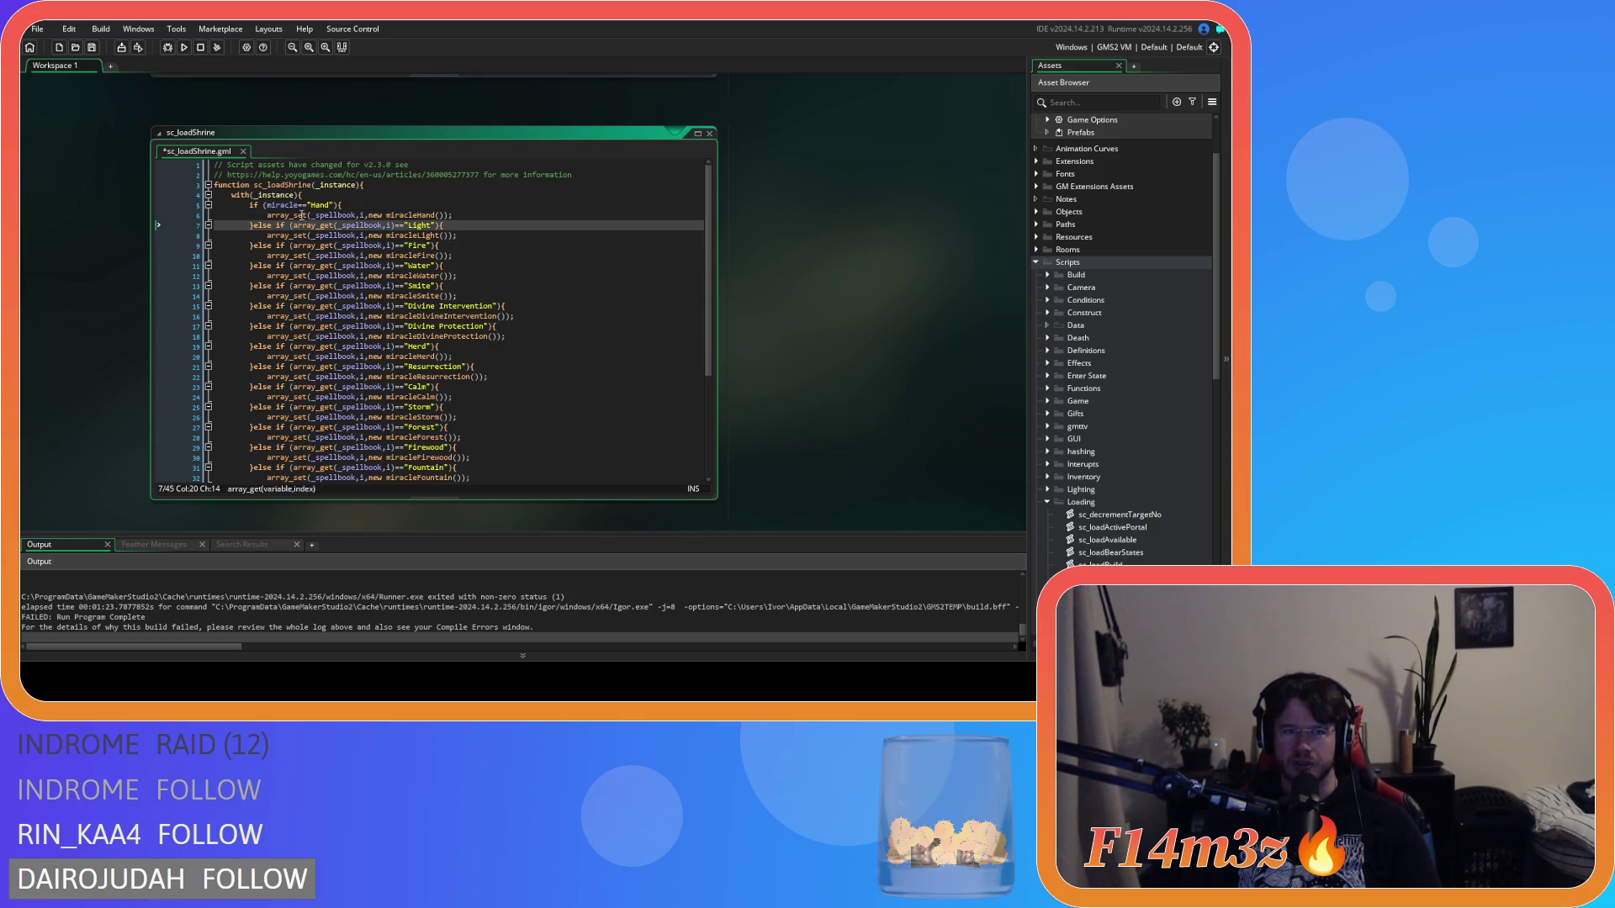
scroll(1147, 365, up, 2)
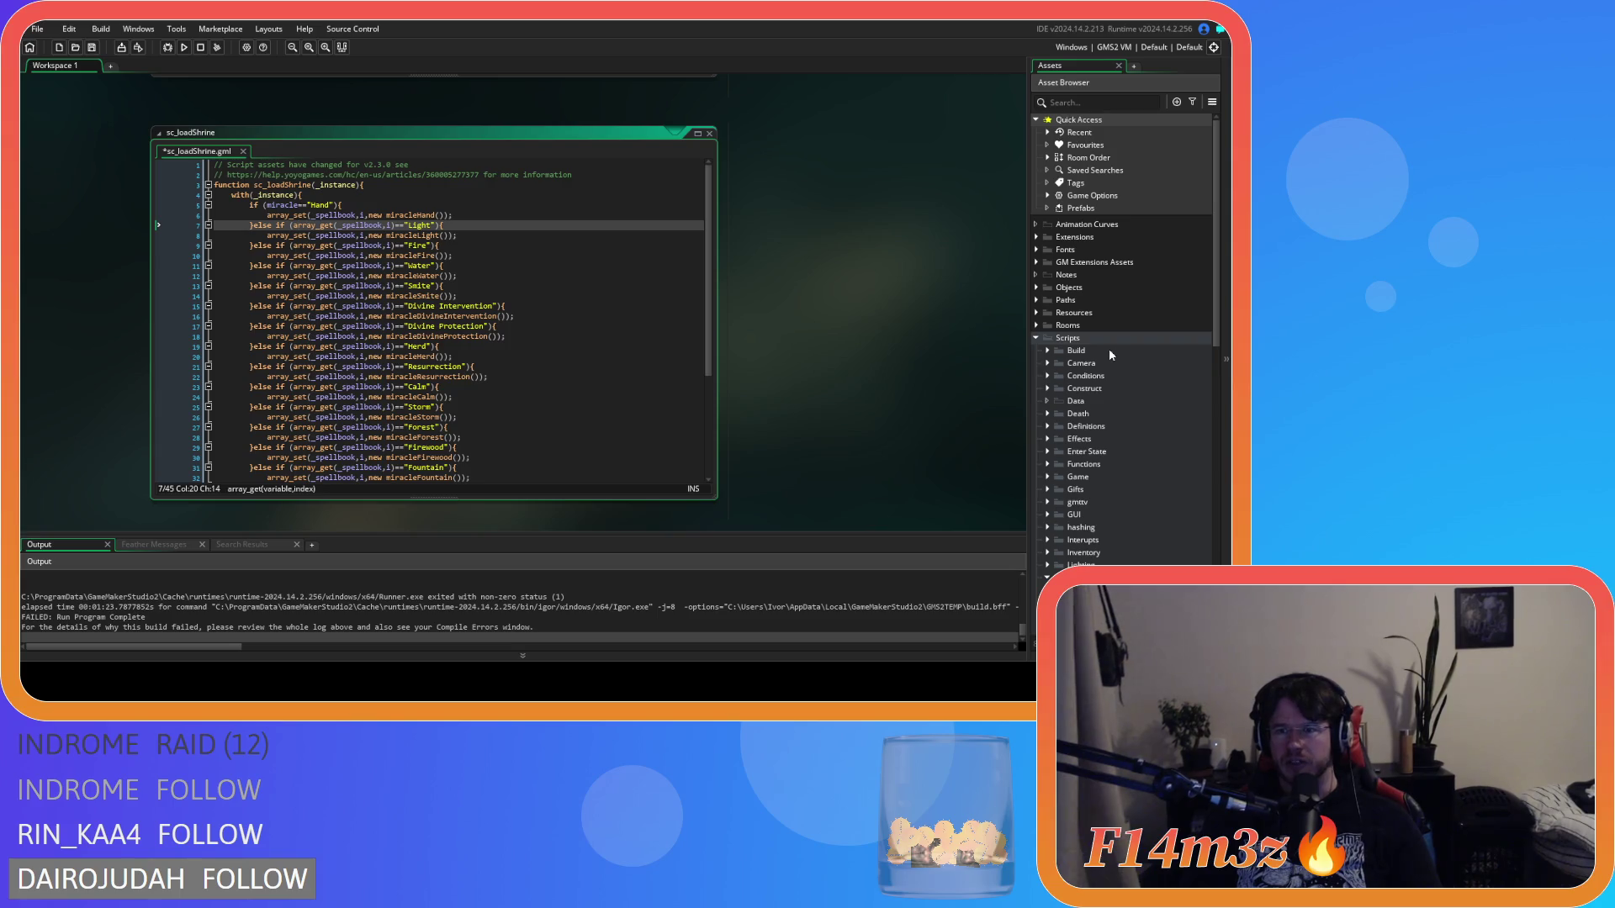
click(1035, 290)
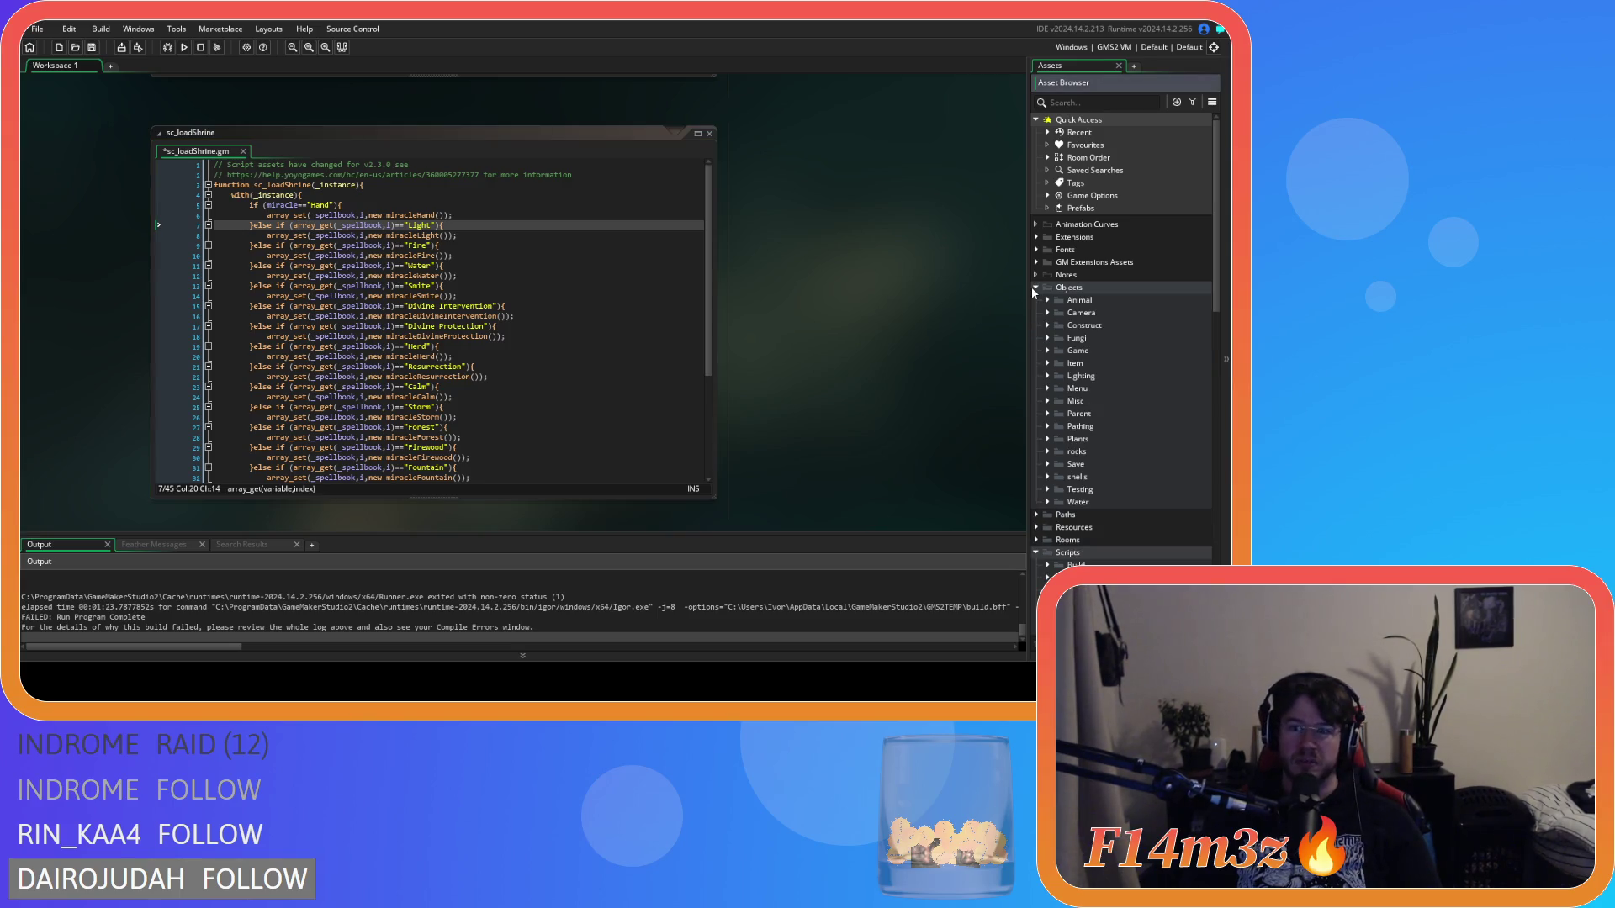
click(1047, 351)
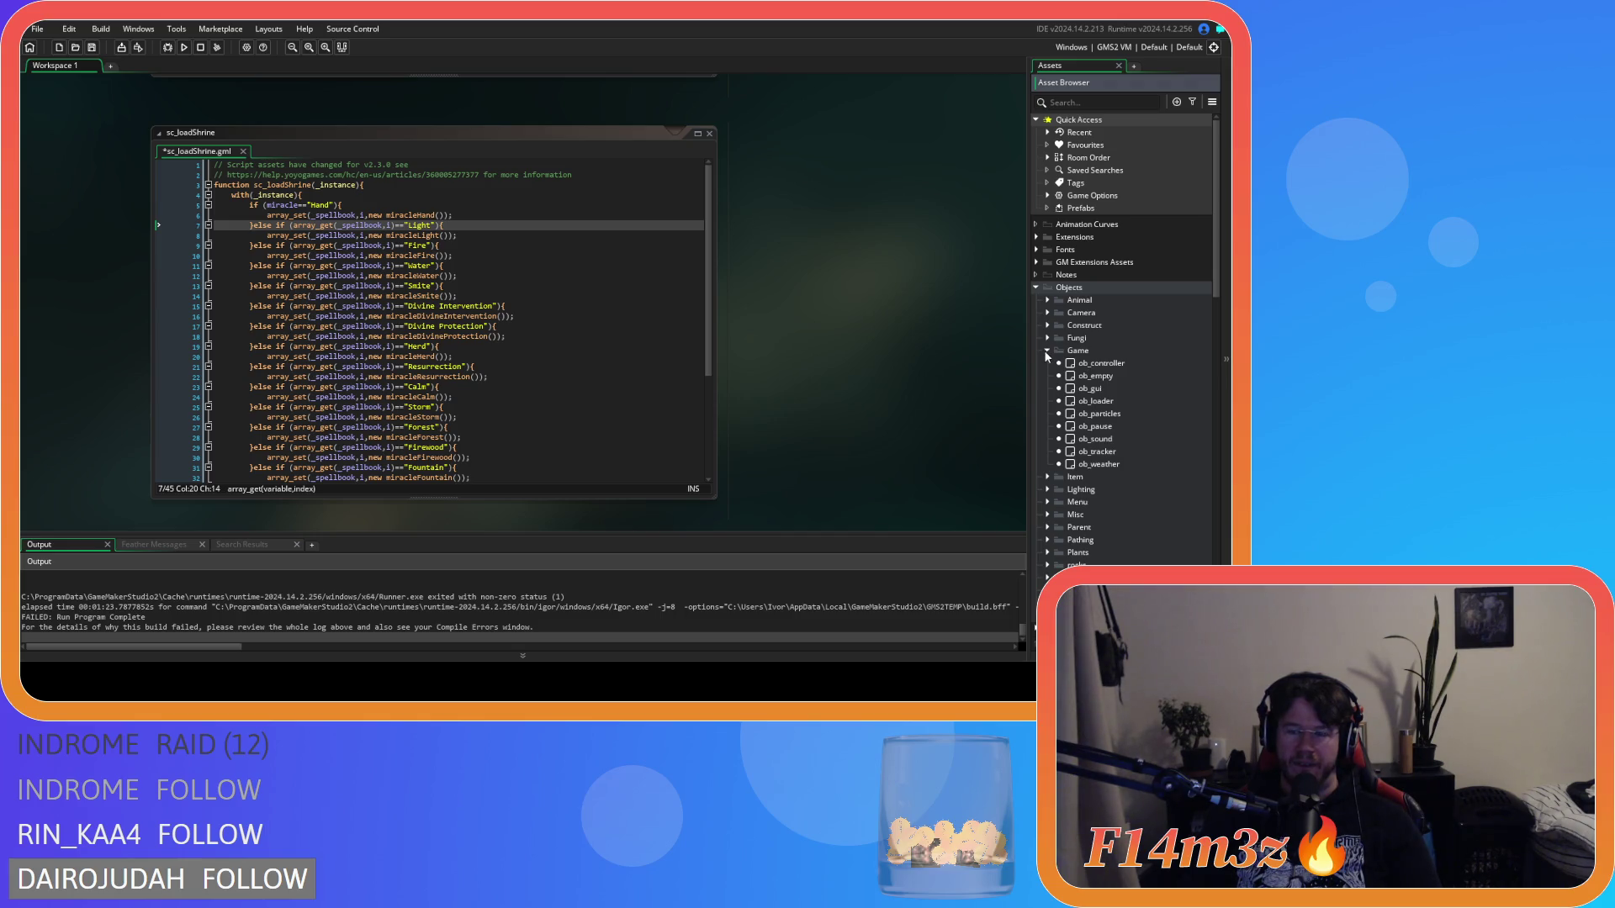
click(1046, 351)
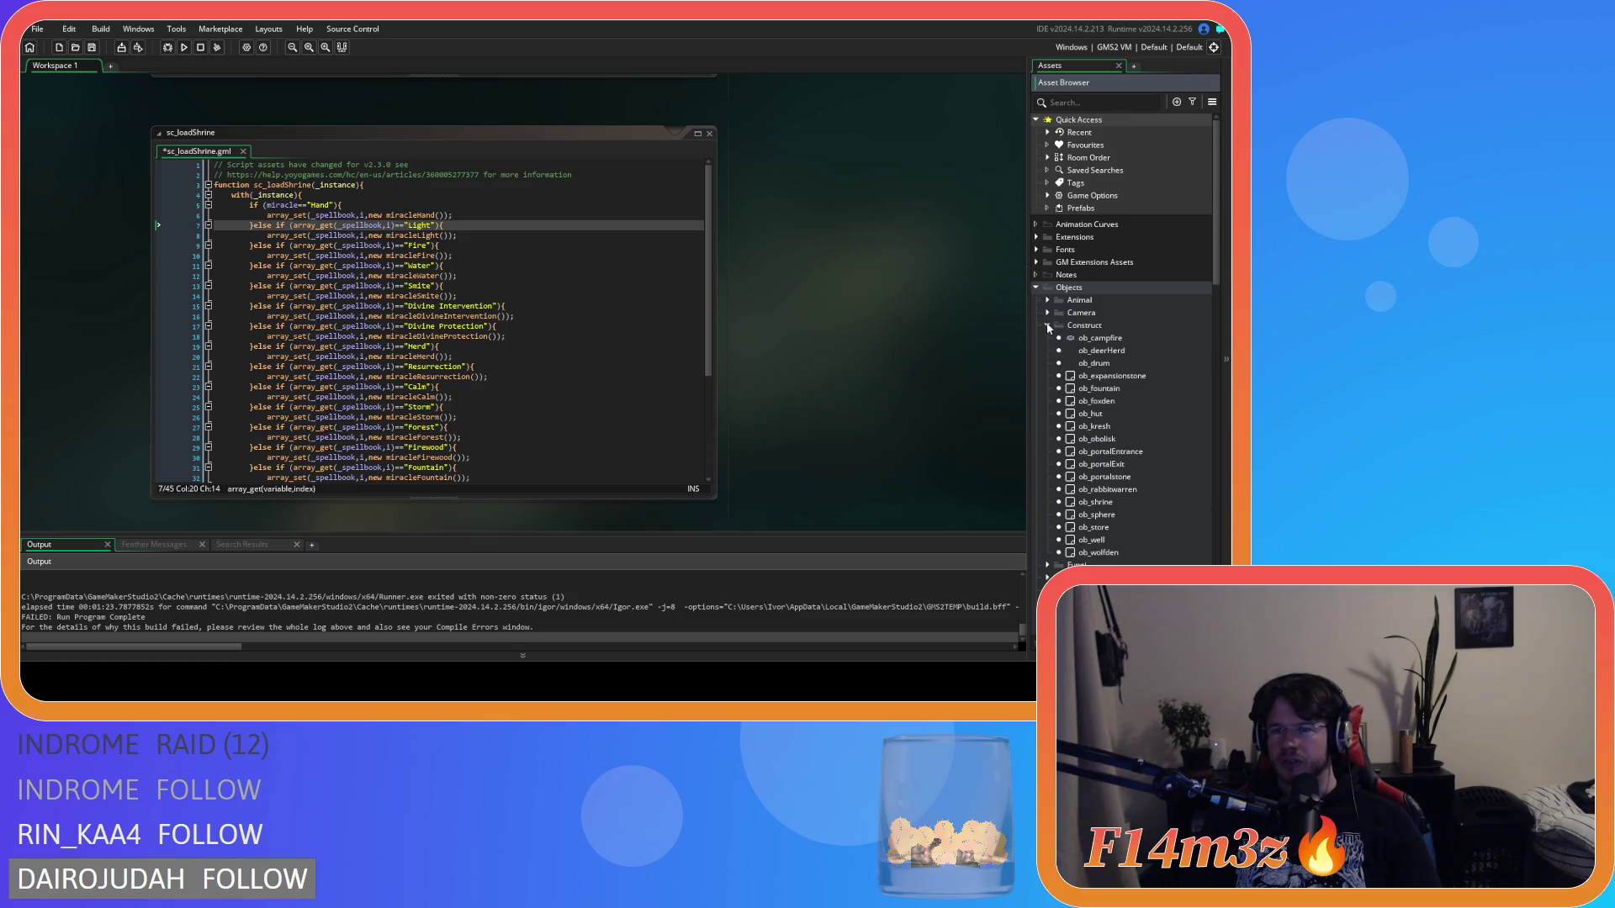
scroll(1051, 404, down, 5)
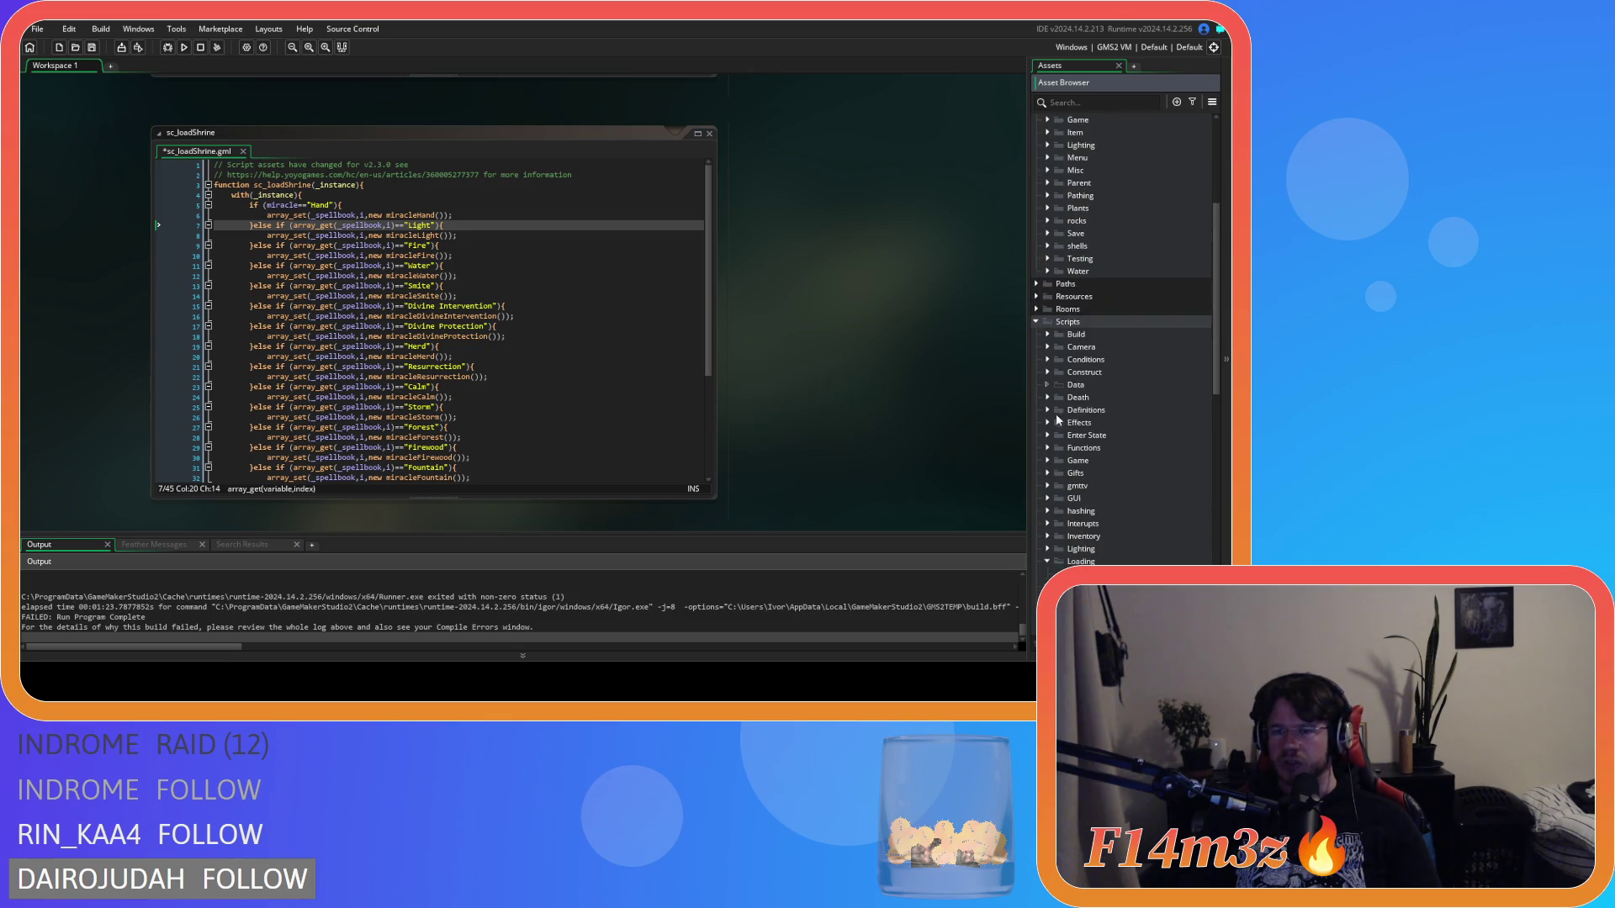
click(1047, 372)
double_click(1123, 460)
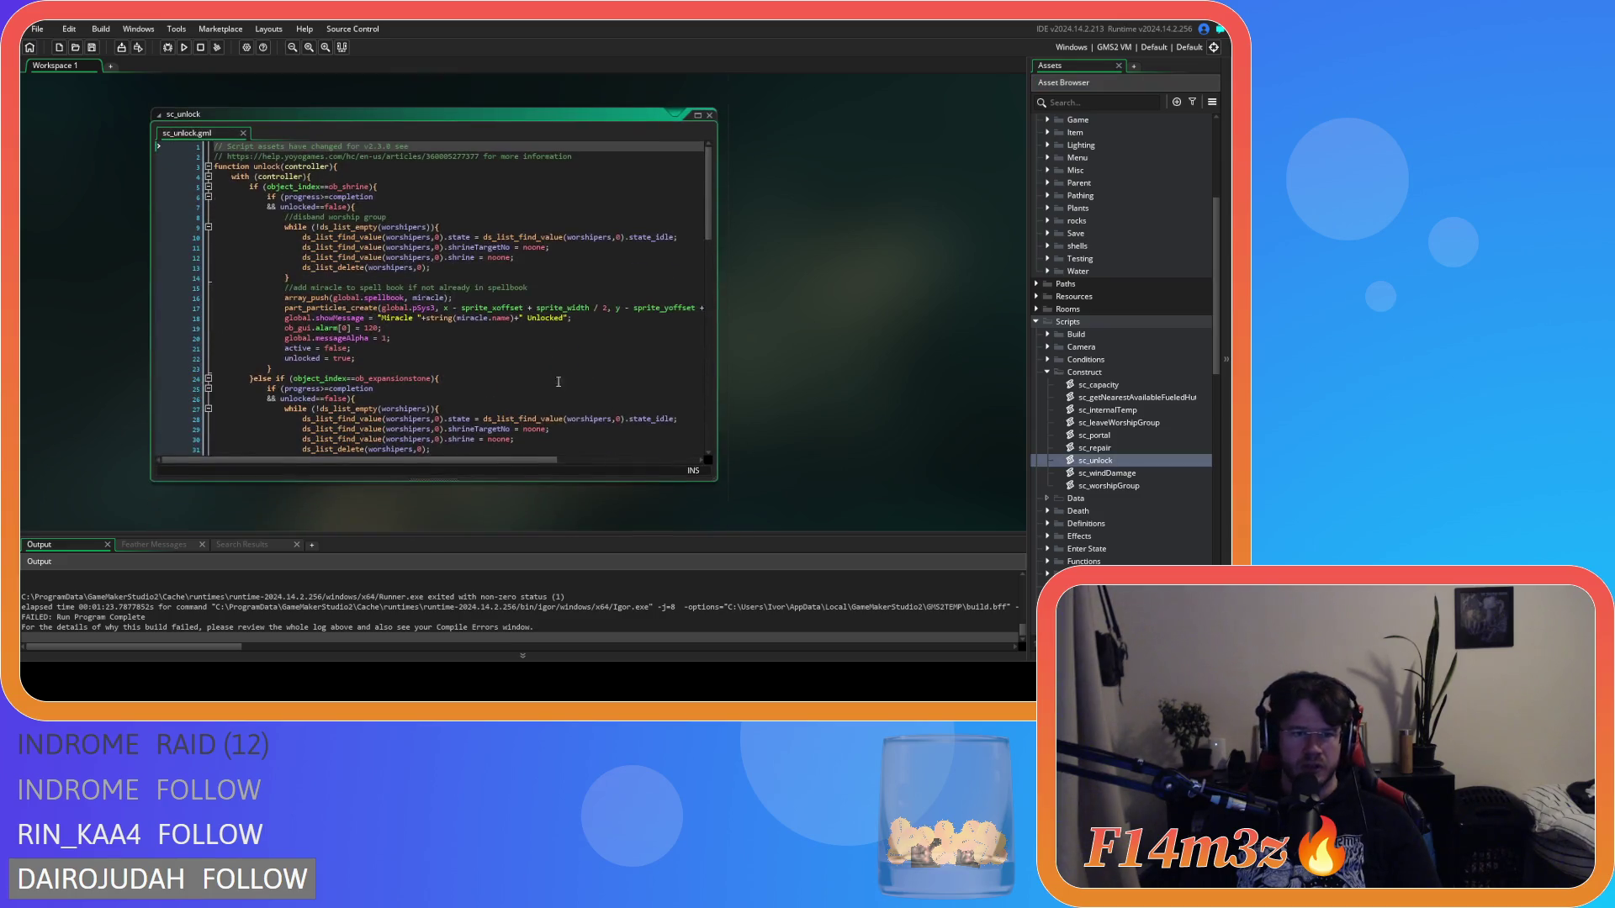
click(435, 308)
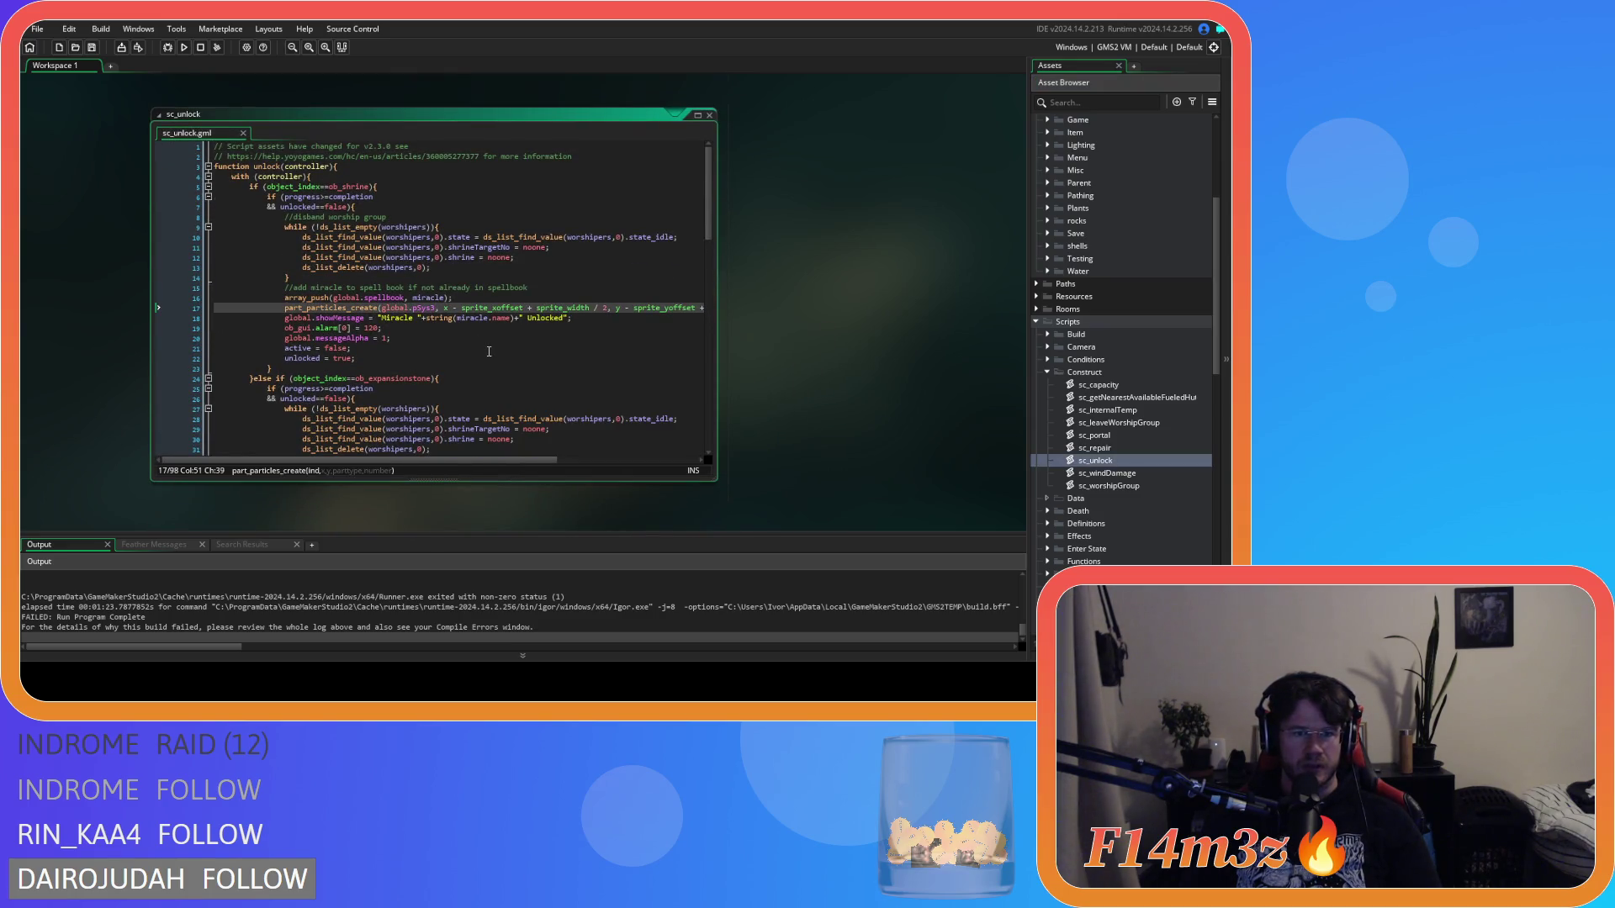
drag(328, 352, 216, 278)
click(358, 349)
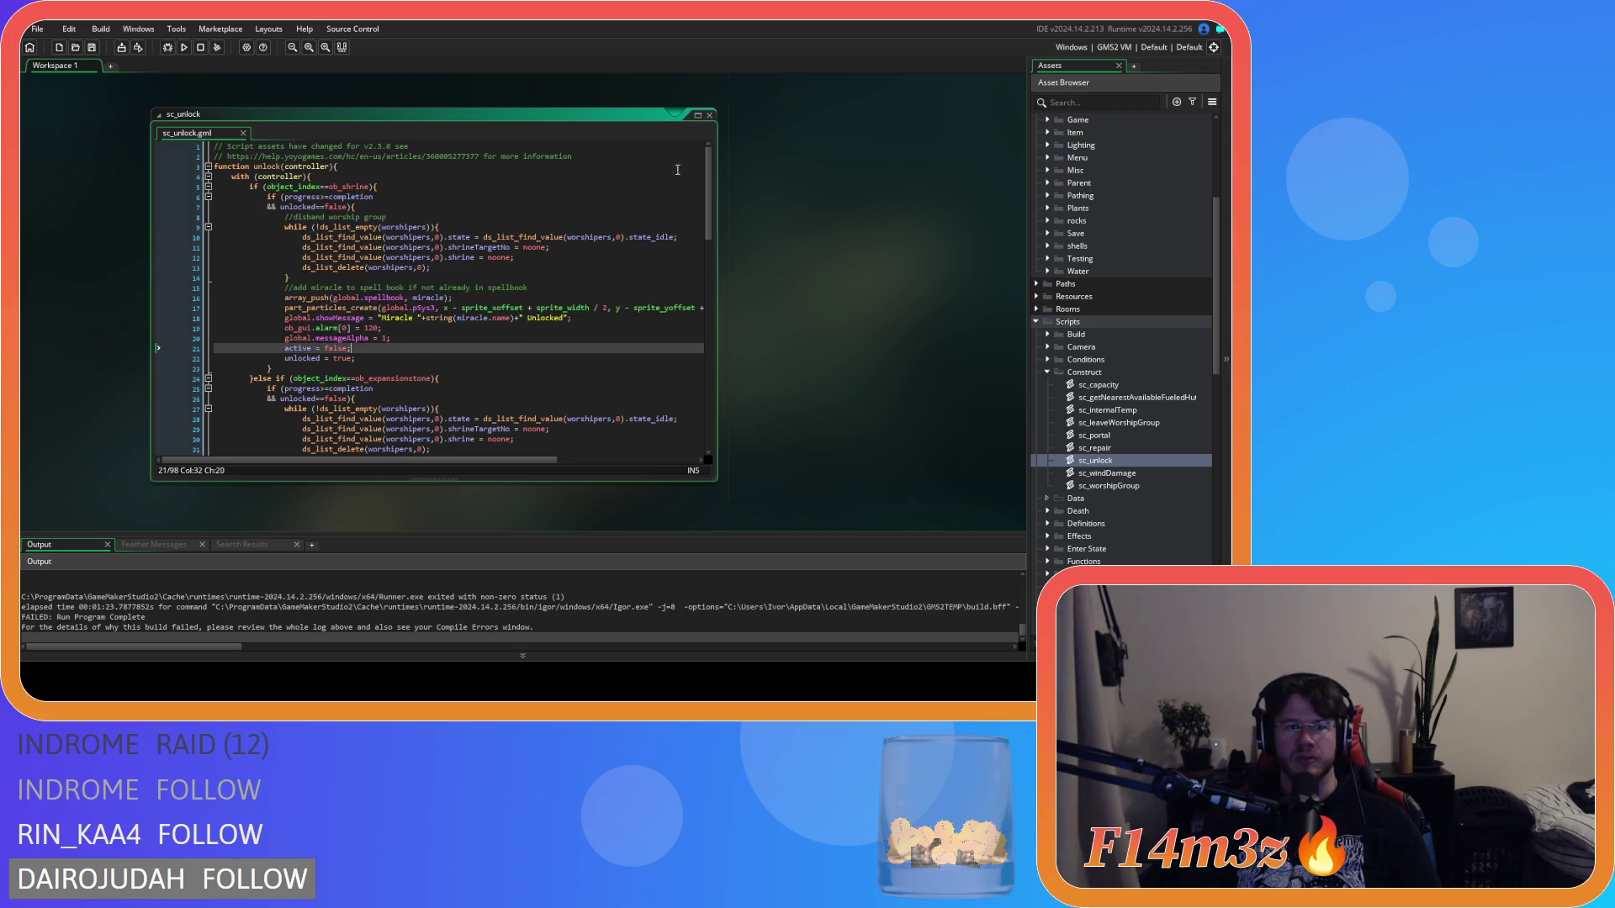
click(709, 115)
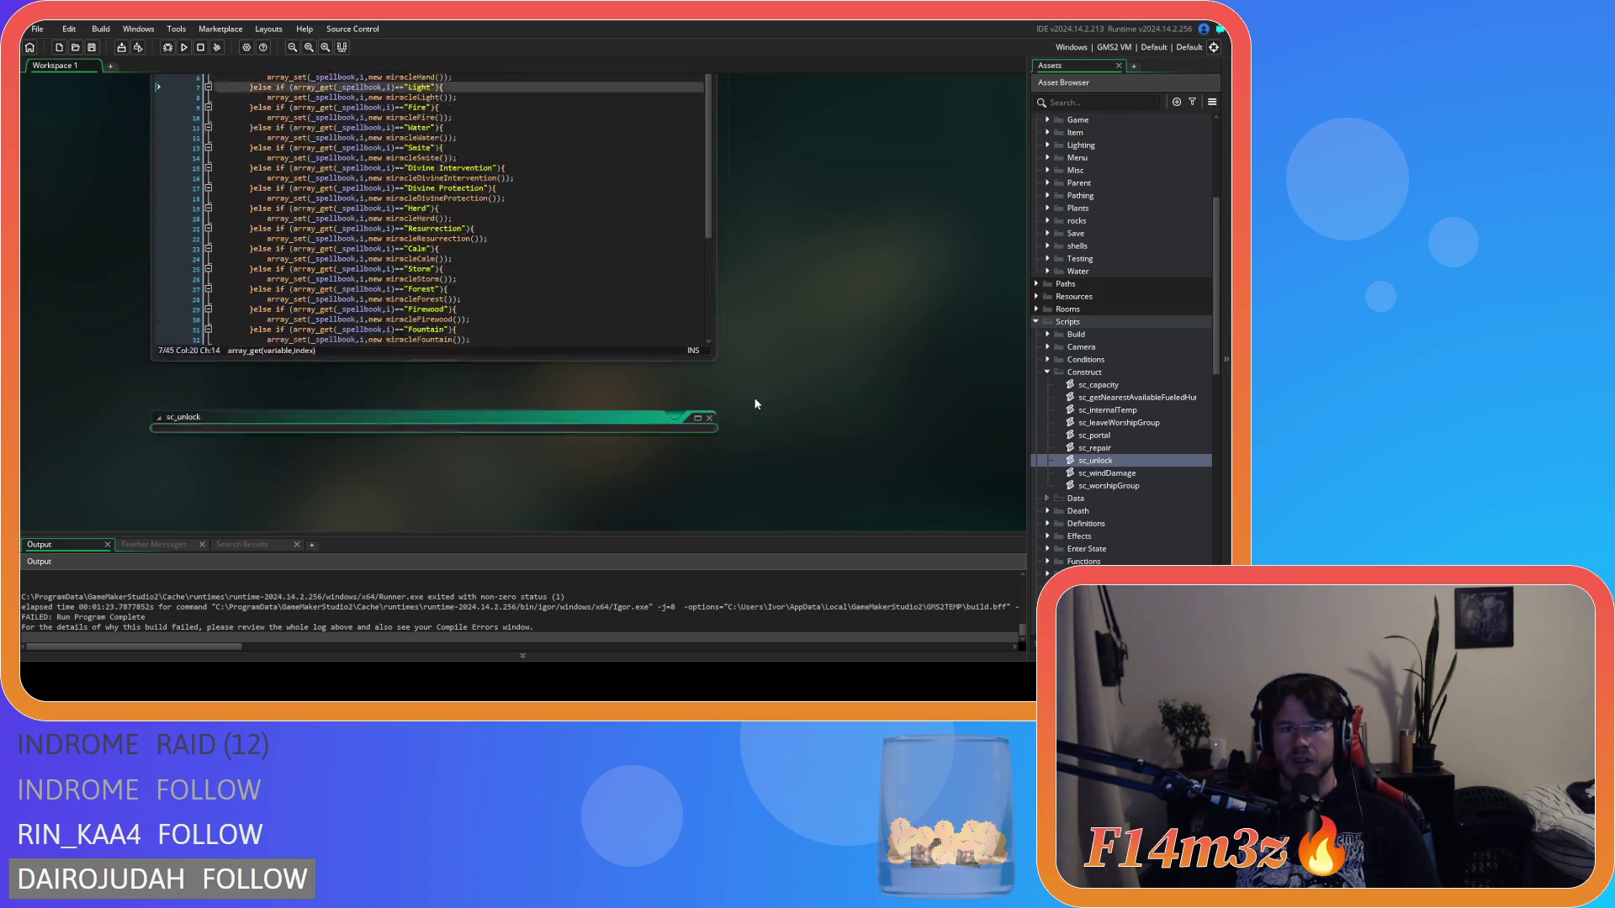
Step: Replace array_set(_spellbook,i, on line 6 with miracle = so Hand assigns new miracleHand()
click(488, 279)
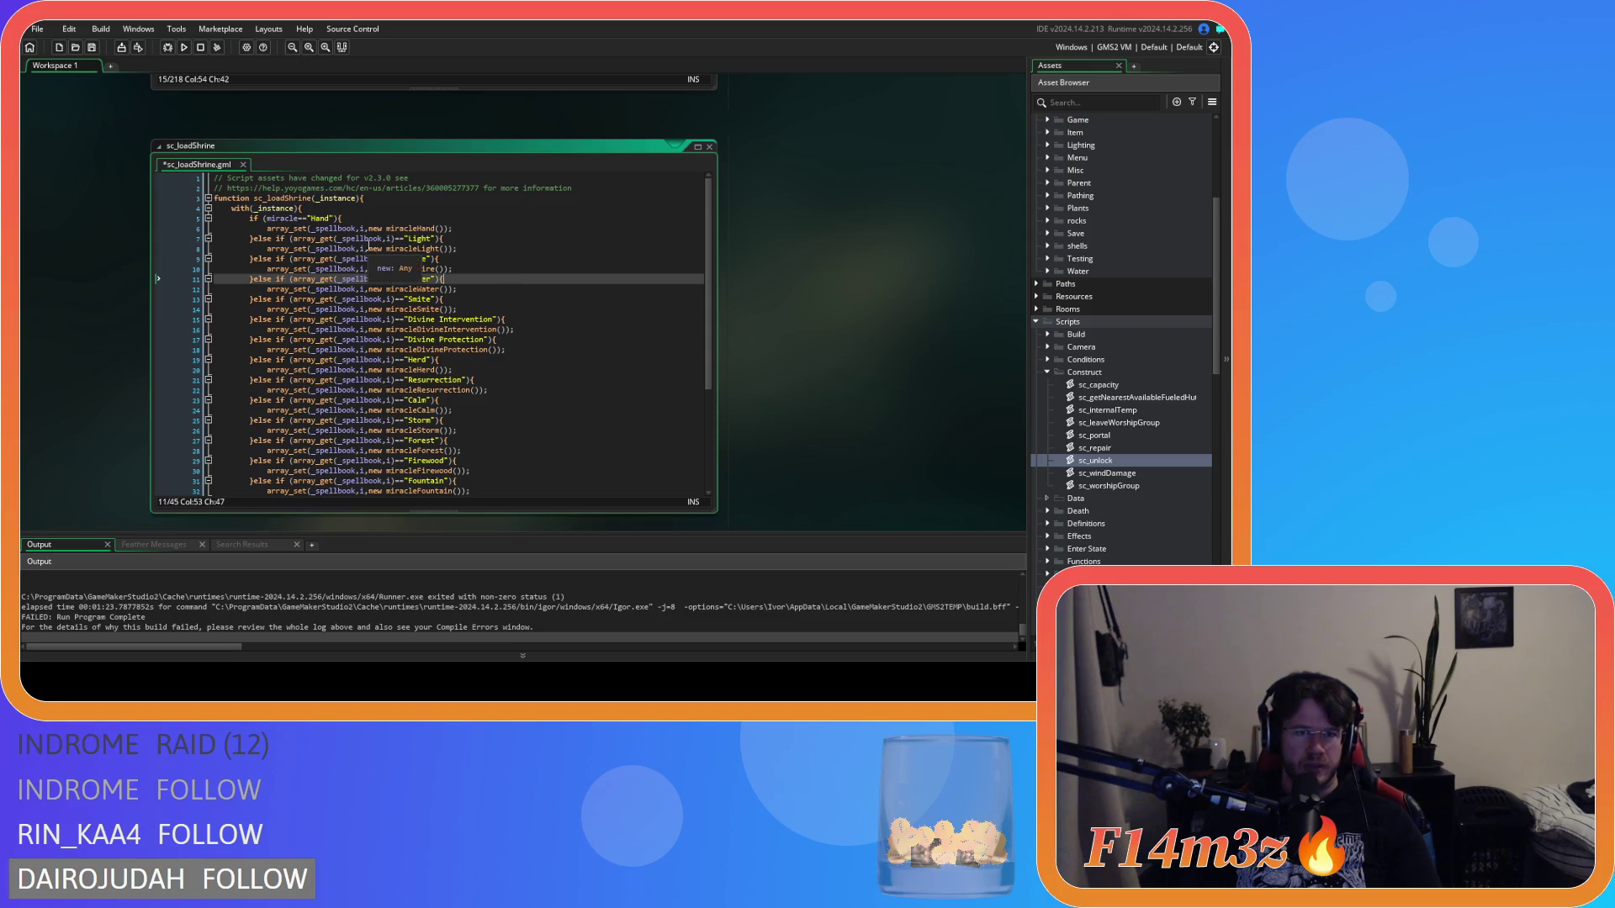
drag(266, 228, 369, 231)
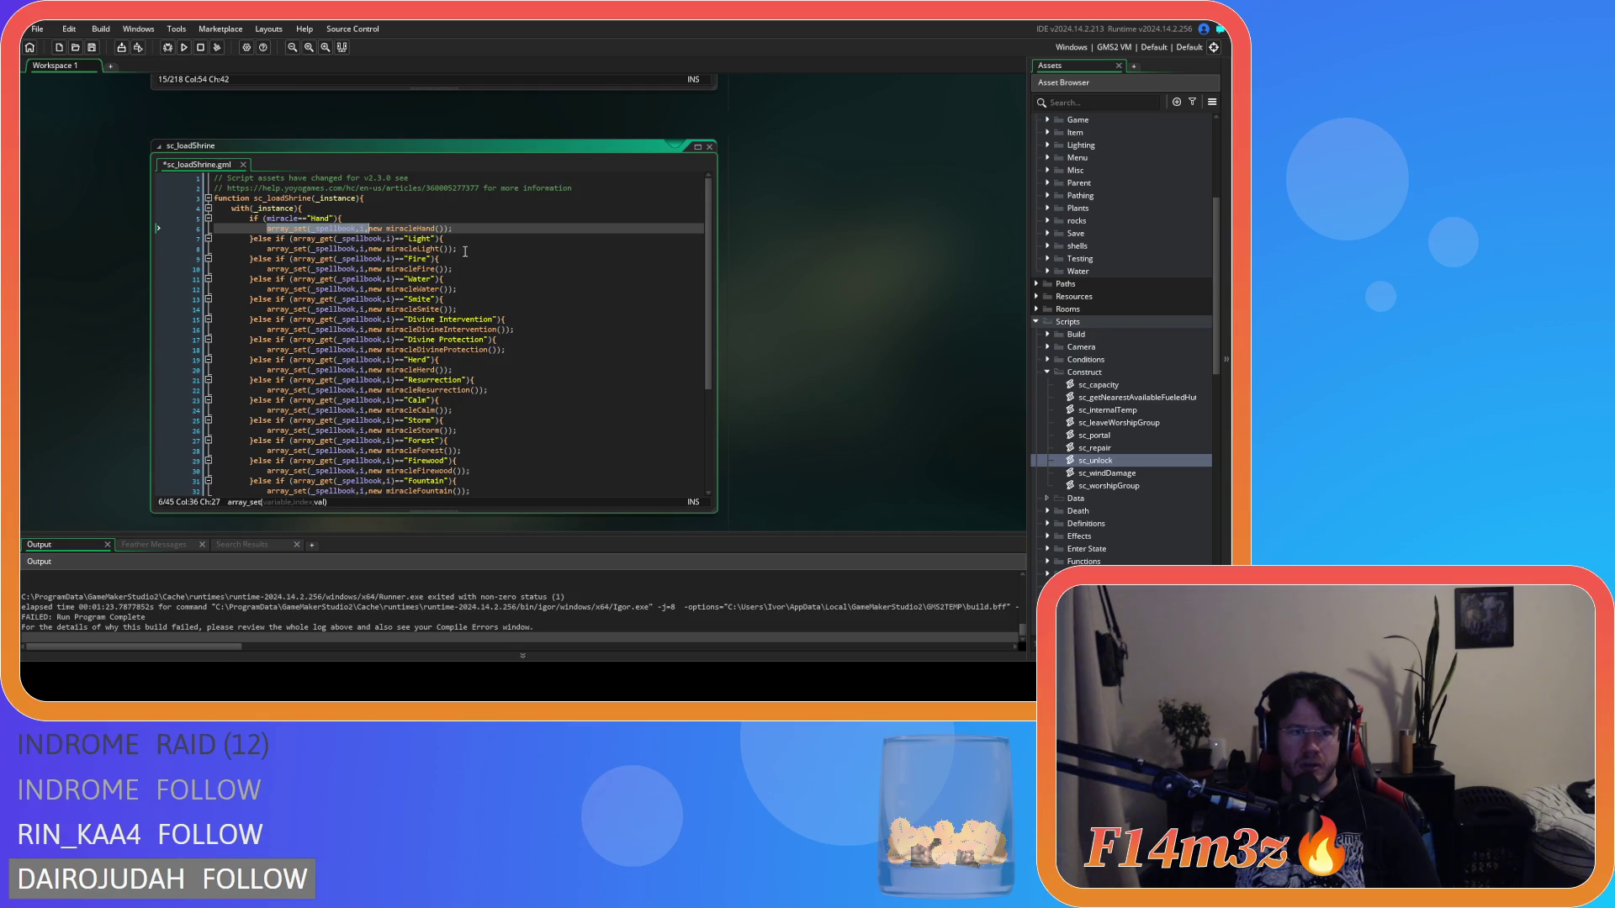
text(miracle =)
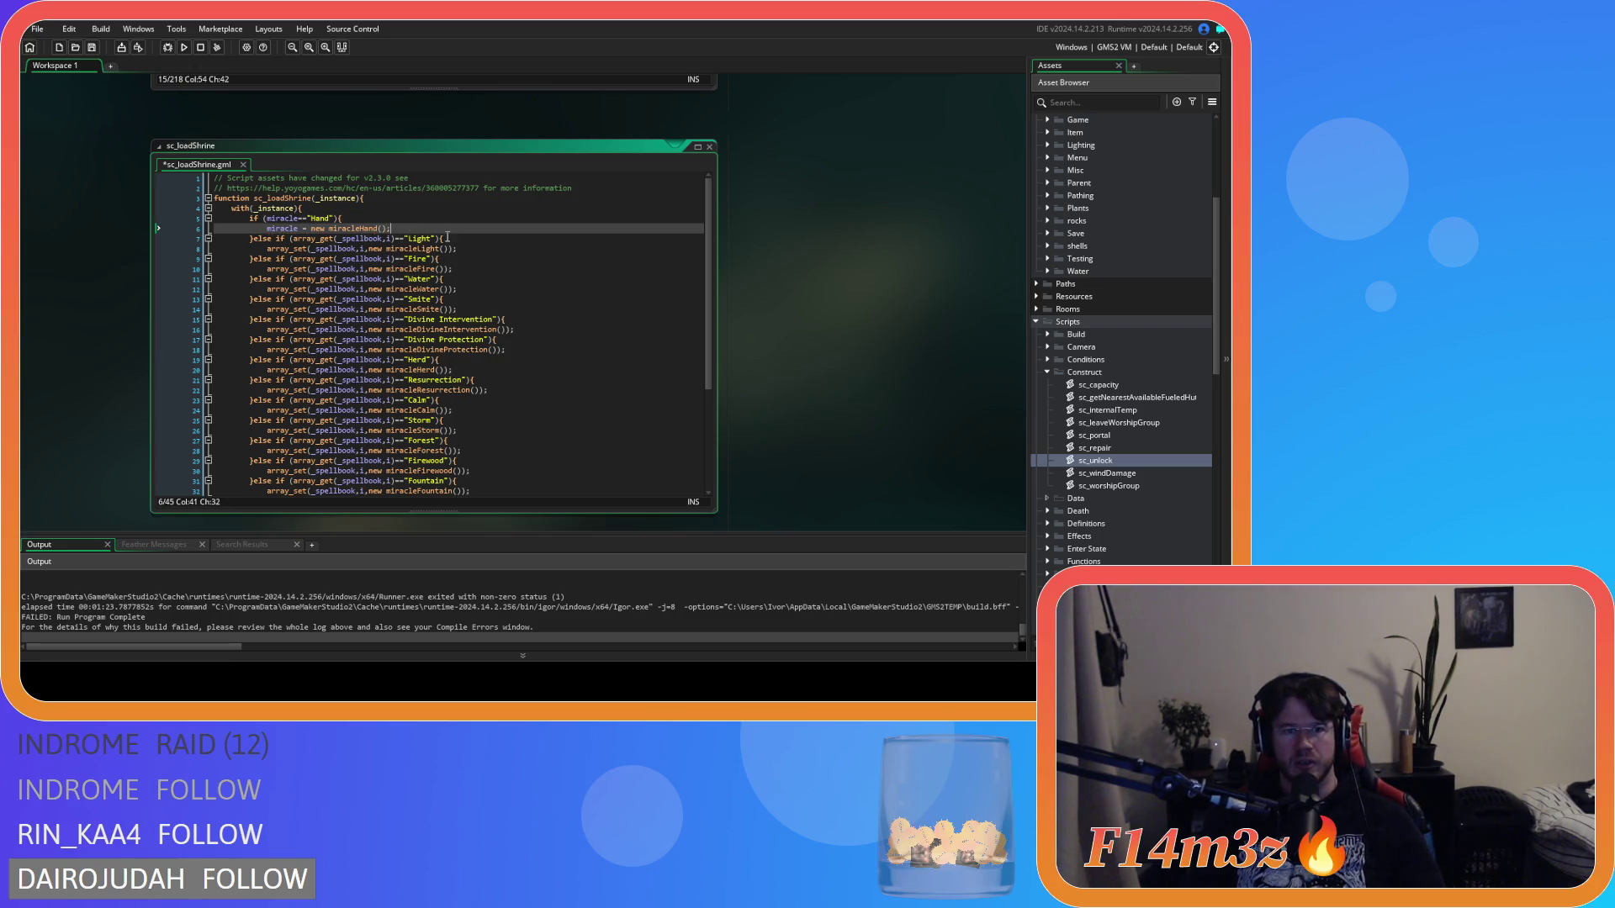
drag(313, 219, 333, 221)
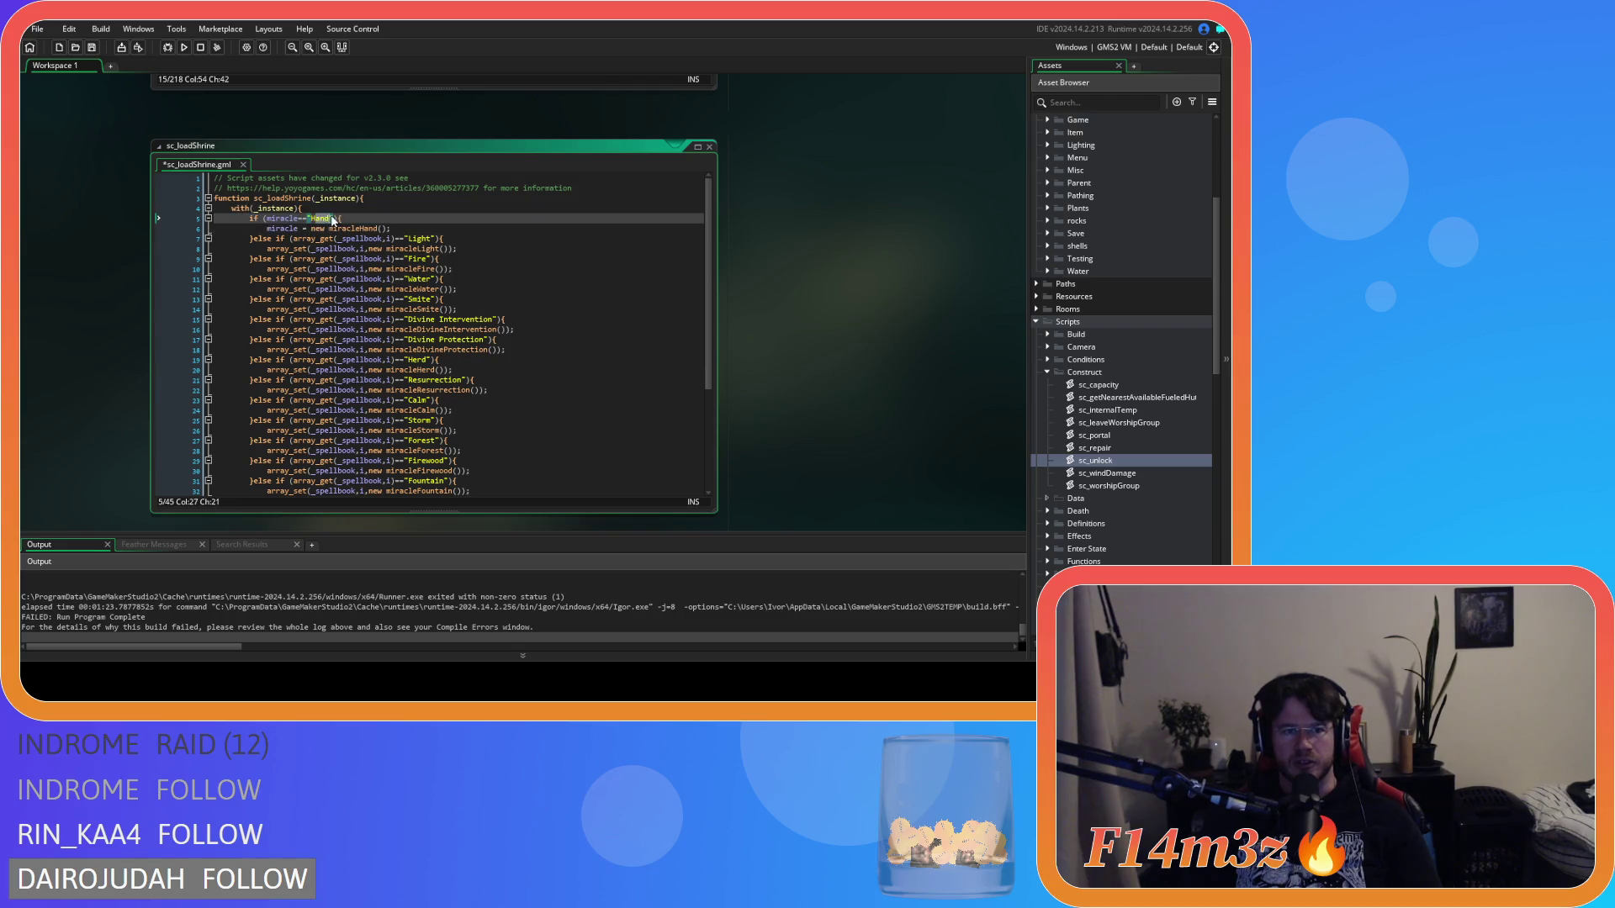
click(395, 228)
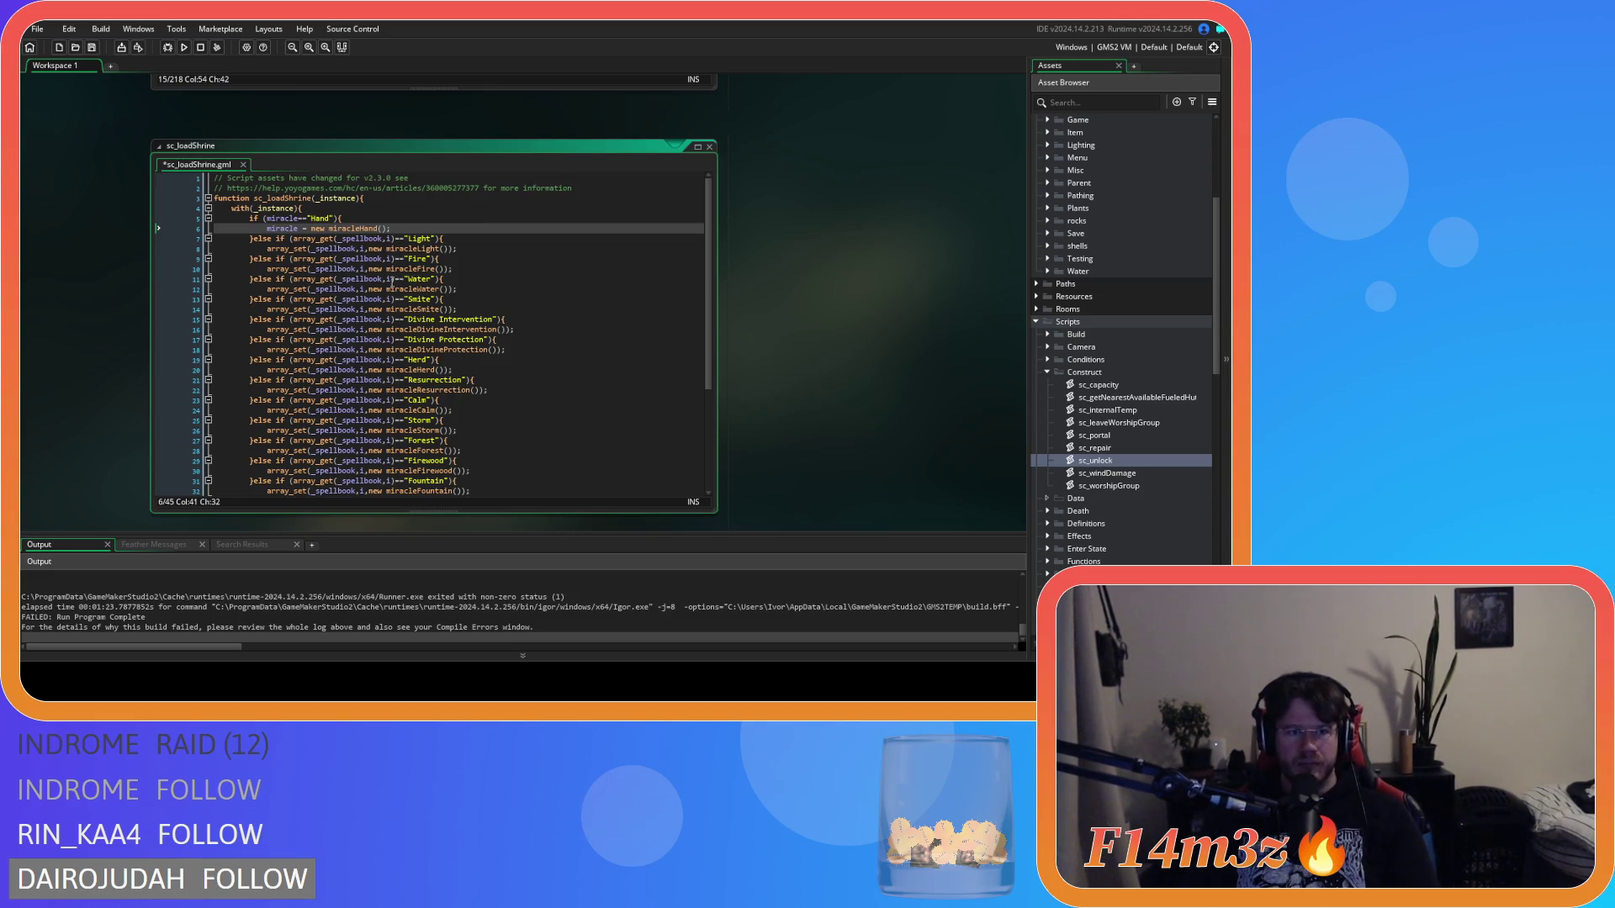
double_click(279, 217)
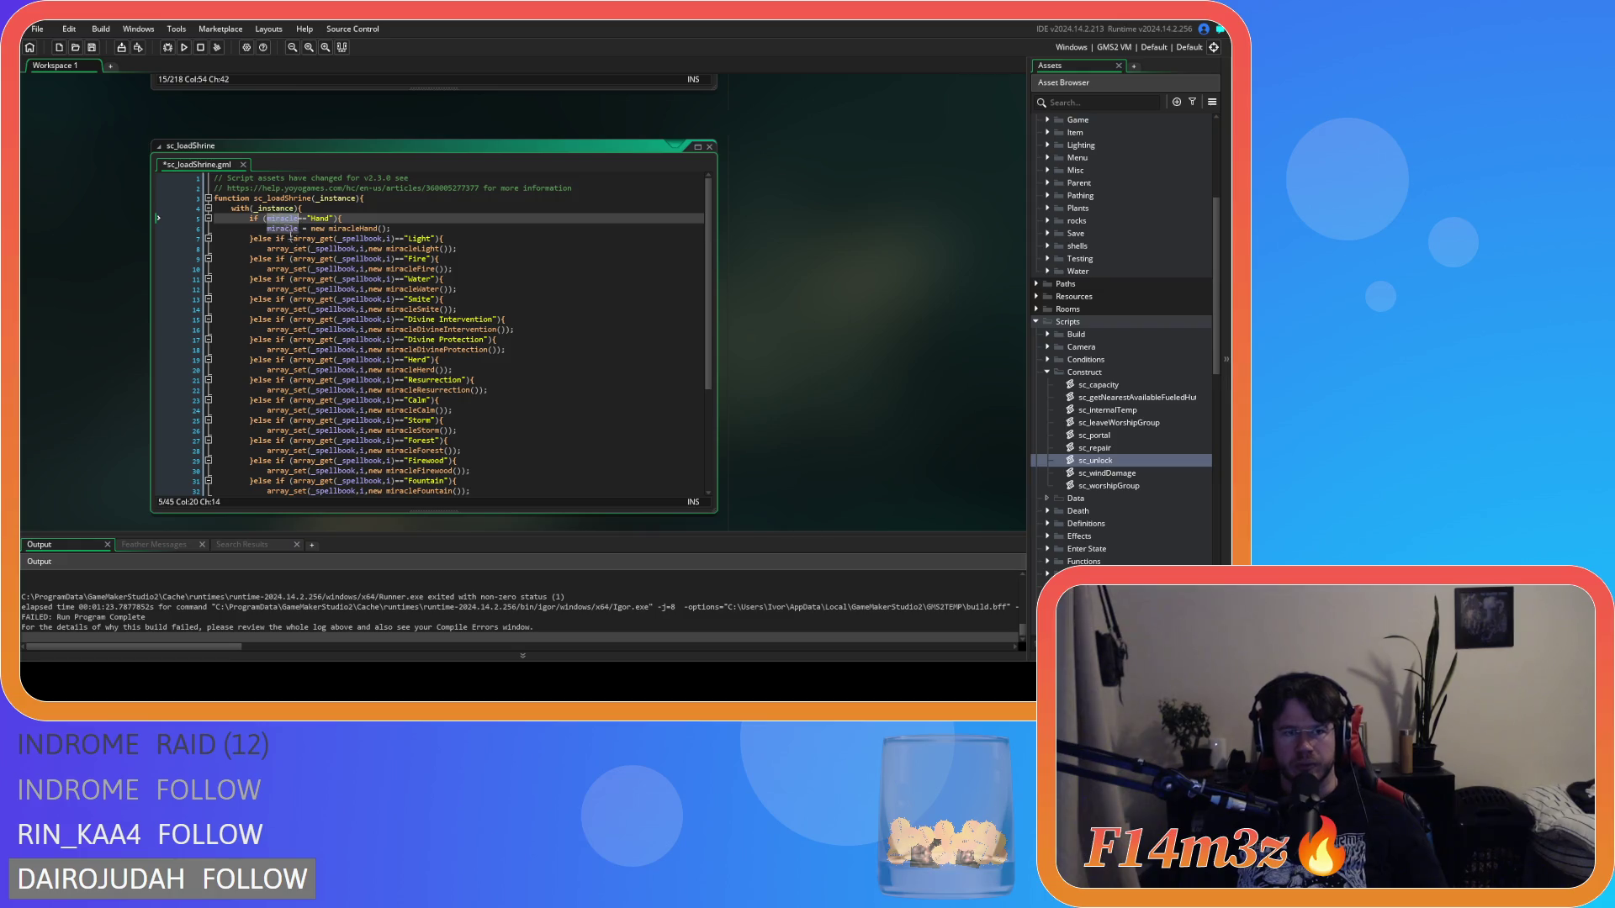
drag(293, 239, 394, 244)
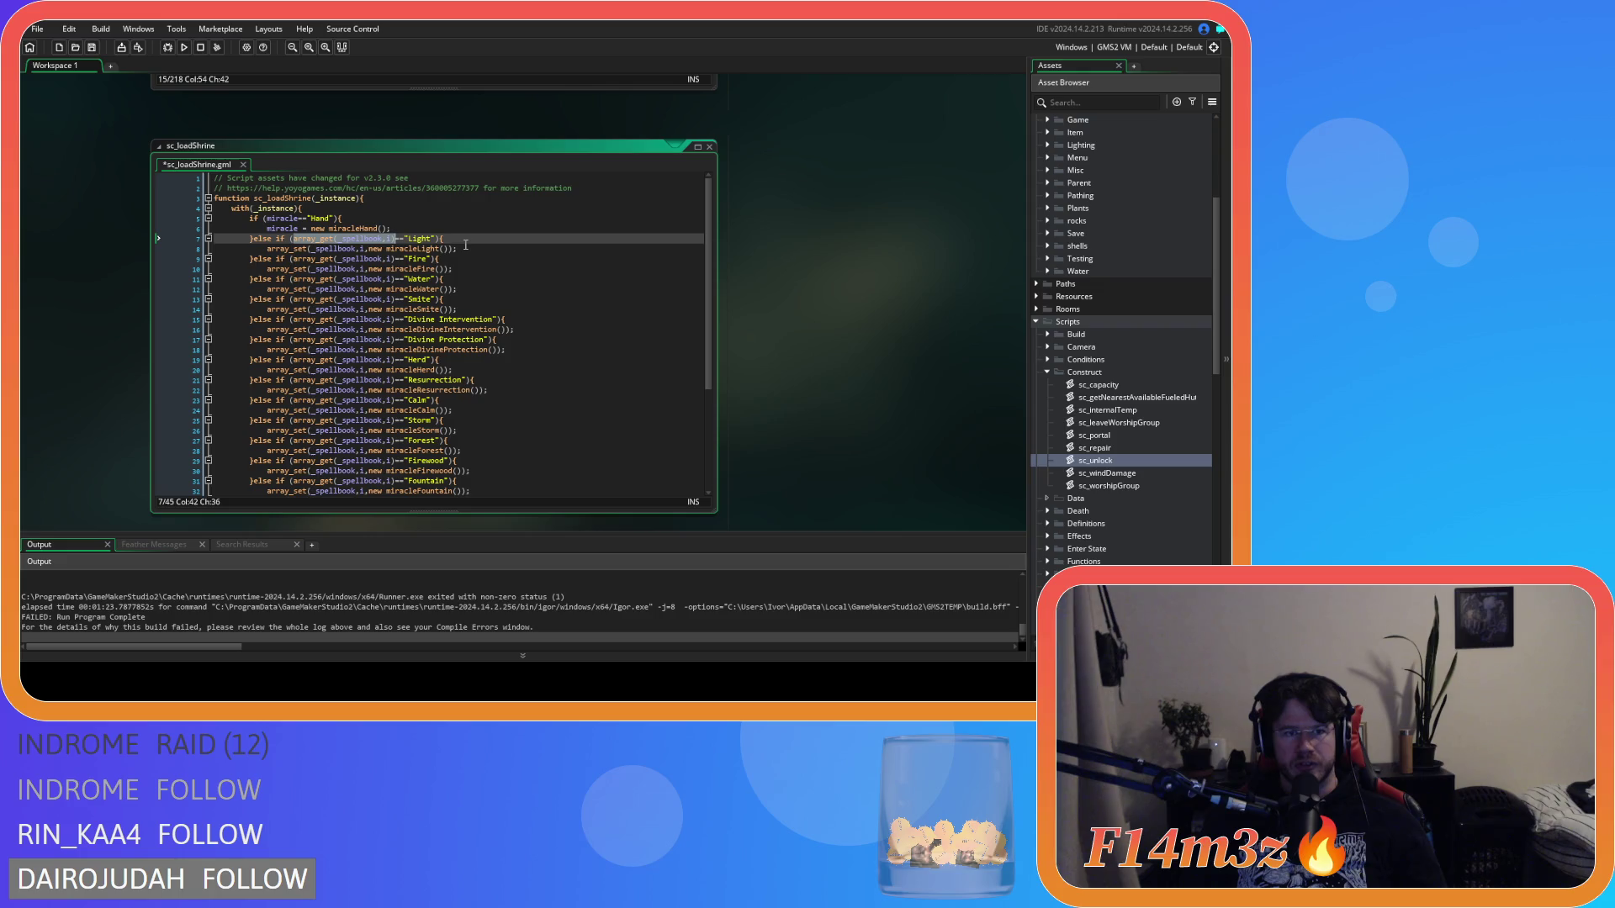
Step: Replace every array_get(_spellbook,i) in sc_loadShrine with miracle
key(ctrl+f)
key(ctrl+h)
text(miracle)
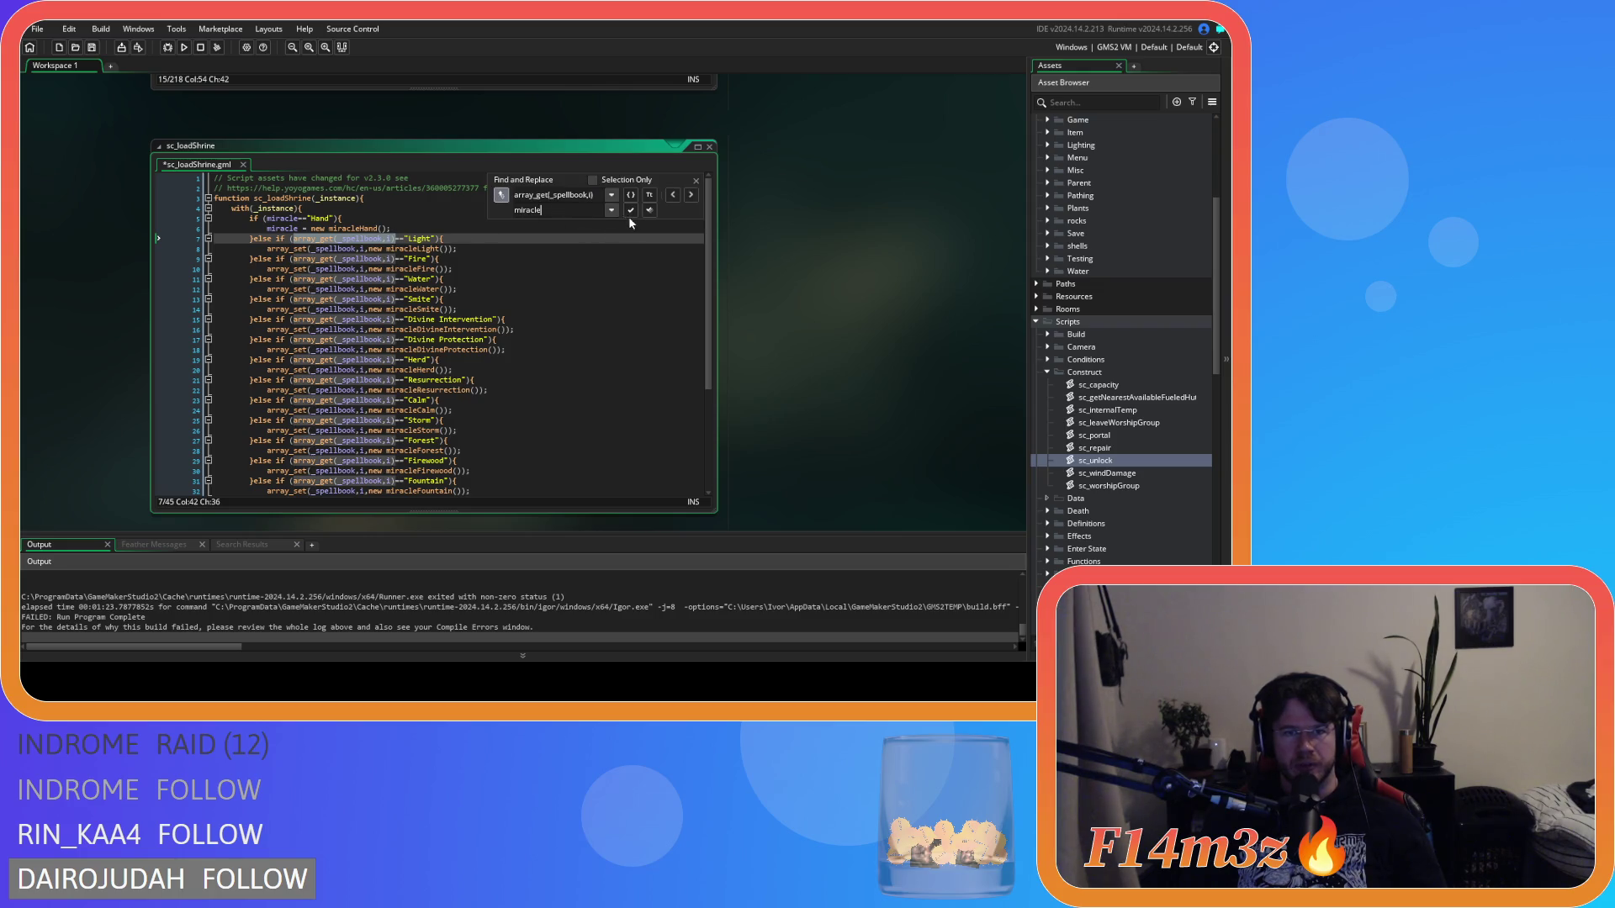
click(649, 209)
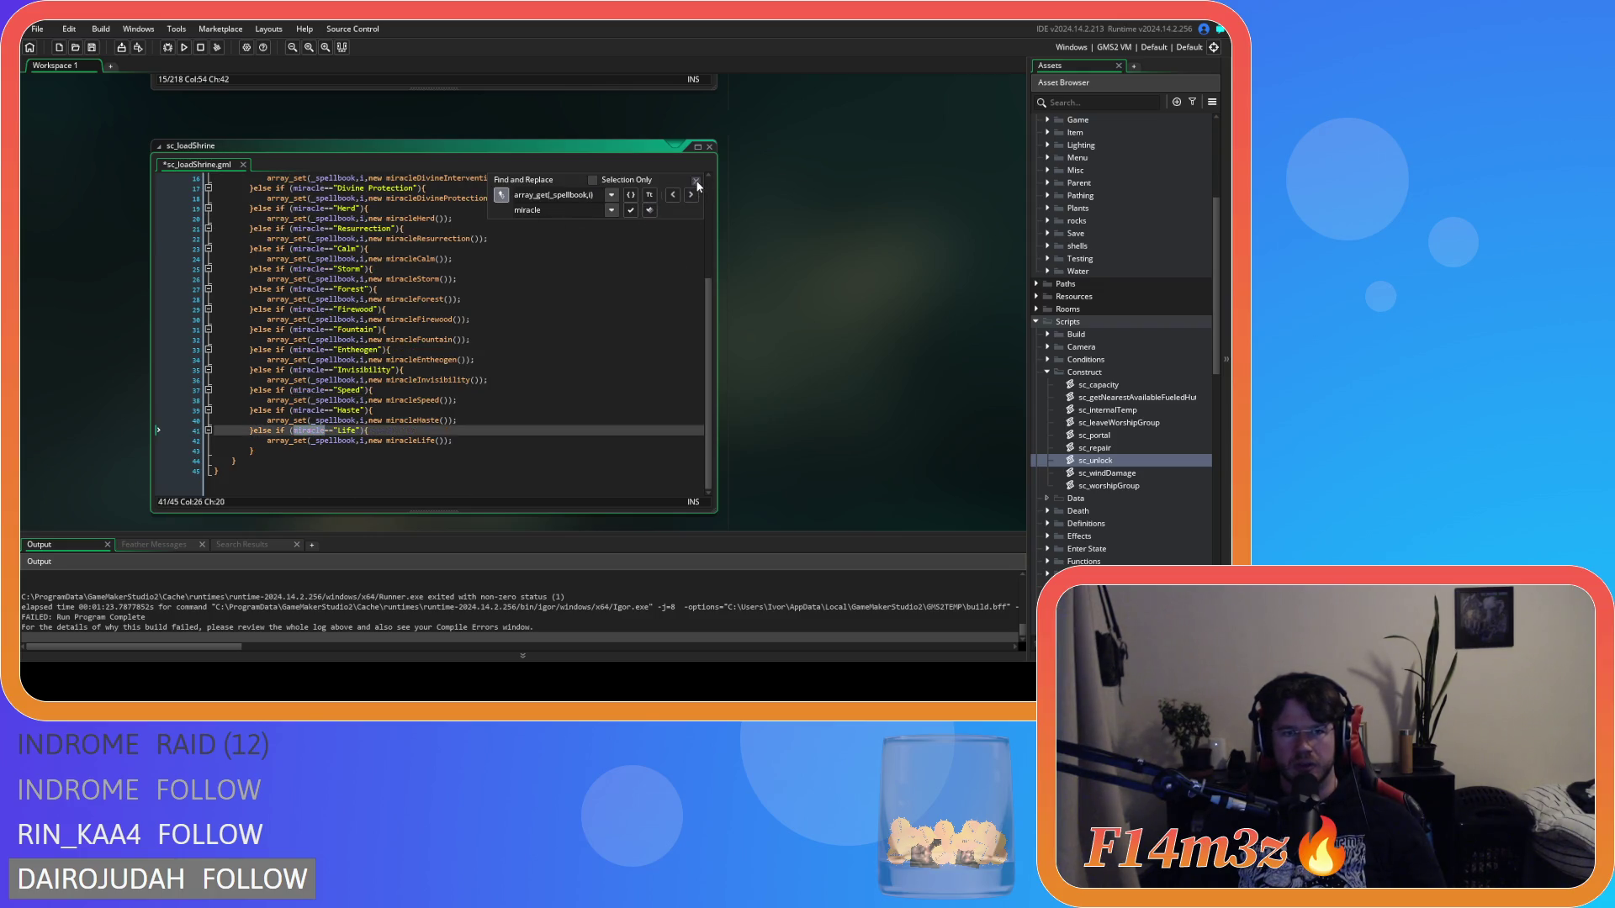
scroll(343, 269, up, 5)
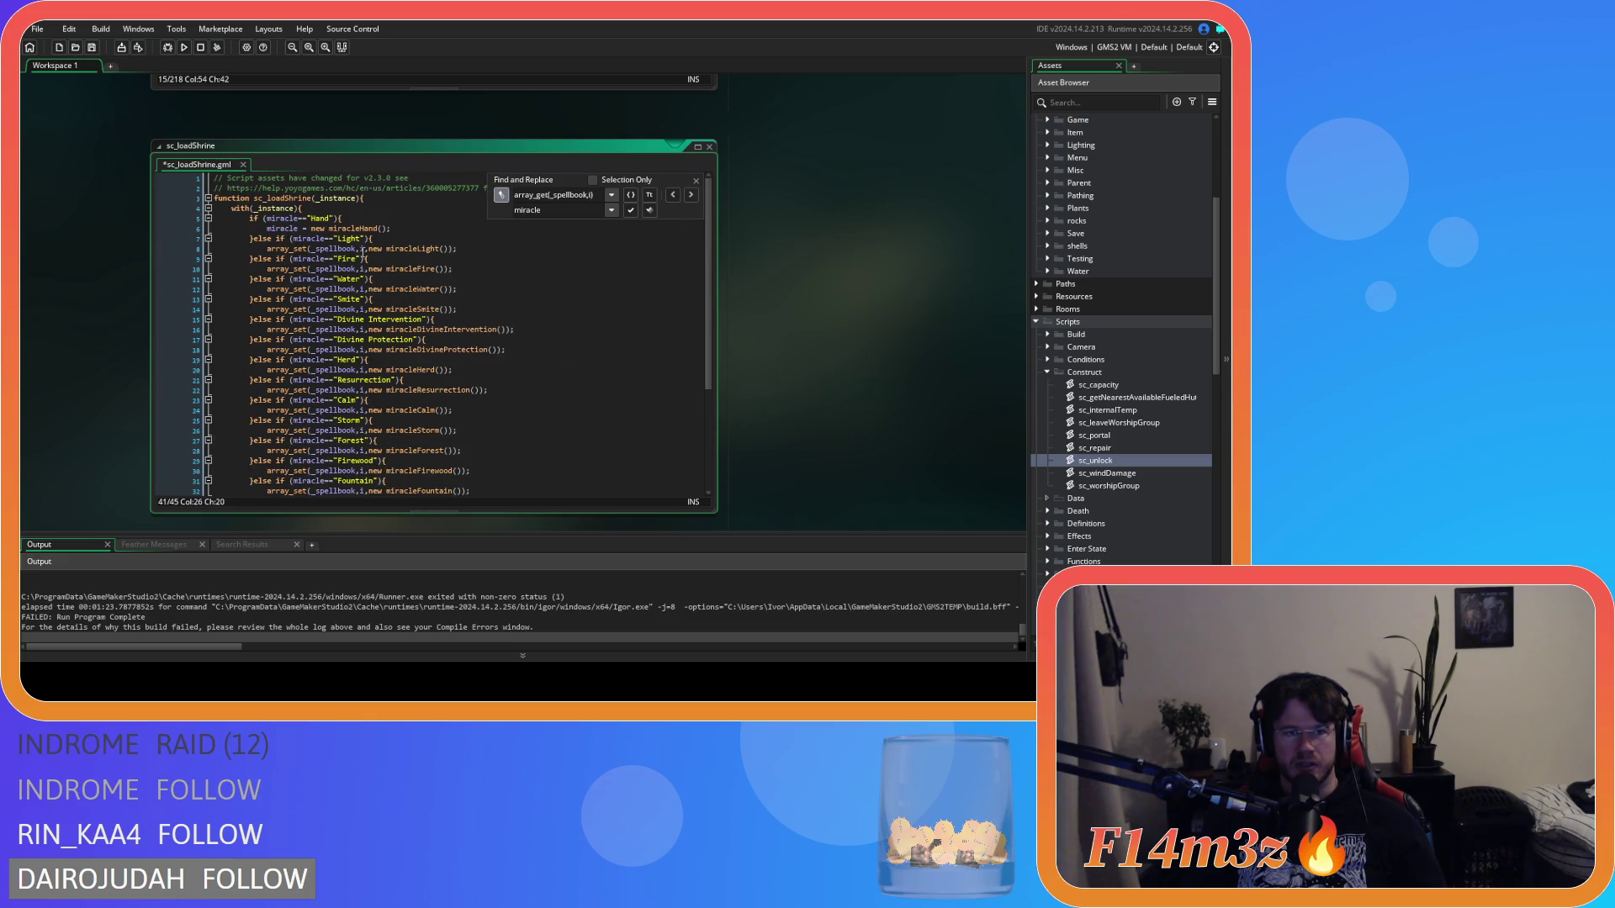
Step: Replace every array_set(_spellbook,i, call with 'miracle ='
drag(368, 249, 267, 249)
key(ctrl+f)
click(569, 210)
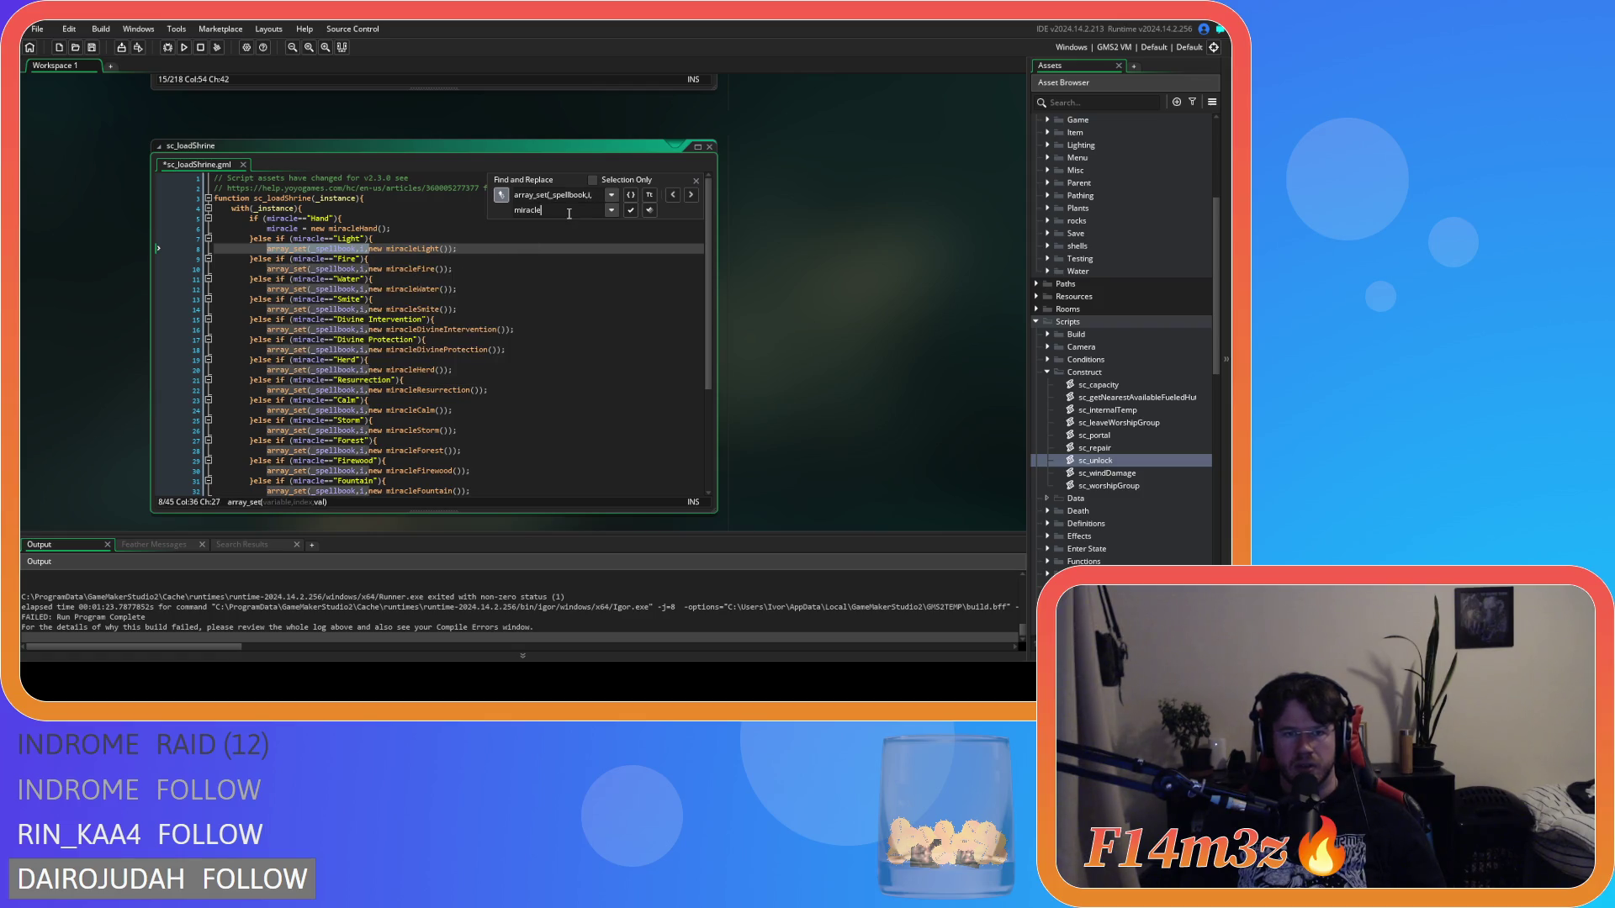
text( =)
click(649, 209)
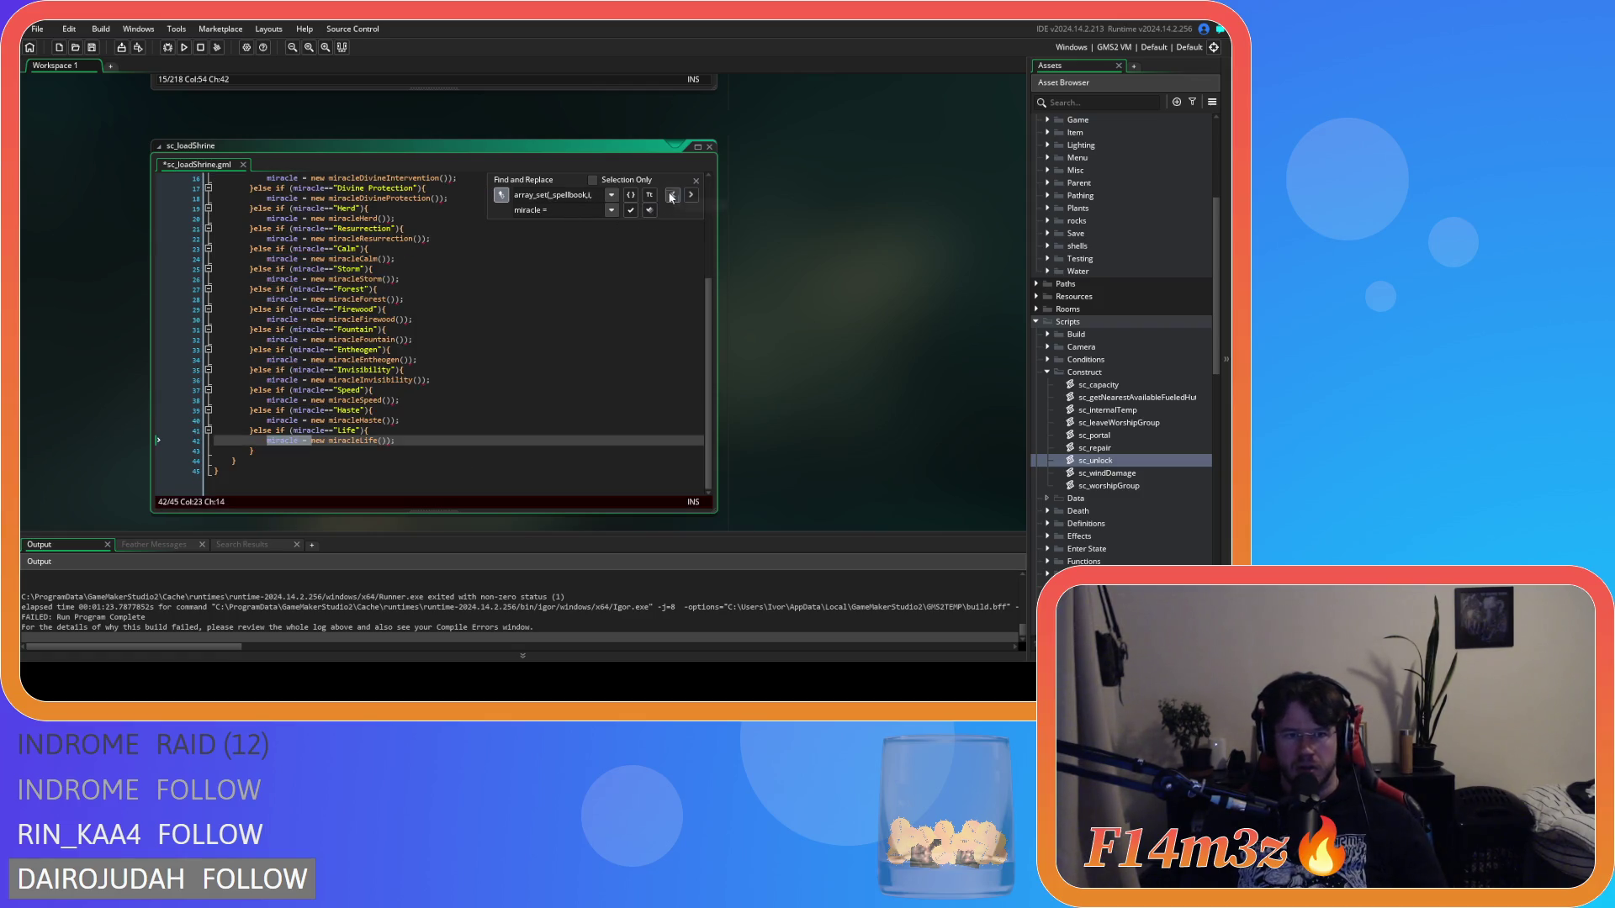
click(696, 180)
scroll(399, 327, up, 5)
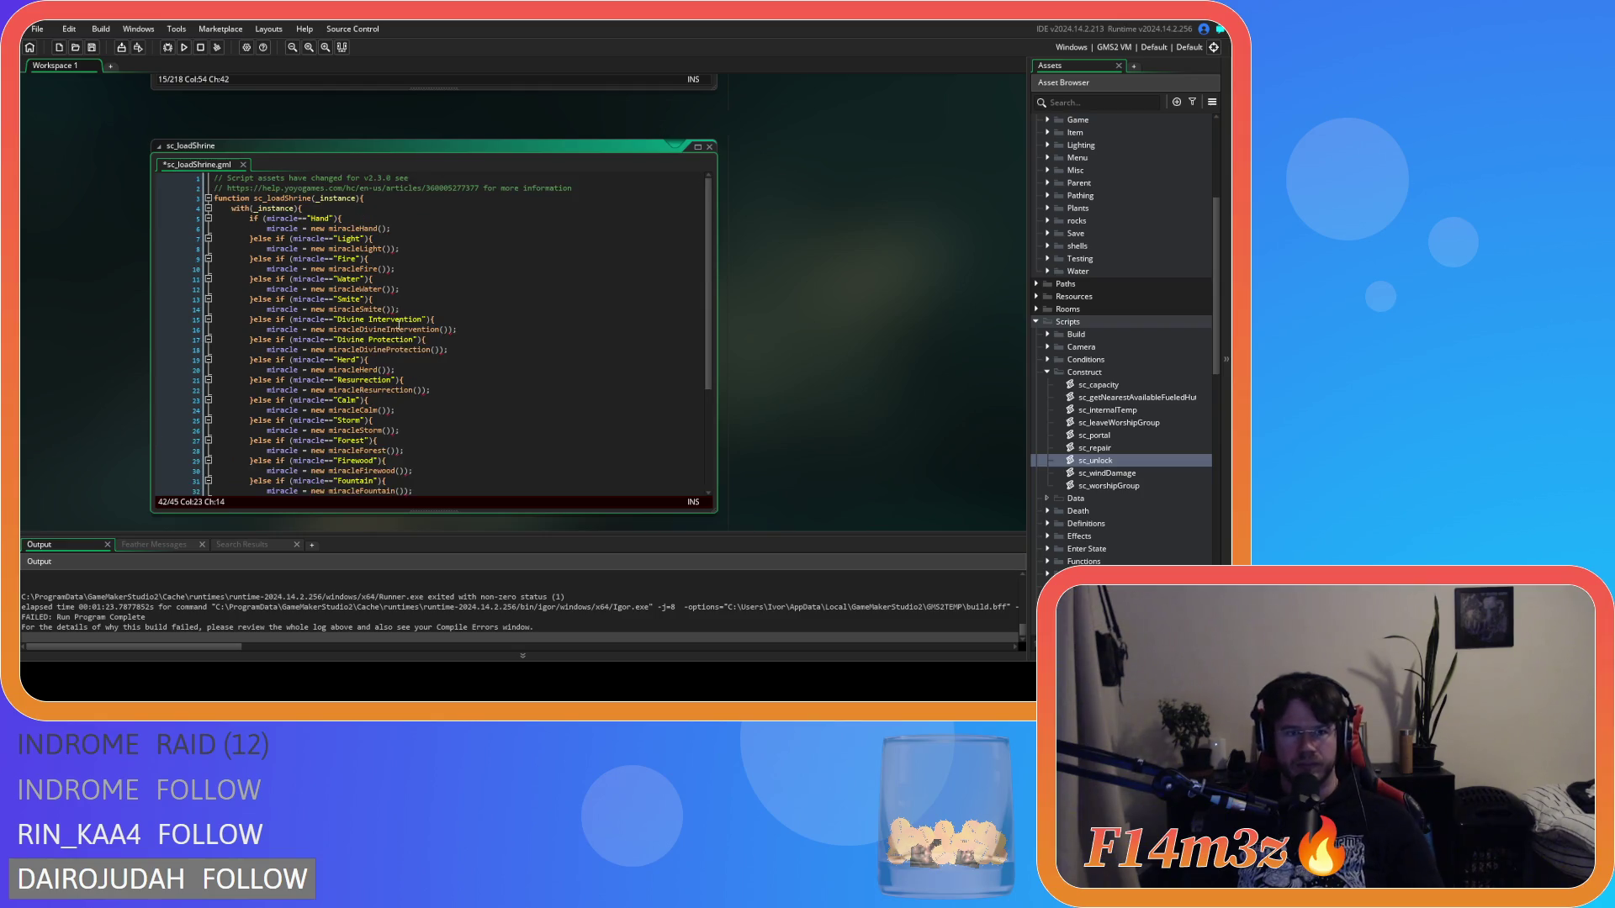
Step: Review the Light through Calm branch endings and delete the extra closing bracket on line 26
click(391, 249)
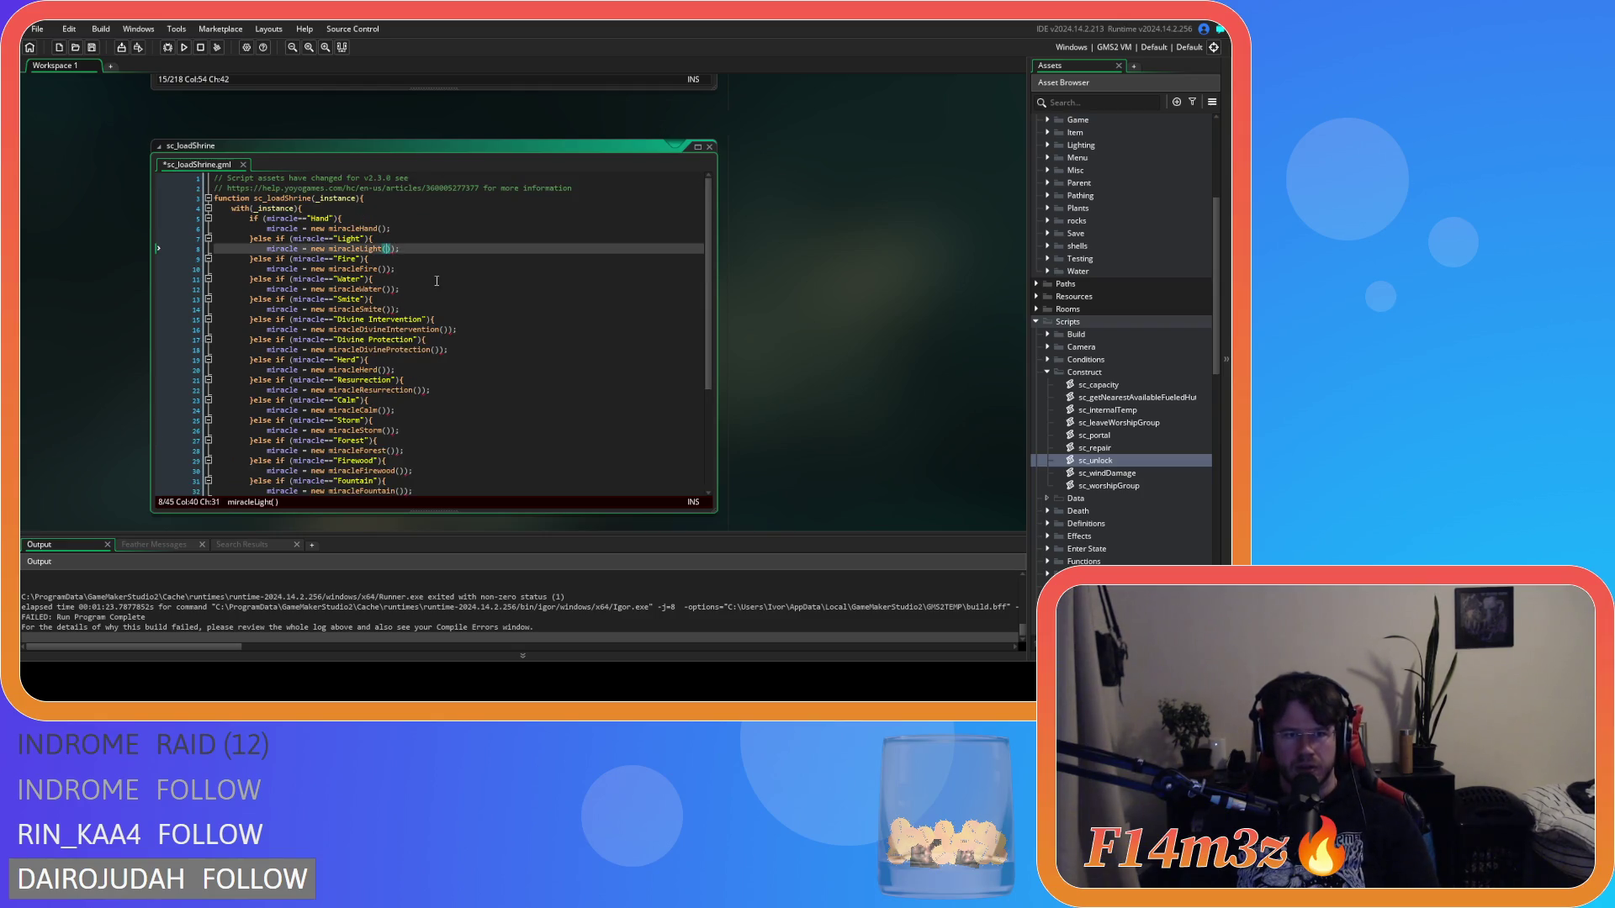
click(396, 269)
click(394, 290)
click(392, 310)
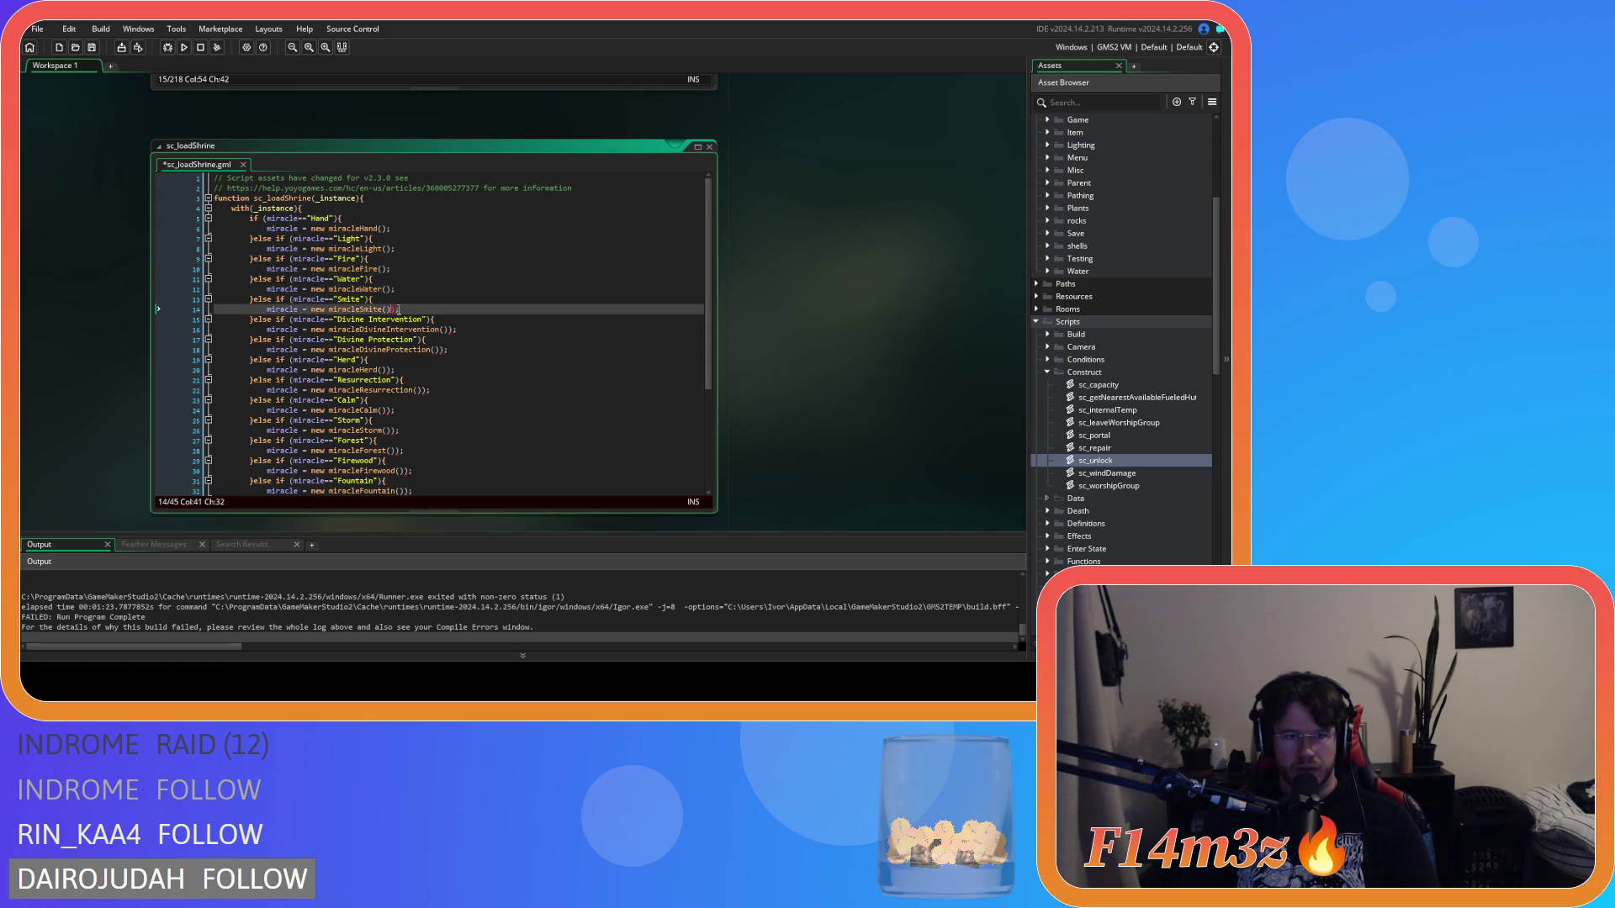
scroll(439, 323, down, 3)
click(449, 254)
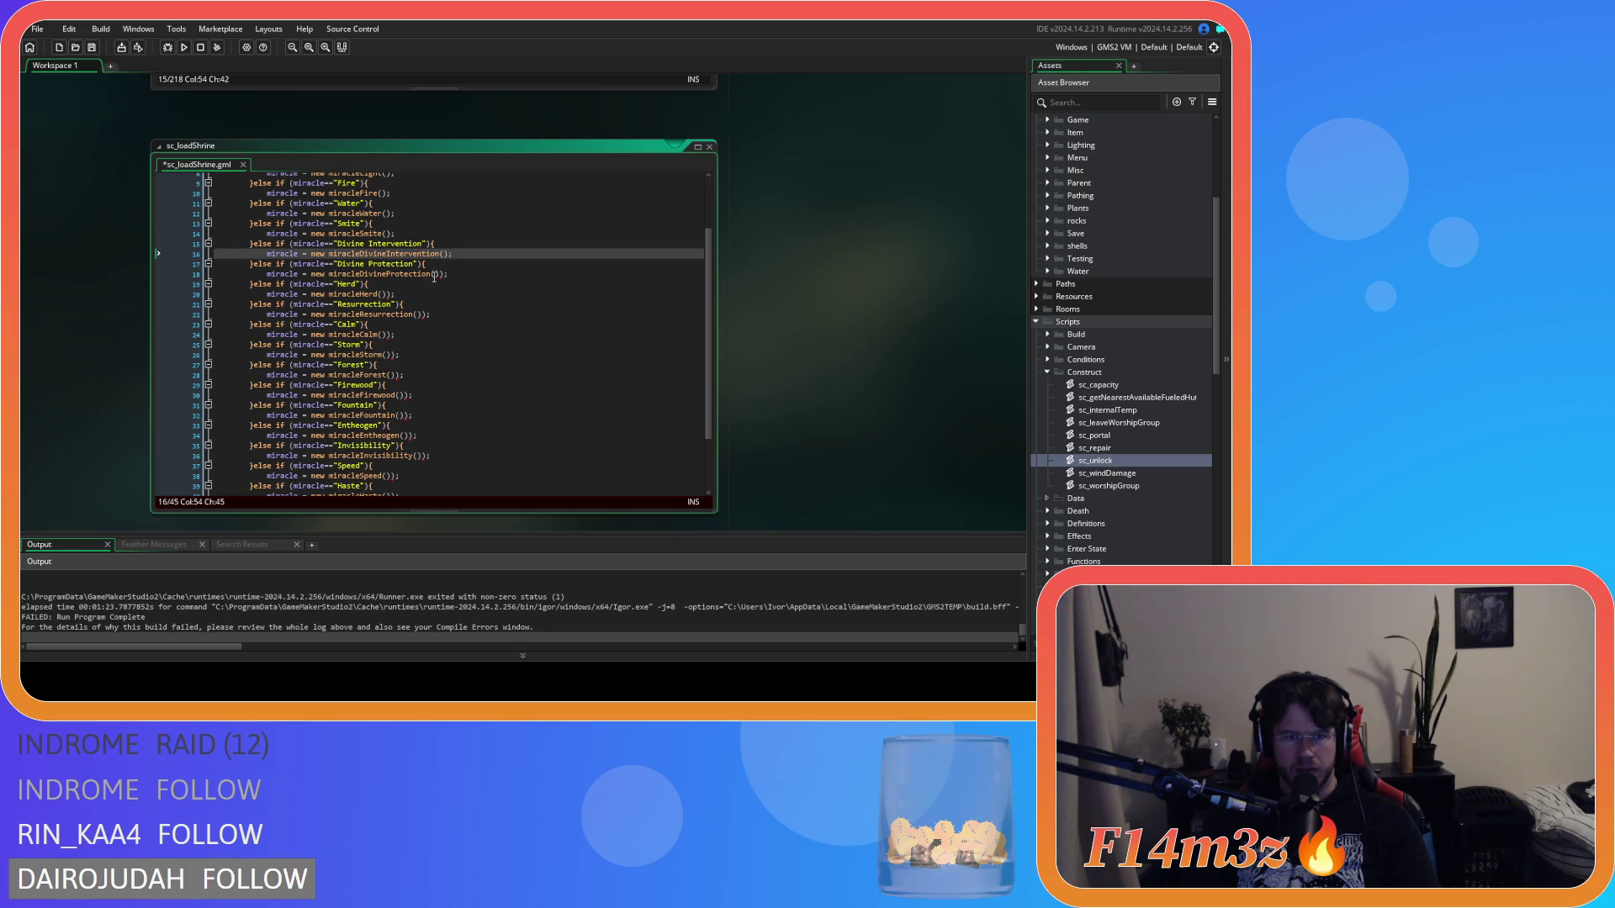
click(442, 275)
click(385, 295)
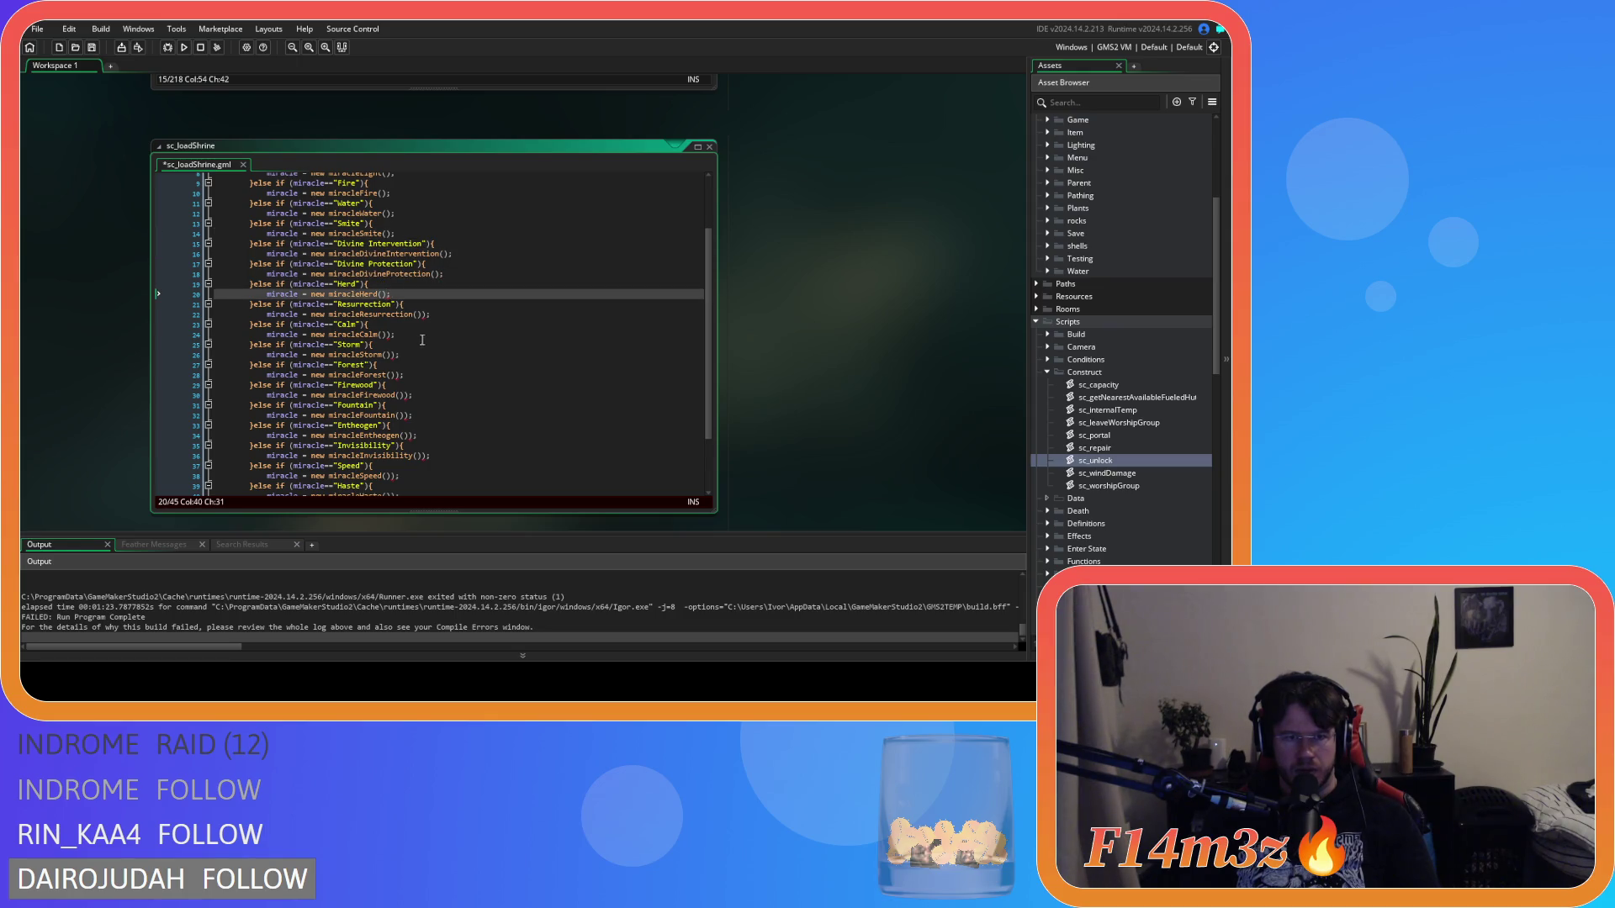
click(423, 315)
click(387, 334)
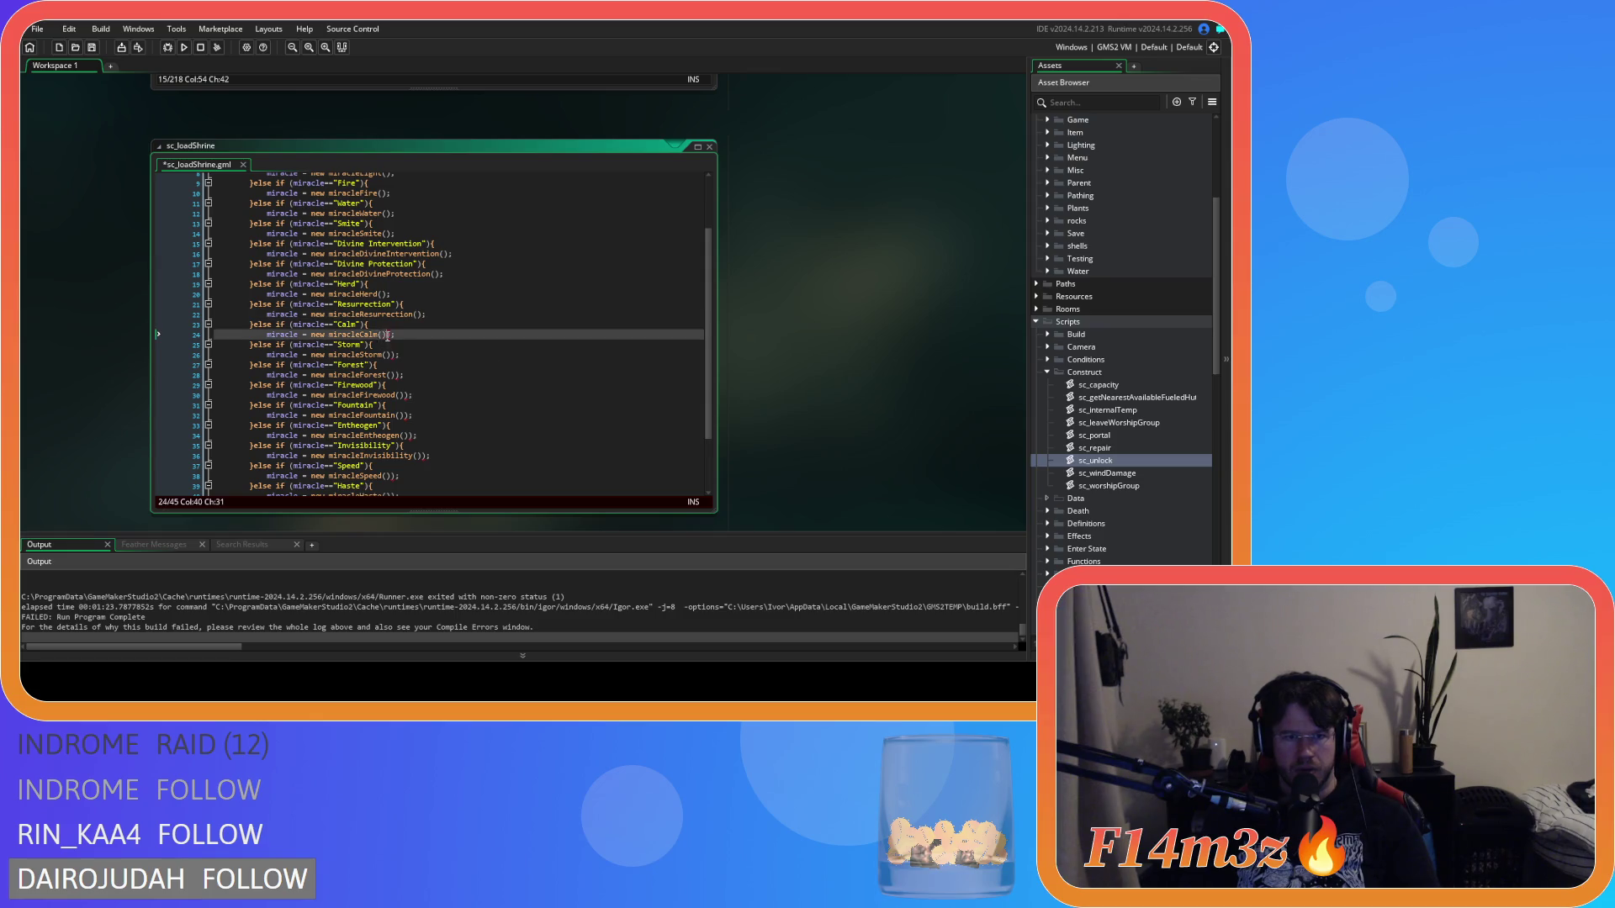
click(395, 355)
key(BackSpace)
Step: Delete the extra ')' after the miracleEntheogen, miracleHaste and miracleLife lines, then save
scroll(396, 362, down, 3)
click(397, 299)
click(406, 325)
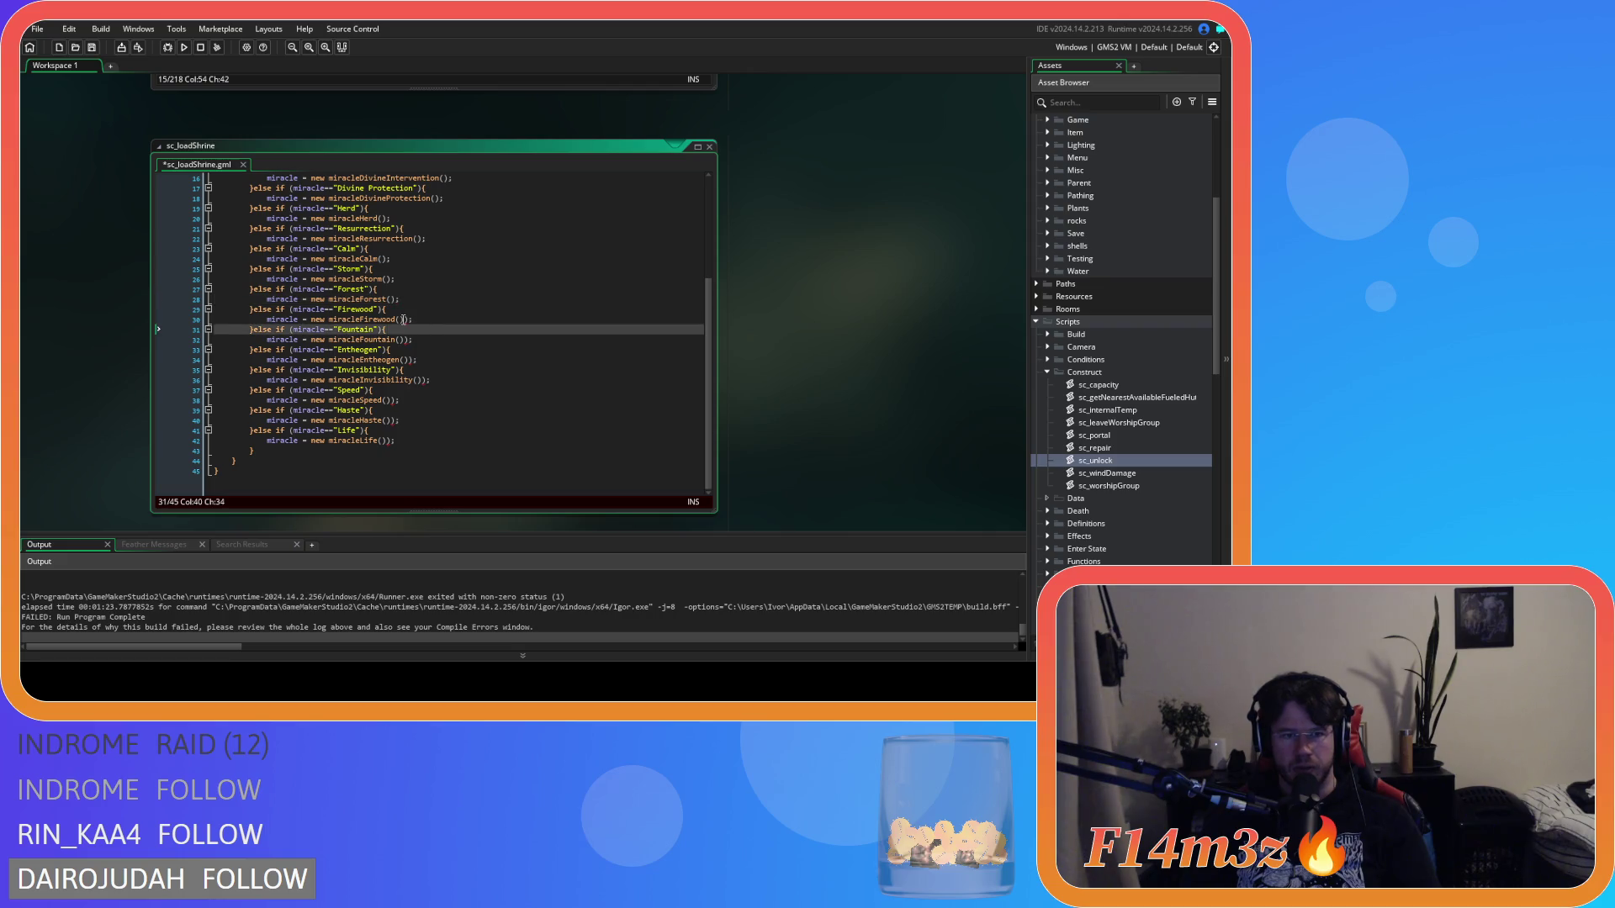
click(404, 320)
click(407, 340)
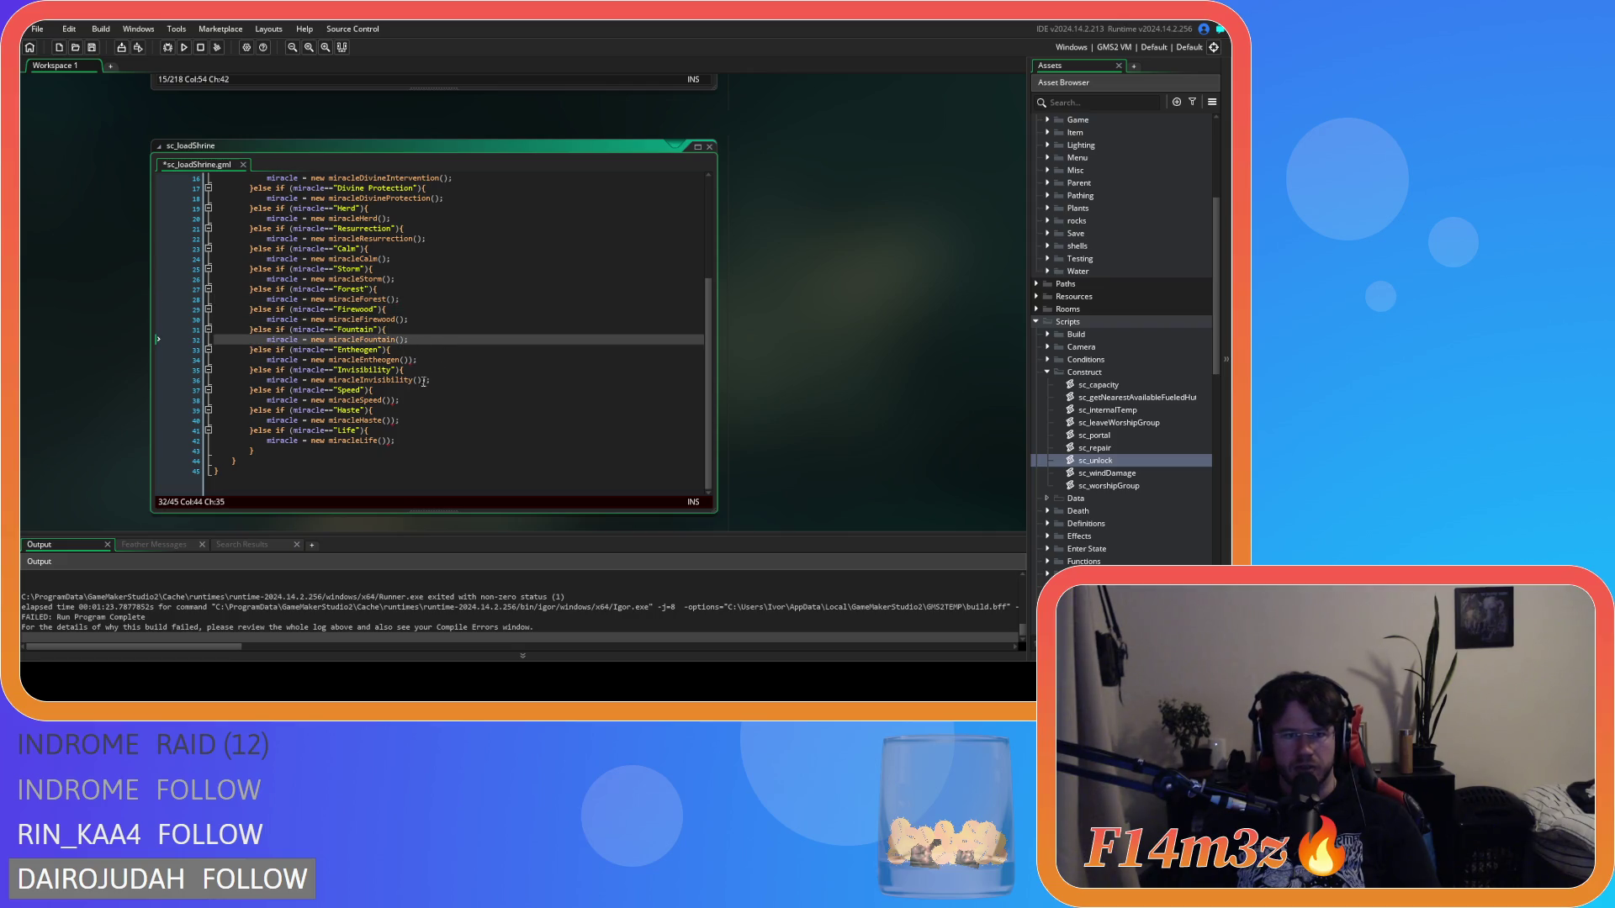
click(411, 360)
key(BackSpace)
click(425, 381)
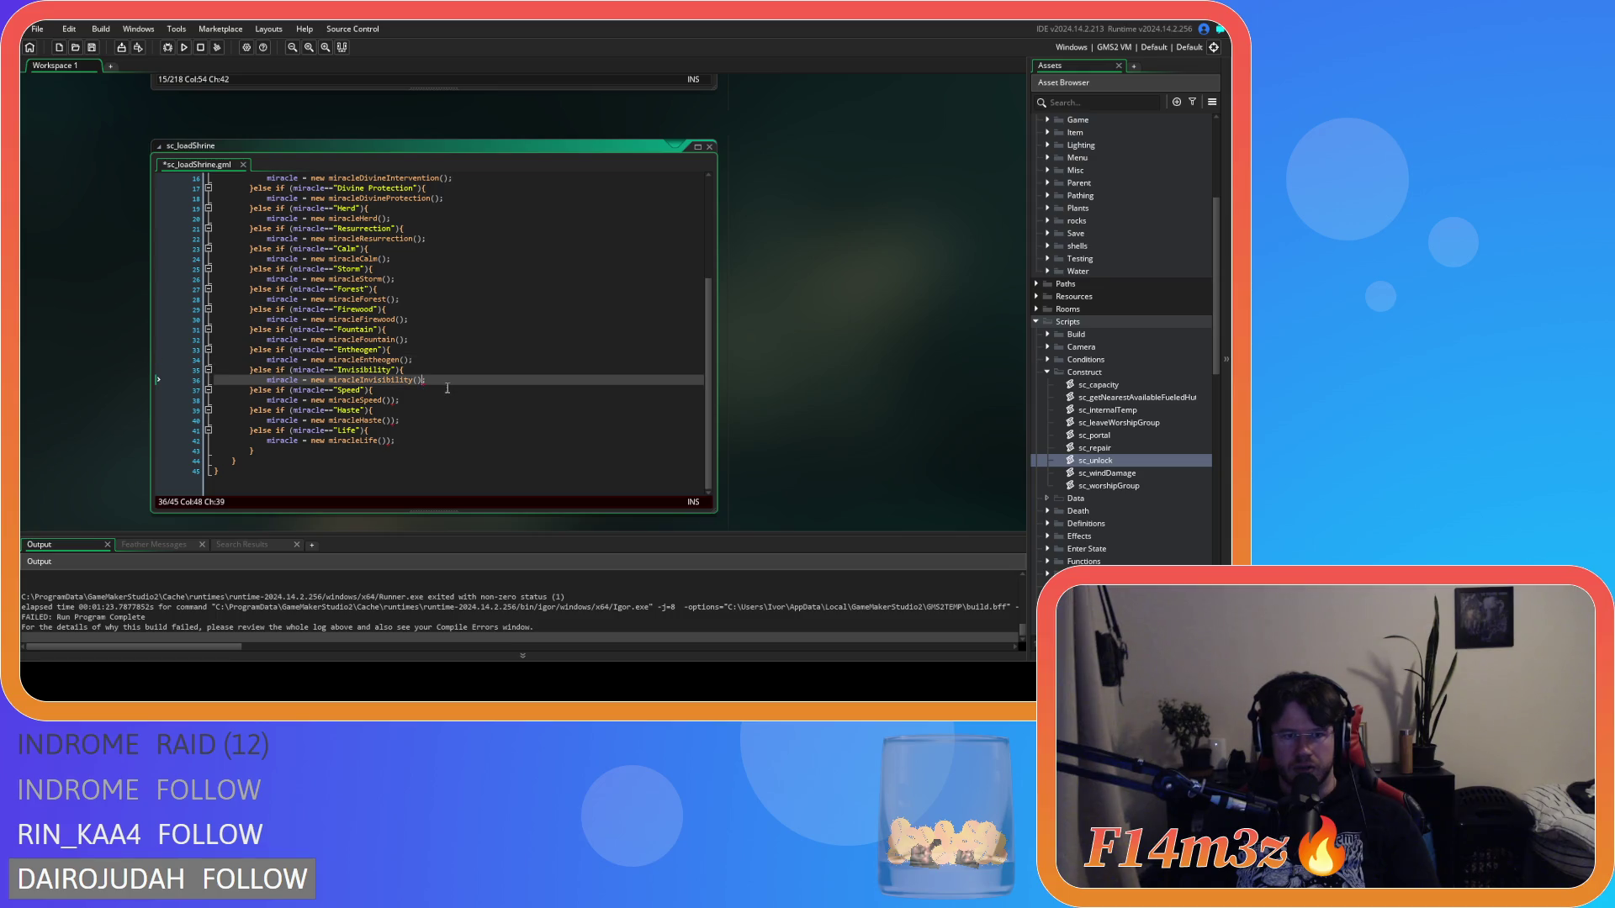
click(391, 402)
click(396, 420)
key(BackSpace)
click(386, 441)
key(BackSpace)
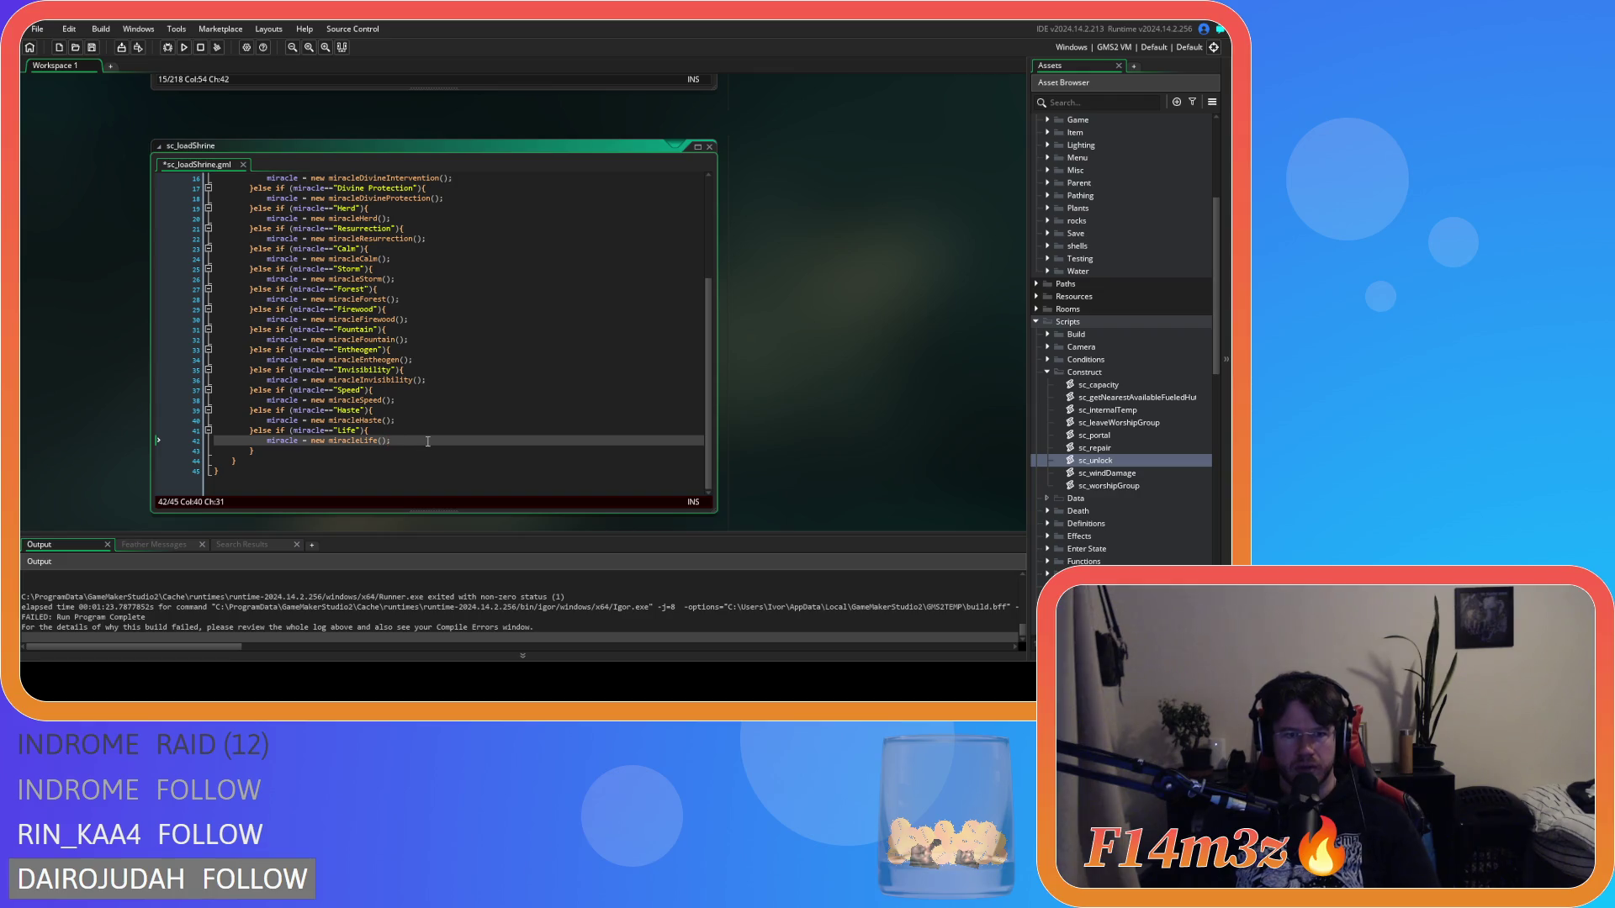
key(ctrl+s)
scroll(427, 390, up, 5)
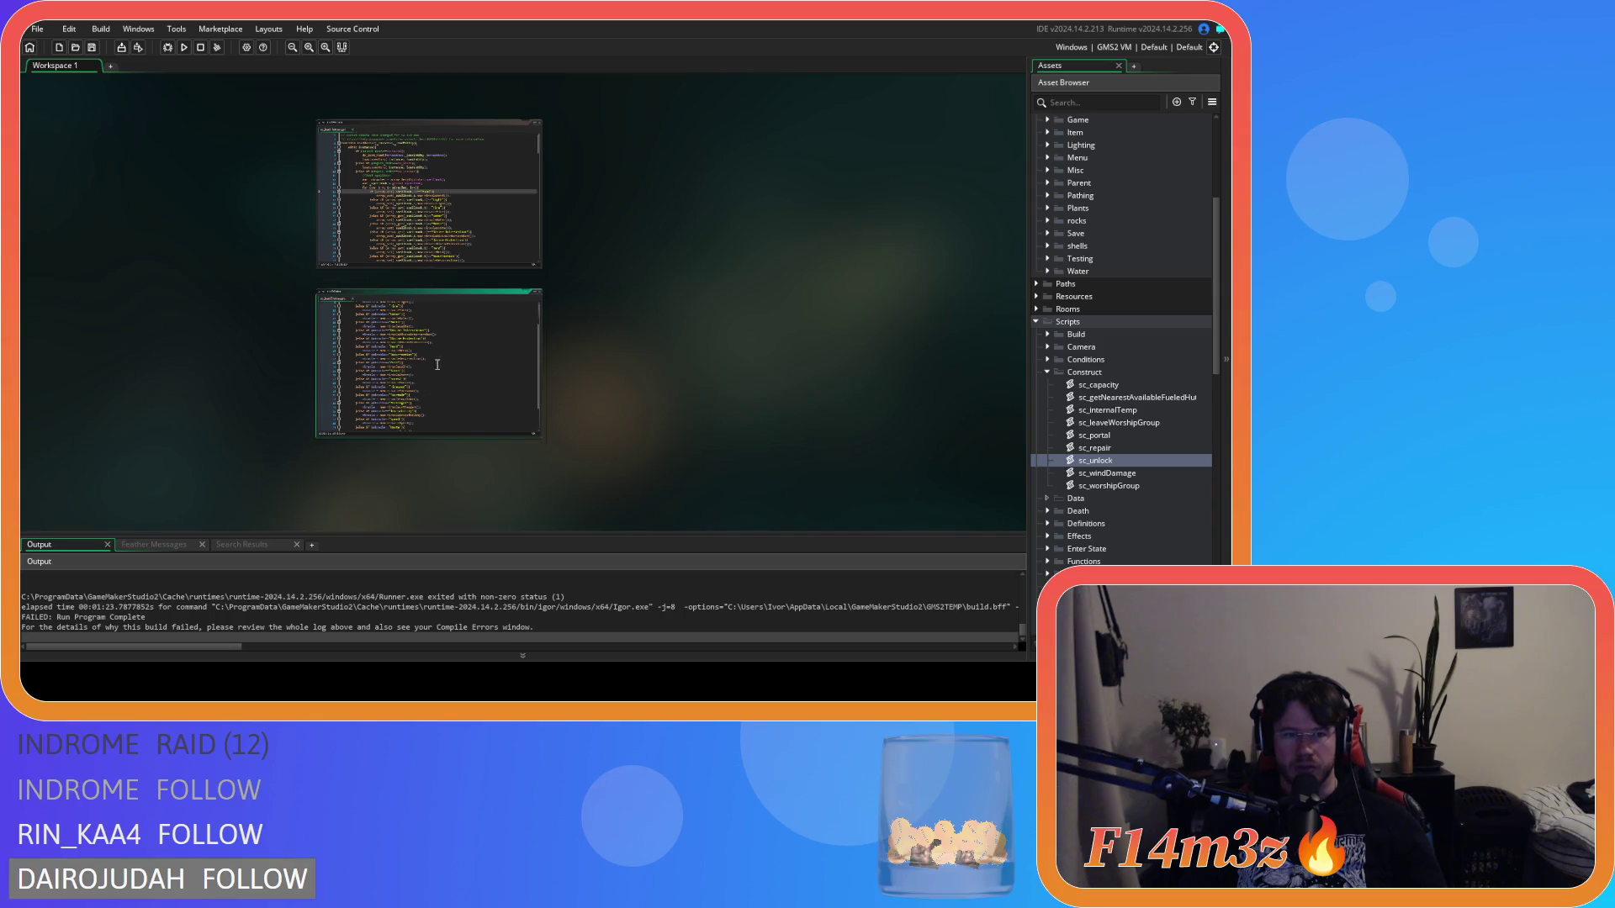
click(309, 47)
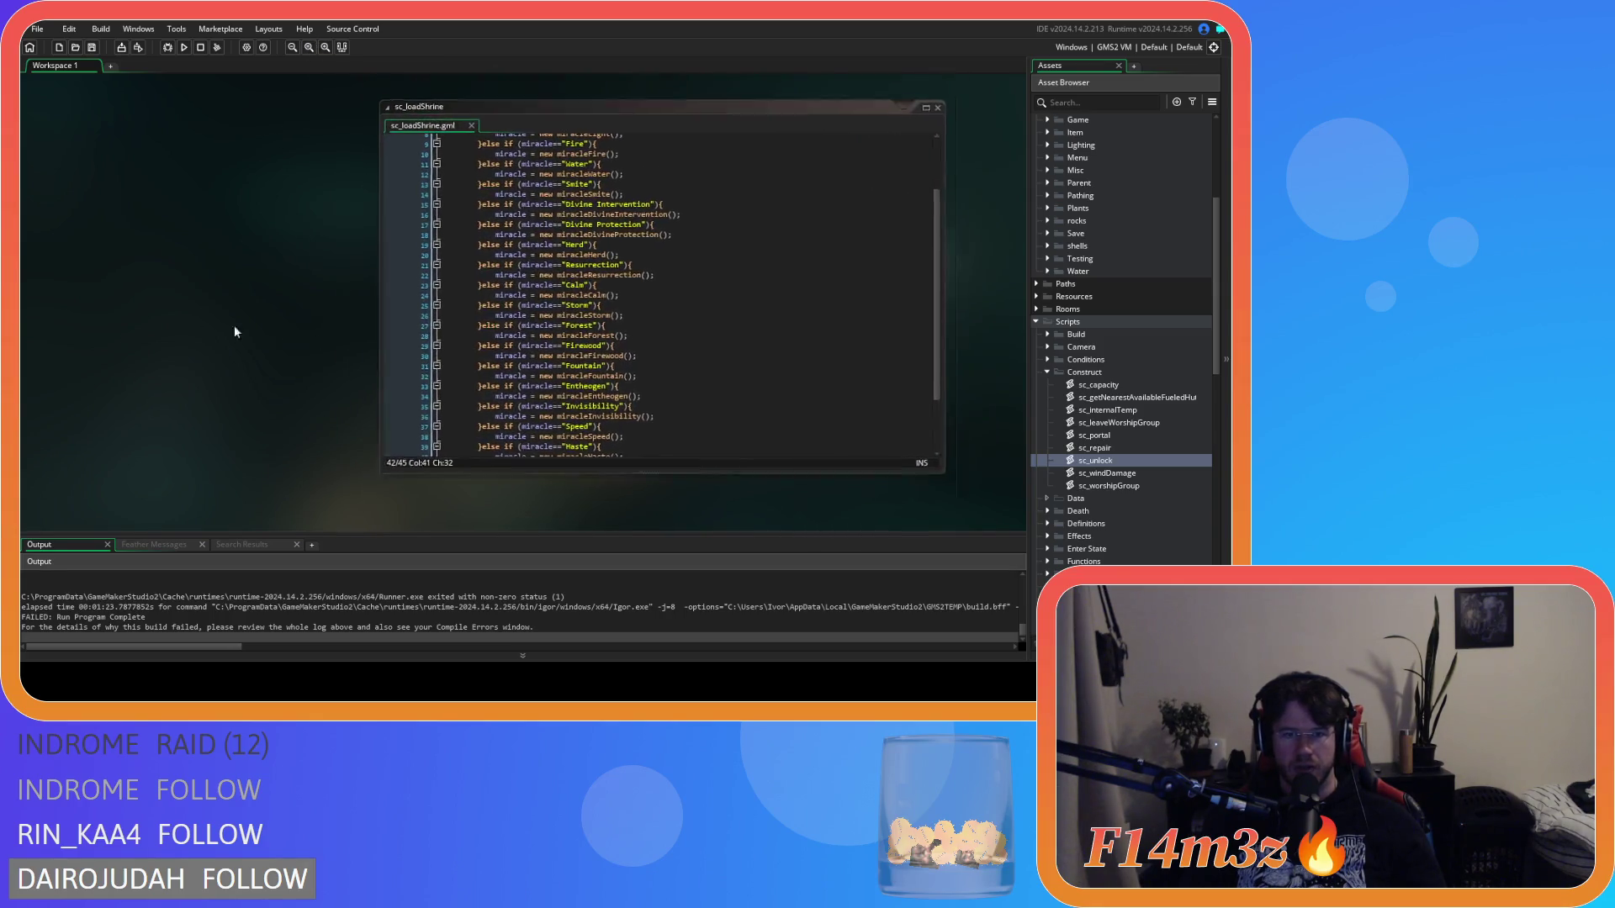
scroll(188, 299, right, 3)
scroll(290, 343, up, 1)
scroll(187, 296, down, 1)
scroll(186, 296, up, 1)
scroll(187, 296, down, 1)
click(477, 386)
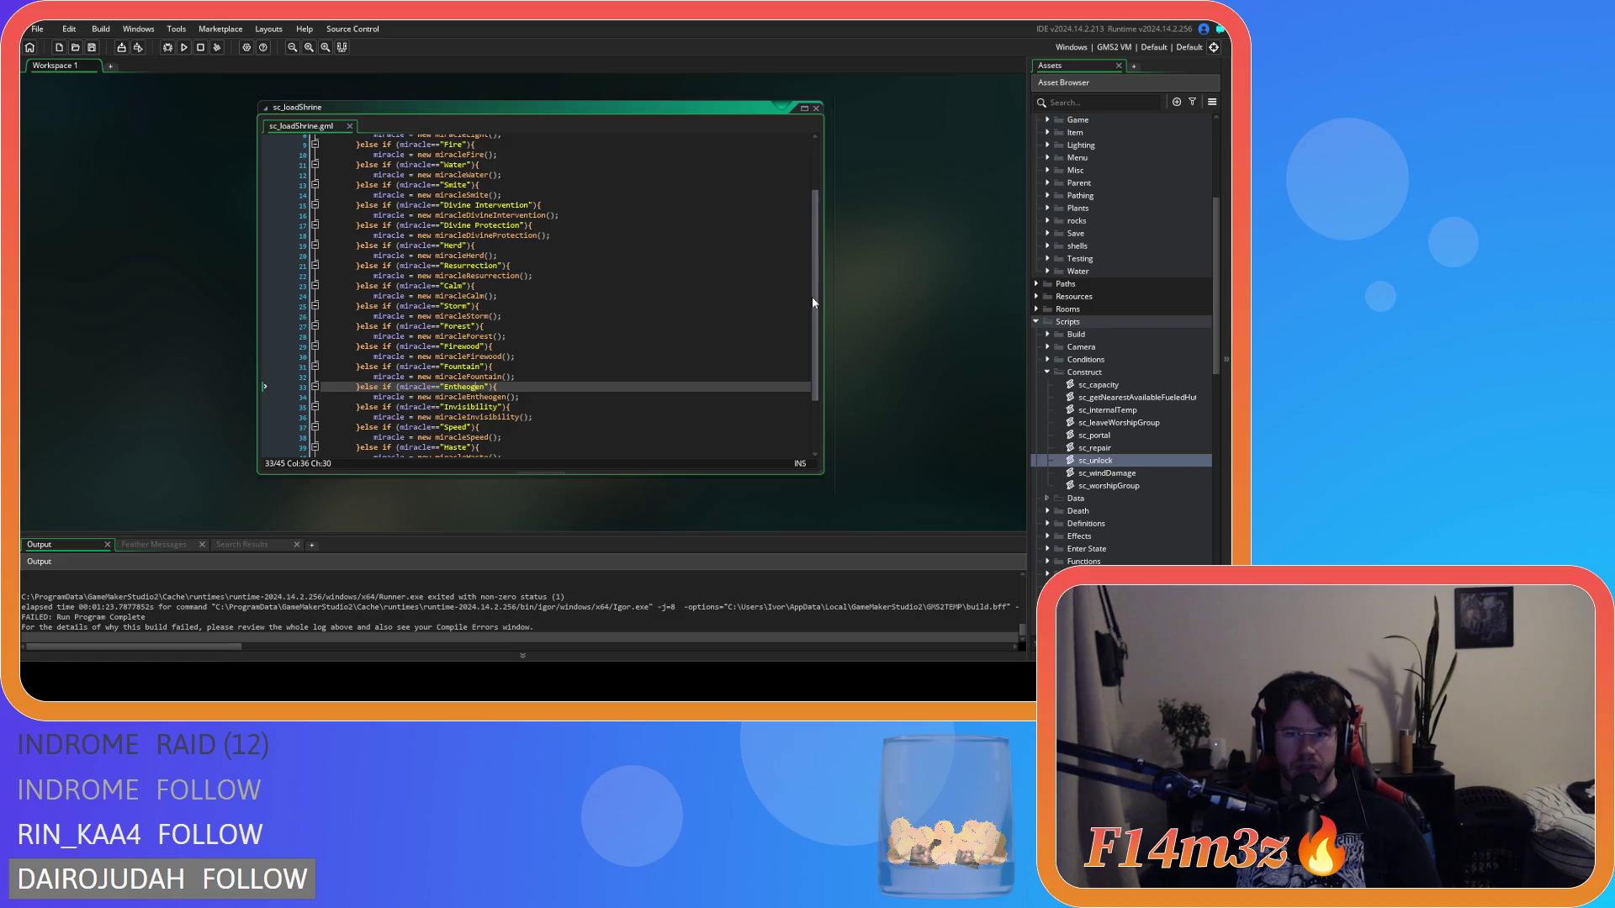
scroll(811, 296, up, 3)
scroll(801, 414, down, 5)
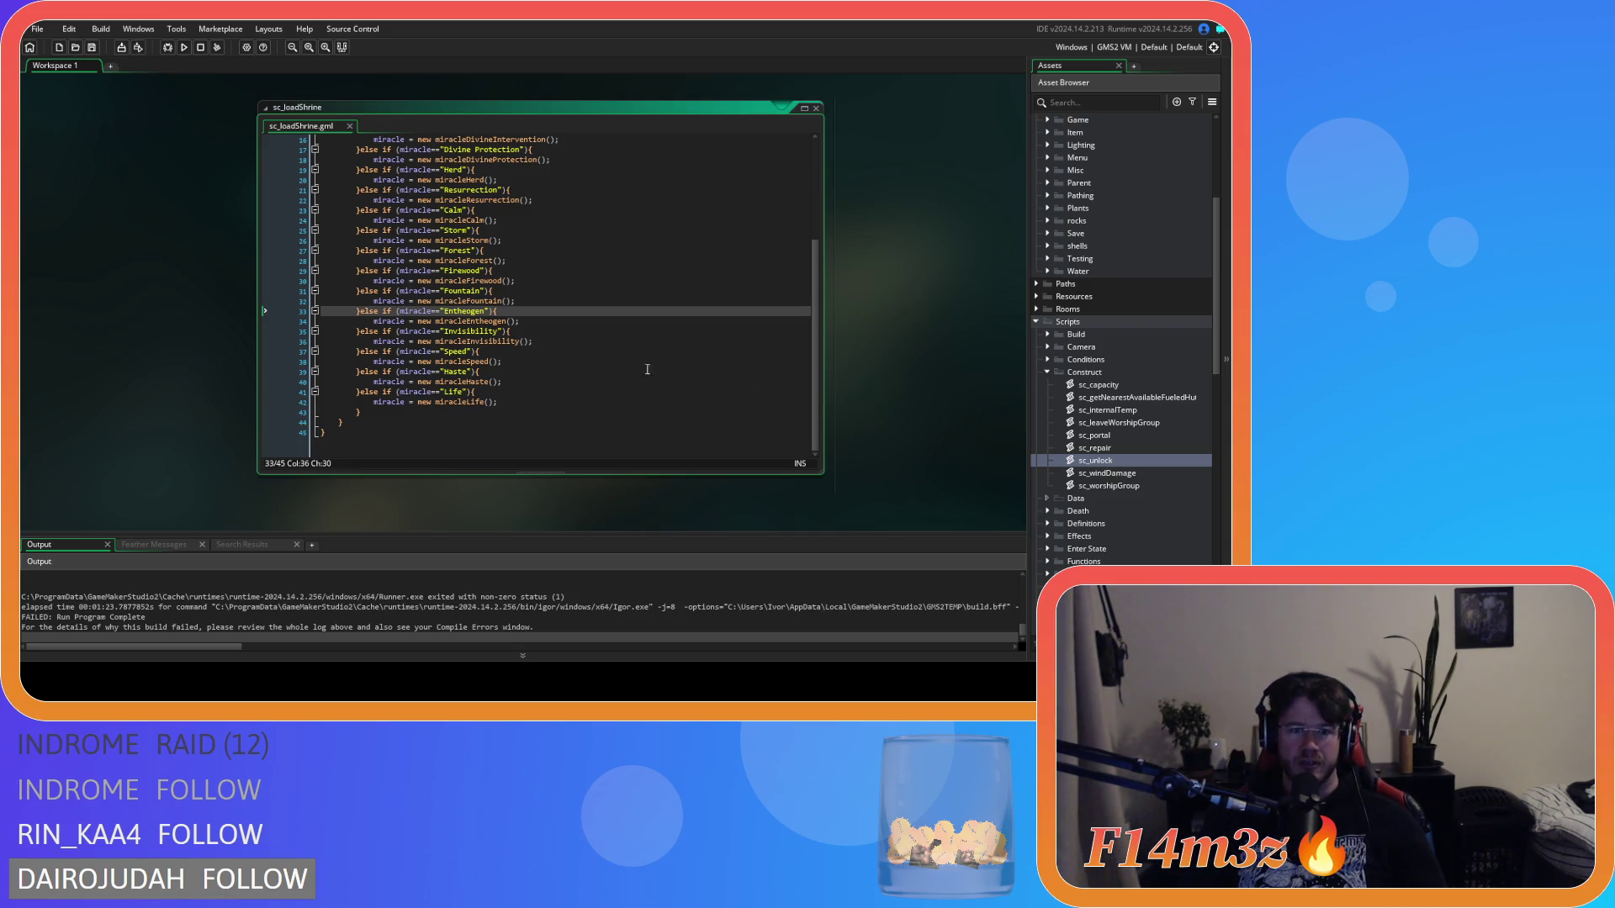
click(577, 342)
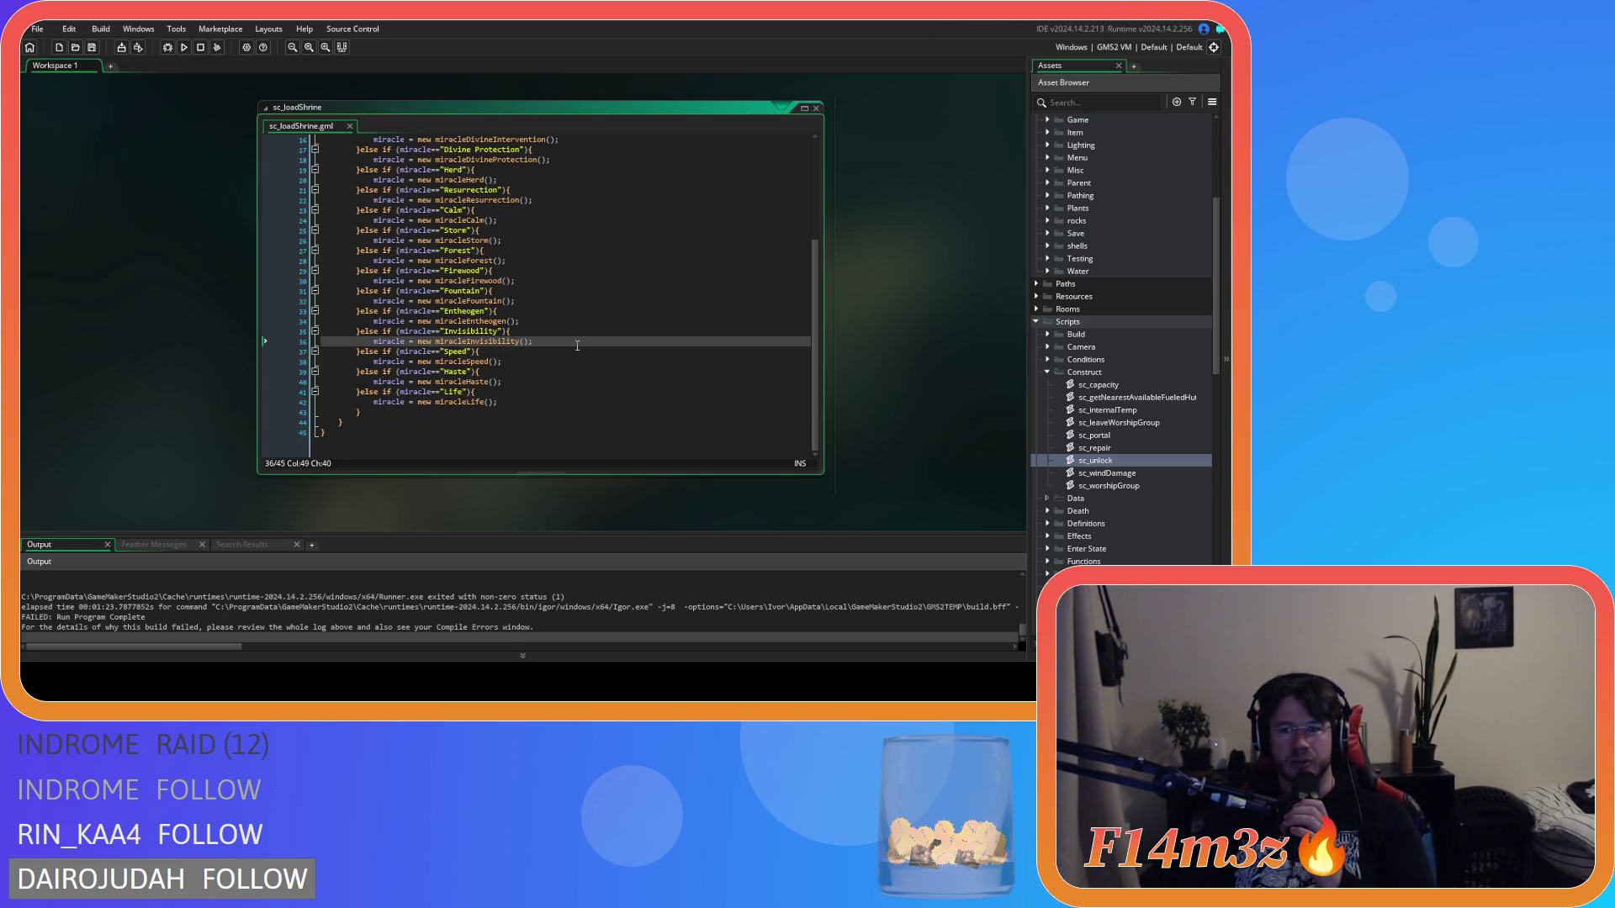
click(554, 361)
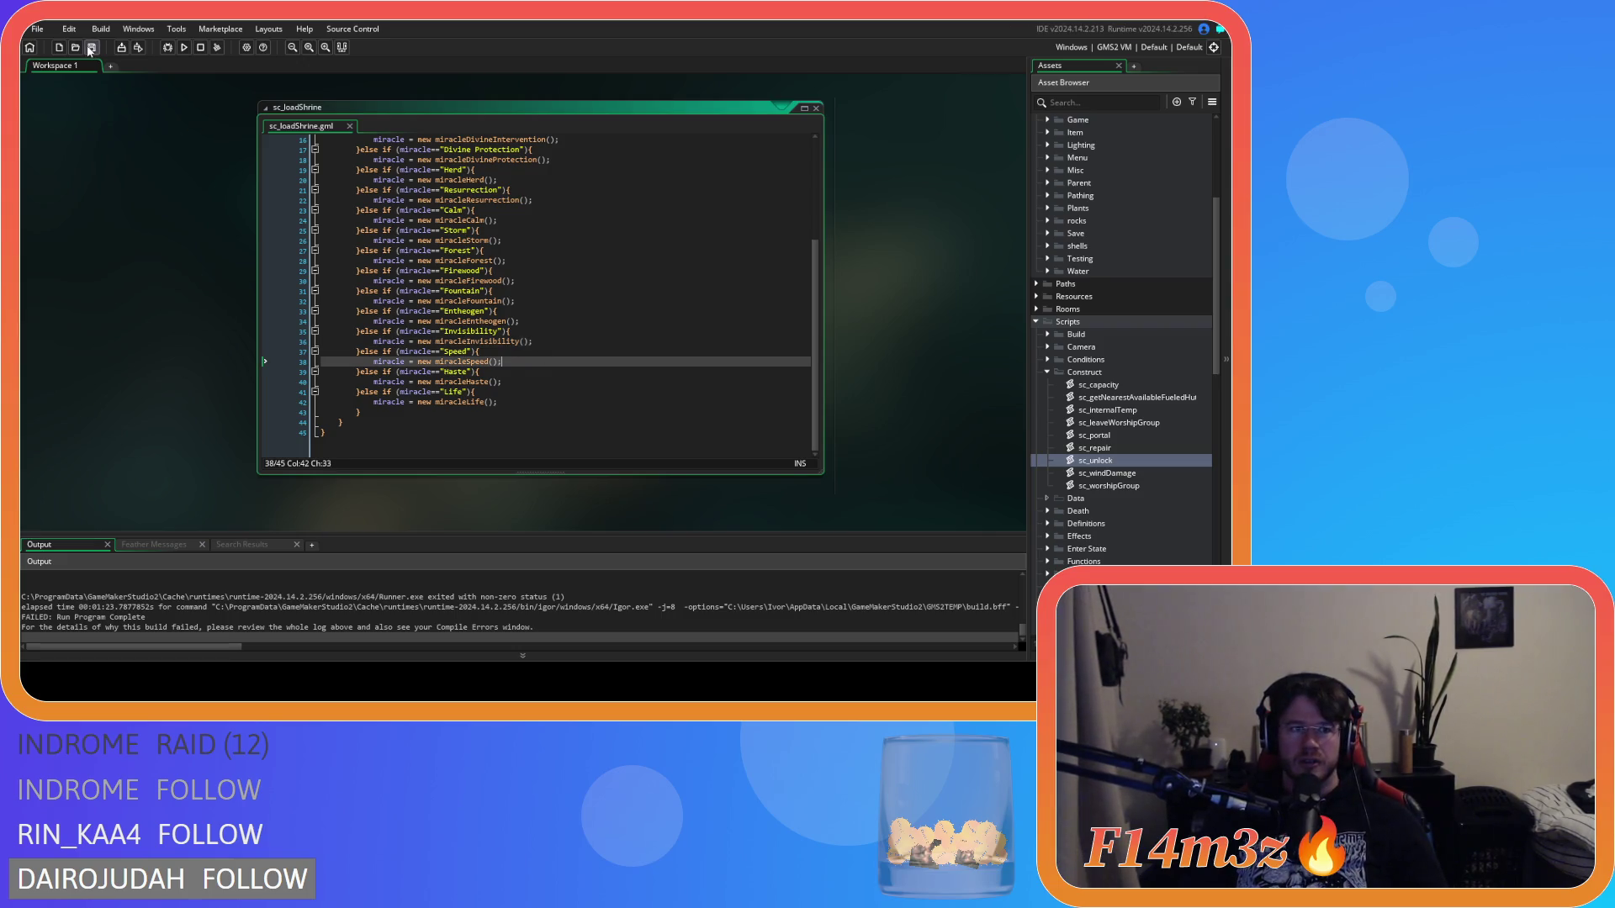
click(270, 311)
click(328, 432)
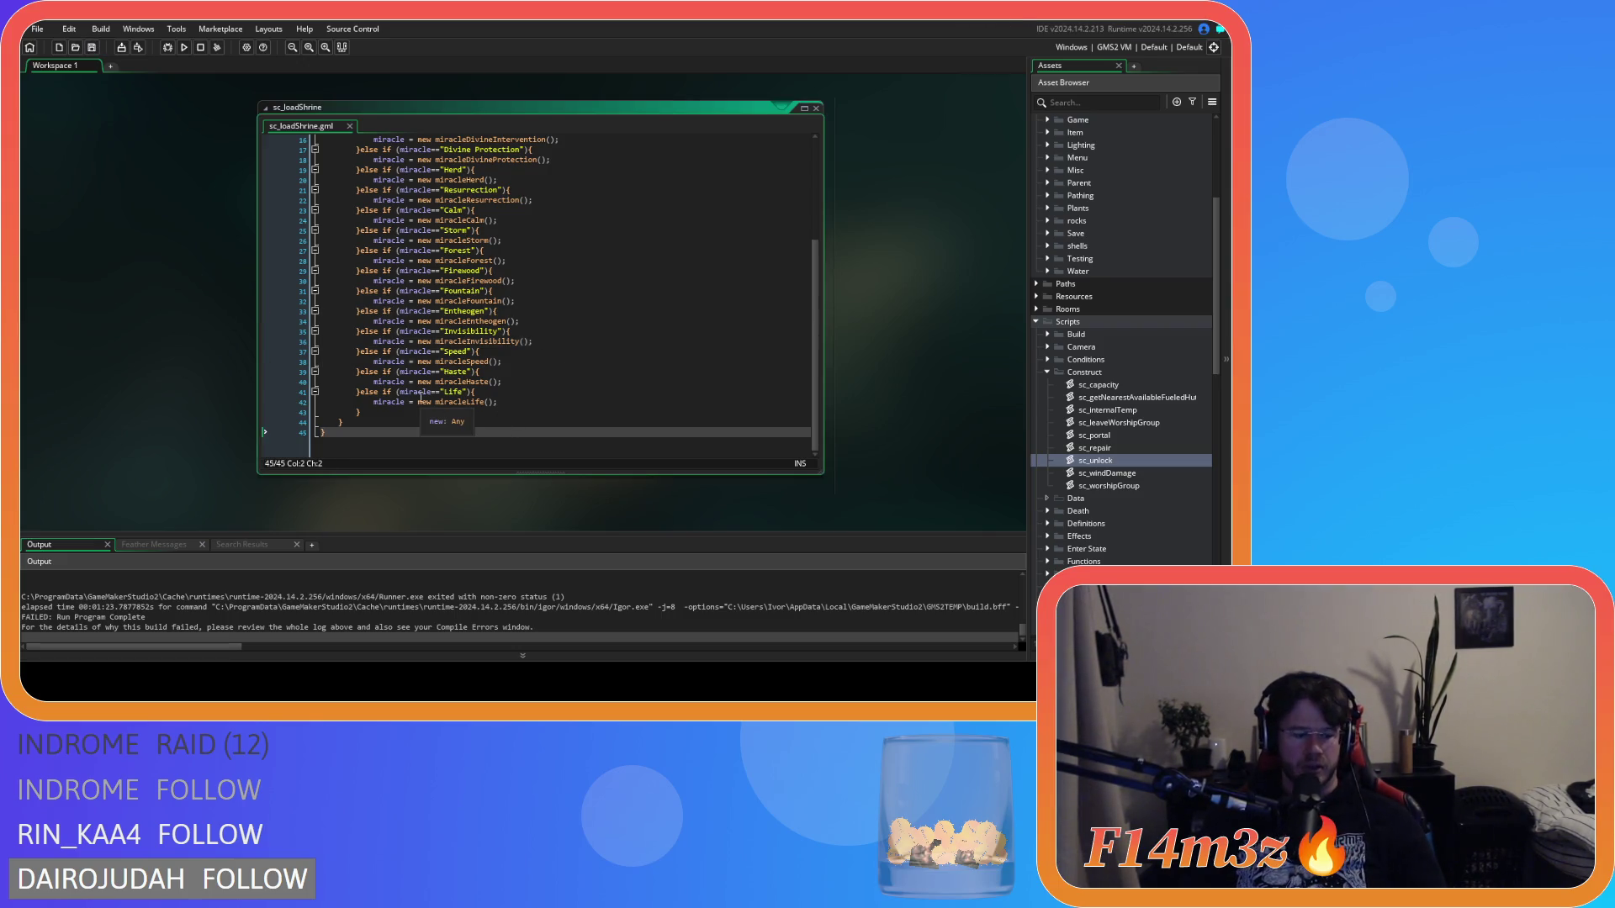
drag(815, 344, 816, 244)
click(543, 240)
mouse_move(542, 224)
mouse_down()
mouse_move(504, 185)
mouse_move(450, 311)
mouse_up()
scroll(611, 360, down, 5)
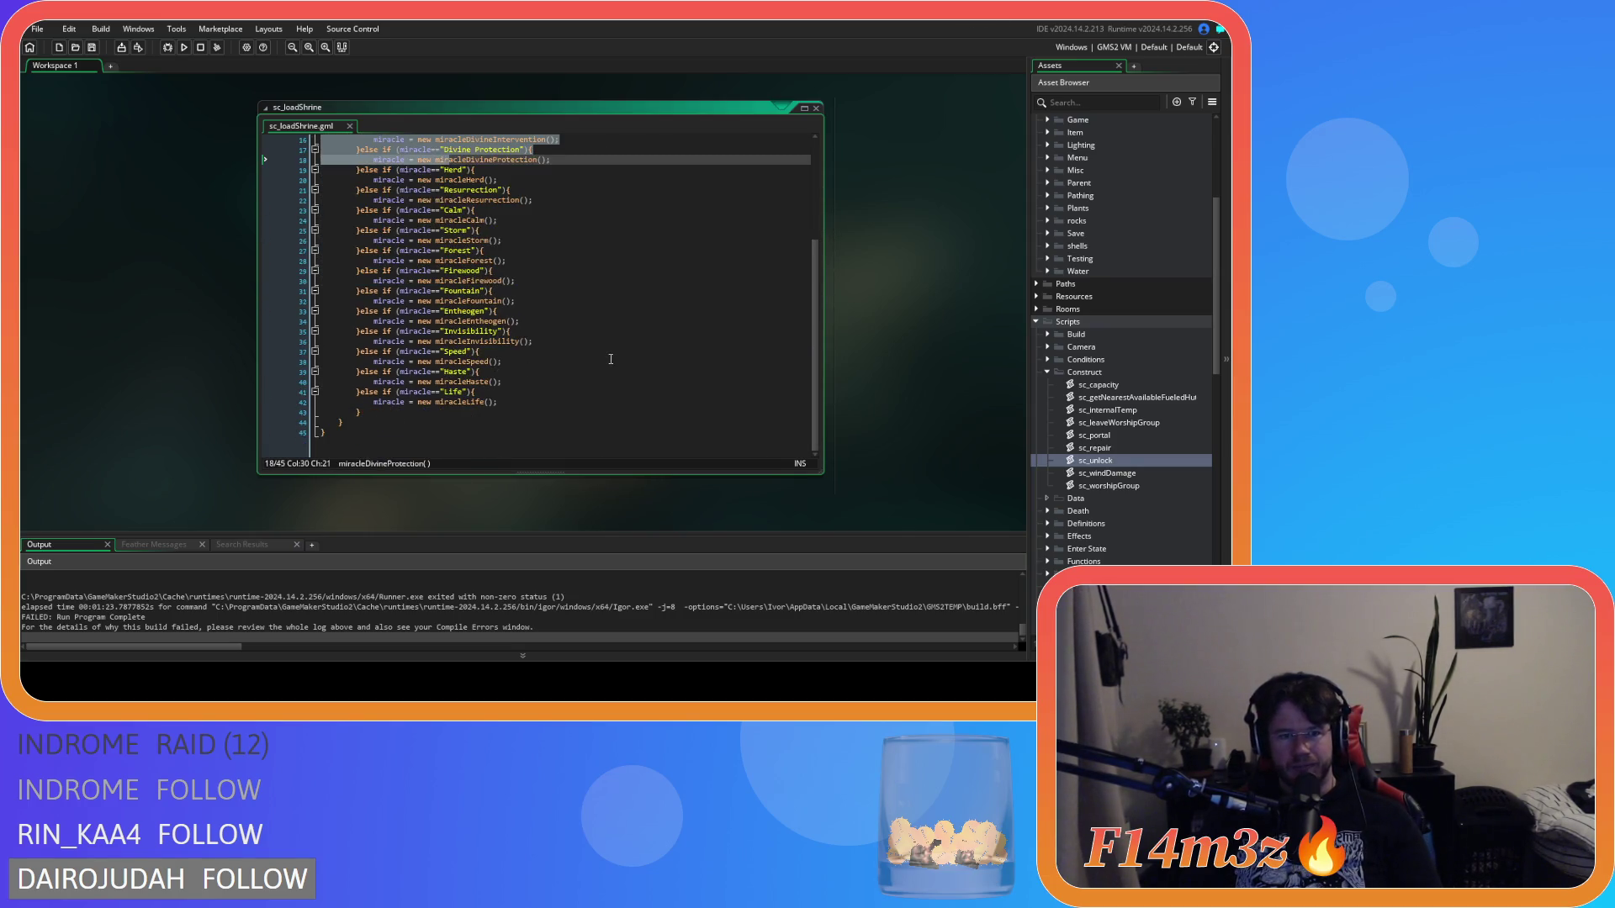
drag(514, 405, 415, 260)
scroll(584, 385, up, 5)
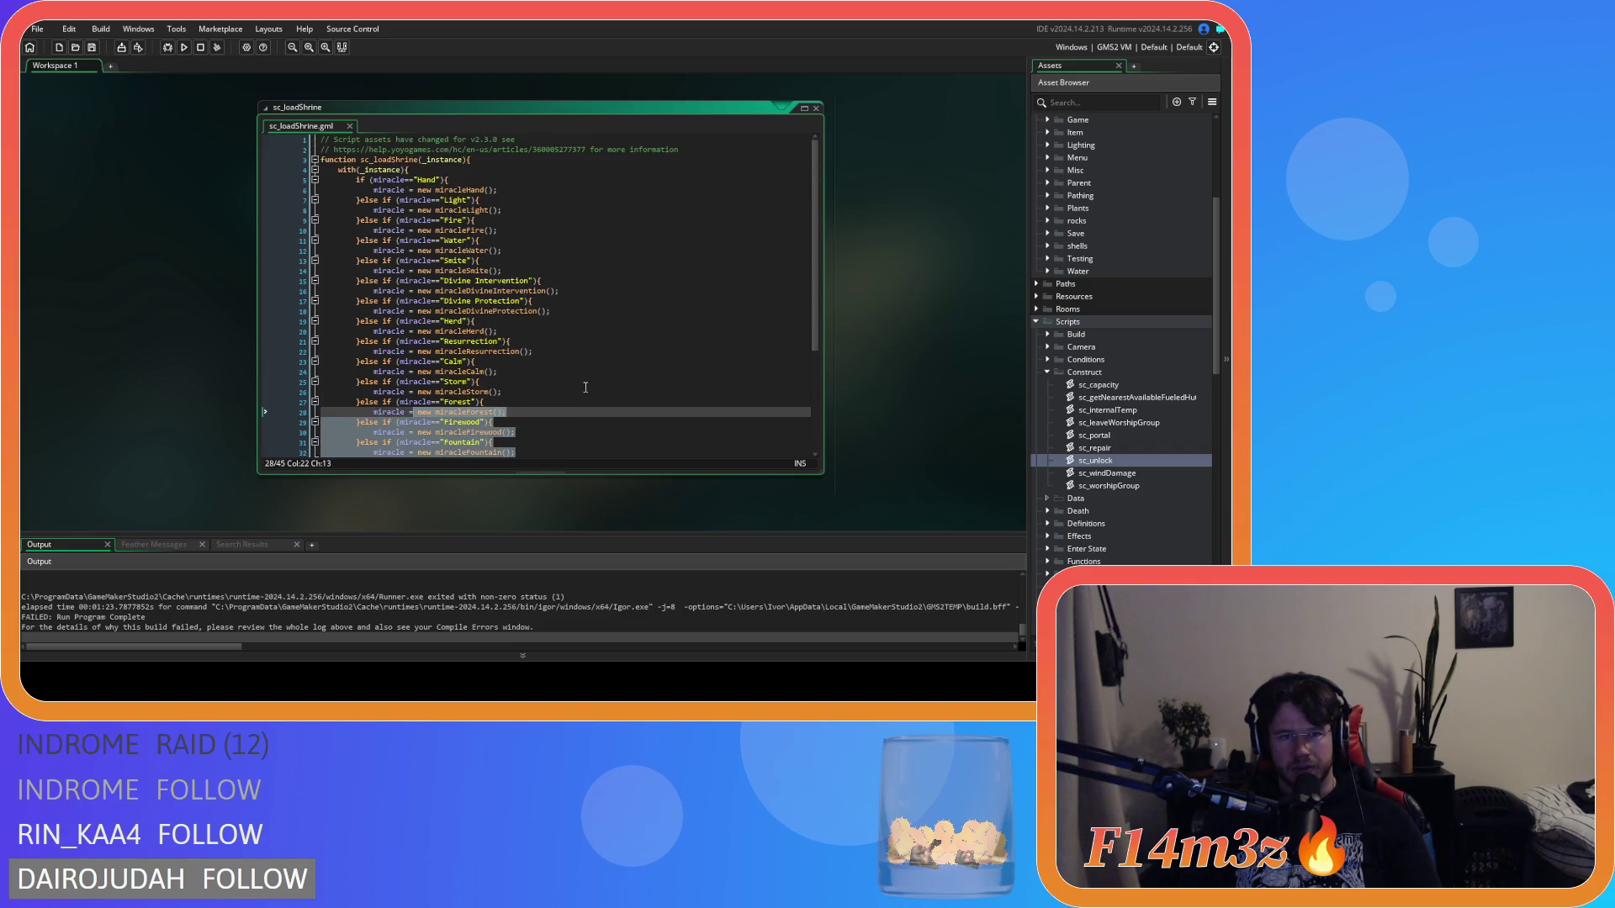
scroll(585, 387, down, 5)
mouse_move(505, 405)
mouse_down()
mouse_move(480, 396)
mouse_move(421, 241)
mouse_up()
click(548, 351)
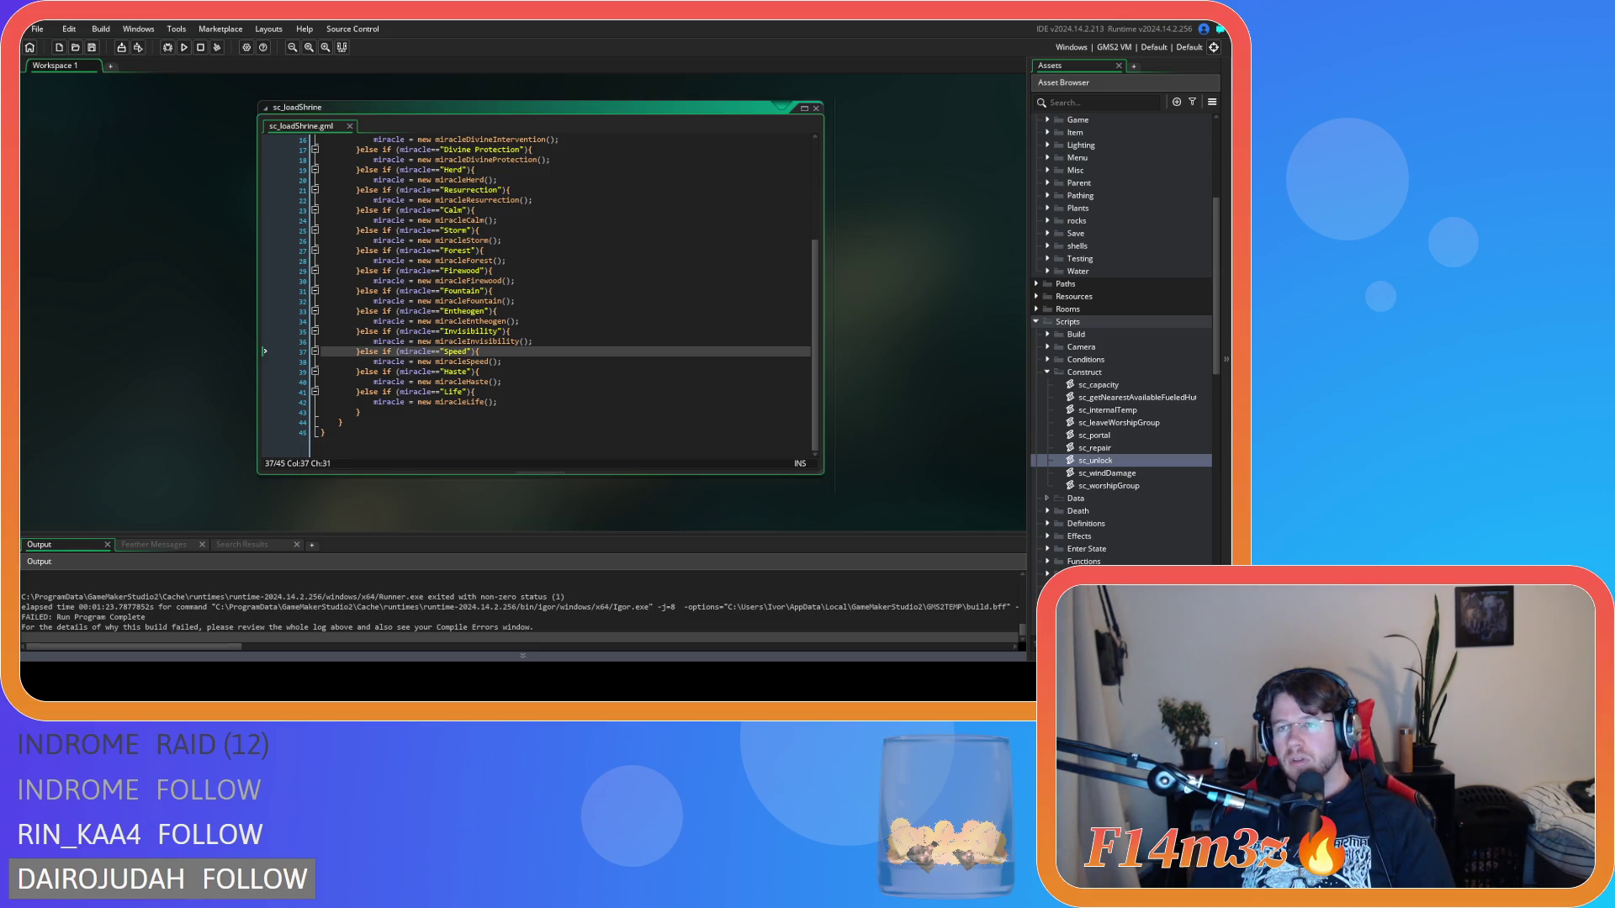
Step: Check the Invisibility branch of the sc_loadShrine script
click(546, 362)
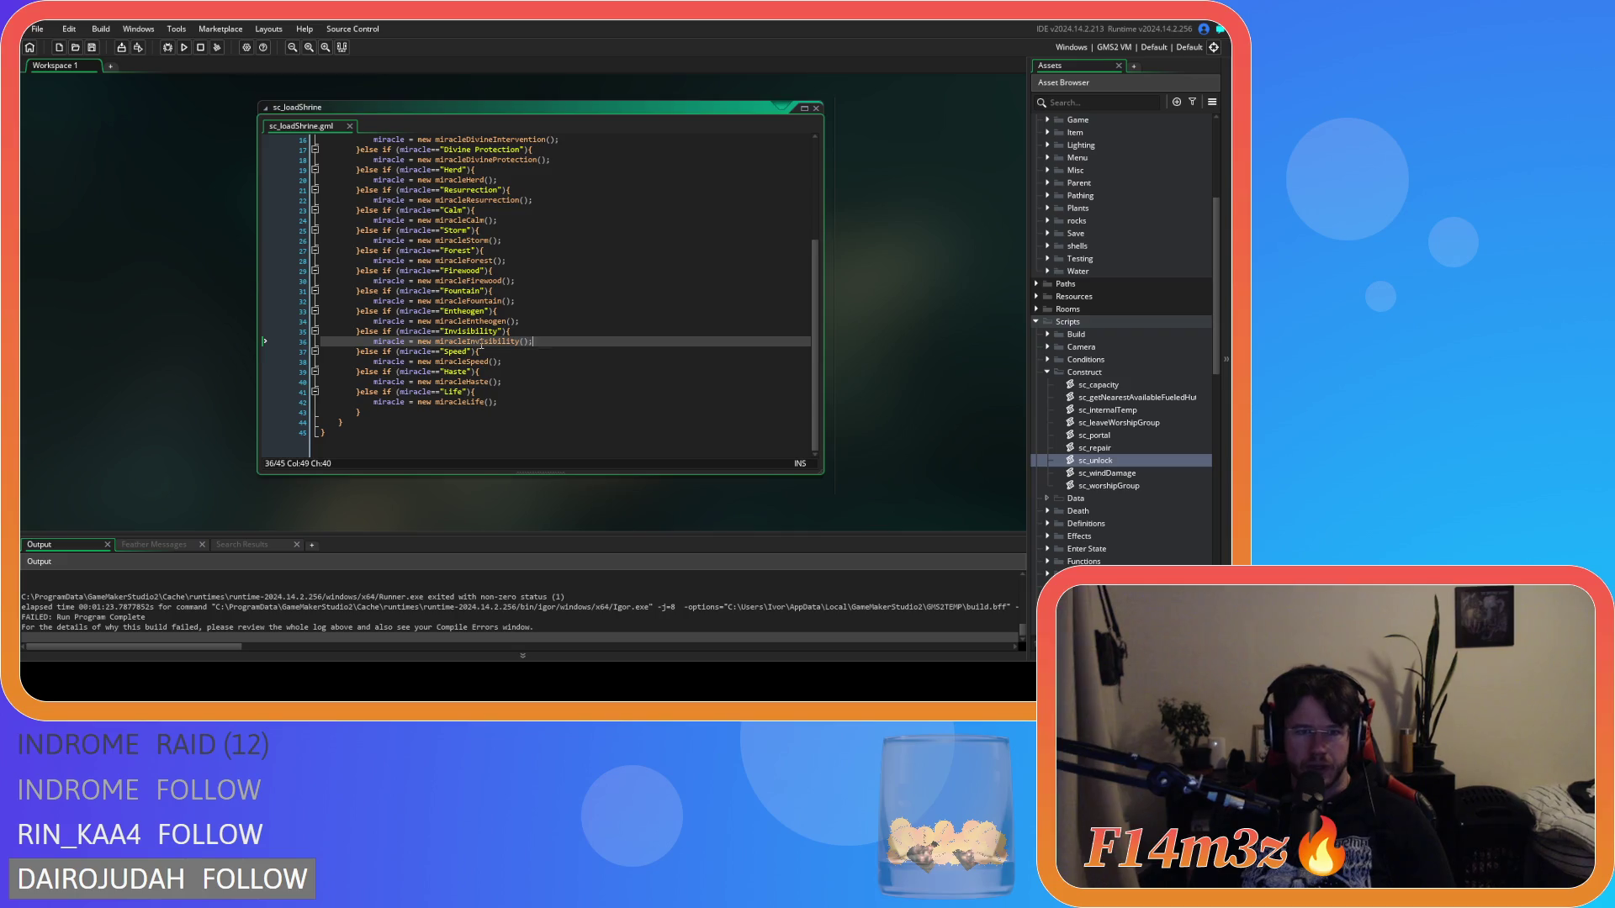
Step: Look over the last miracle branches and the sc_loadShrine function header
scroll(547, 329, up, 5)
scroll(539, 353, down, 4)
click(520, 396)
scroll(520, 393, up, 4)
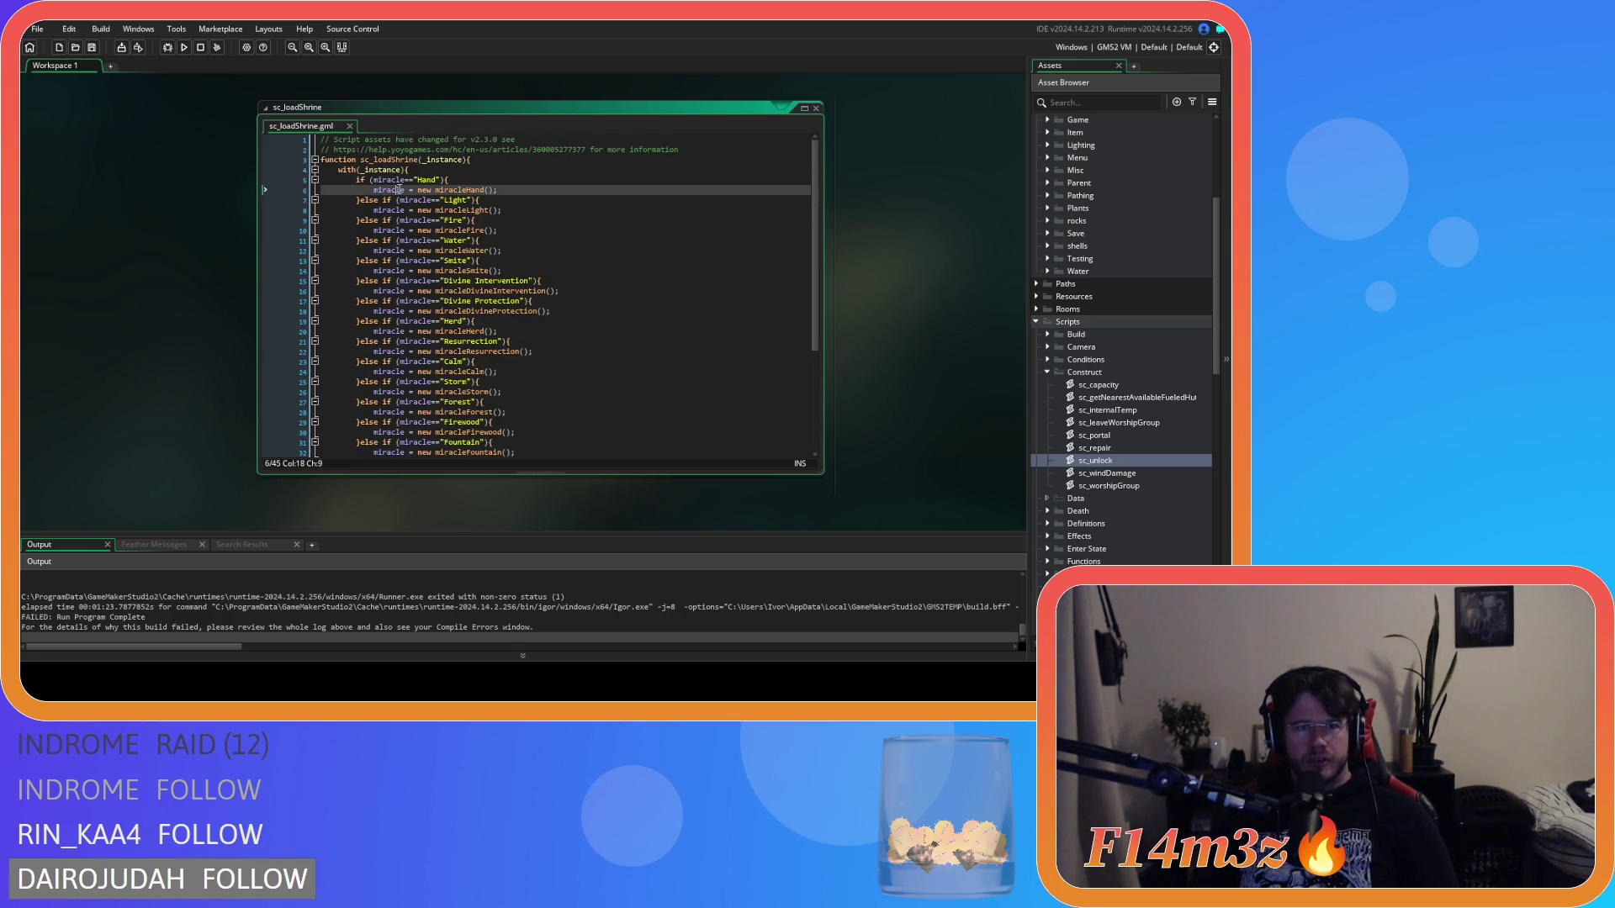
click(493, 150)
click(483, 162)
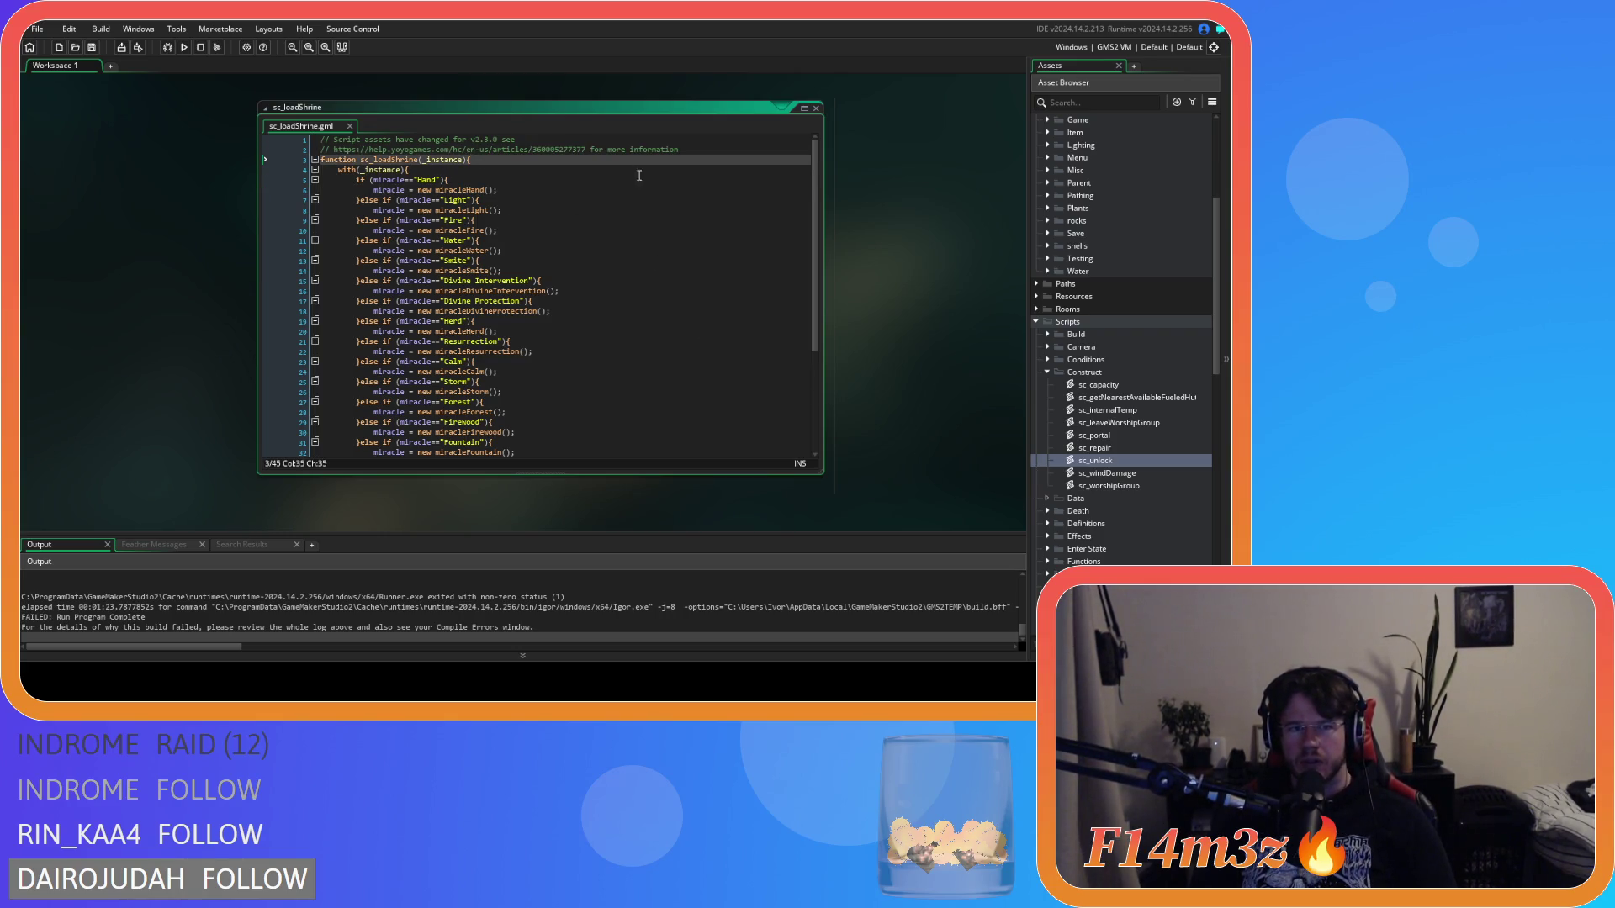
scroll(926, 350, up, 10)
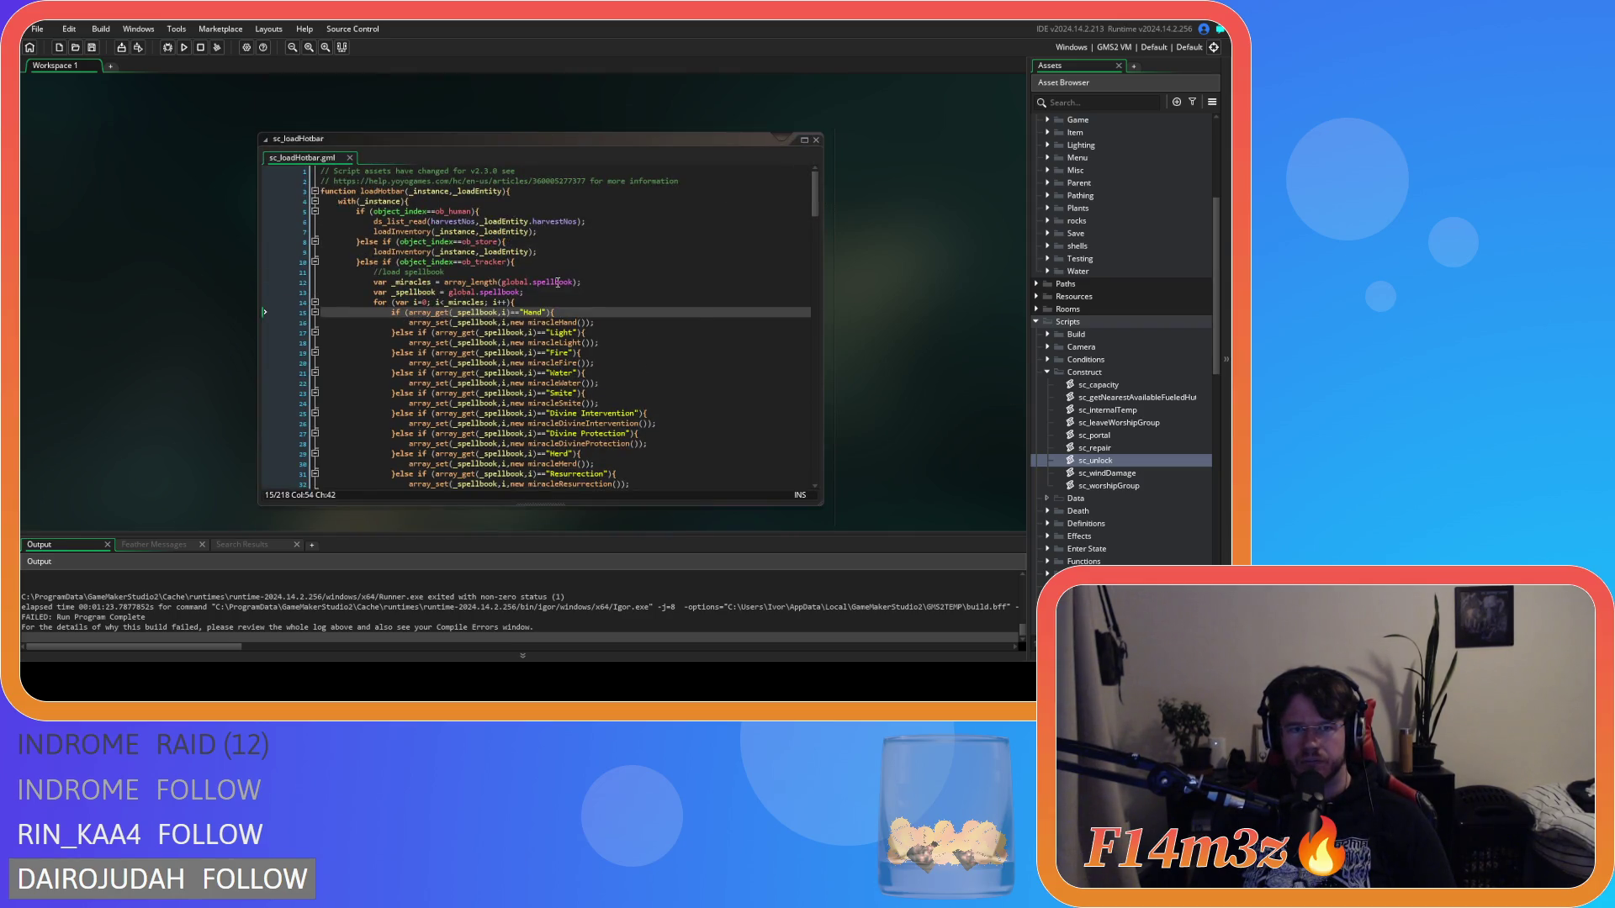
Step: Copy the if (object_index==ob_human) check on line 5 of sc_loadHotbar
drag(468, 210, 355, 212)
right_click(385, 212)
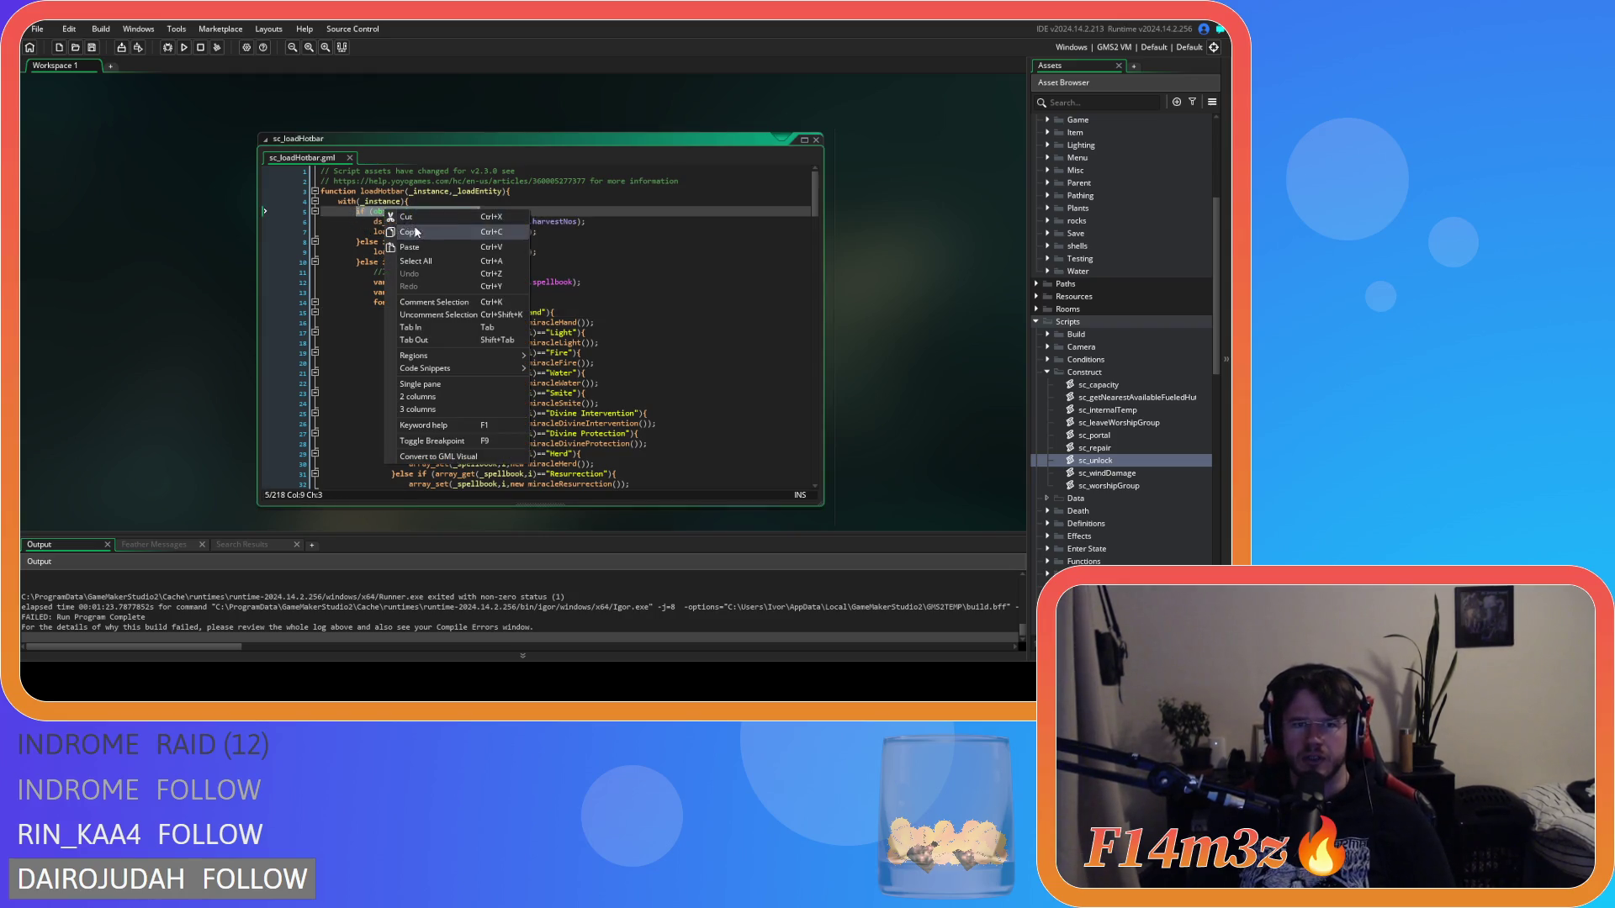
click(414, 231)
key(Down)
key(End)
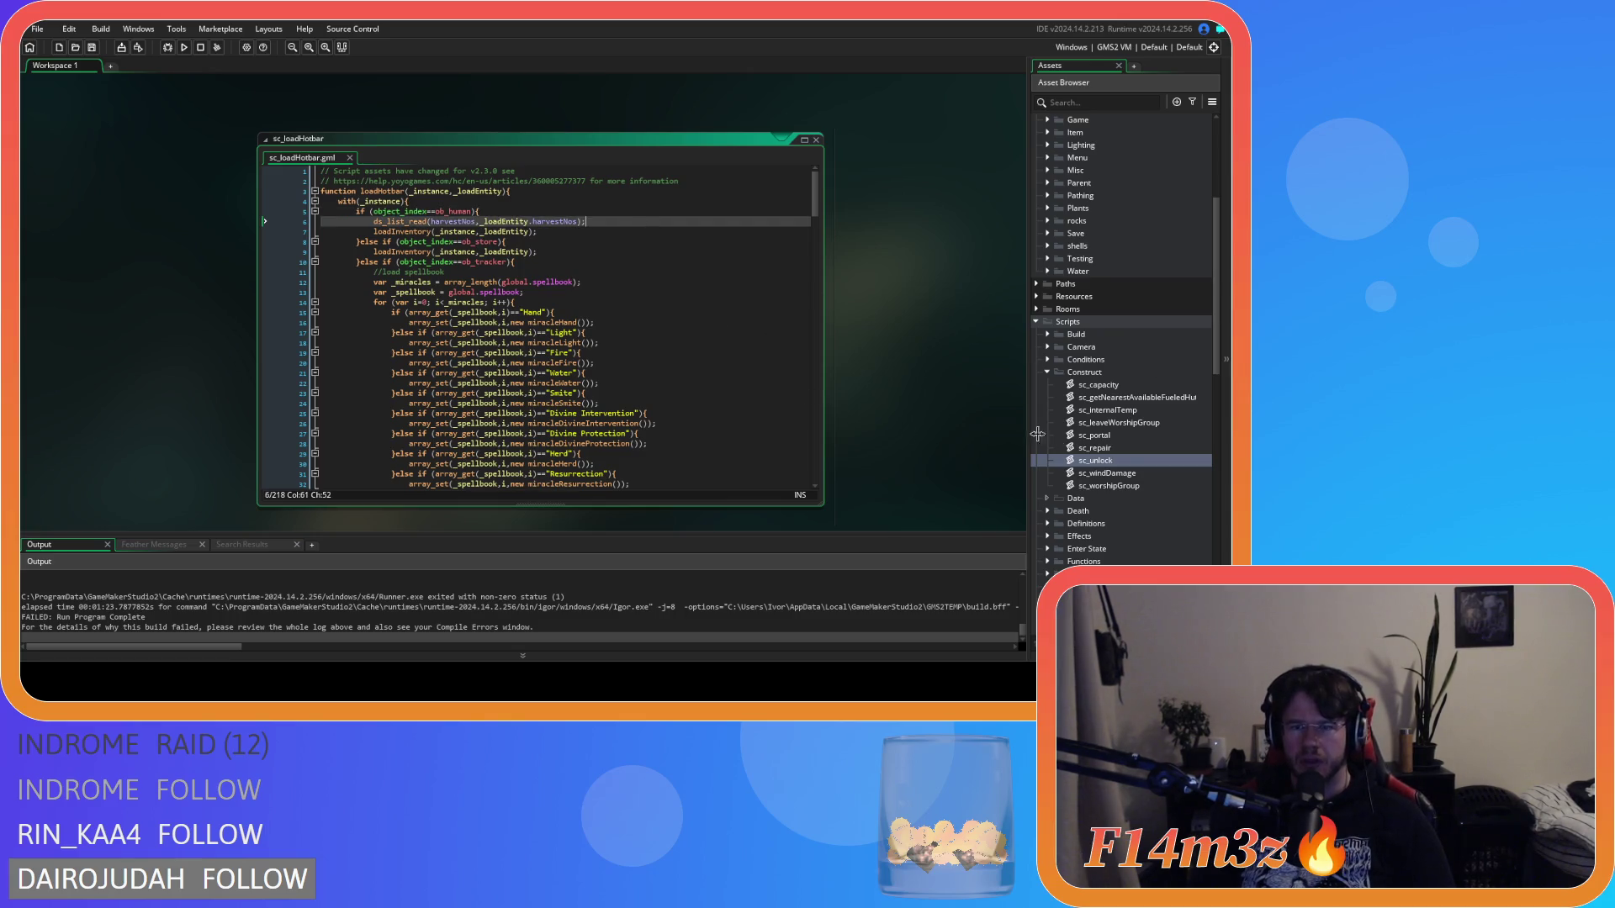
Step: Scroll the Asset Browser to the Loading scripts and open sc_loadCode
scroll(1117, 421, down, 5)
scroll(1124, 429, up, 4)
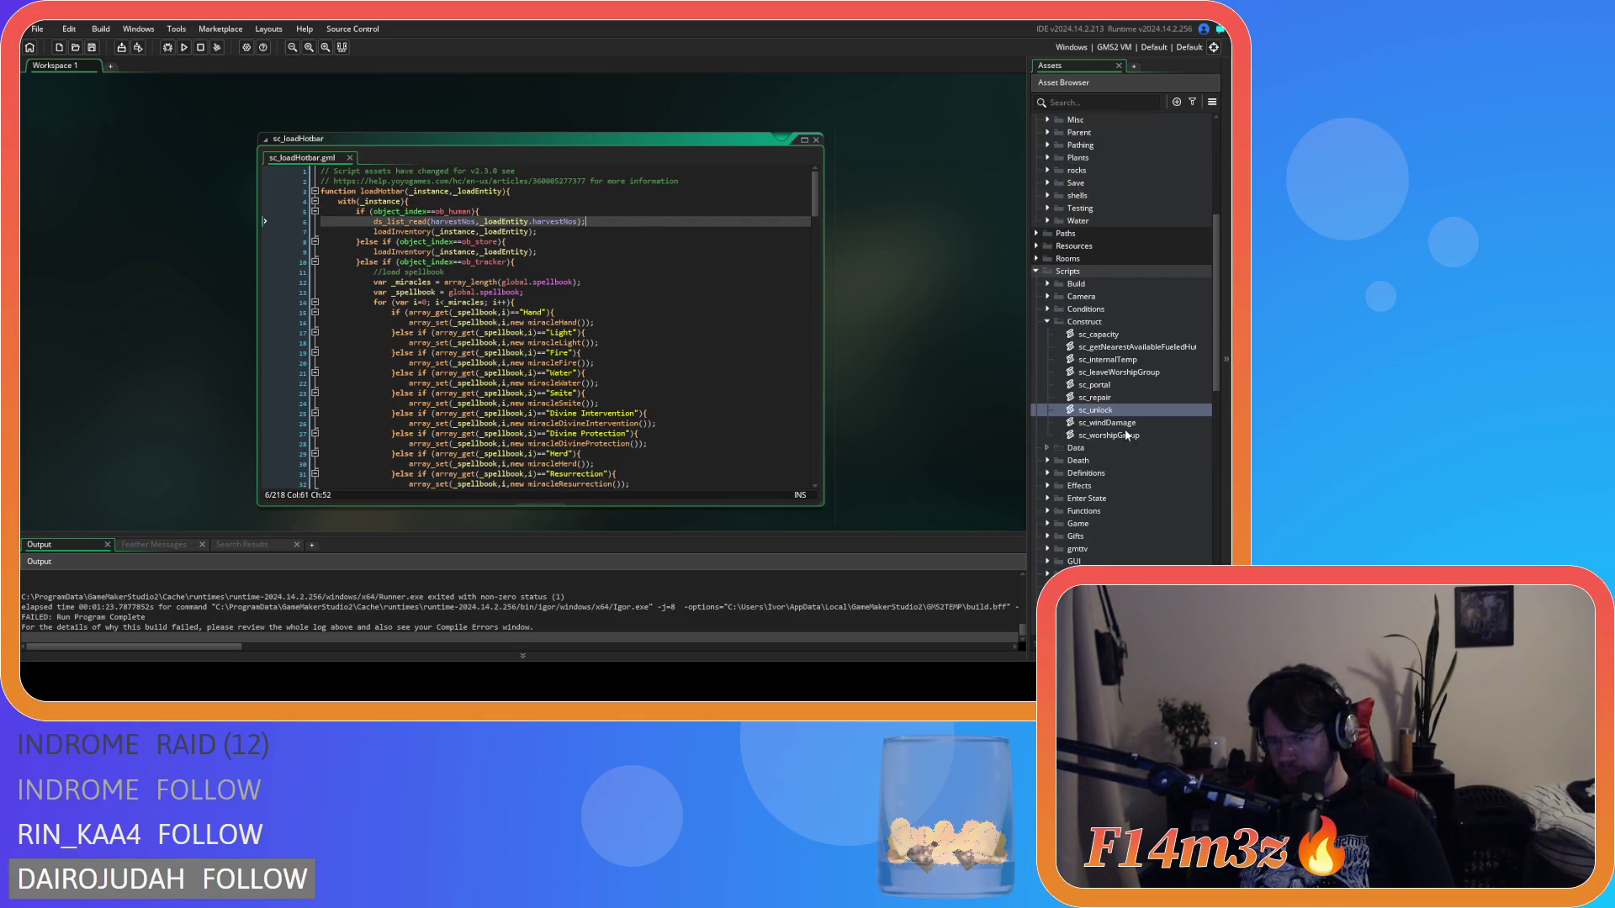
scroll(1125, 431, down, 6)
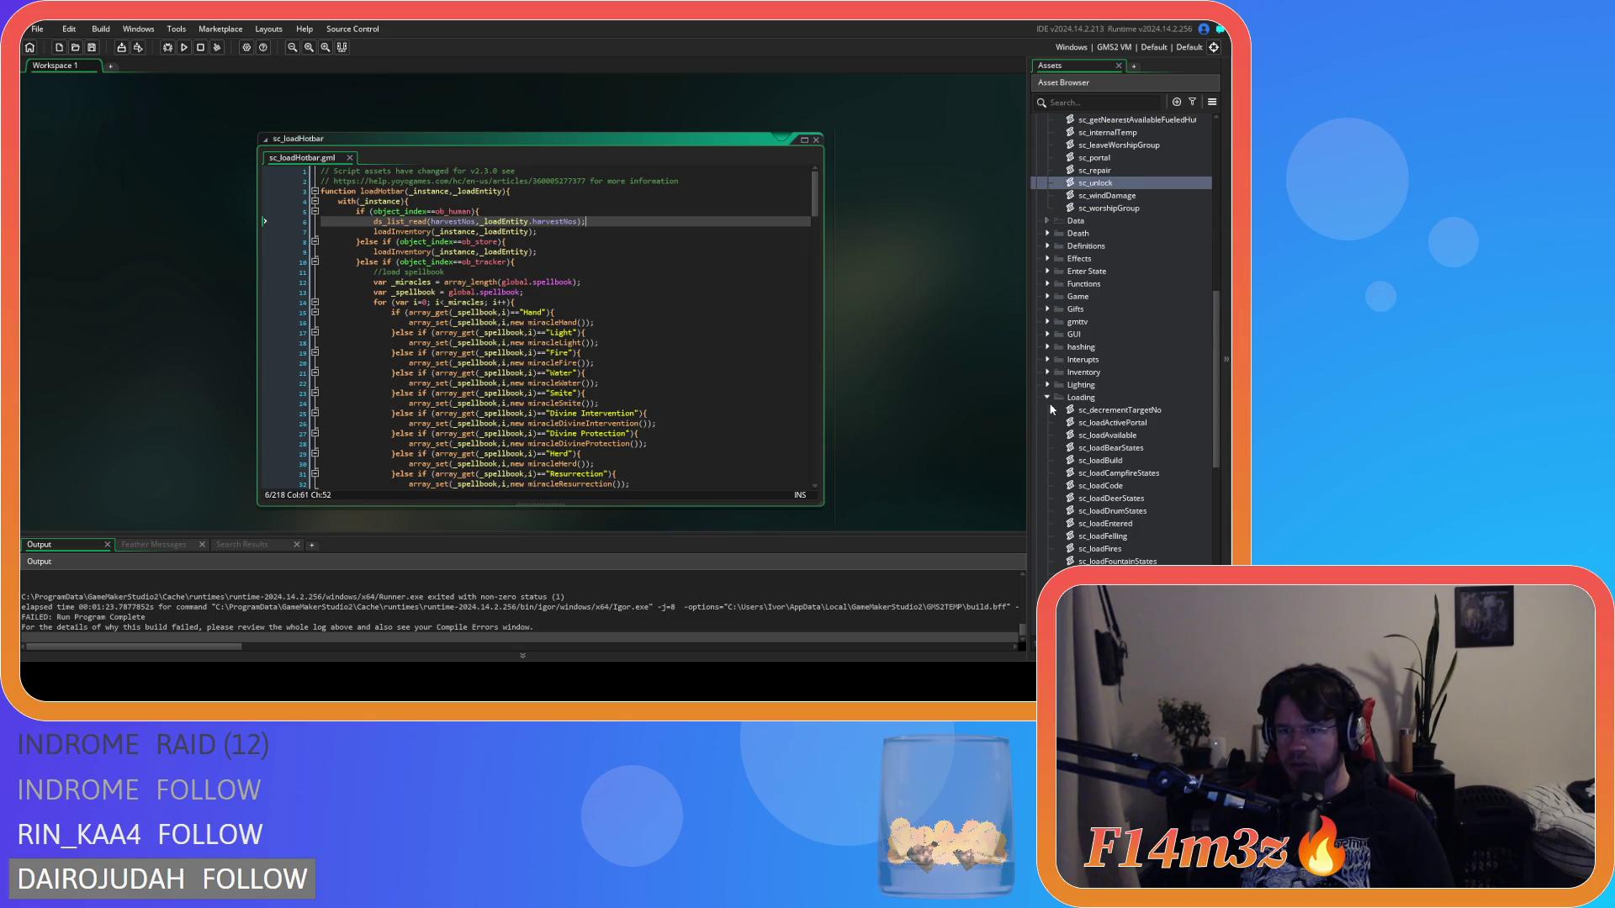
scroll(1051, 410, down, 2)
double_click(1135, 410)
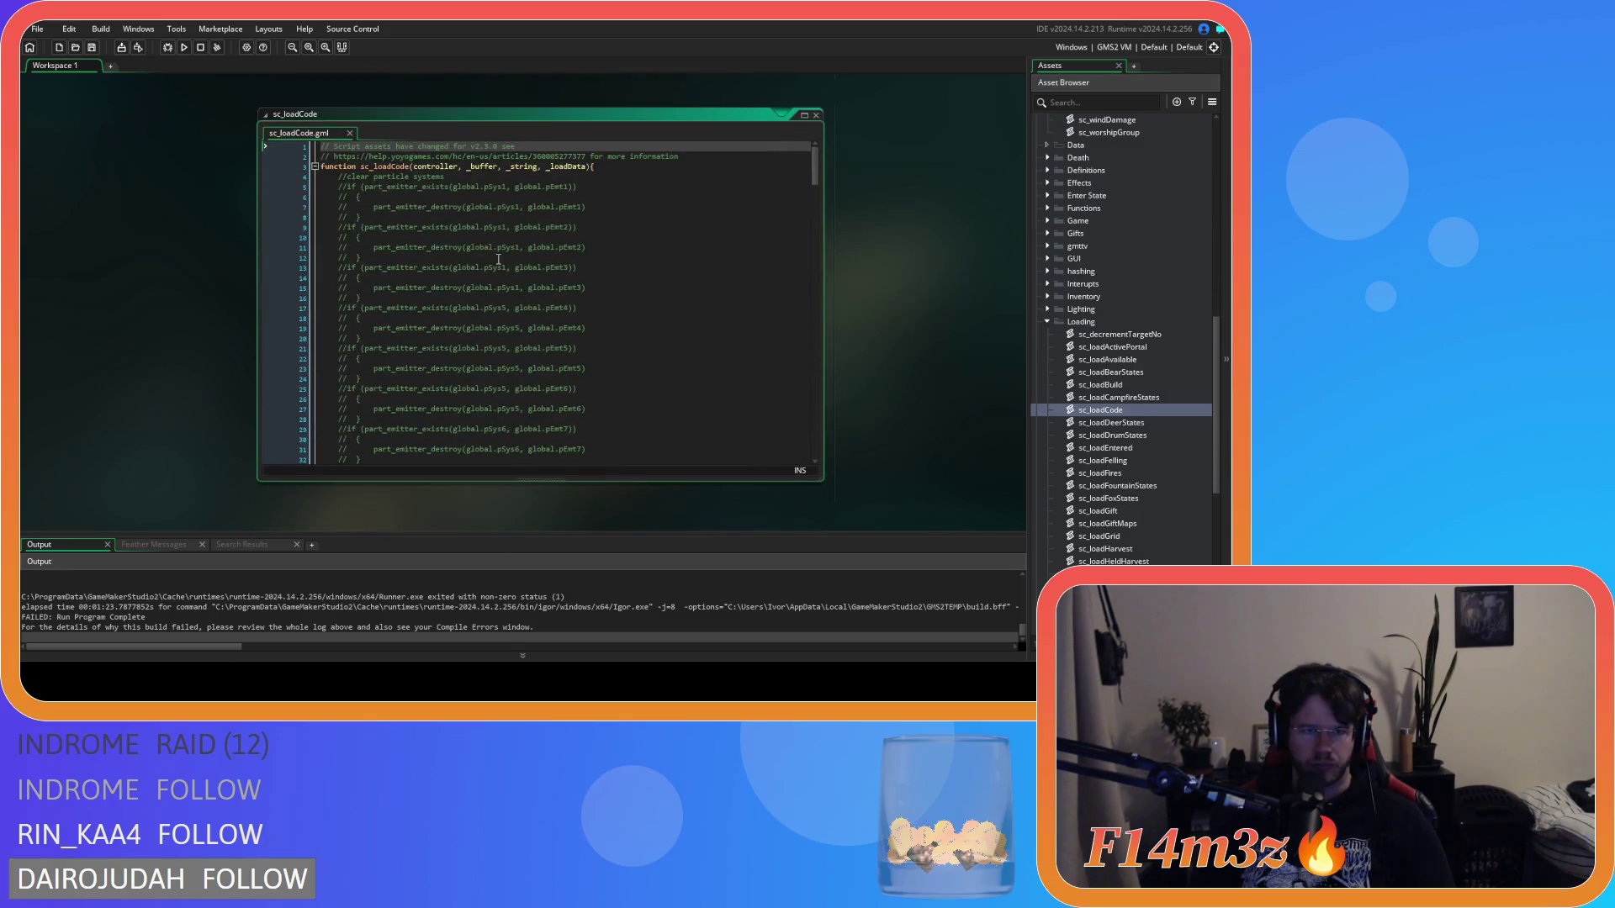
Step: Open loadInstance and review its loadTents, loadFires, loadStates and loadToggle calls
drag(815, 166, 833, 433)
middle_click(412, 268)
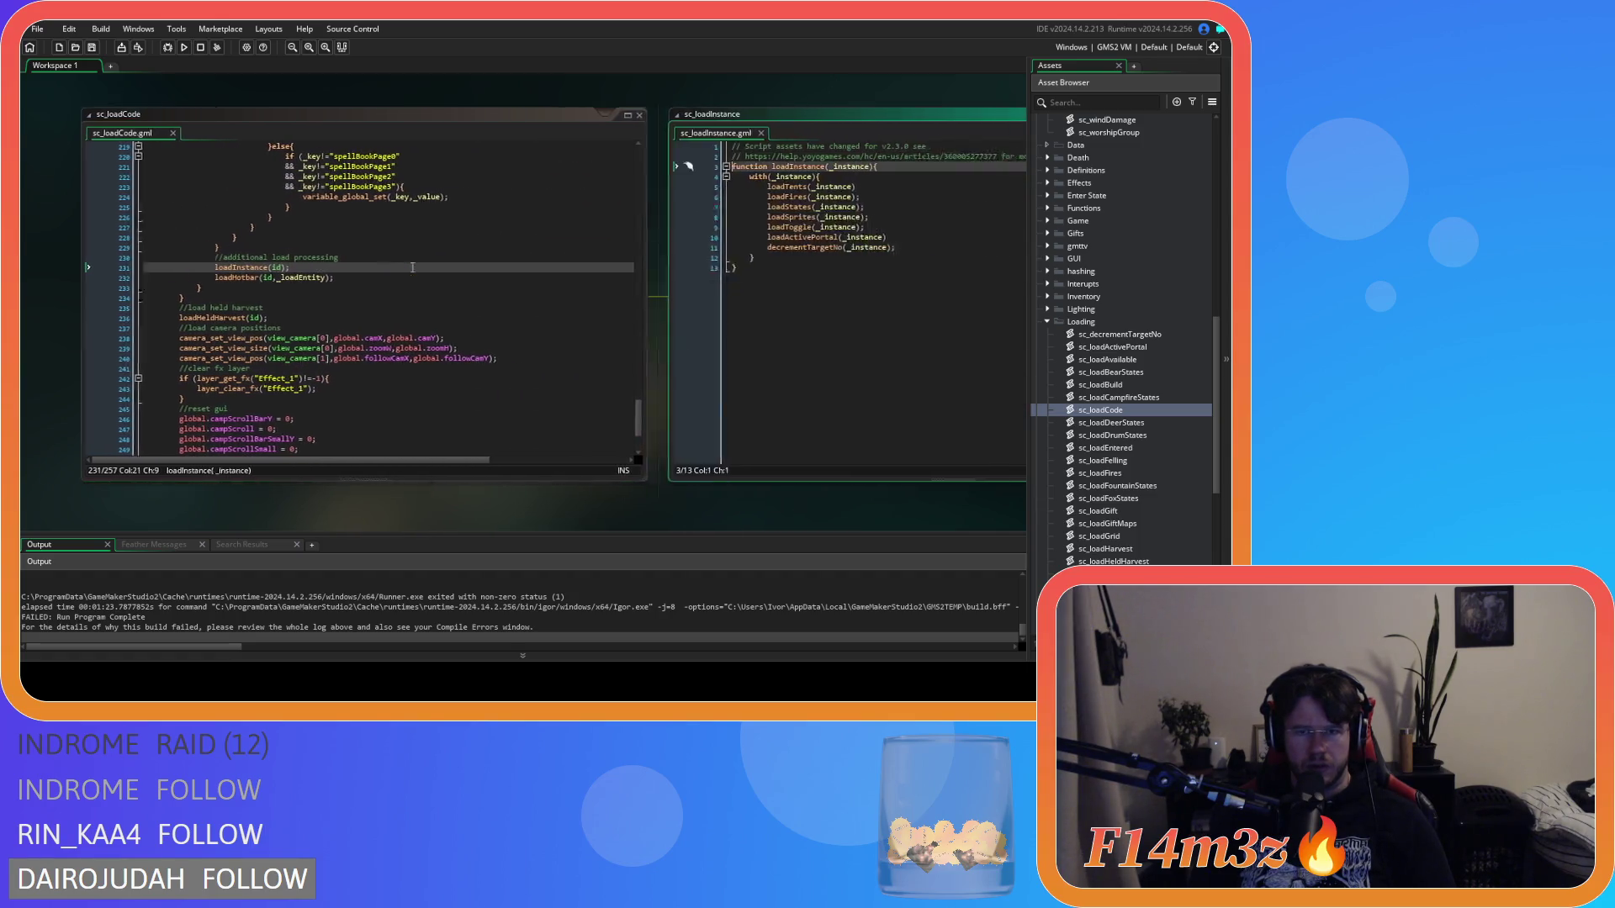
click(587, 187)
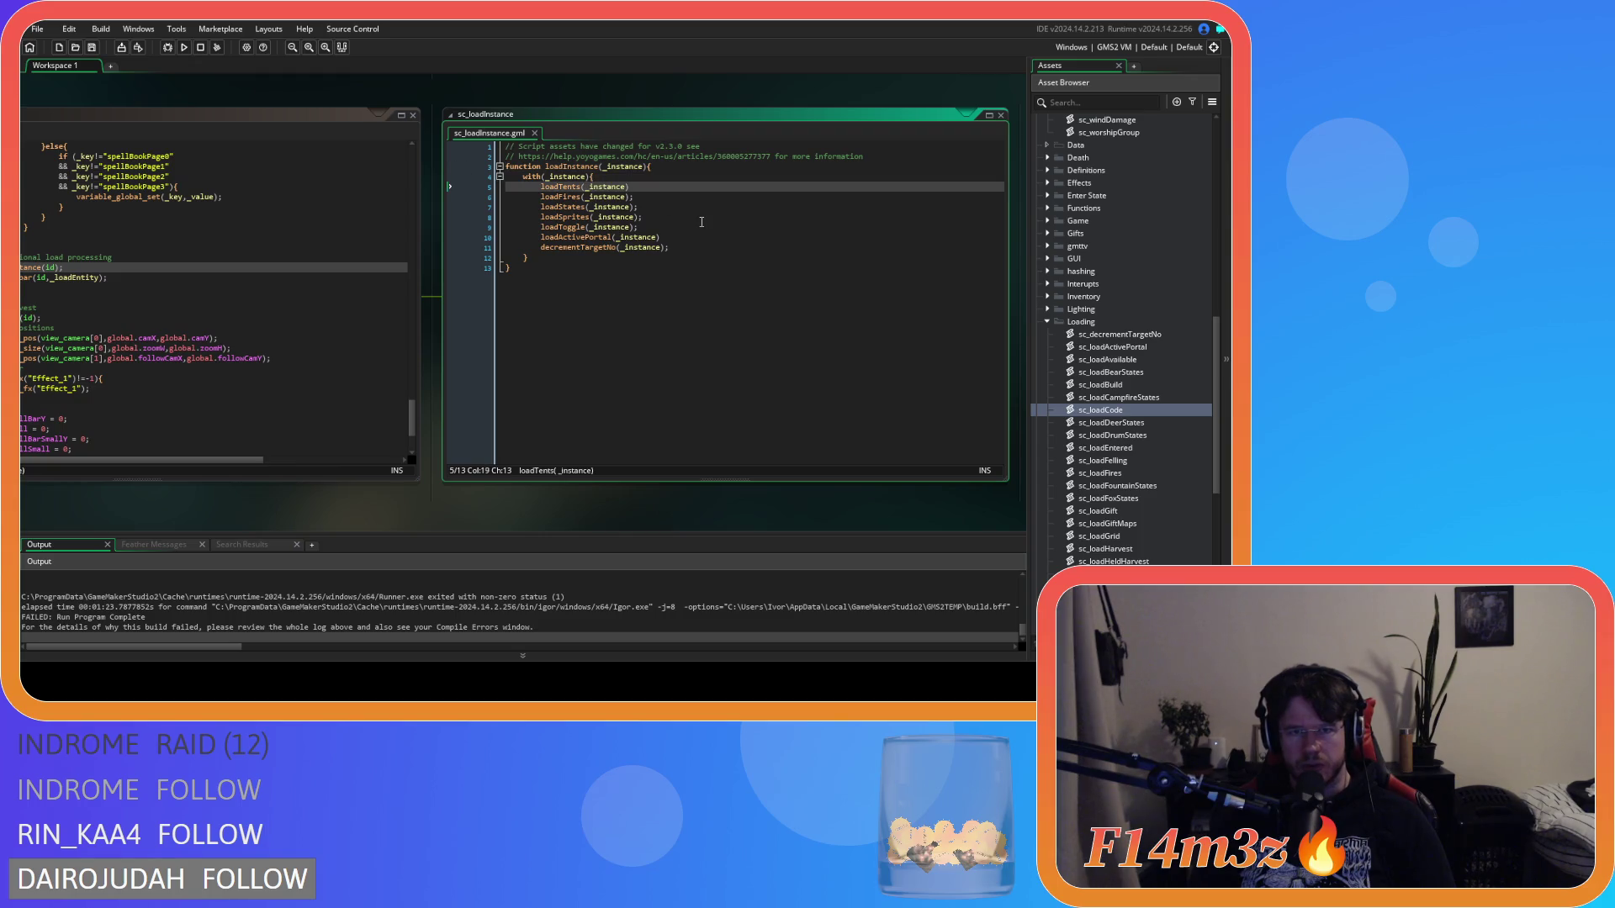
key(Down)
key(Down)
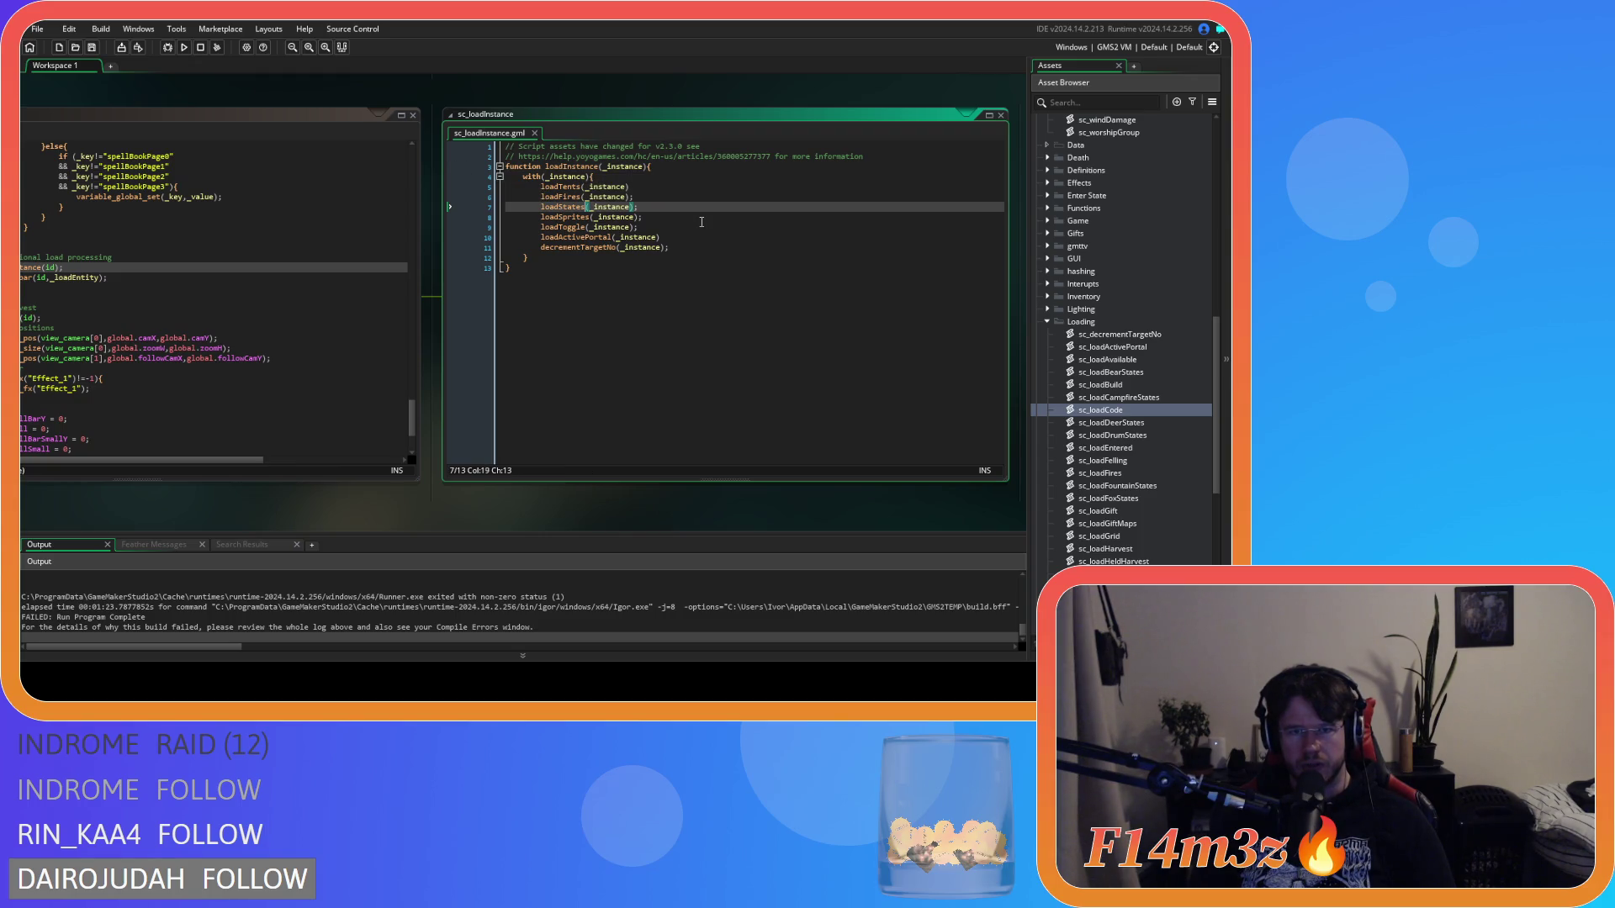
key(Down)
key(Down)
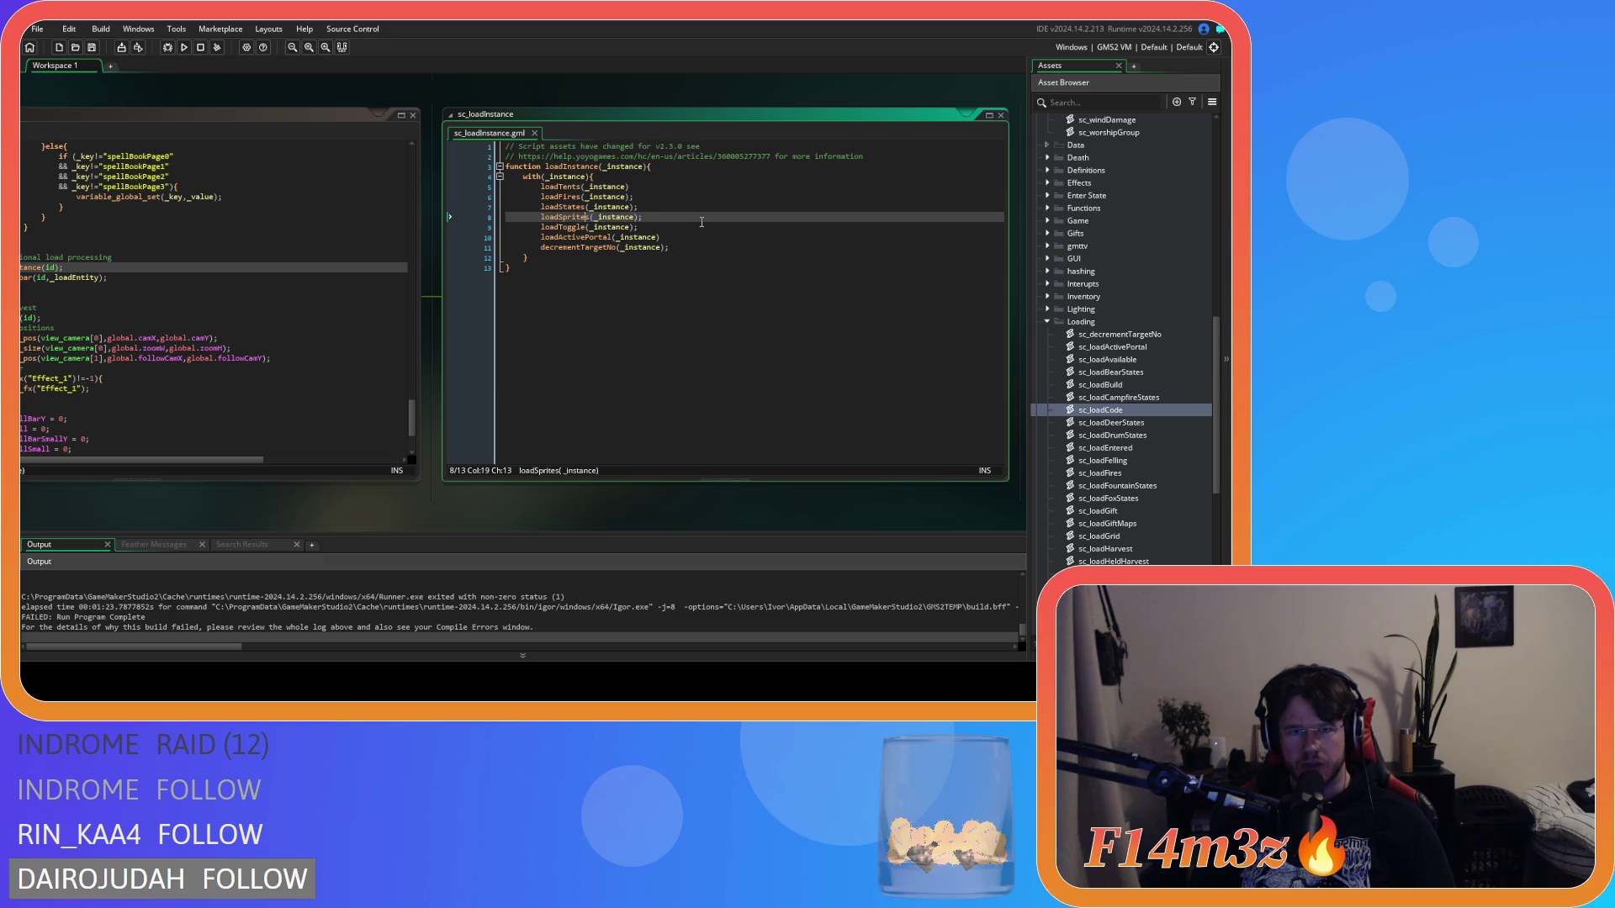
key(Down)
key(Down)
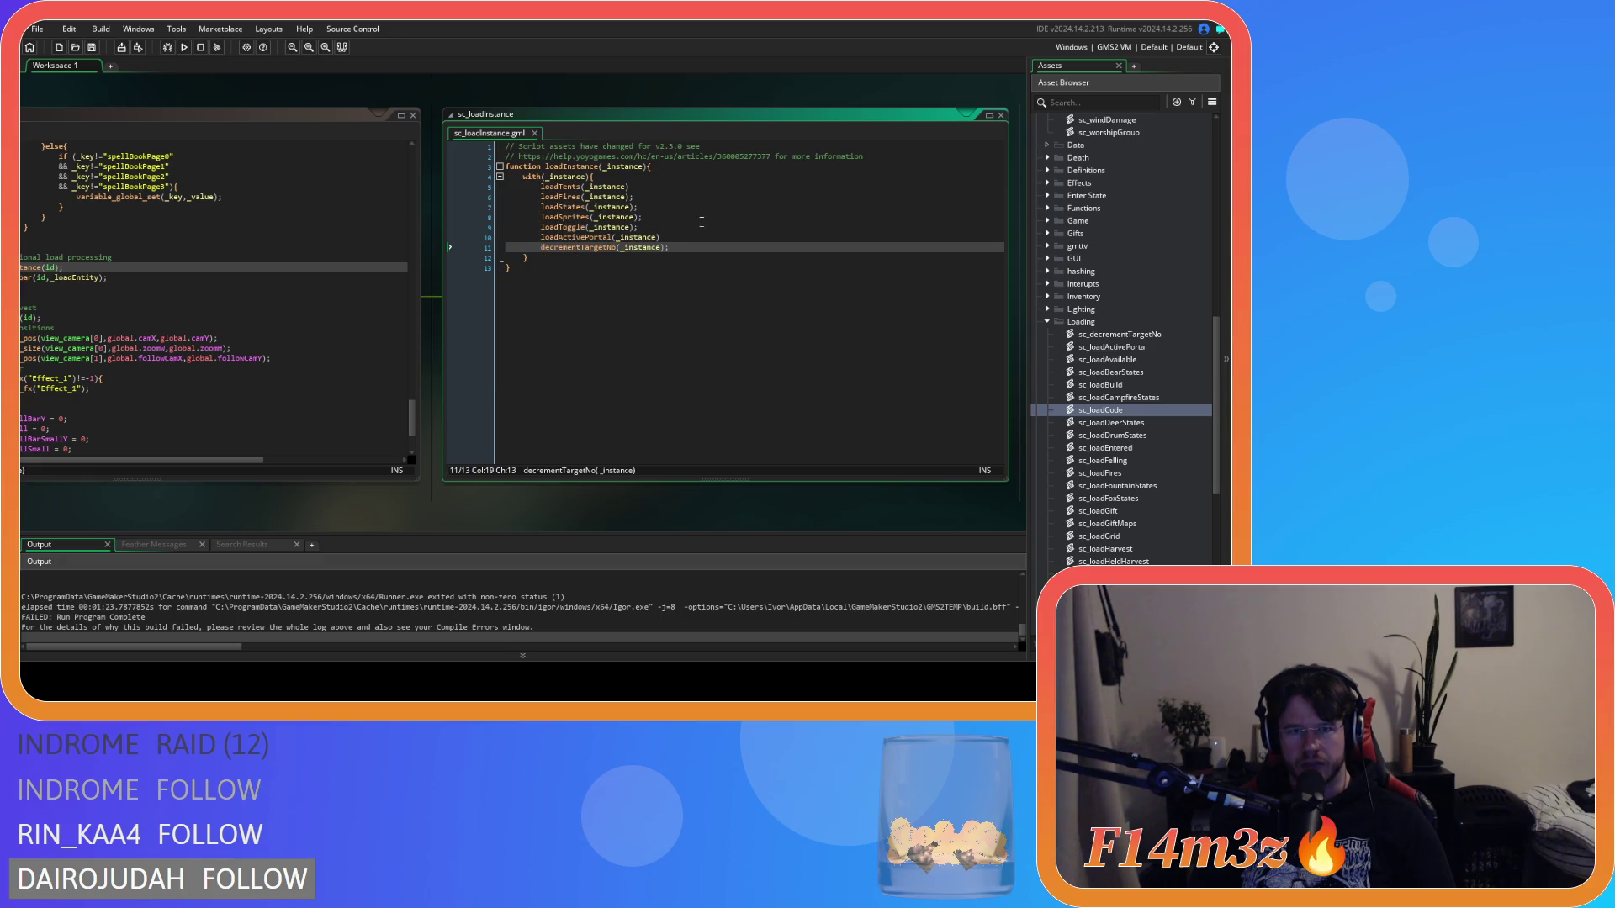
click(664, 186)
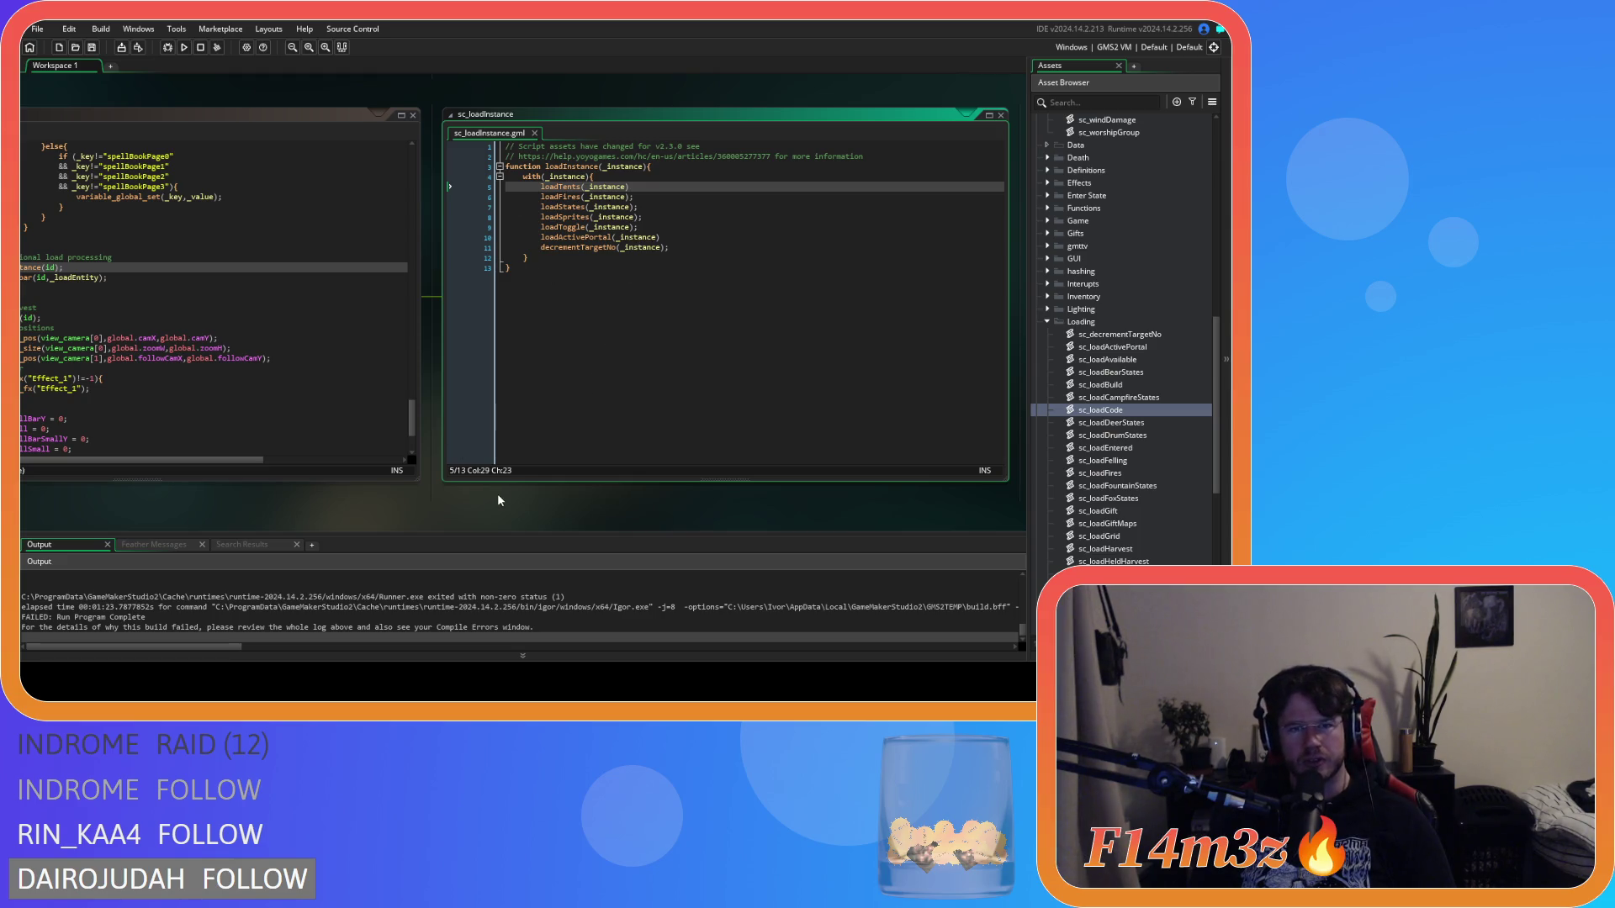
click(562, 187)
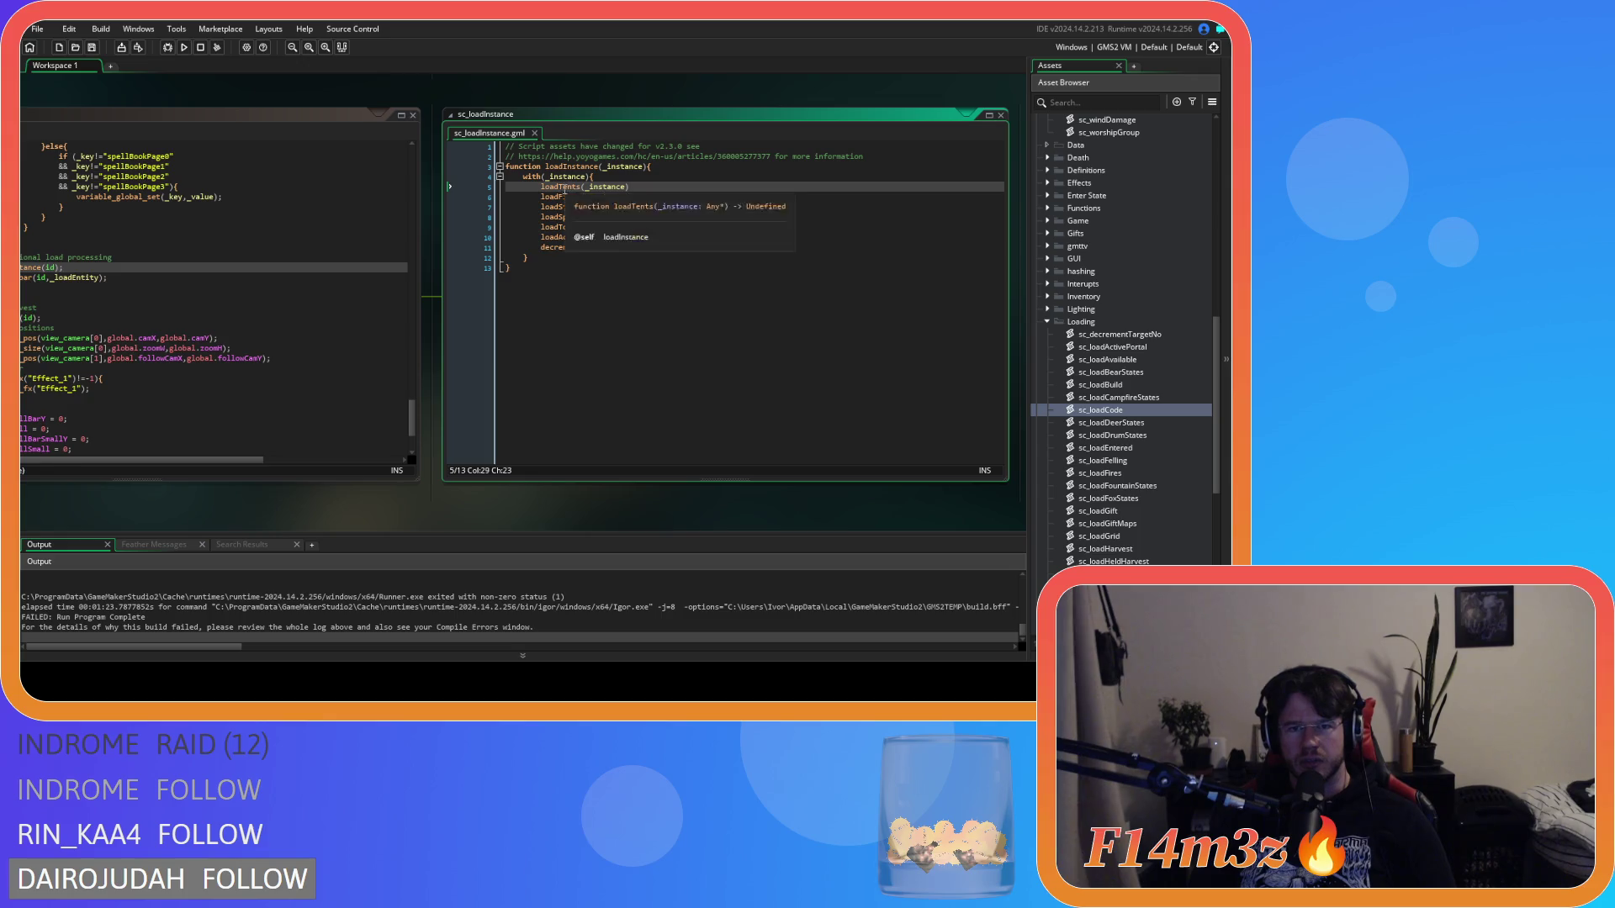
Step: Open sc_loadTents, copy its ob_hut object check line, and close the script
middle_click(562, 187)
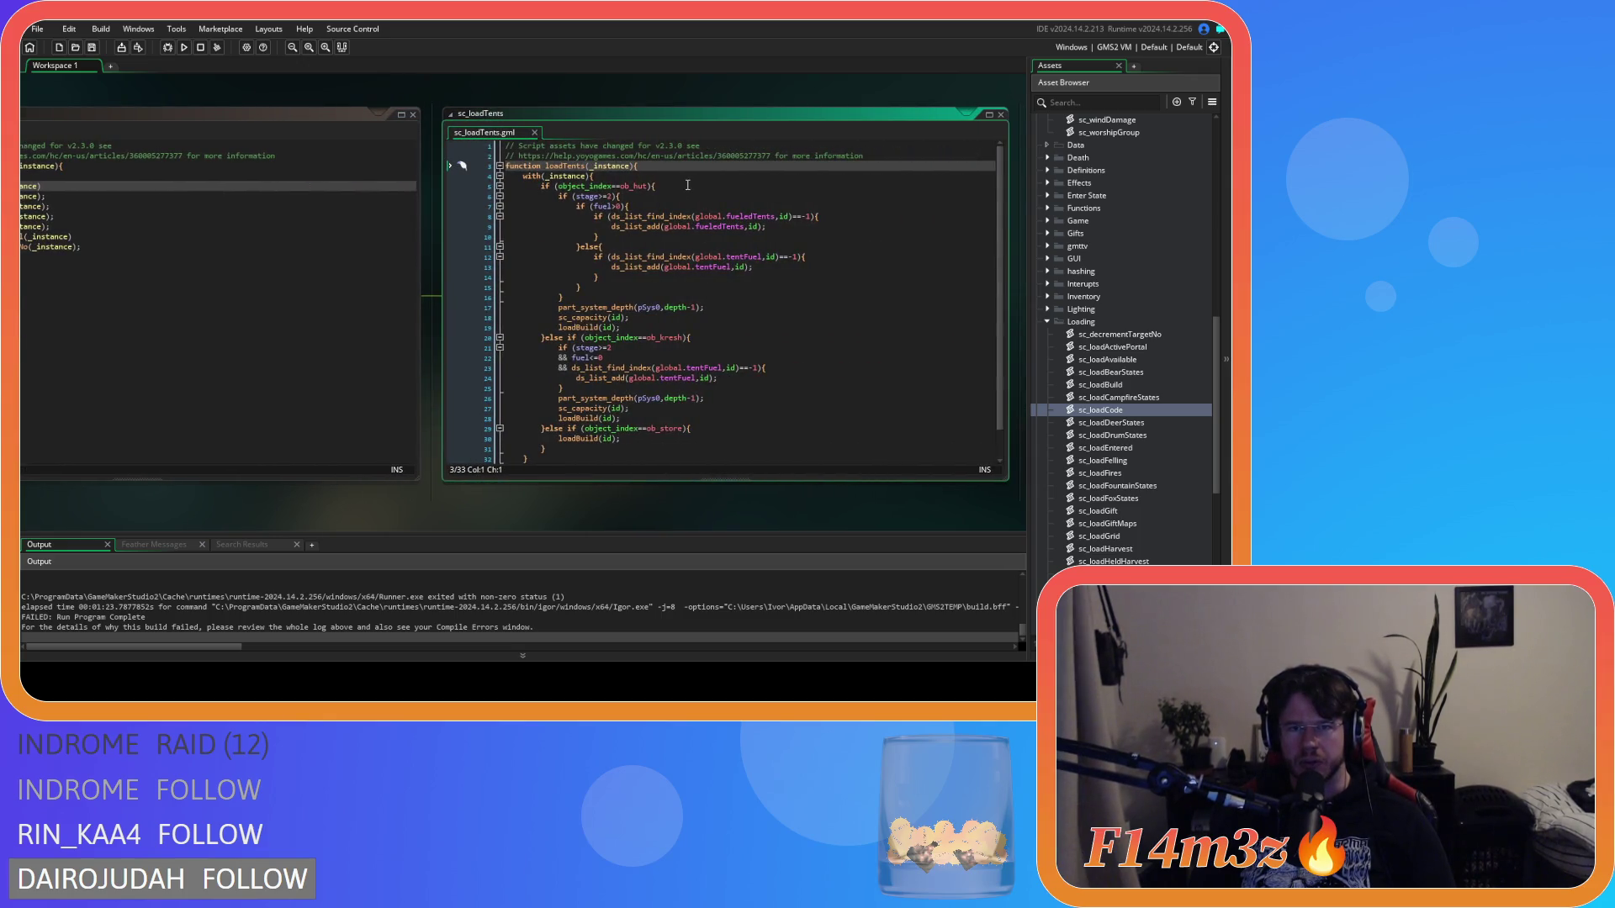
drag(656, 186, 541, 185)
right_click(562, 190)
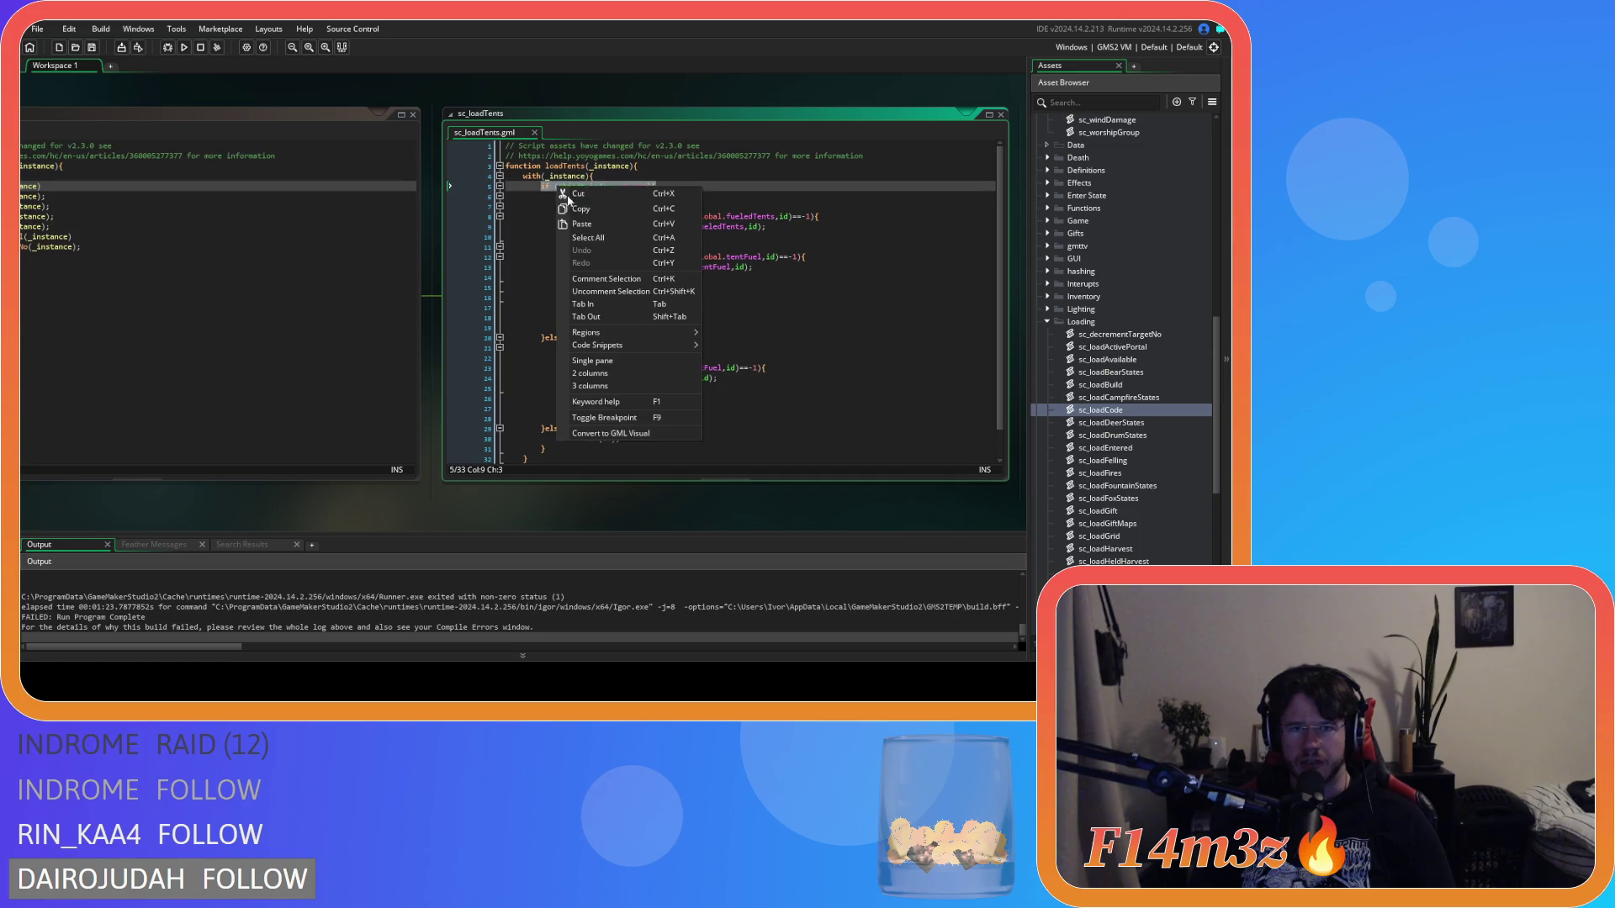
click(598, 210)
click(538, 146)
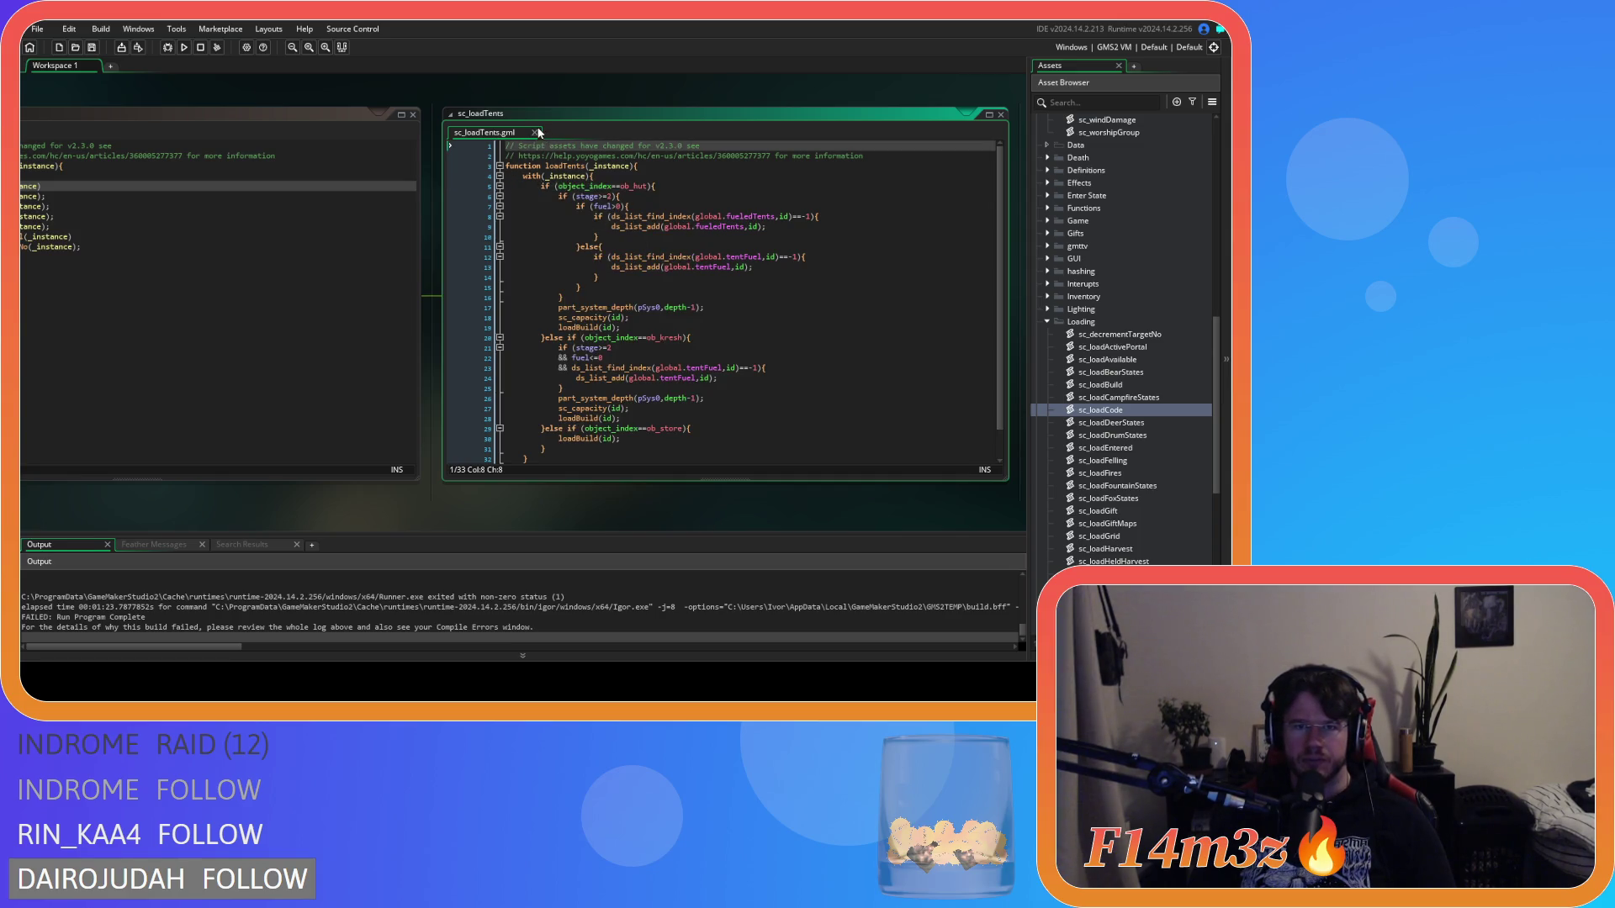
click(535, 133)
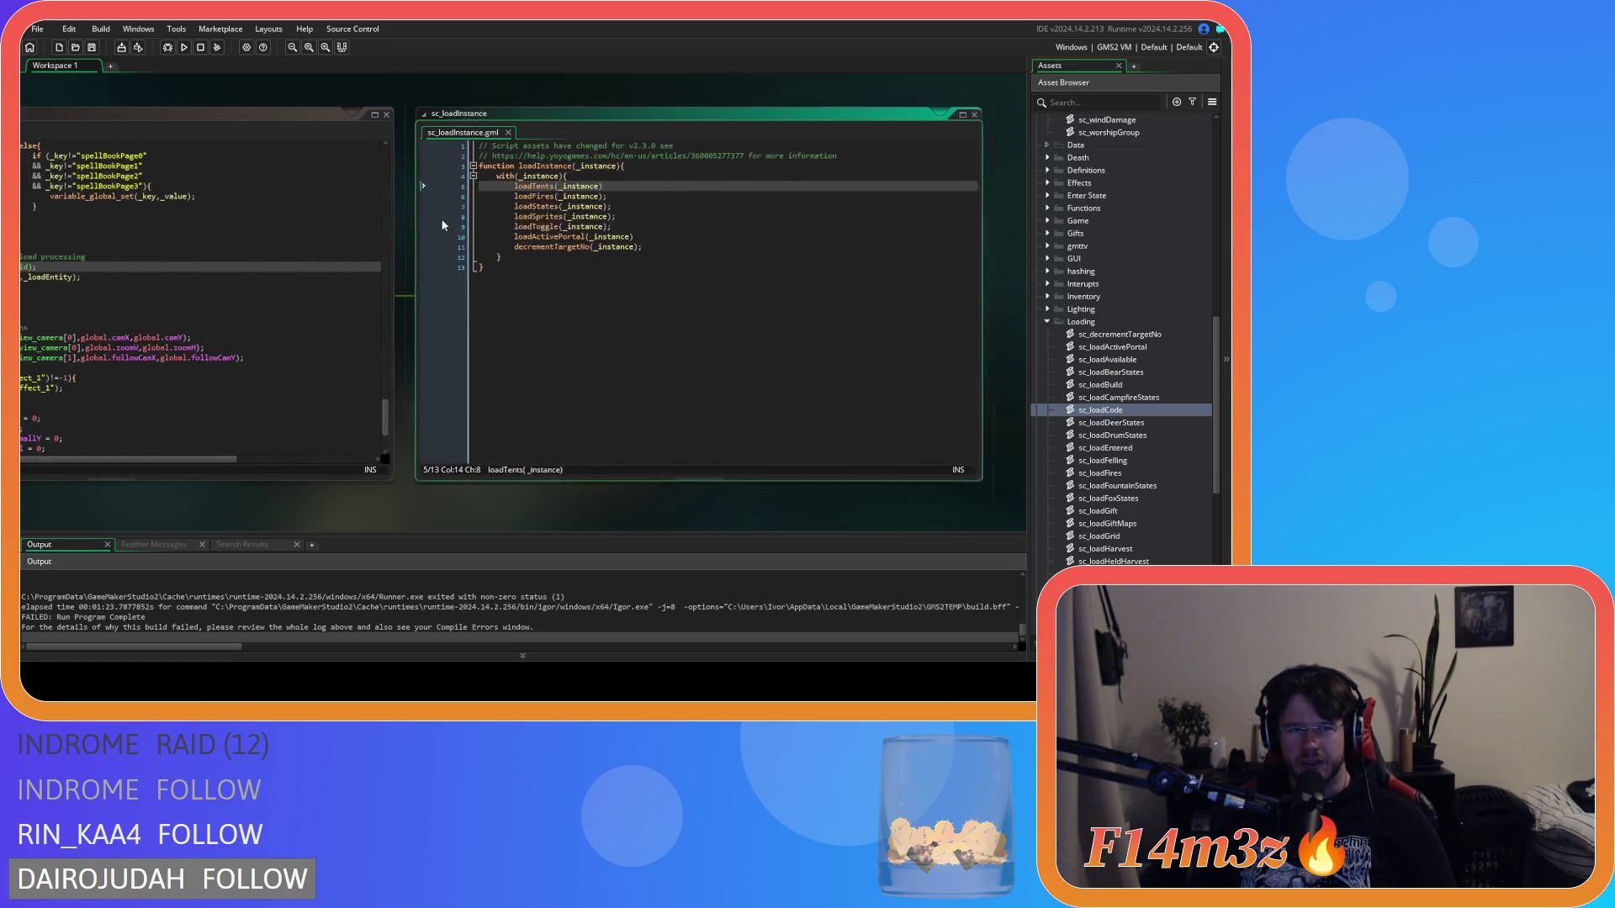
Step: Insert a blank line after loadTents(_instance) in sc_loadInstance
drag(543, 187, 635, 187)
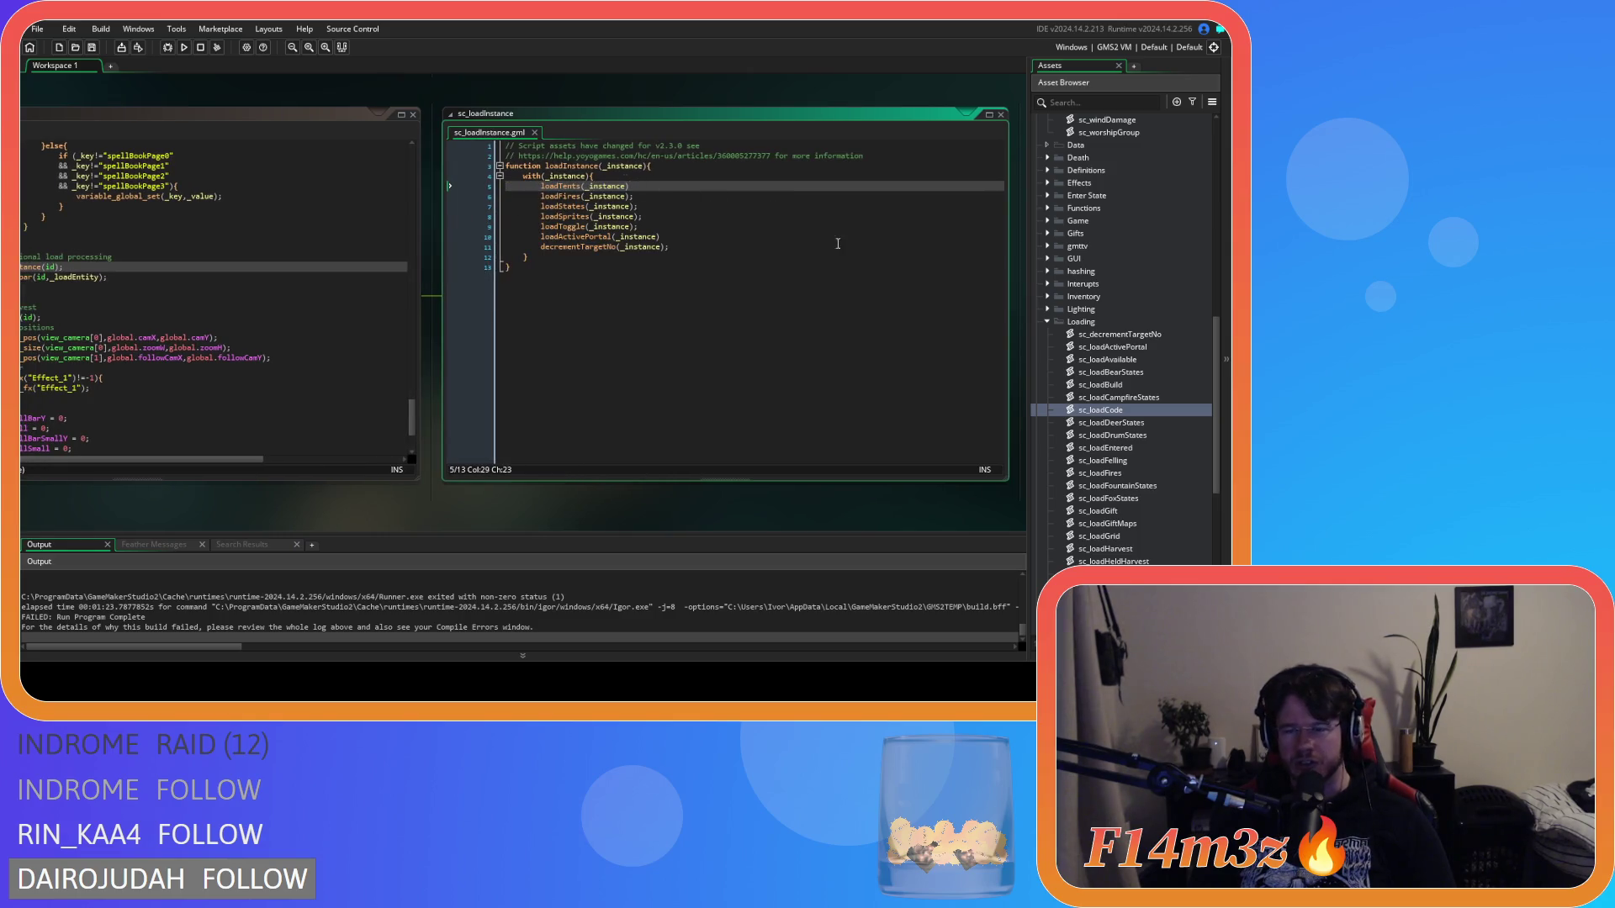
key(Return)
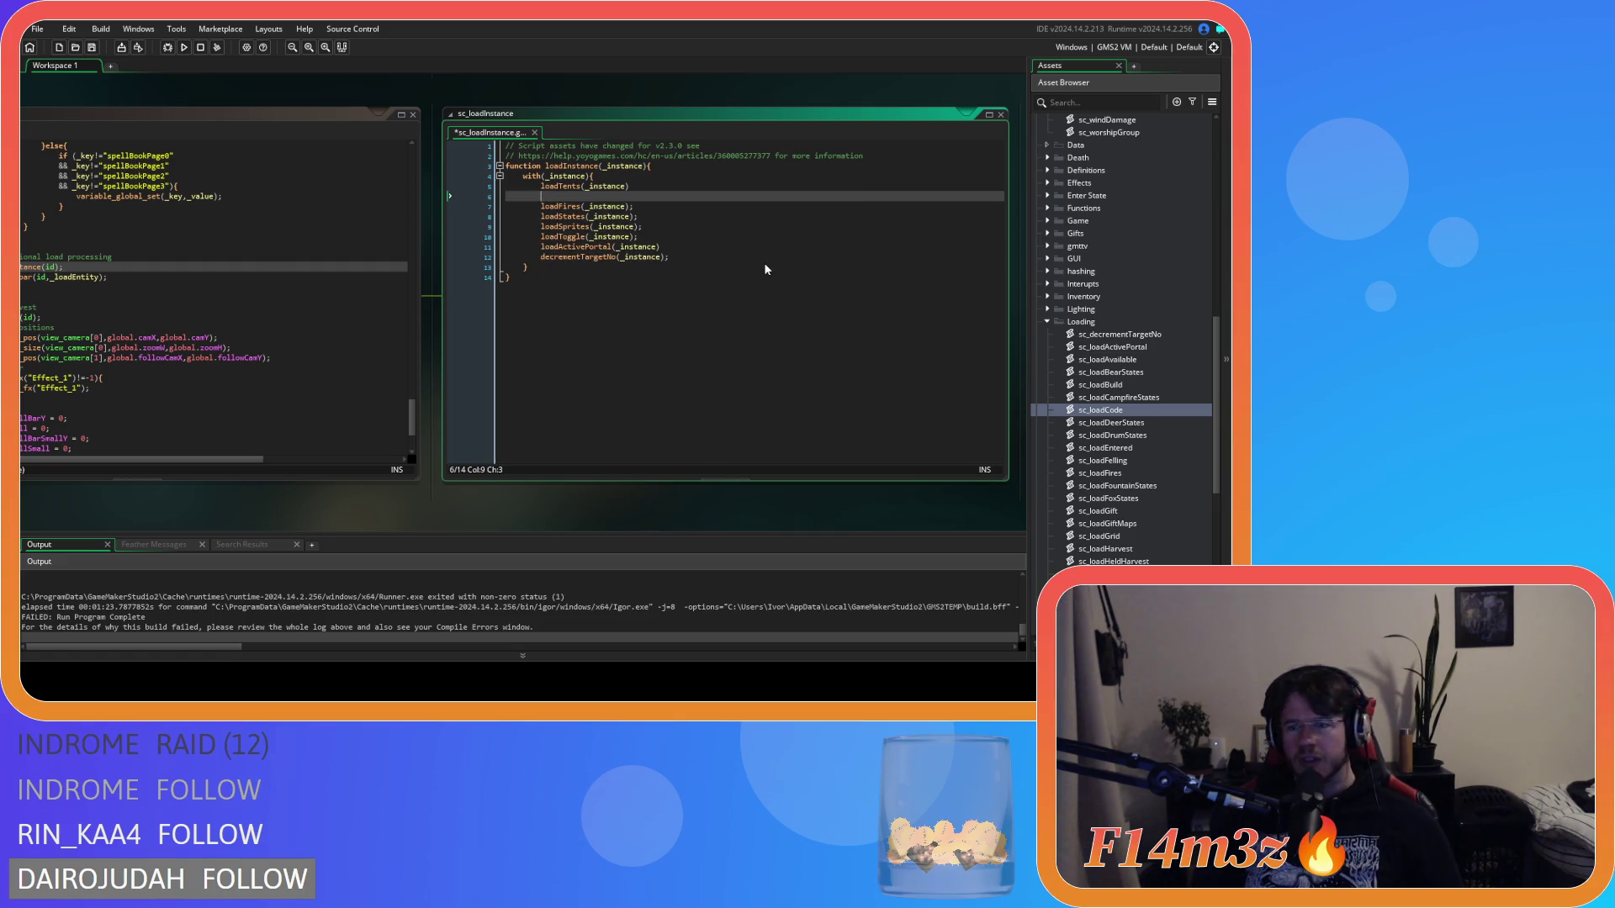
scroll(1163, 442, down, 6)
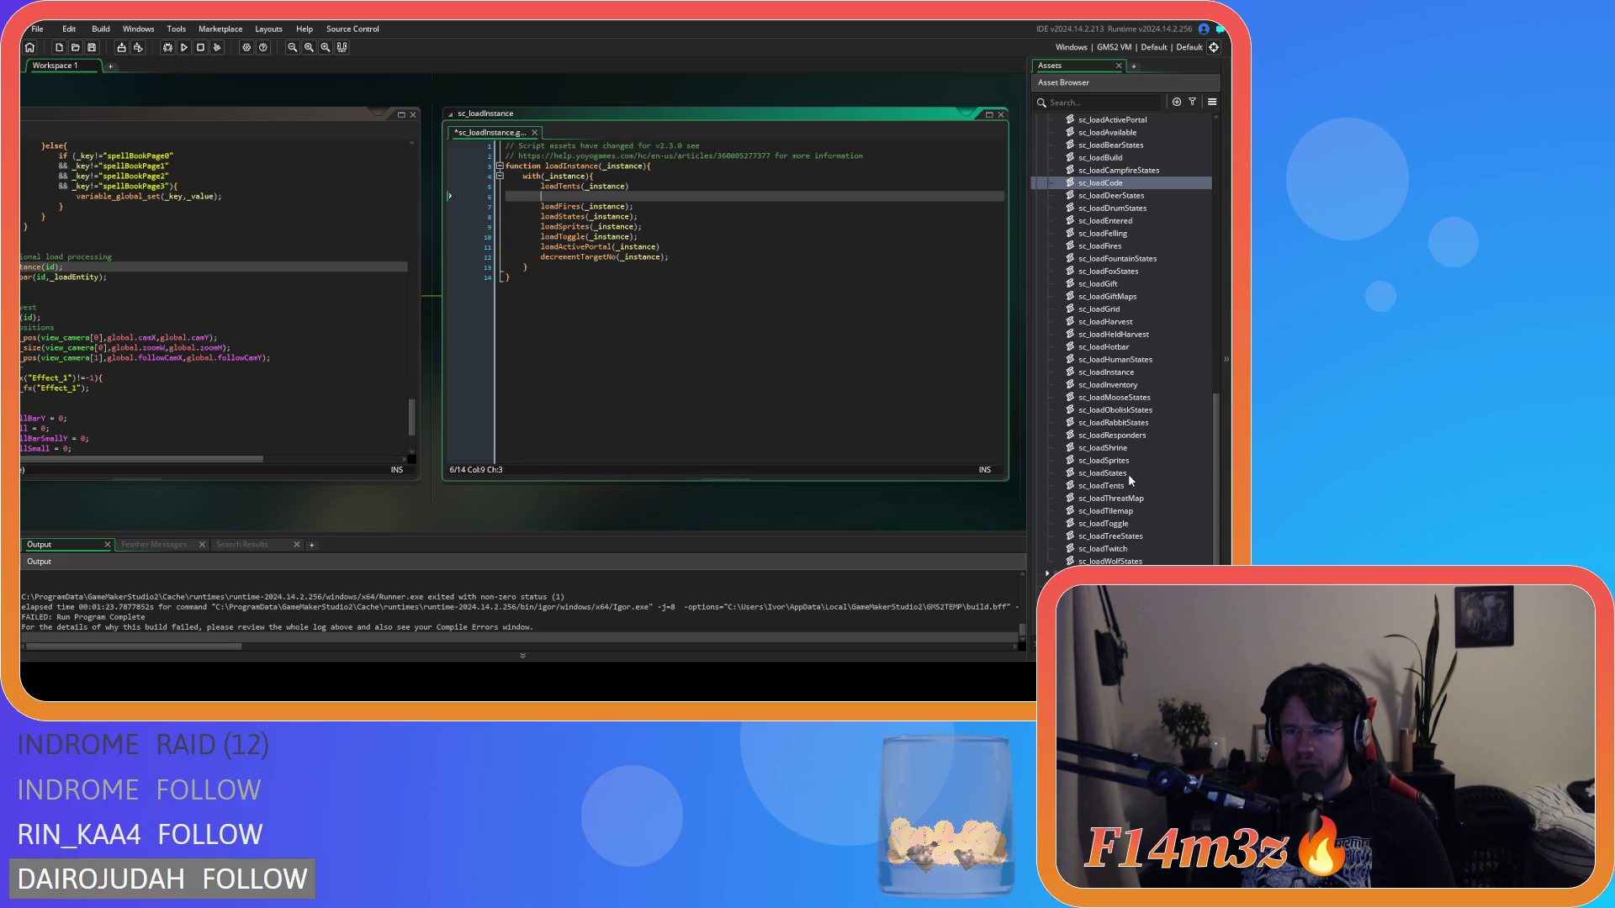
double_click(1134, 450)
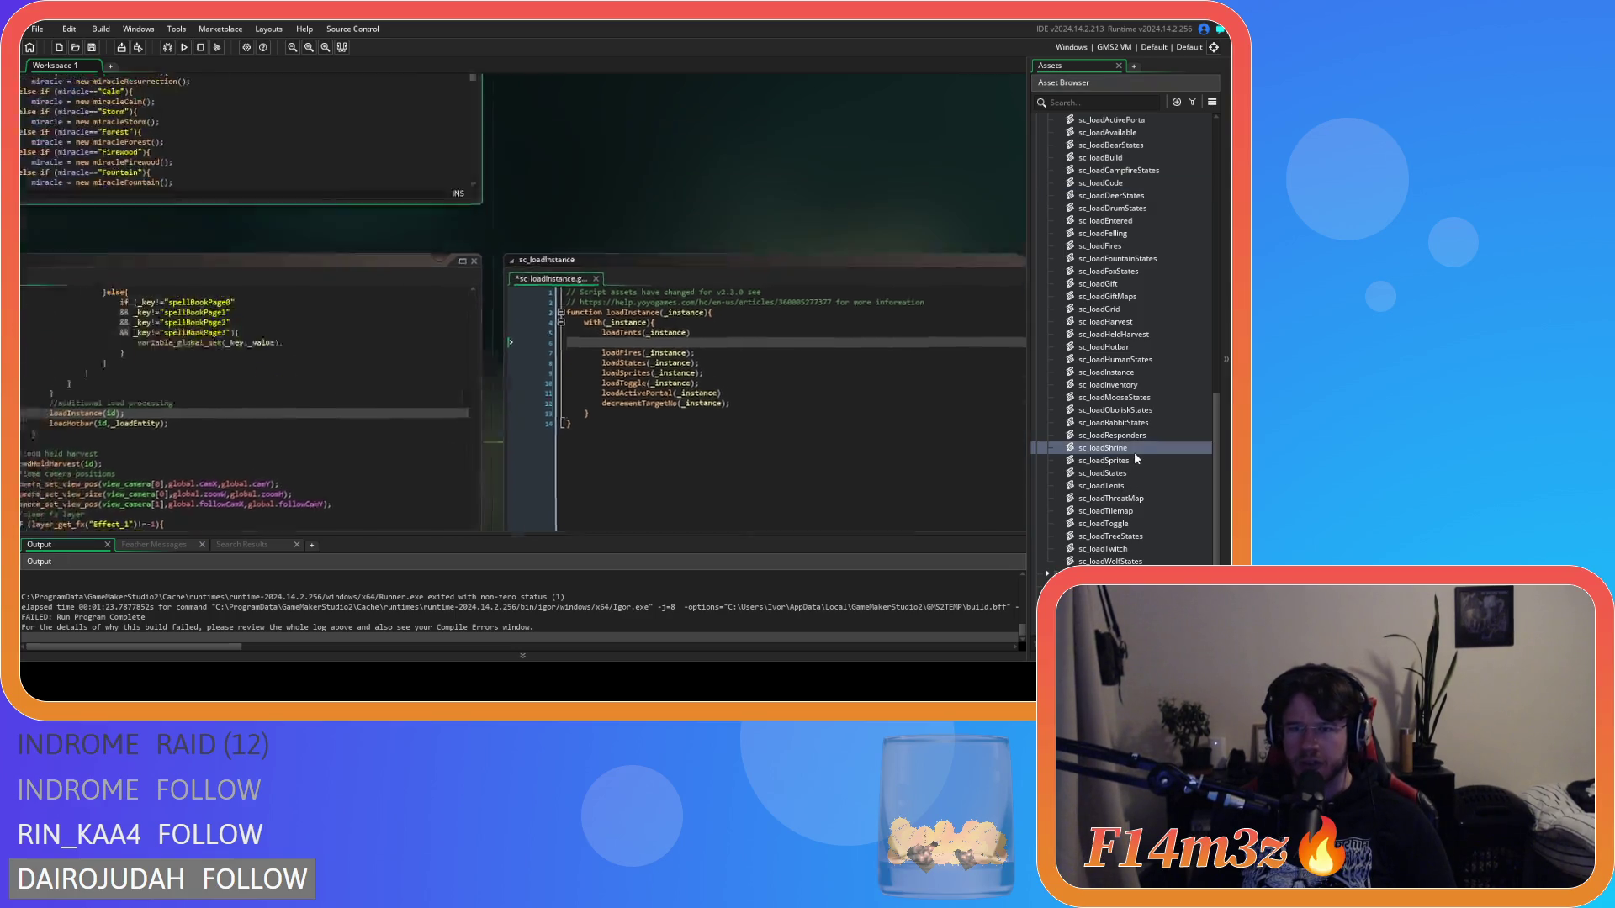
Step: Paste the object check after with(_instance) and change ob_hut to ob_shrine
click(259, 178)
key(Return)
key(ctrl+v)
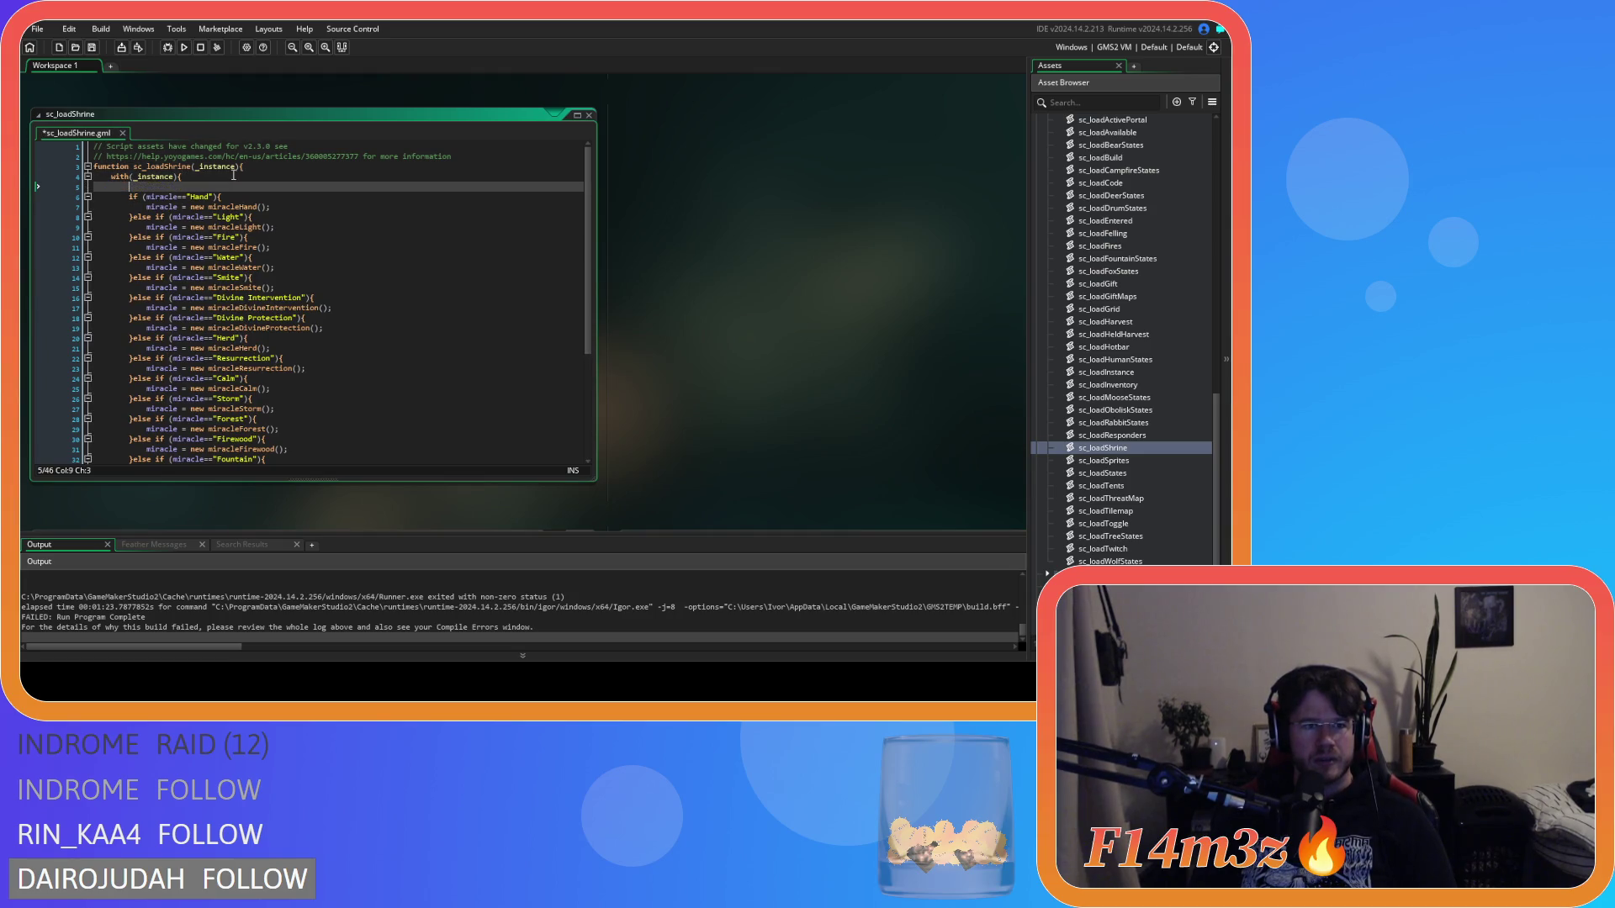
double_click(228, 184)
text(ob_shrine){)
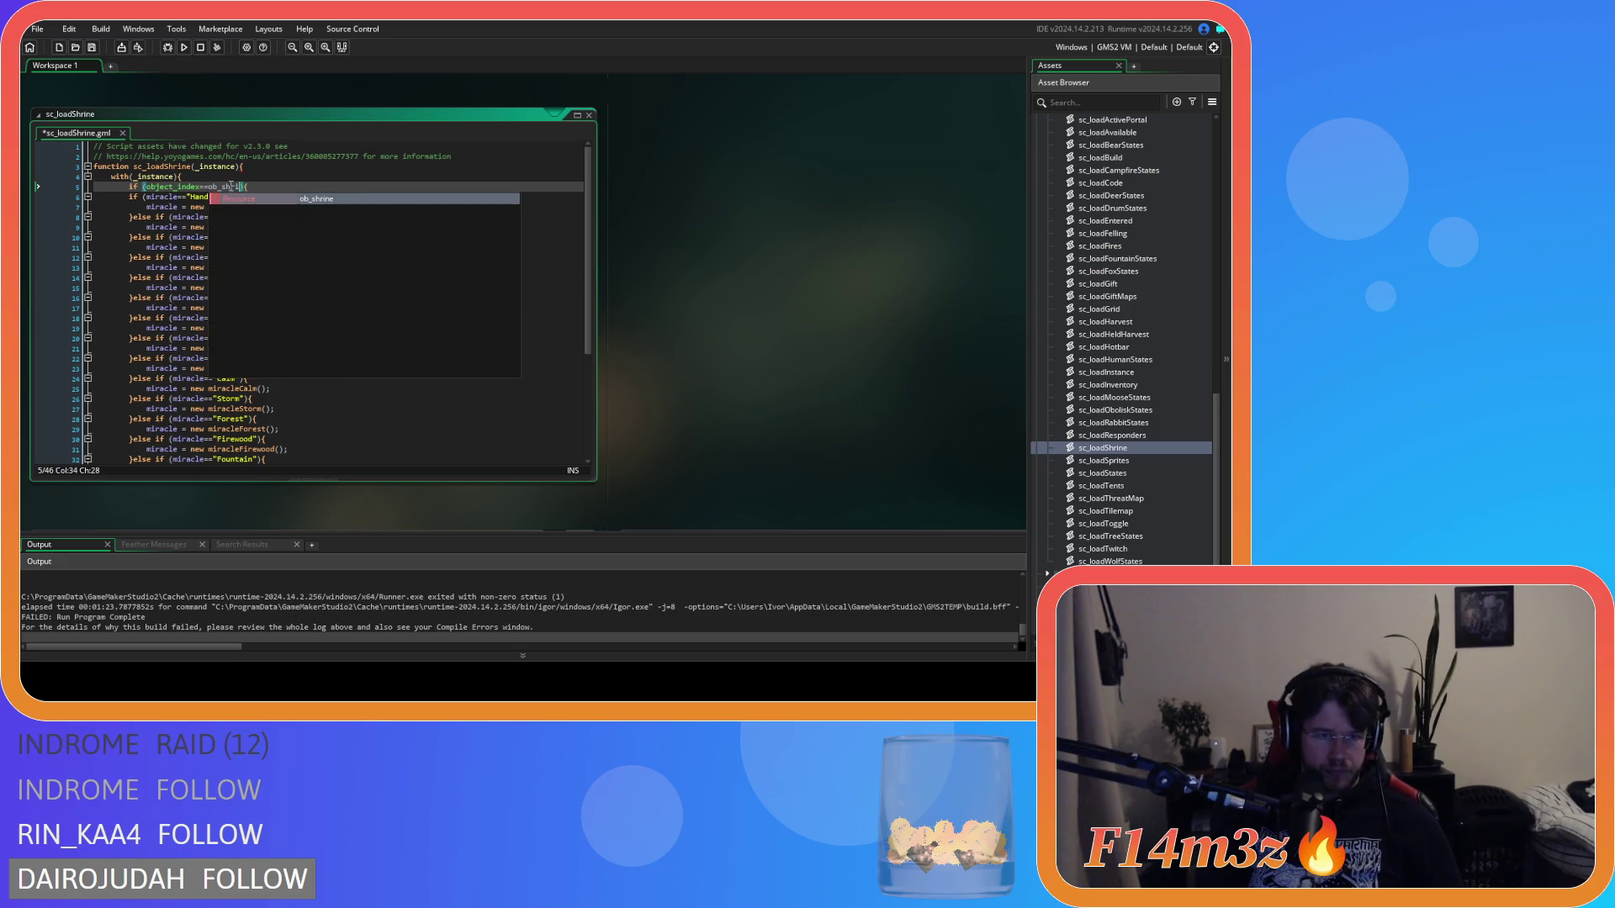
Step: Add a closing brace at the script's end, Tab-indent the miracle checks, and save
scroll(187, 330, down, 5)
click(142, 415)
key(Return)
mouse_move(37, 425)
mouse_down()
mouse_move(55, 300)
mouse_move(39, 189)
mouse_up()
key(Tab)
click(361, 278)
key(ctrl+s)
key(Up)
key(Up)
key(Up)
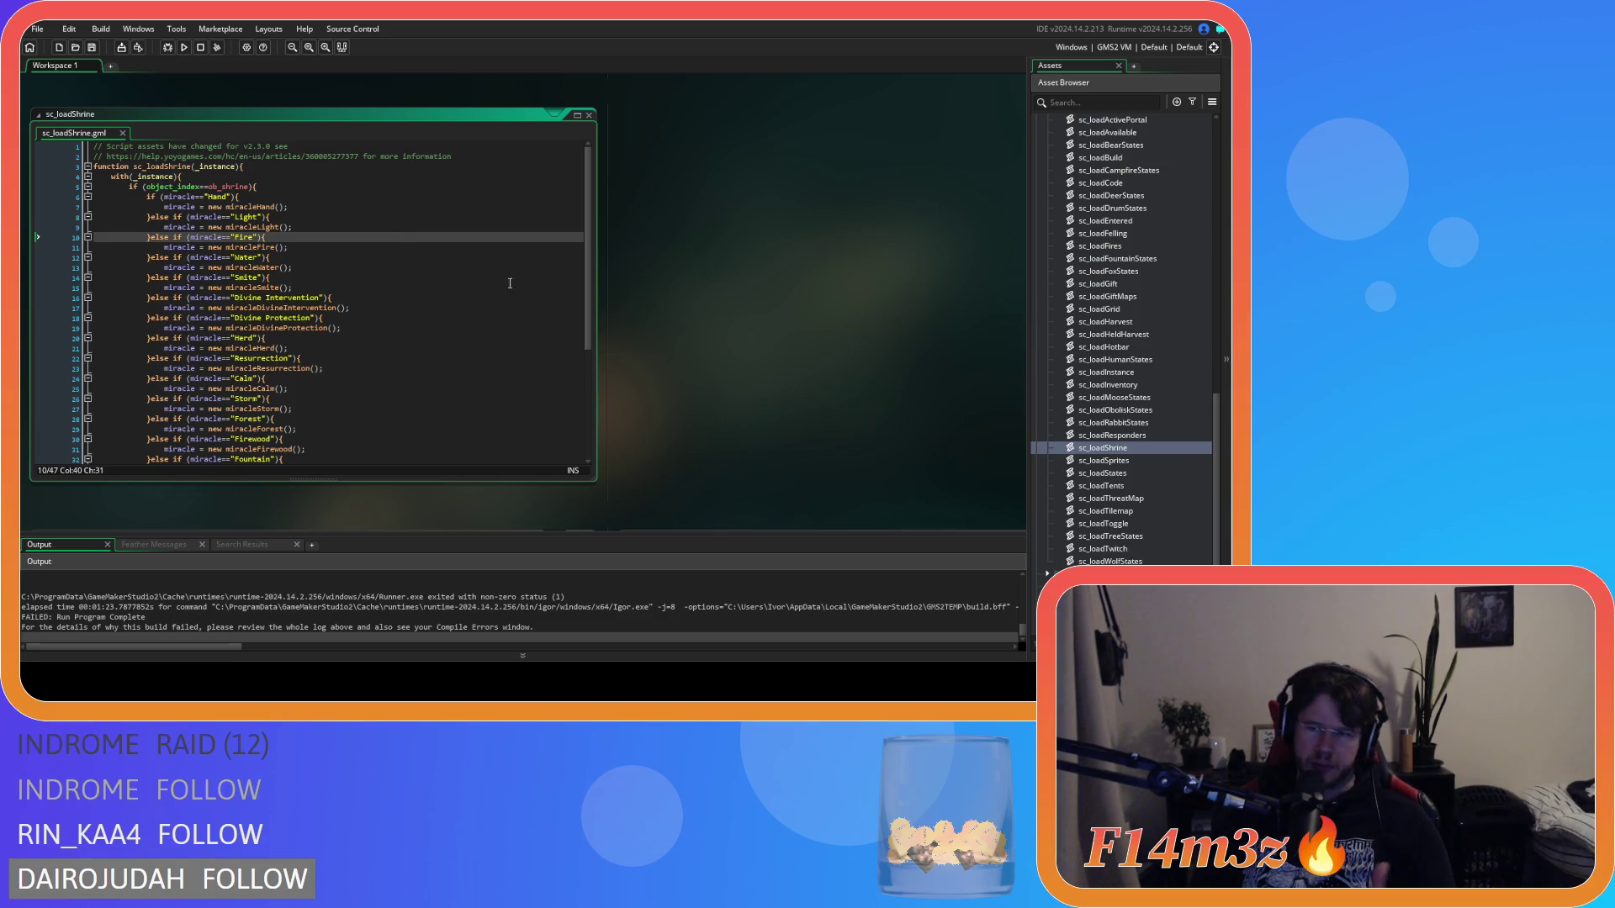
scroll(698, 398, up, 5)
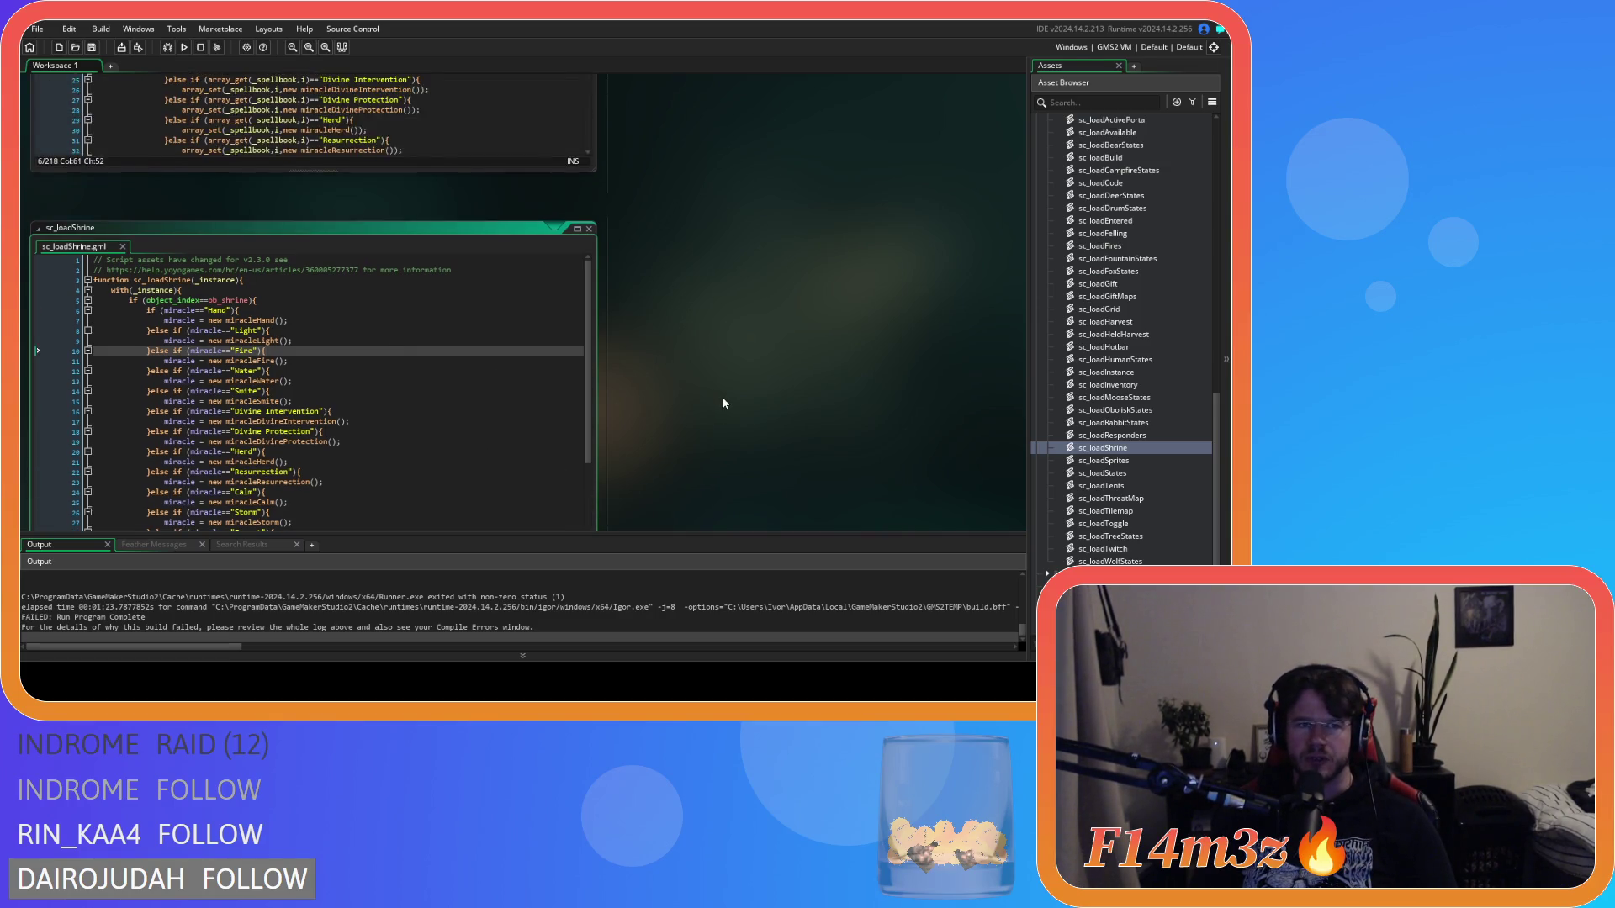
Step: Look over the indented checks from Hand through Divine Protection, Invisibility and Entheogen
scroll(718, 407, down, 3)
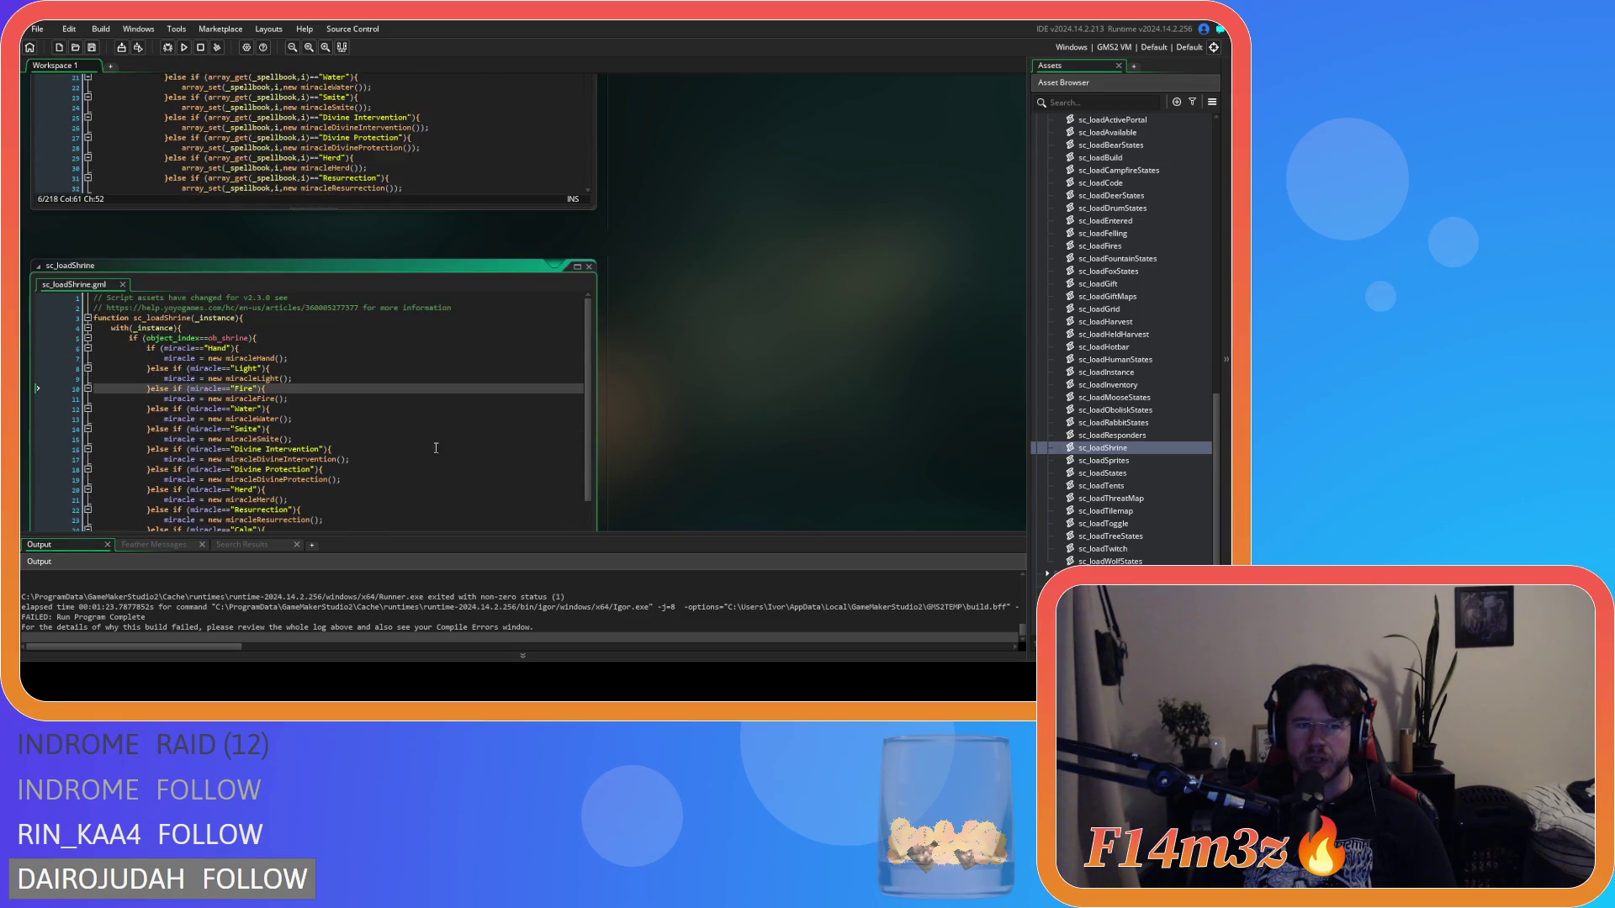
double_click(207, 350)
scroll(1190, 385, up, 2)
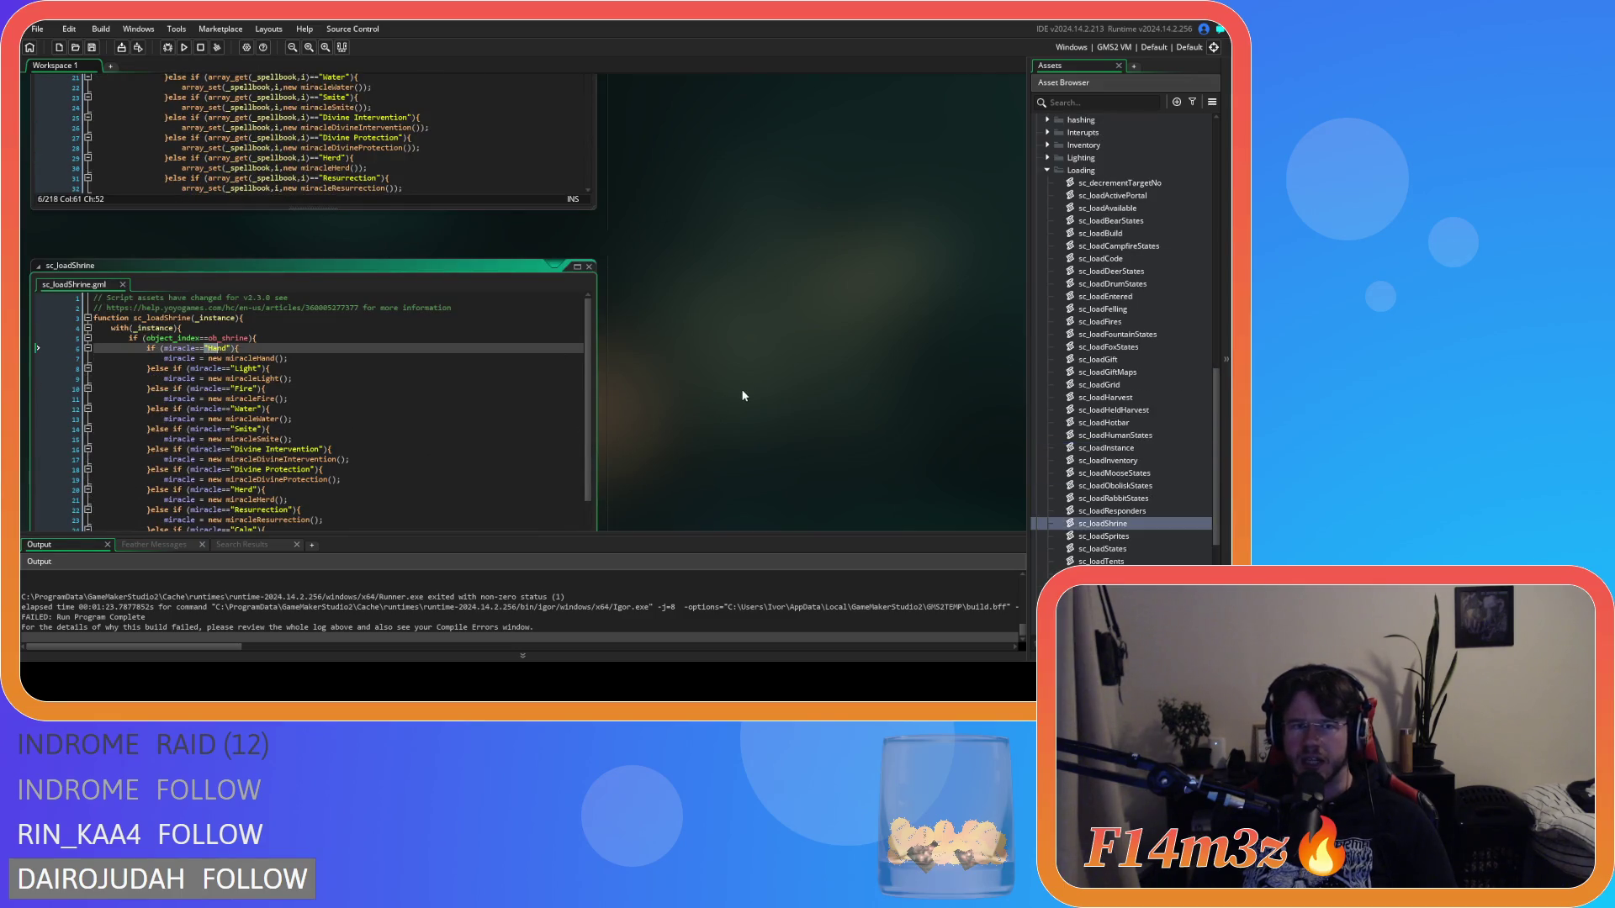
scroll(741, 389, down, 2)
click(437, 367)
scroll(437, 347, down, 2)
scroll(437, 346, down, 3)
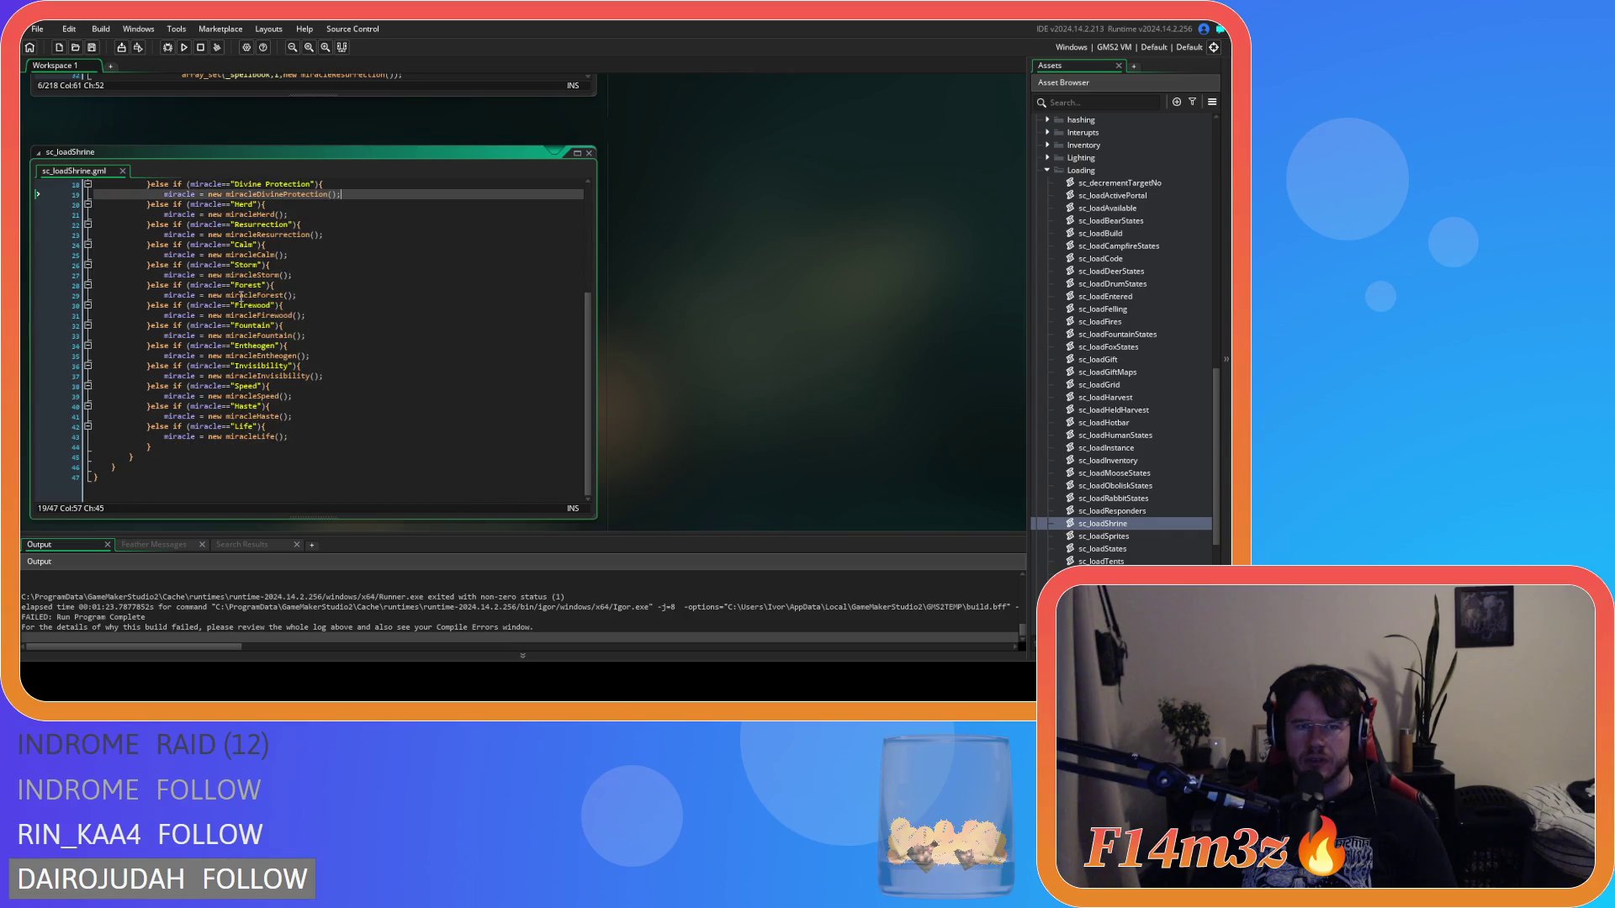
click(172, 378)
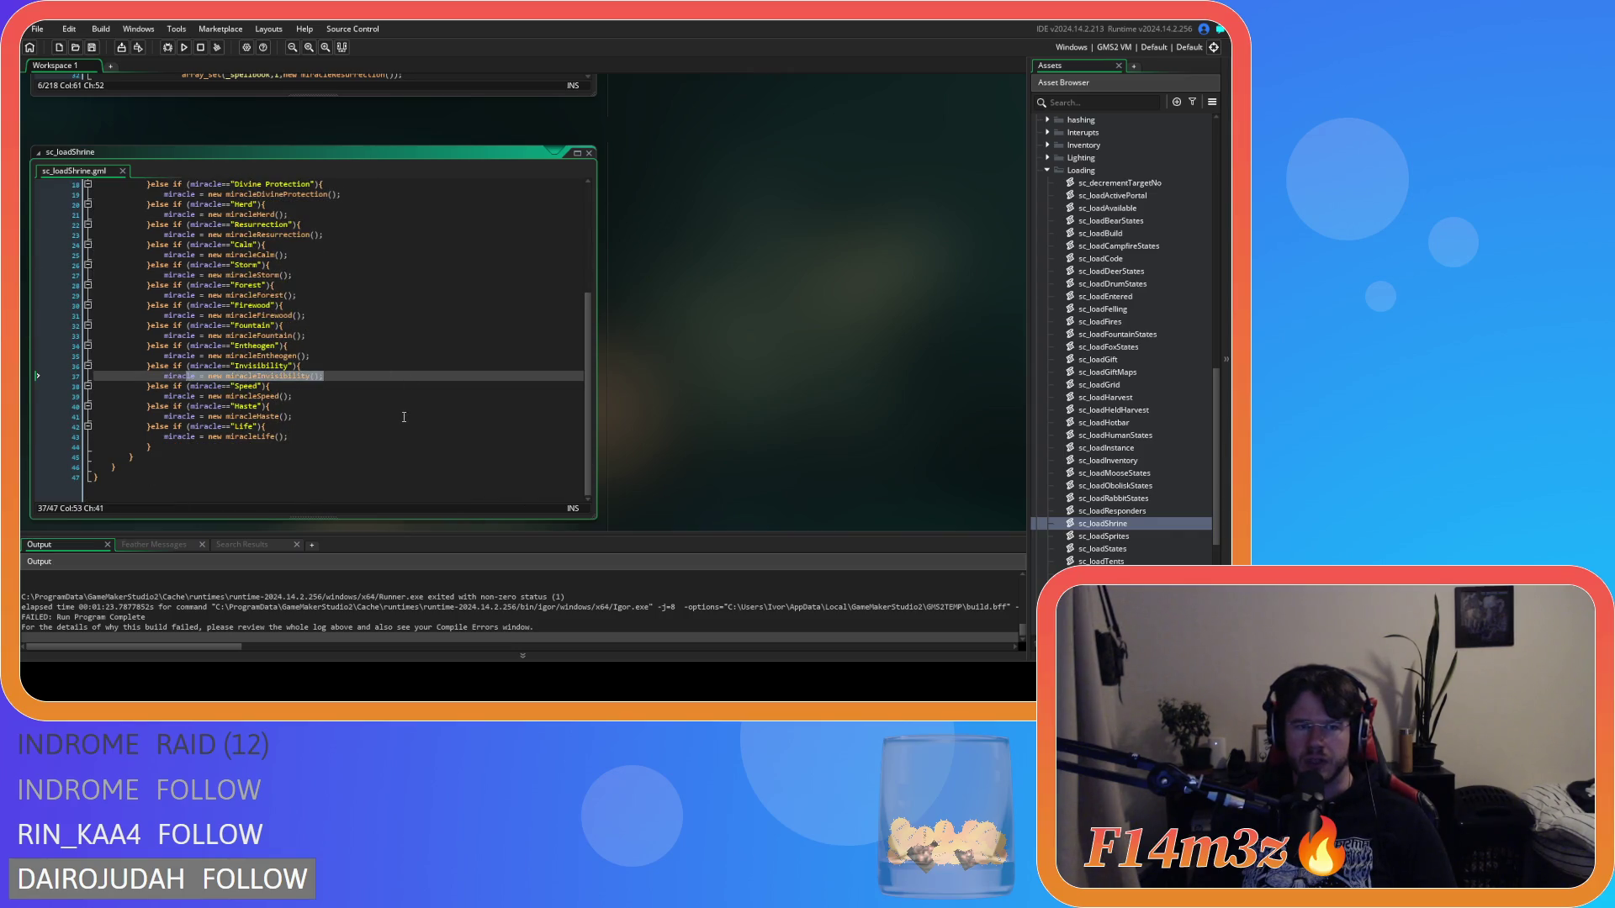
click(418, 354)
drag(164, 376, 286, 376)
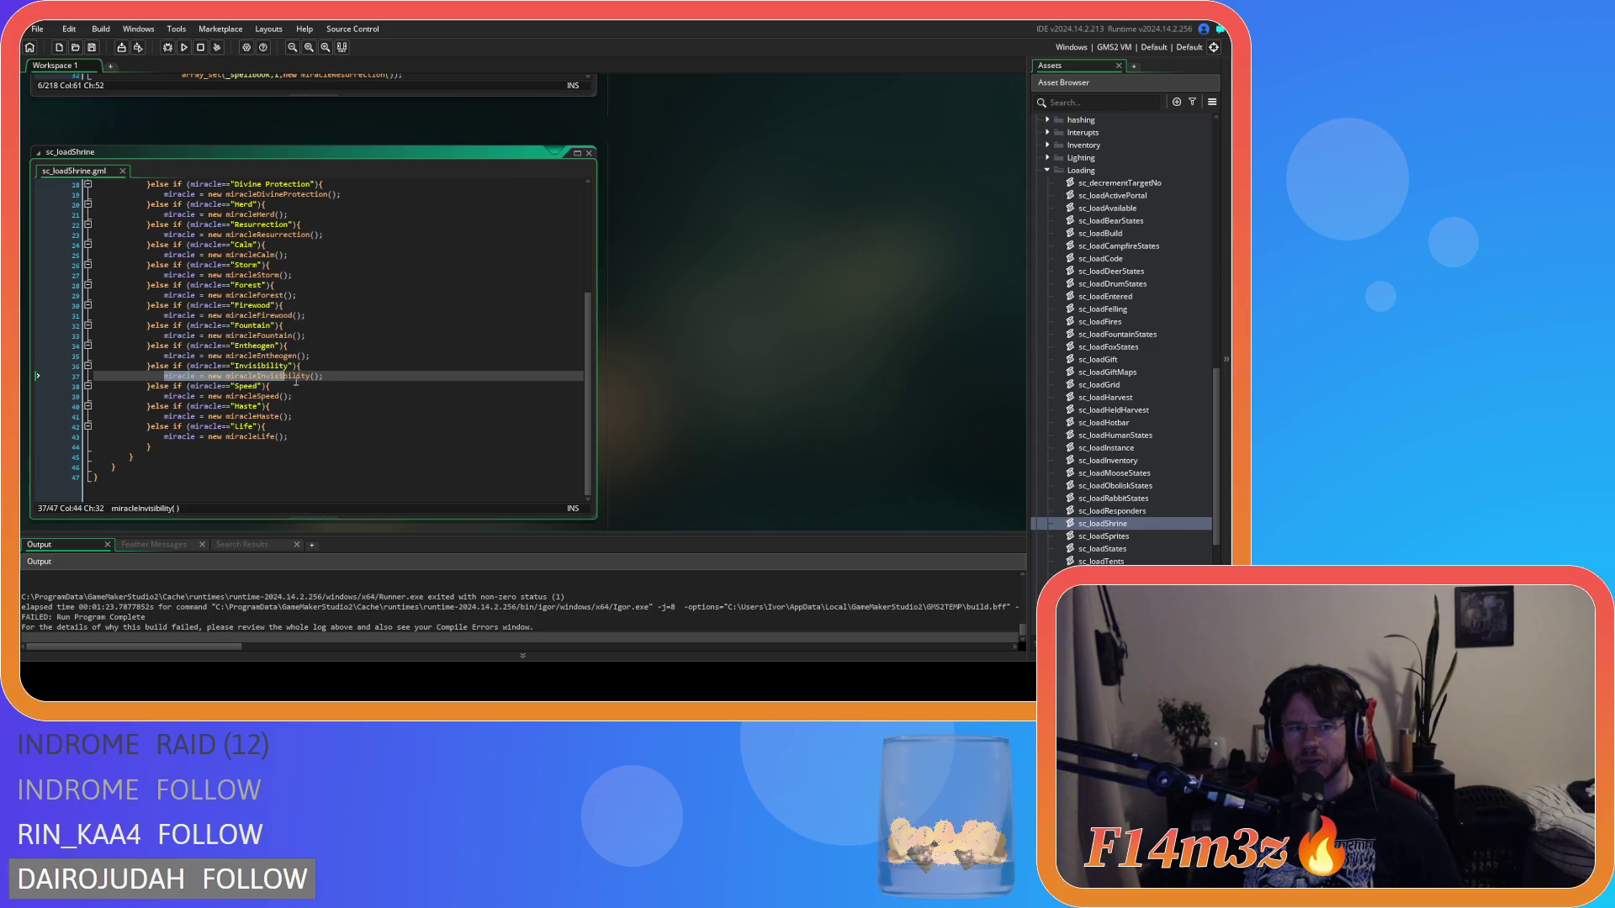
drag(147, 376, 325, 376)
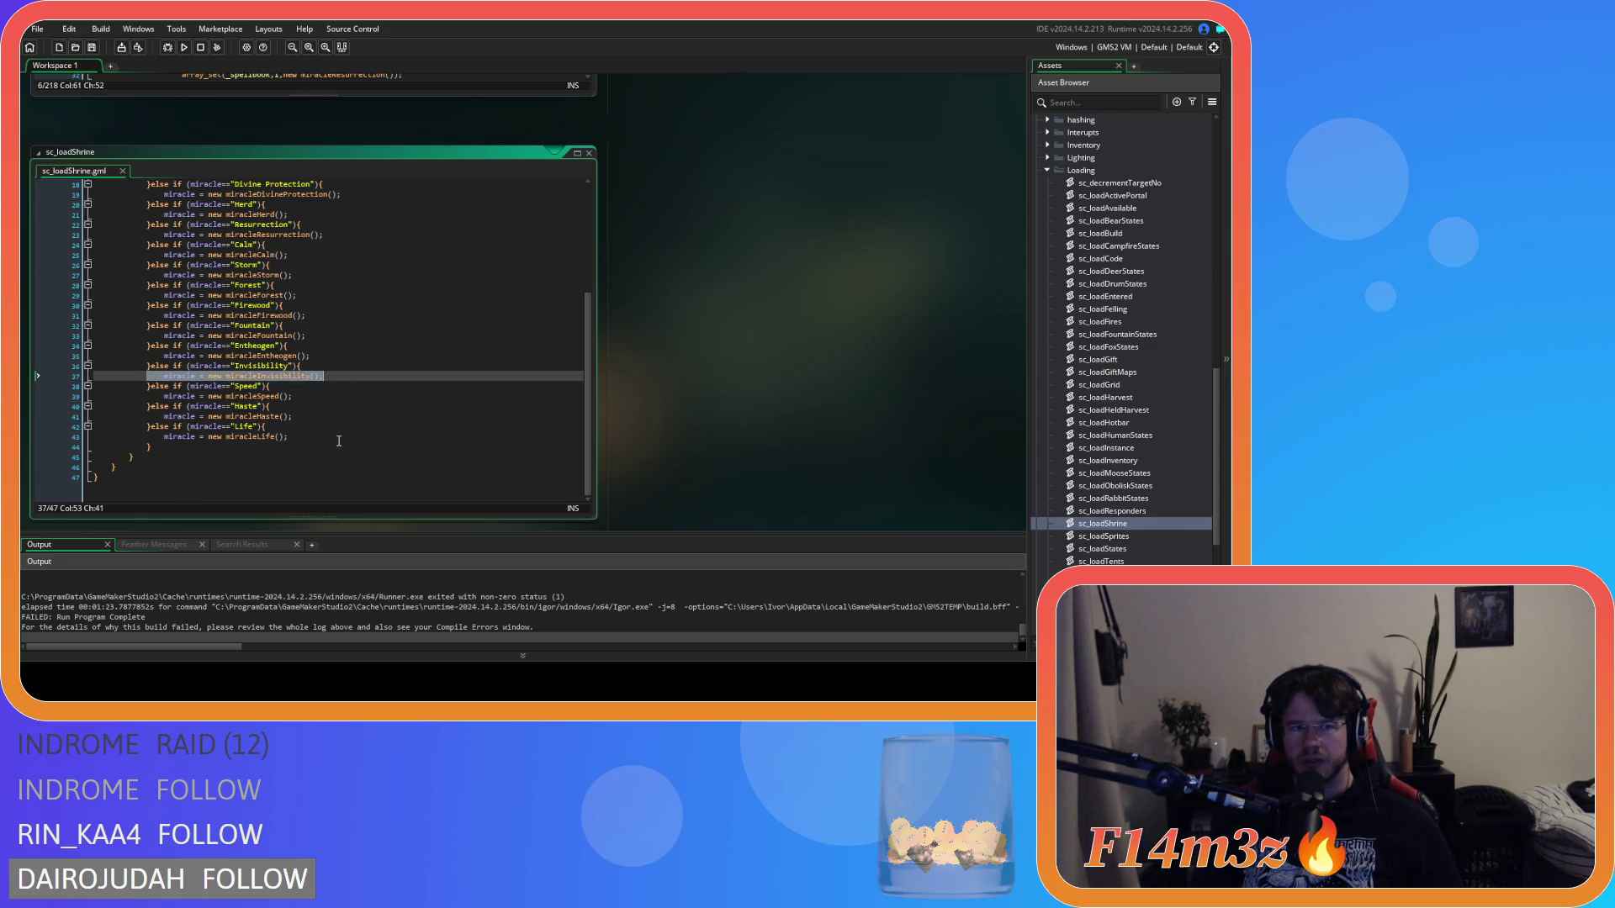
drag(217, 376, 325, 376)
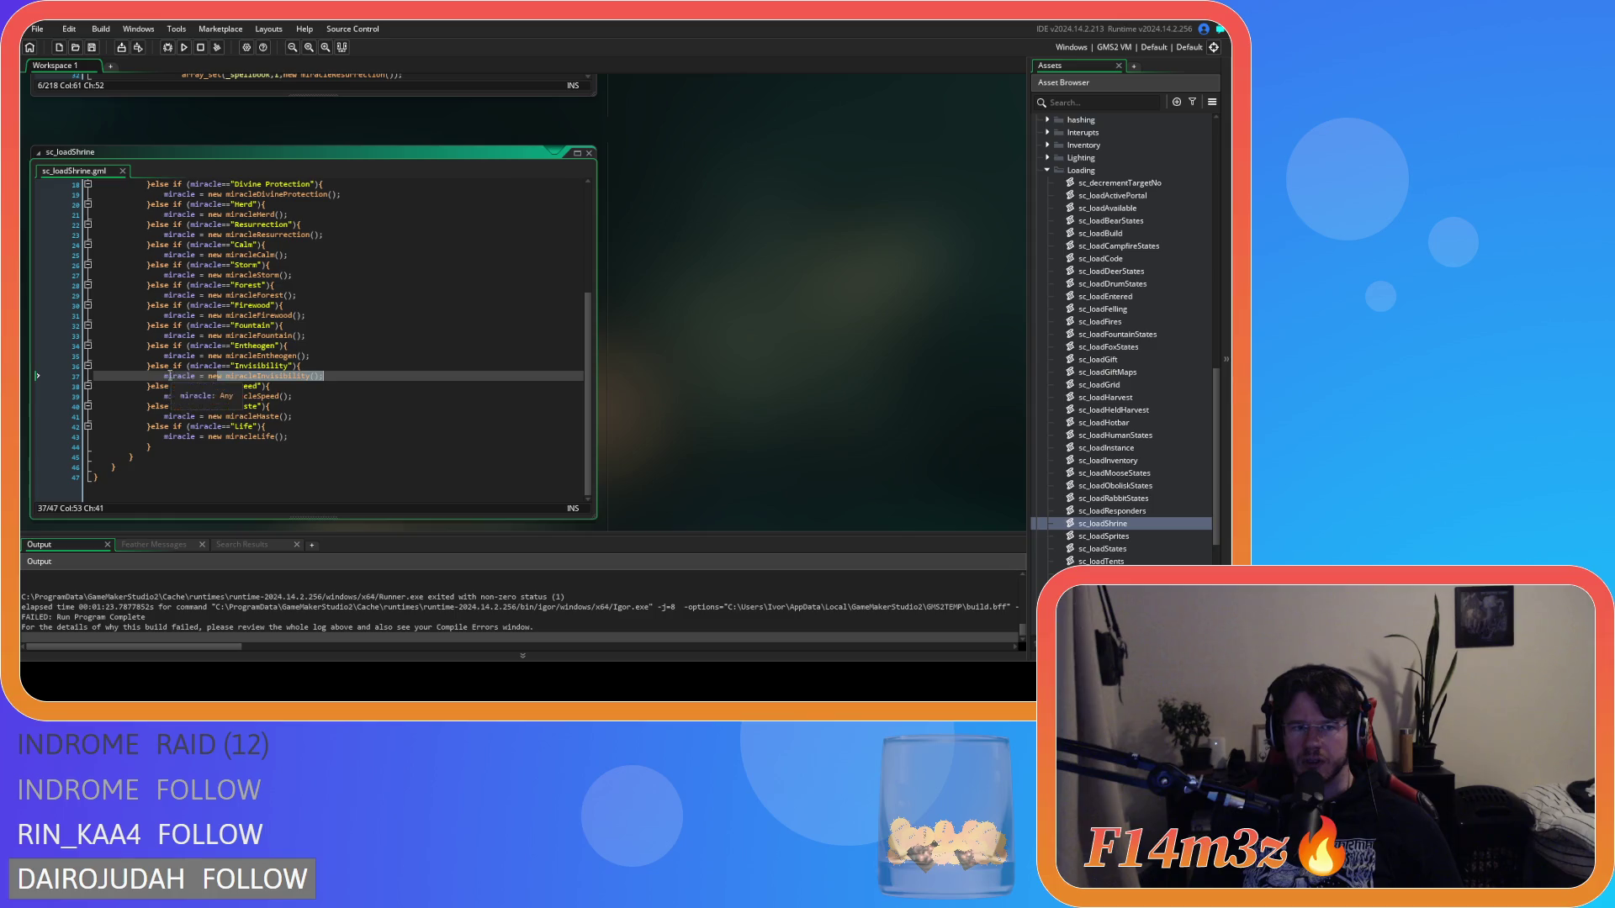
scroll(267, 335, up, 5)
click(192, 236)
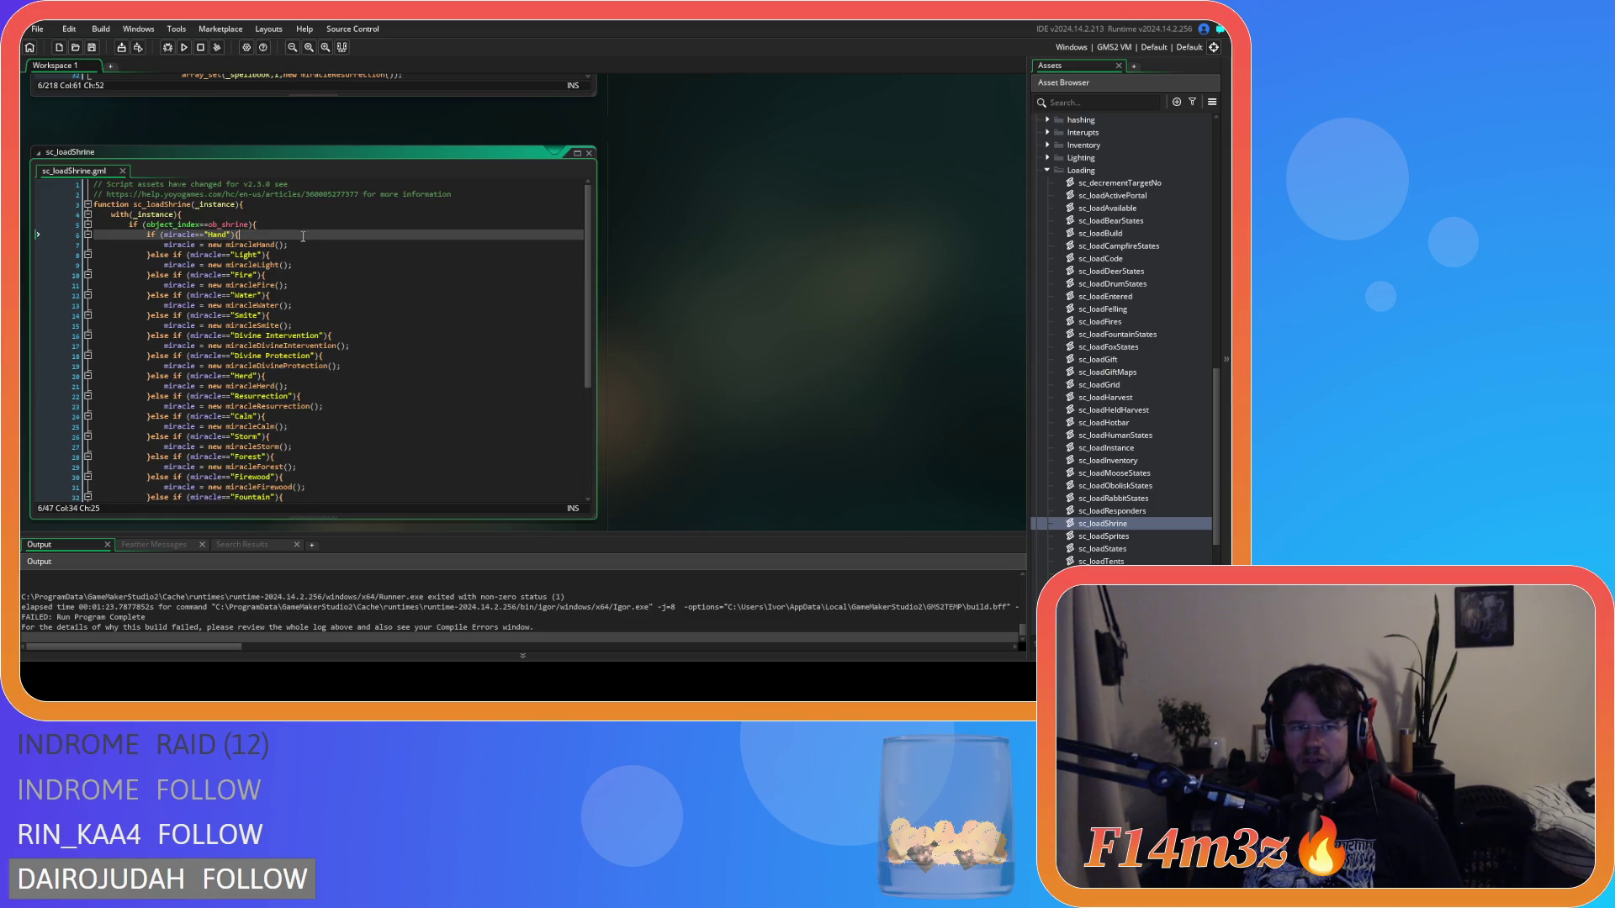
scroll(697, 336, up, 5)
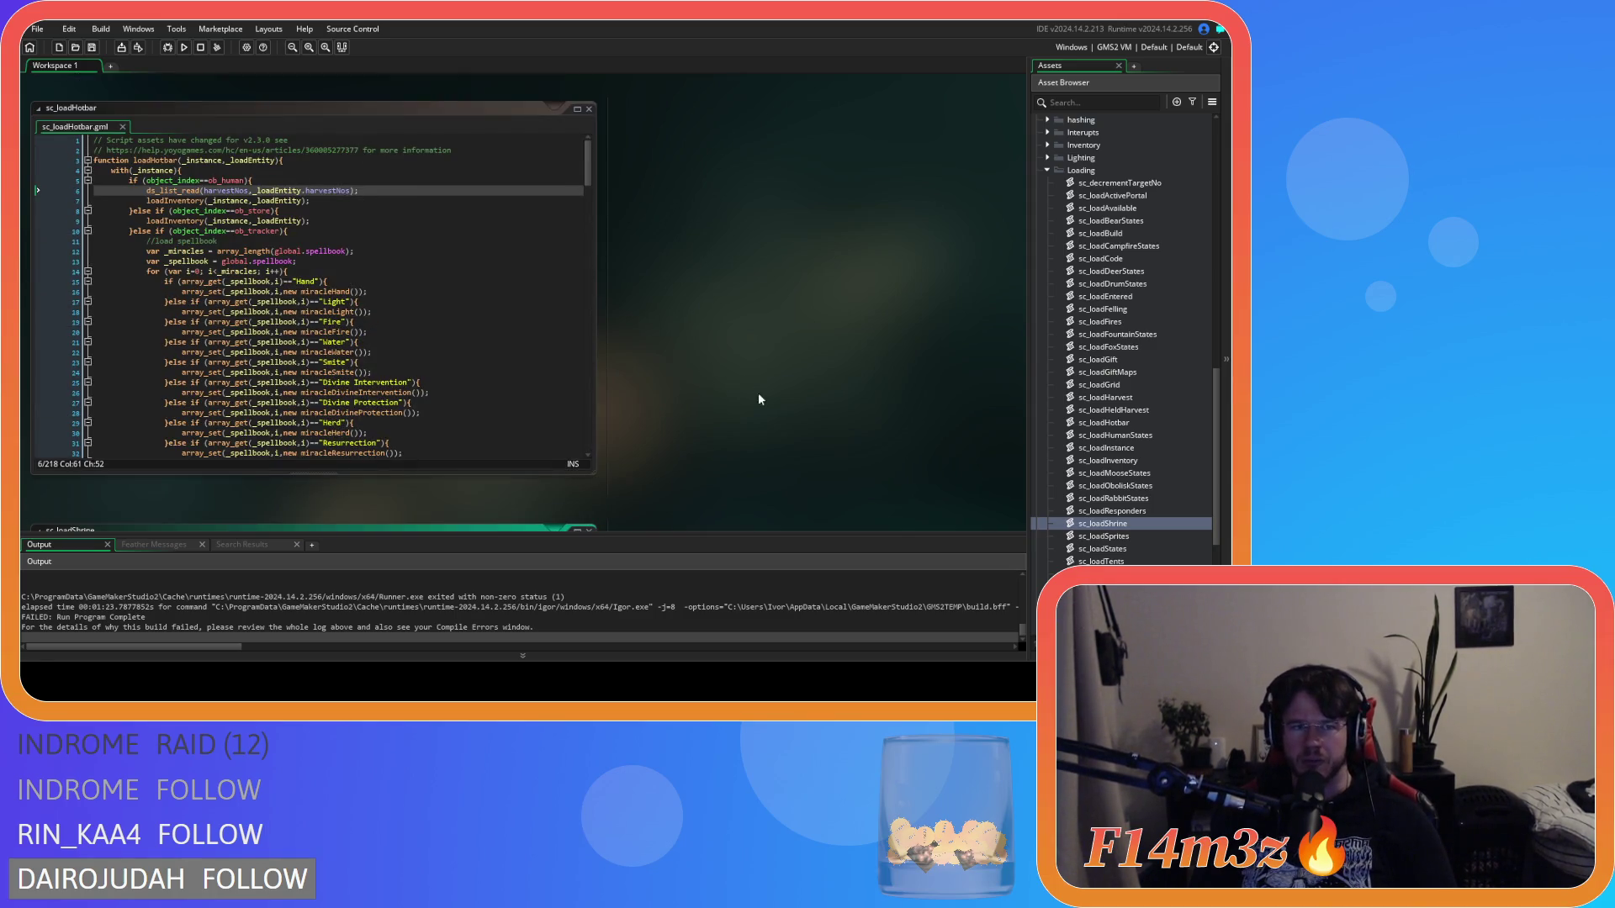
Step: Open sc_loadCode and place the caret on blank line 6 of sc_loadInstance
click(421, 271)
scroll(1137, 347, up, 4)
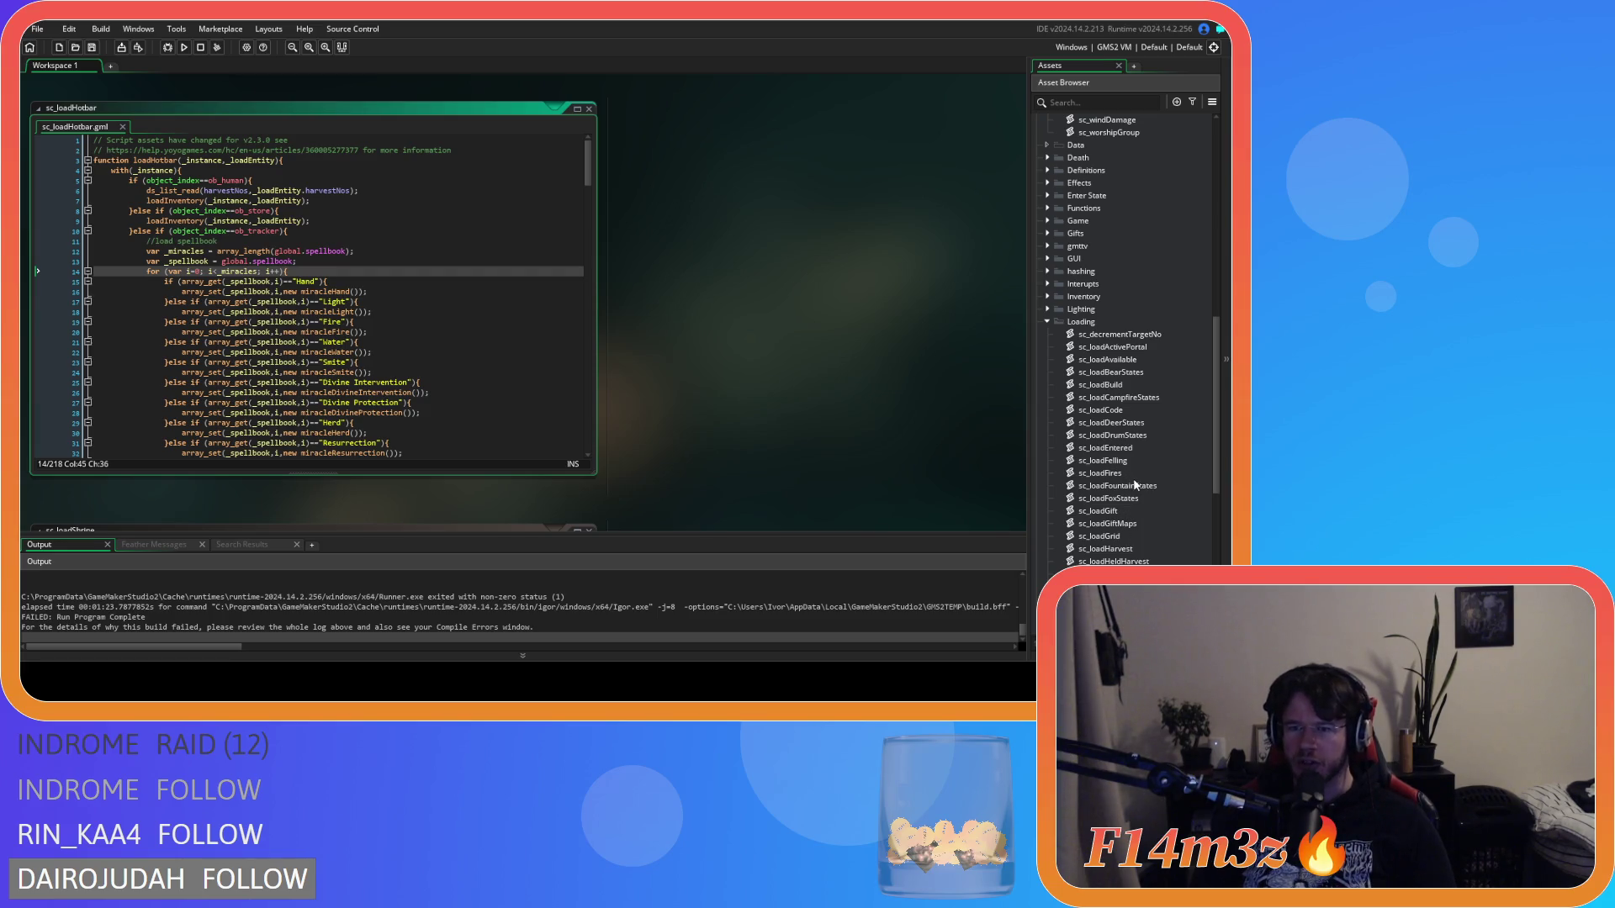
double_click(1102, 410)
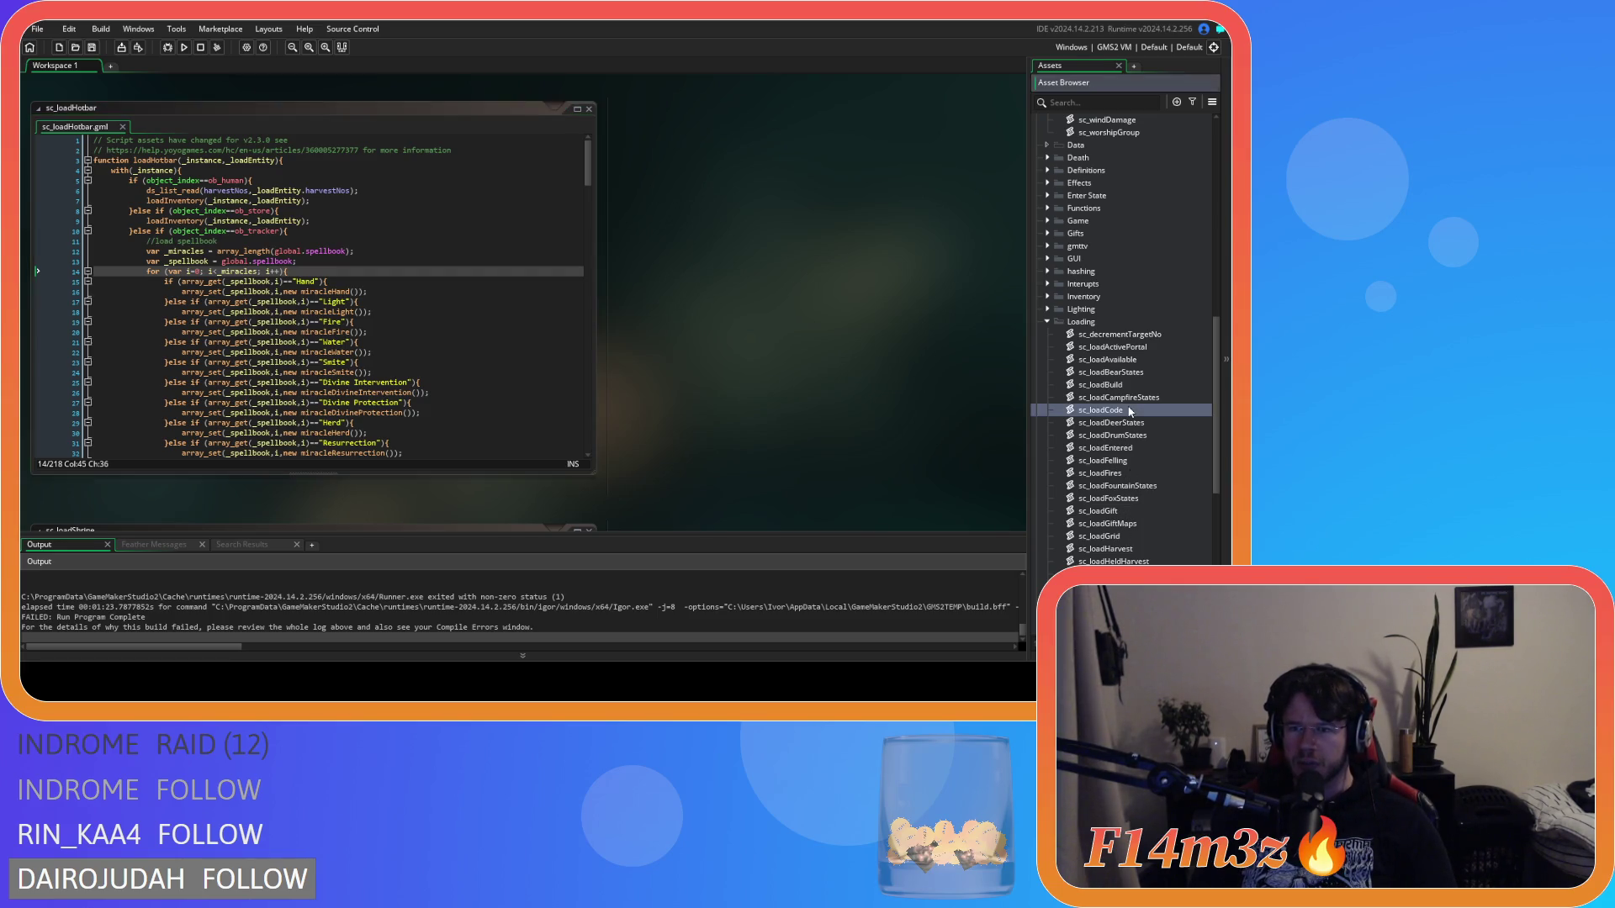
click(807, 206)
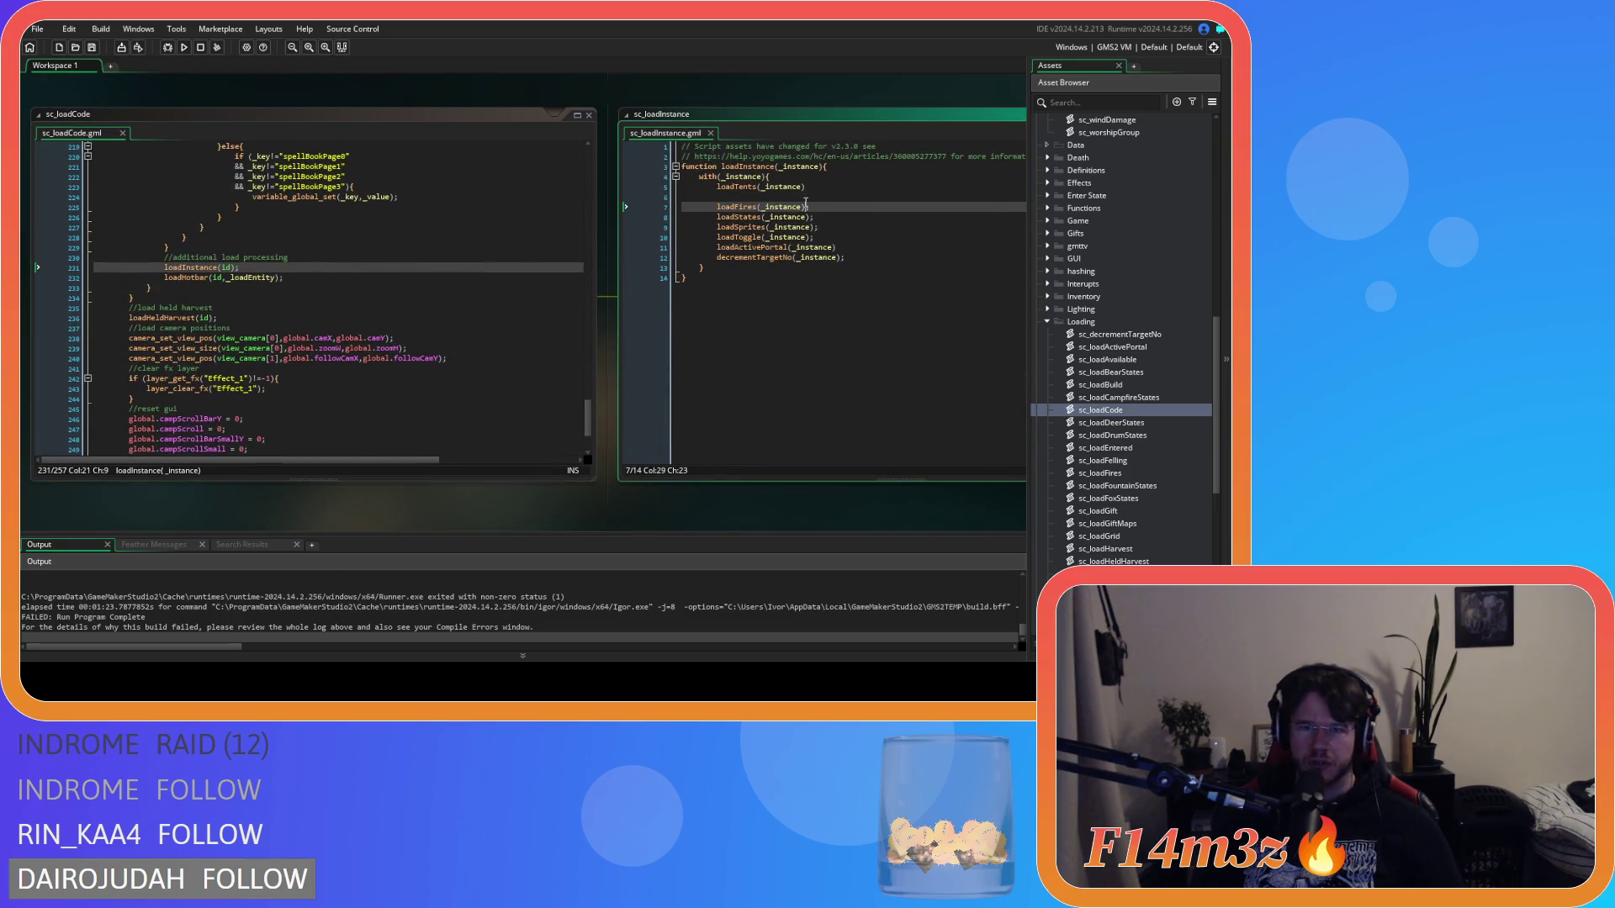
click(808, 197)
Step: Reopen sc_loadShrine and save it, then bring sc_loadCode back up
scroll(1074, 475, down, 5)
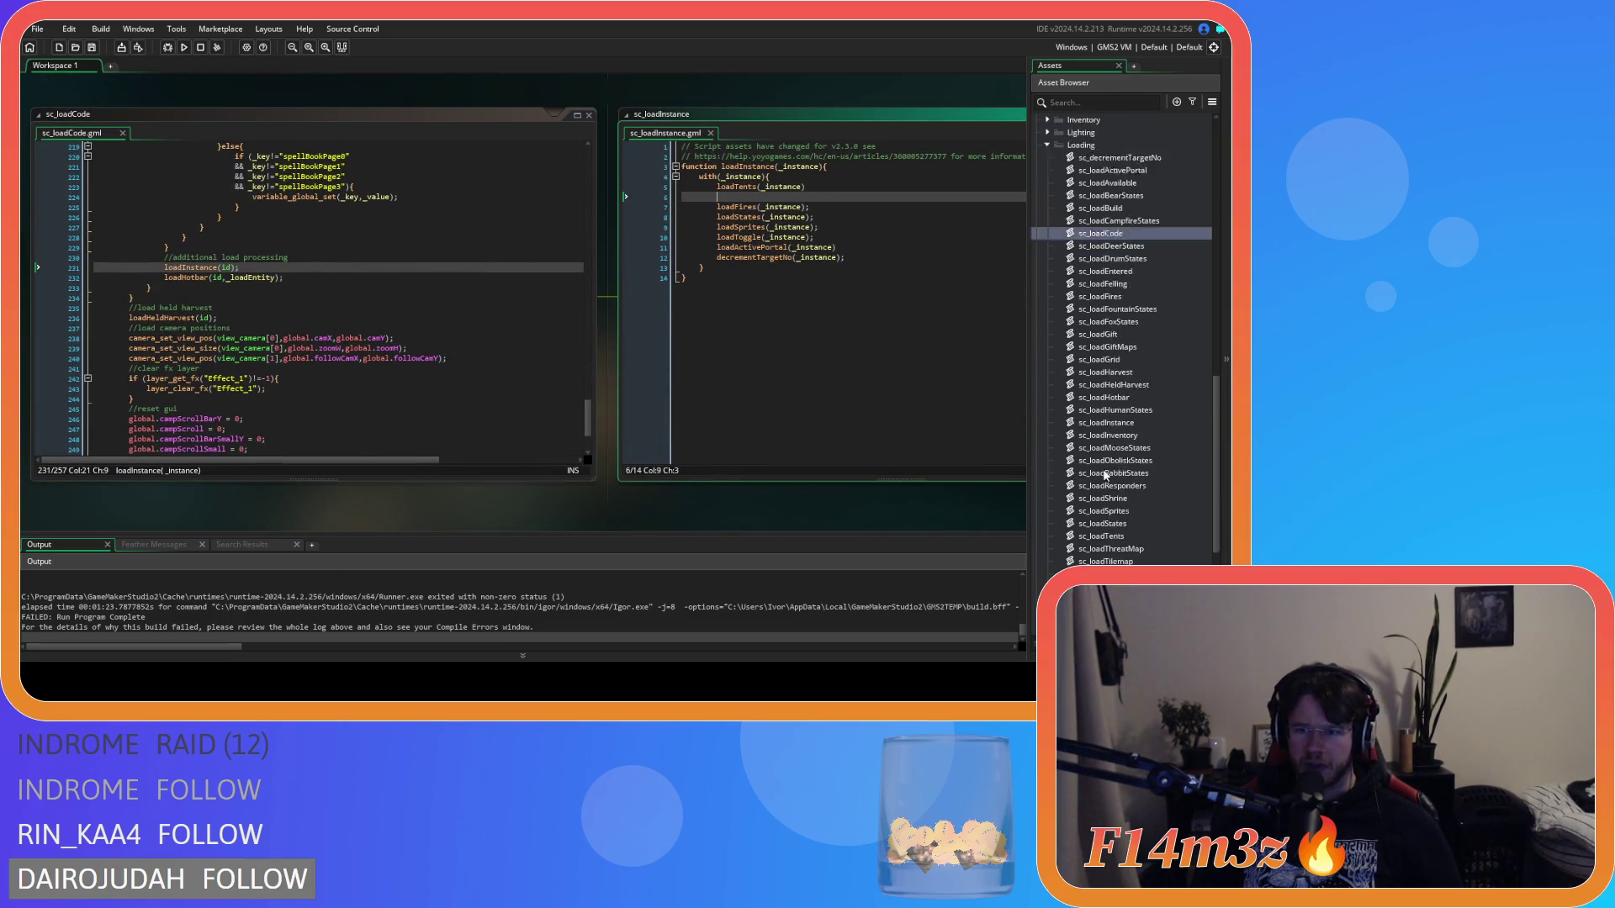
double_click(1129, 423)
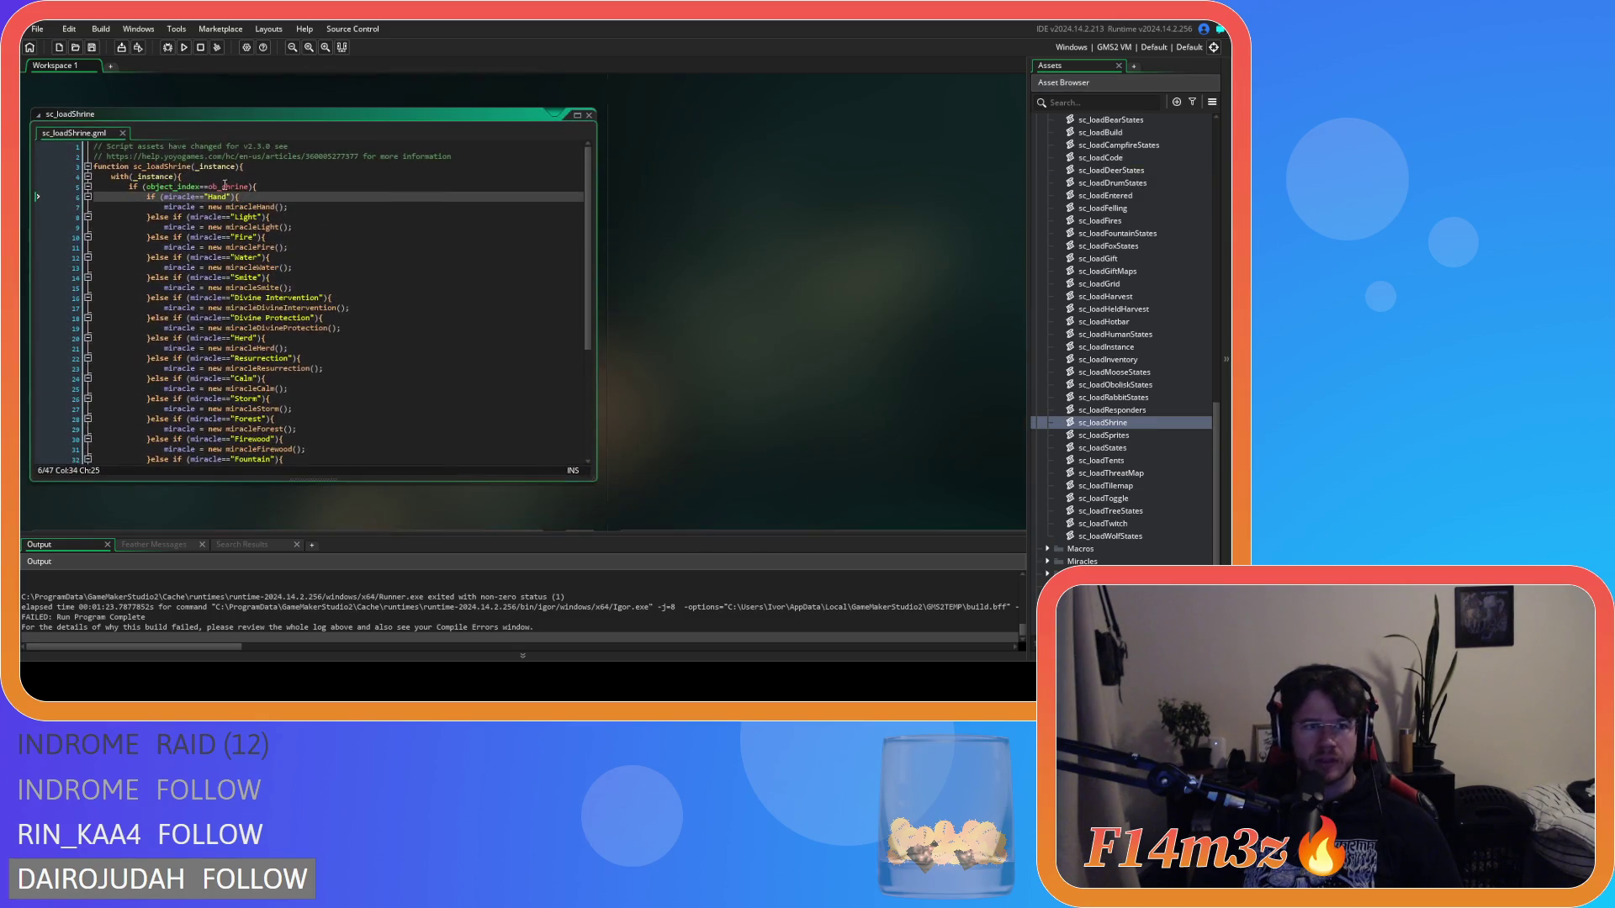
click(361, 267)
key(ctrl+s)
scroll(1128, 388, up, 5)
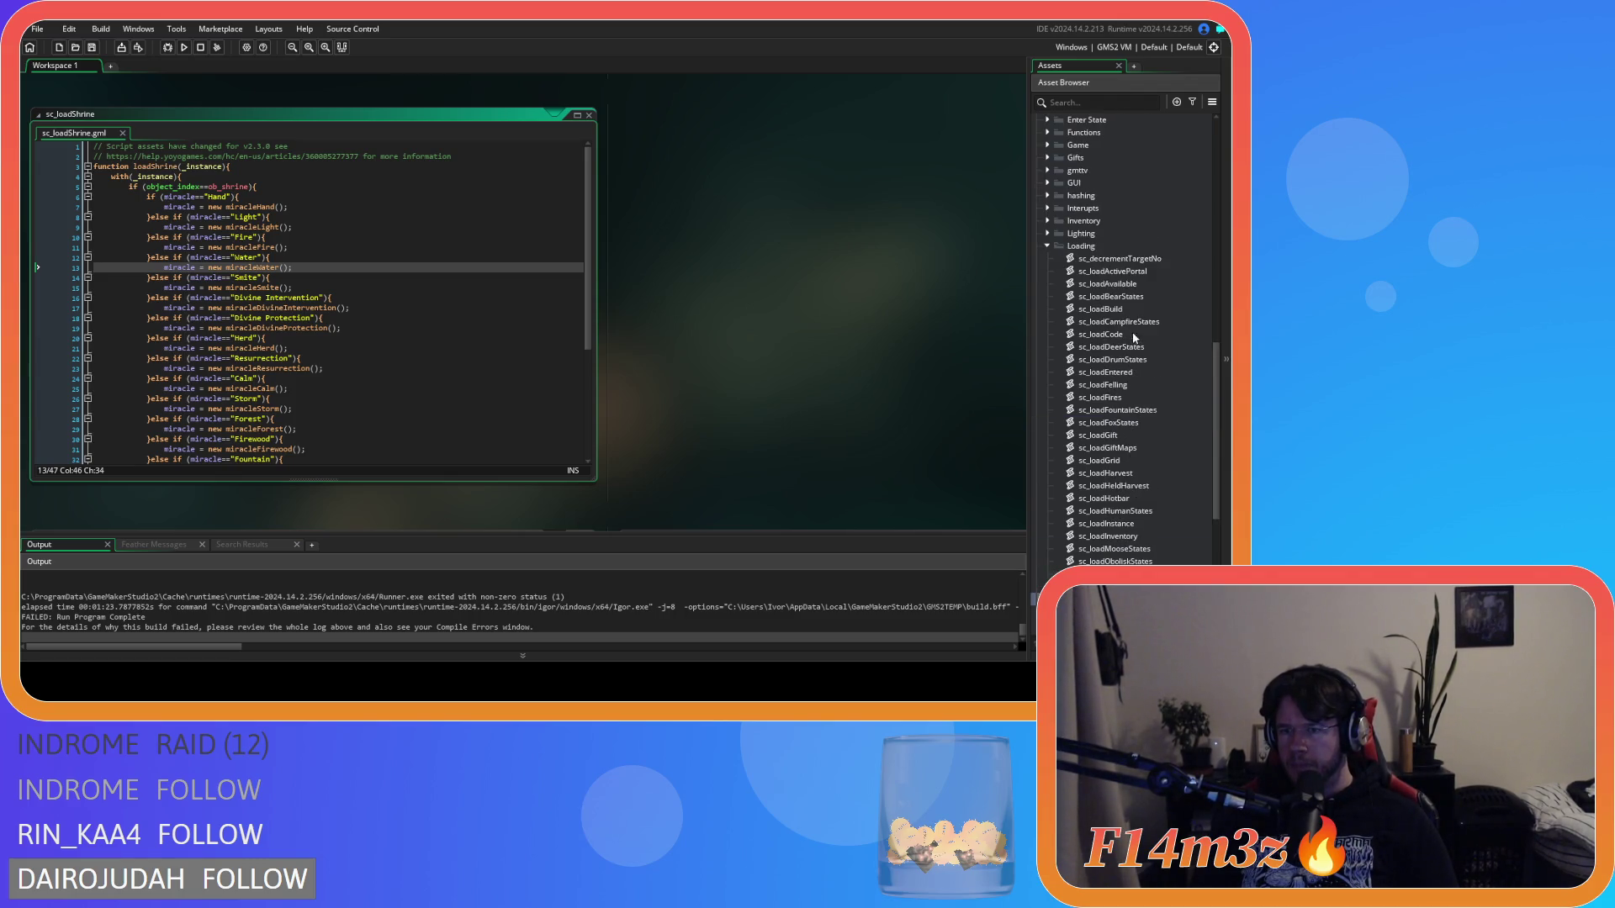
double_click(1102, 335)
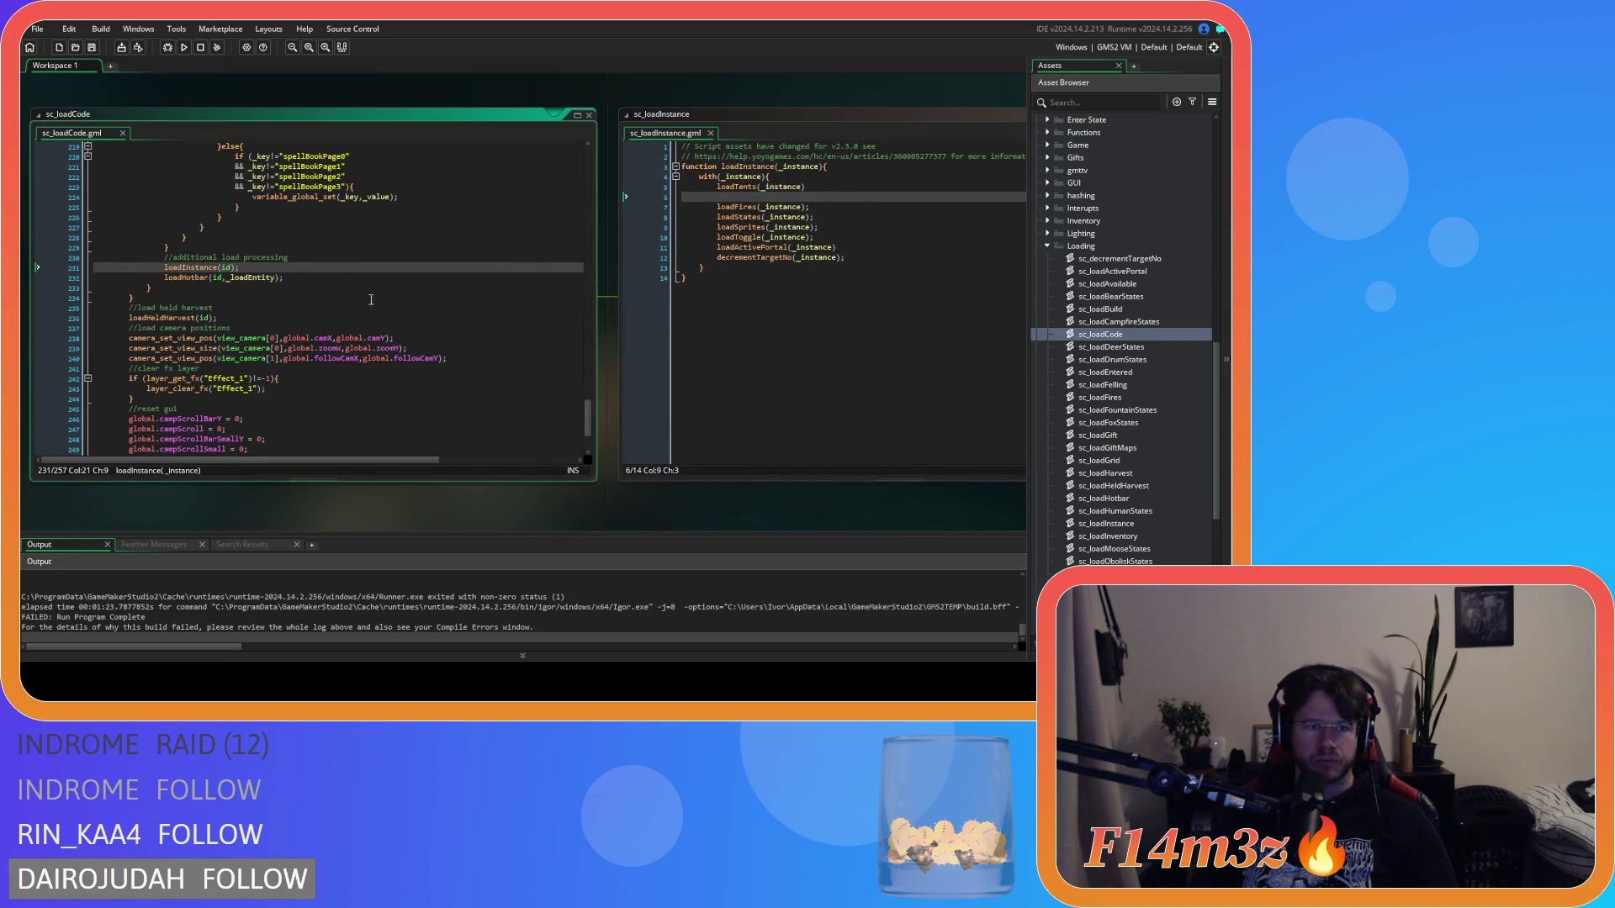
Step: Write loadShrine(_instance) on line 6 of sc_loadInstance and close all code windows
click(779, 199)
text(oadShrine)
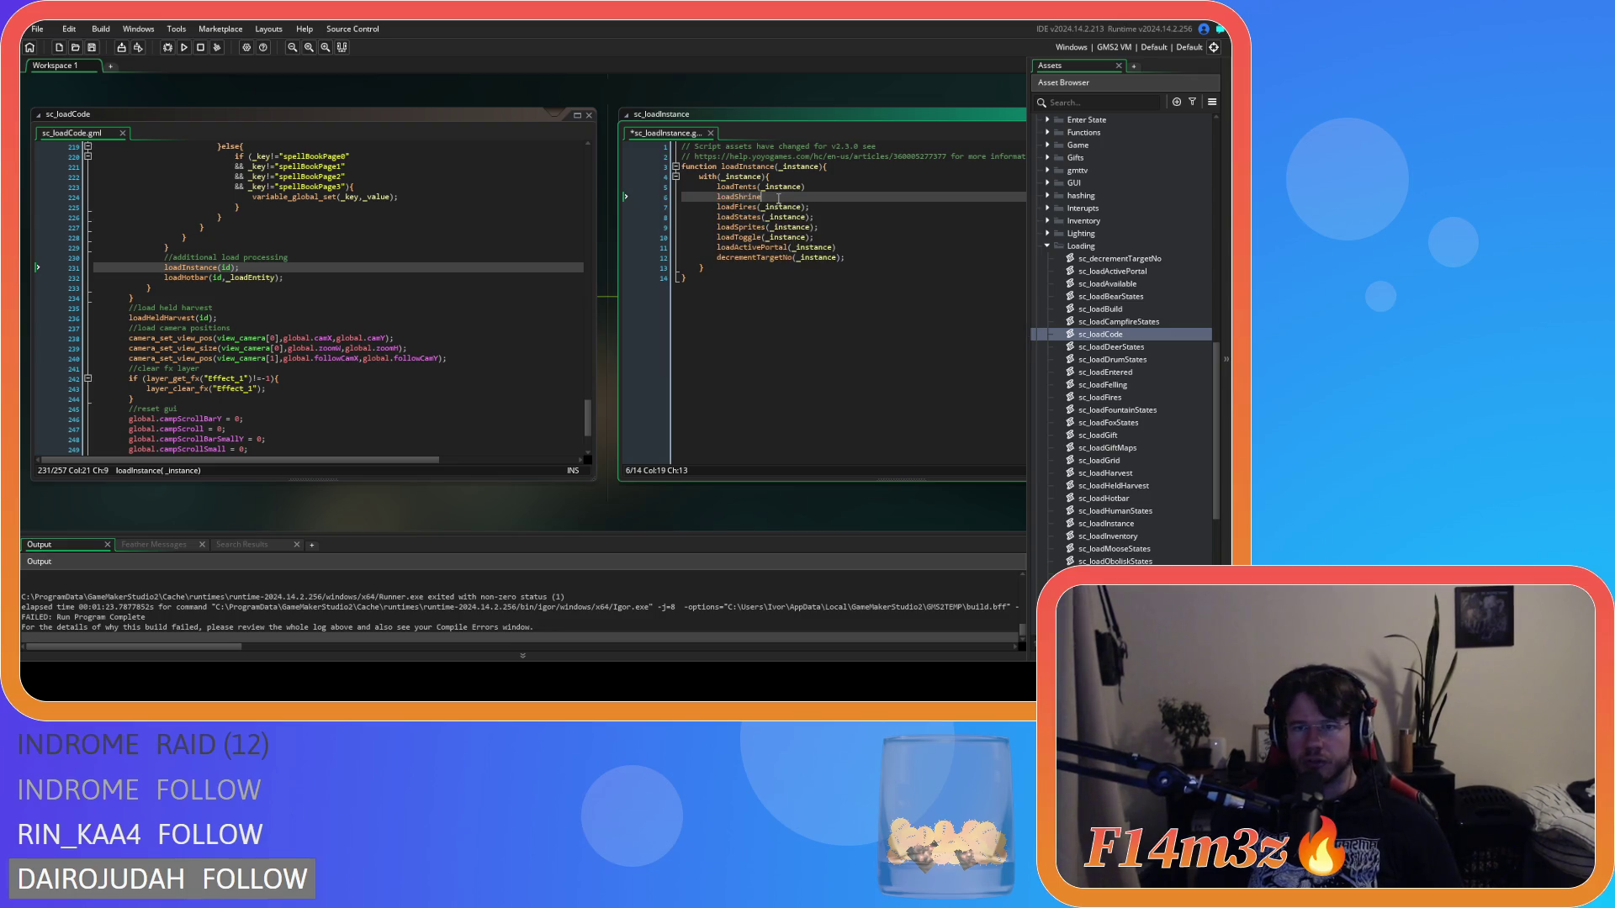
key(BackSpace)
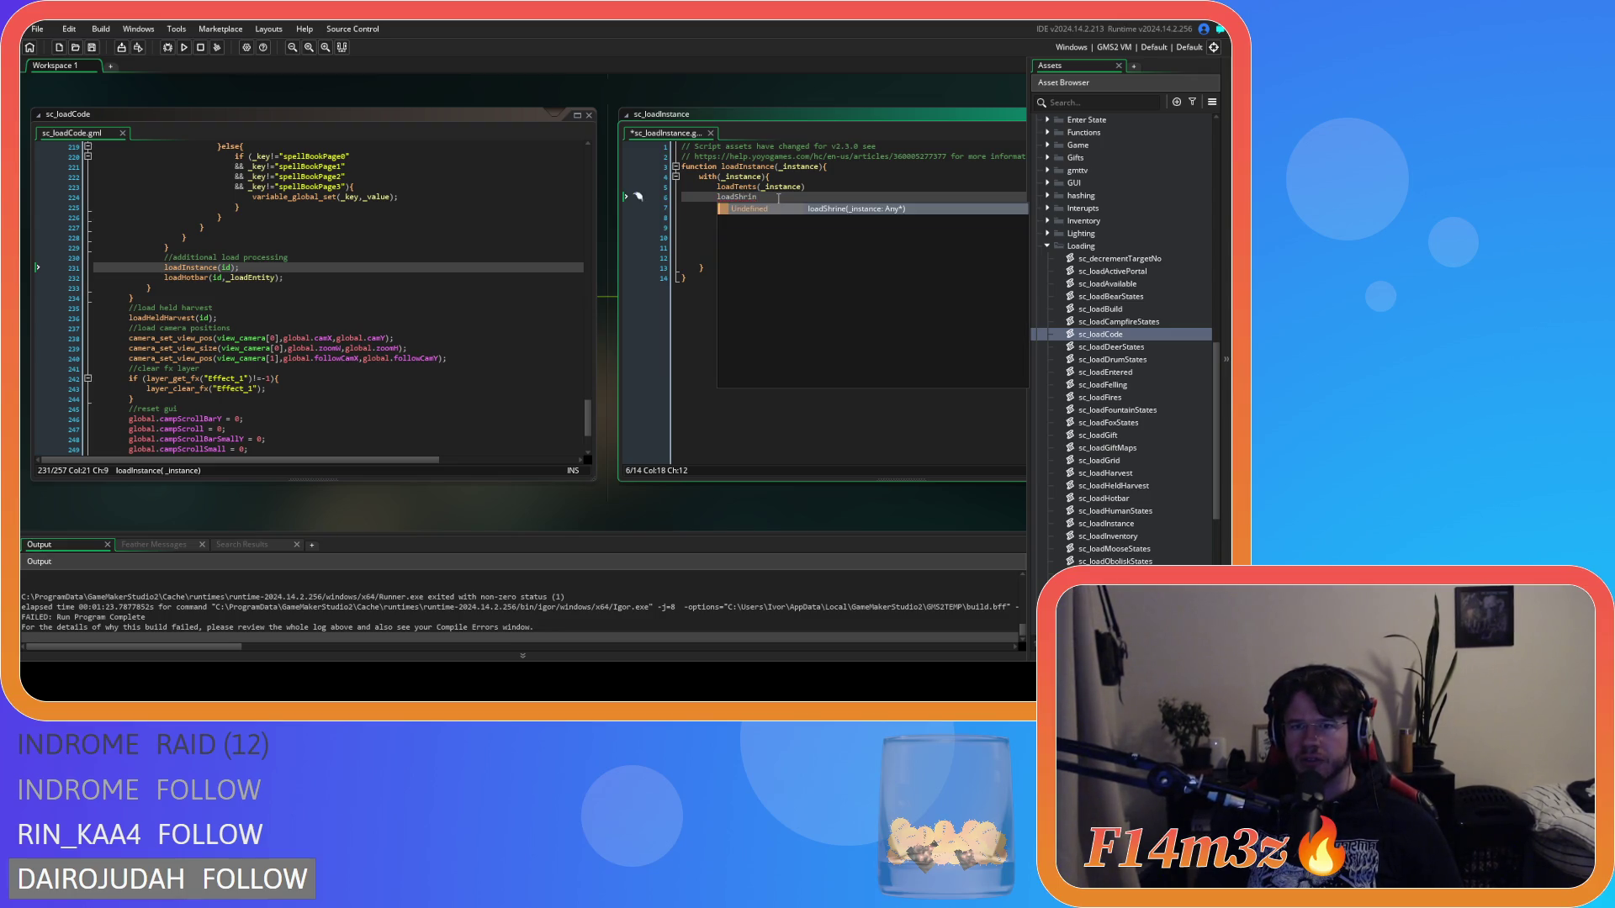
text(e()
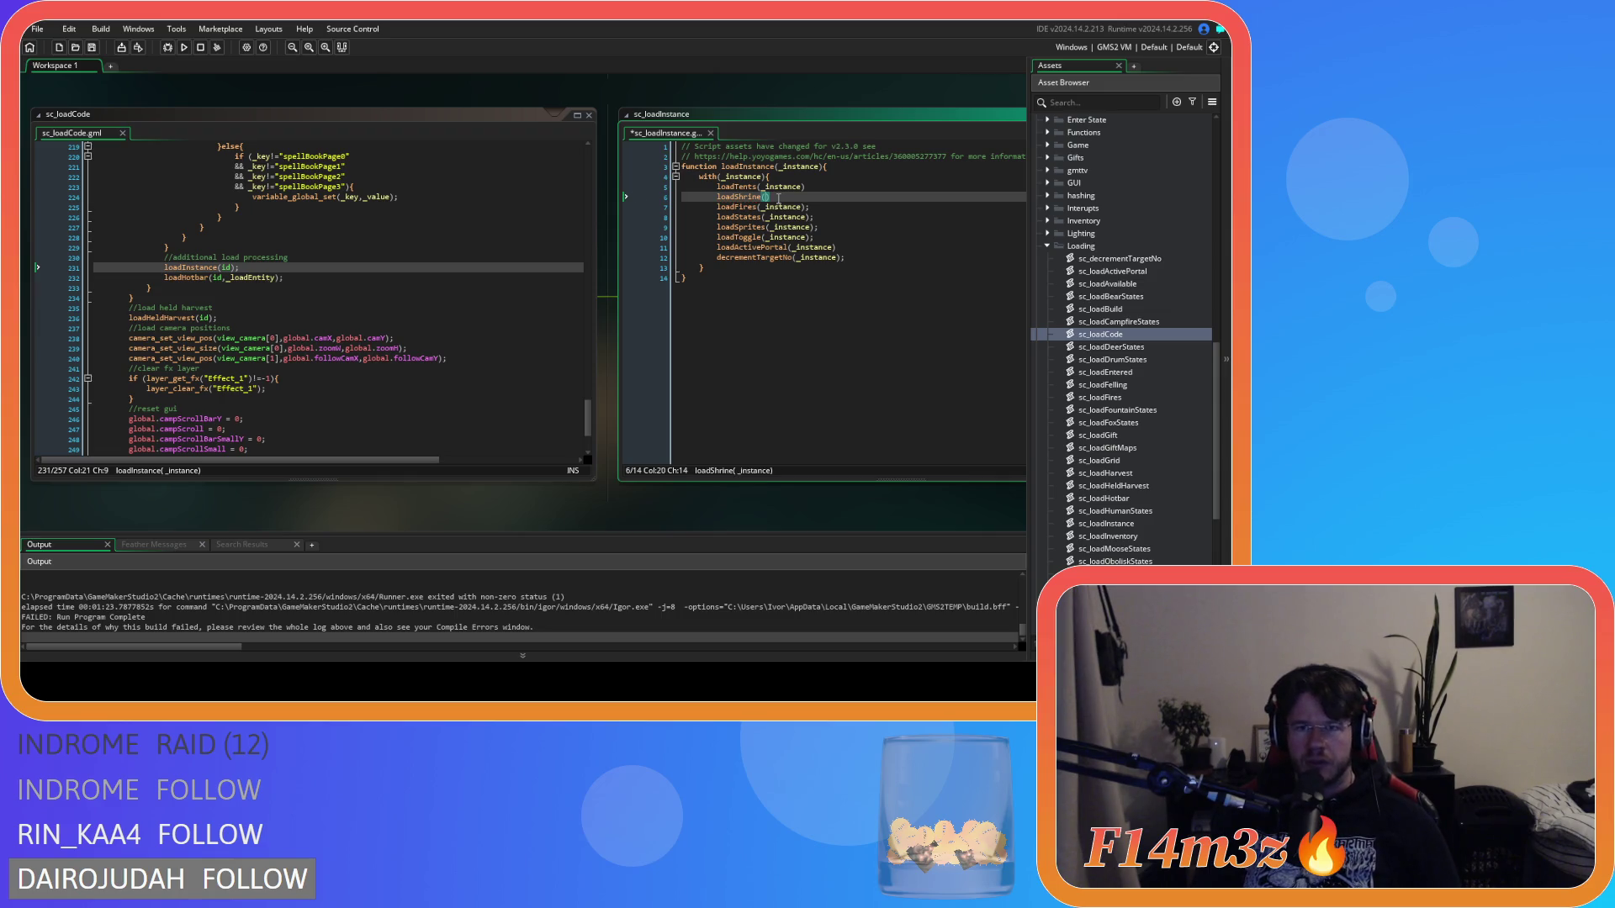
text(_i)
text(nstance)
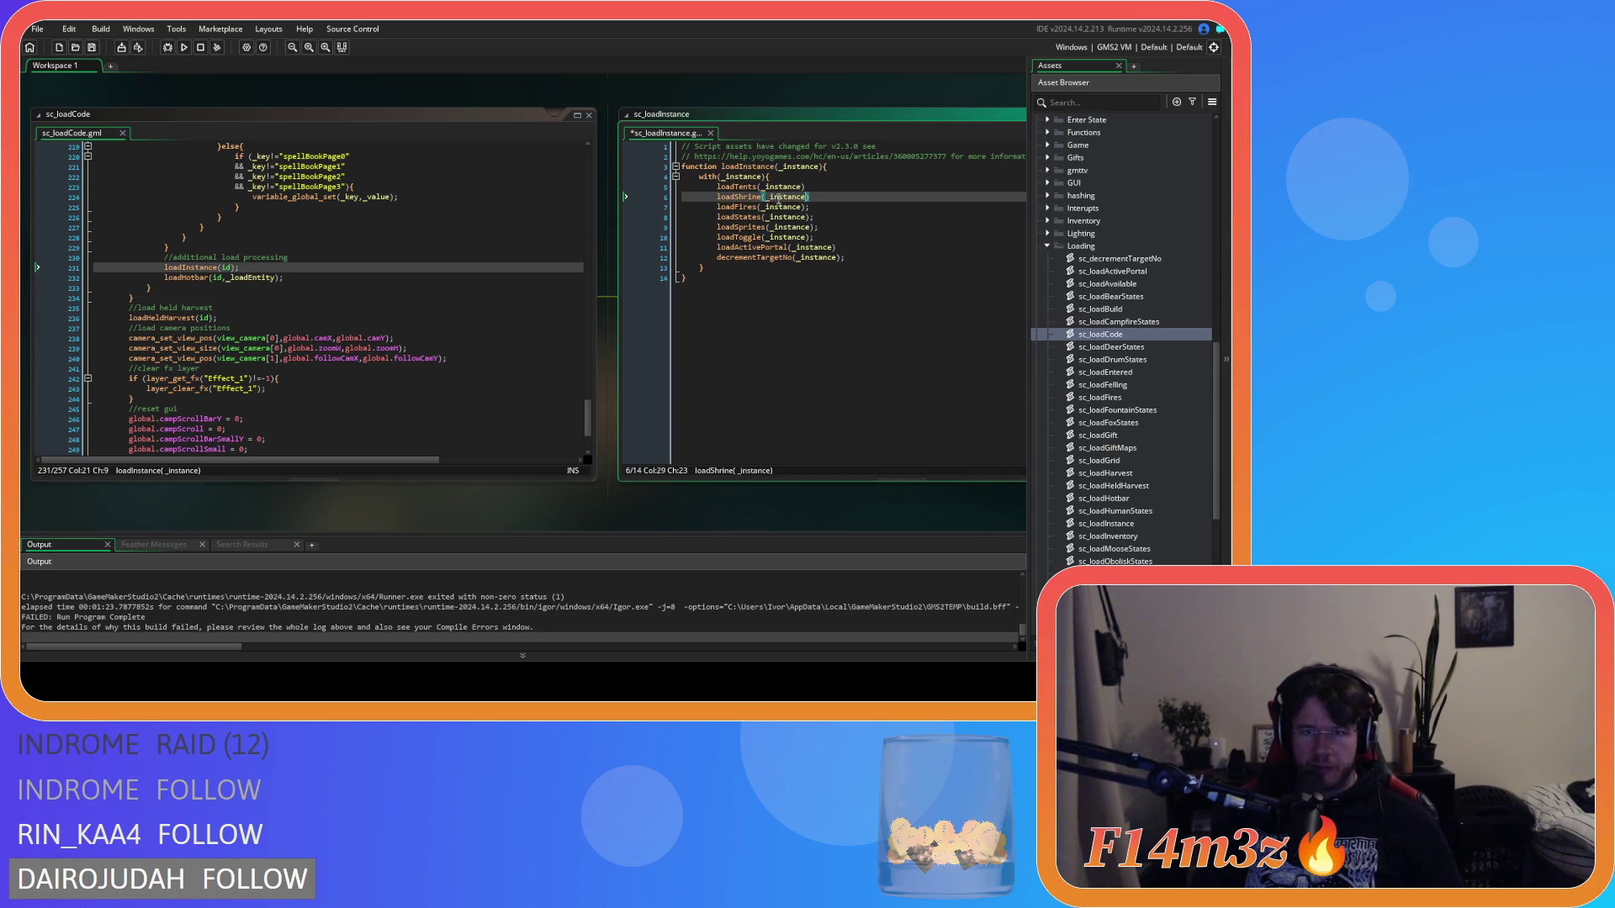
right_click(387, 95)
click(496, 163)
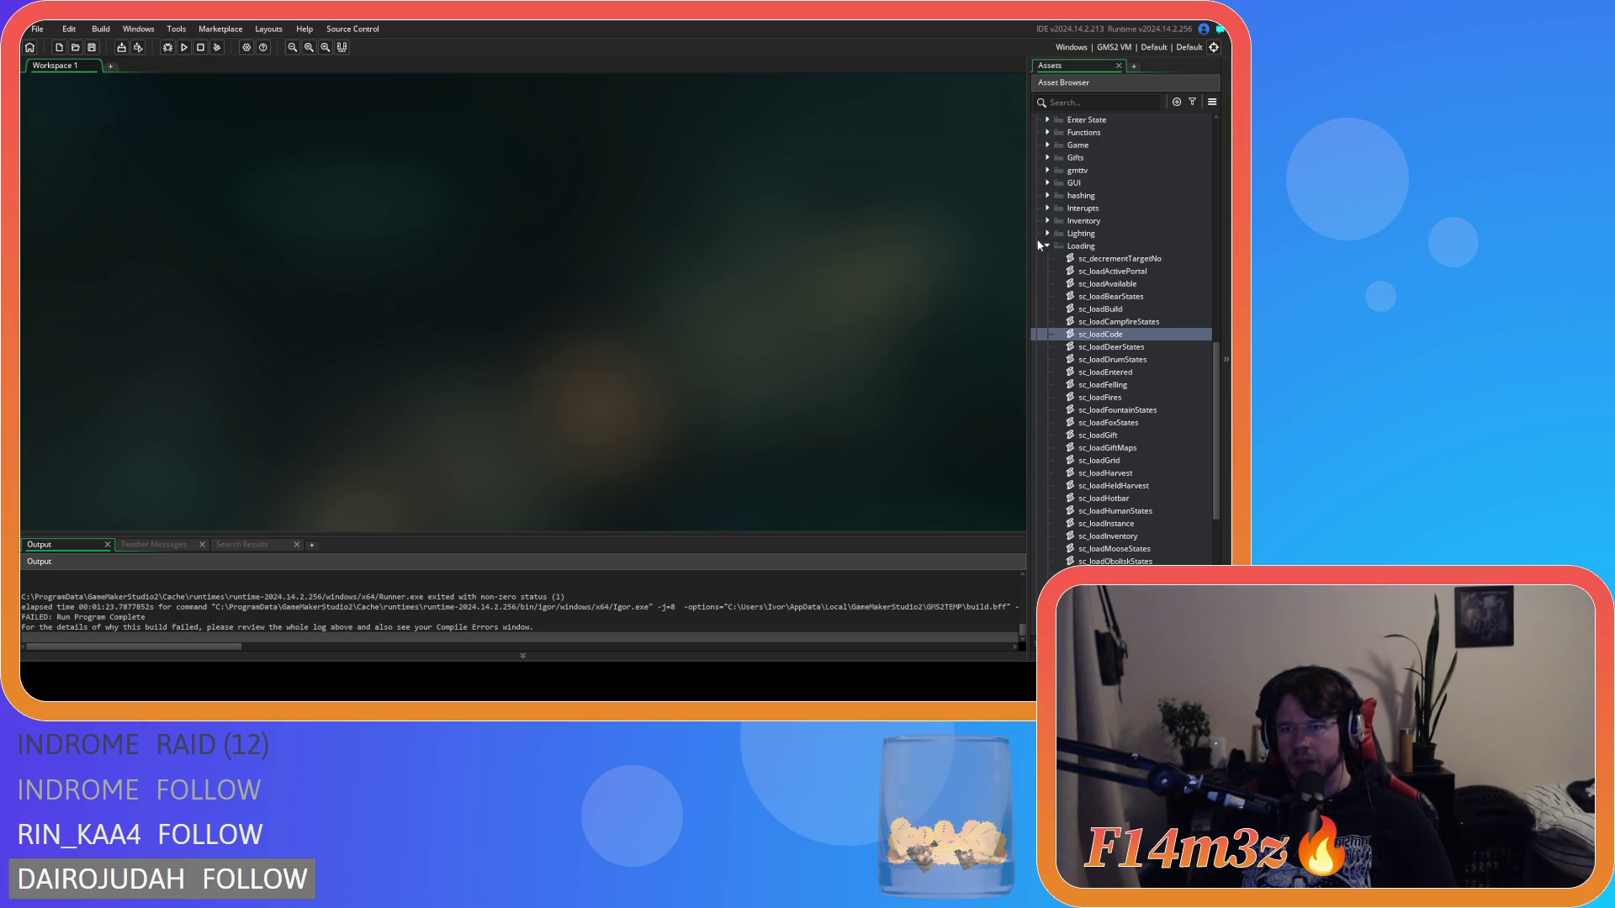
Step: Collapse the Scripts and Objects folders and run the game with F5
scroll(1049, 249, up, 5)
click(1047, 260)
scroll(1052, 274, up, 1)
click(1048, 285)
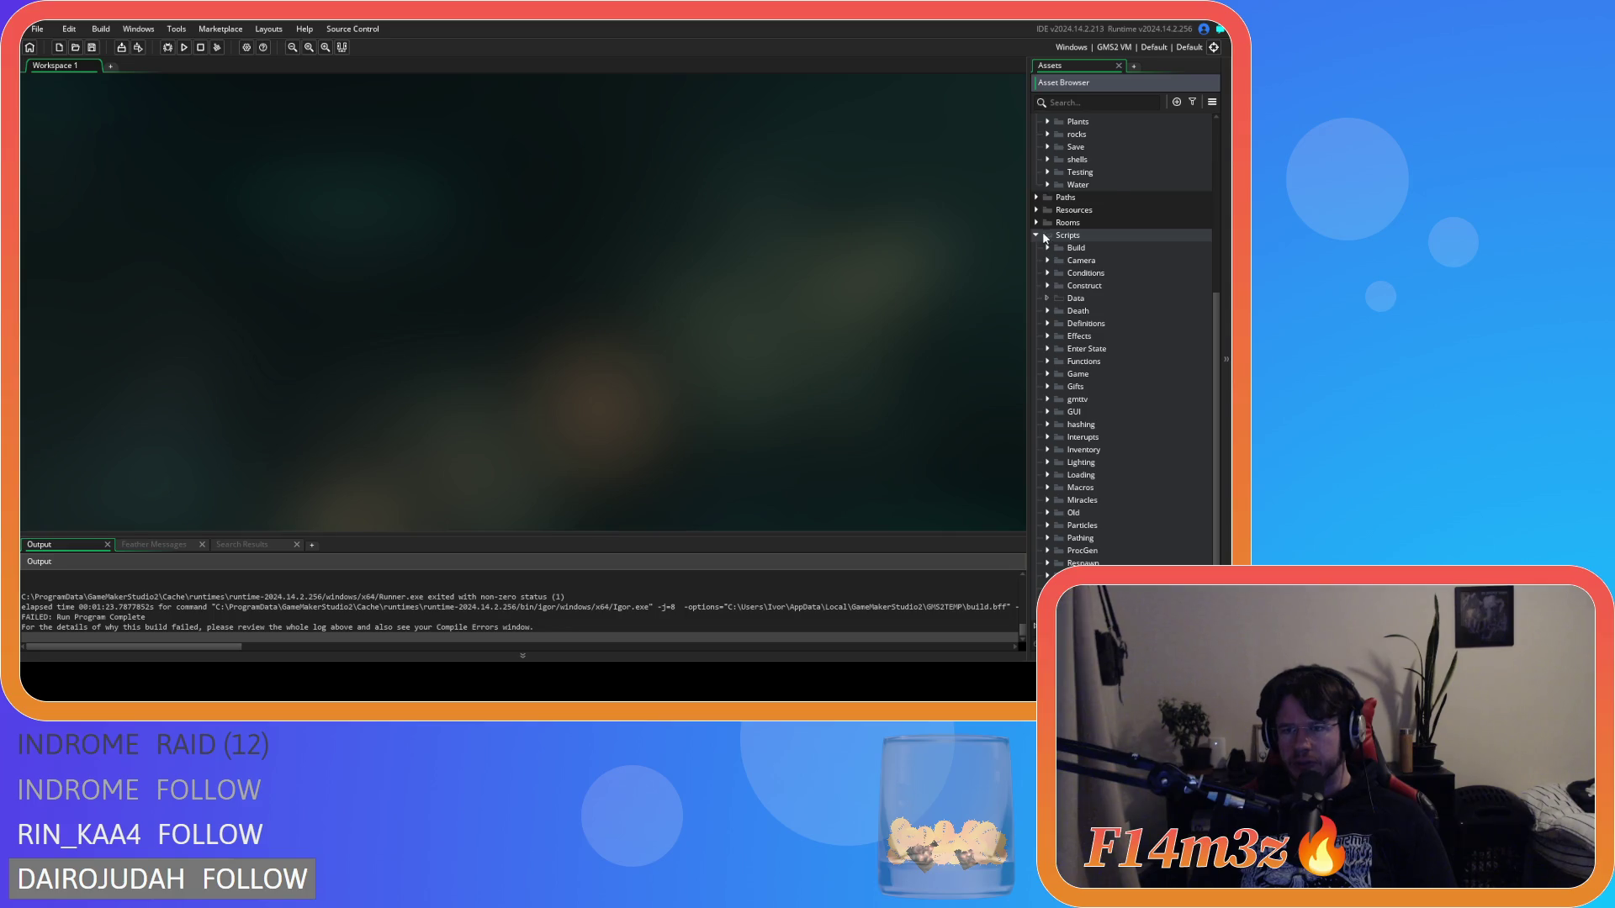
click(1039, 235)
scroll(1043, 244, up, 12)
click(1036, 287)
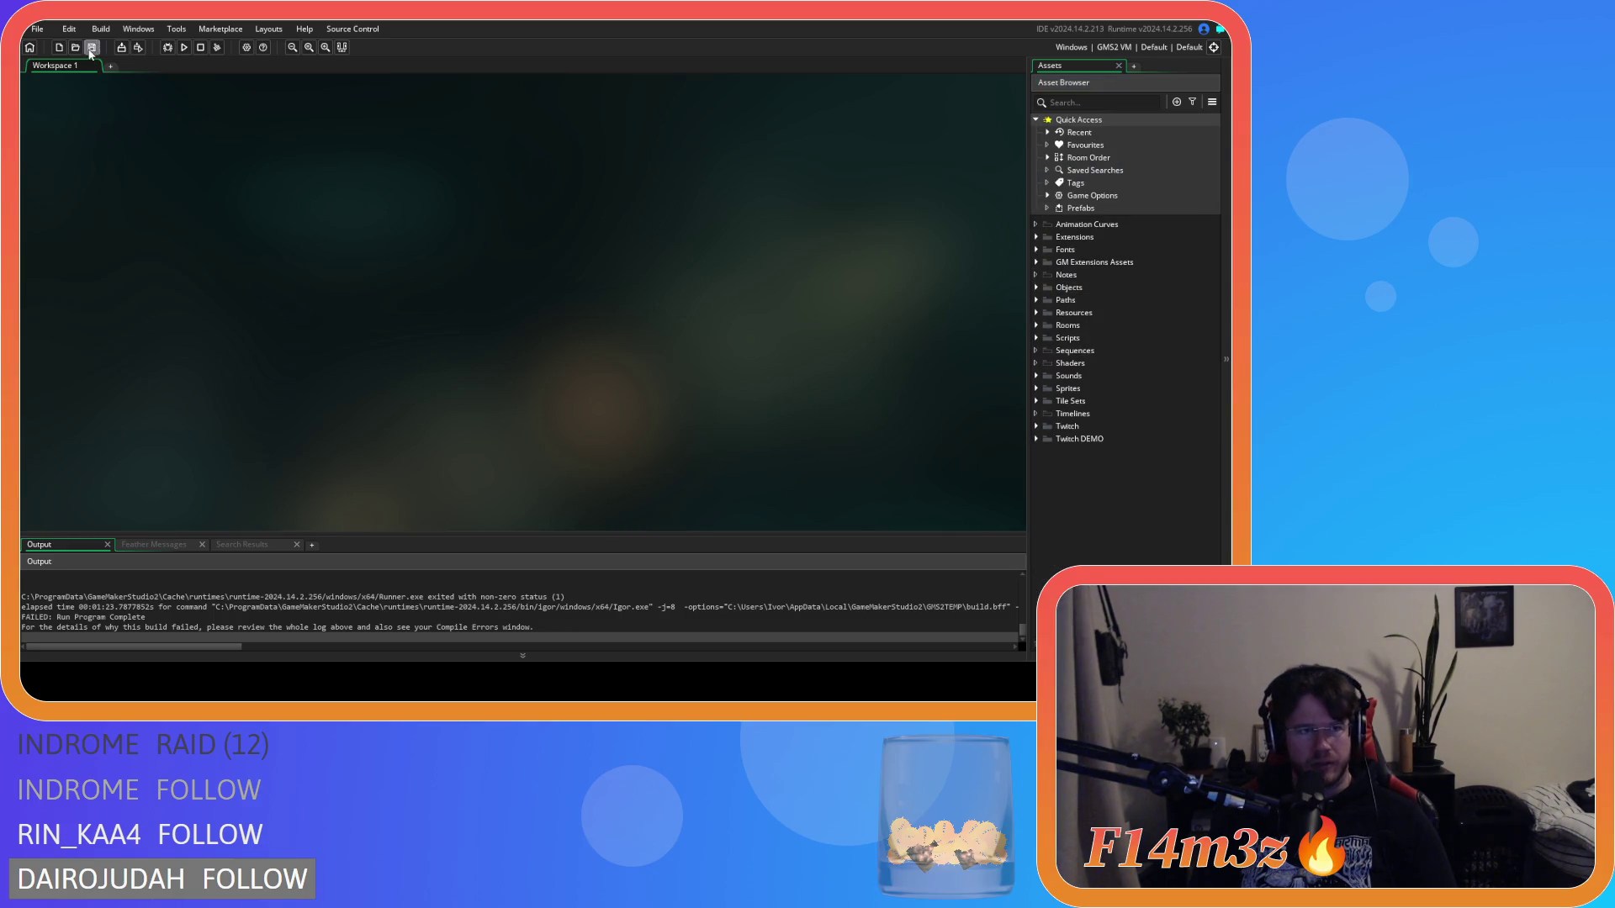
key(F5)
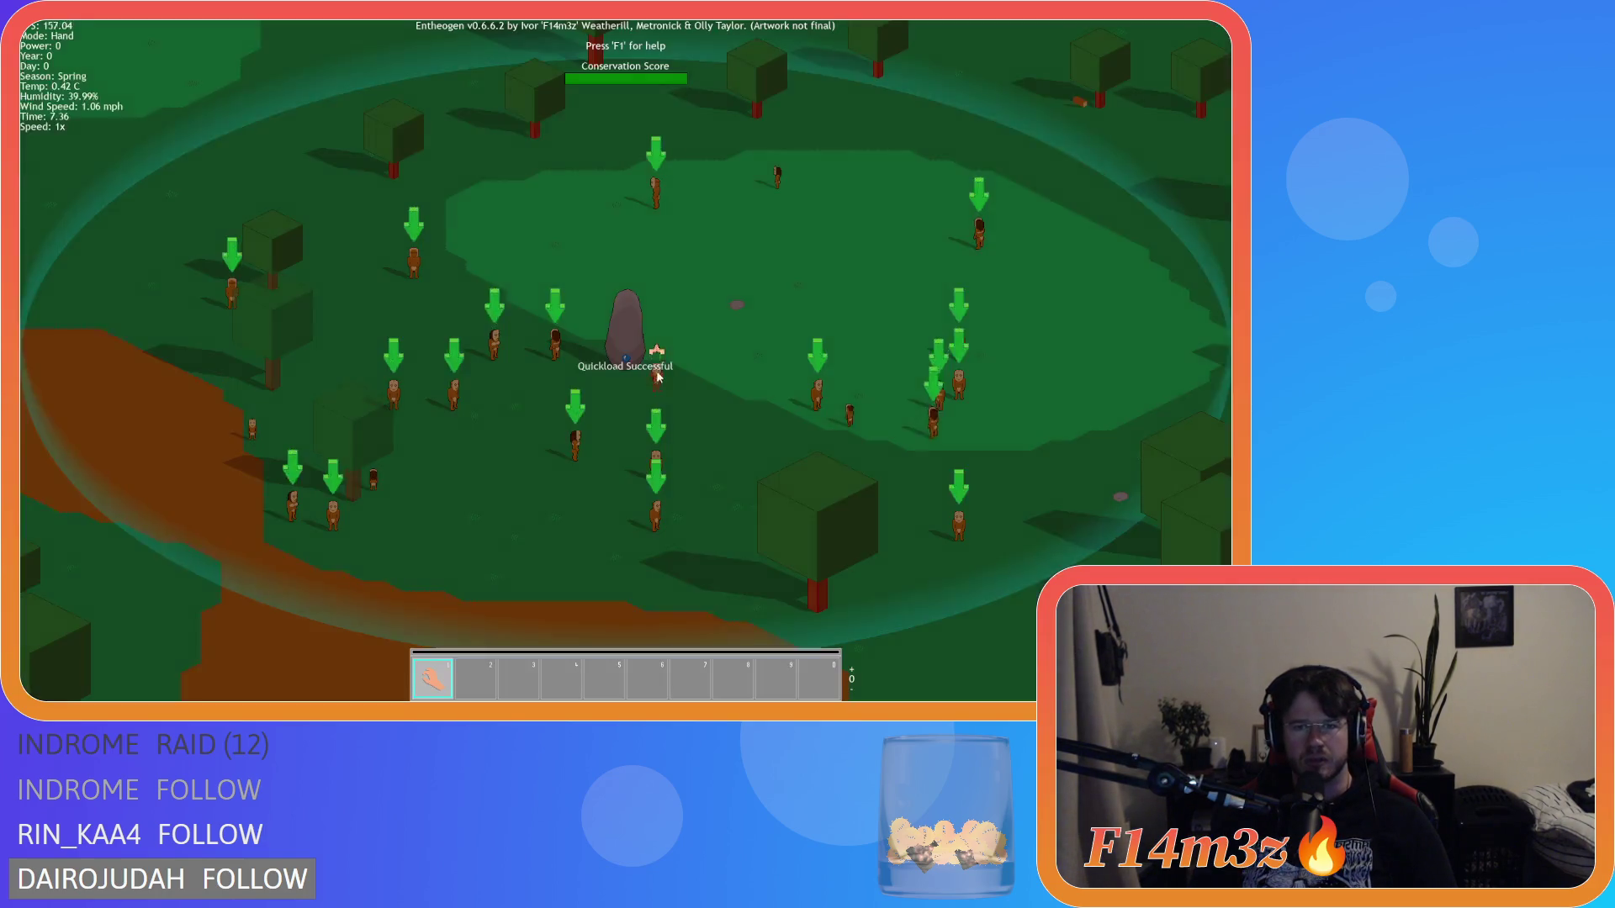
Step: Zoom in and out repeatedly to look over the village
scroll(622, 432, down, 5)
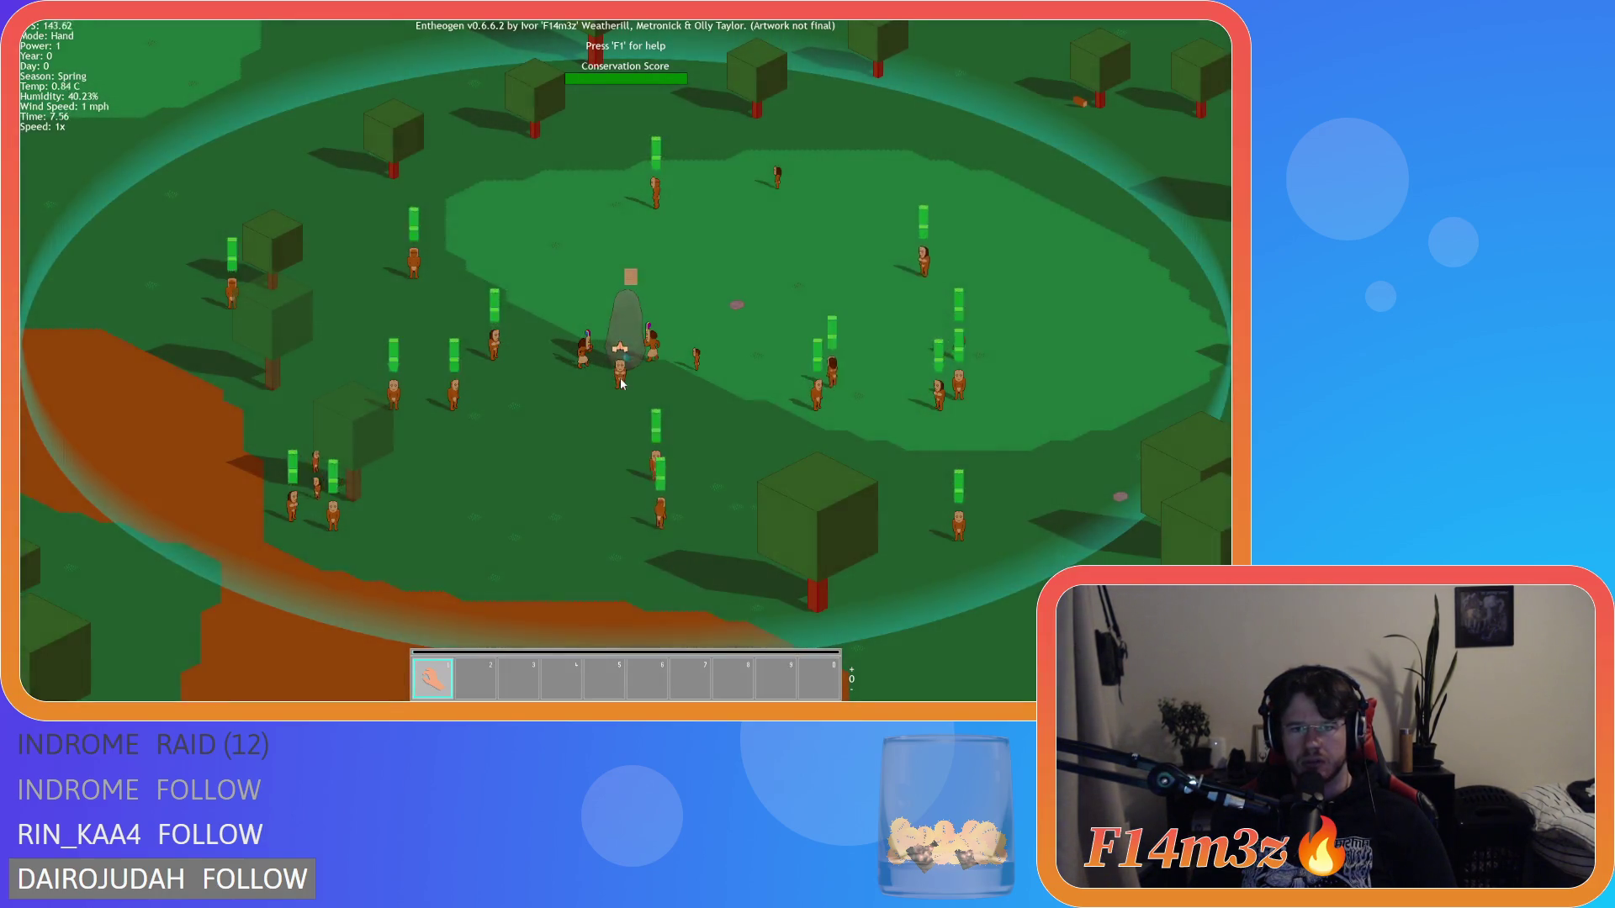
scroll(729, 365, up, 3)
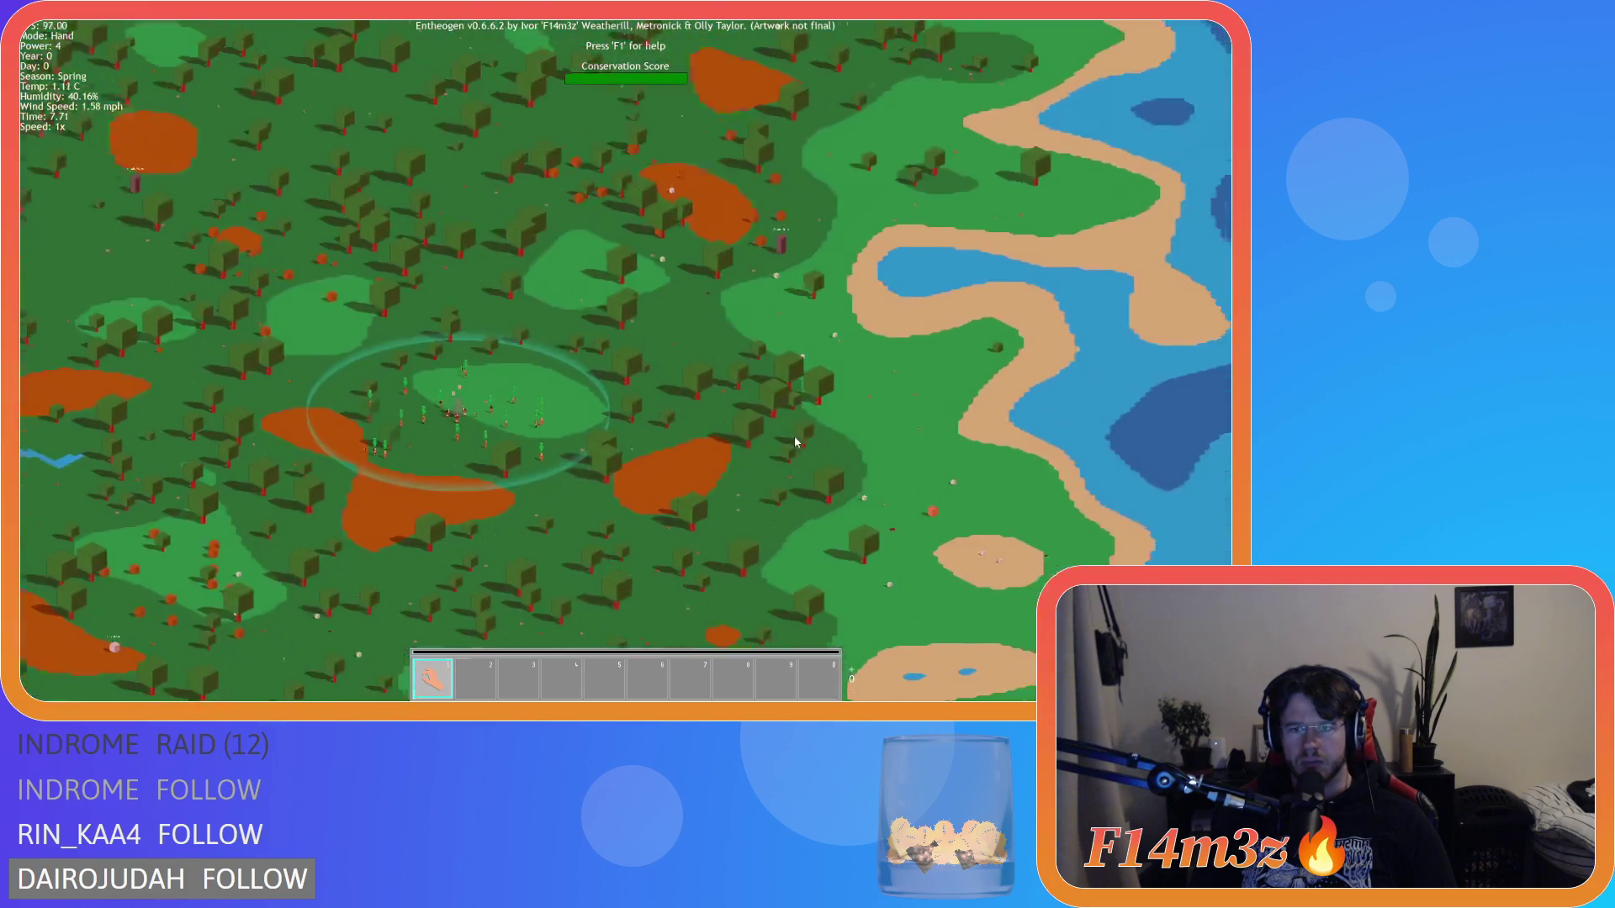
scroll(794, 436, up, 4)
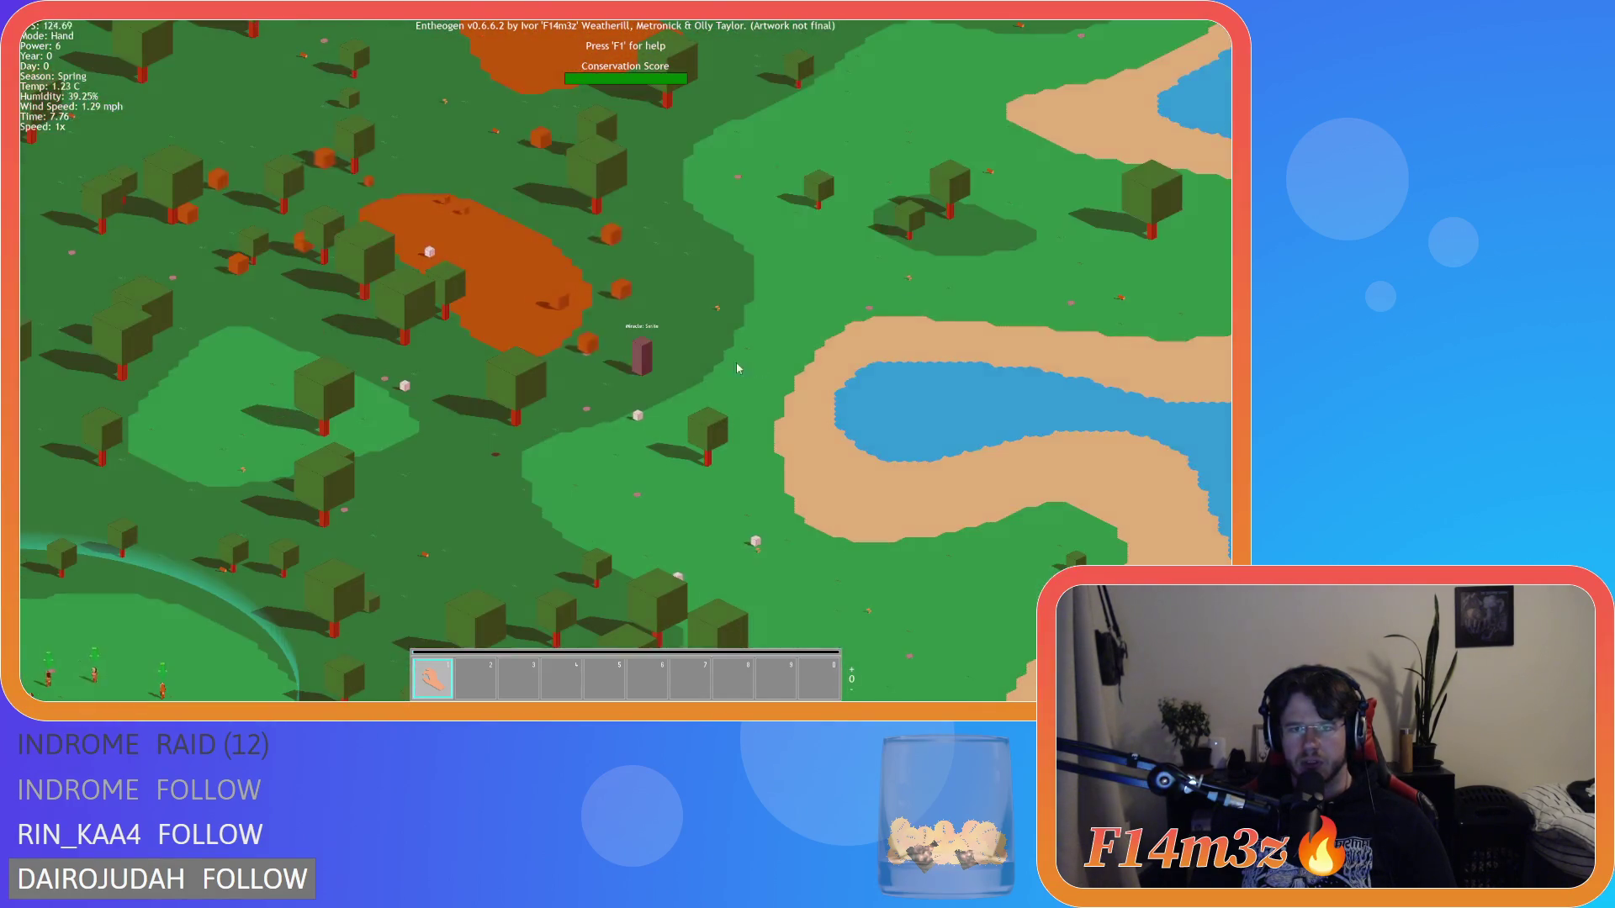
scroll(648, 376, down, 4)
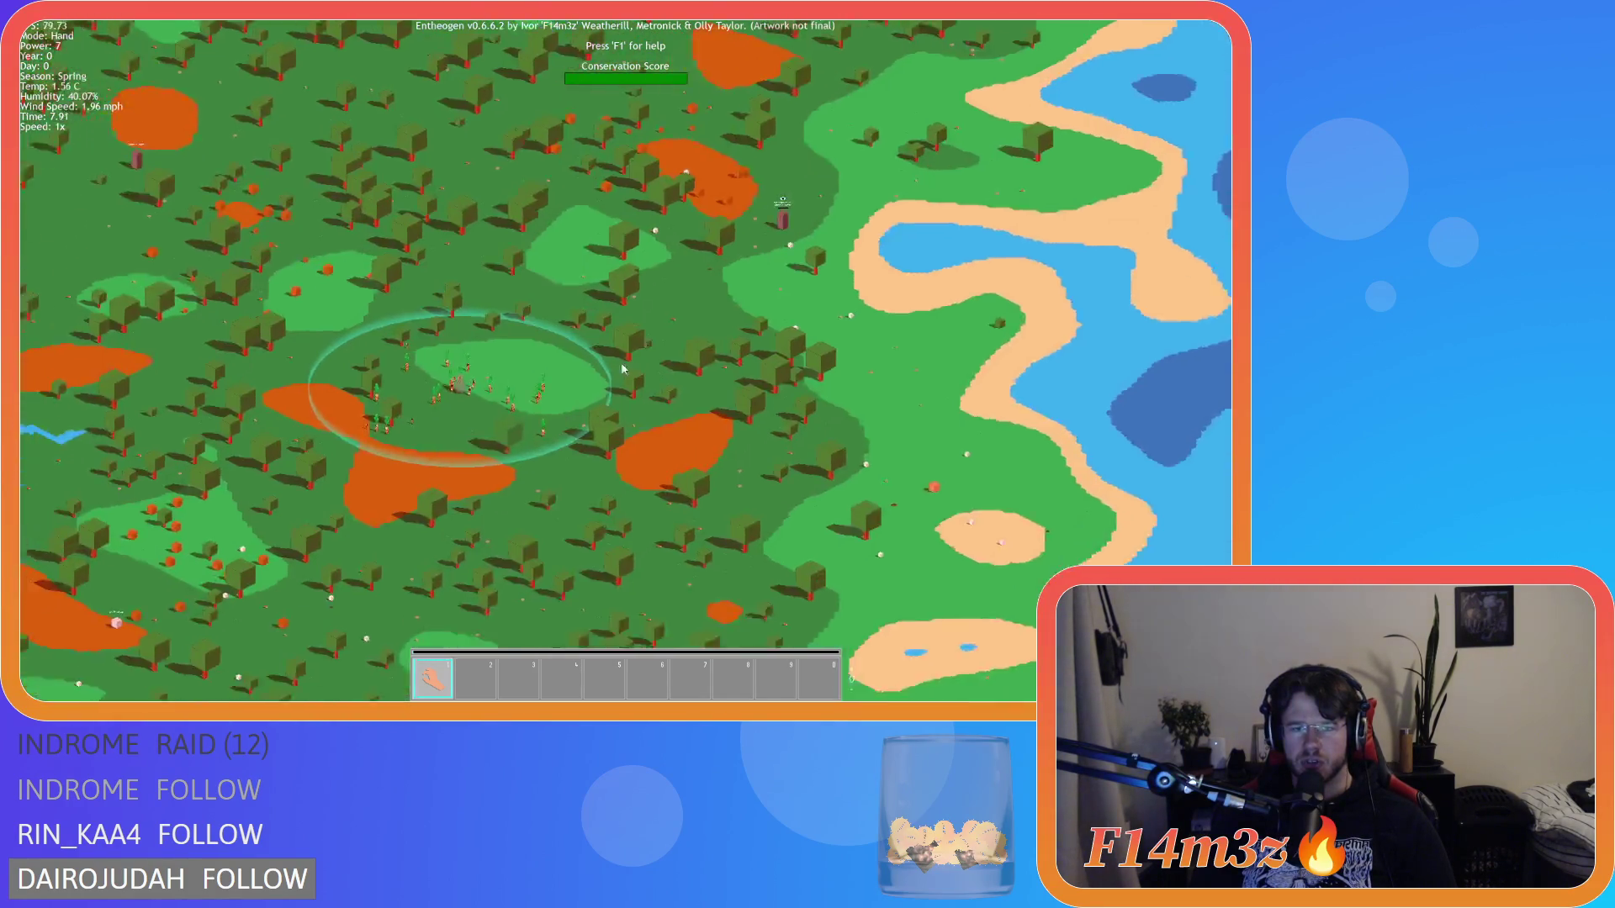
scroll(624, 369, up, 5)
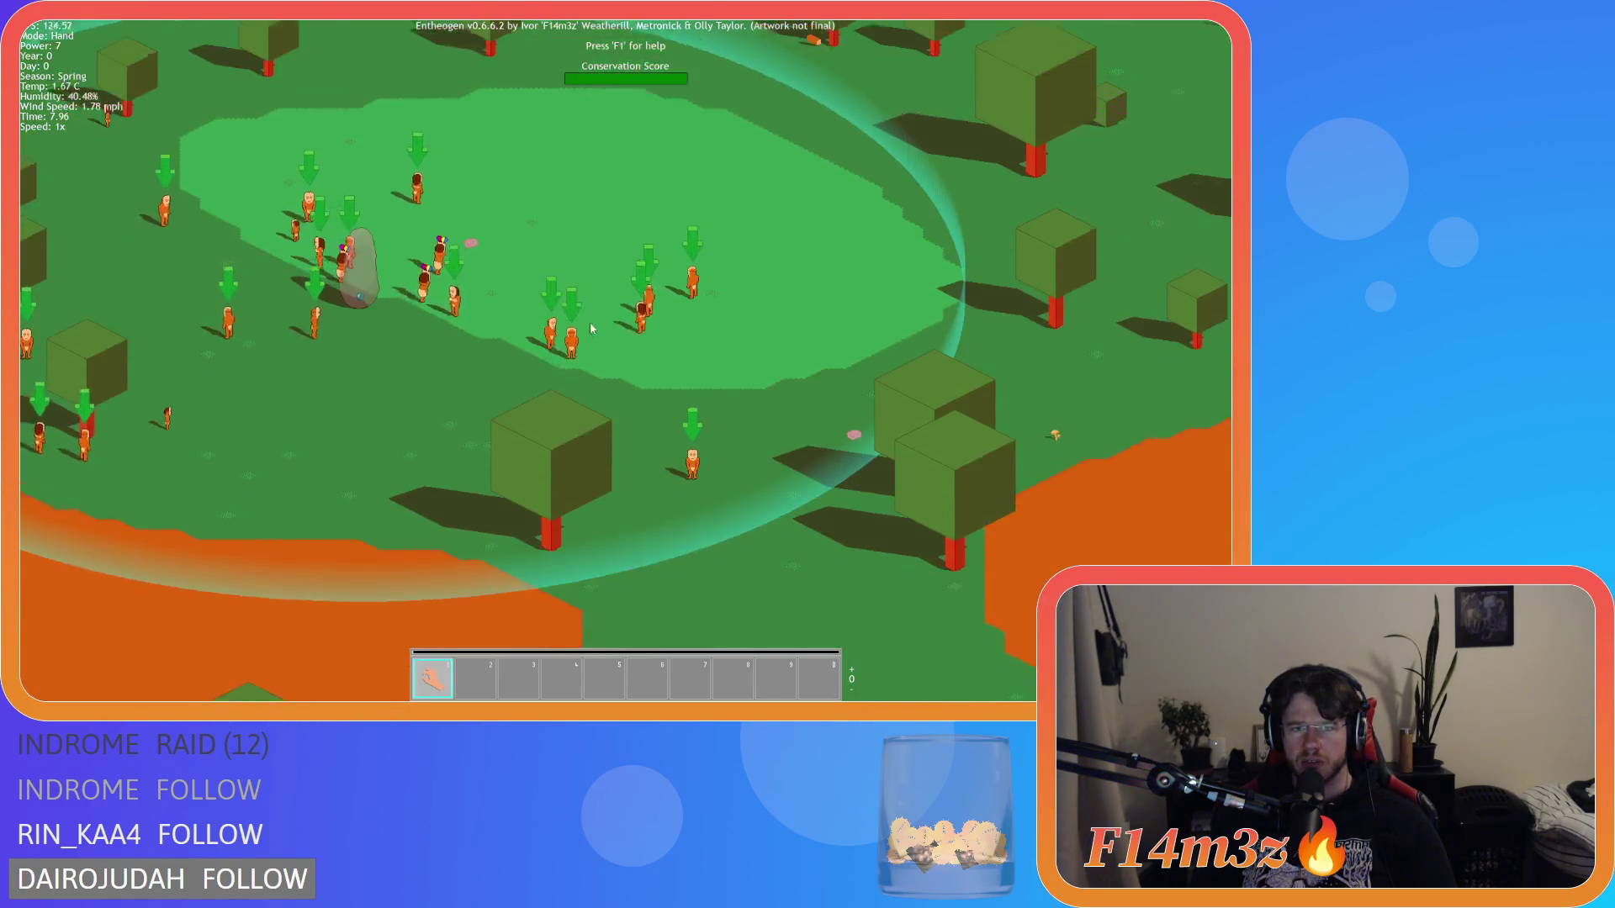
scroll(943, 290, up, 3)
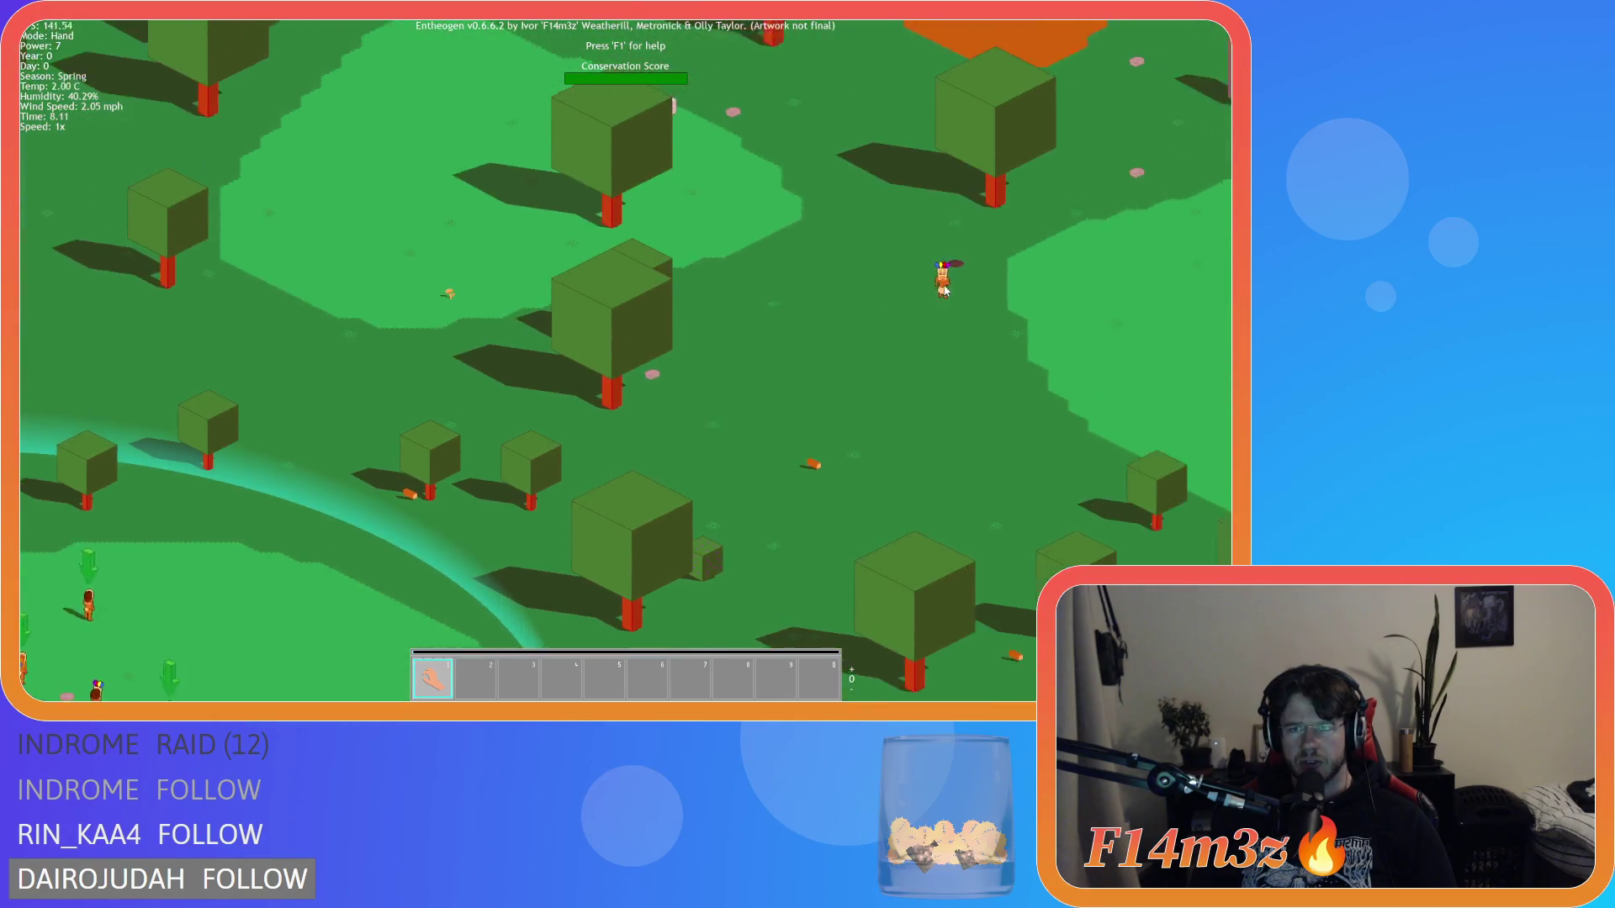
scroll(944, 290, down, 3)
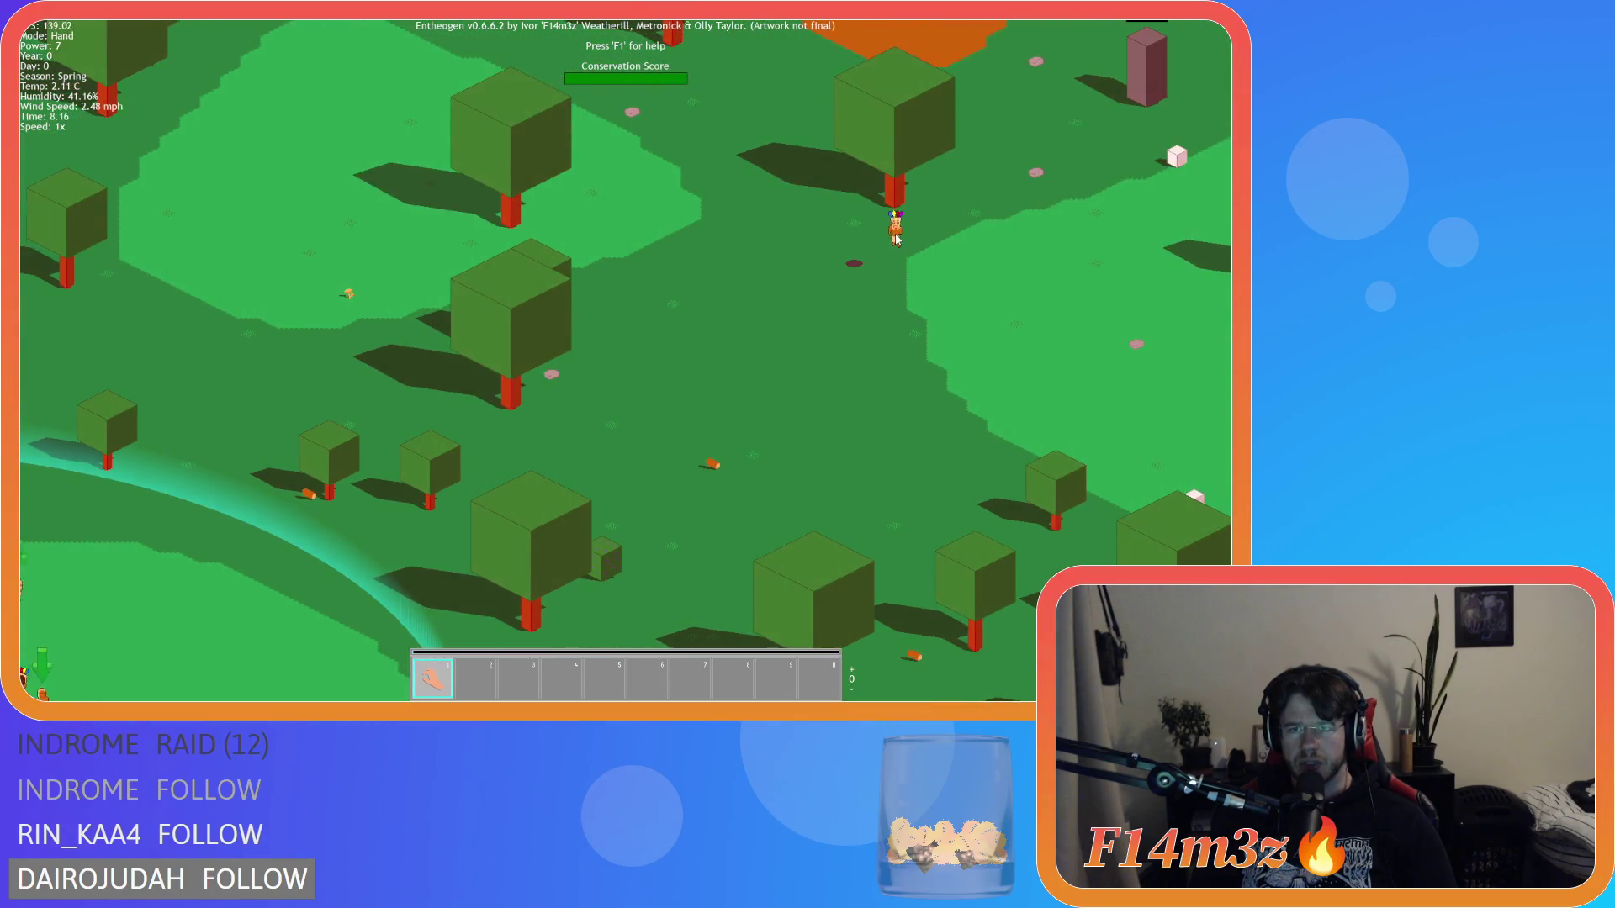
scroll(307, 443, up, 3)
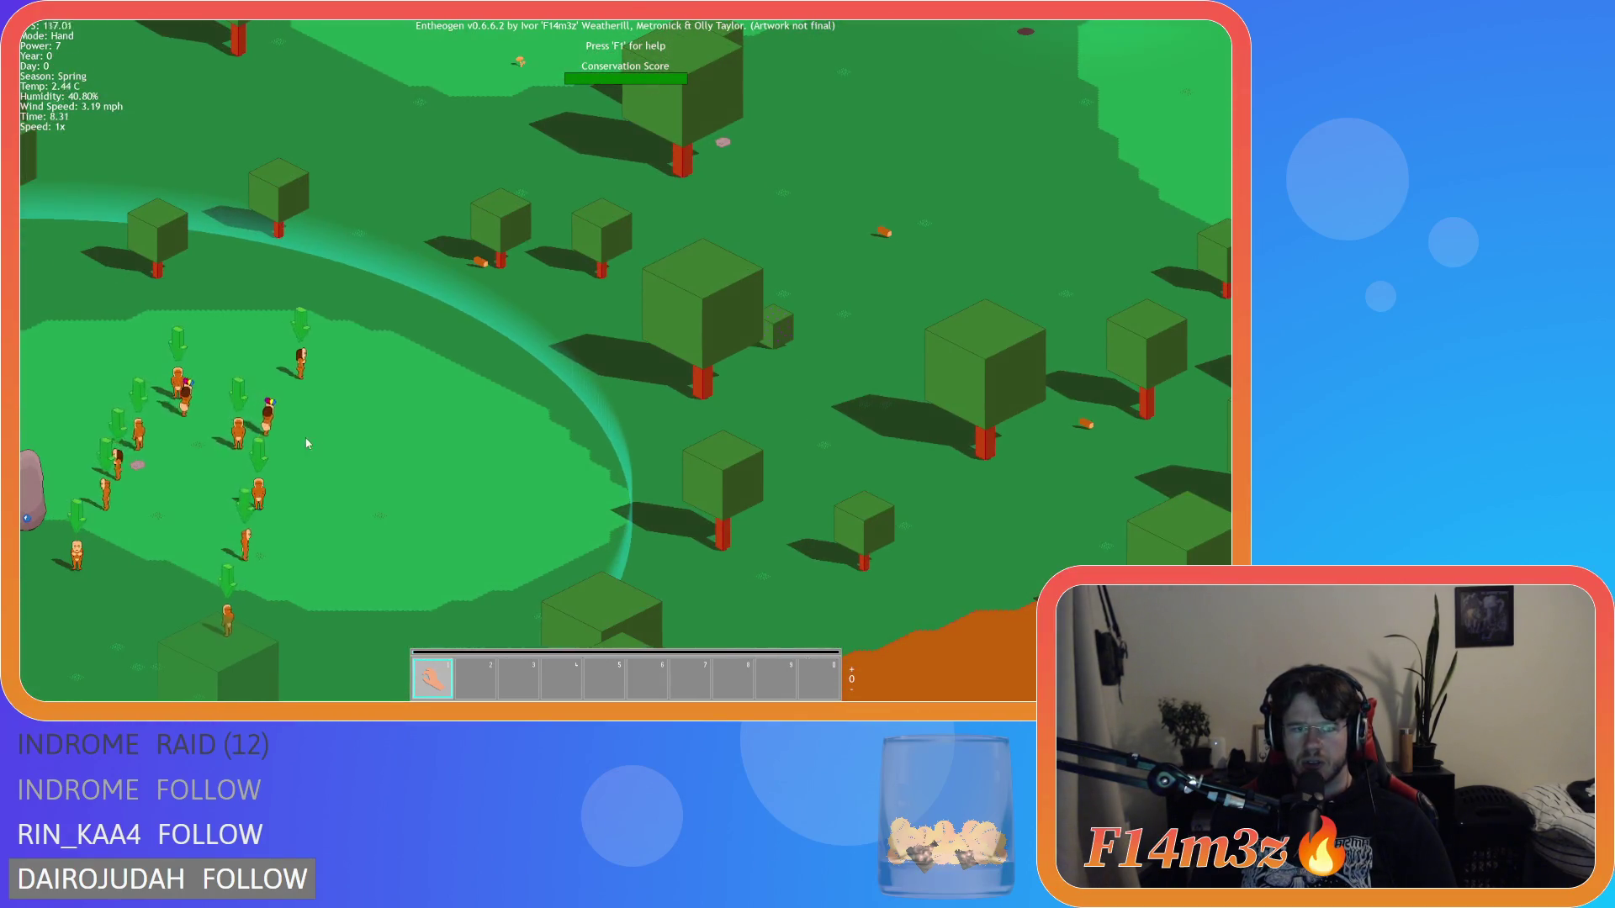
scroll(308, 444, down, 3)
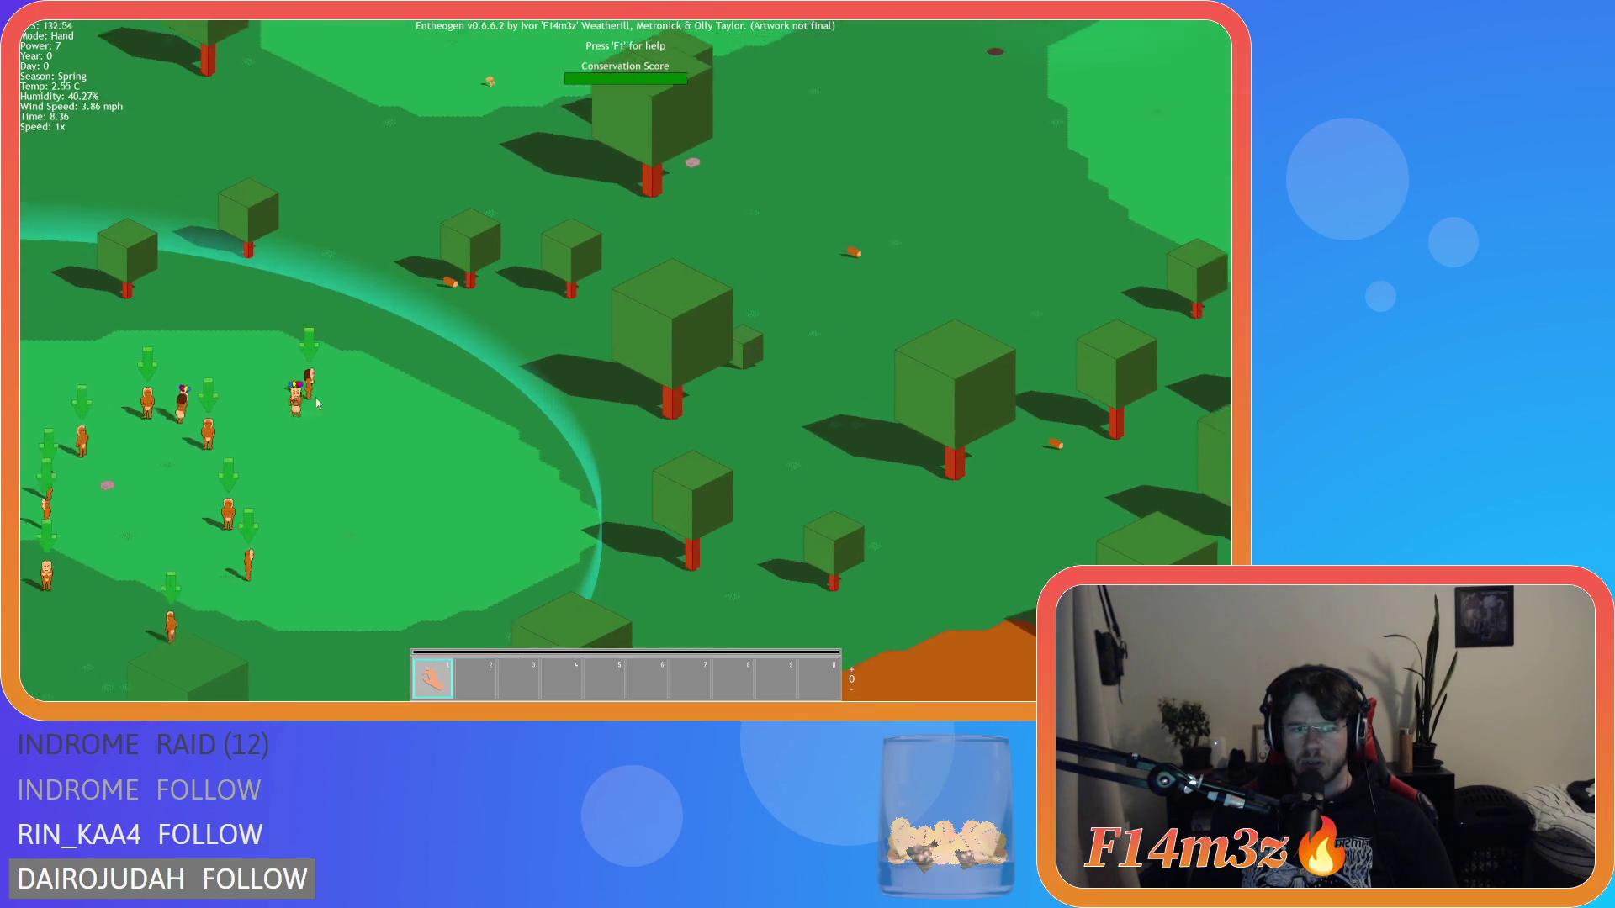
scroll(331, 338, up, 3)
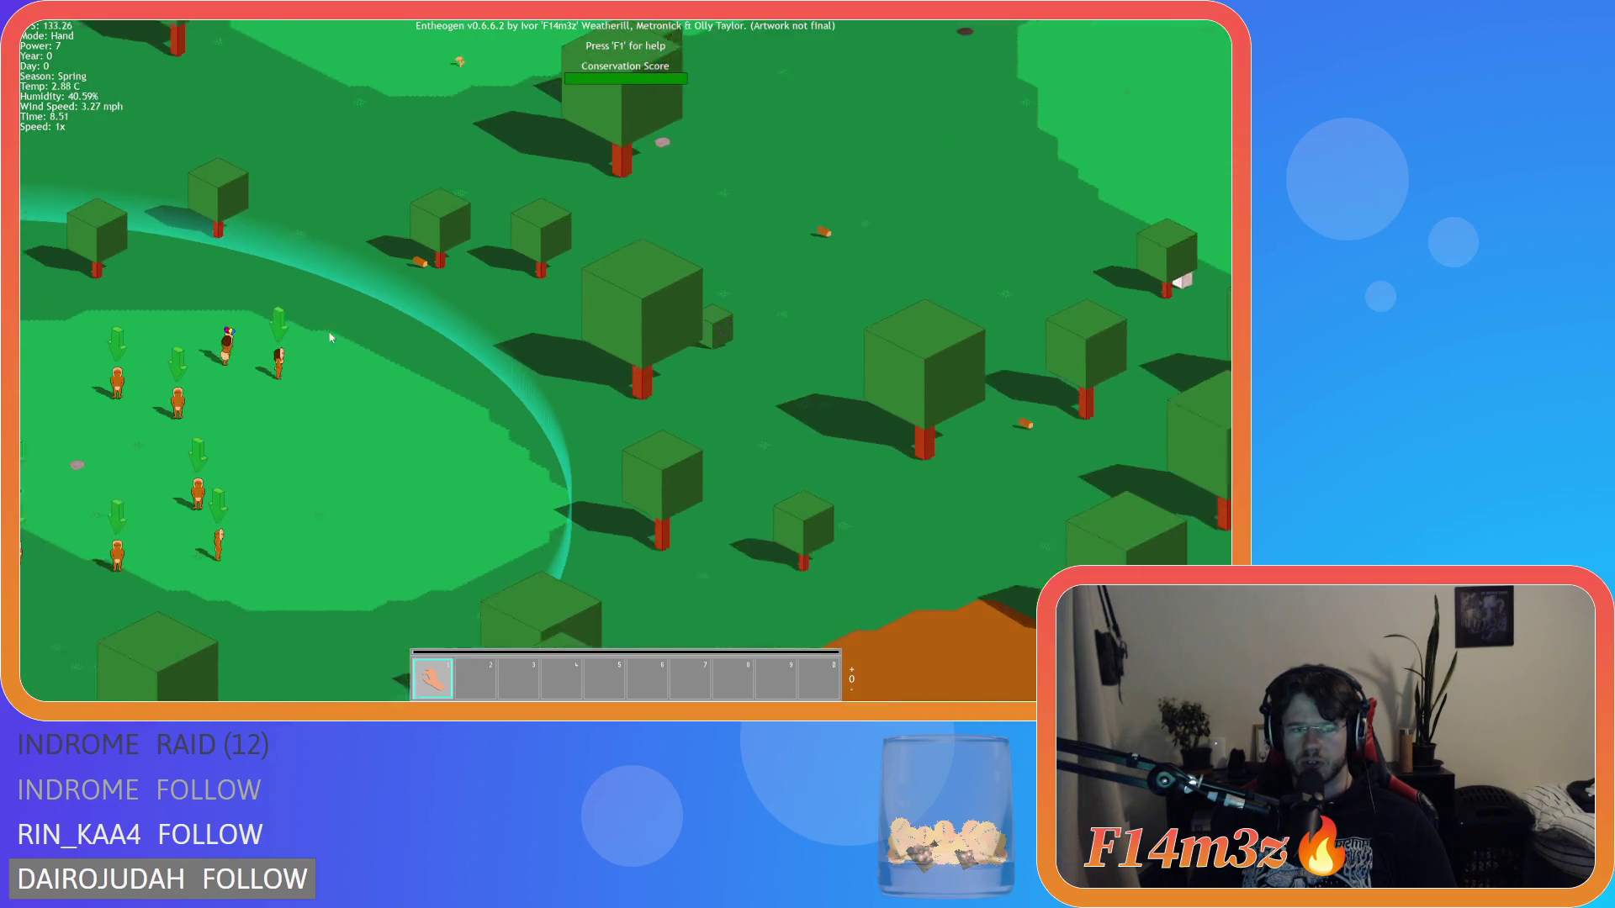
scroll(330, 337, down, 3)
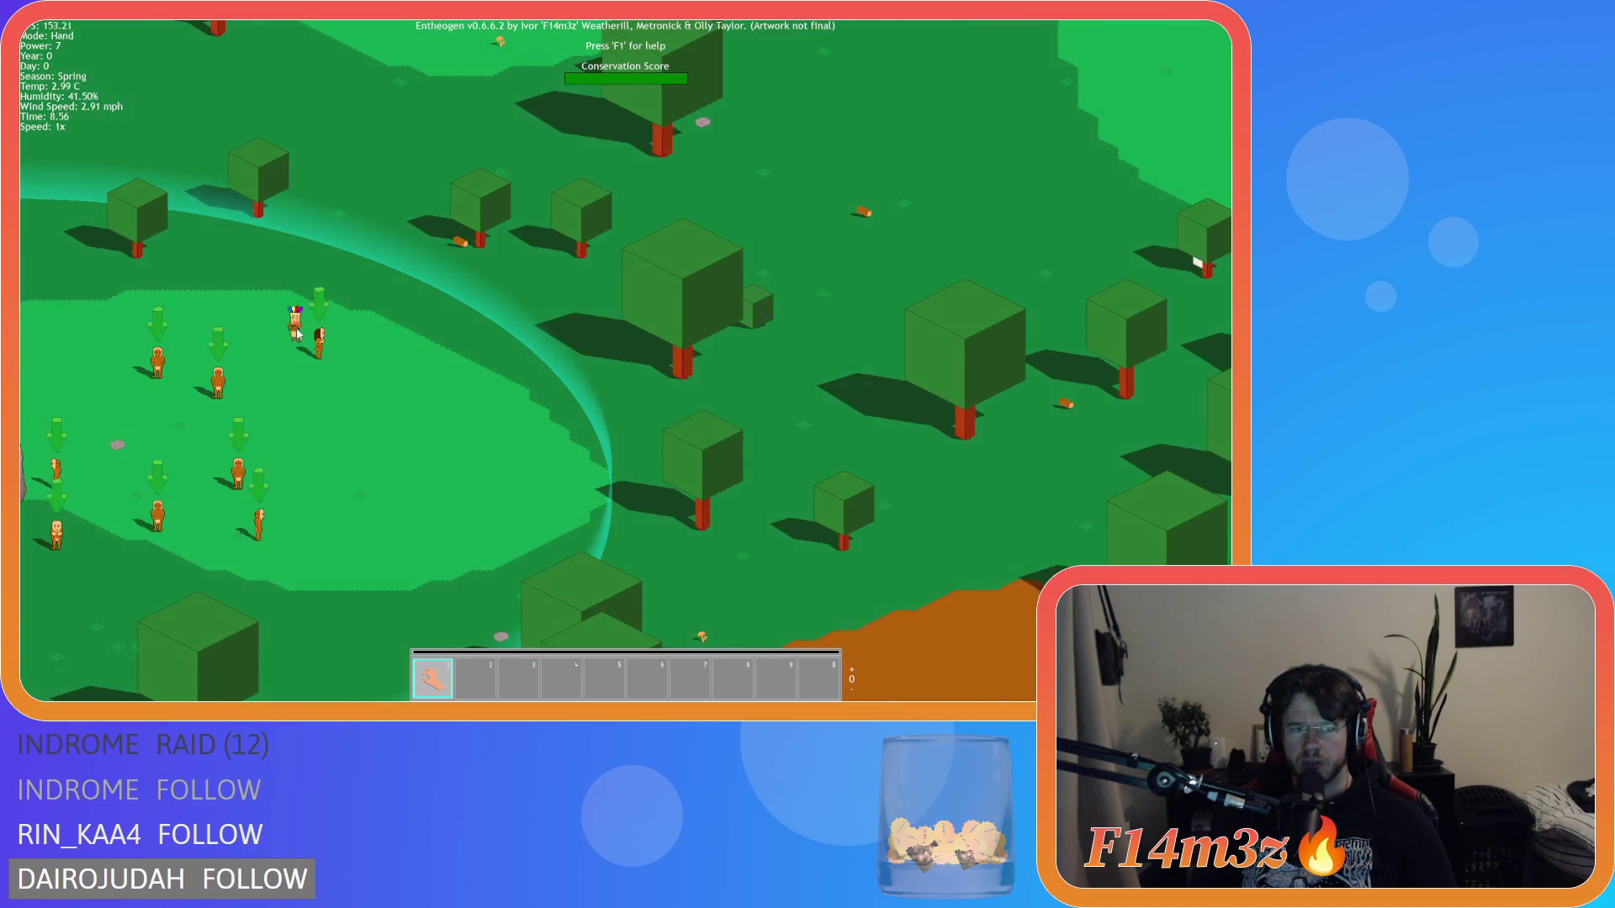
scroll(754, 305, up, 3)
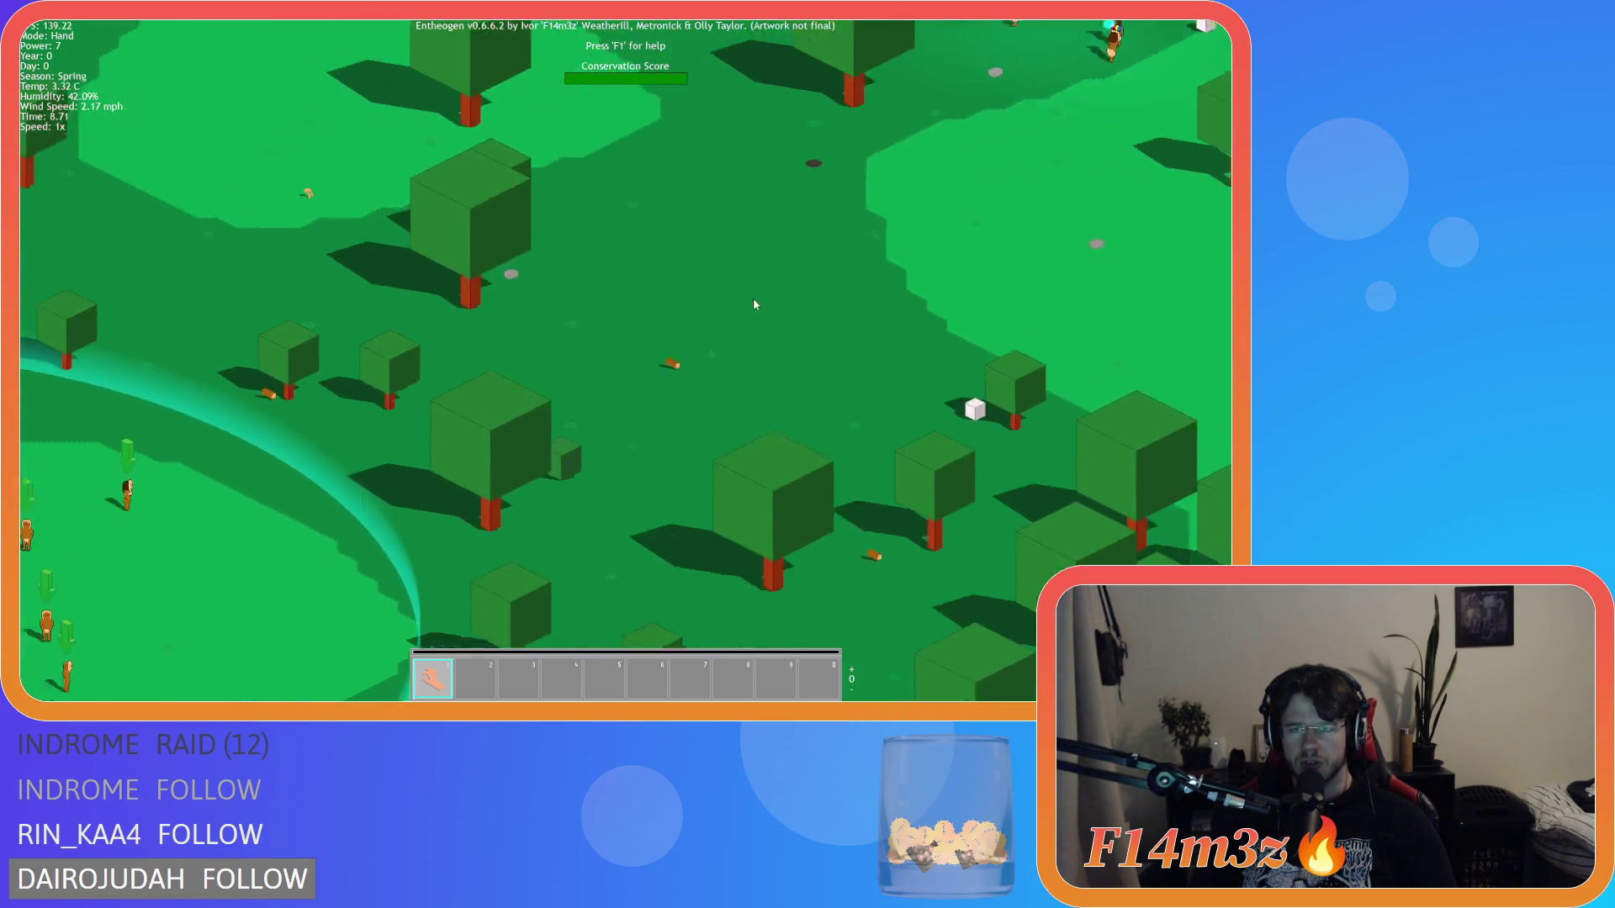
scroll(755, 304, down, 3)
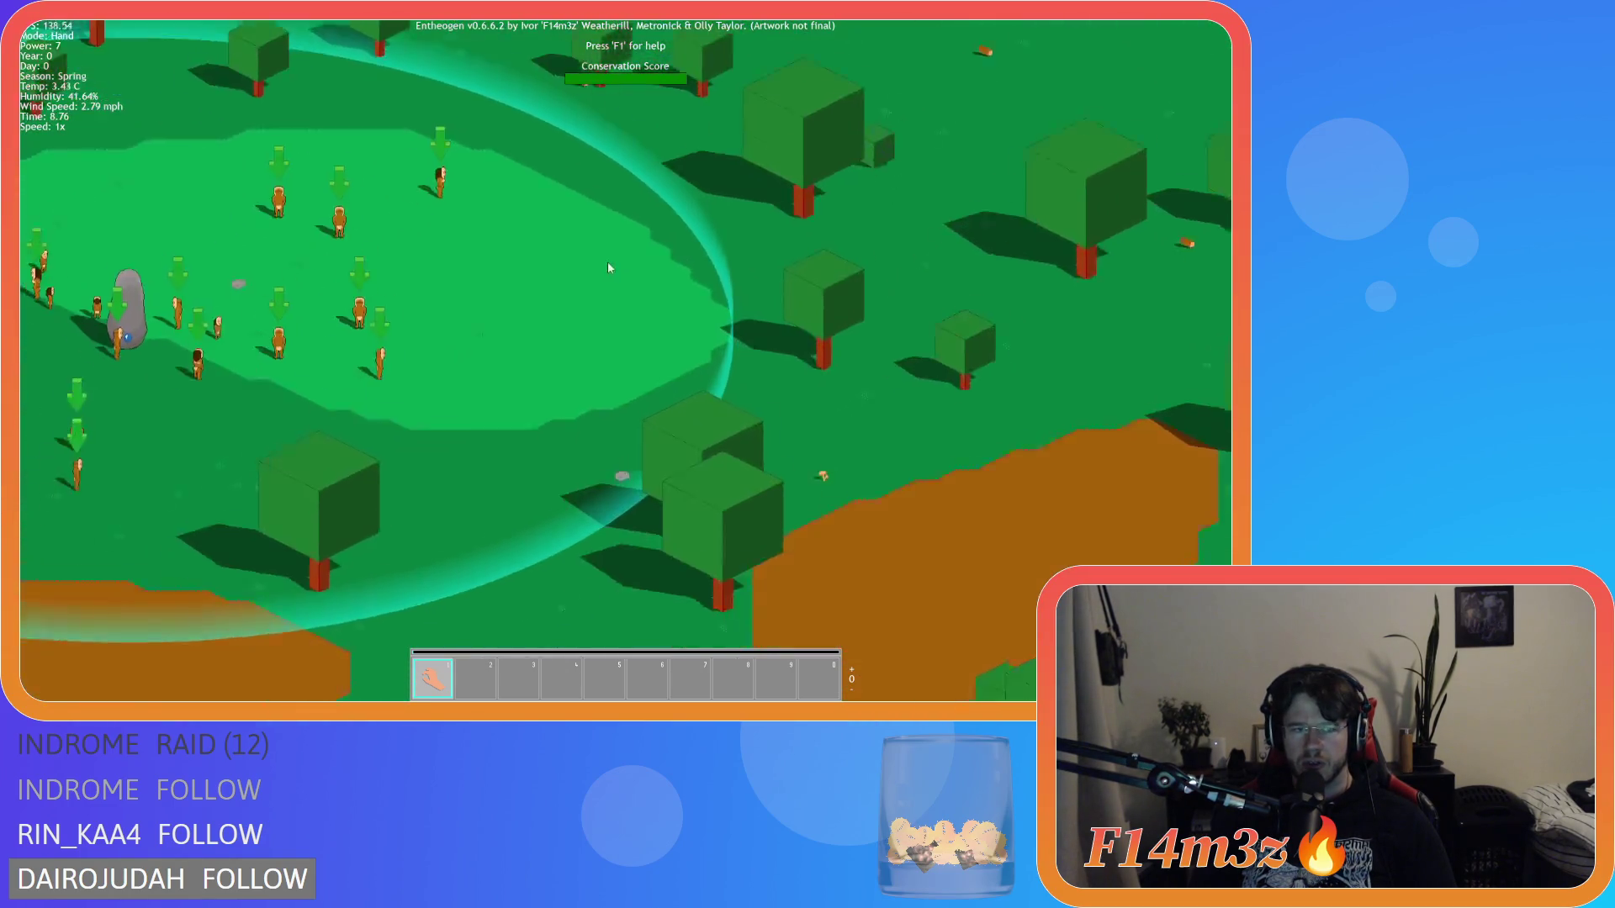
scroll(537, 288, up, 3)
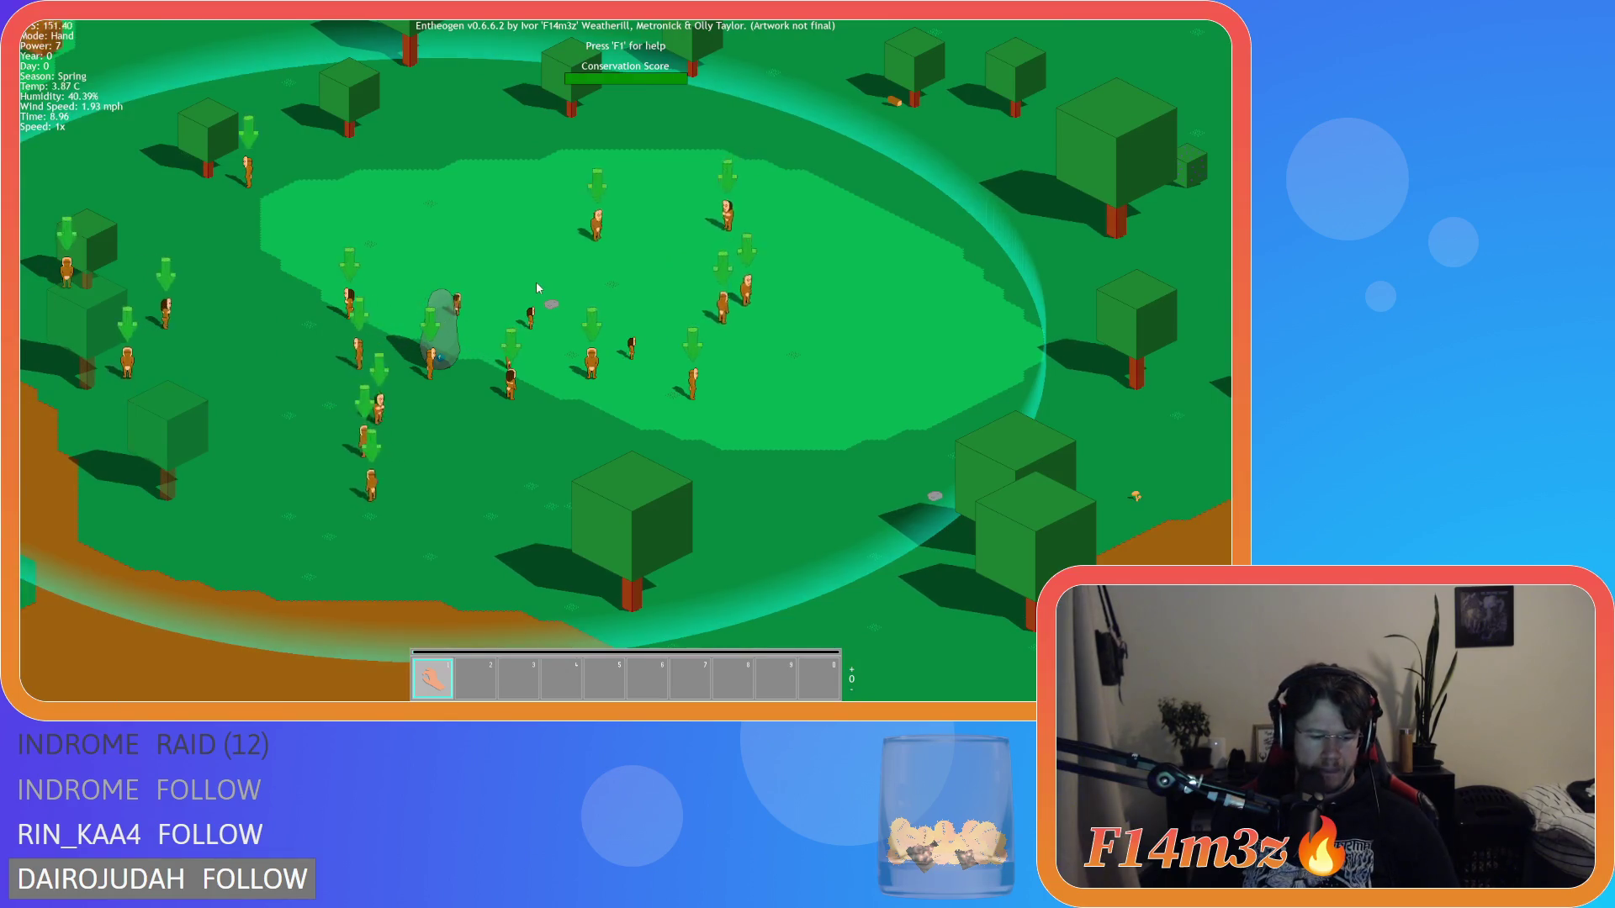
Step: In the Tribe window, make the Ungifted villagers Worshippers, then close it
key(t)
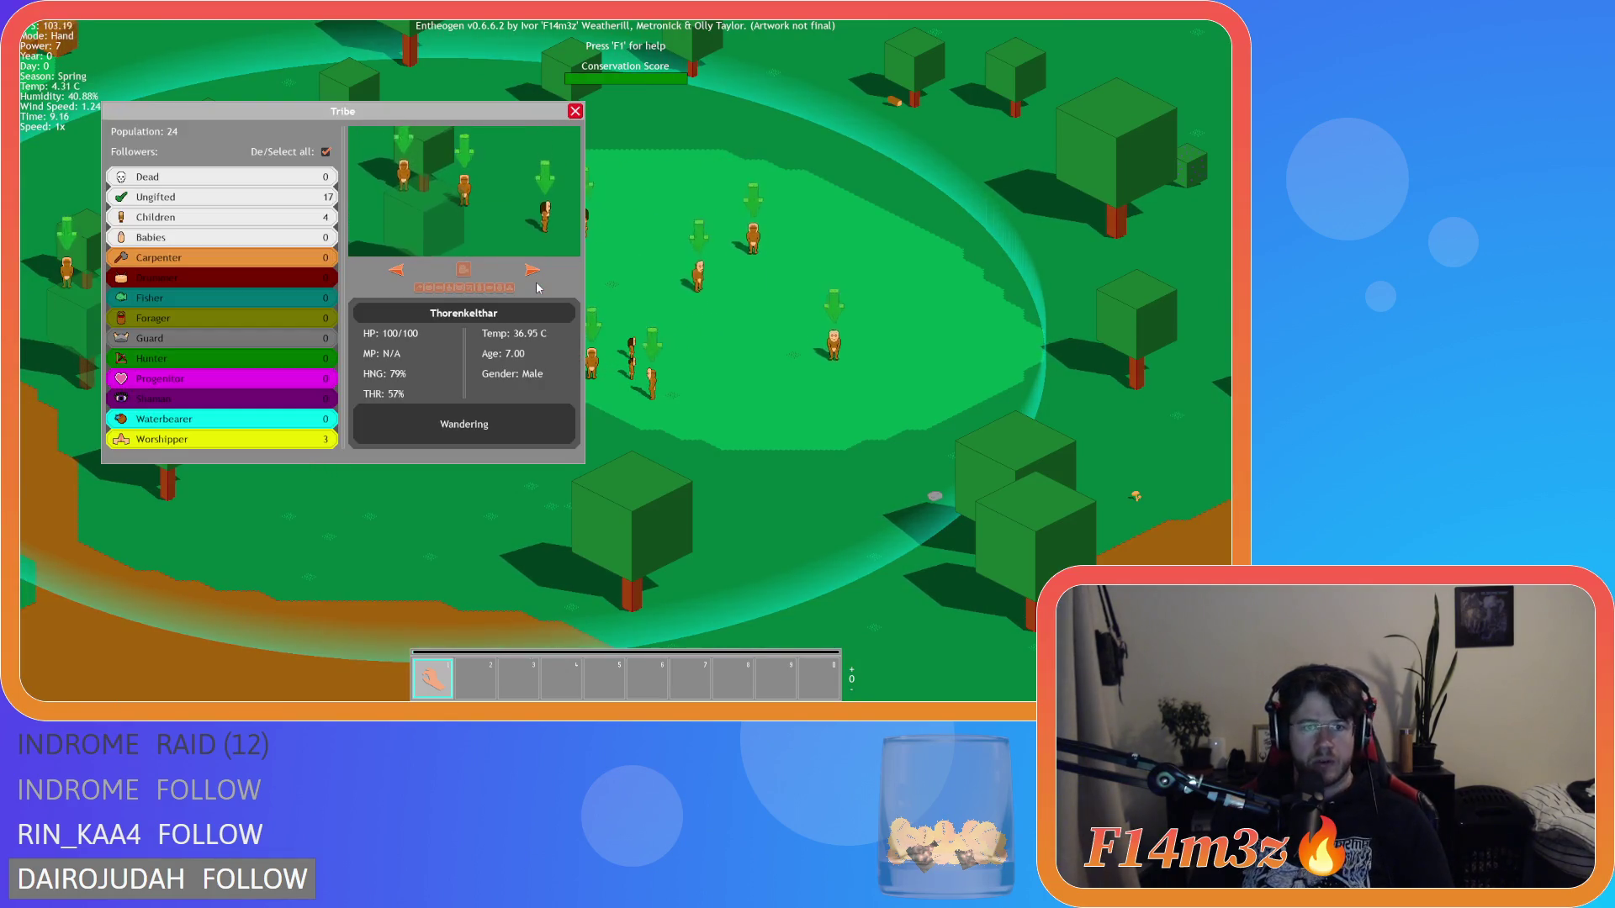
click(325, 151)
click(310, 204)
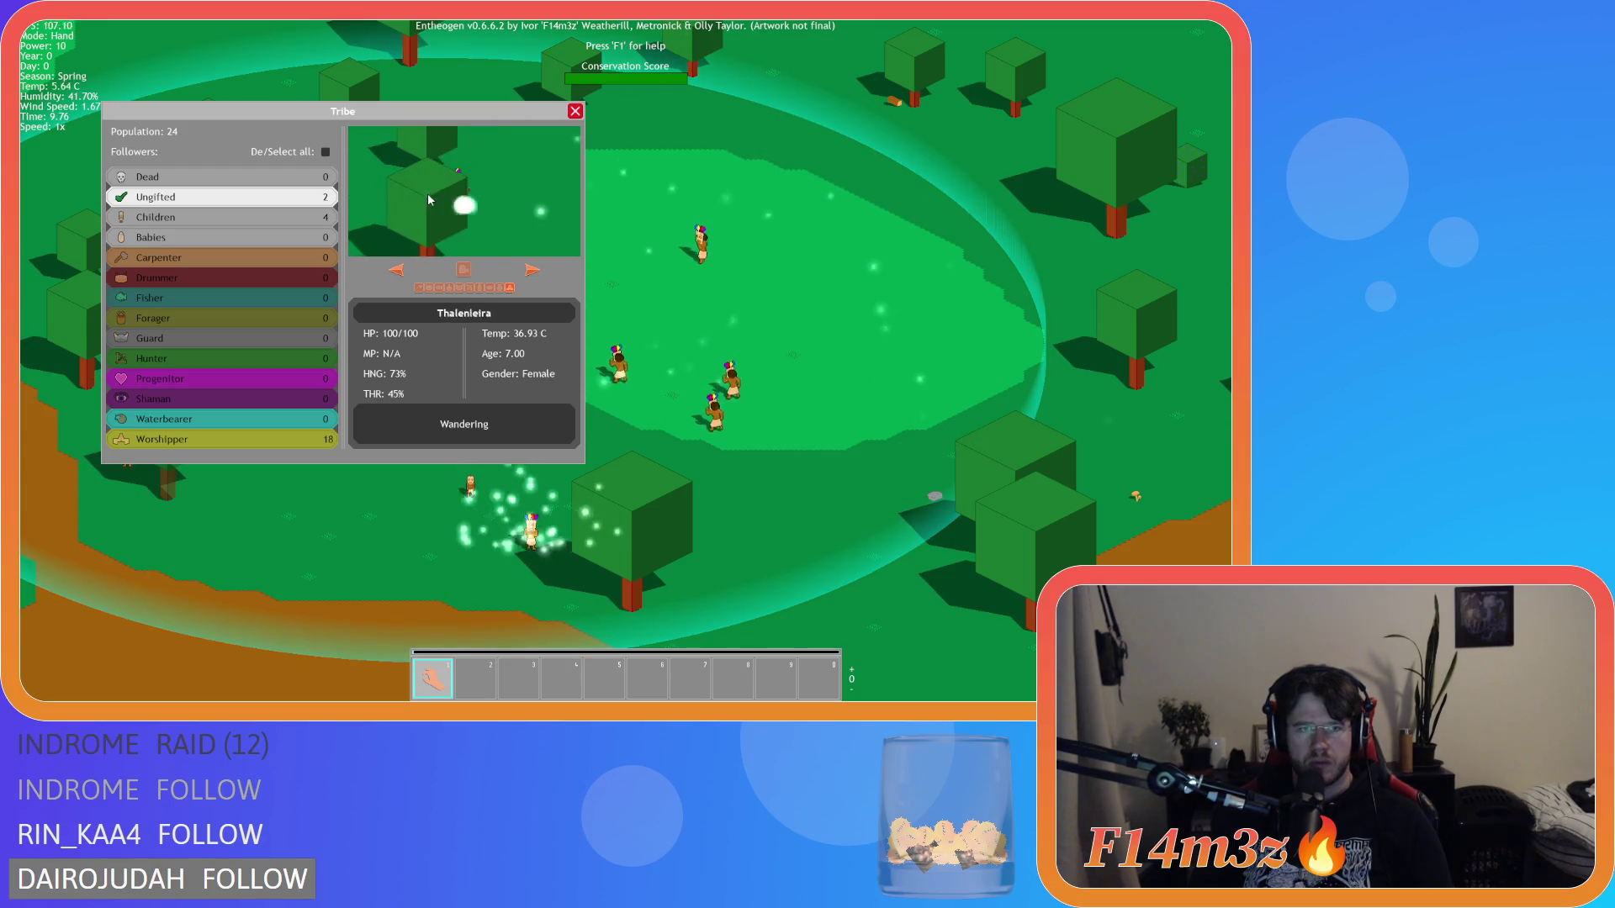
key(d)
key(Escape)
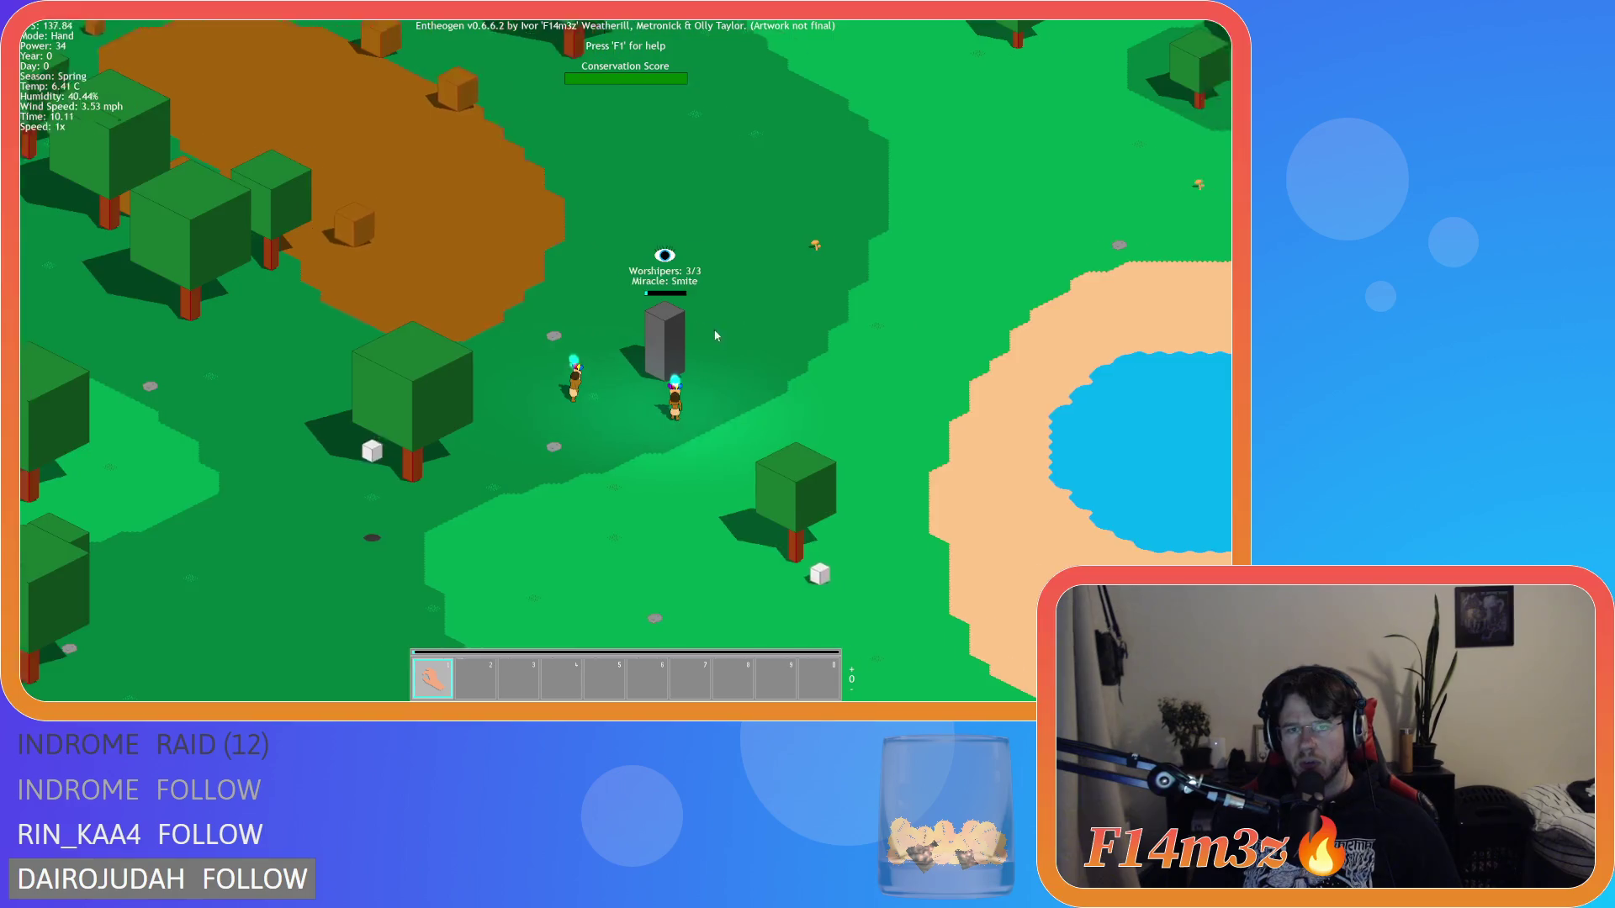
Step: Speed the game up to 8x and pan around the worship tower
scroll(651, 340, up, 3)
key(equal)
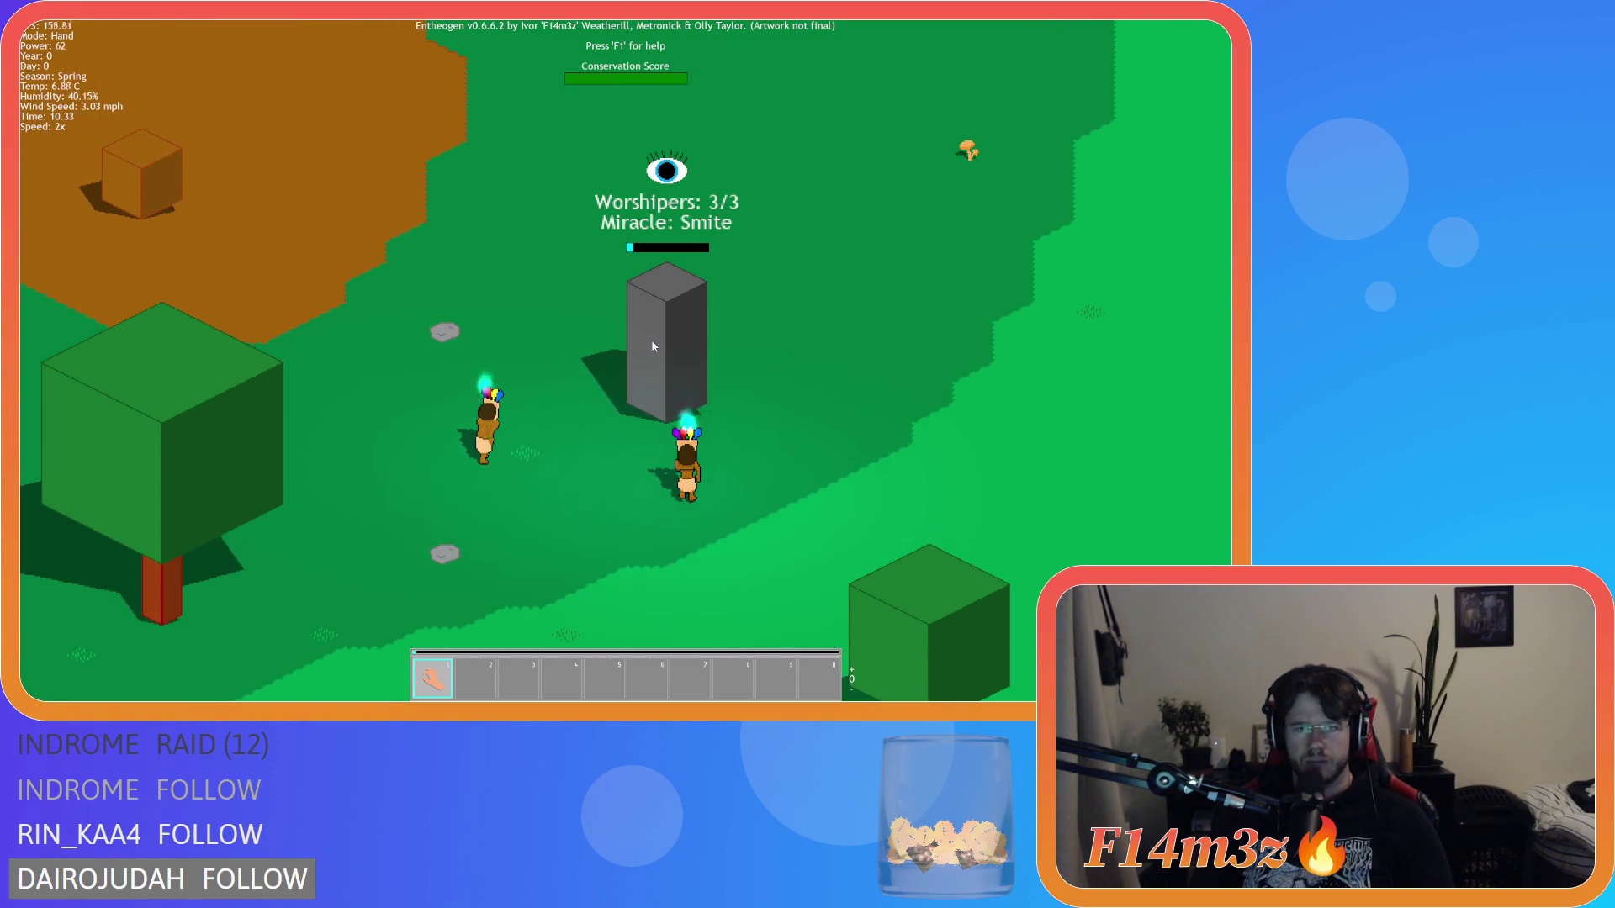
key(equal)
key(equal)
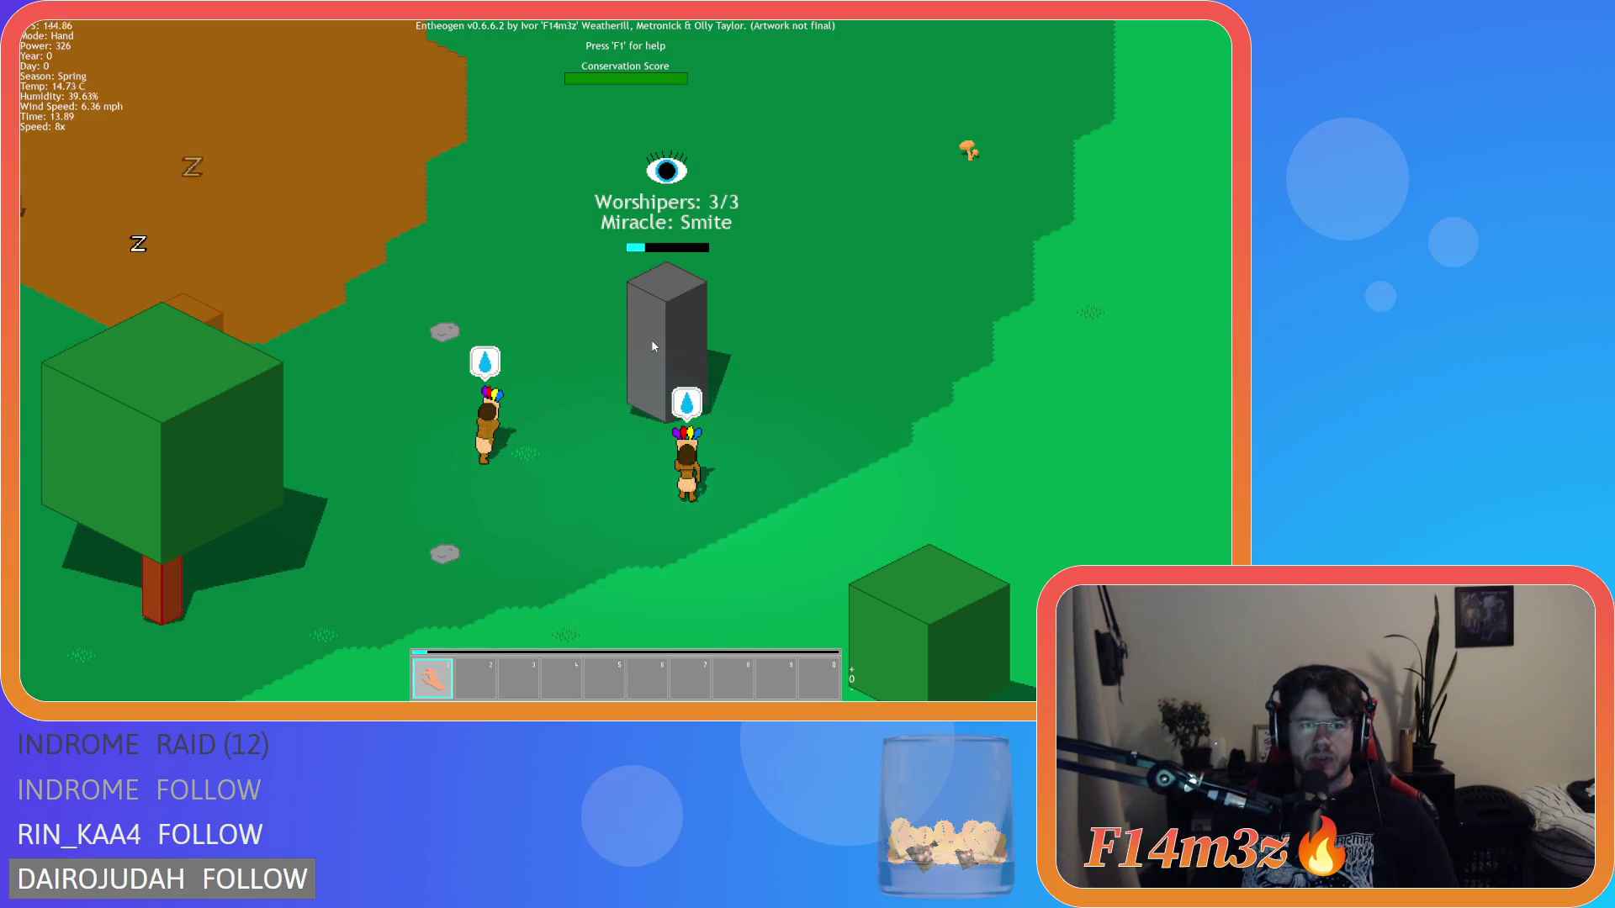
key(s)
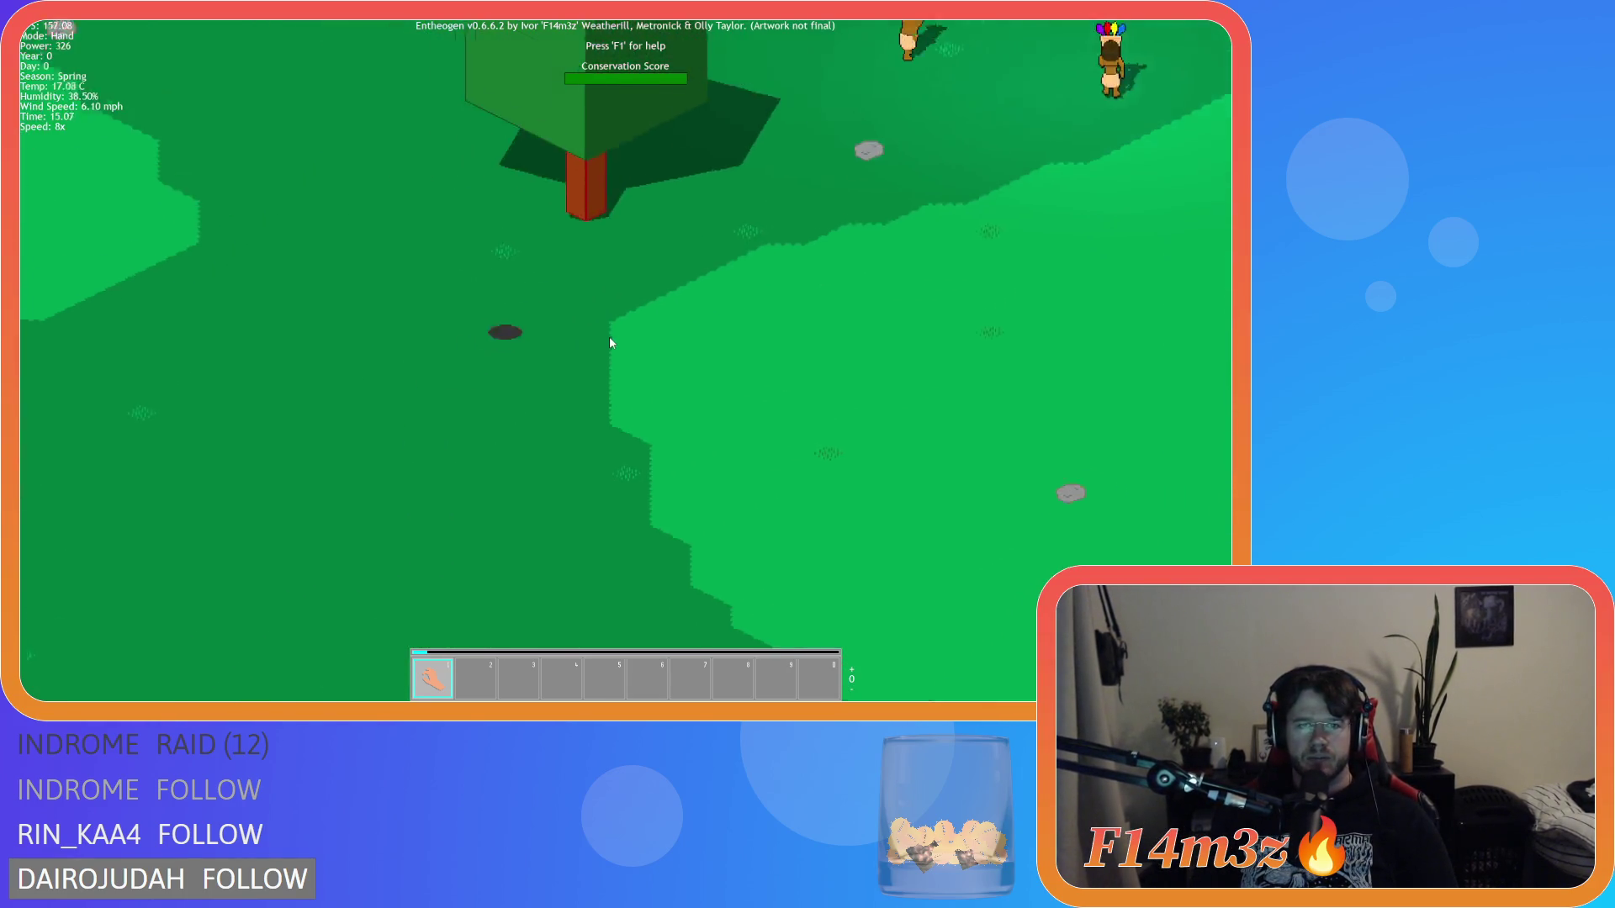
key(w)
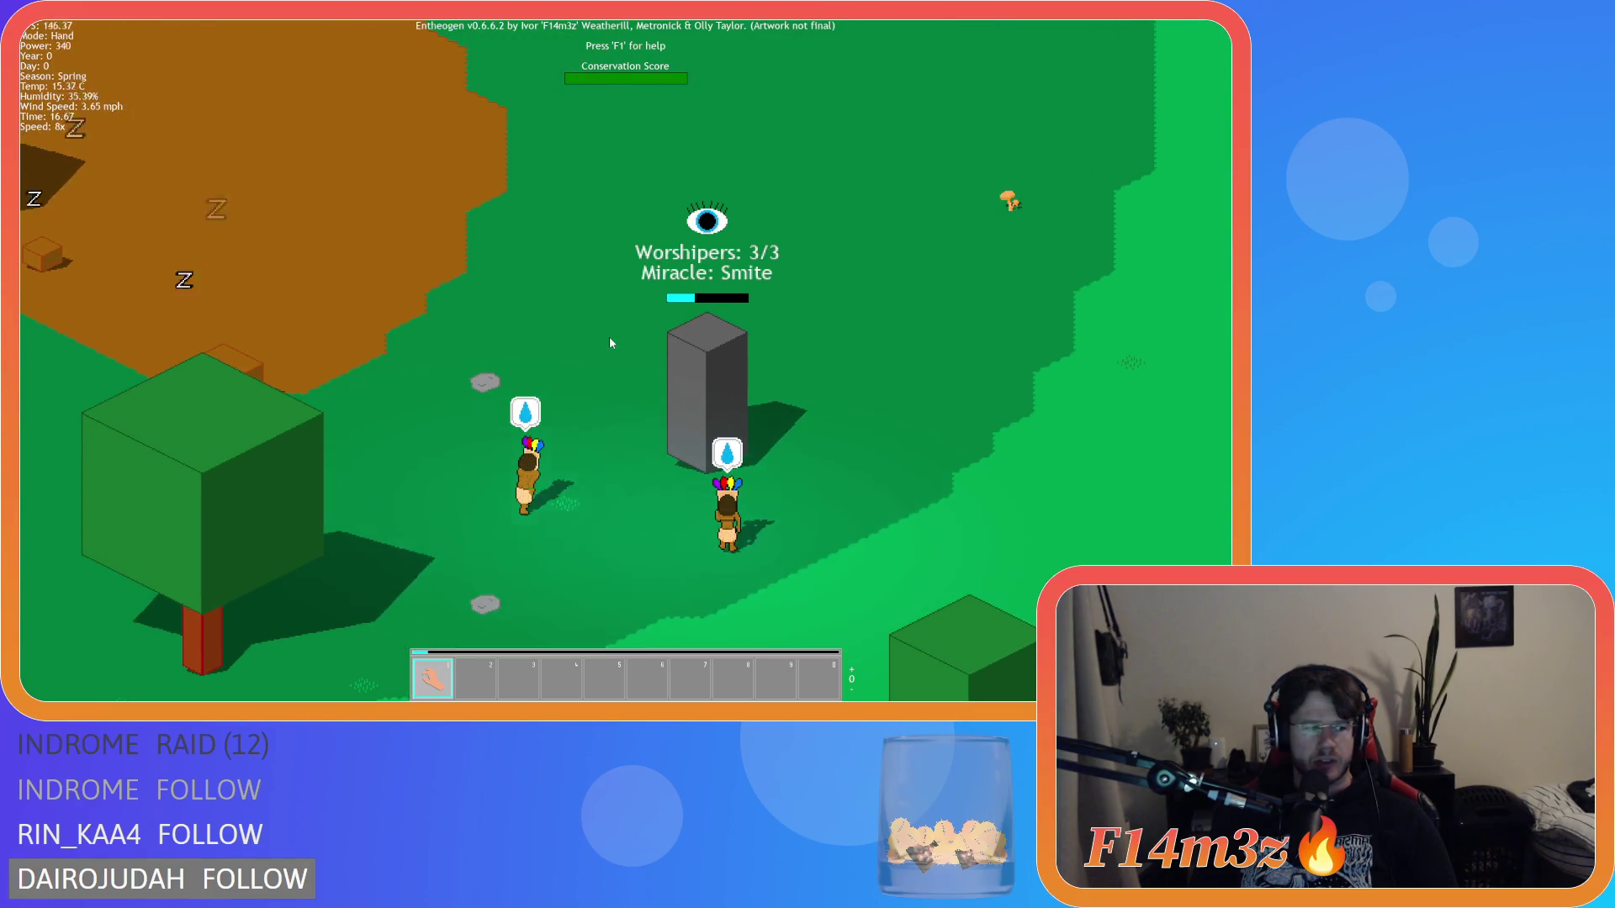
key(s)
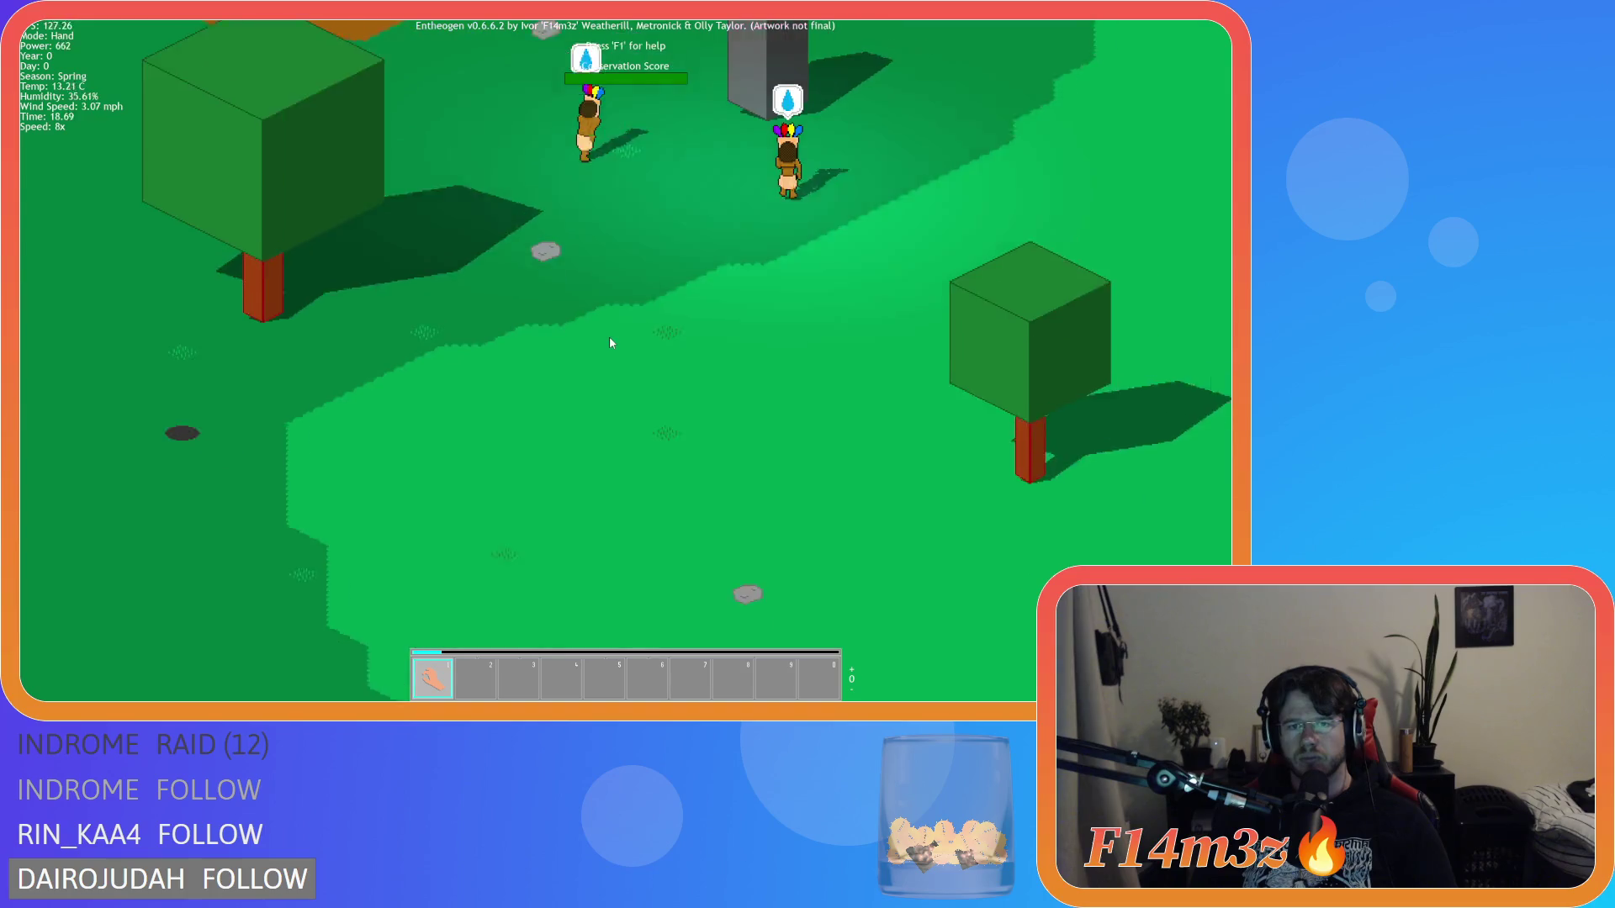
key(w)
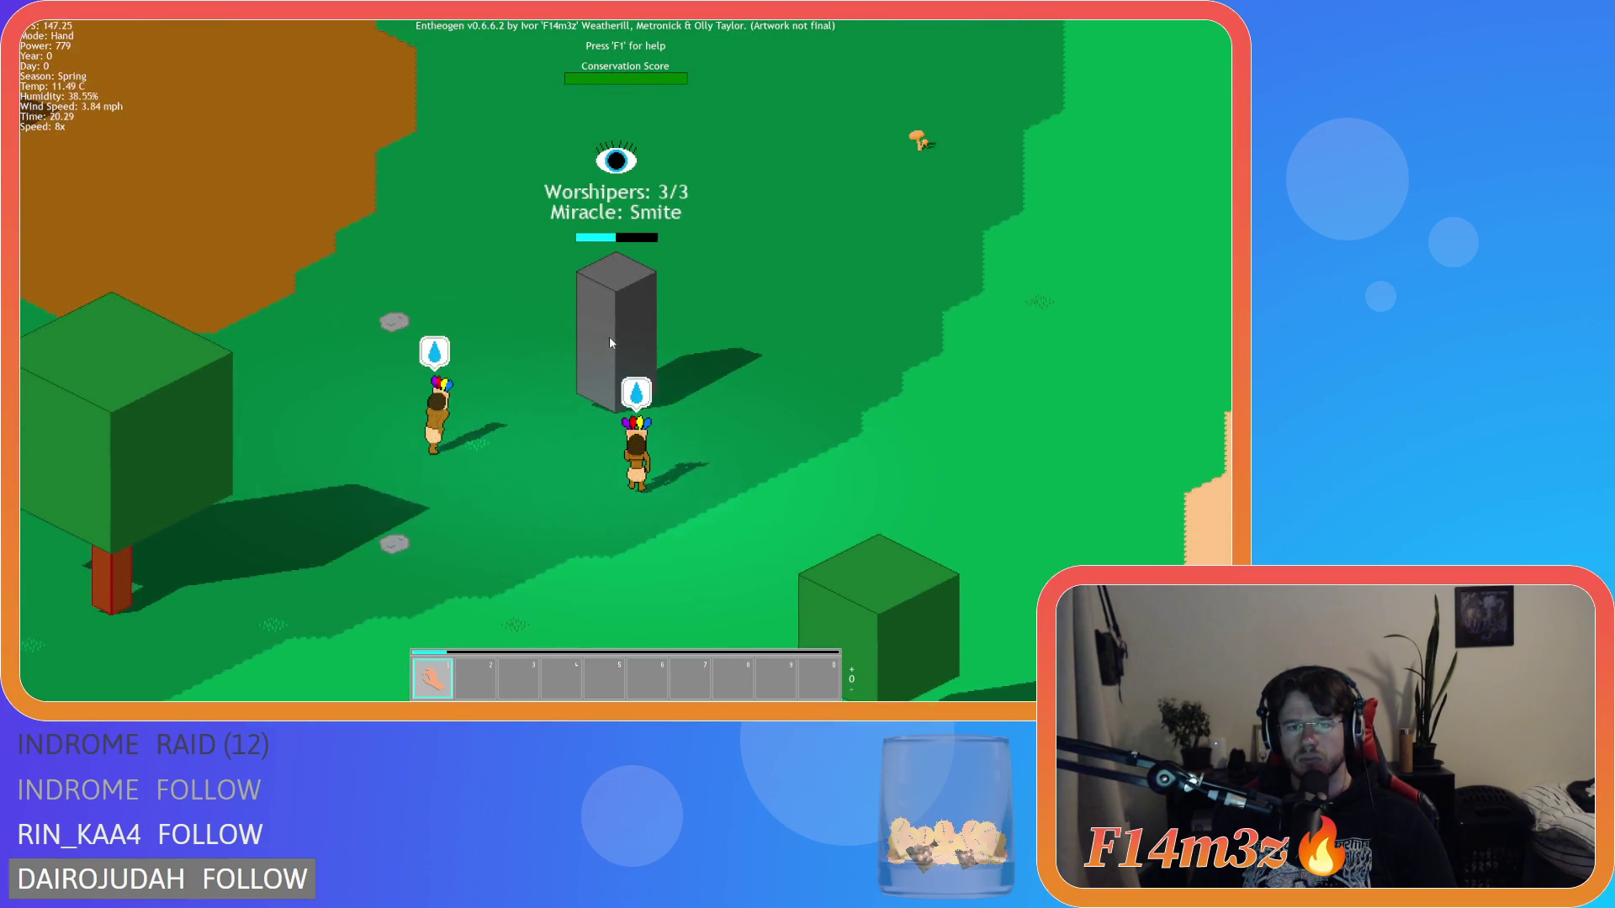
key(a)
scroll(609, 337, down, 3)
scroll(609, 336, up, 3)
Step: Once Smite unlocks, drag it from the Miracles list into hotbar slot 2
key(d)
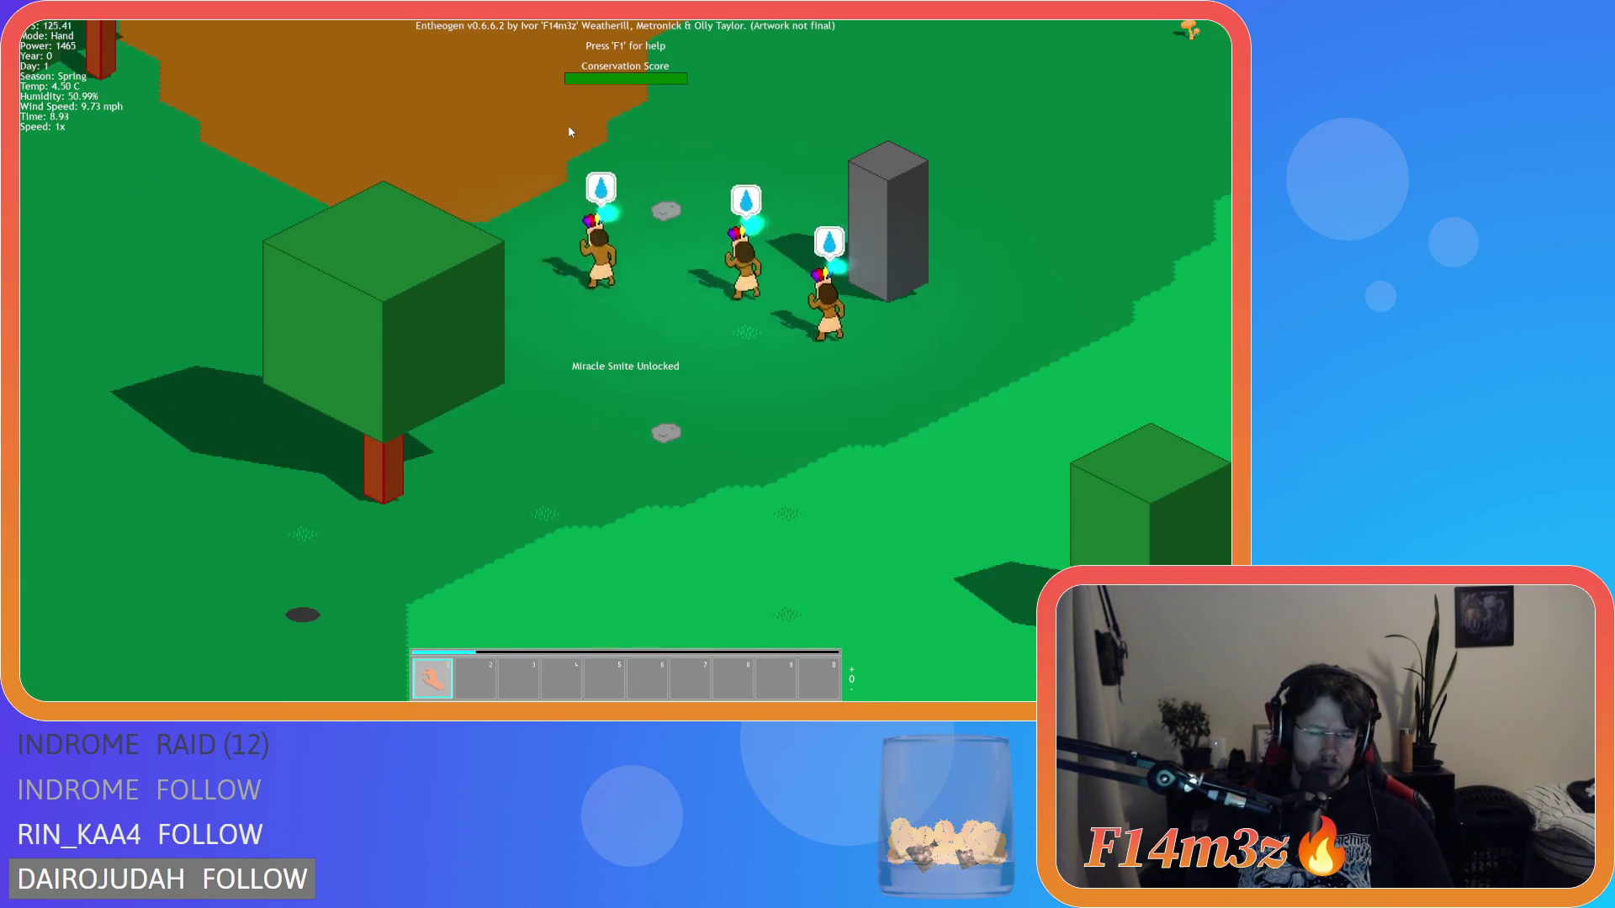
key(m)
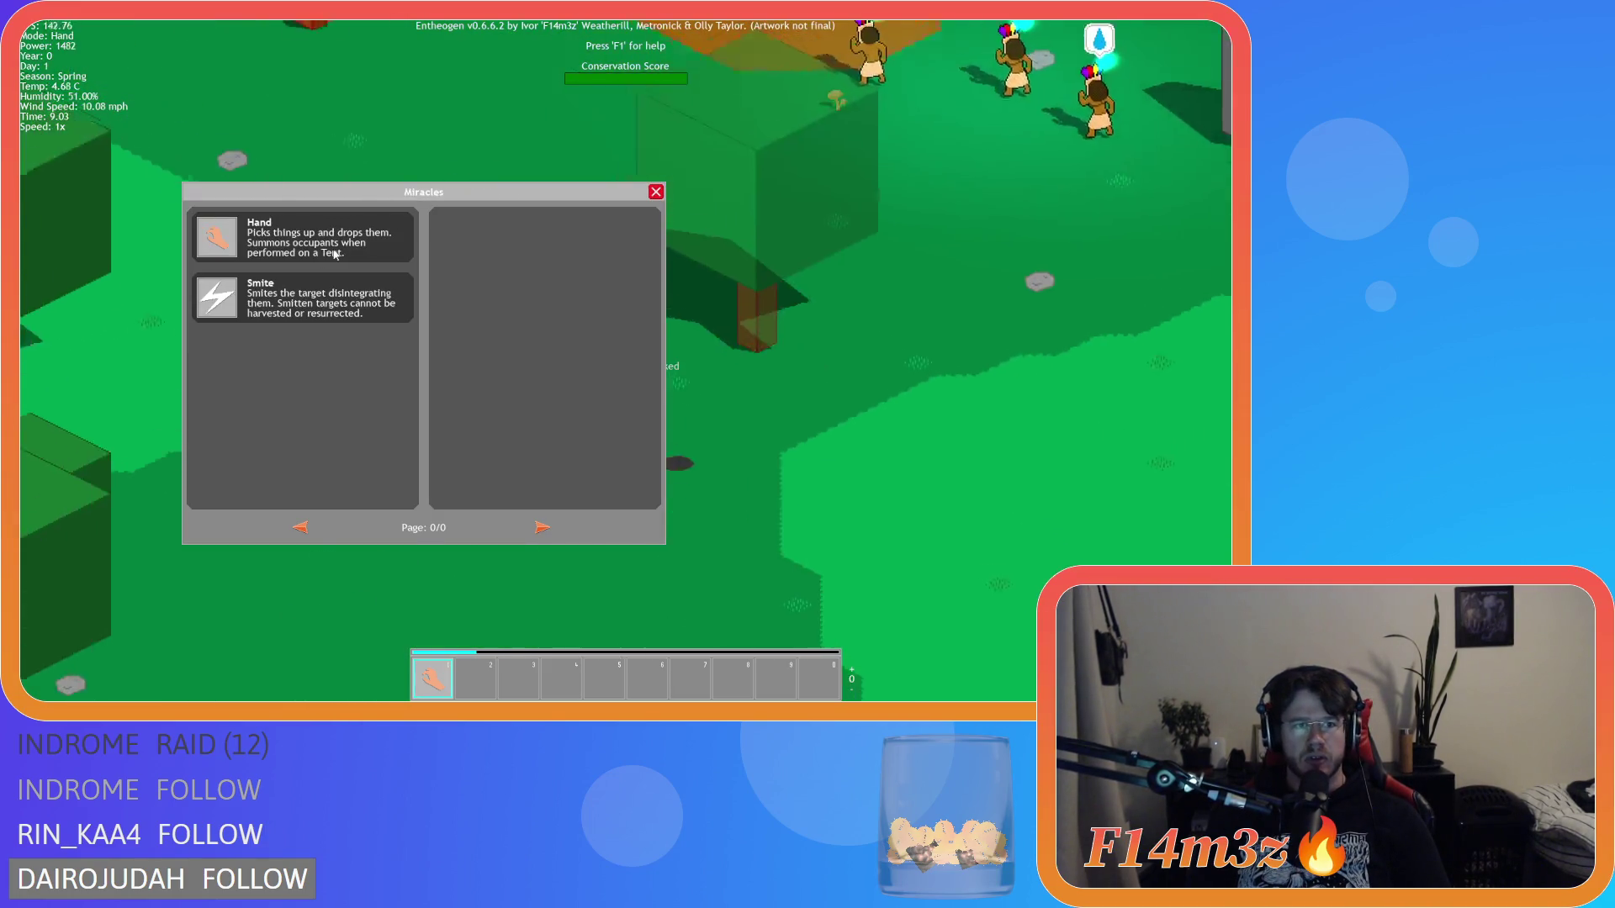
drag(232, 296, 475, 678)
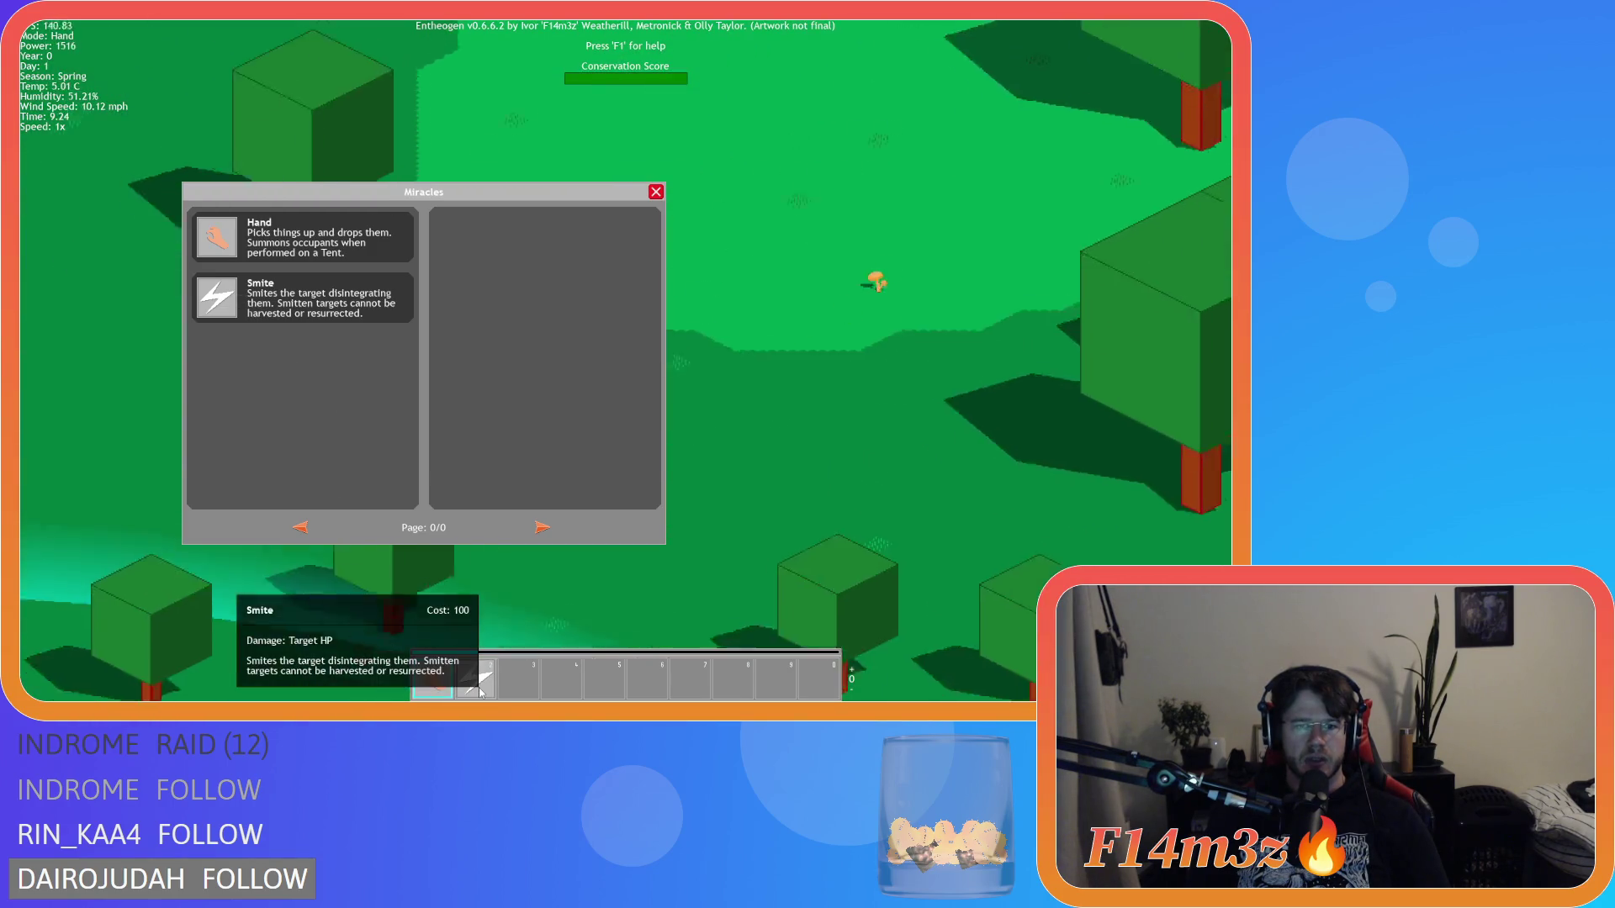
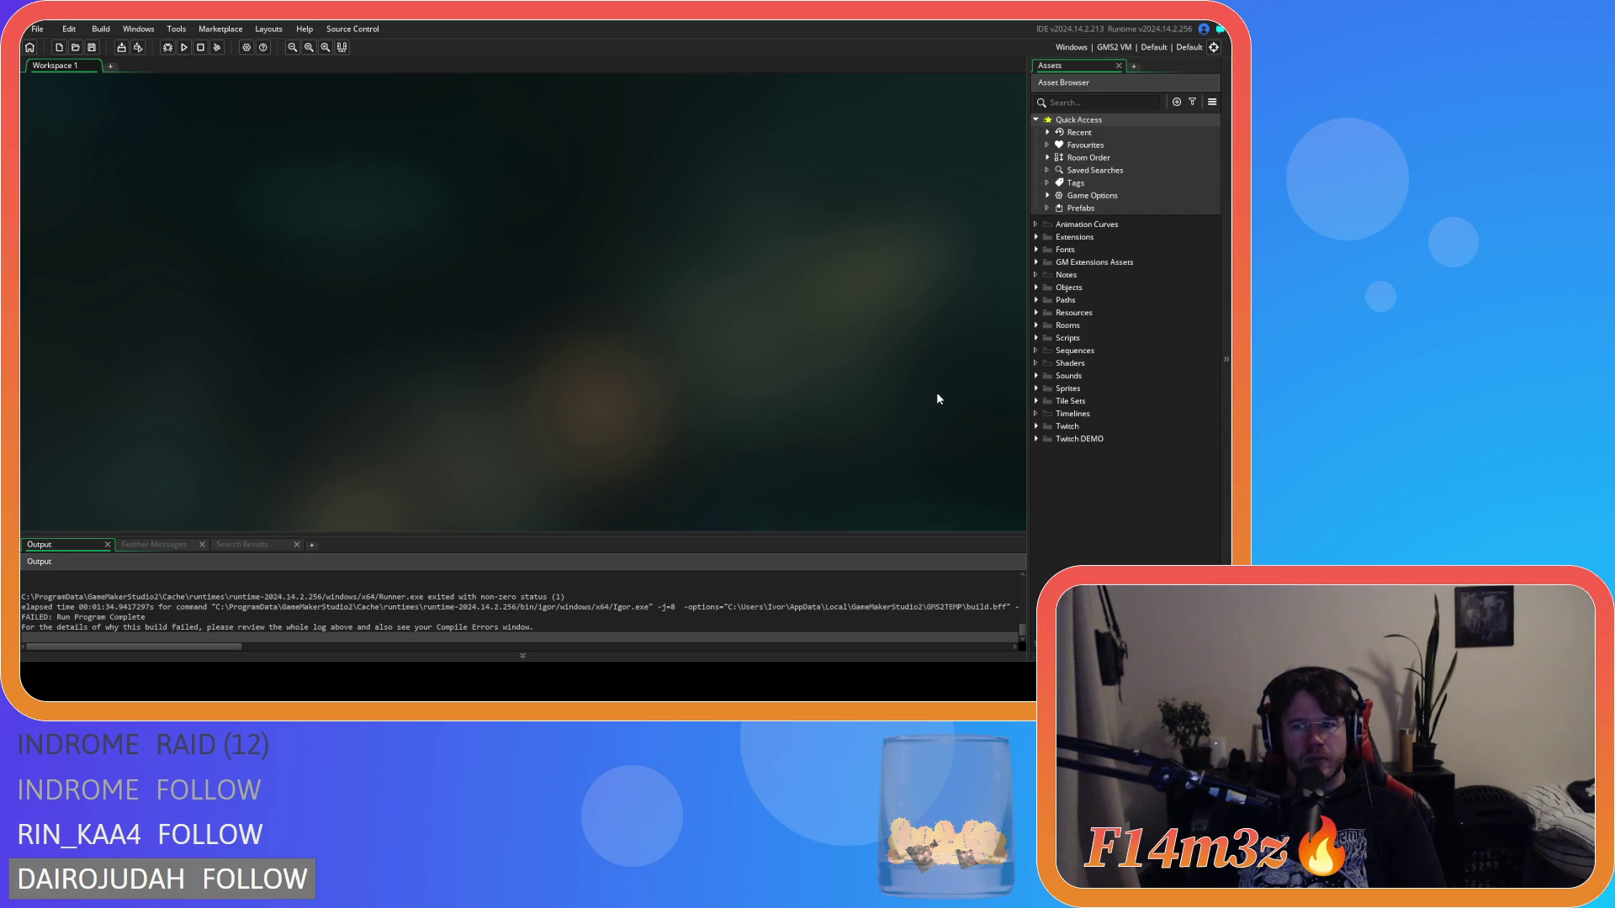
Step: Expand Scripts > Loading in the Asset Browser and open the sc_loadCode script
click(1036, 288)
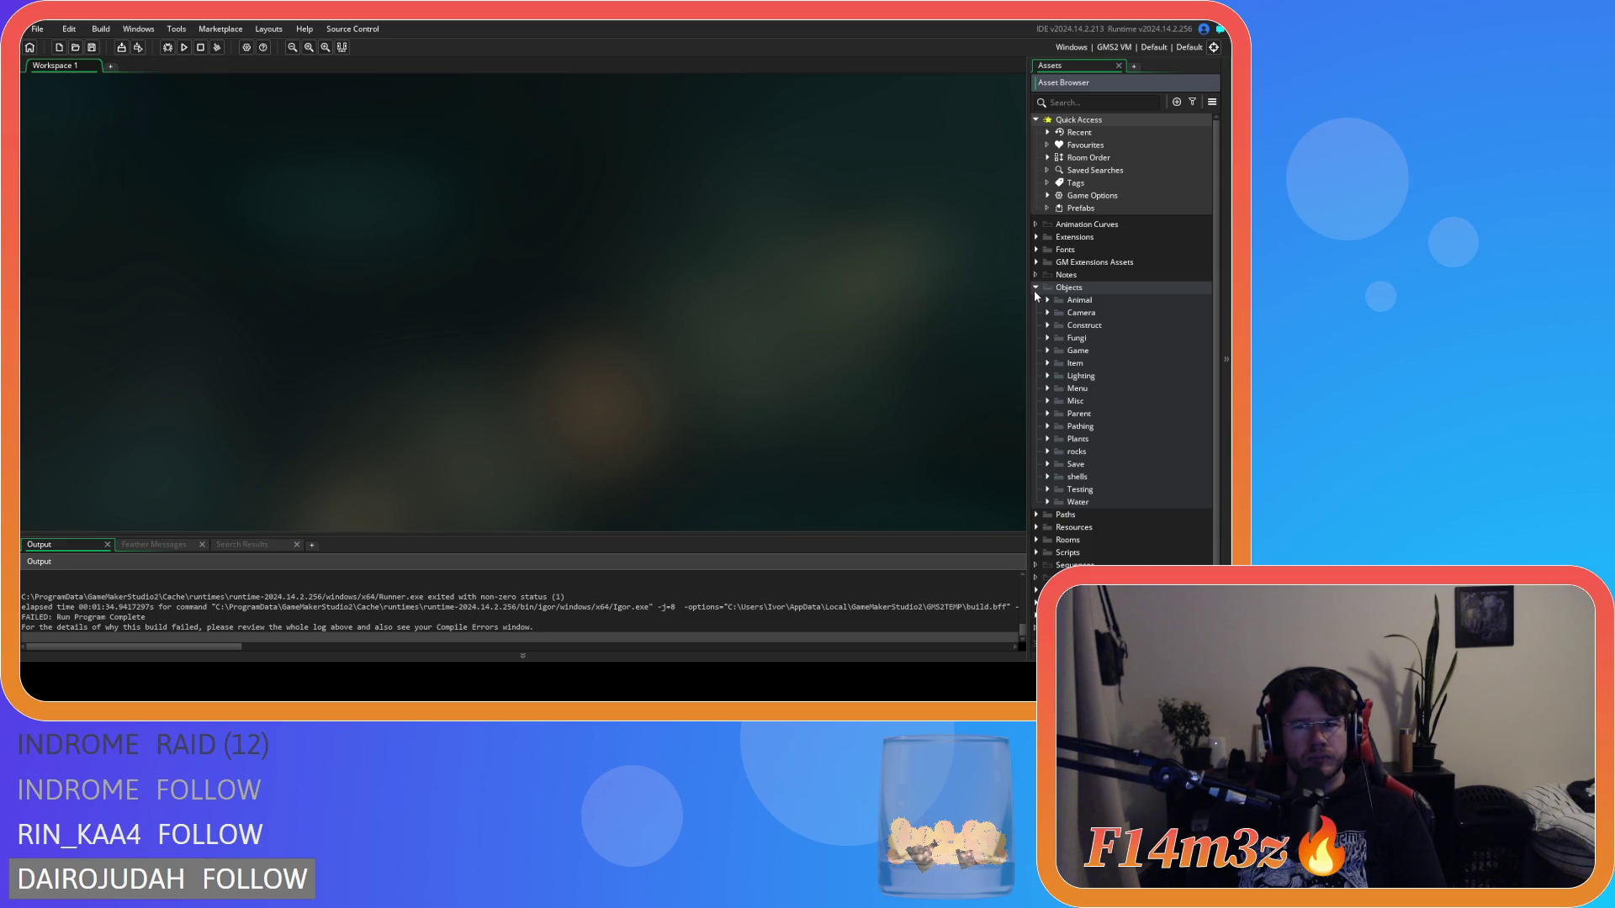
click(1035, 287)
click(1035, 337)
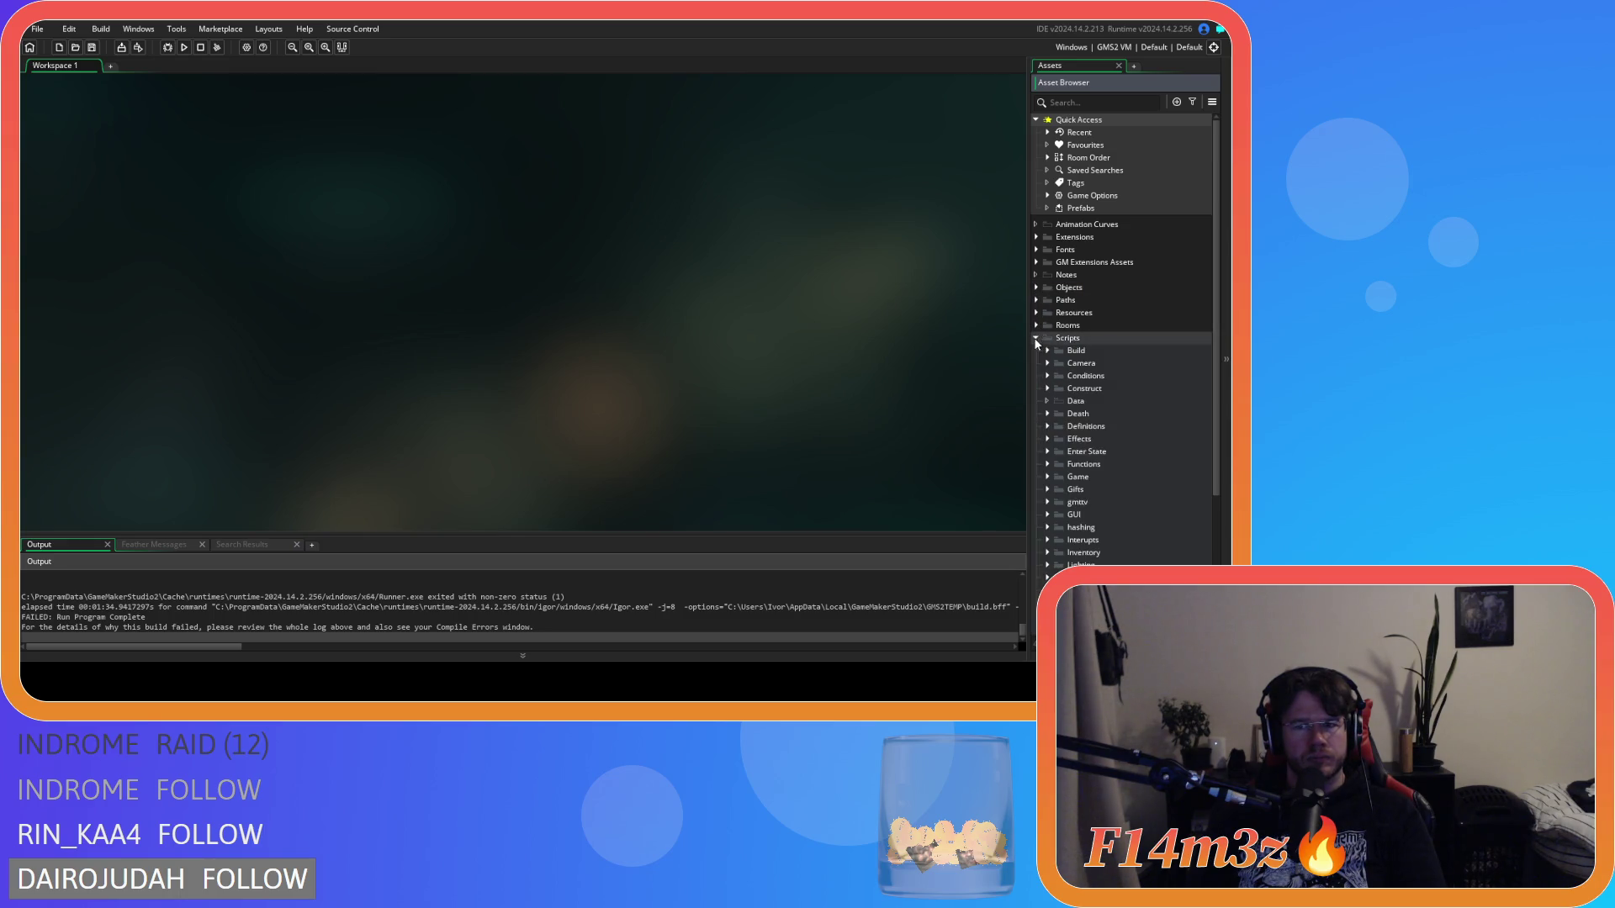
scroll(1037, 343, down, 3)
click(1048, 448)
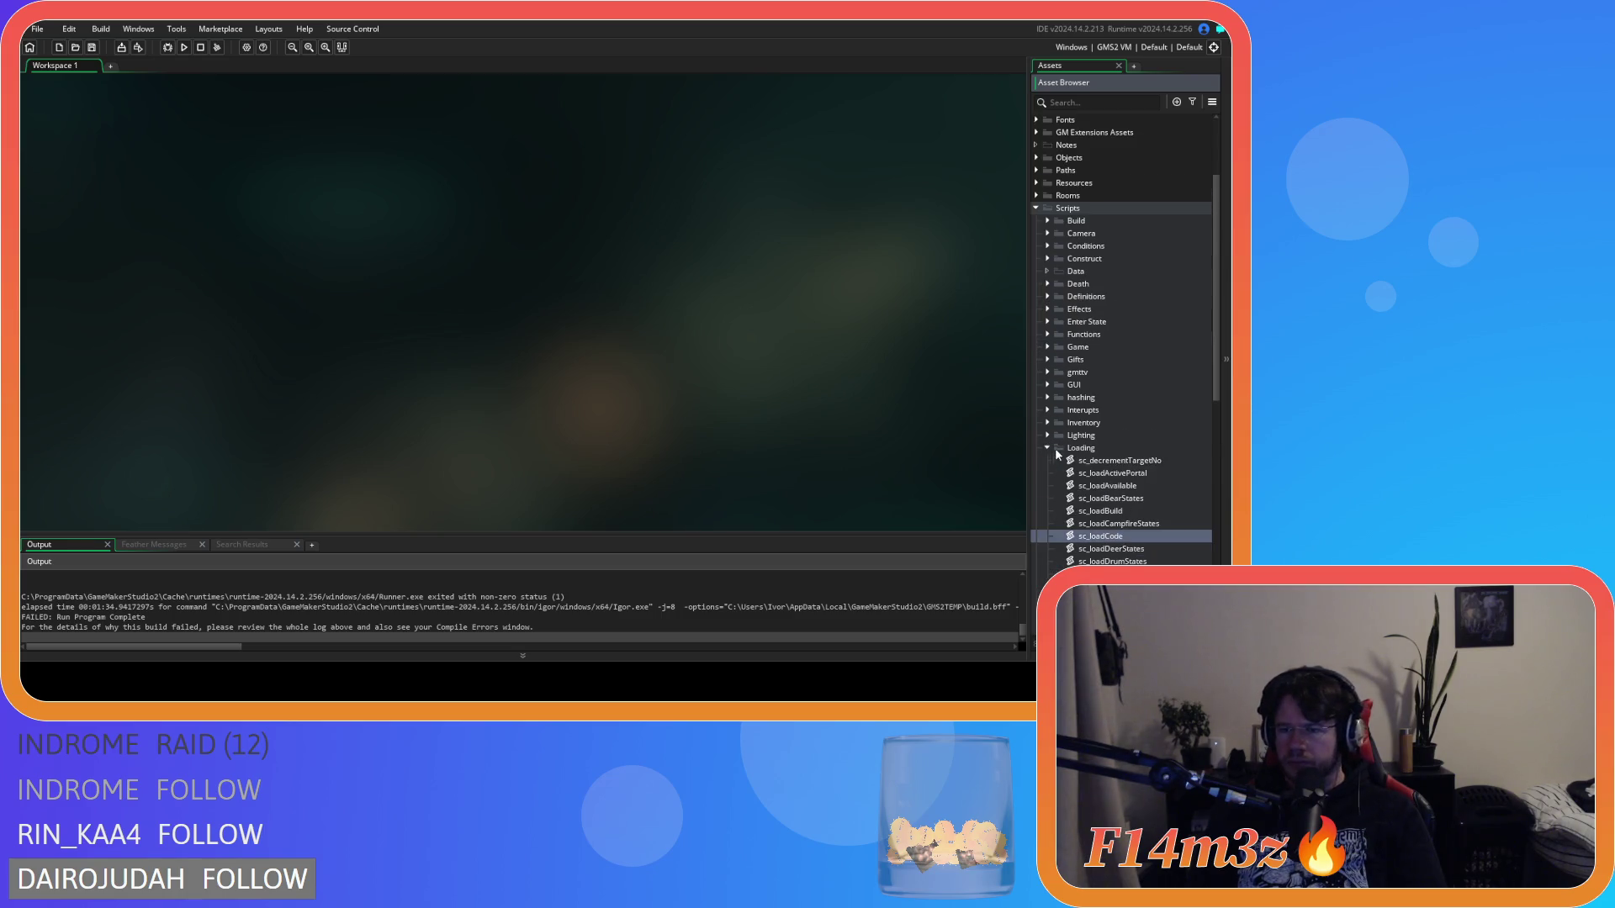
scroll(1053, 447, down, 2)
double_click(1118, 436)
Step: Follow sc_loadCode's loadInstance and loadStates calls to their function definitions
scroll(405, 320, down, 20)
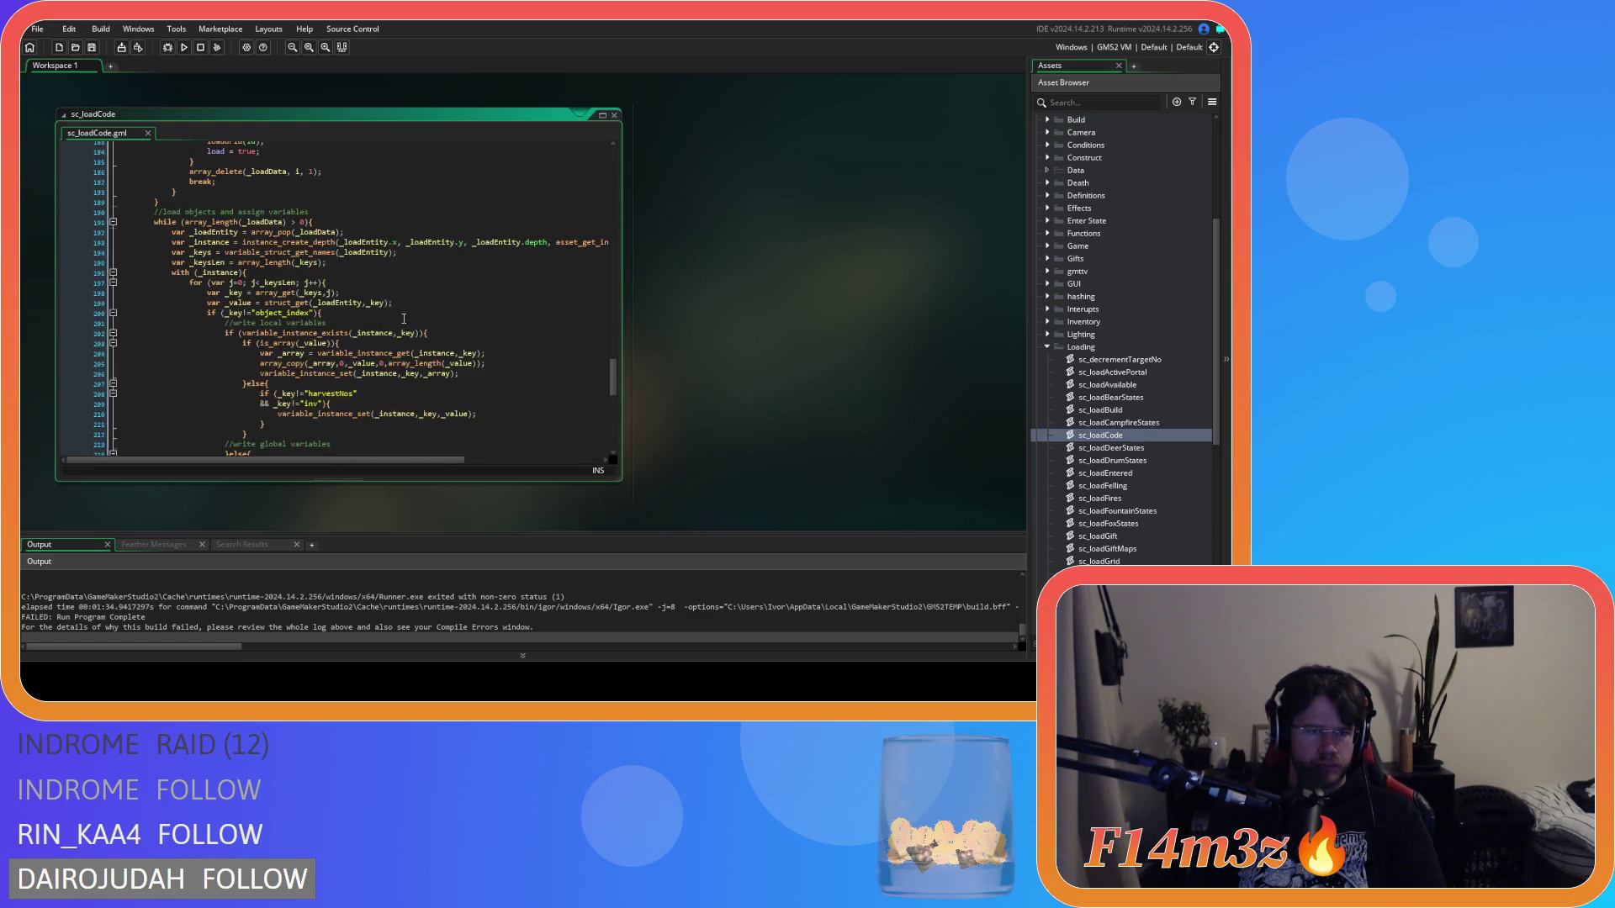
scroll(403, 319, down, 5)
middle_click(217, 327)
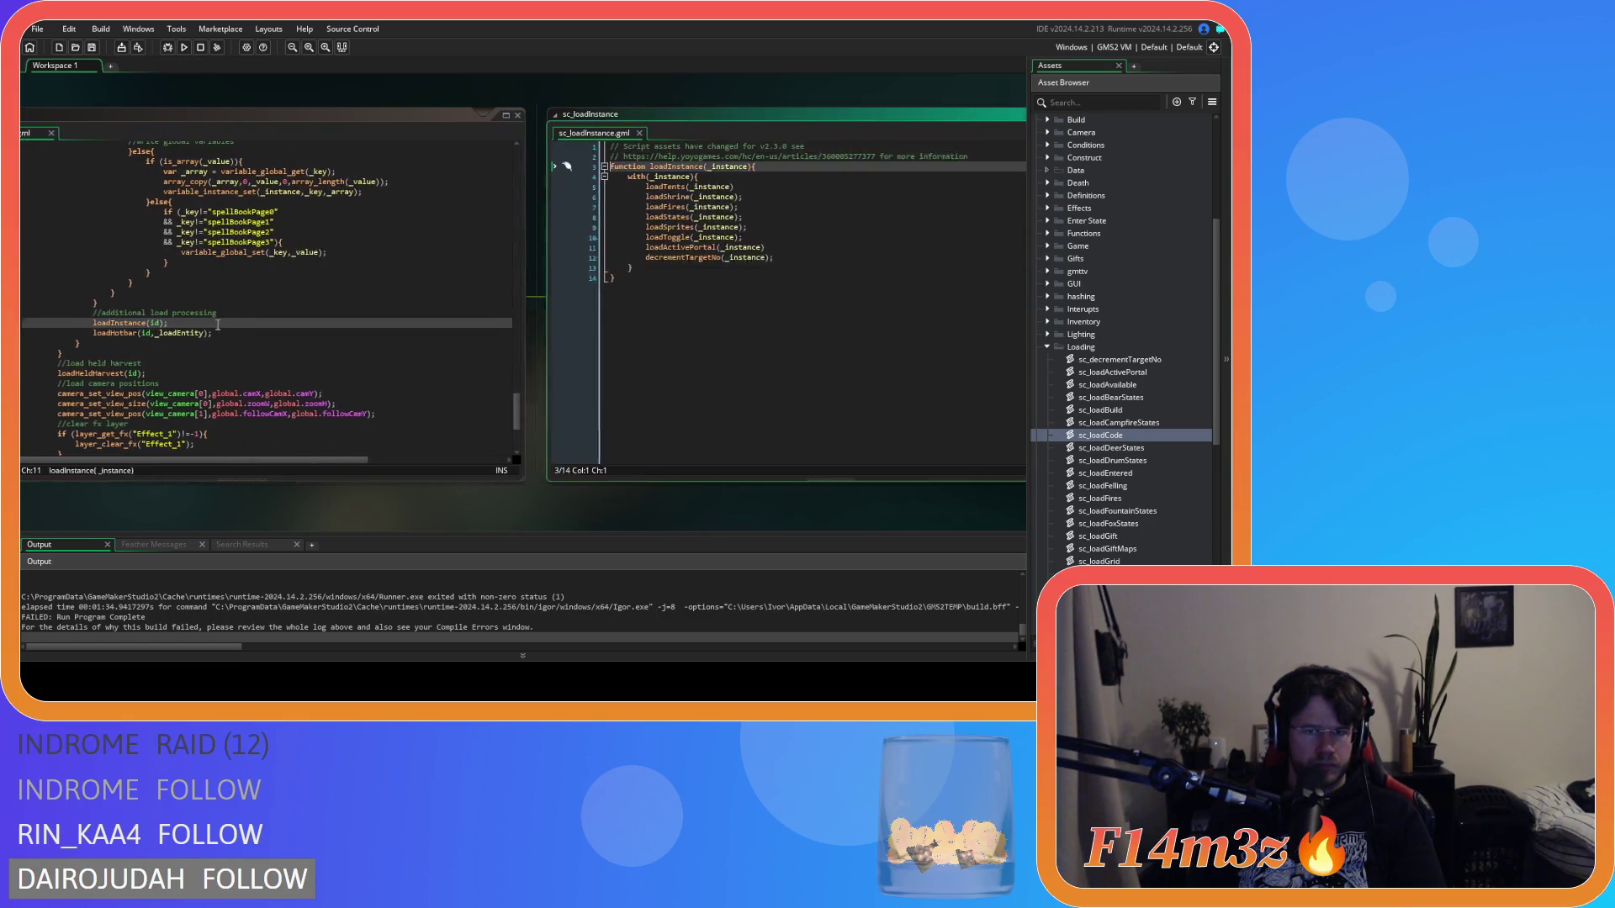
middle_click(462, 217)
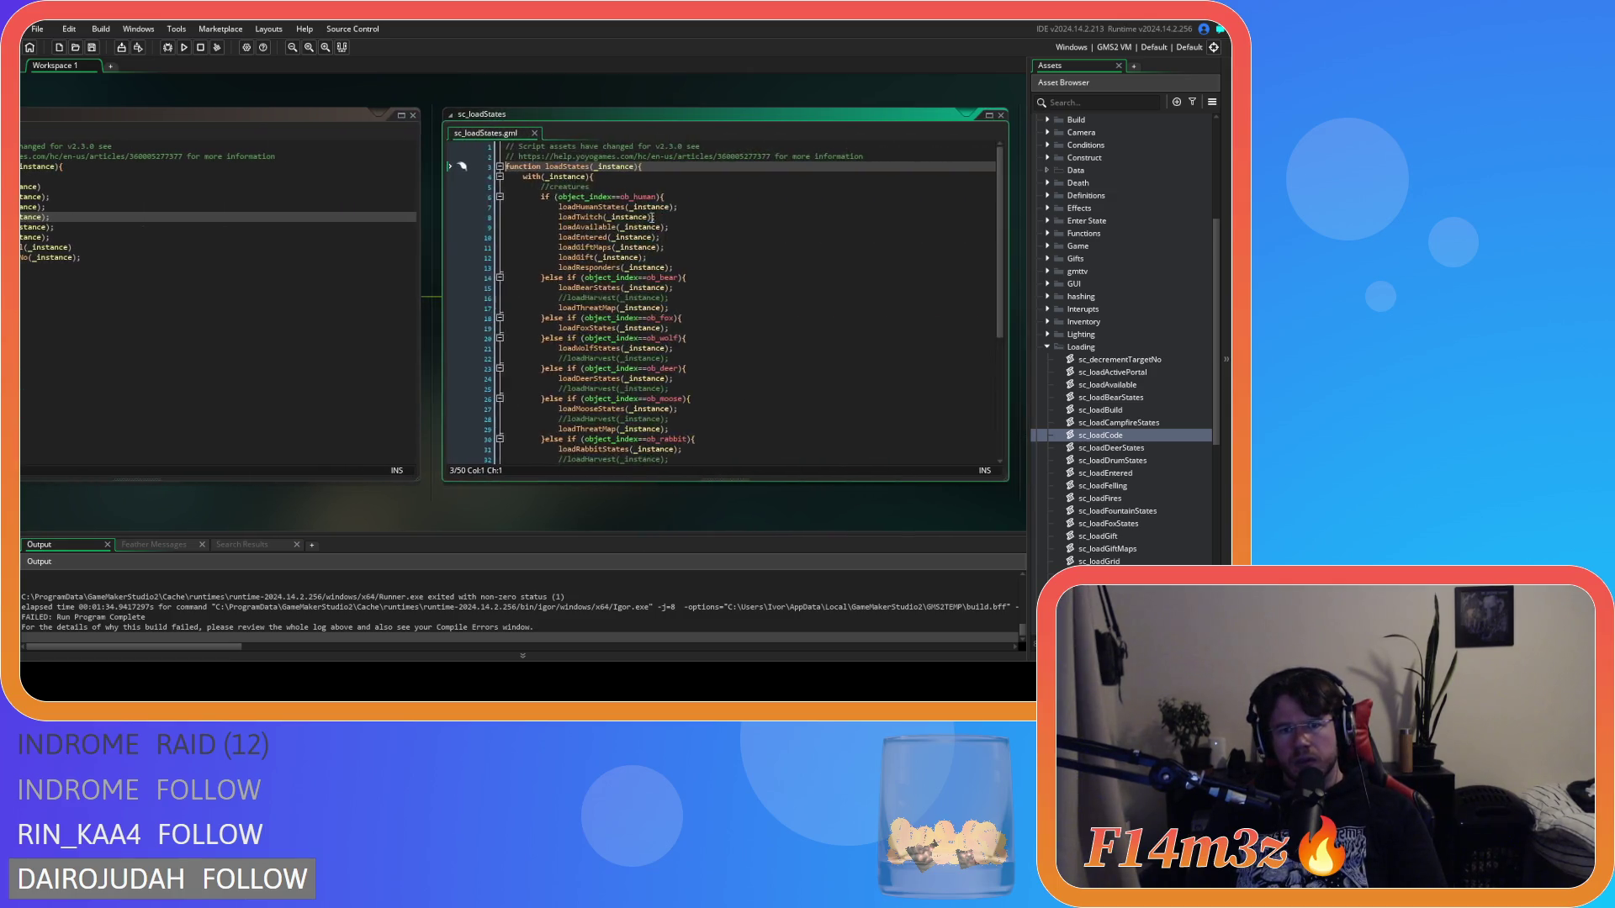
scroll(699, 221, down, 7)
click(687, 402)
scroll(685, 364, up, 7)
scroll(686, 364, down, 7)
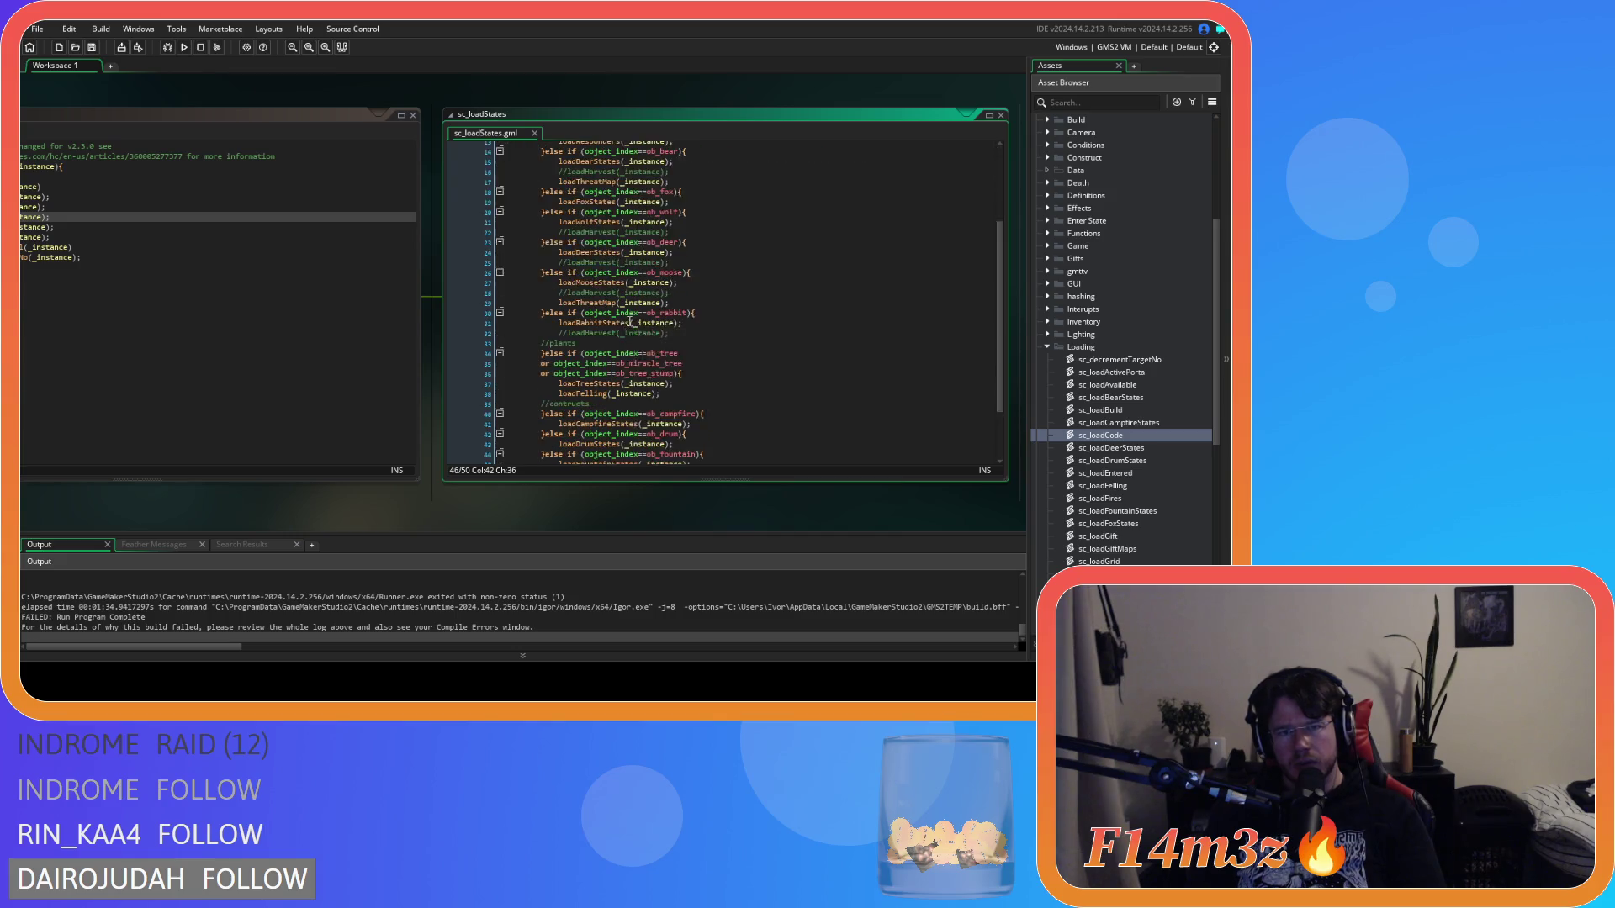
drag(364, 513, 648, 495)
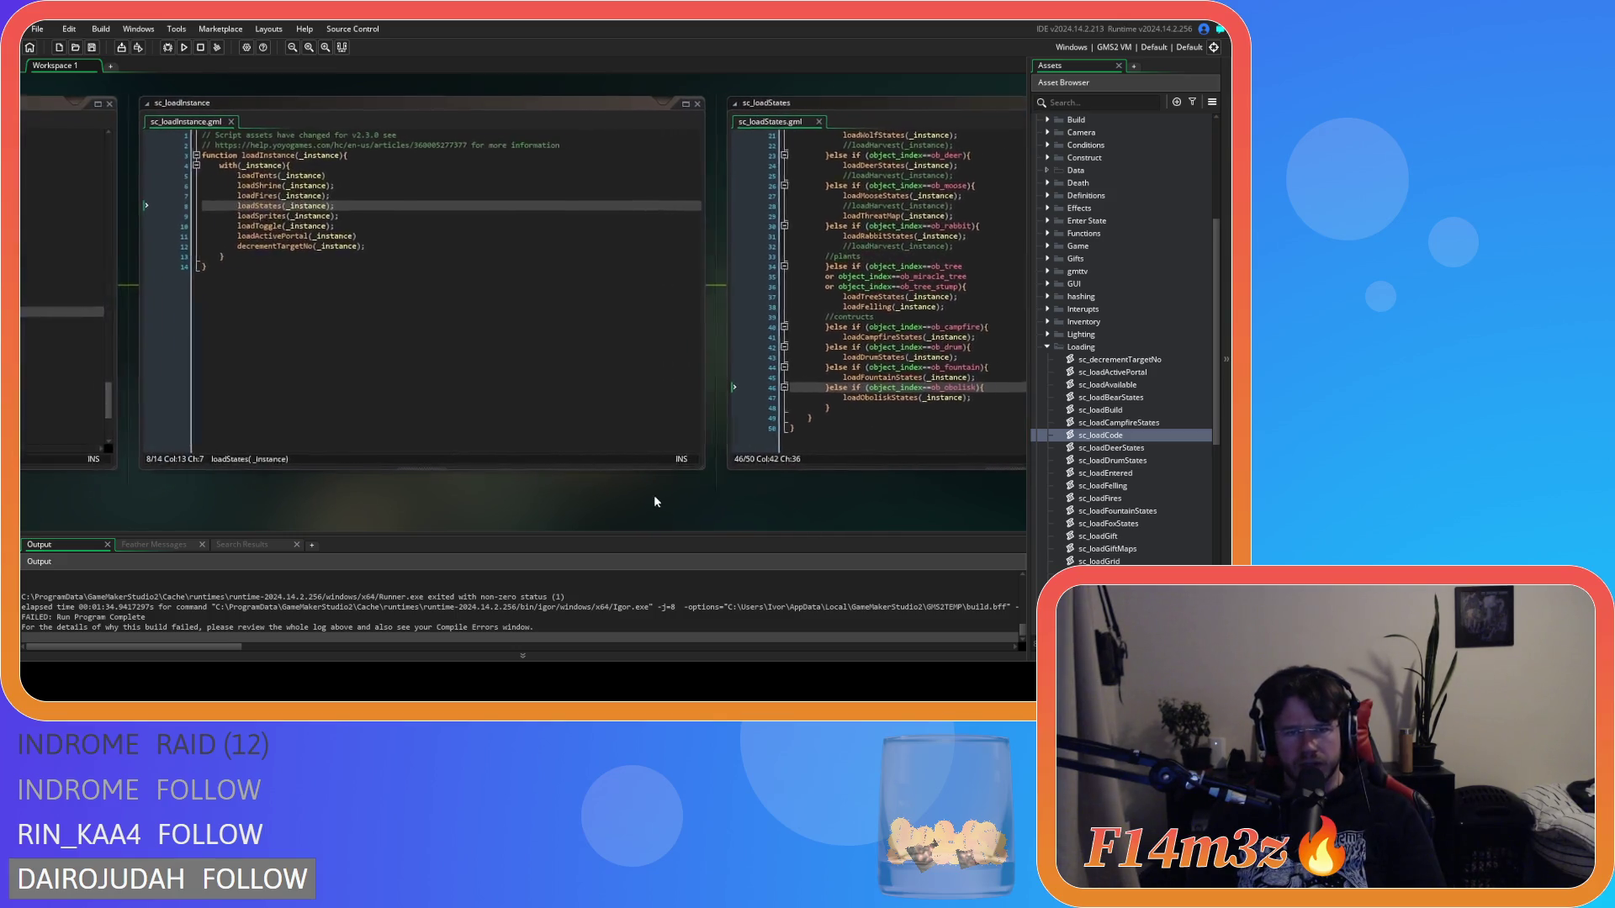
Step: Close sc_loadStates and jump from sc_loadInstance to the loadShrine definition
click(836, 122)
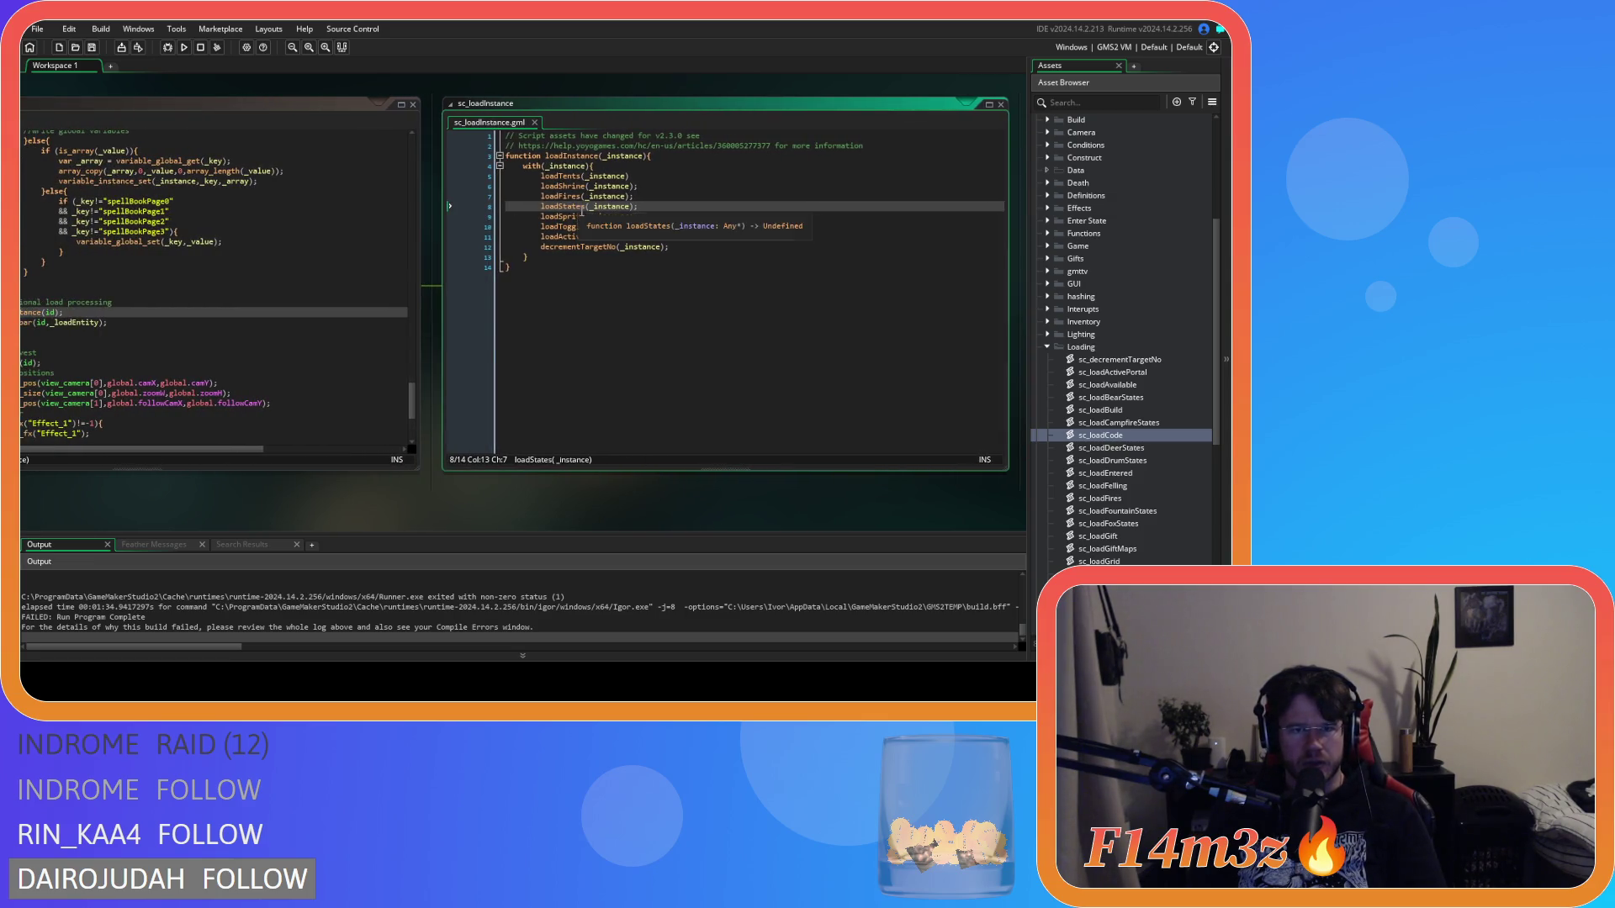
mouse_move(585, 238)
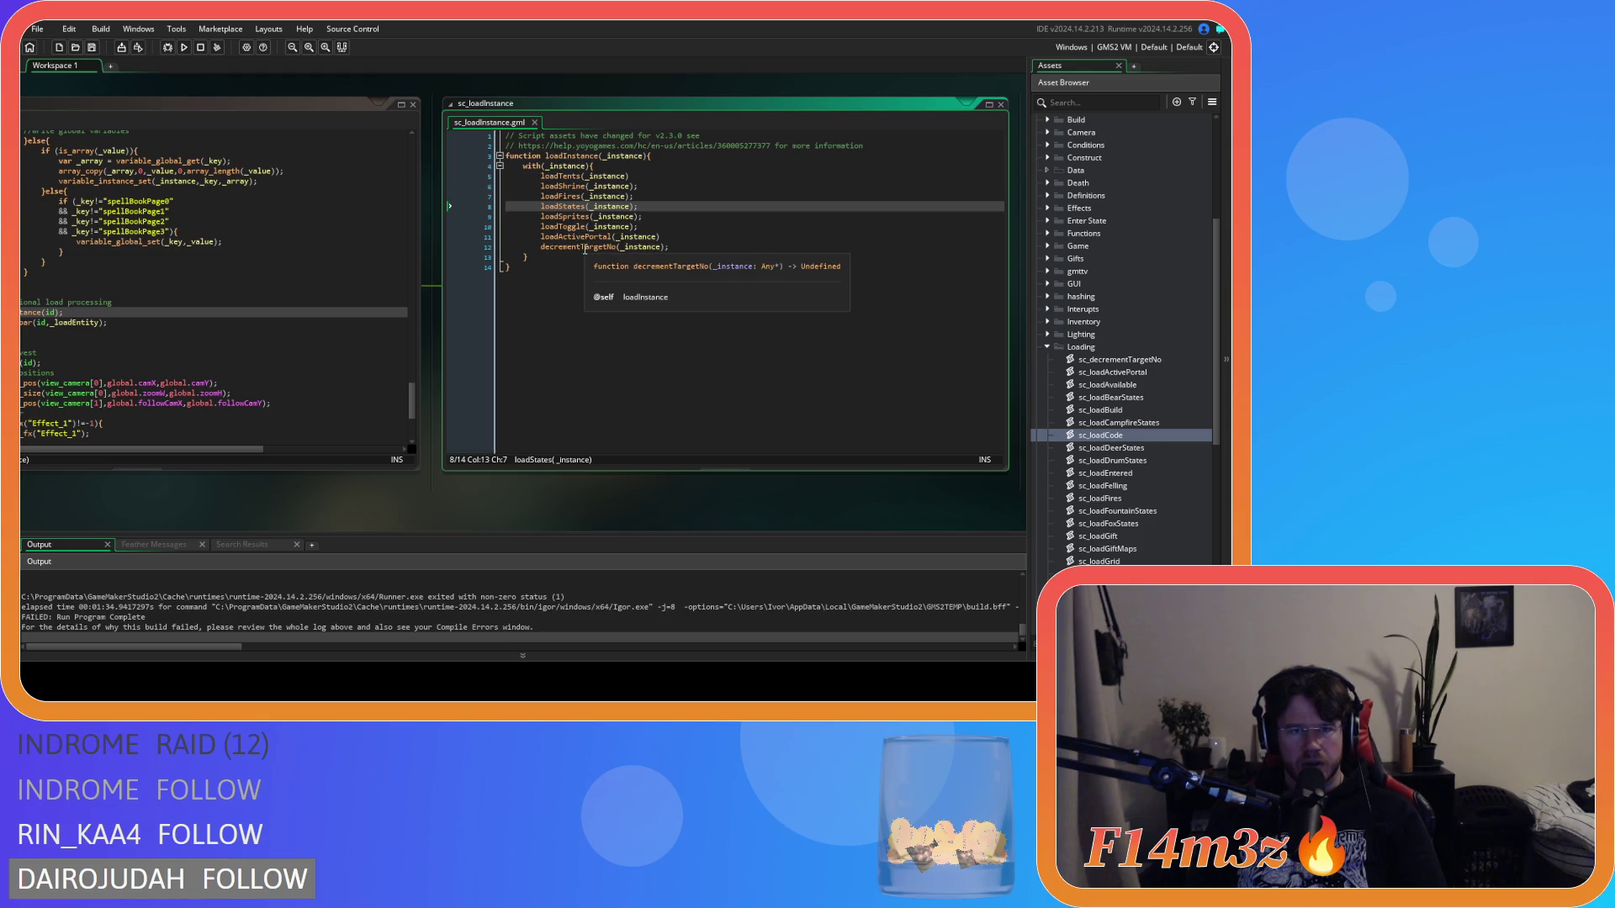
click(562, 186)
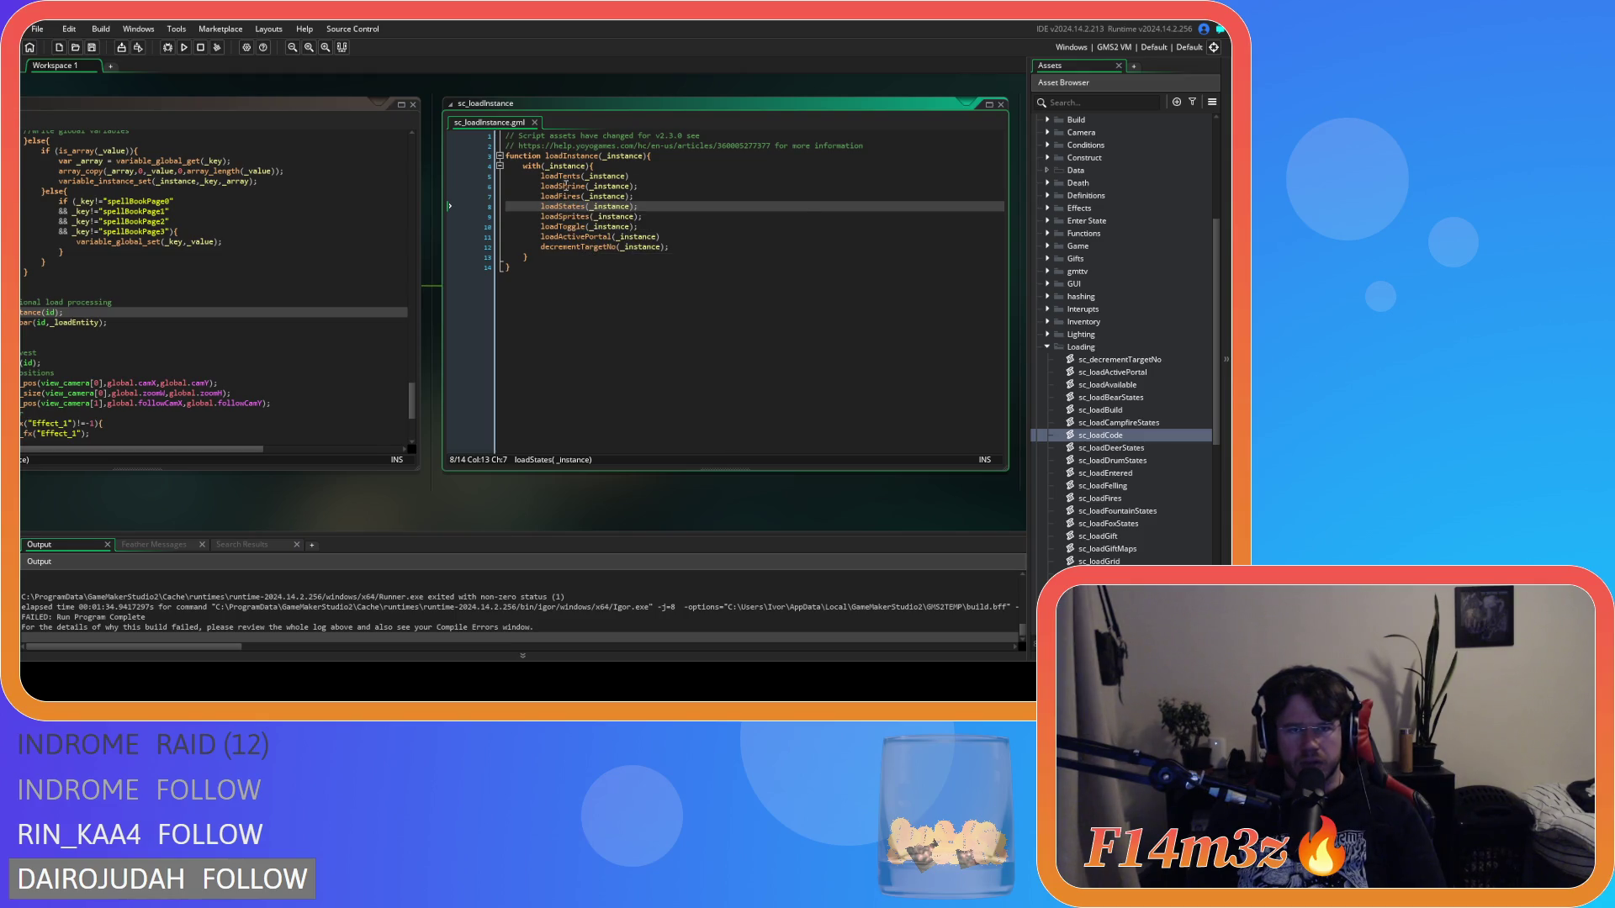
middle_click(563, 186)
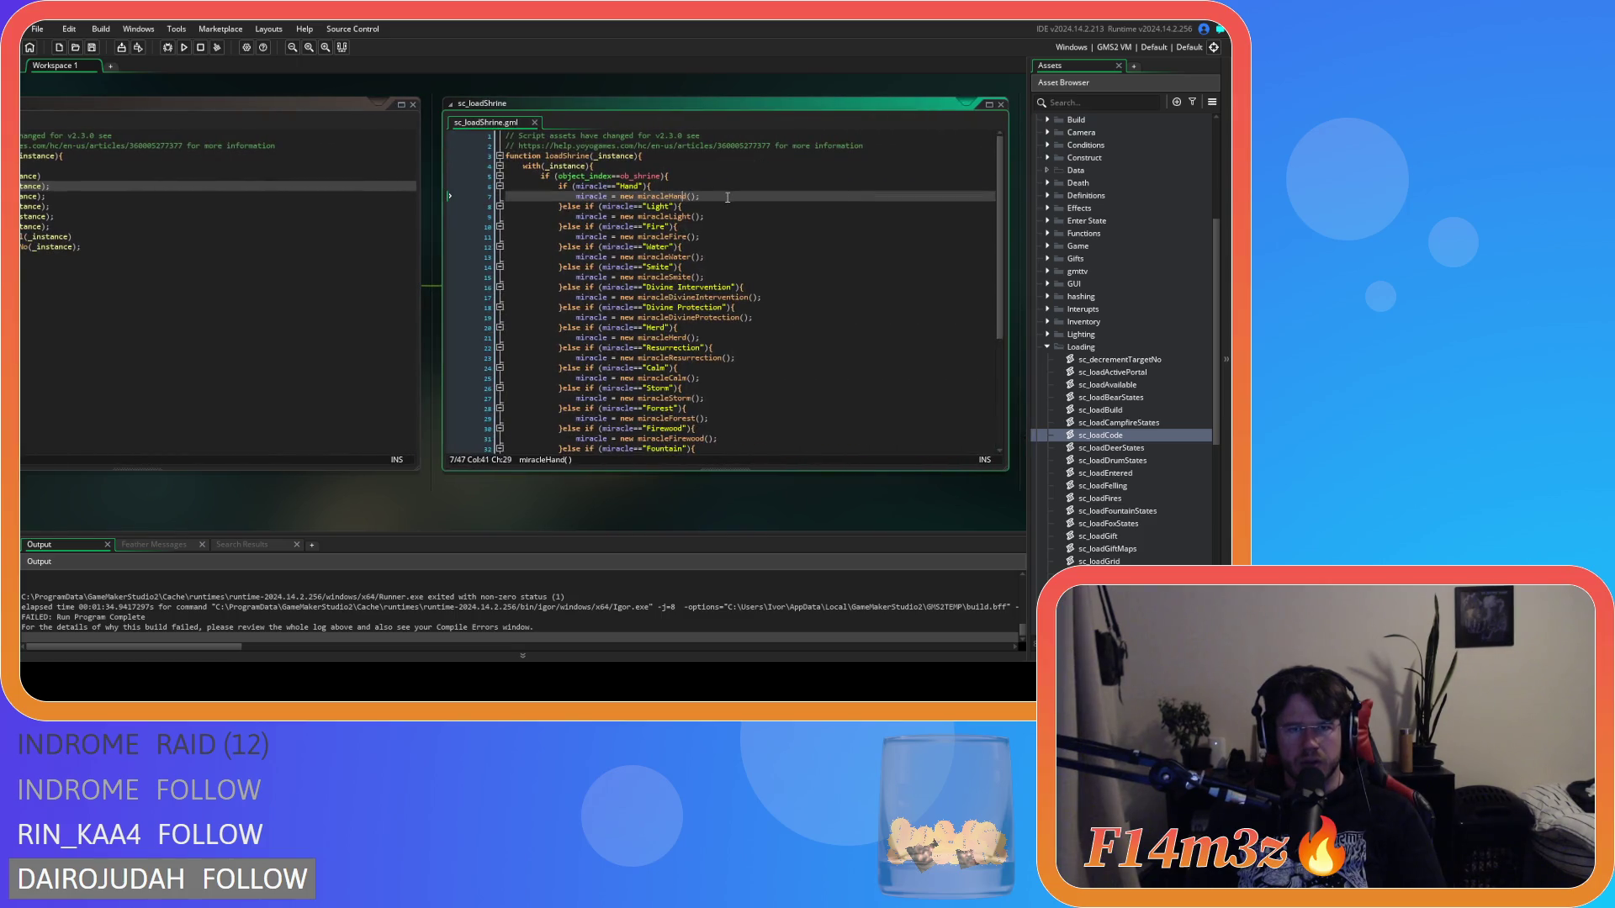
click(670, 186)
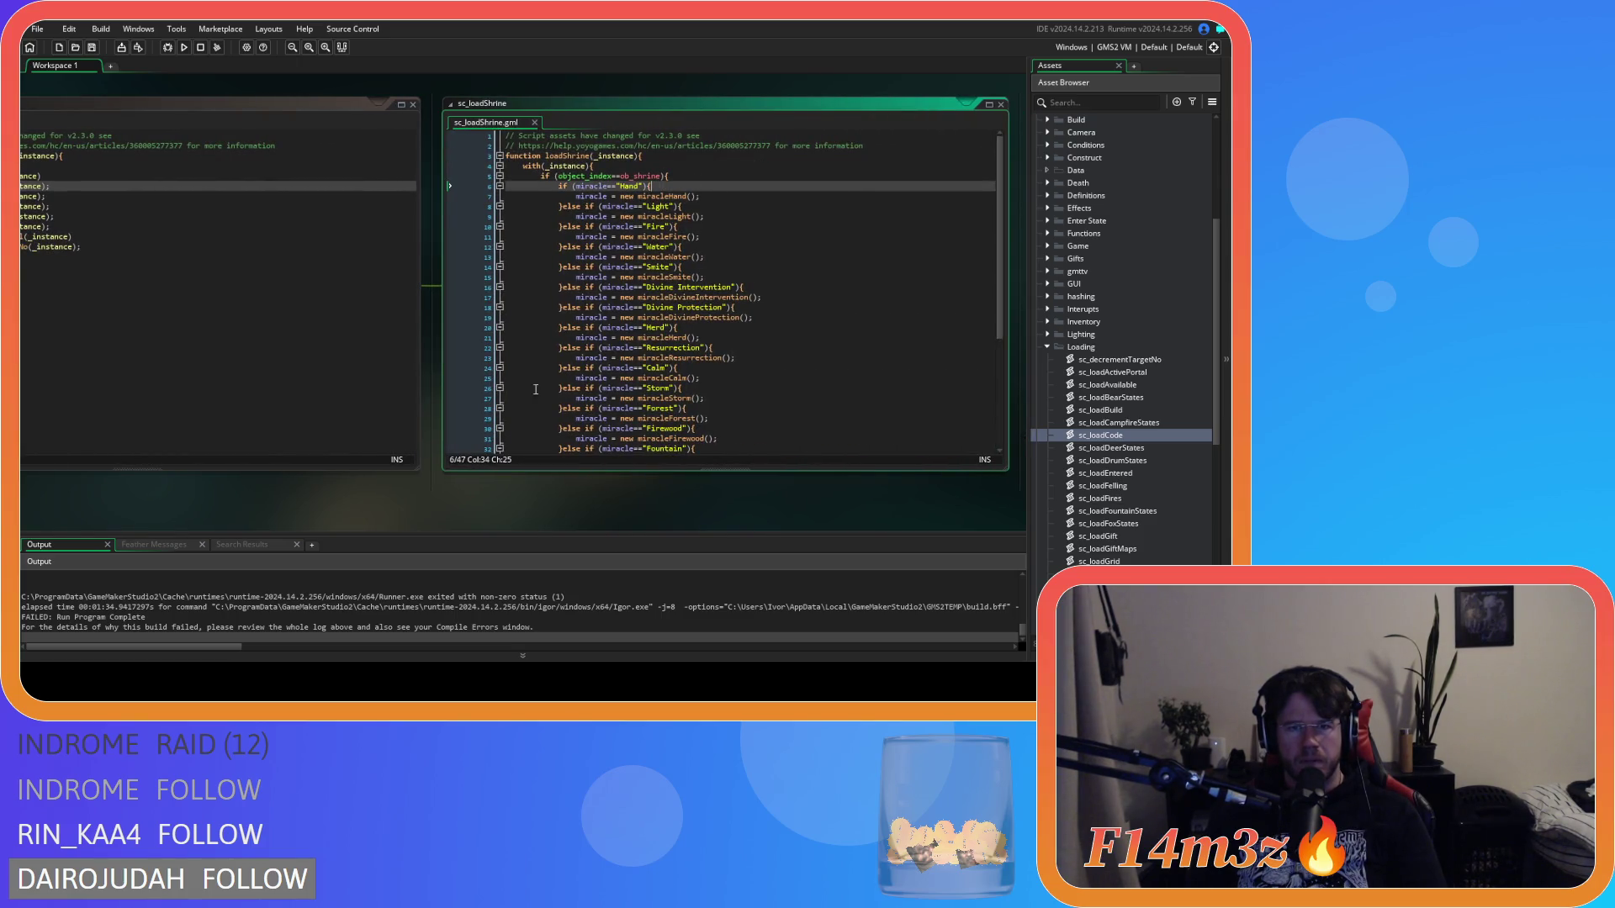
scroll(347, 473, left, 10)
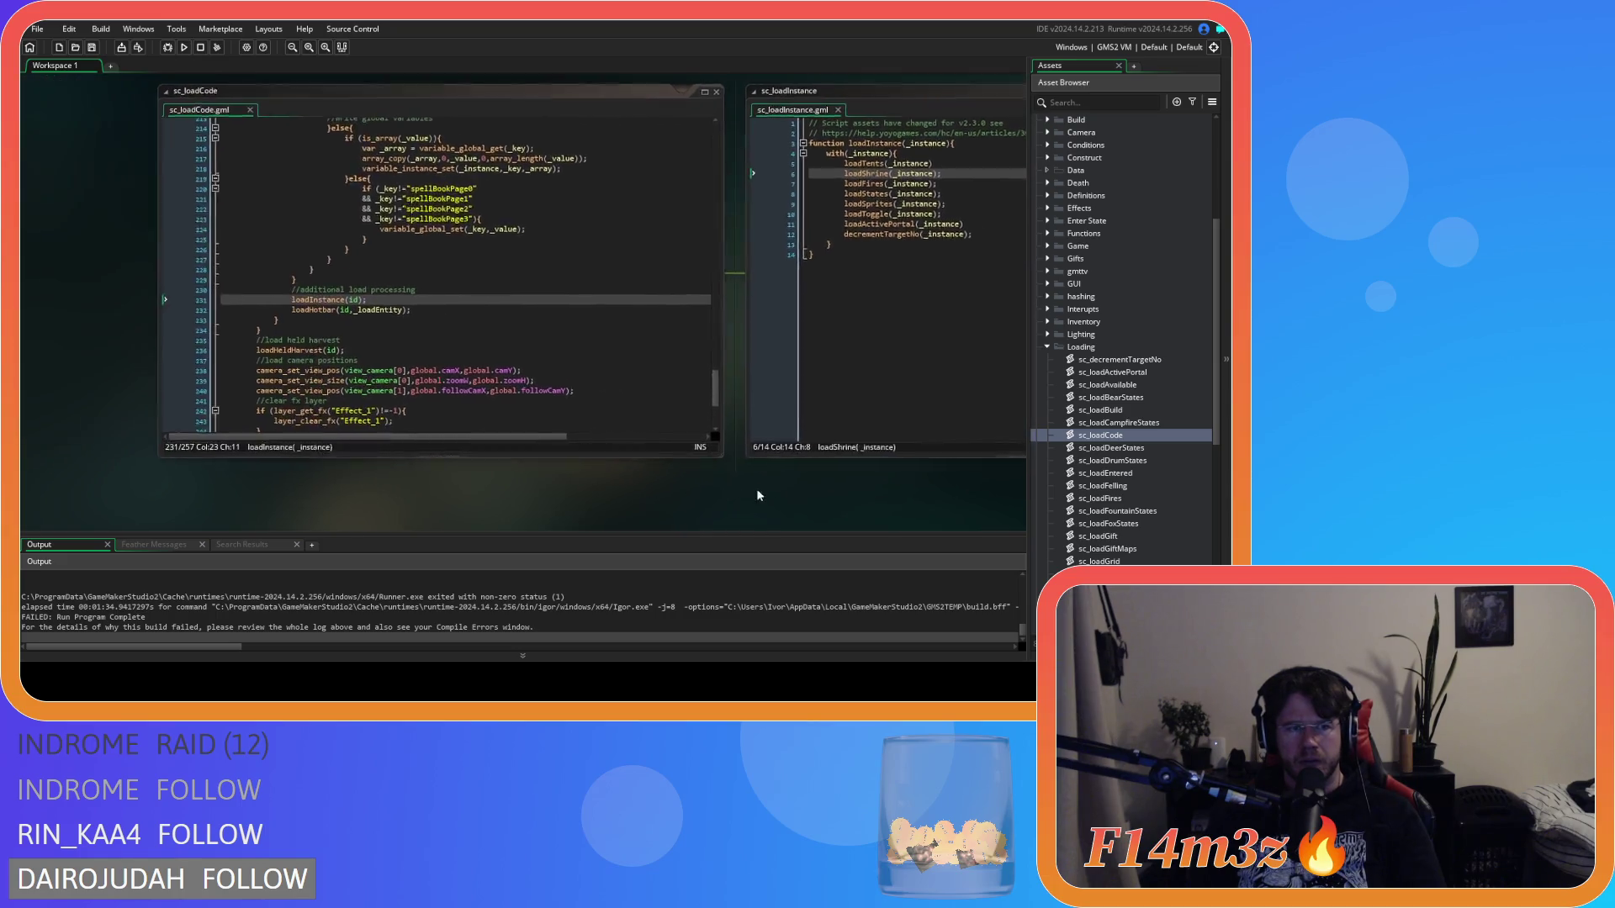
Step: Review sc_loadCode's loop that restores variables with variable_instance_set
scroll(538, 351, up, 4)
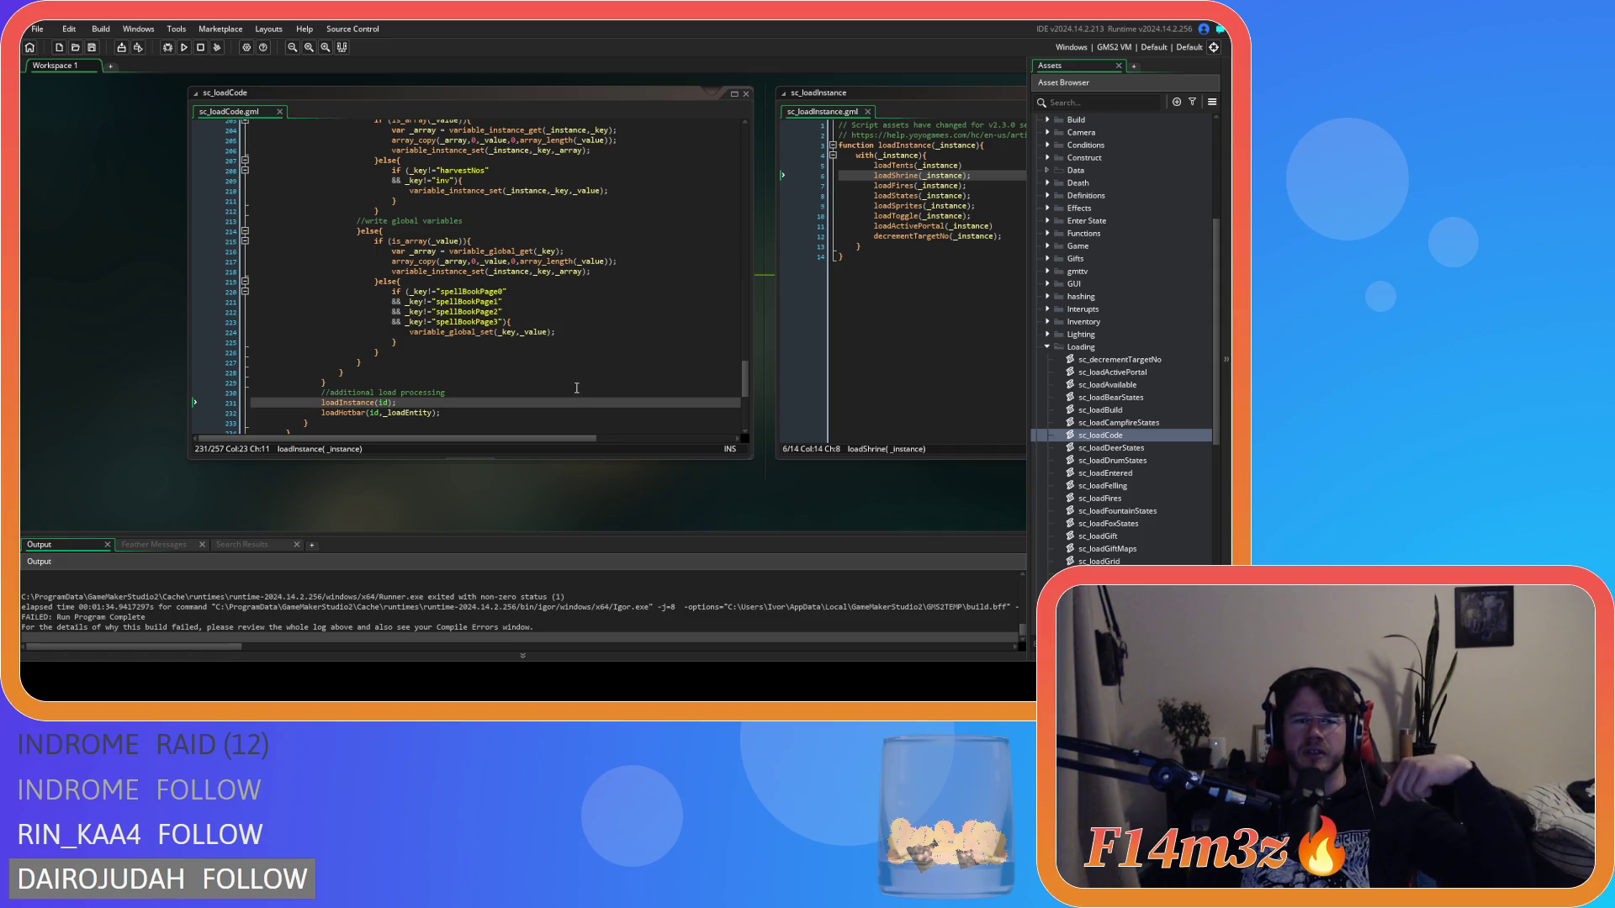
scroll(491, 383, down, 4)
click(390, 328)
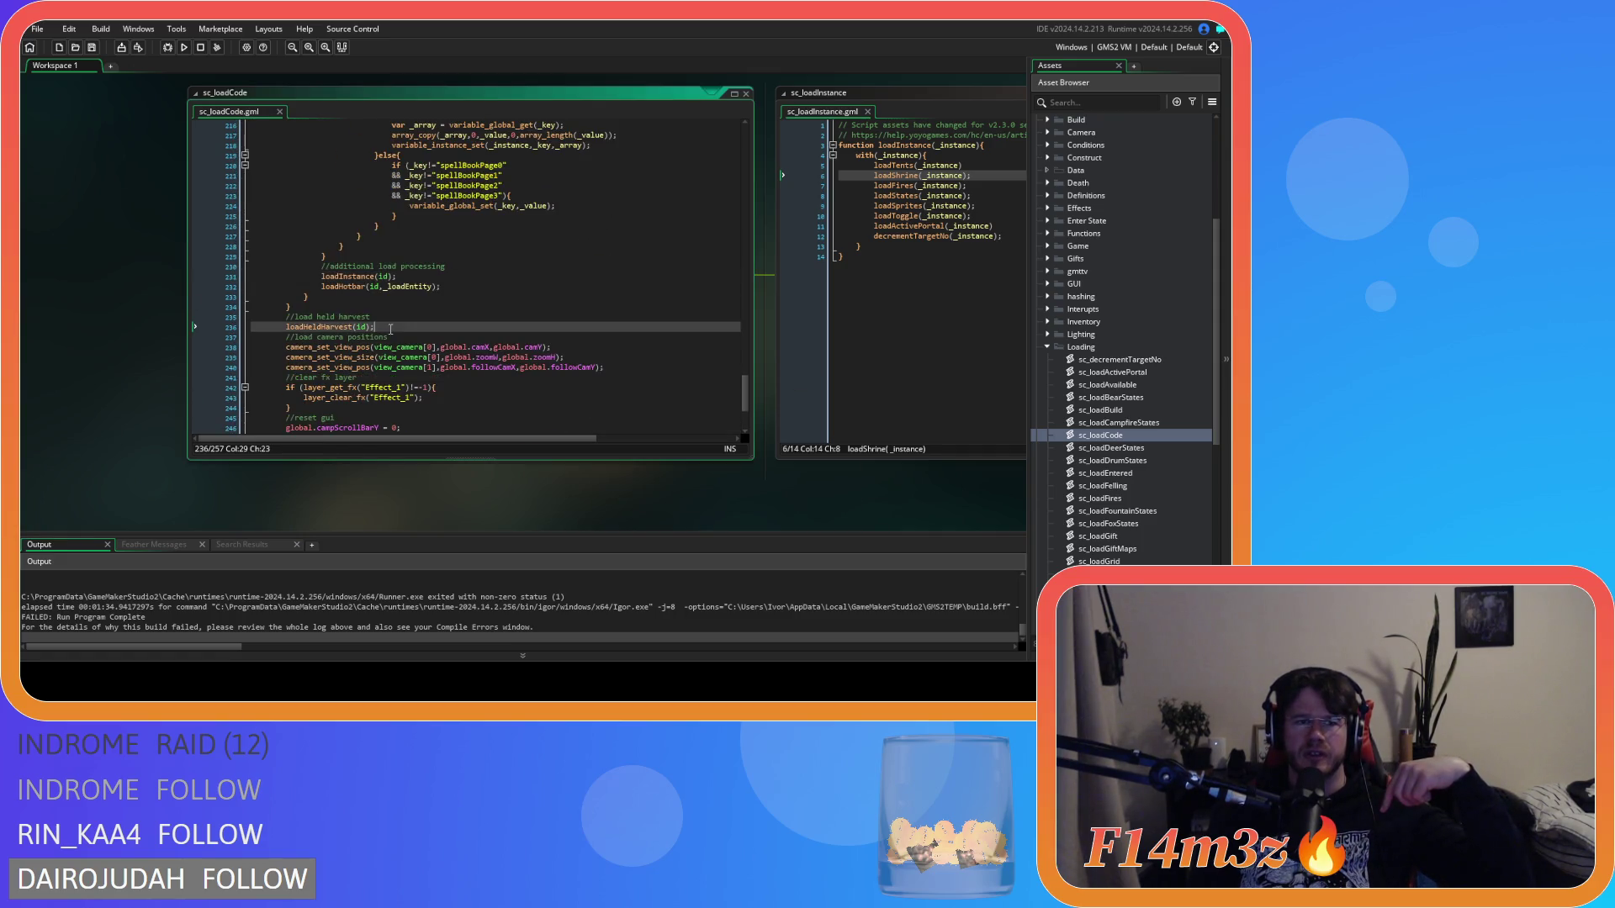
scroll(410, 335, up, 1)
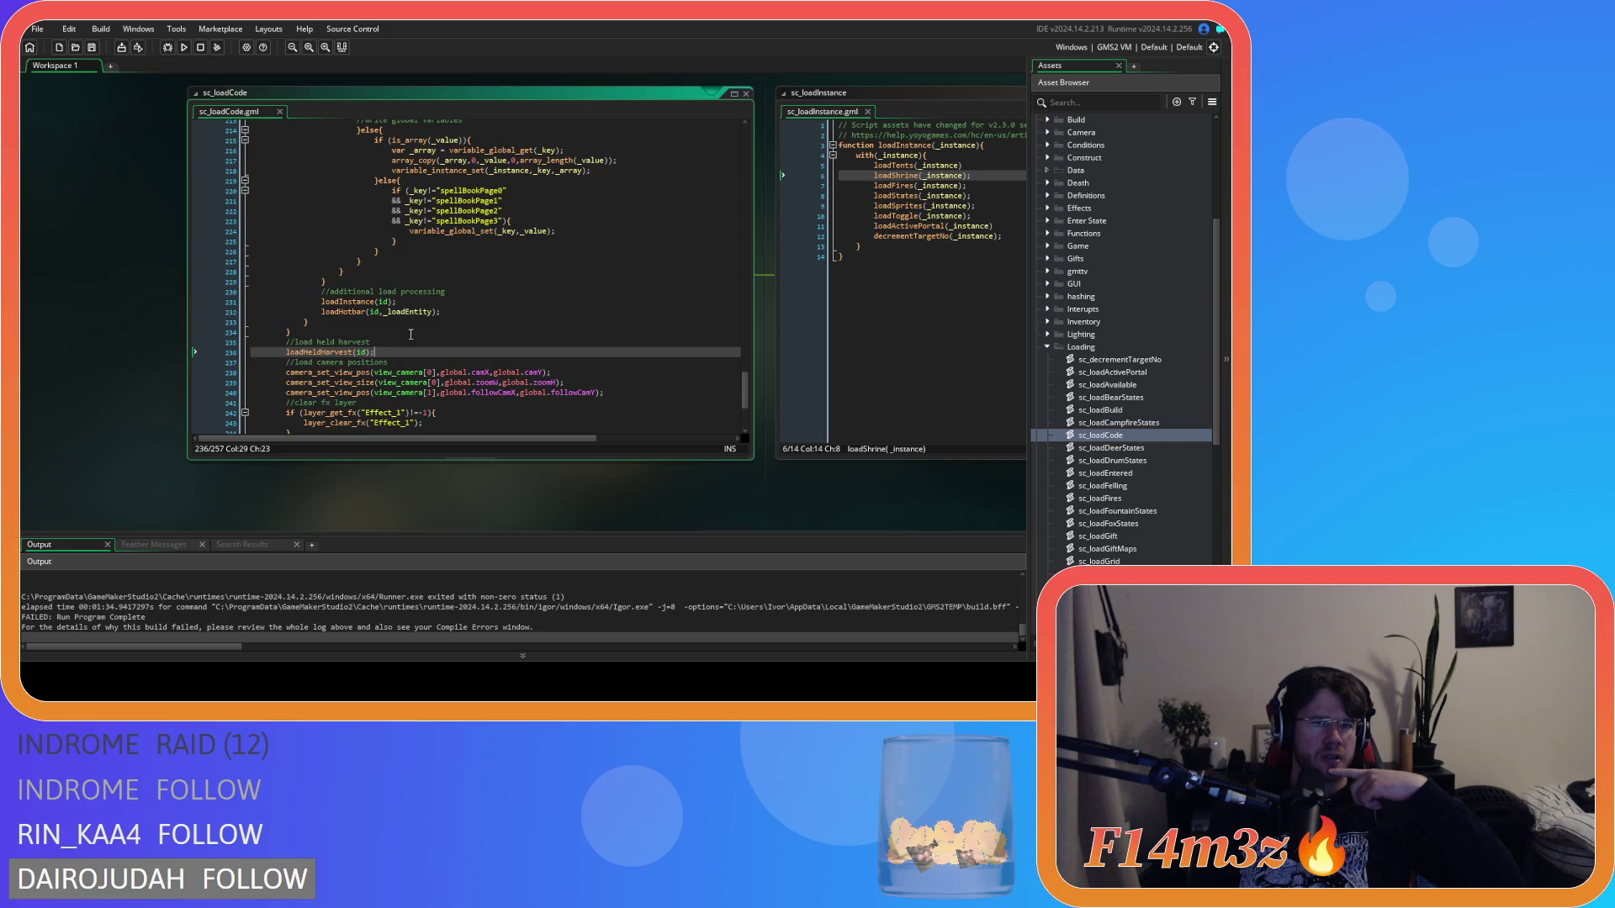
scroll(410, 335, up, 2)
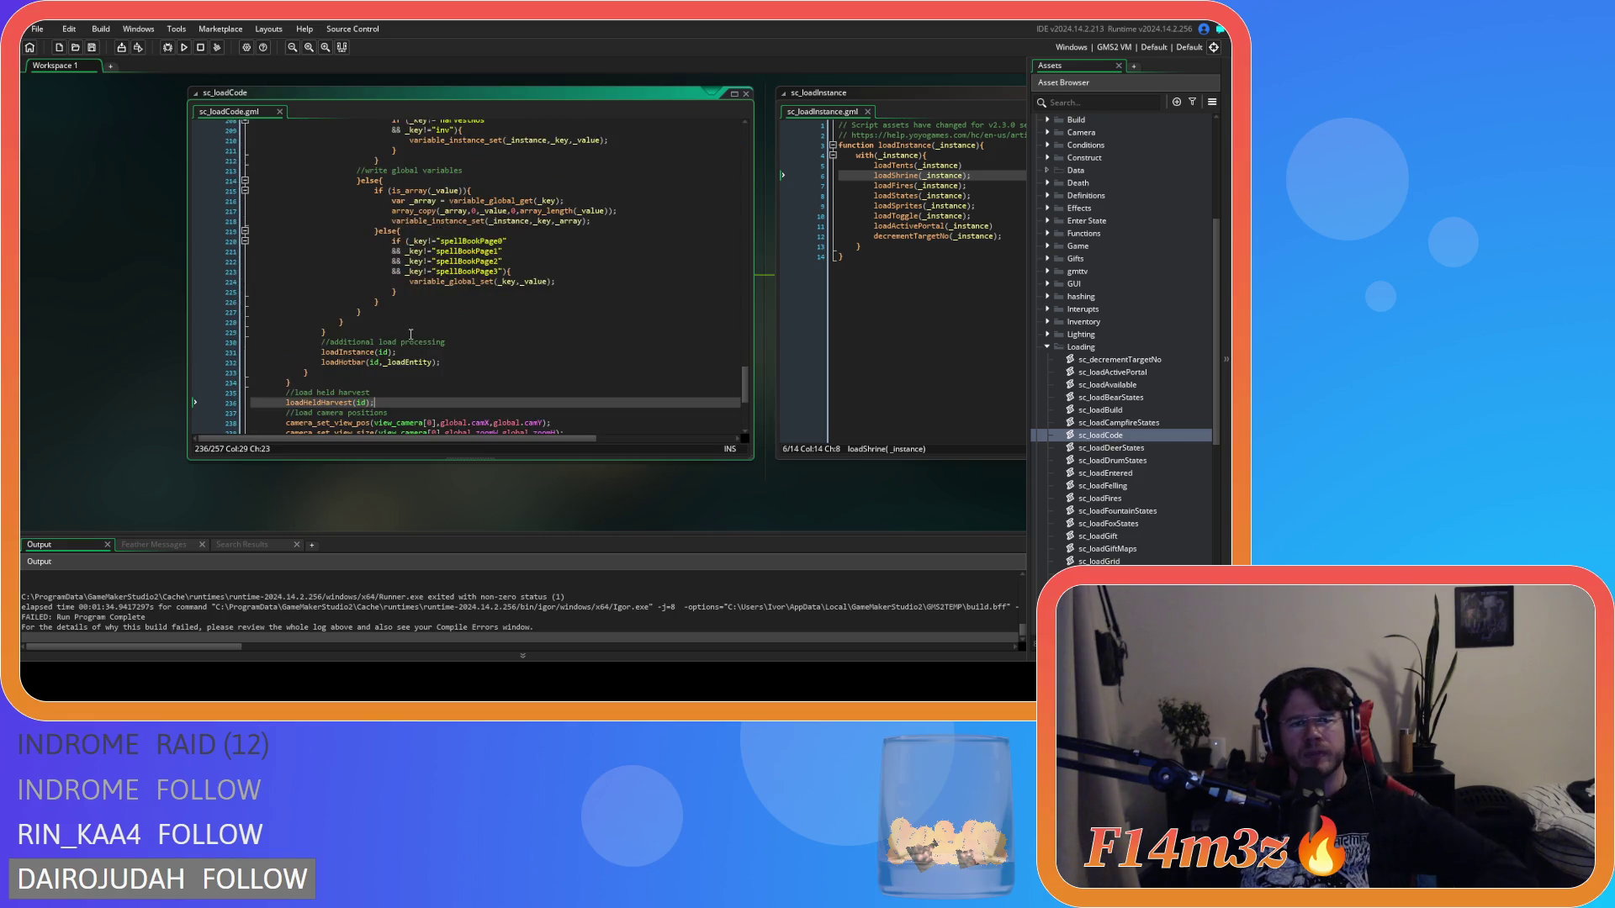
scroll(411, 335, up, 7)
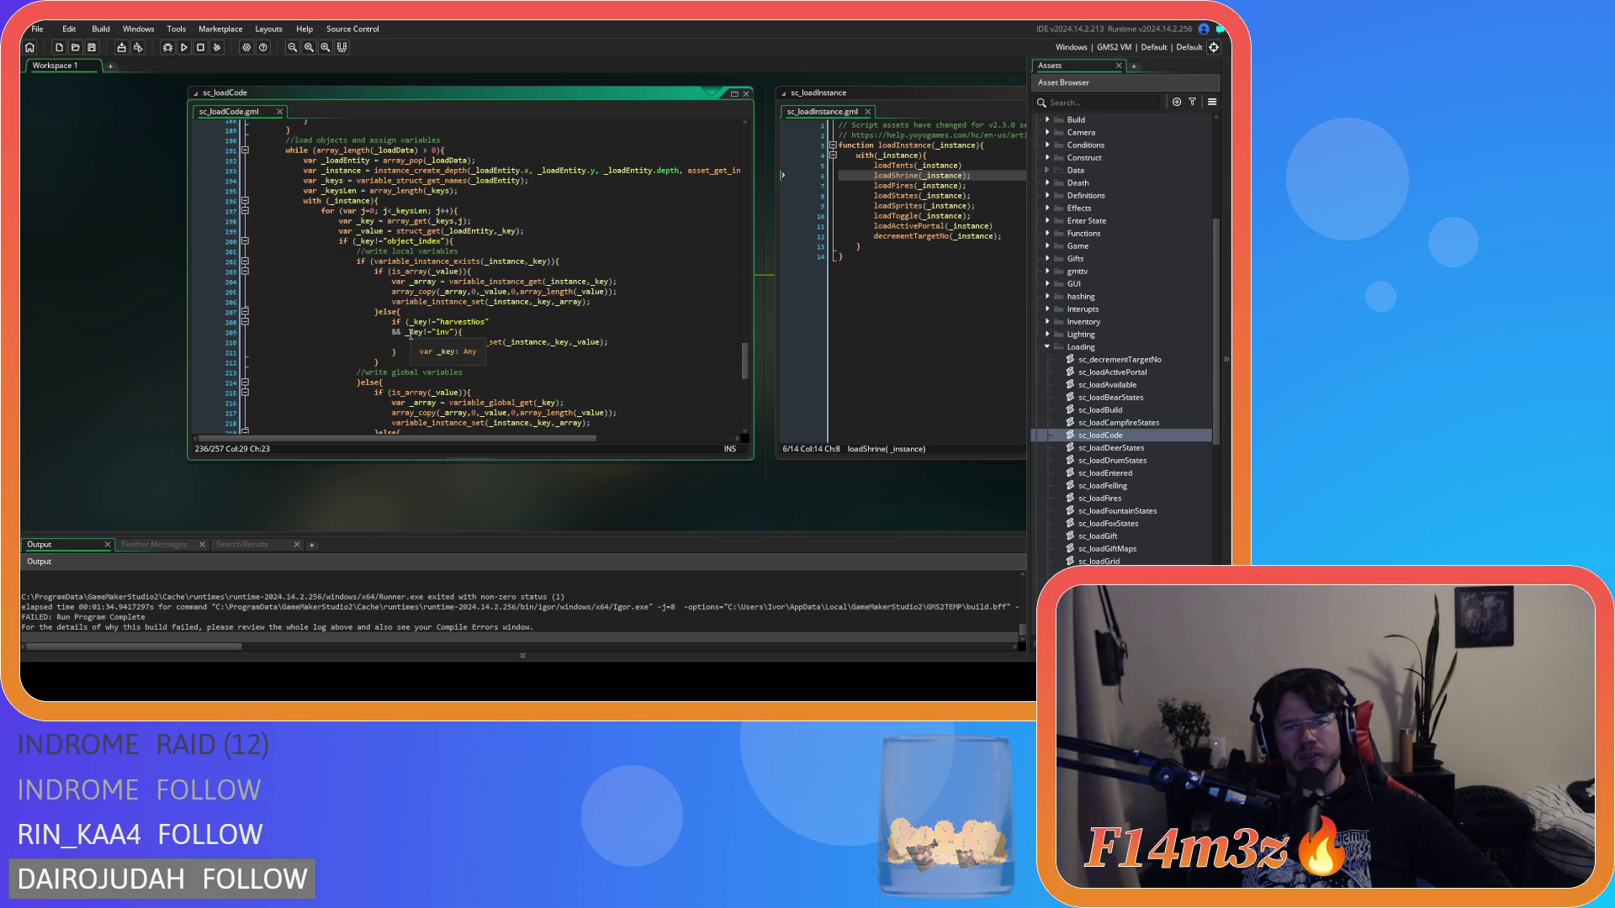
scroll(411, 335, down, 5)
scroll(513, 378, up, 3)
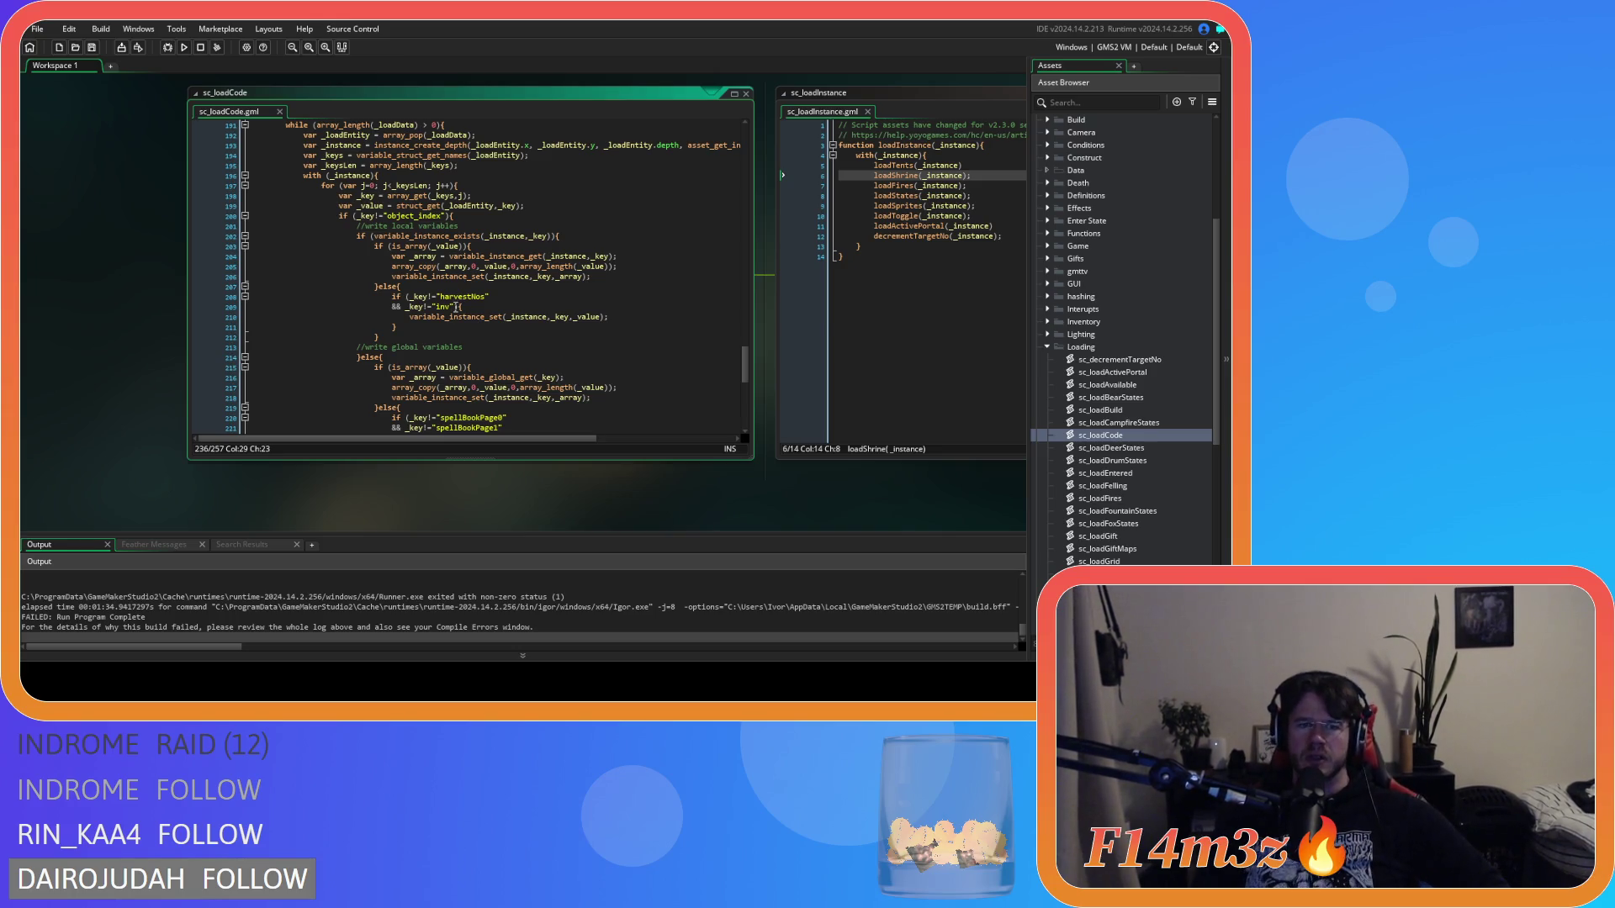
mouse_move(451, 316)
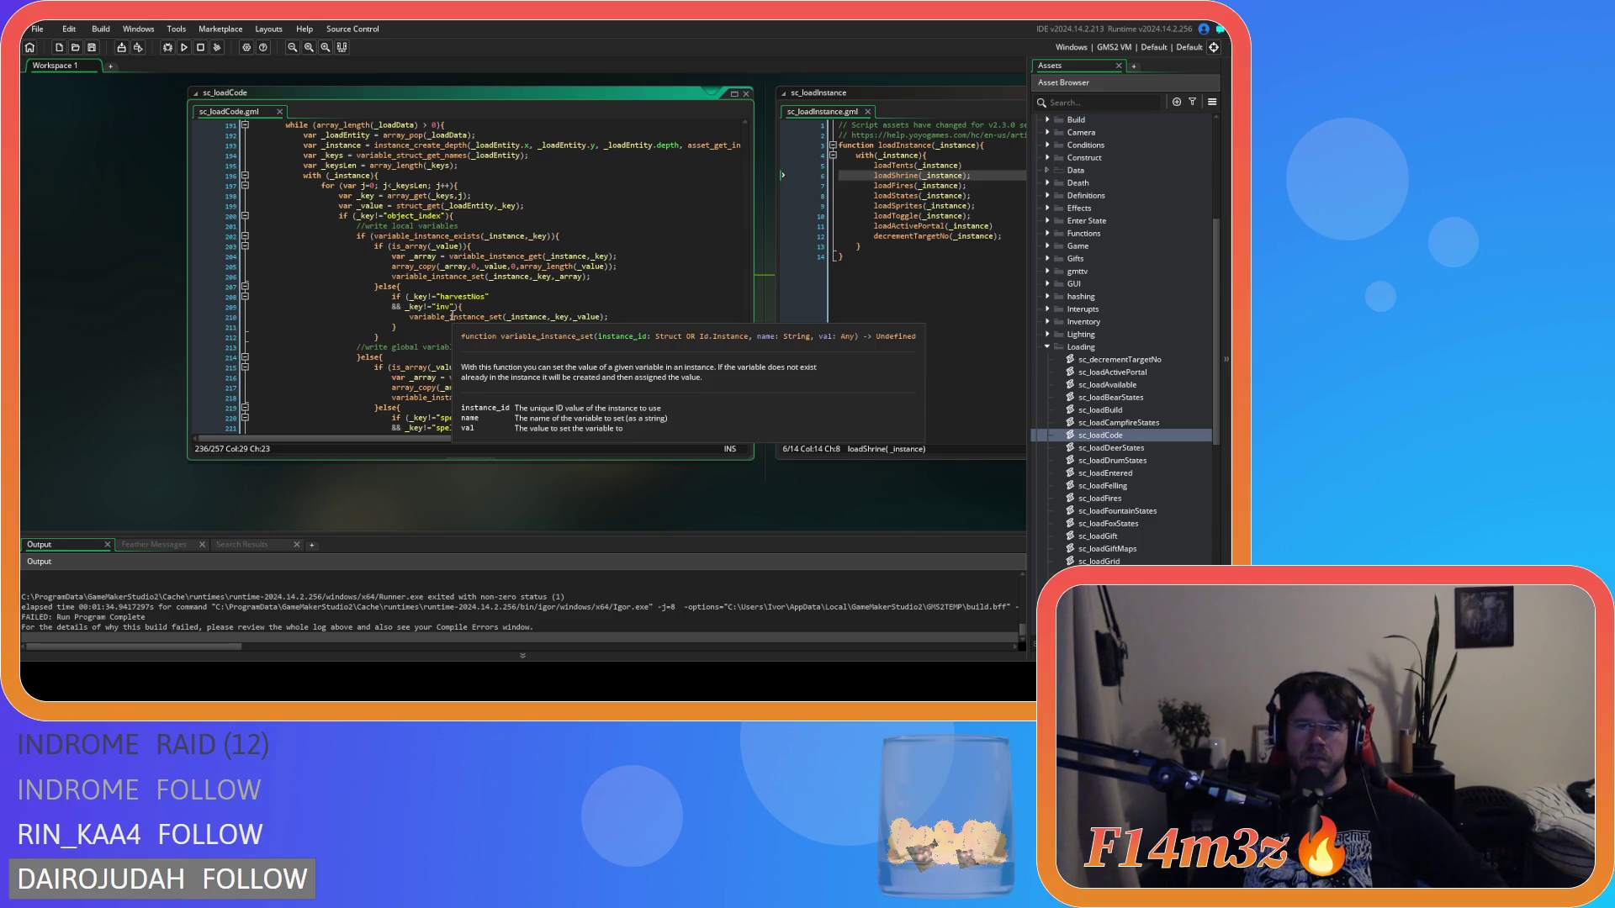
Step: Expand the Miracles scripts folder in the Asset Browser
scroll(1085, 311, up, 3)
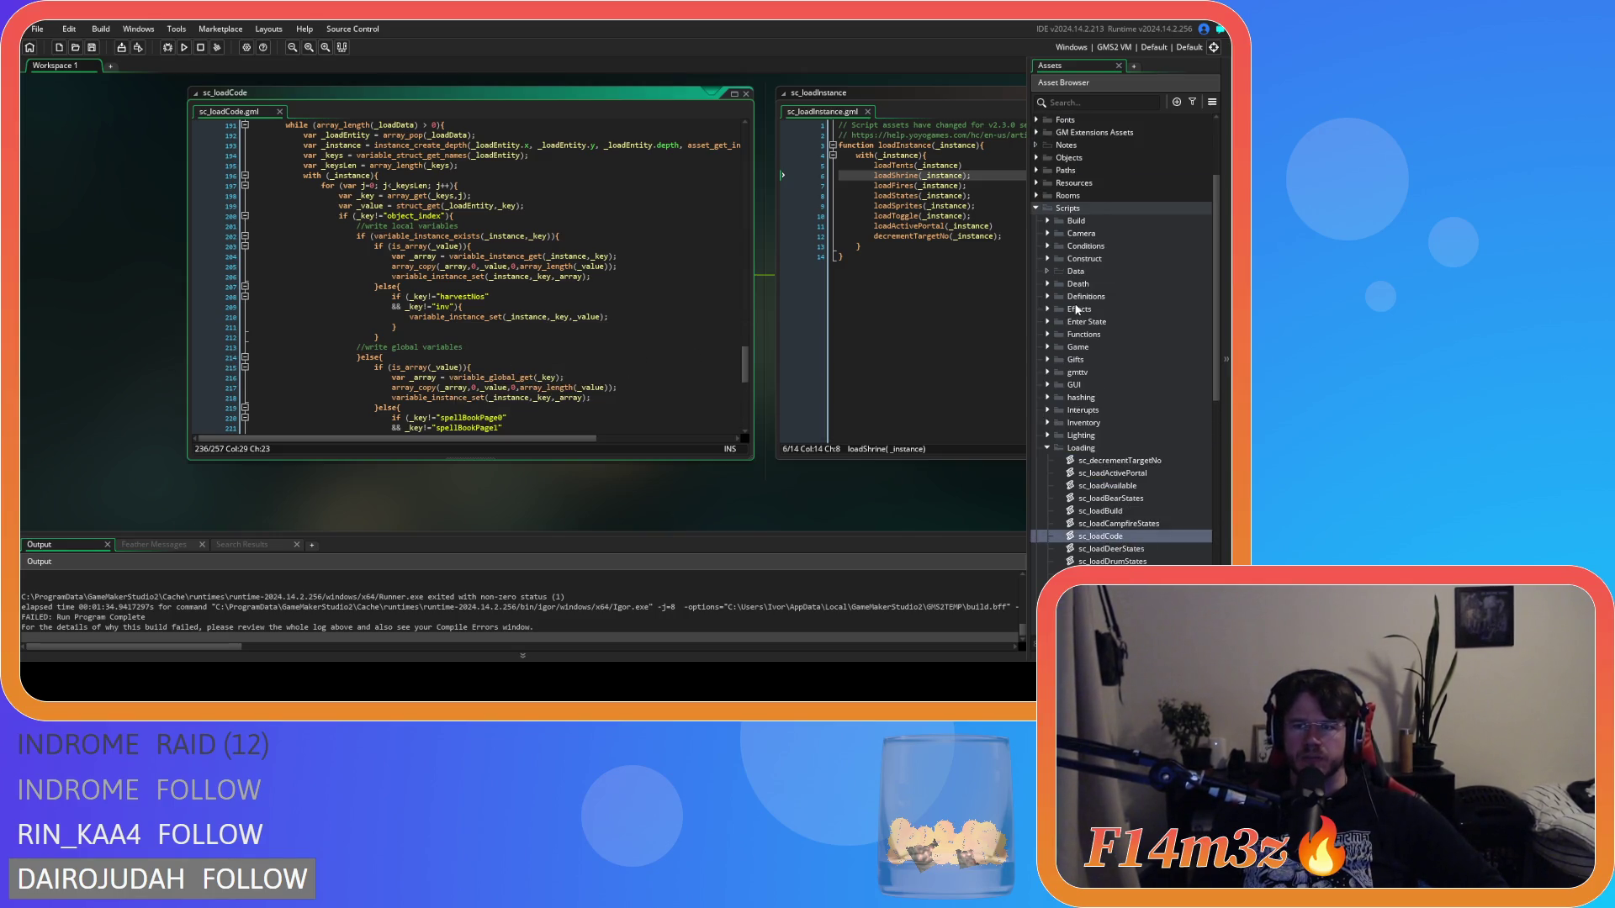
scroll(1077, 310, down, 10)
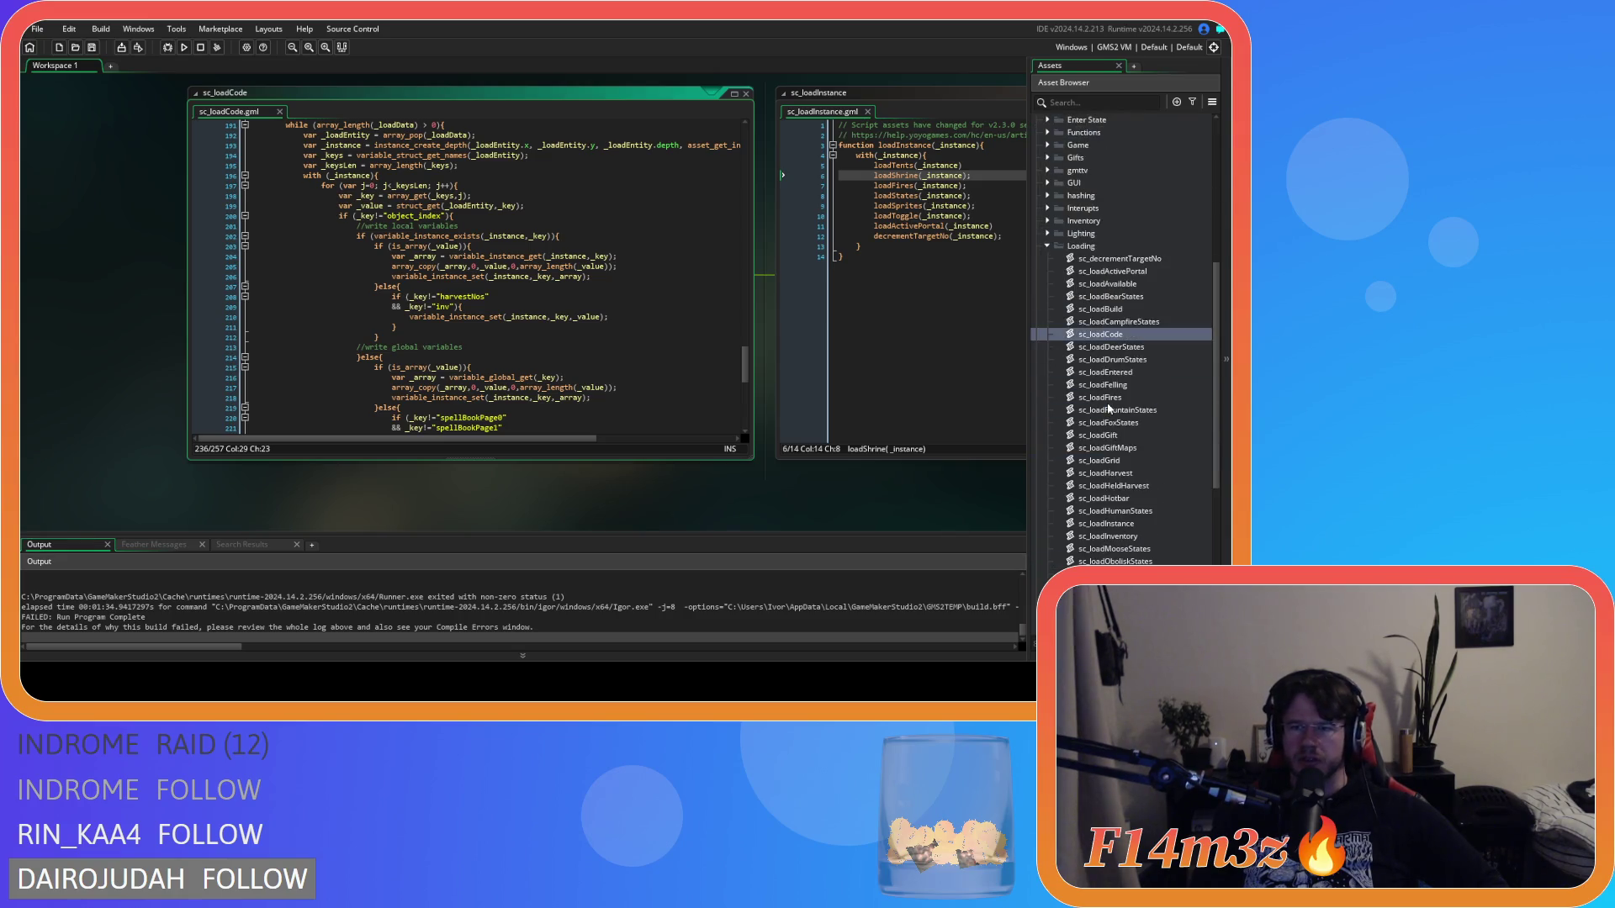
scroll(1105, 410, down, 3)
click(1049, 413)
scroll(1121, 447, down, 6)
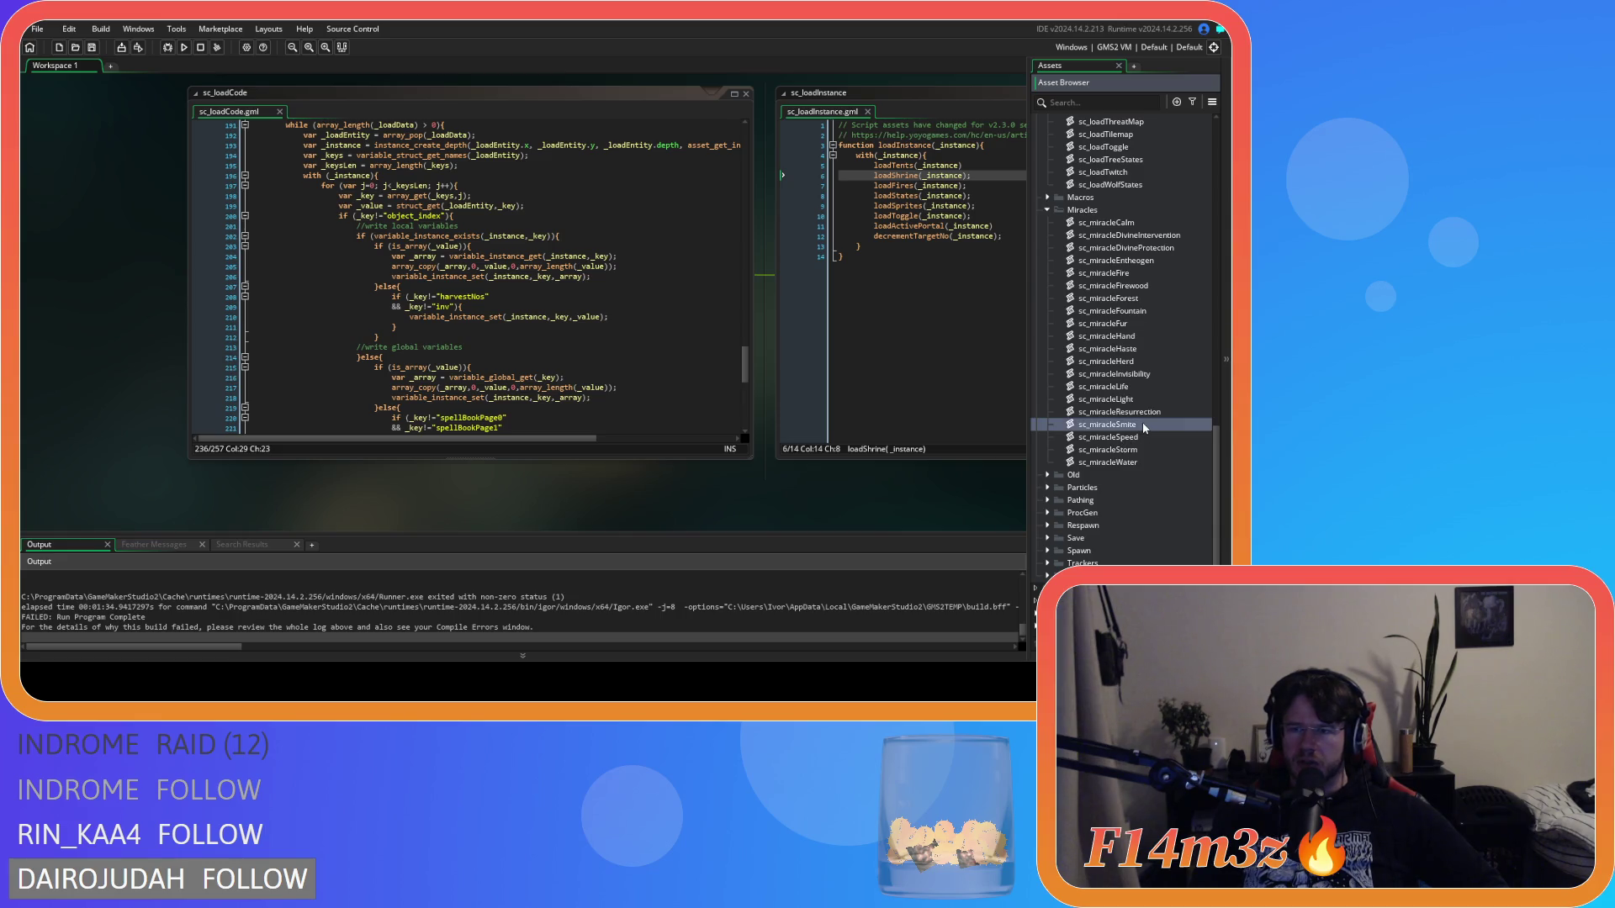
Step: Open sc_miracleSmite, inspect its toString block returning string(name), then close it
double_click(1107, 424)
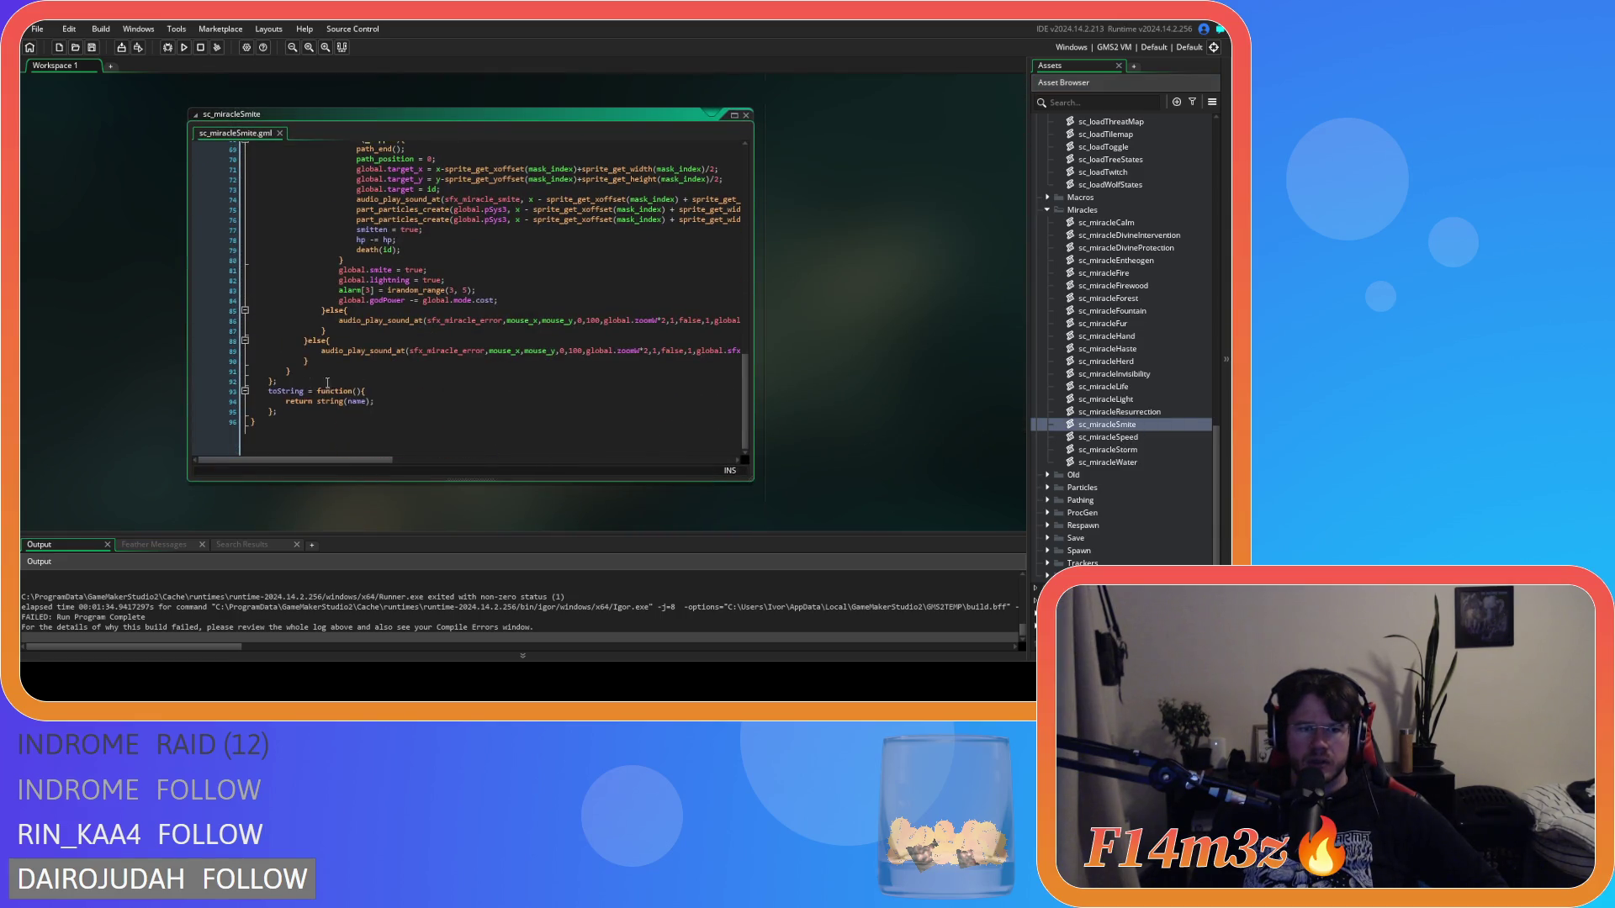
scroll(421, 387, up, 1)
click(306, 422)
drag(307, 423, 268, 400)
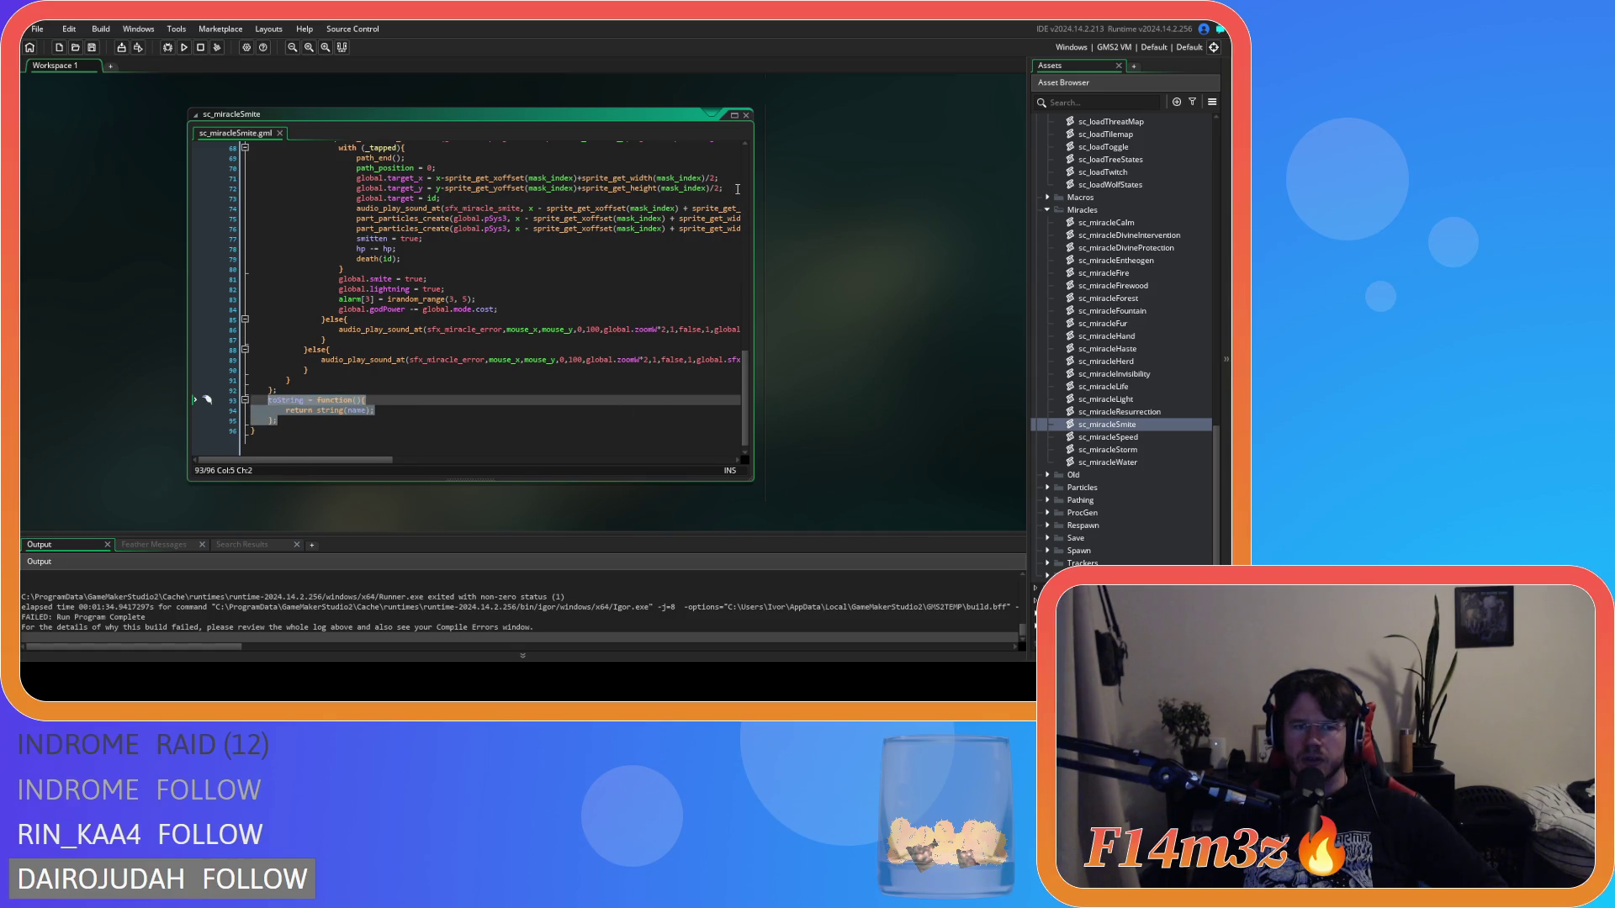
click(272, 403)
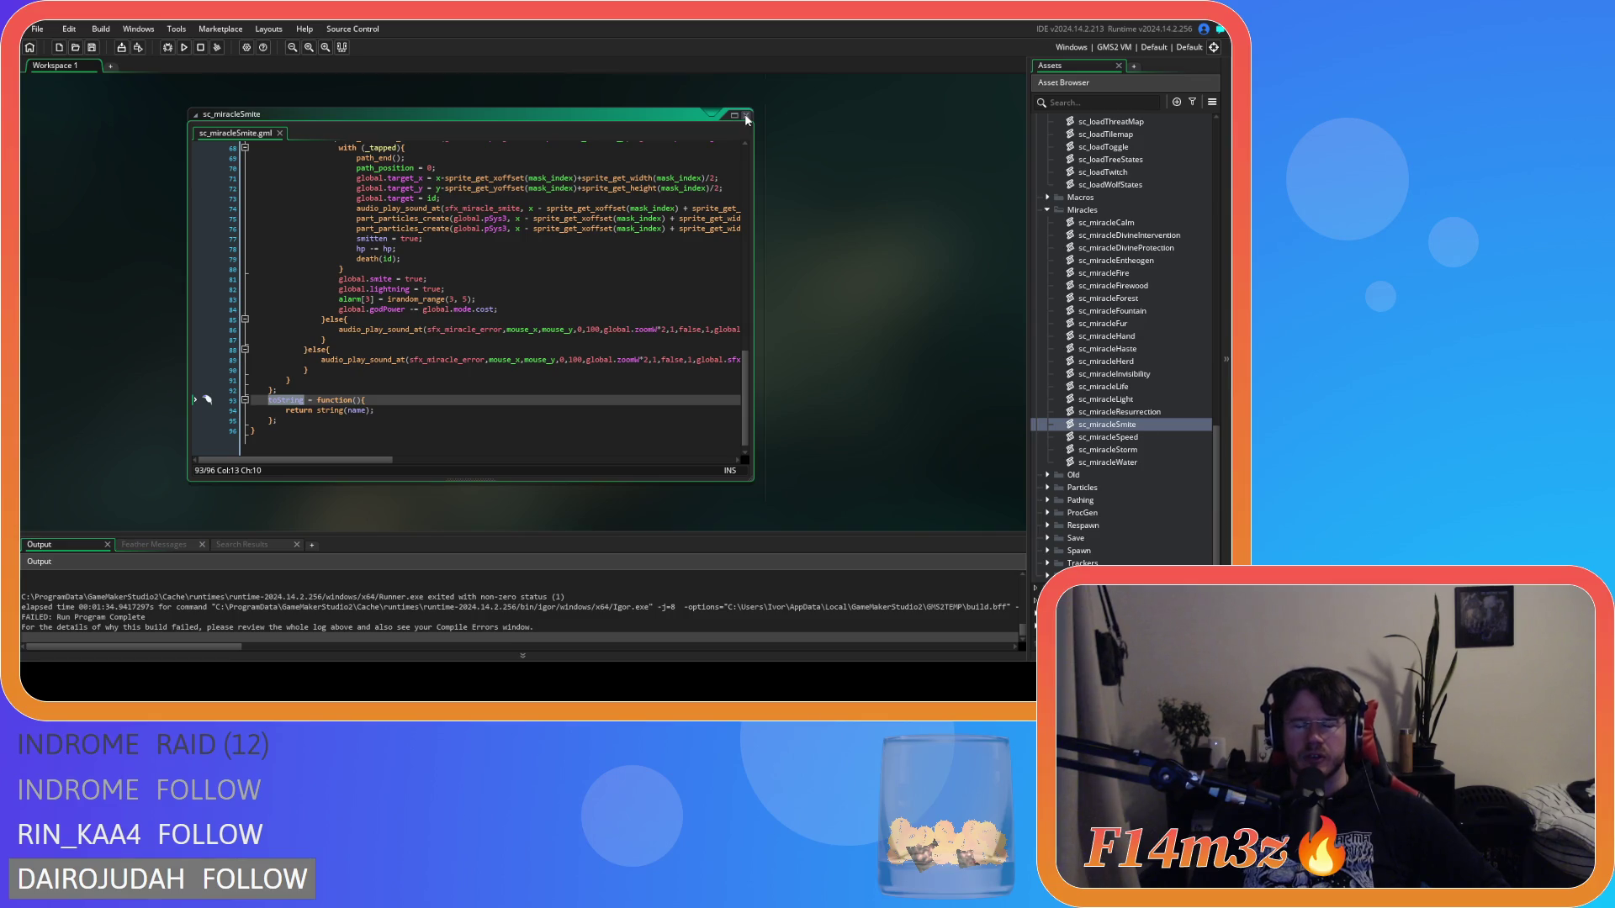
click(746, 117)
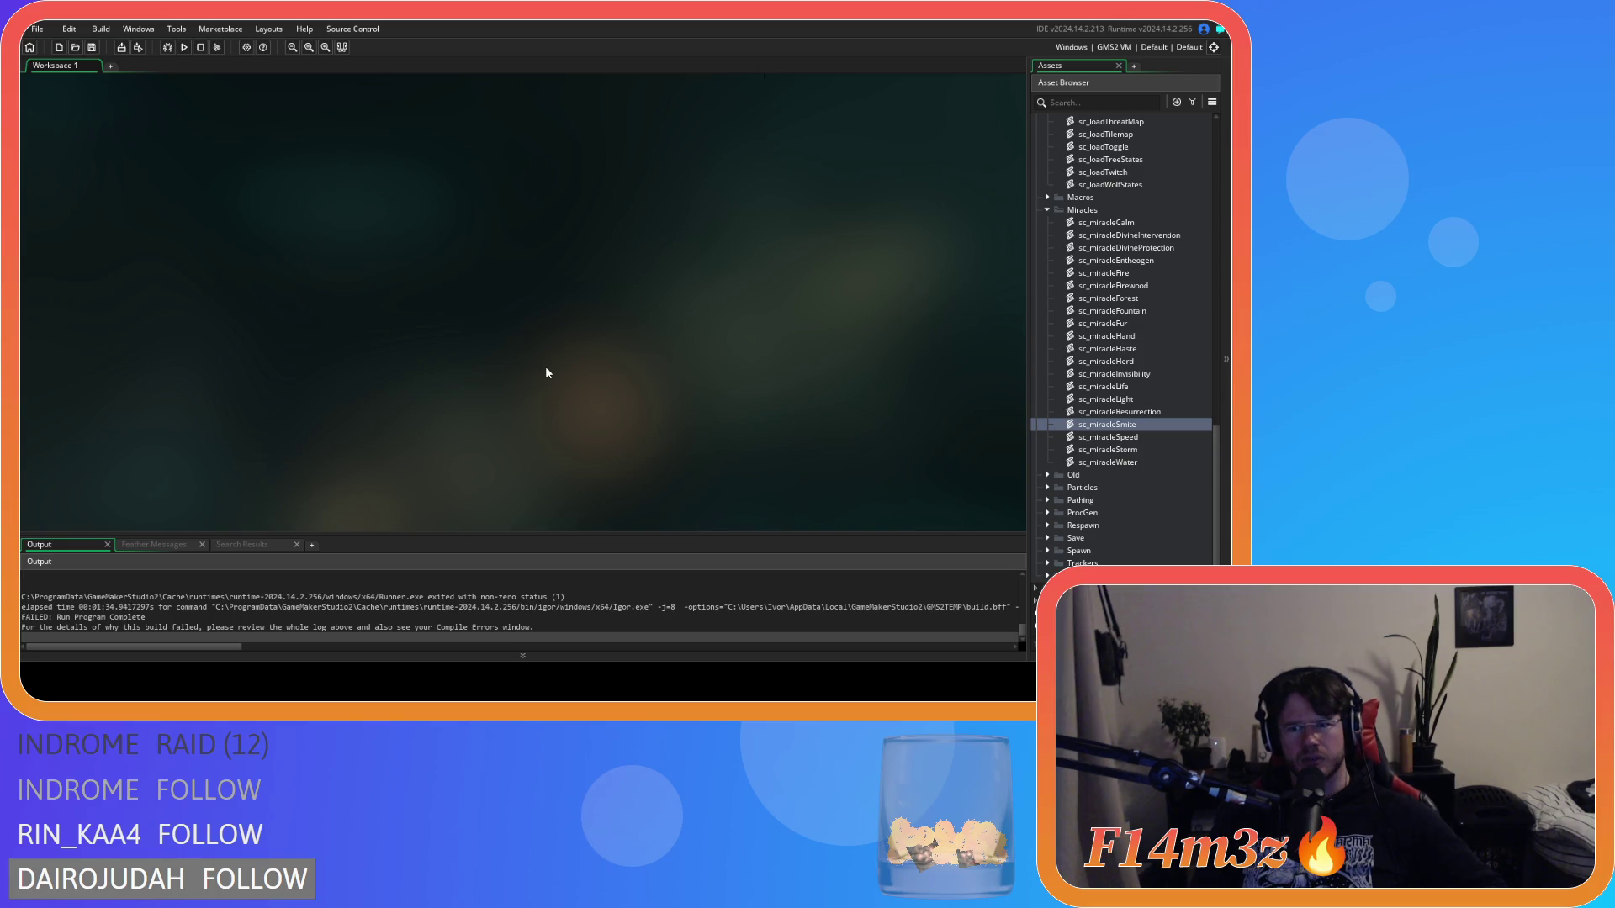
Step: Close sc_loadInstance and scroll sc_loadCode to the '//write global variables' block
scroll(757, 345, up, 5)
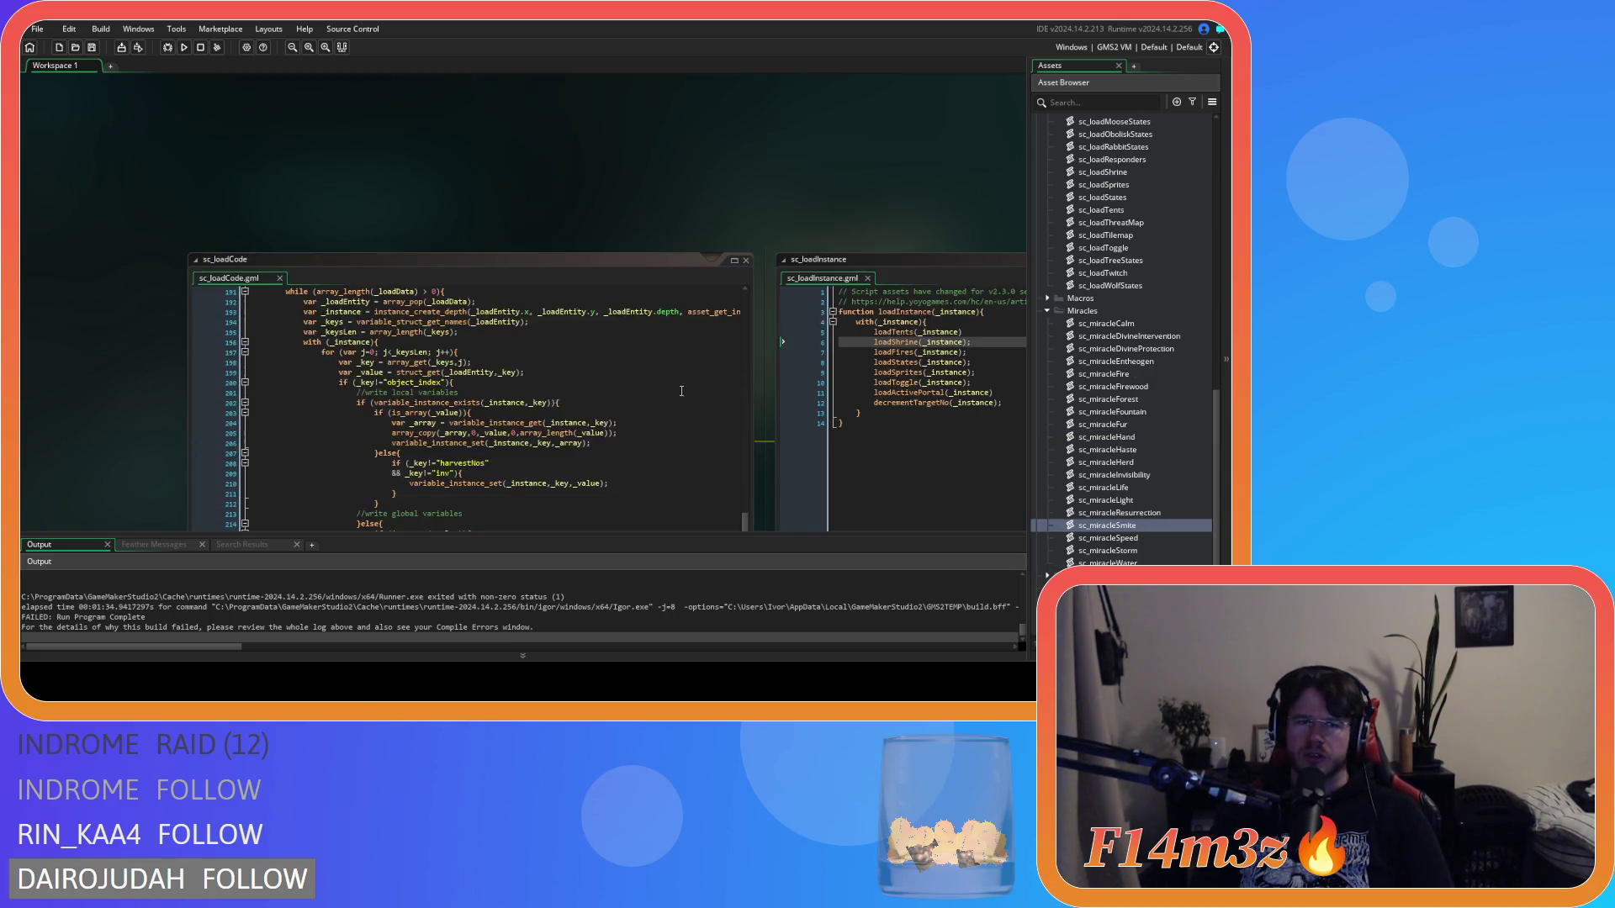
scroll(716, 199, down, 2)
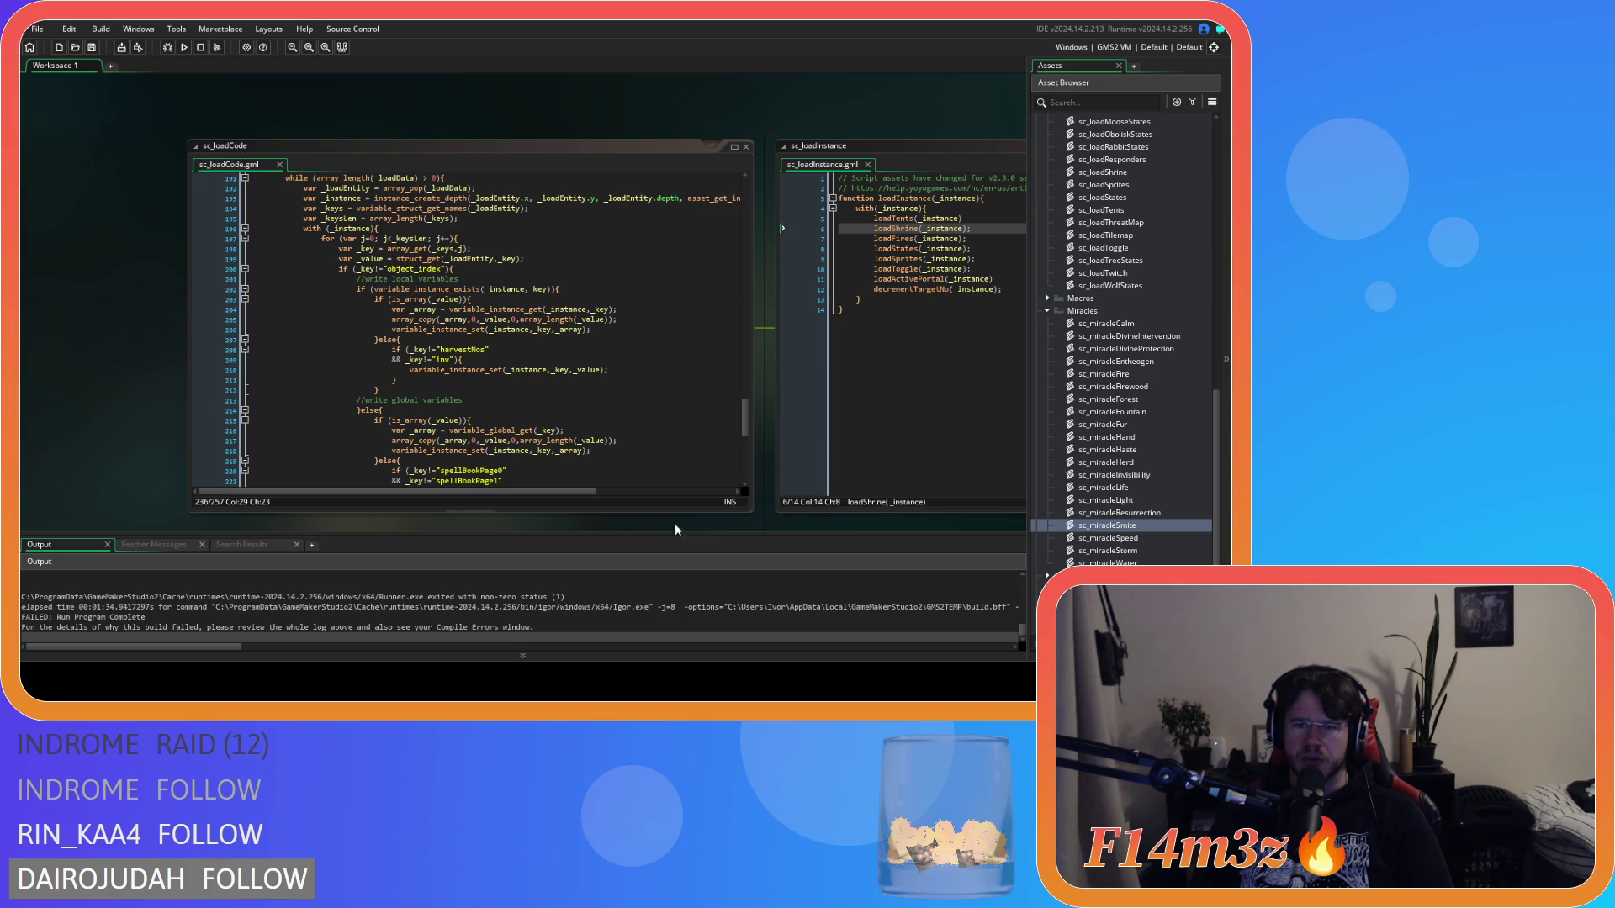
drag(483, 527, 317, 513)
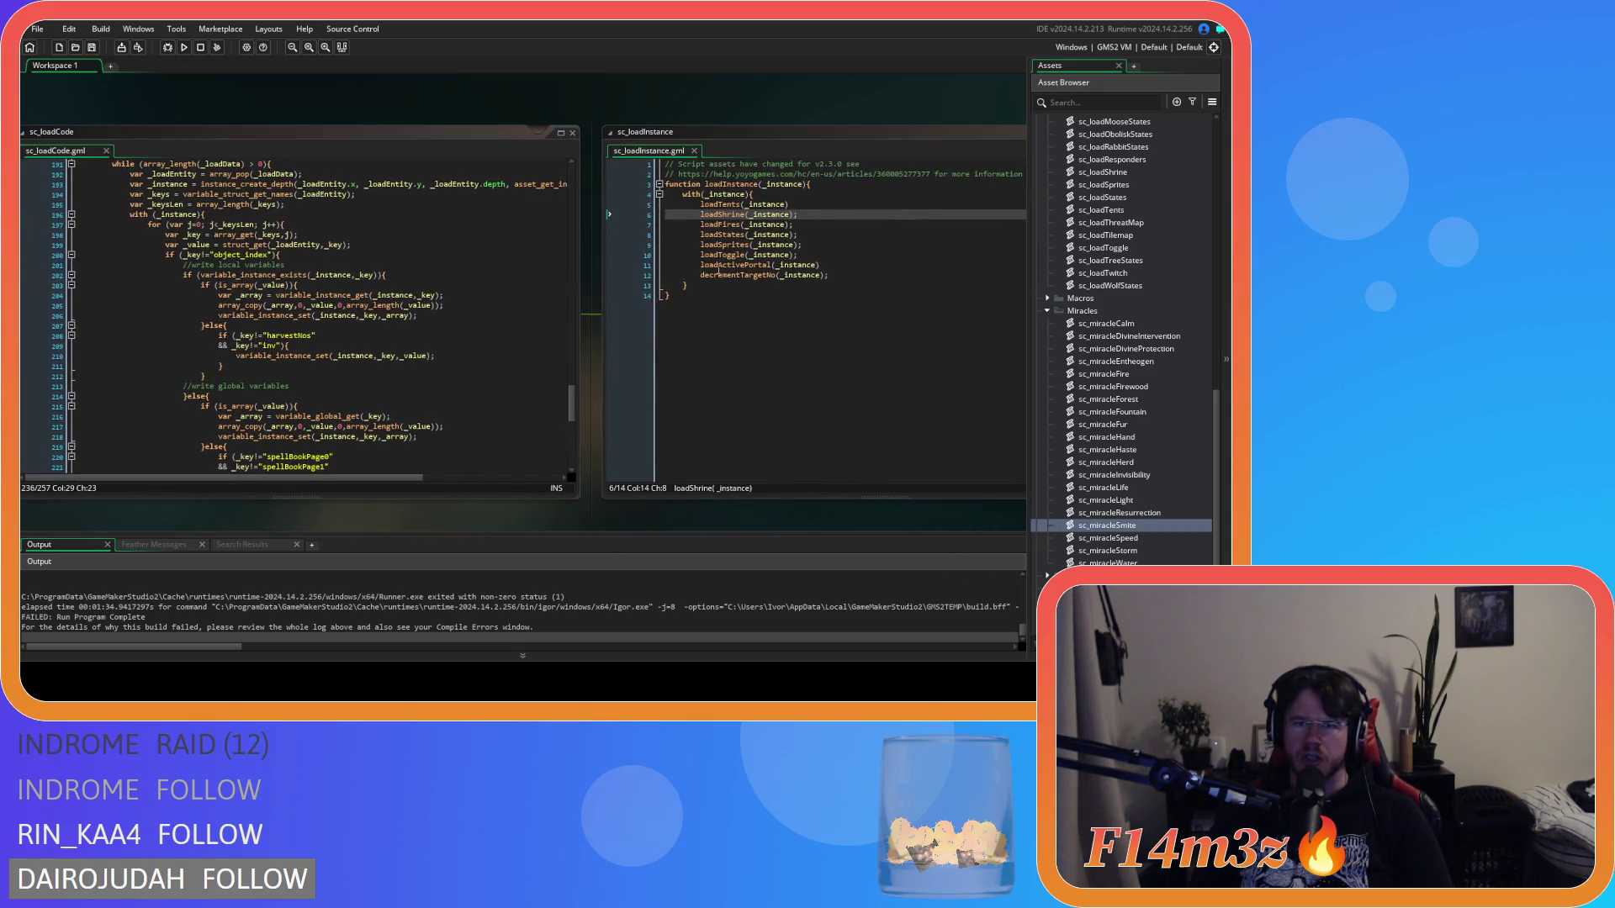
click(695, 152)
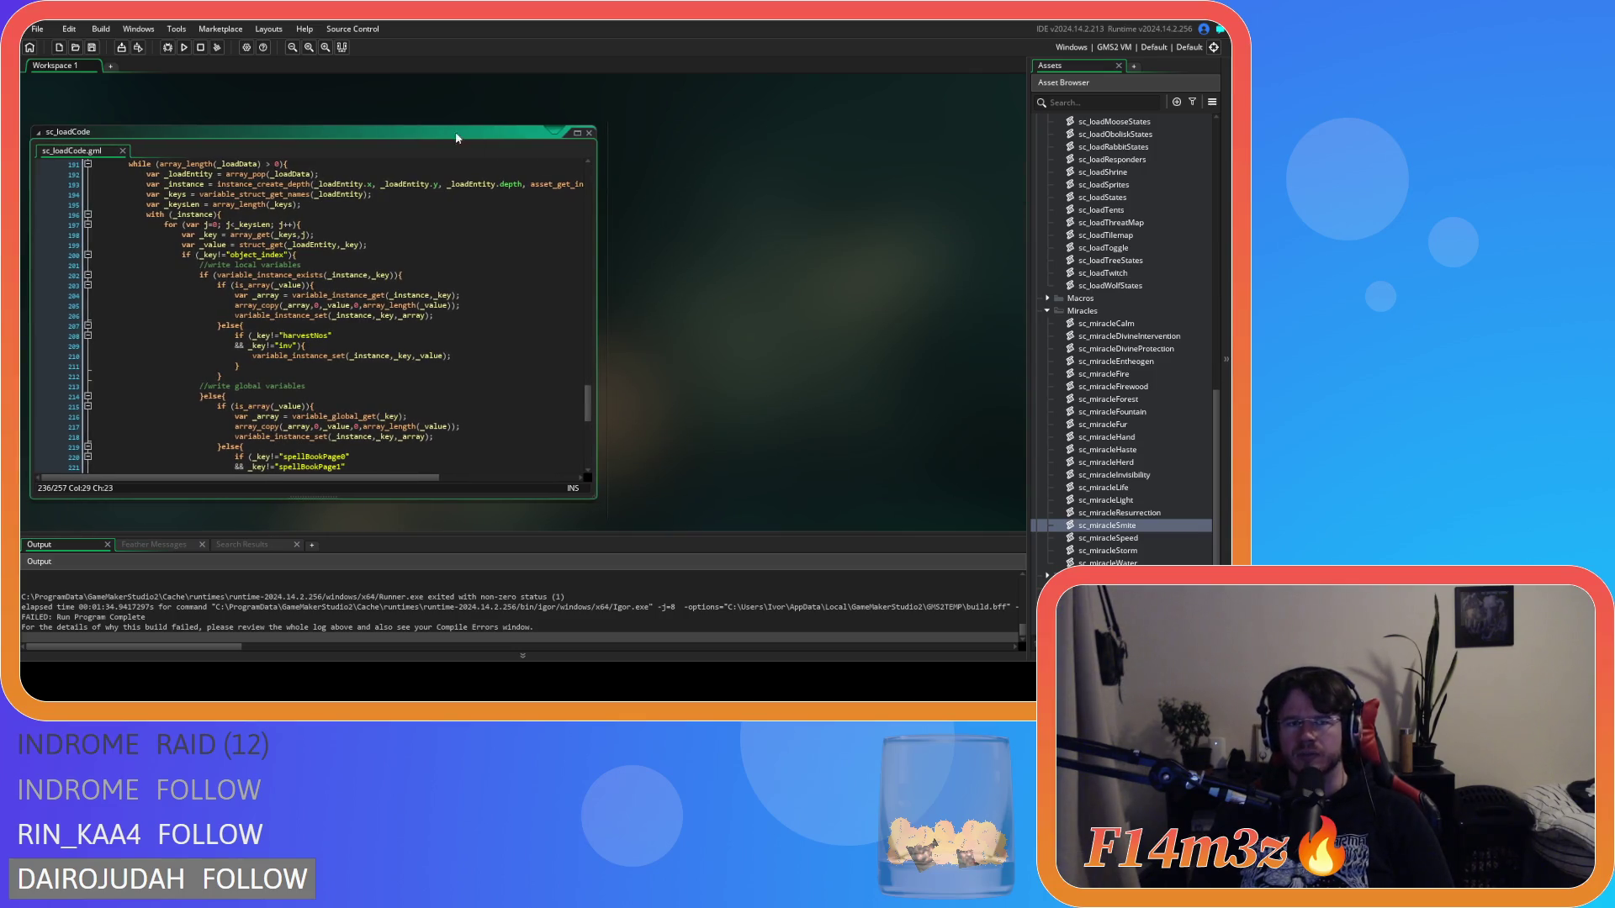
drag(457, 110, 570, 104)
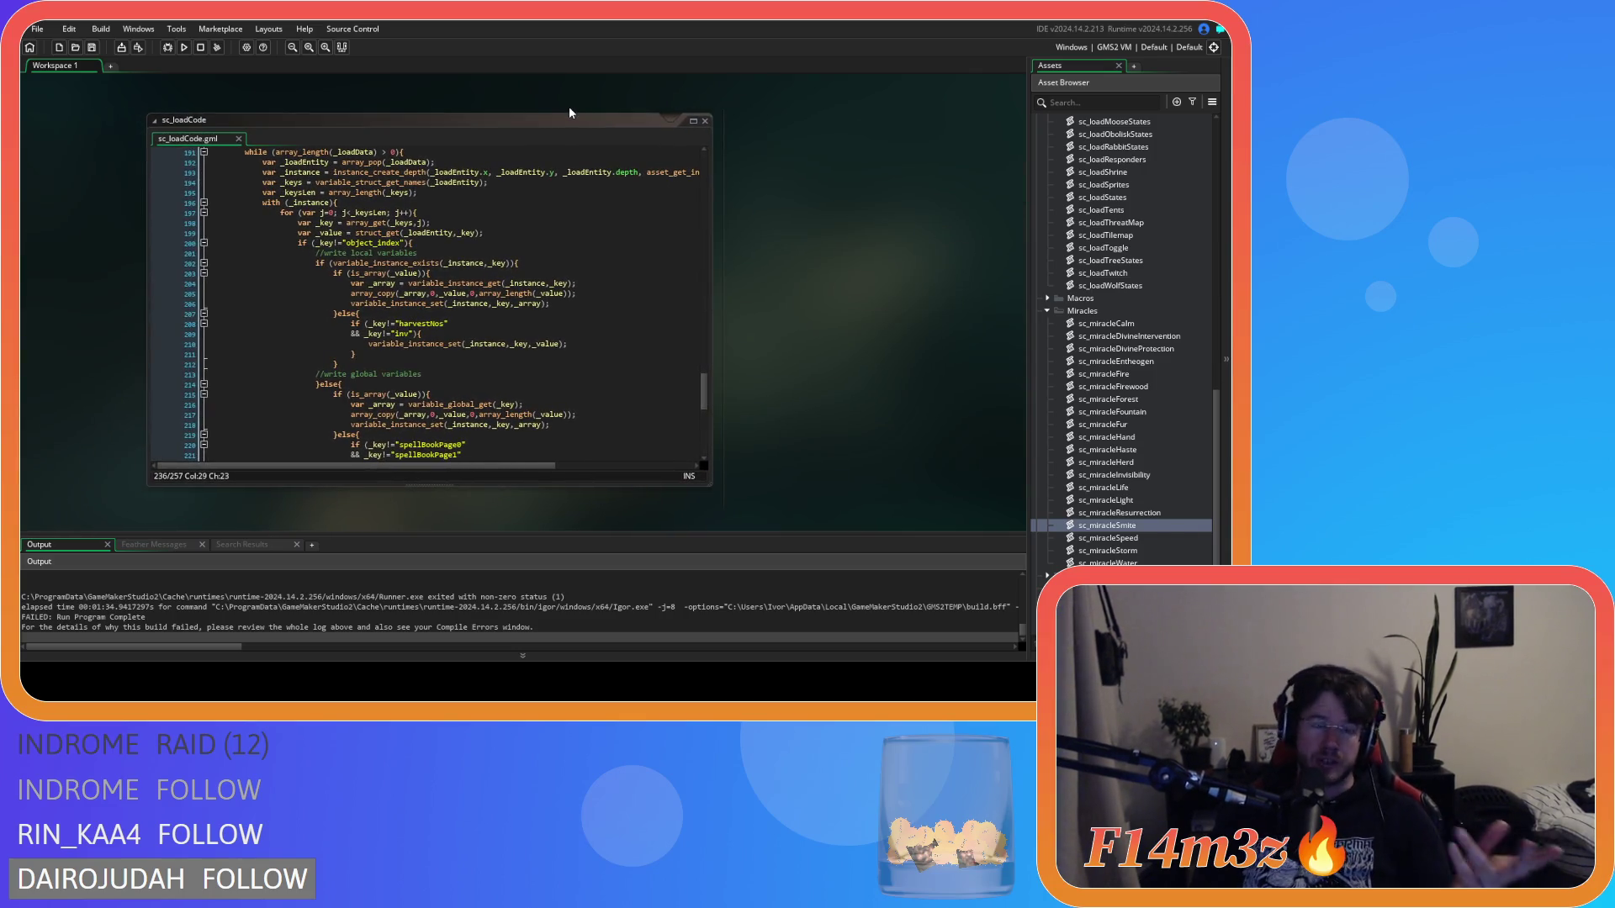
scroll(527, 335, down, 4)
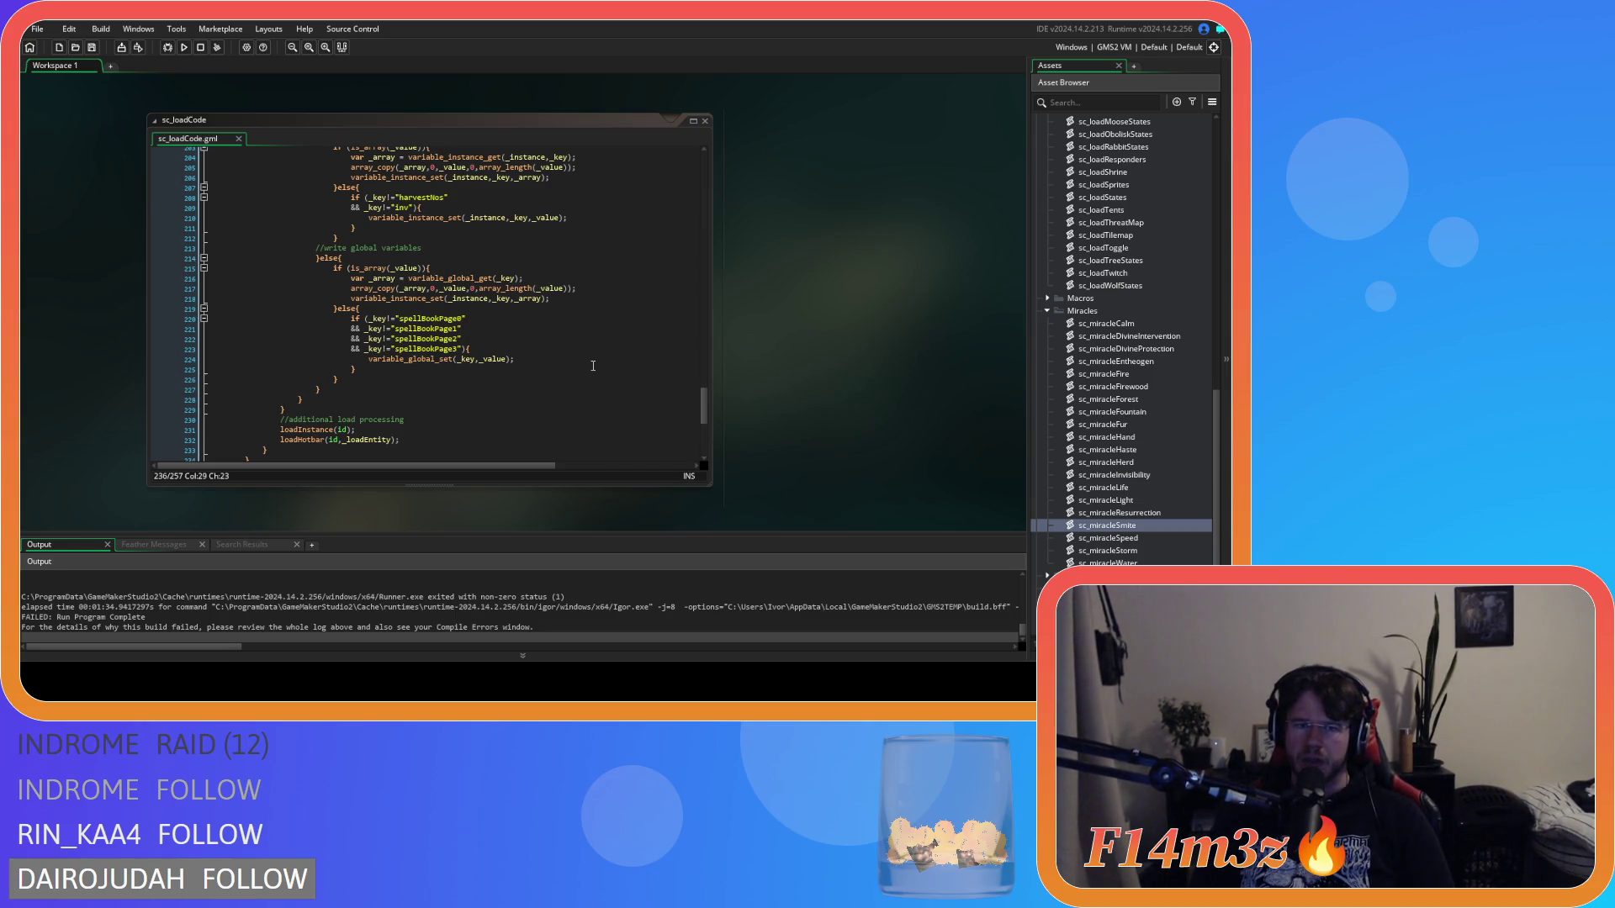
scroll(593, 366, up, 5)
scroll(593, 366, down, 4)
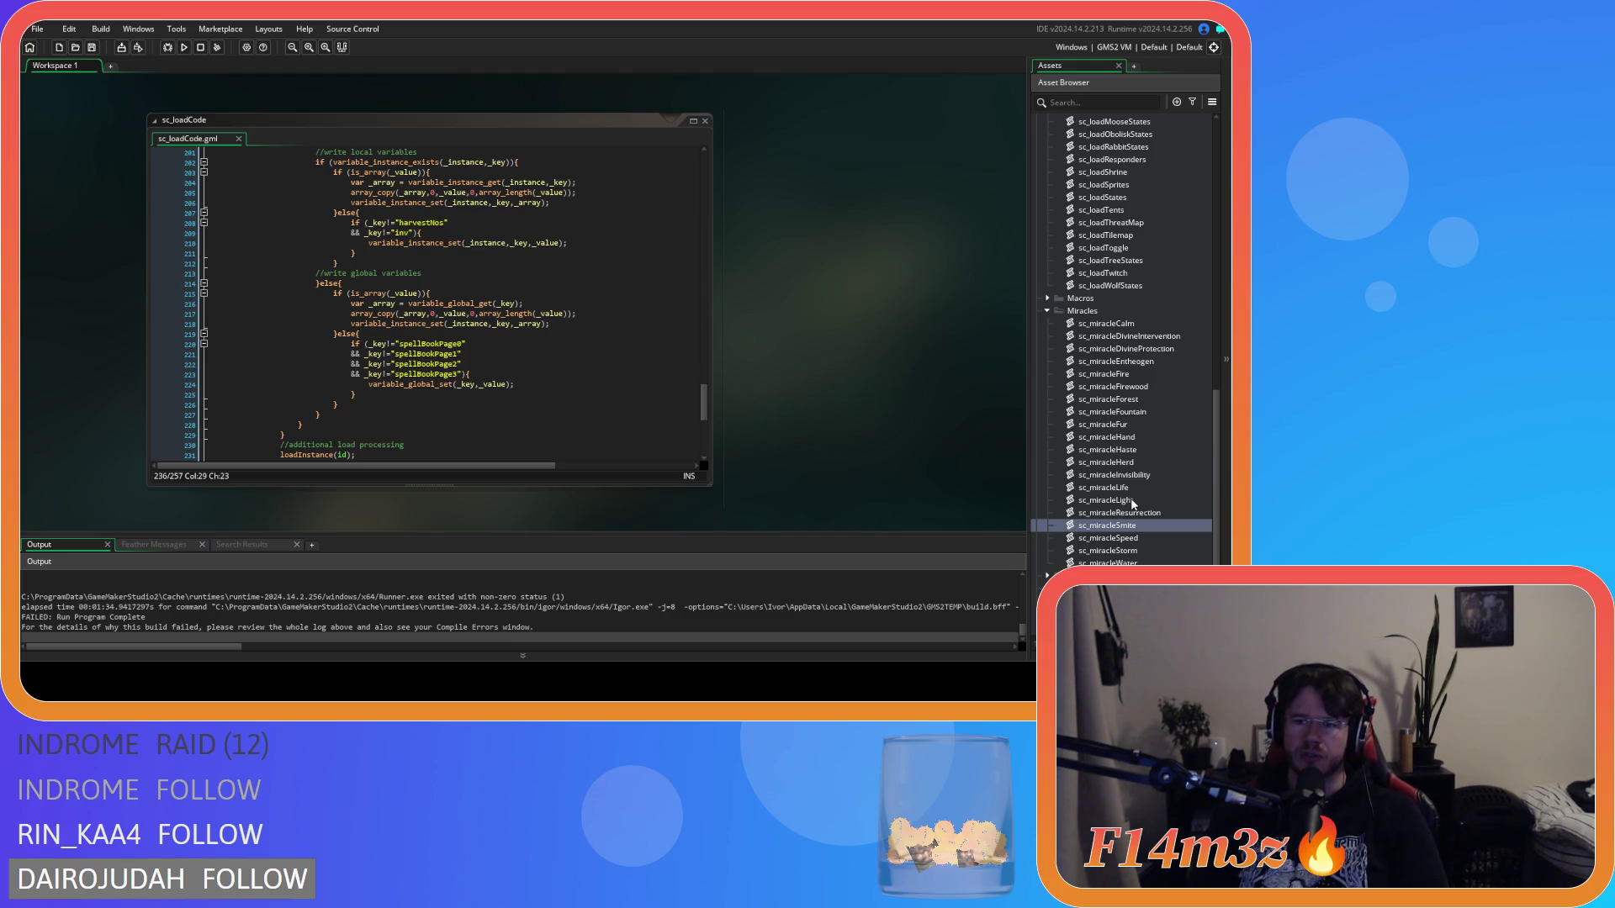
Step: Expand the Save scripts folder and open sc_saveShrine
scroll(1135, 503, up, 14)
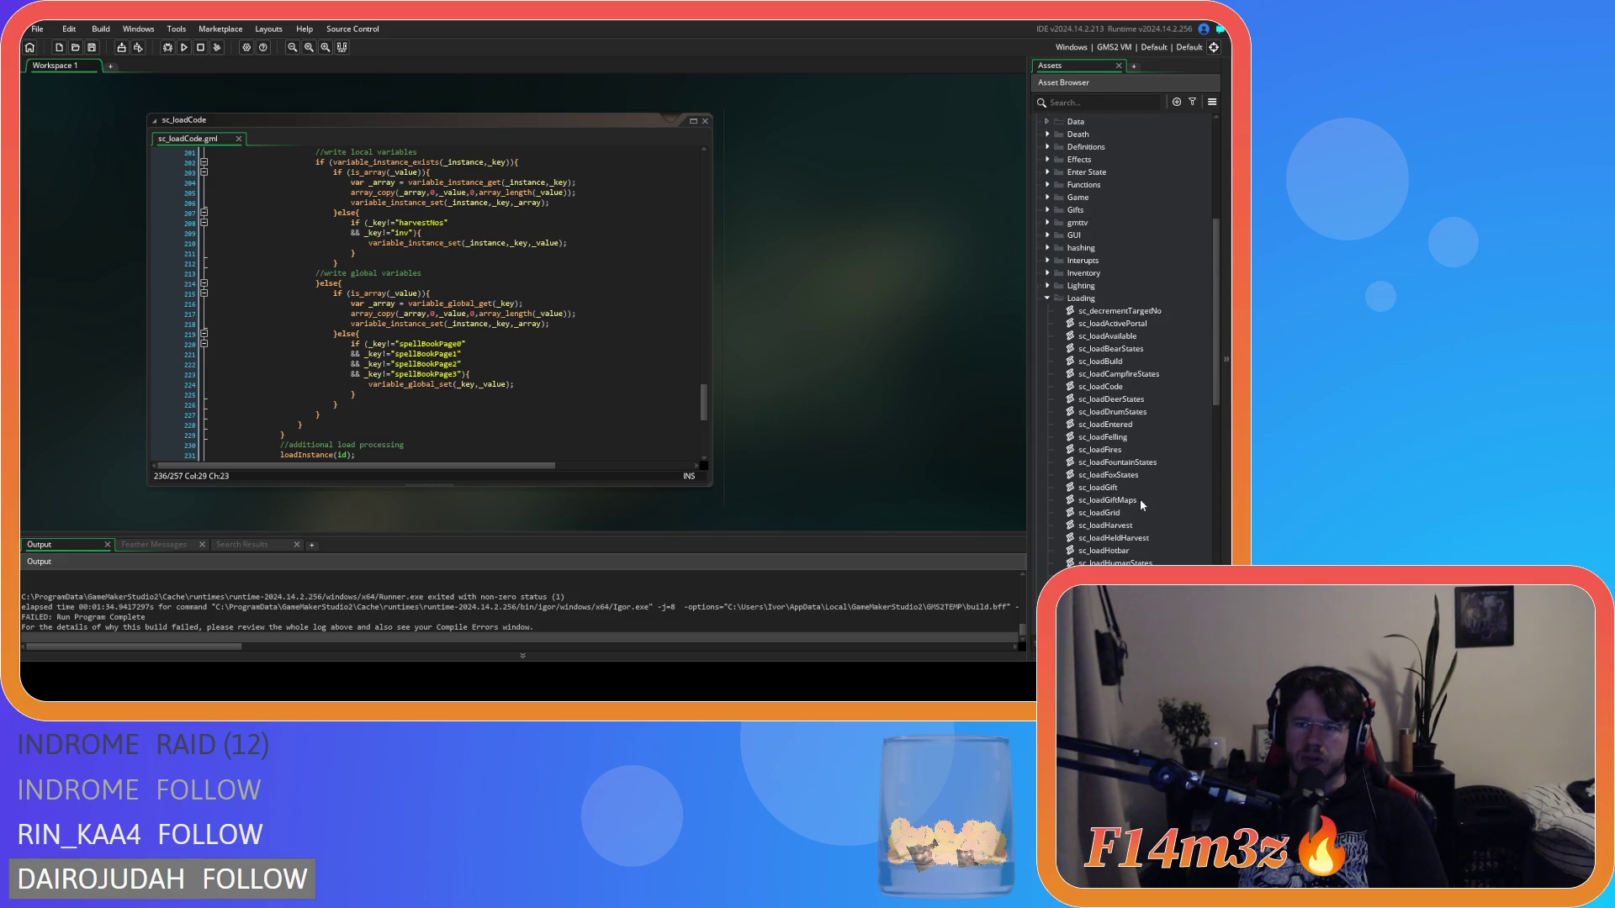
scroll(1131, 499, down, 5)
scroll(1130, 500, down, 3)
scroll(1129, 499, down, 3)
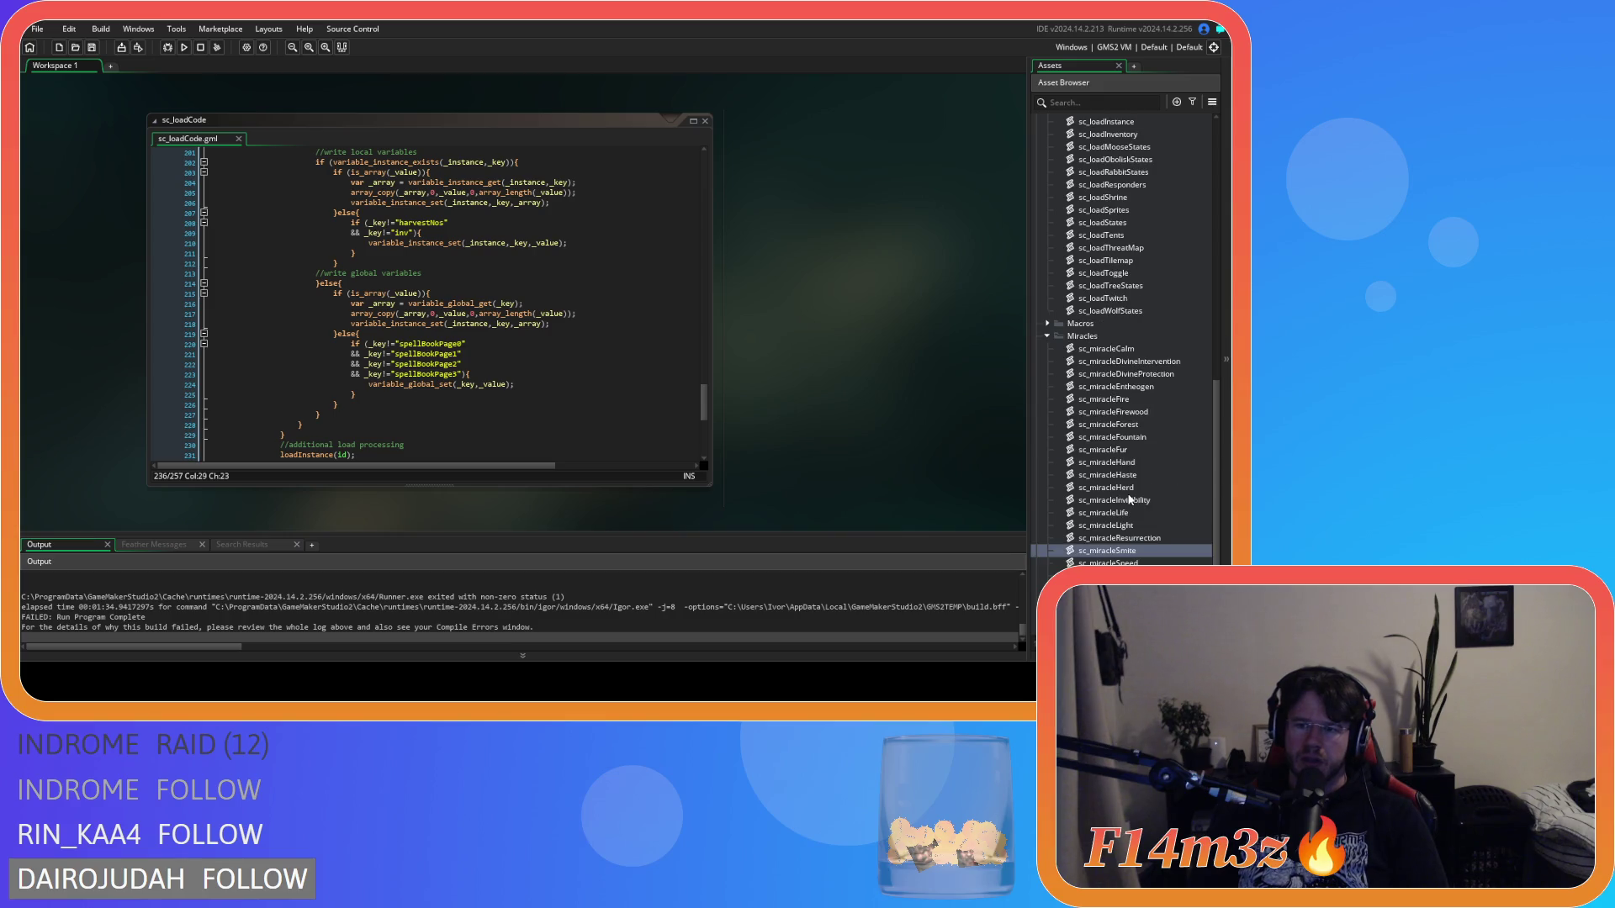
scroll(1130, 500, down, 5)
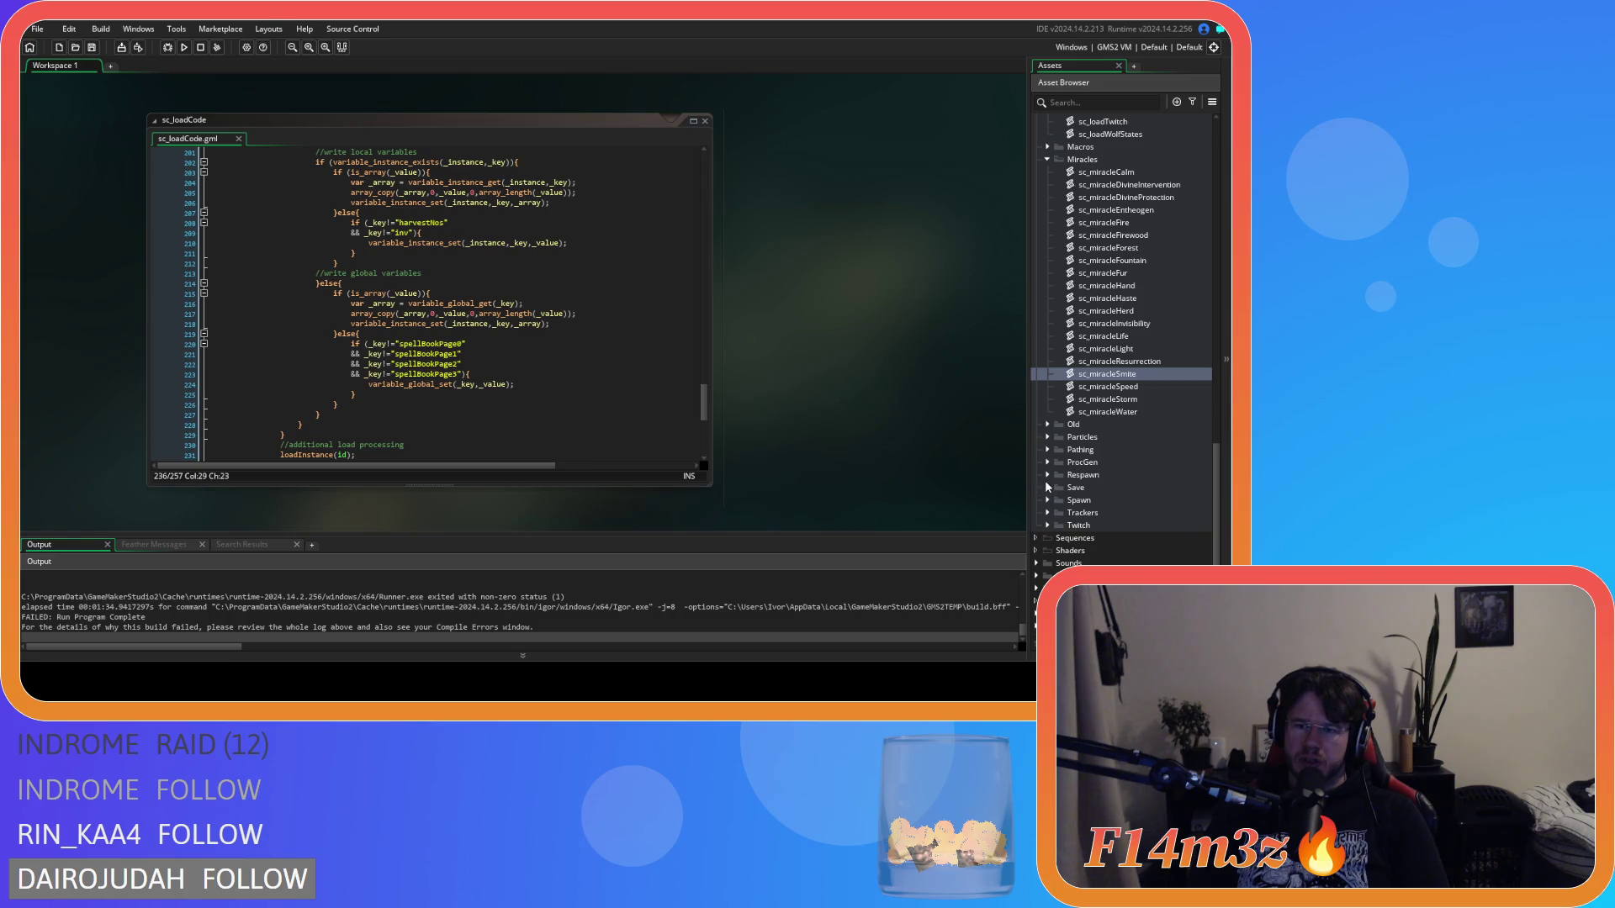
click(1047, 487)
scroll(1102, 486, down, 7)
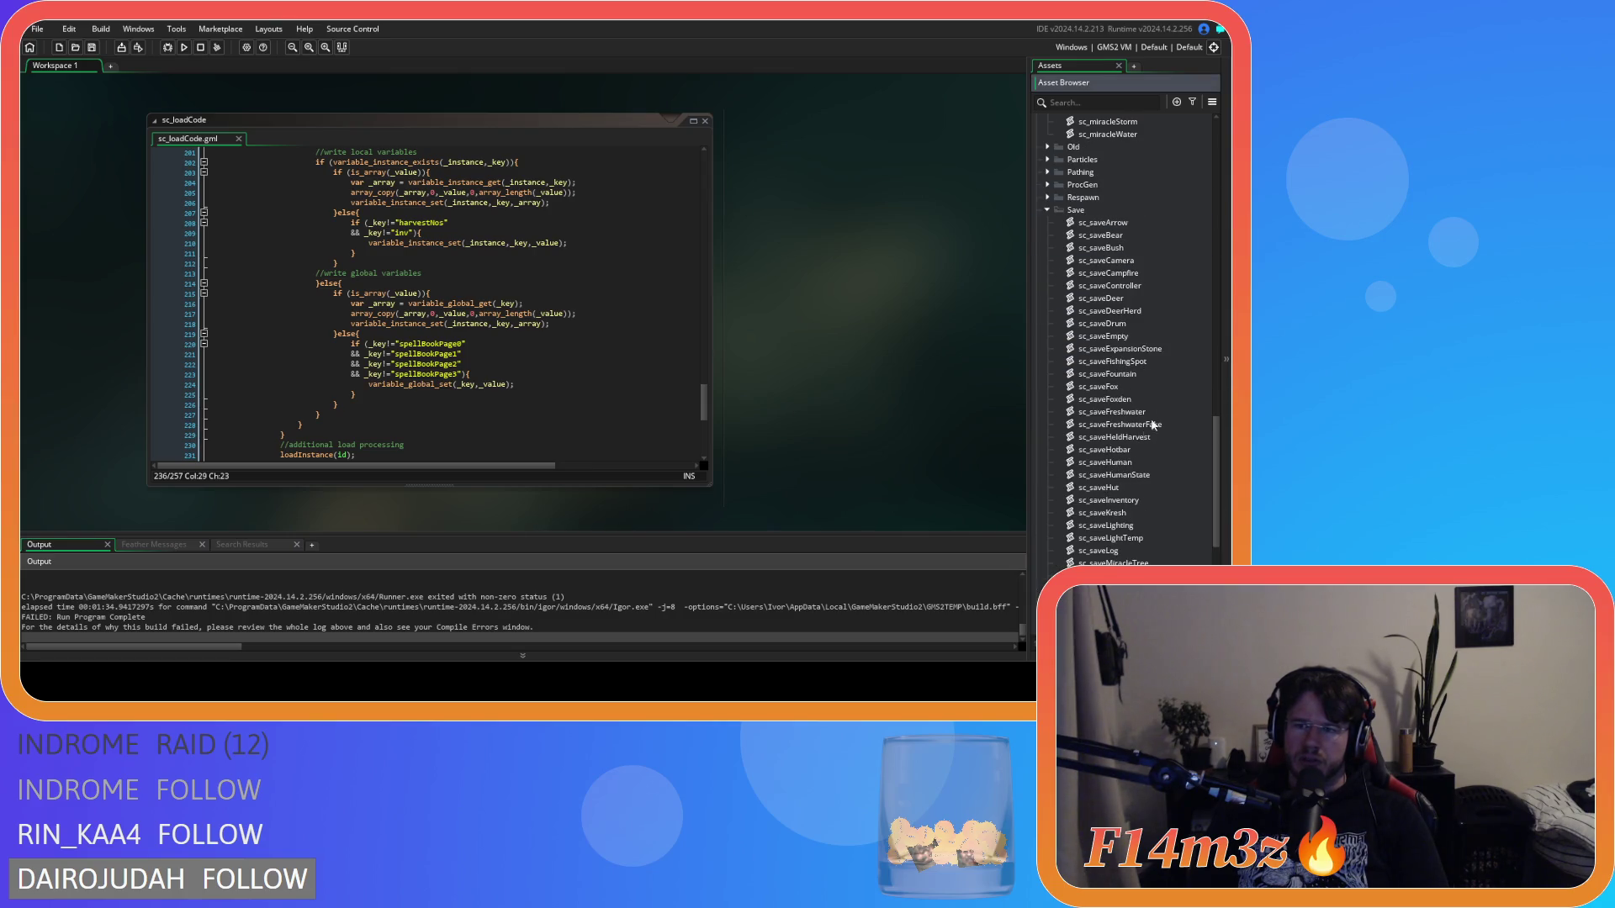
scroll(1167, 347, down, 5)
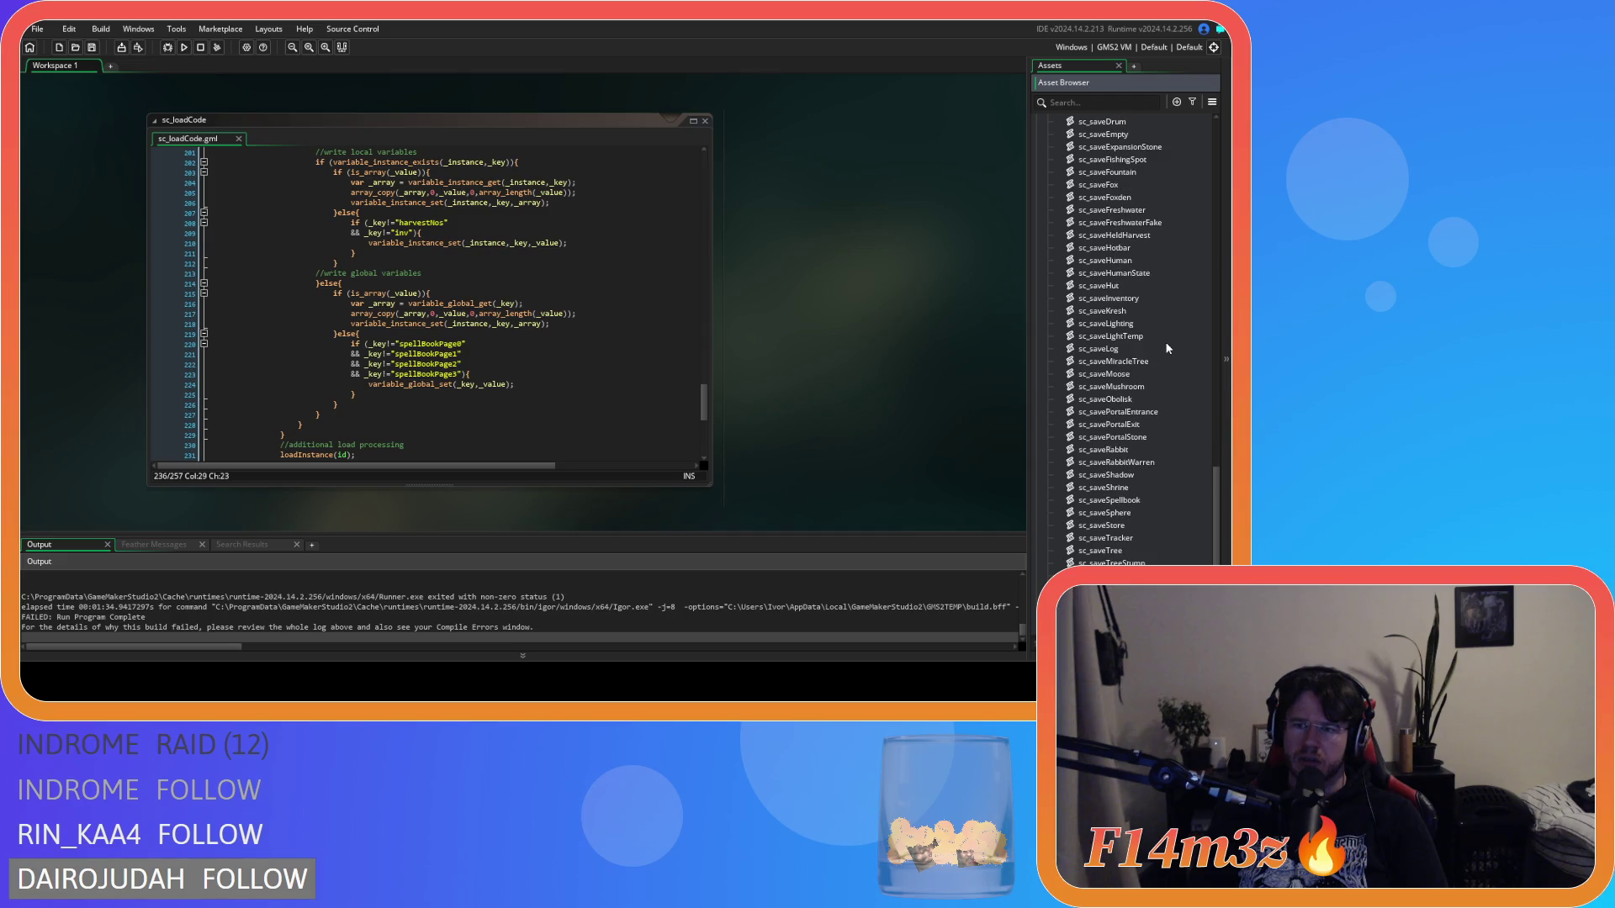
scroll(1144, 416, down, 2)
double_click(1125, 438)
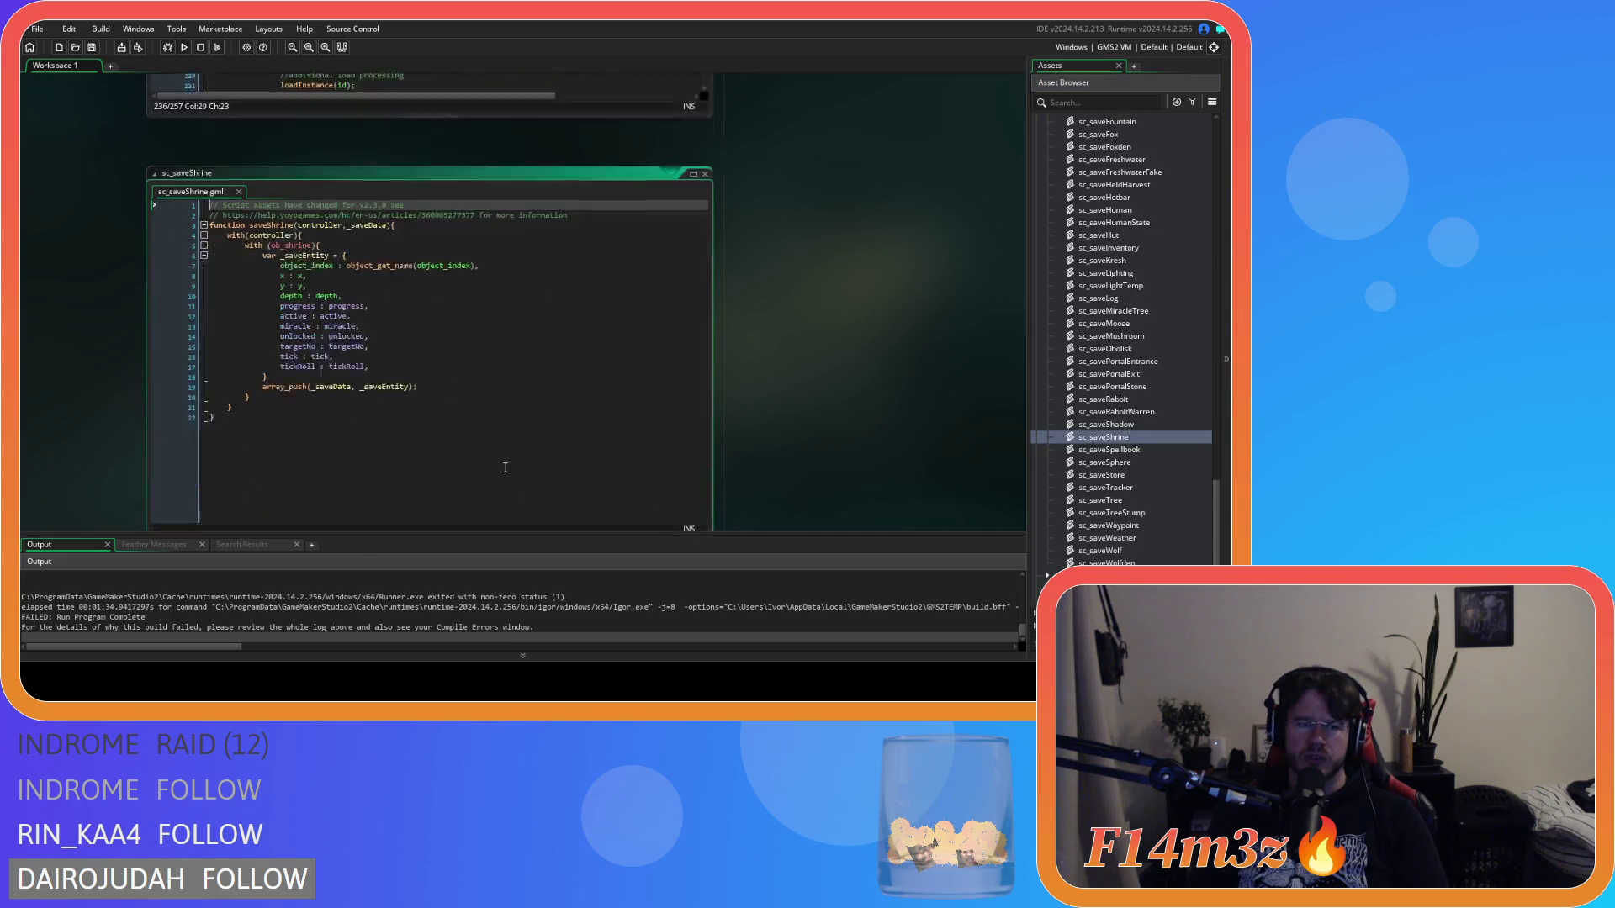
Step: Change line 13 of sc_saveShrine to 'miracle : miracle.toString(),'
click(329, 267)
text(.tos)
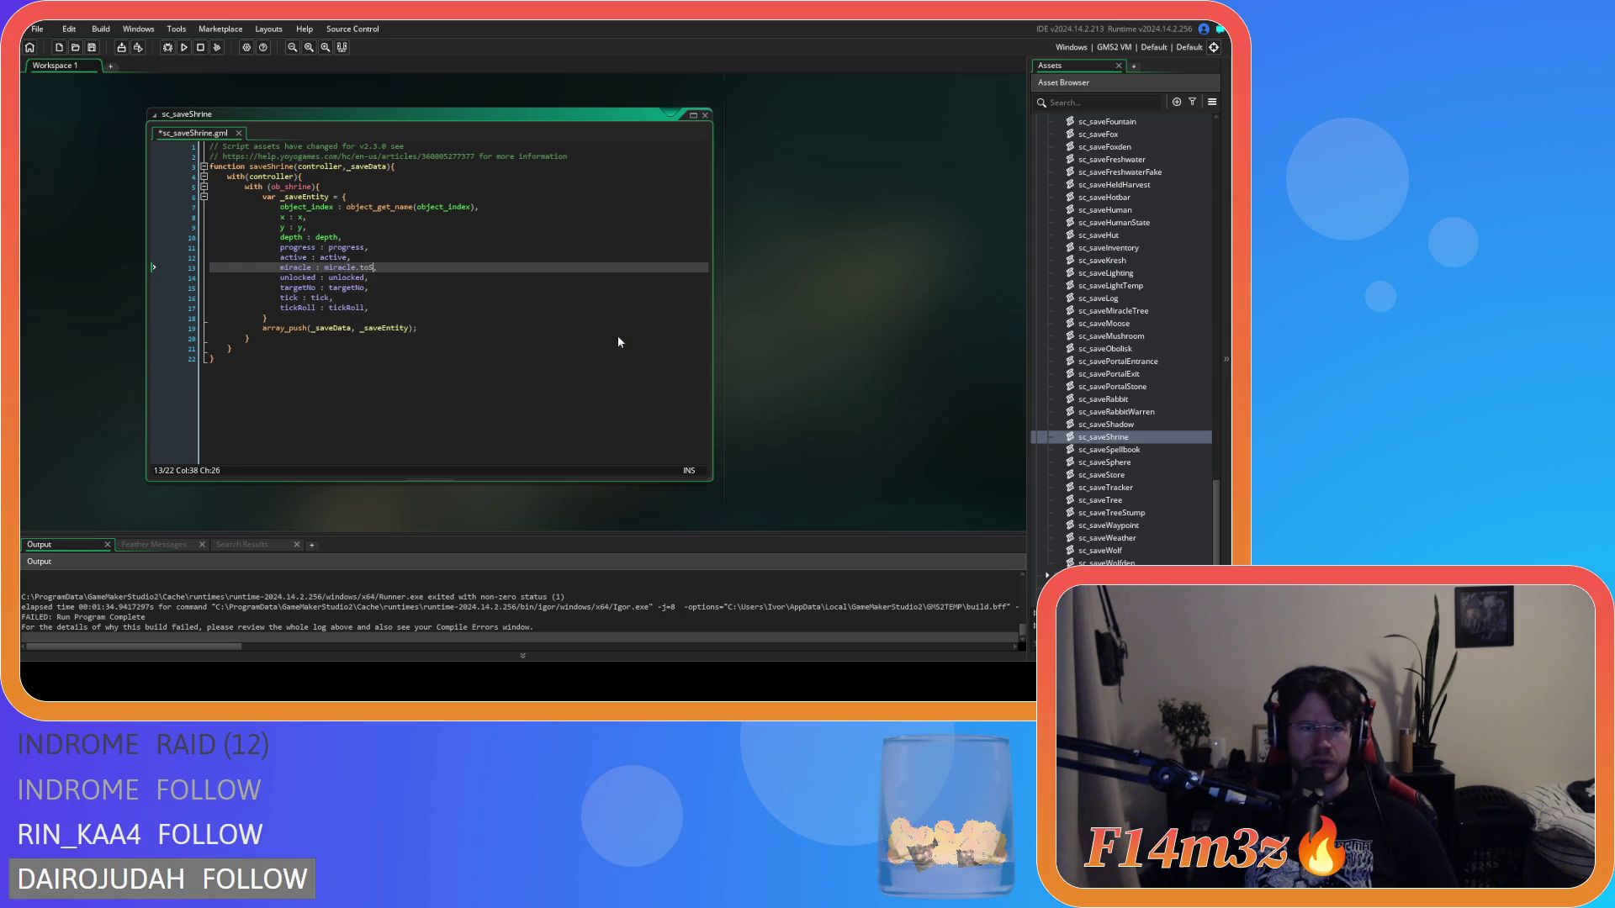
text(String)
text(())
key(Down)
key(Down)
key(Down)
key(Up)
key(Up)
key(Up)
key(End)
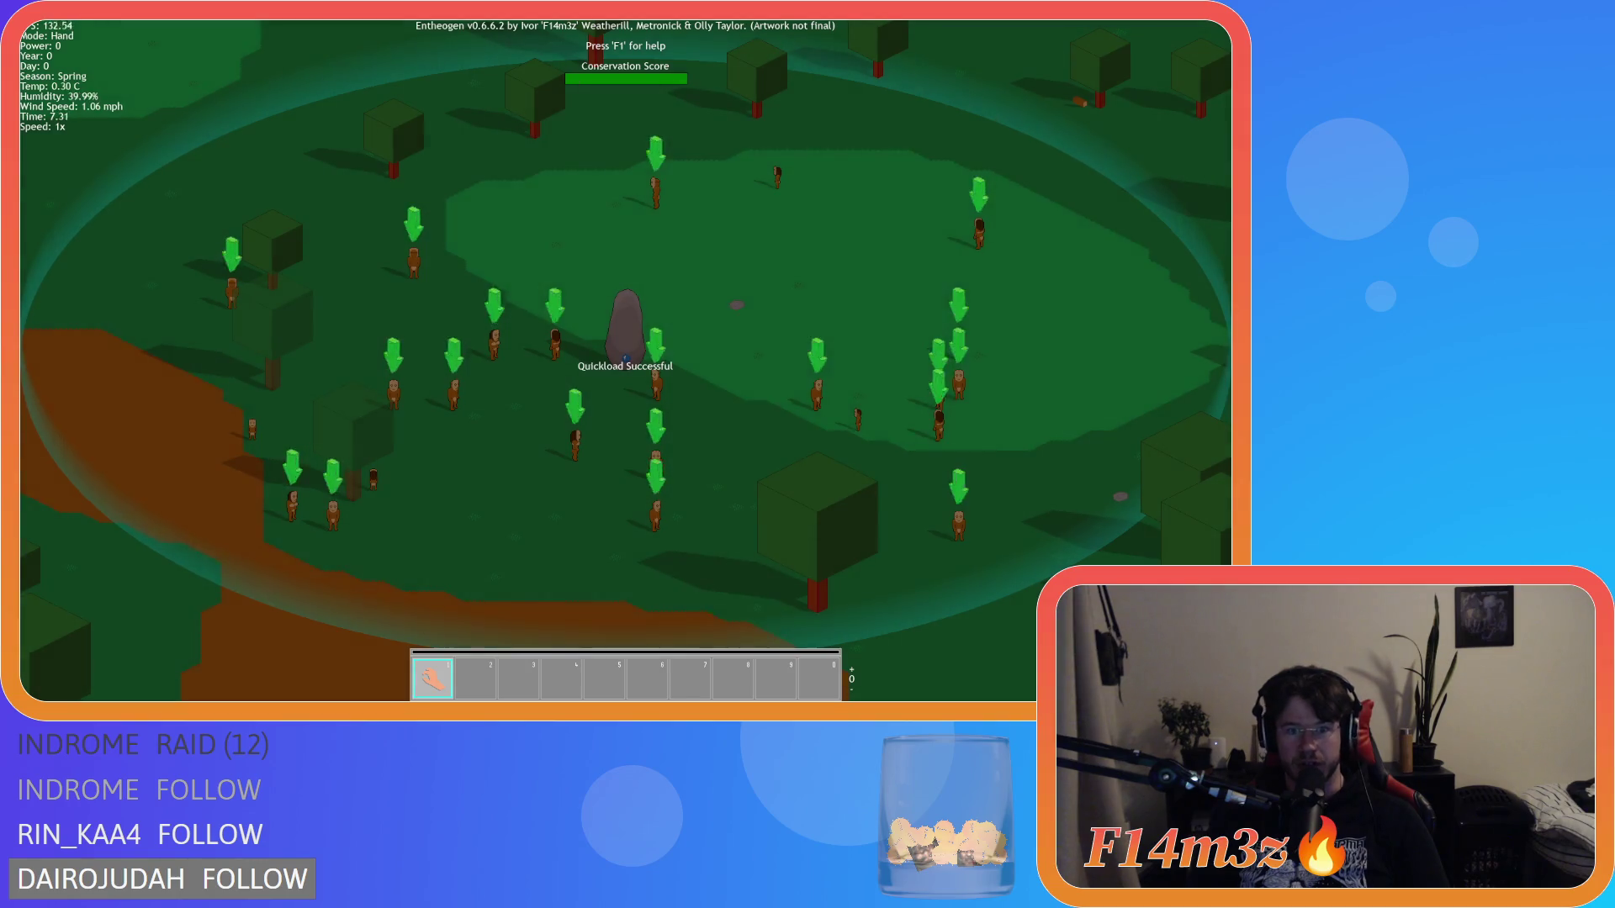
Step: Pan the map toward the lake and zoom around the village
key(w)
key(d)
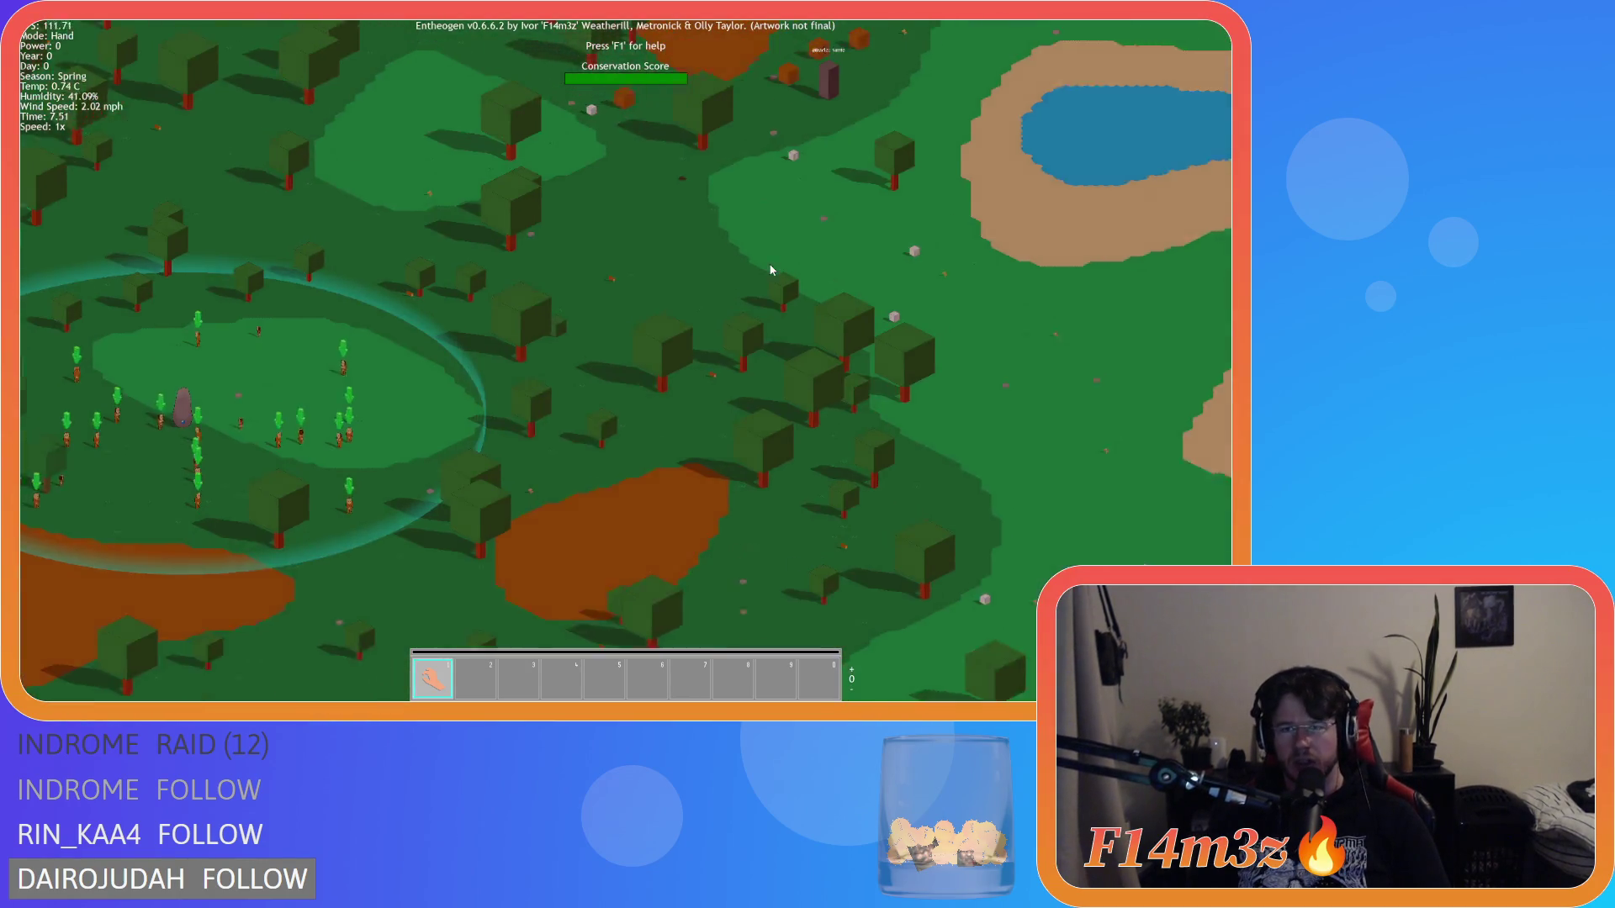
scroll(758, 271, up, 2)
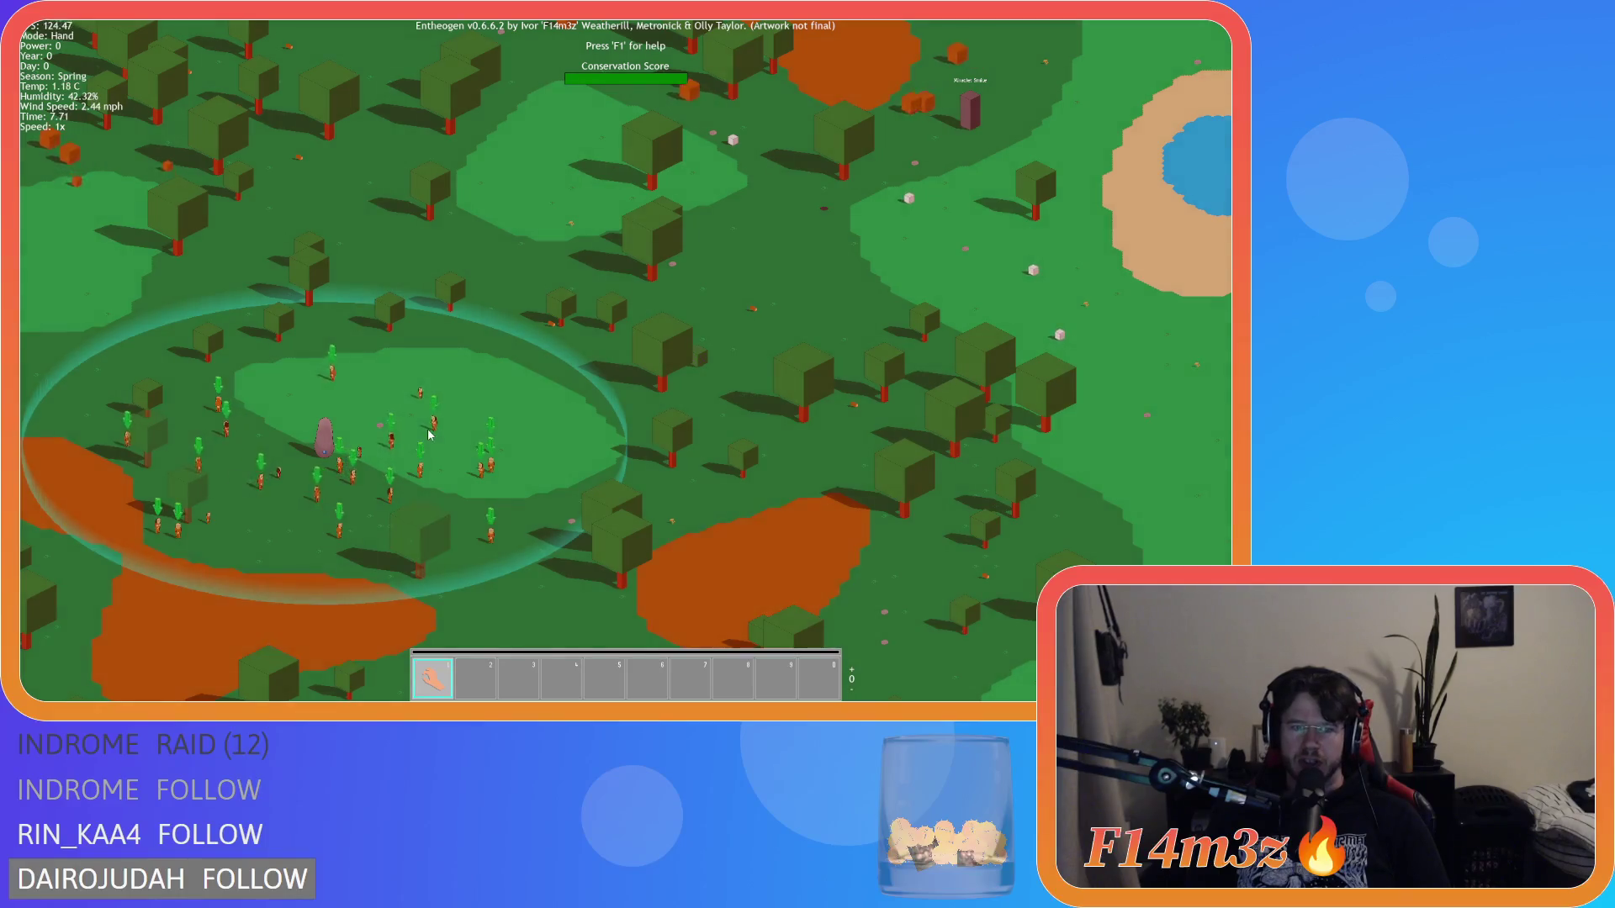
scroll(429, 435, up, 5)
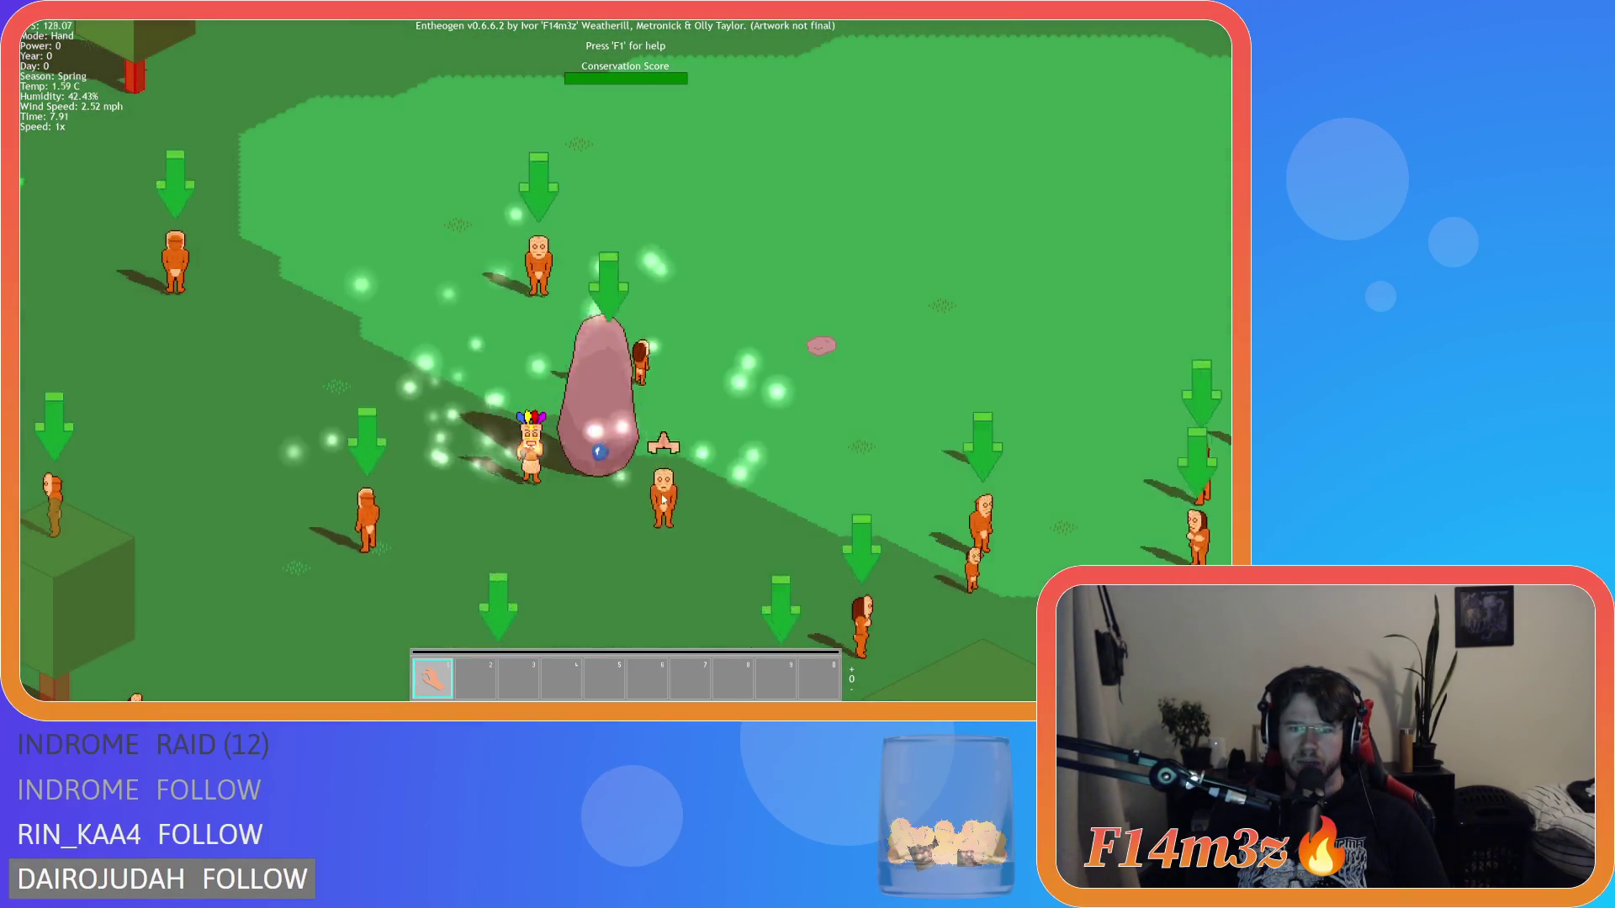
scroll(665, 506, down, 6)
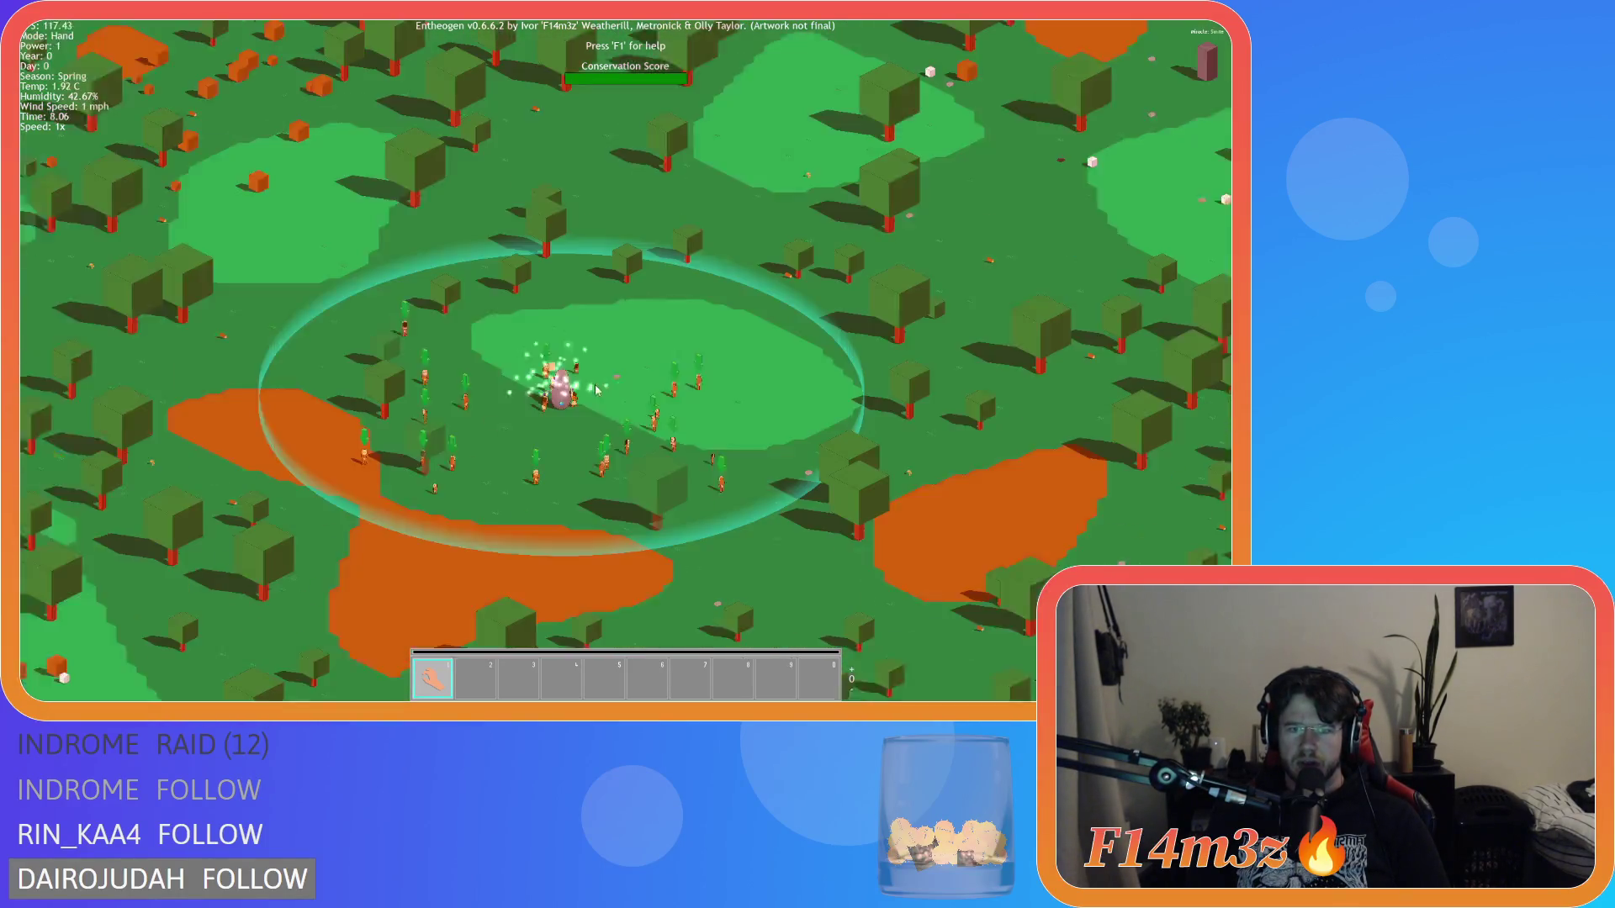
scroll(952, 361, up, 2)
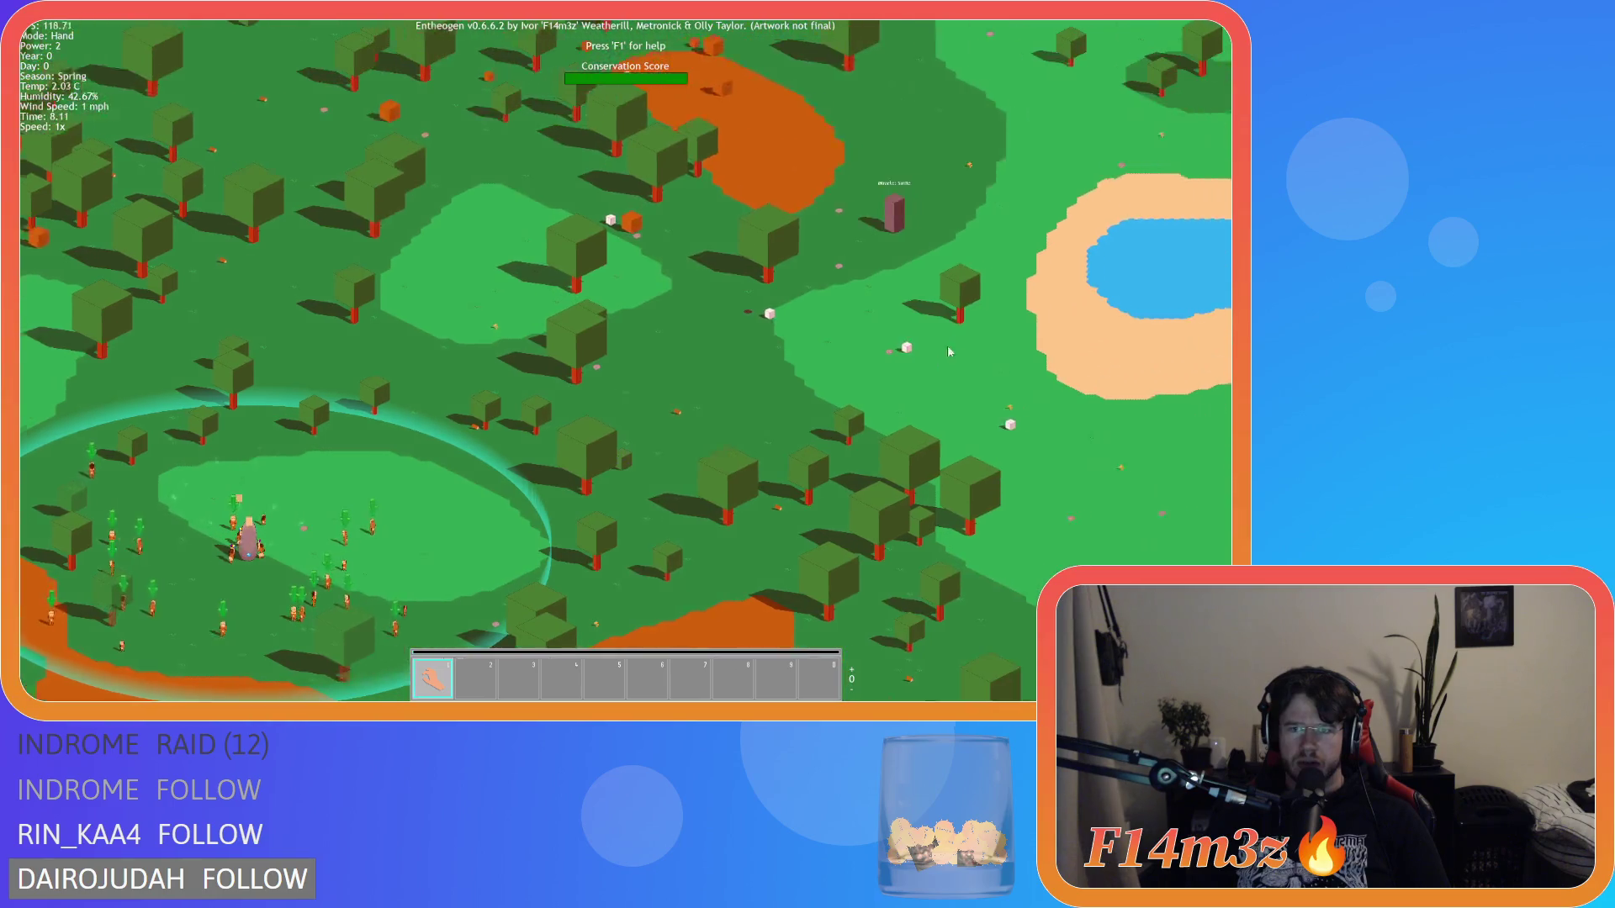
scroll(610, 367, up, 3)
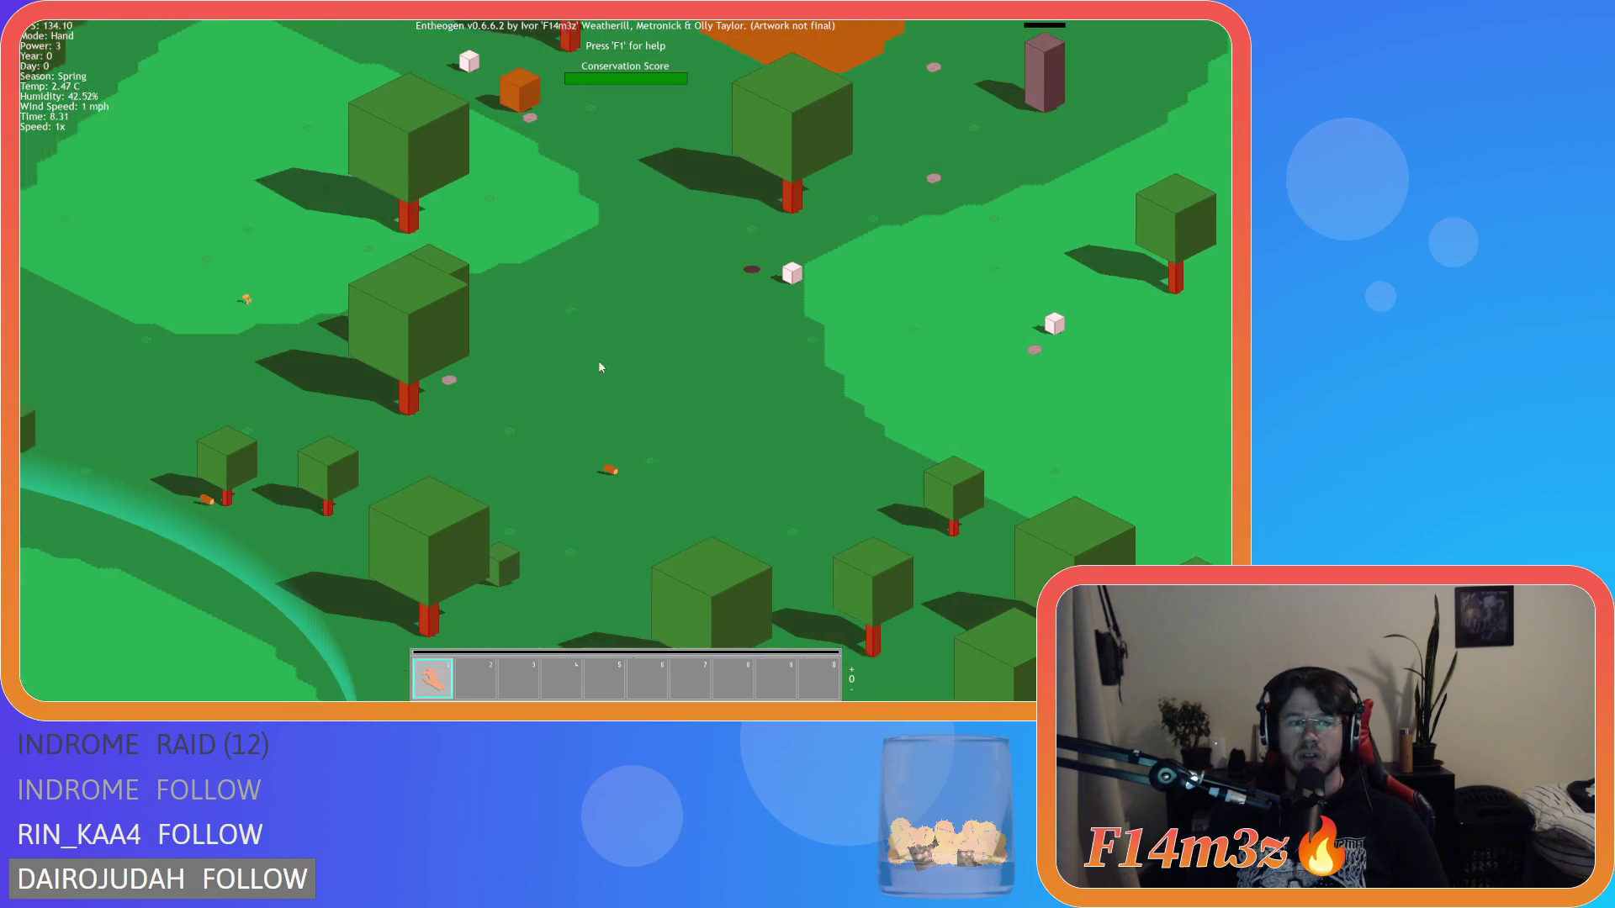
scroll(610, 366, down, 5)
scroll(610, 367, up, 3)
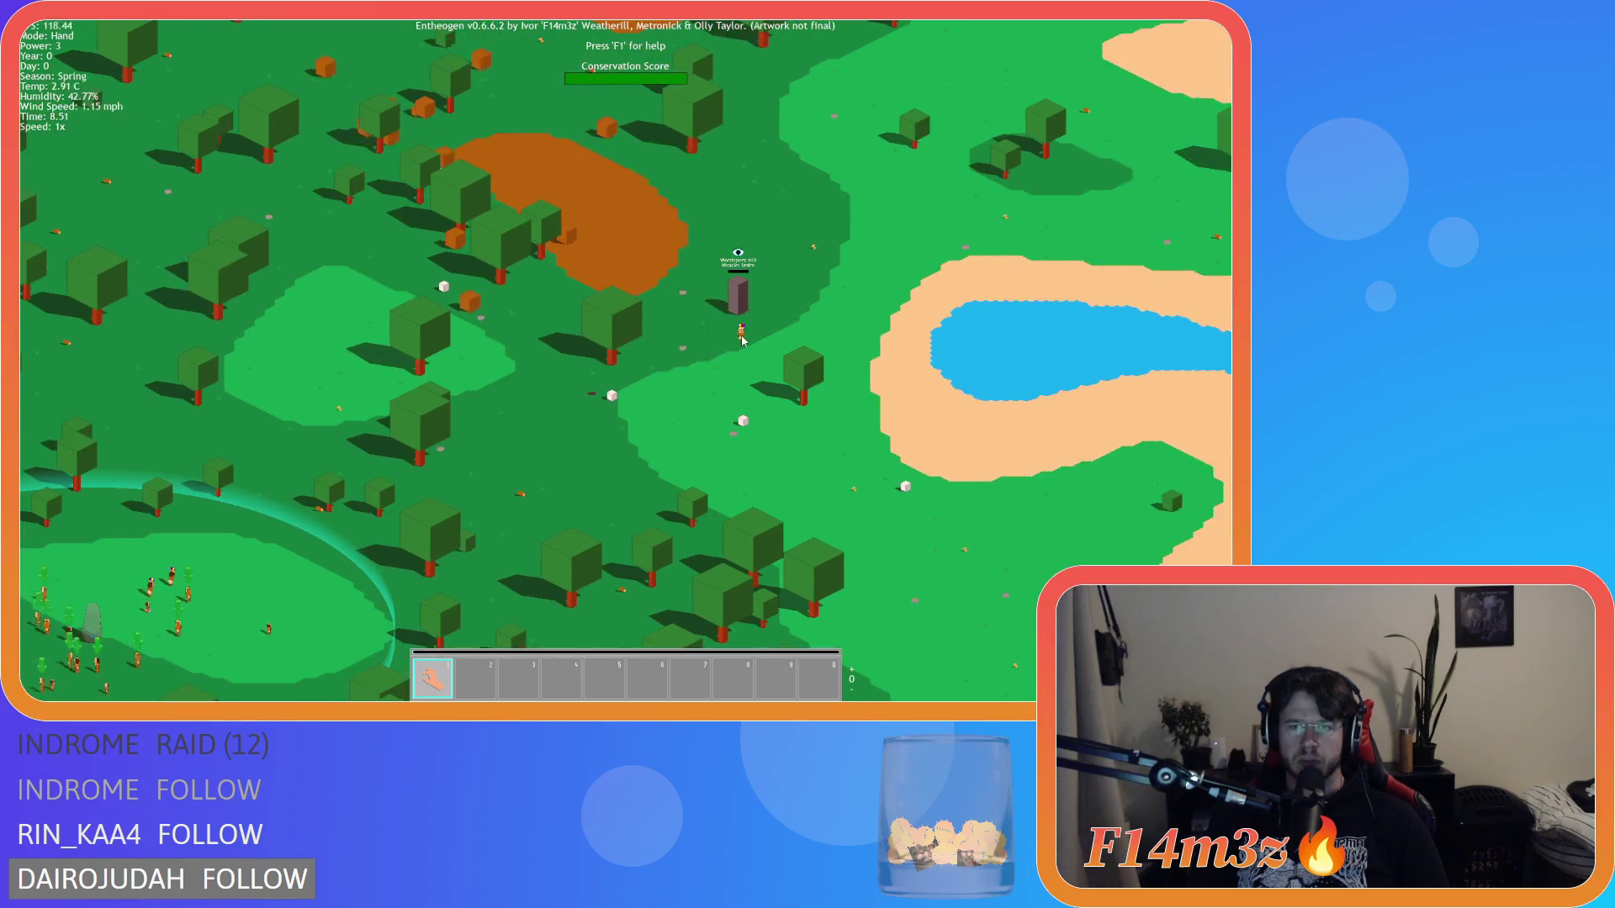
scroll(742, 339, down, 3)
scroll(721, 327, up, 3)
scroll(722, 327, down, 3)
Step: Raise the game speed to 8x and bring up the tribe overview of followers
scroll(653, 330, up, 3)
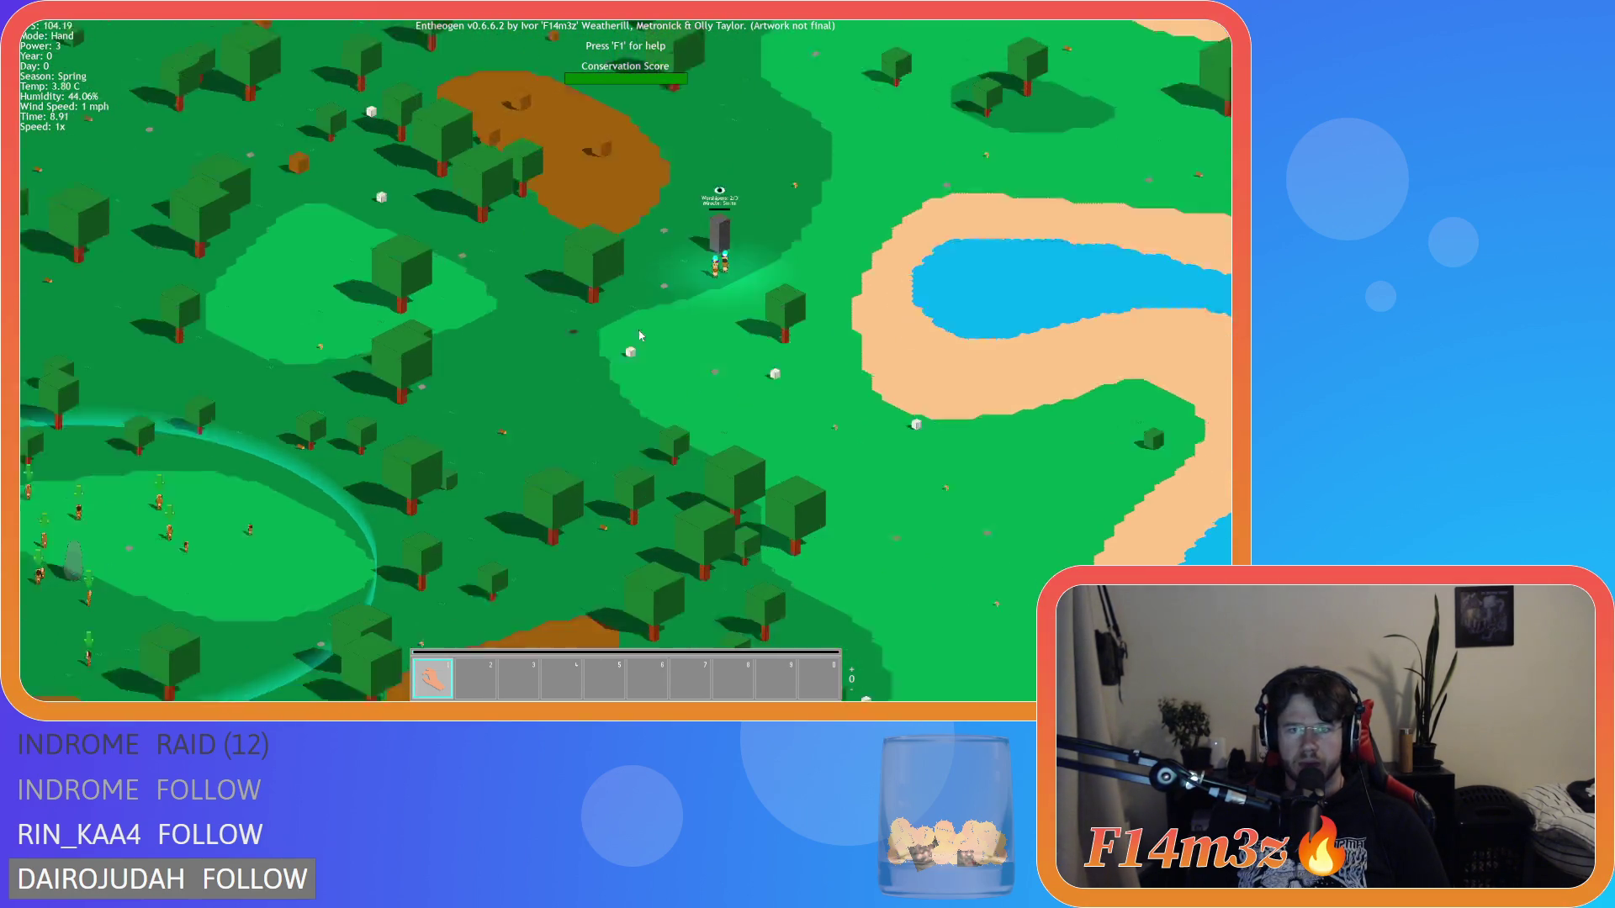
scroll(622, 333, down, 3)
key(equal)
key(equal)
key(equal)
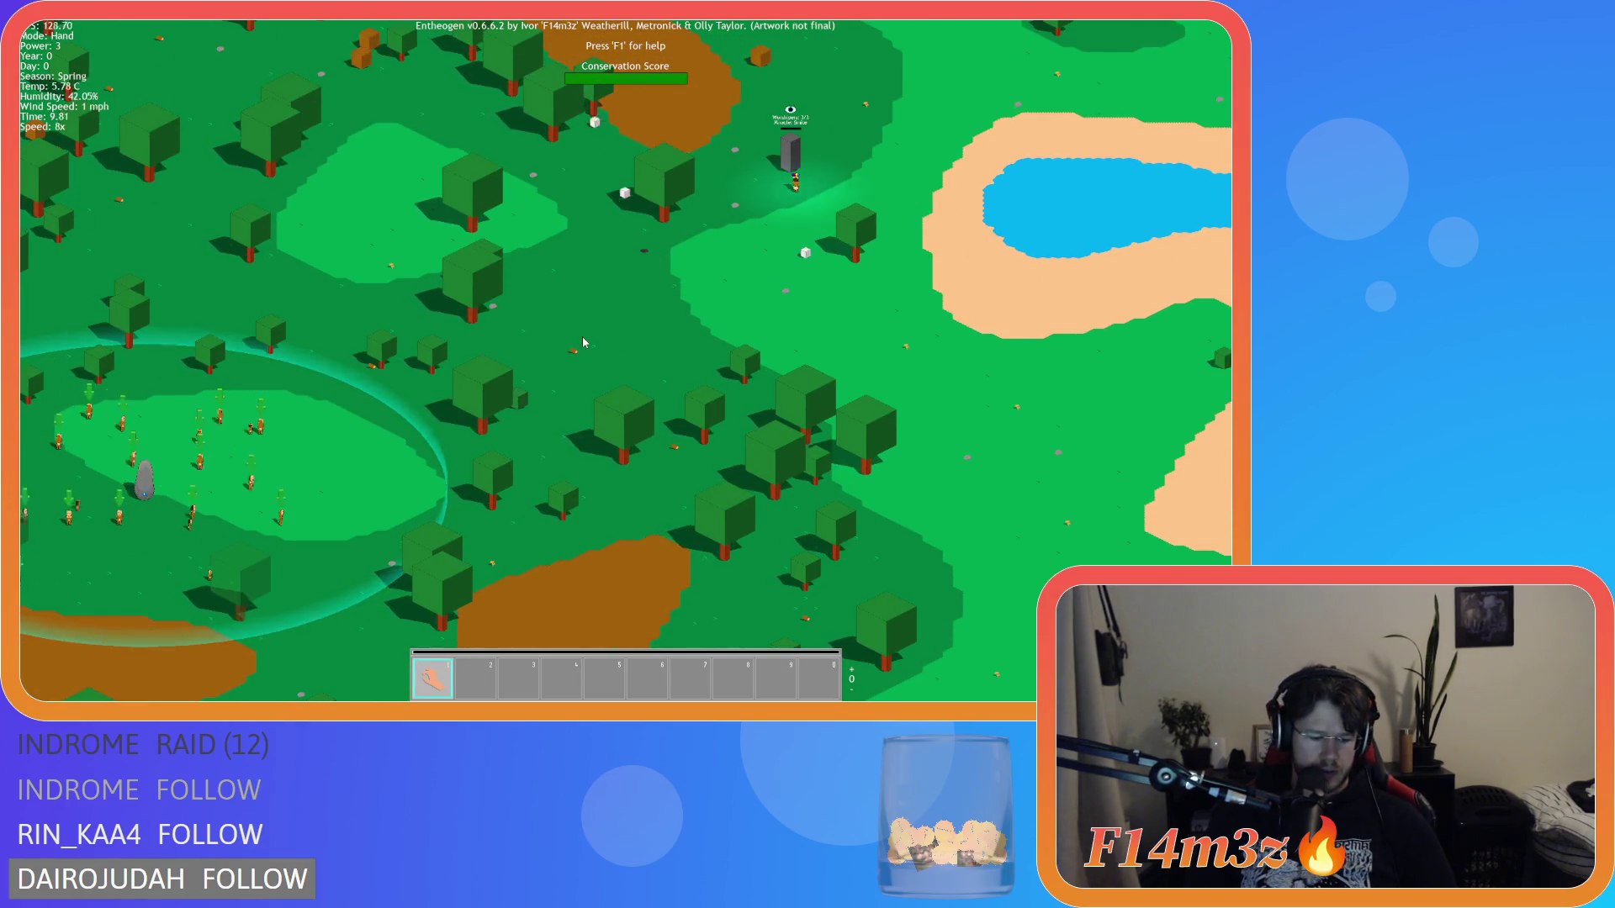
key(t)
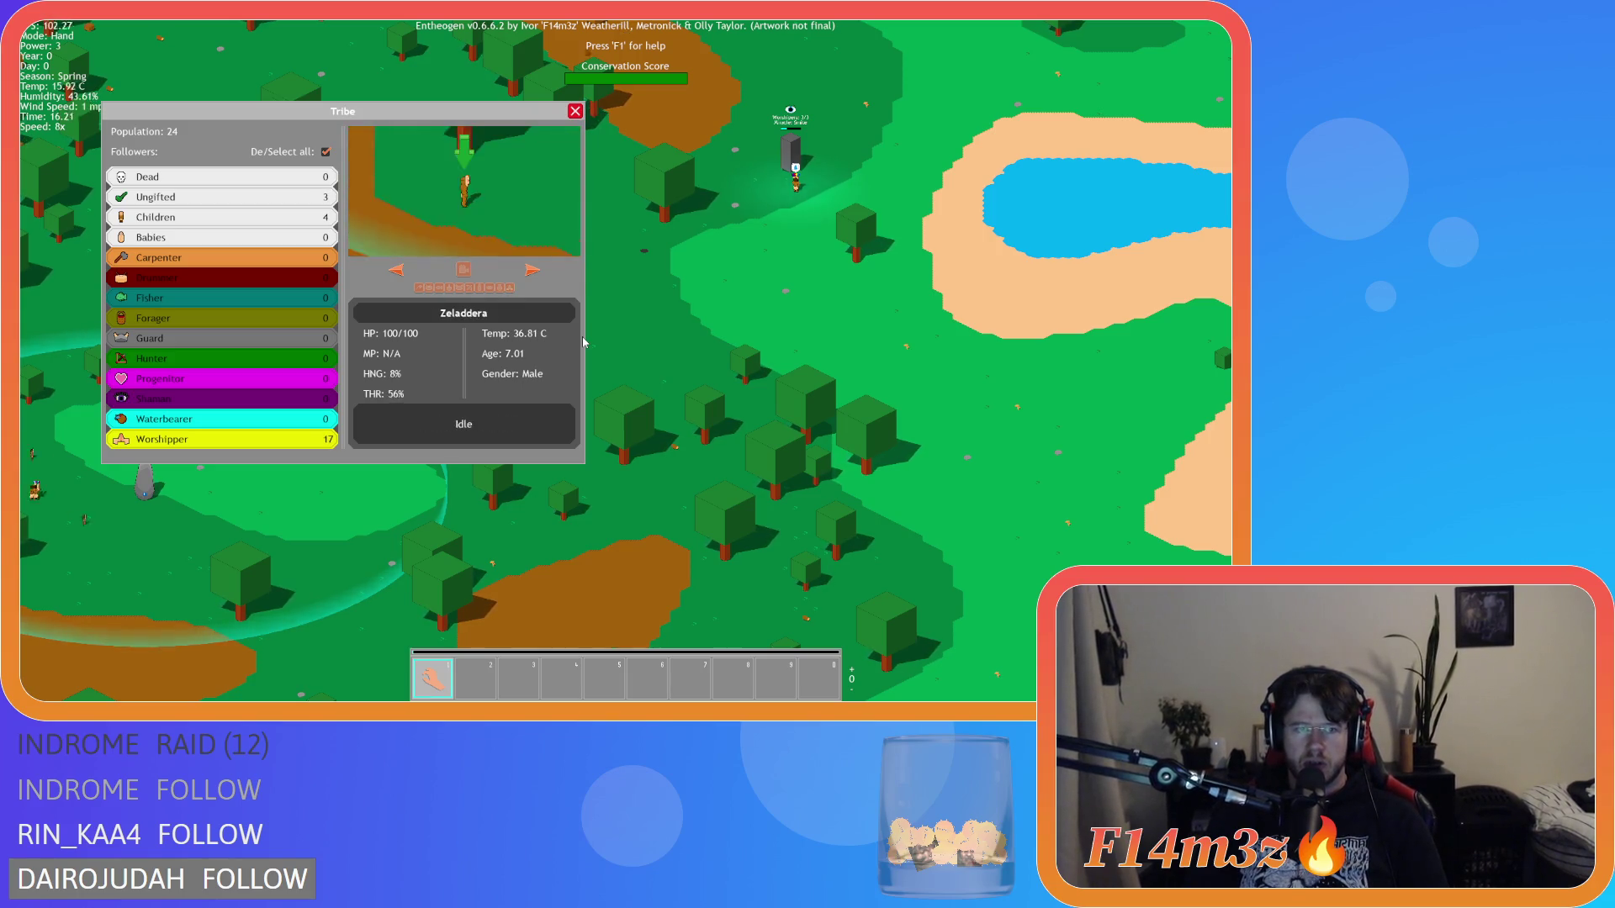
Step: Close the tribe overview, pan back to the Smite shrine, and drop speed to 1x
click(575, 112)
key(a)
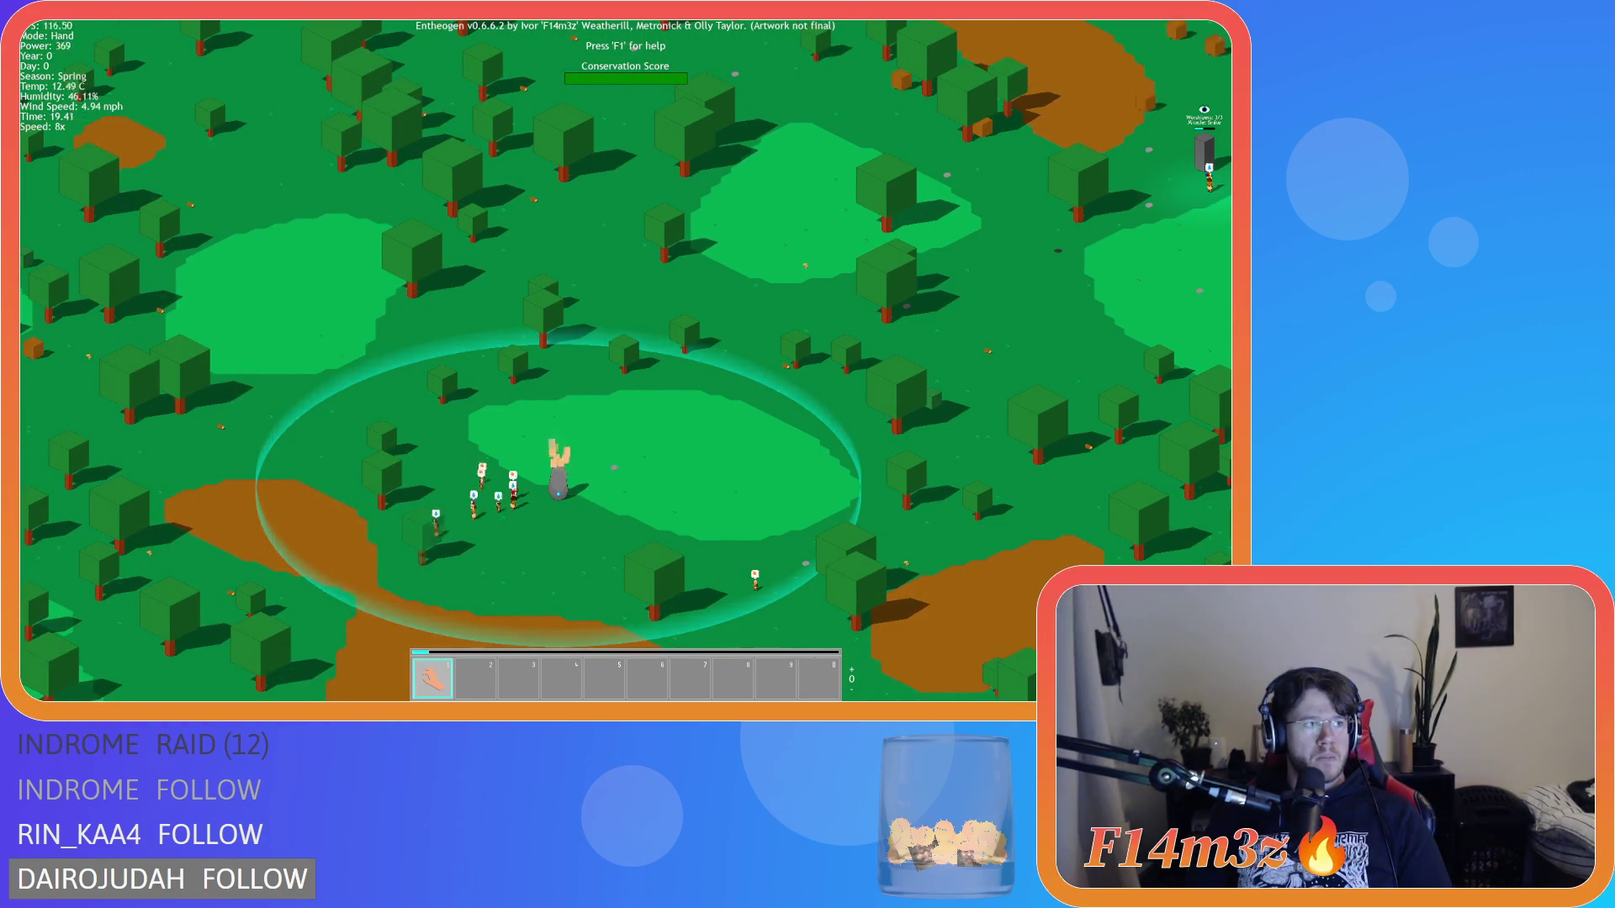
key(d)
key(d)
scroll(633, 319, up, 5)
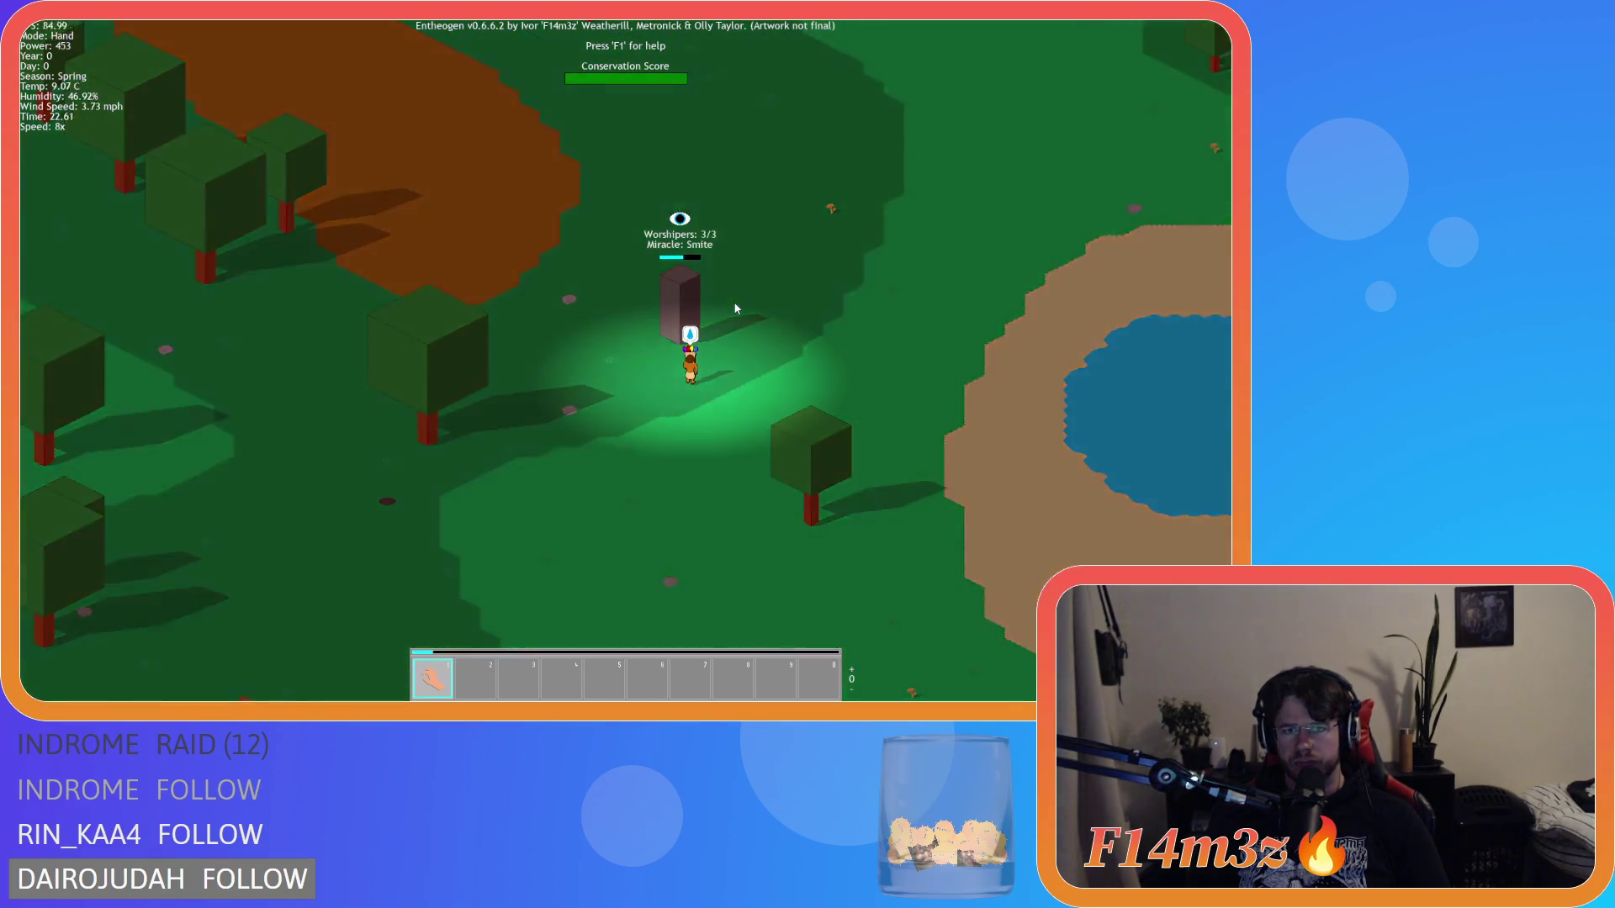
scroll(735, 308, down, 5)
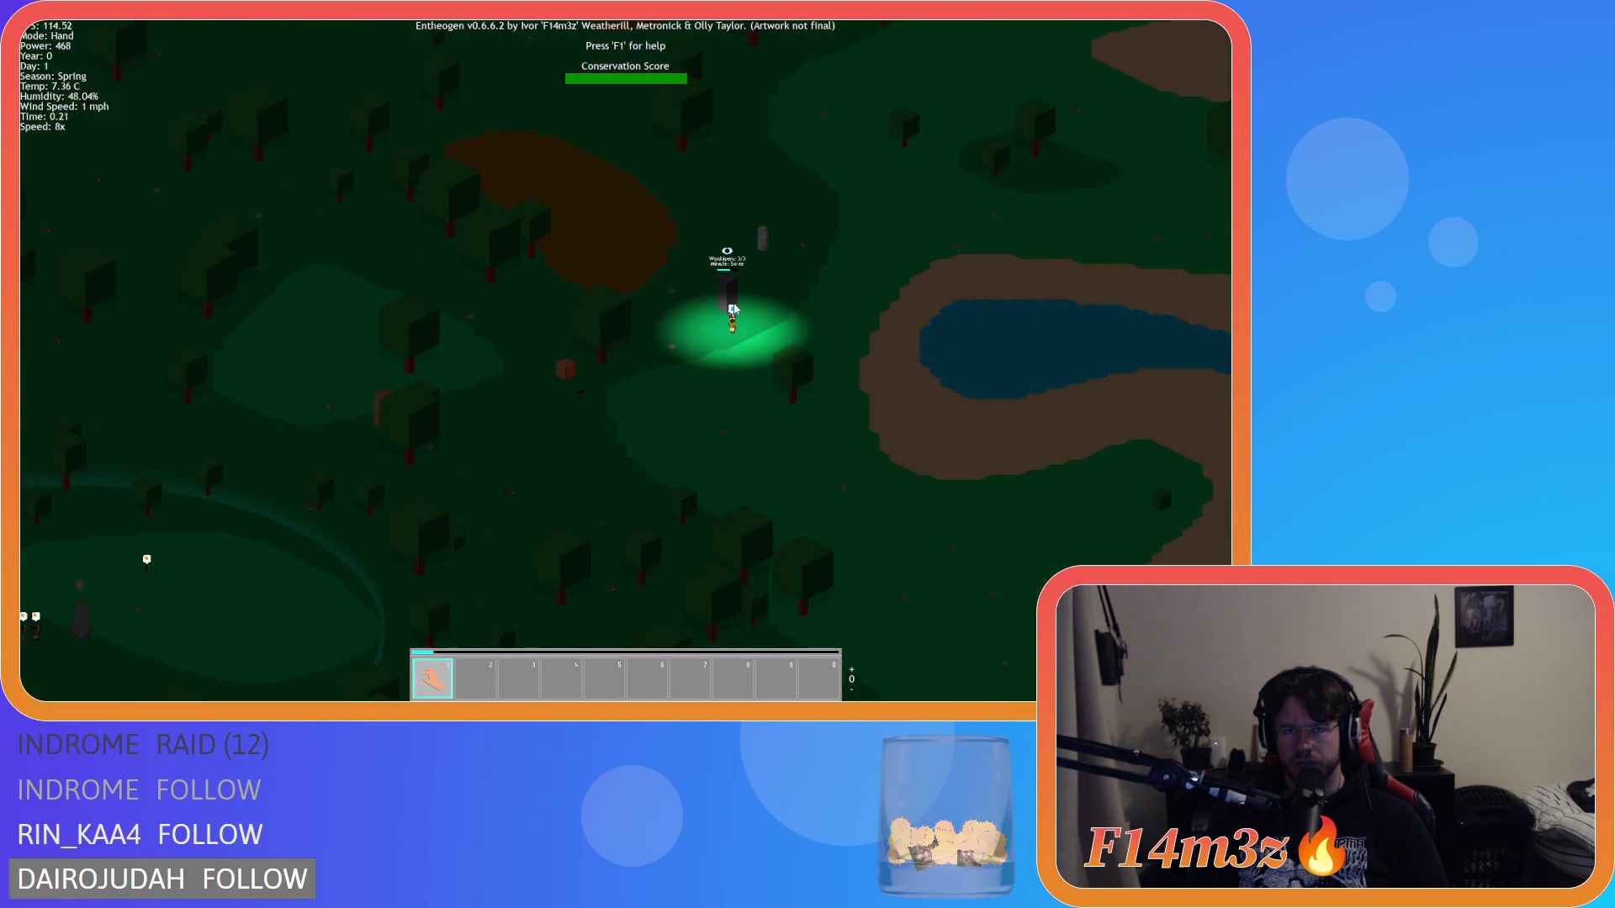
scroll(733, 308, up, 3)
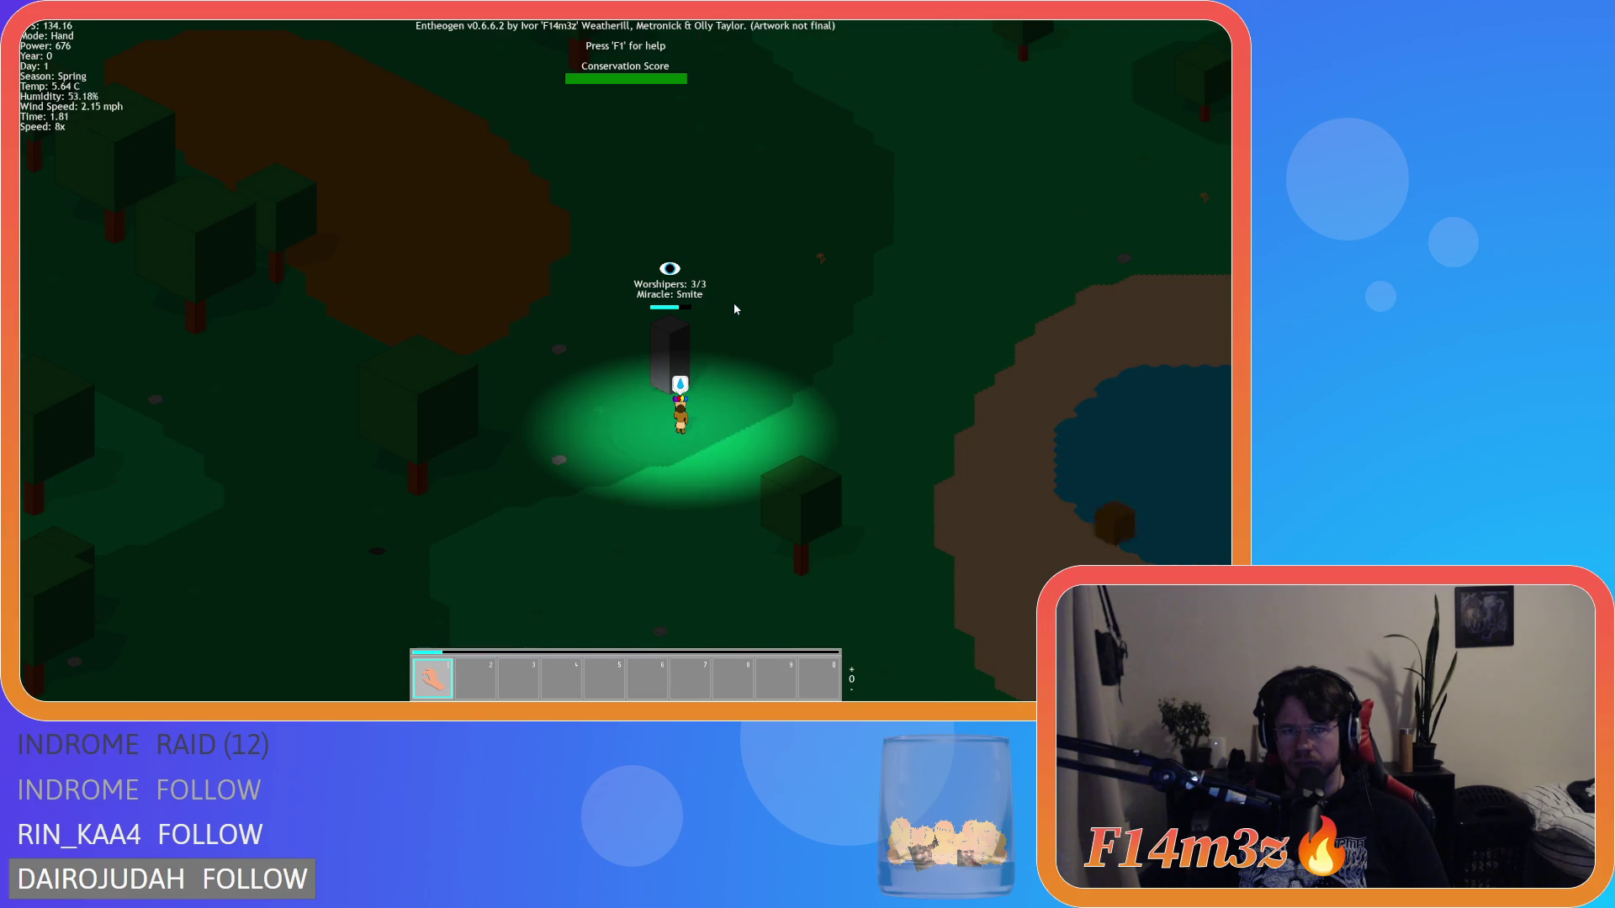
scroll(733, 309, down, 5)
key(s)
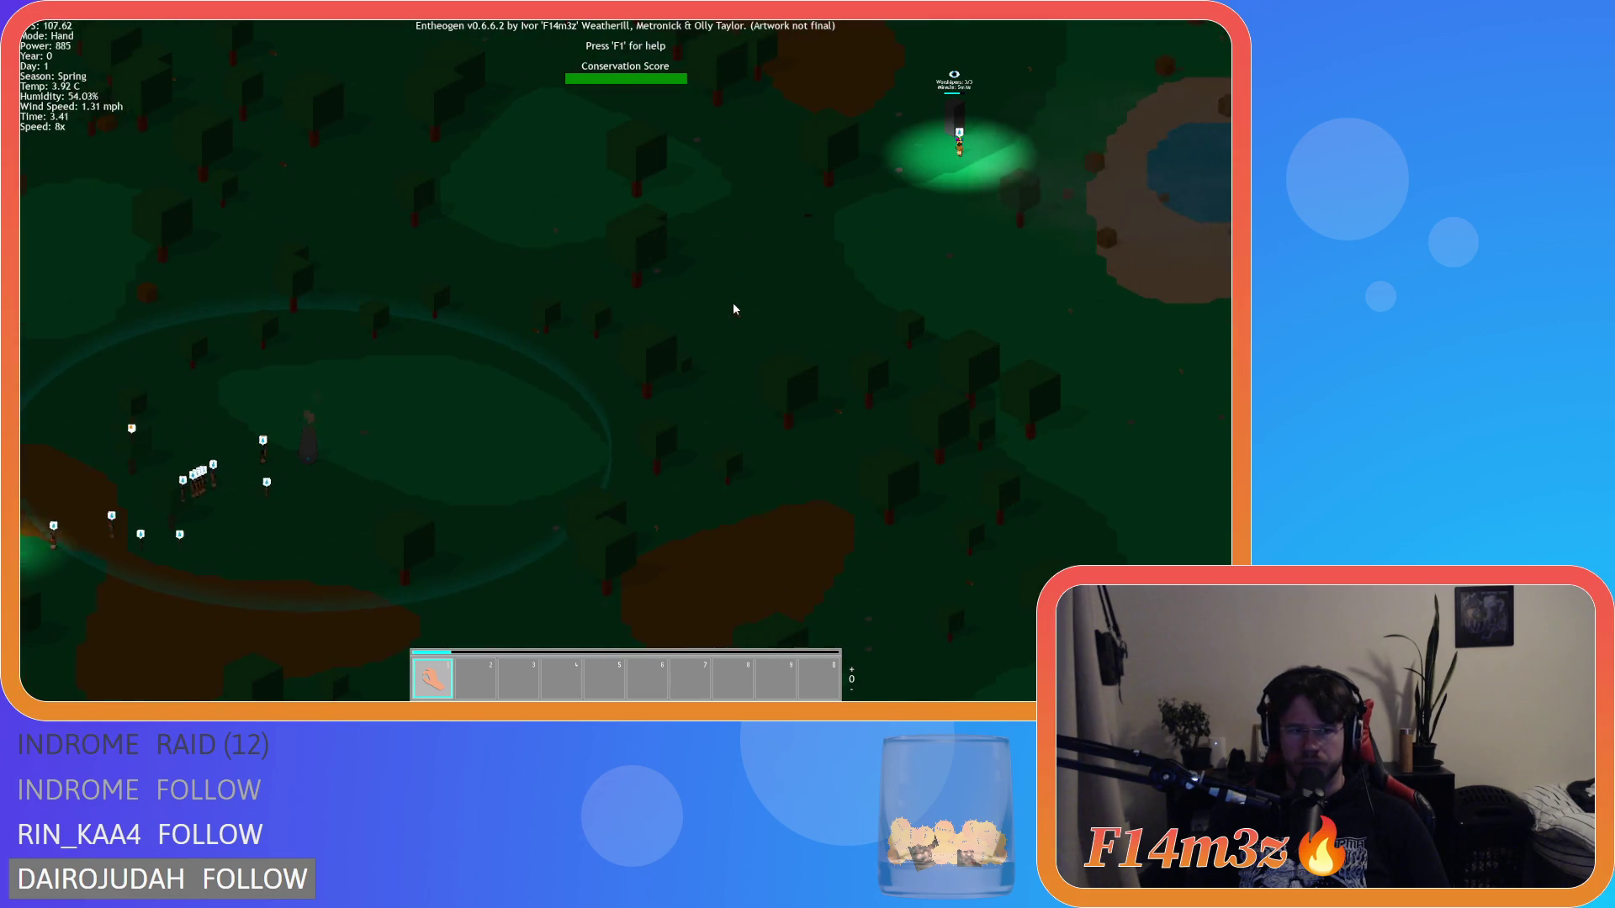
key(w)
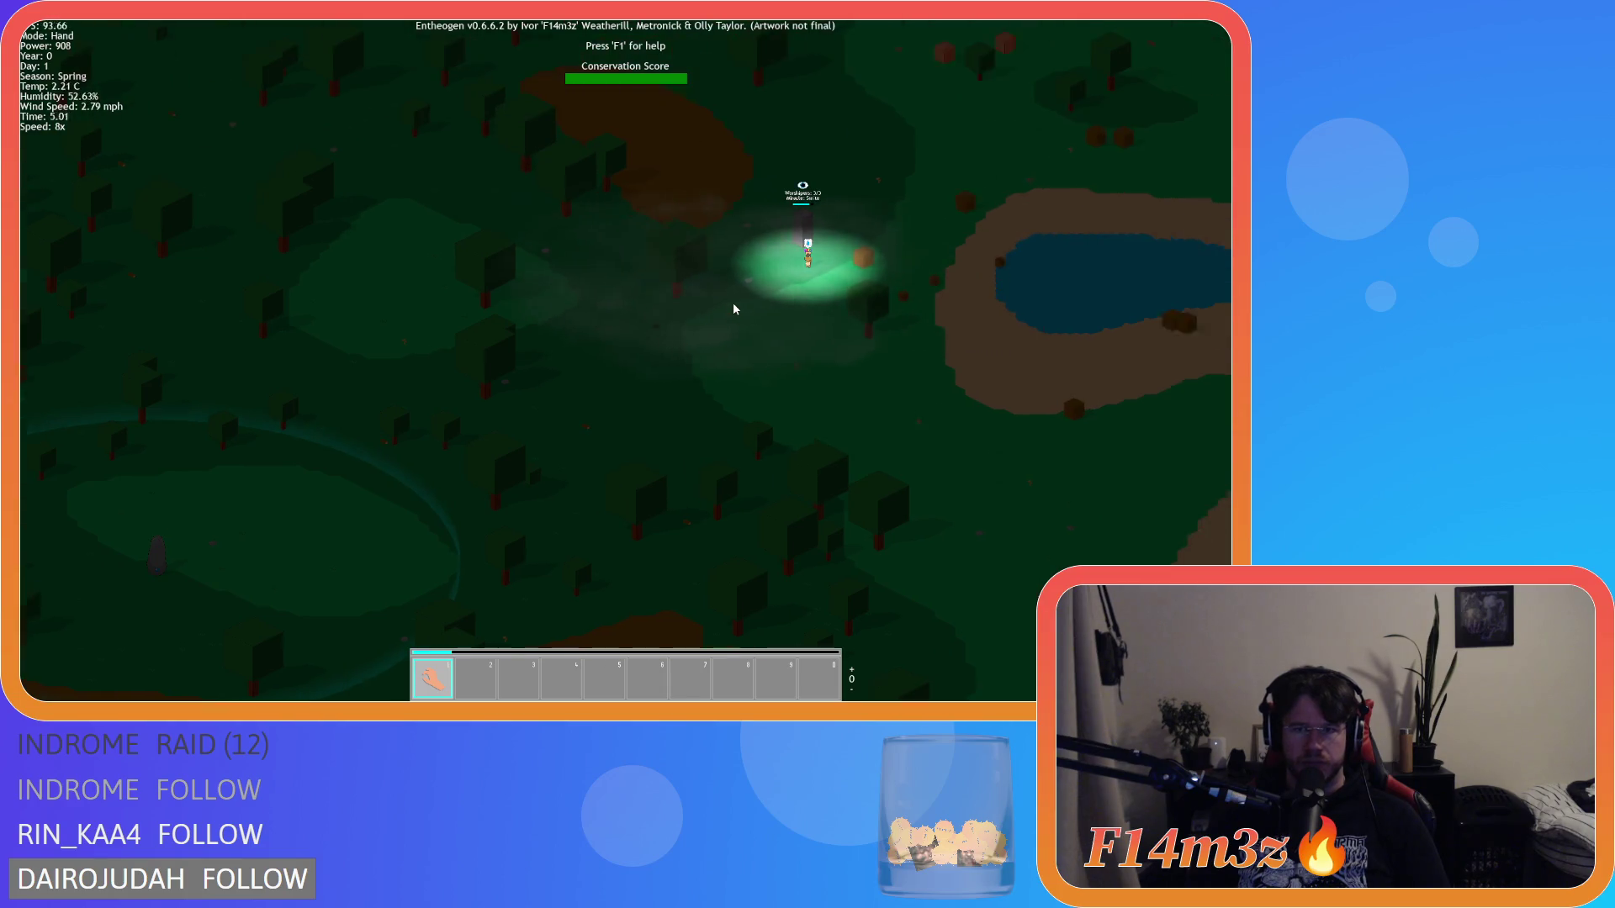
key(w)
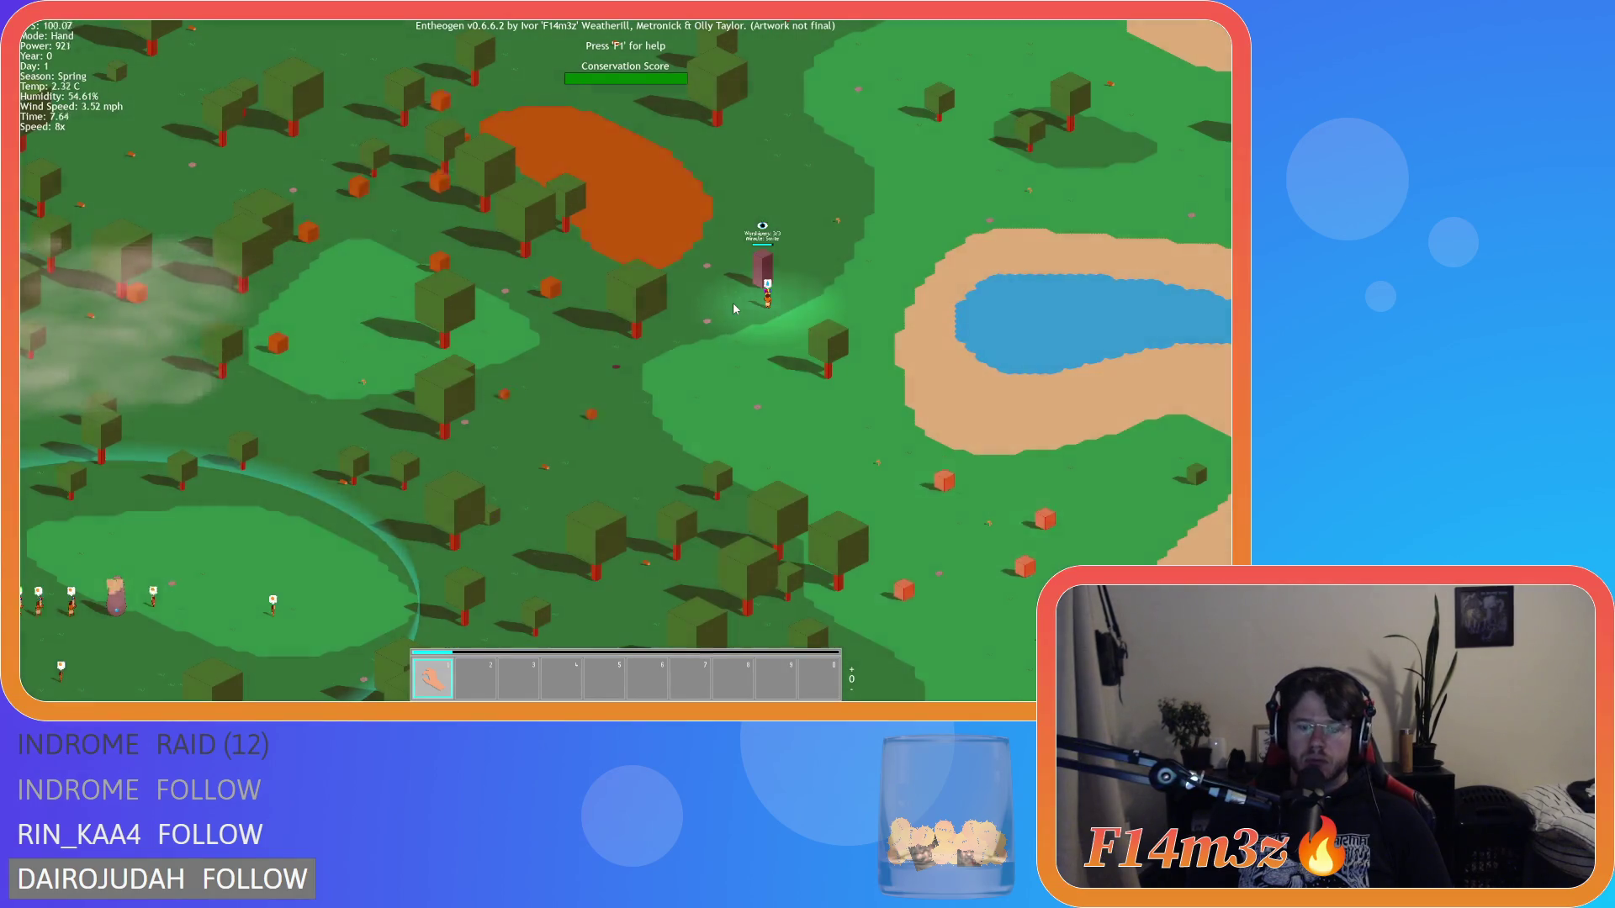
key(minus)
key(minus)
key(minus)
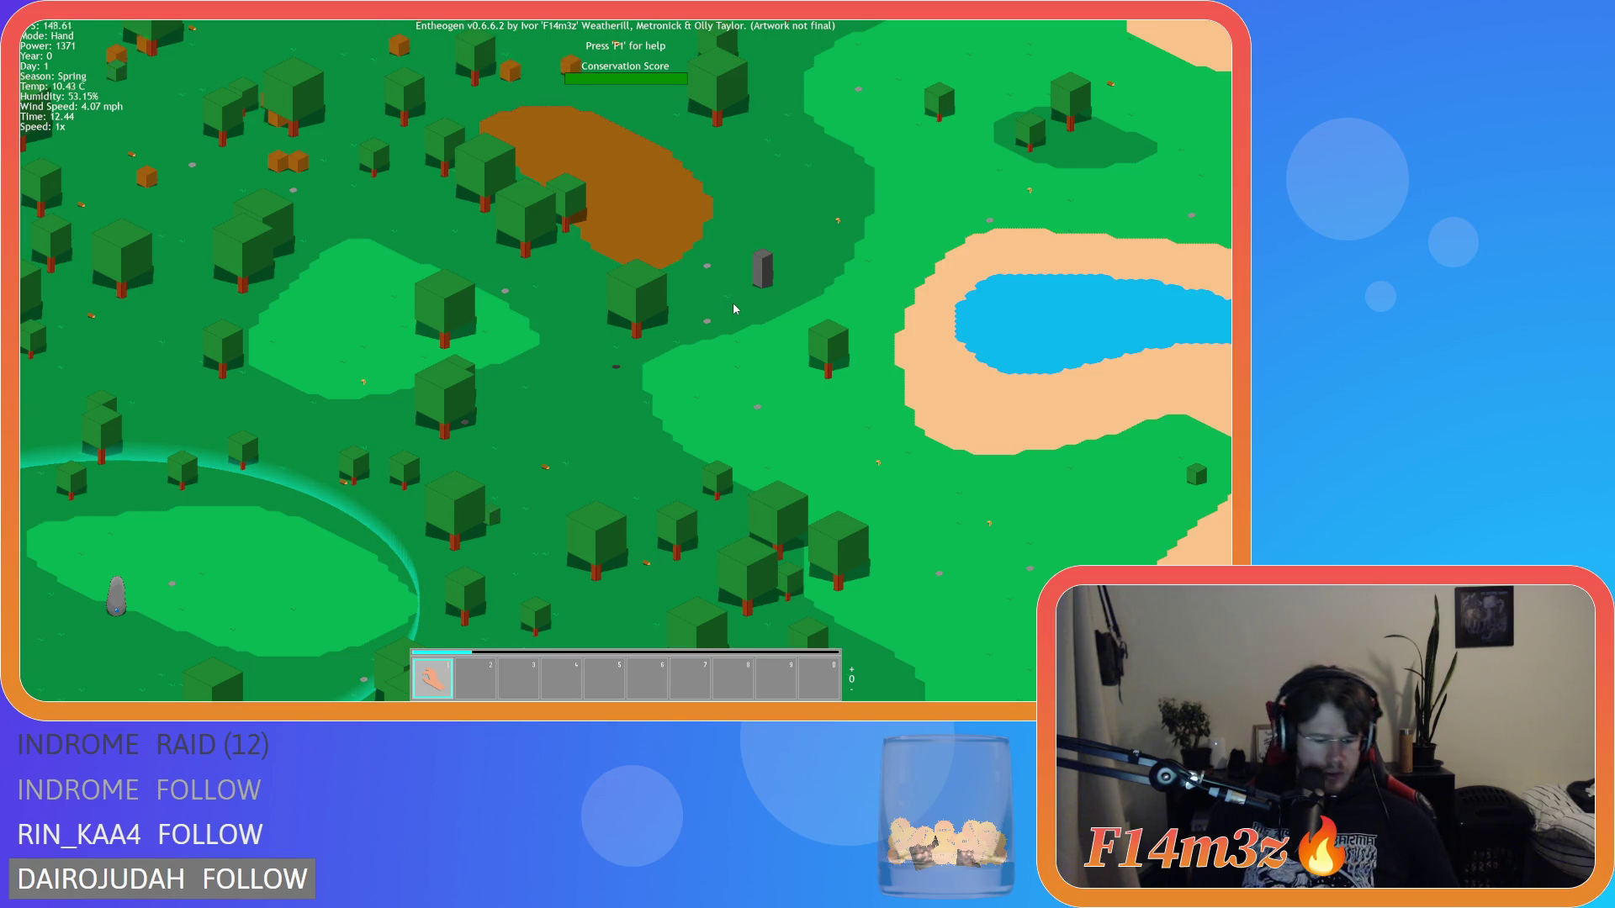
Step: Drag Smite from the Miracles list into hotbar slot 2, then rebuild the game with F5
key(m)
key(a)
drag(232, 335, 476, 680)
key(m)
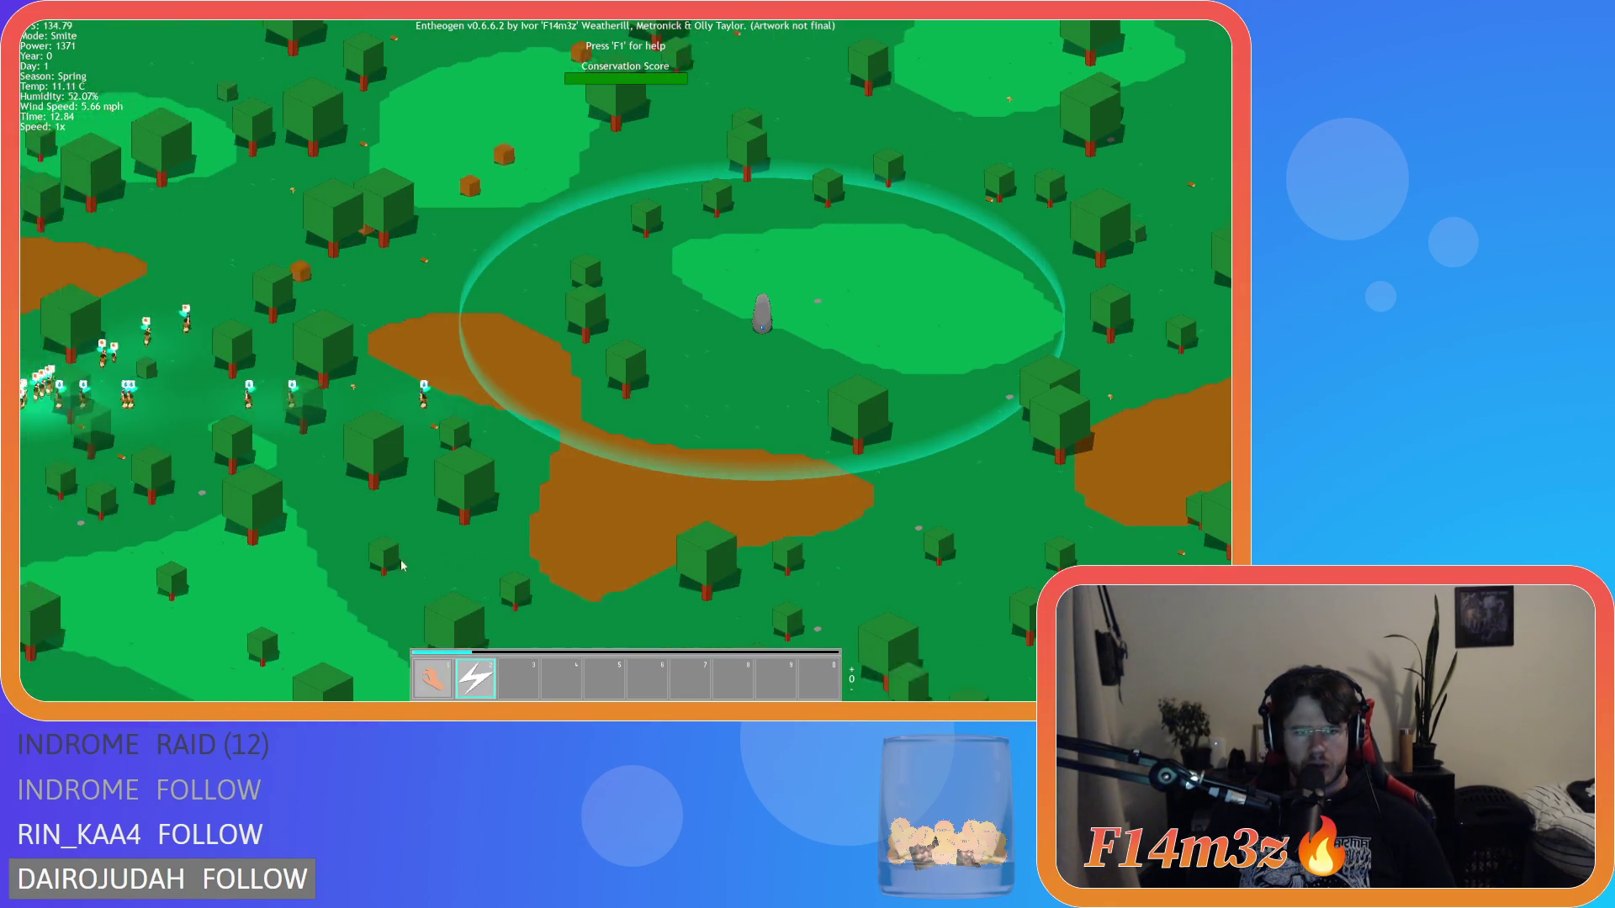
scroll(402, 566, up, 5)
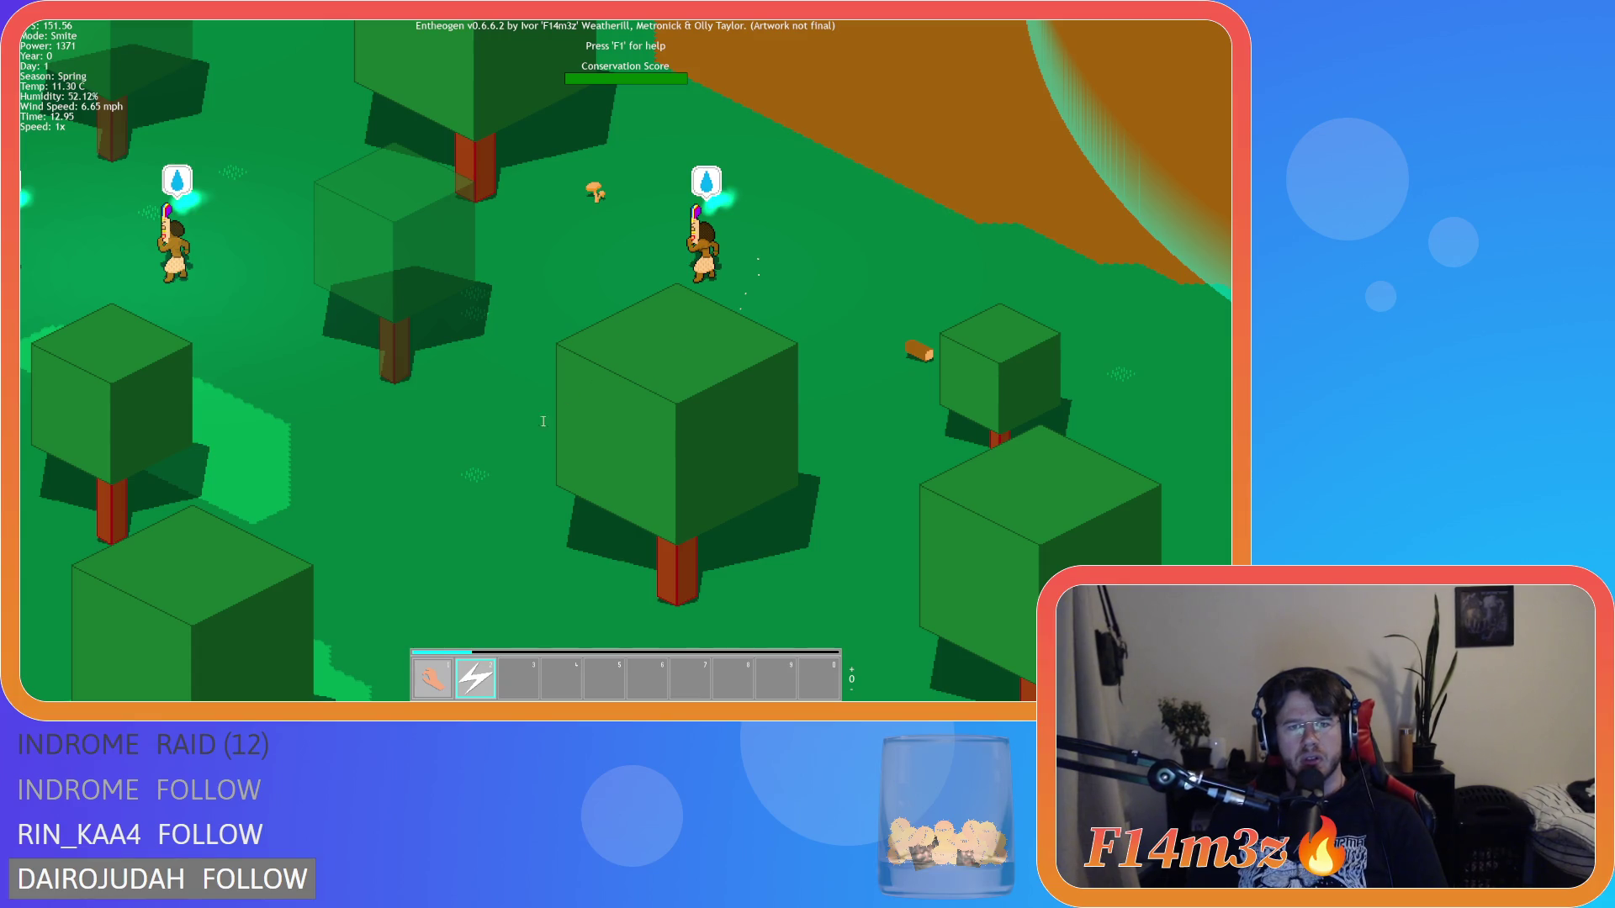
key(F5)
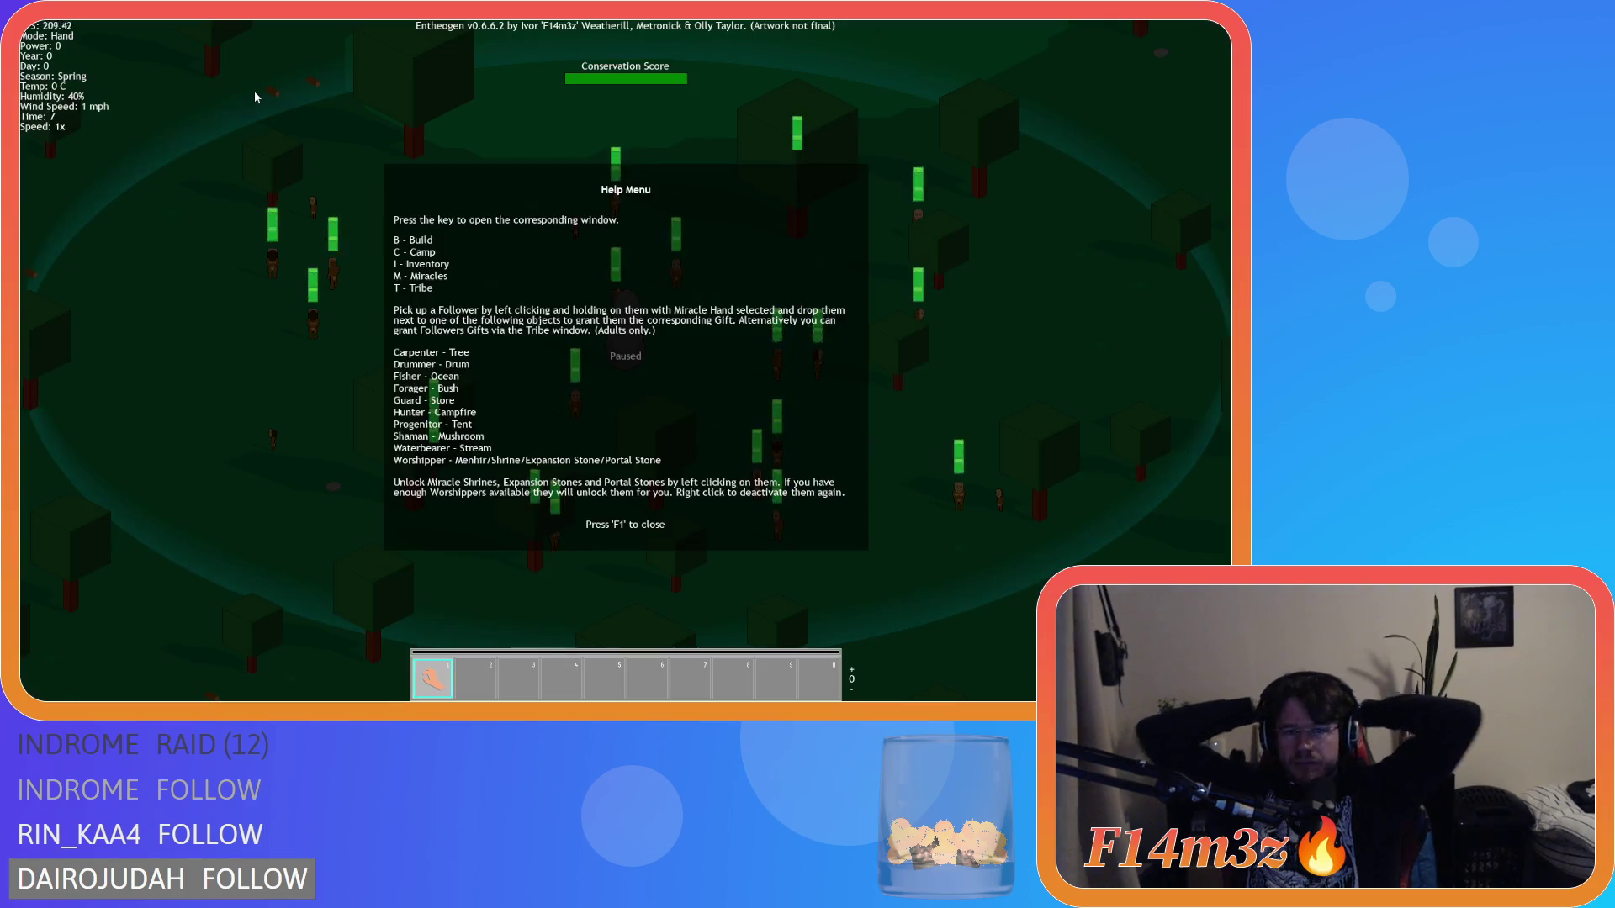
Step: Close the help screen, open the tribe overview, and zoom around to locate the Smite monolith
key(F1)
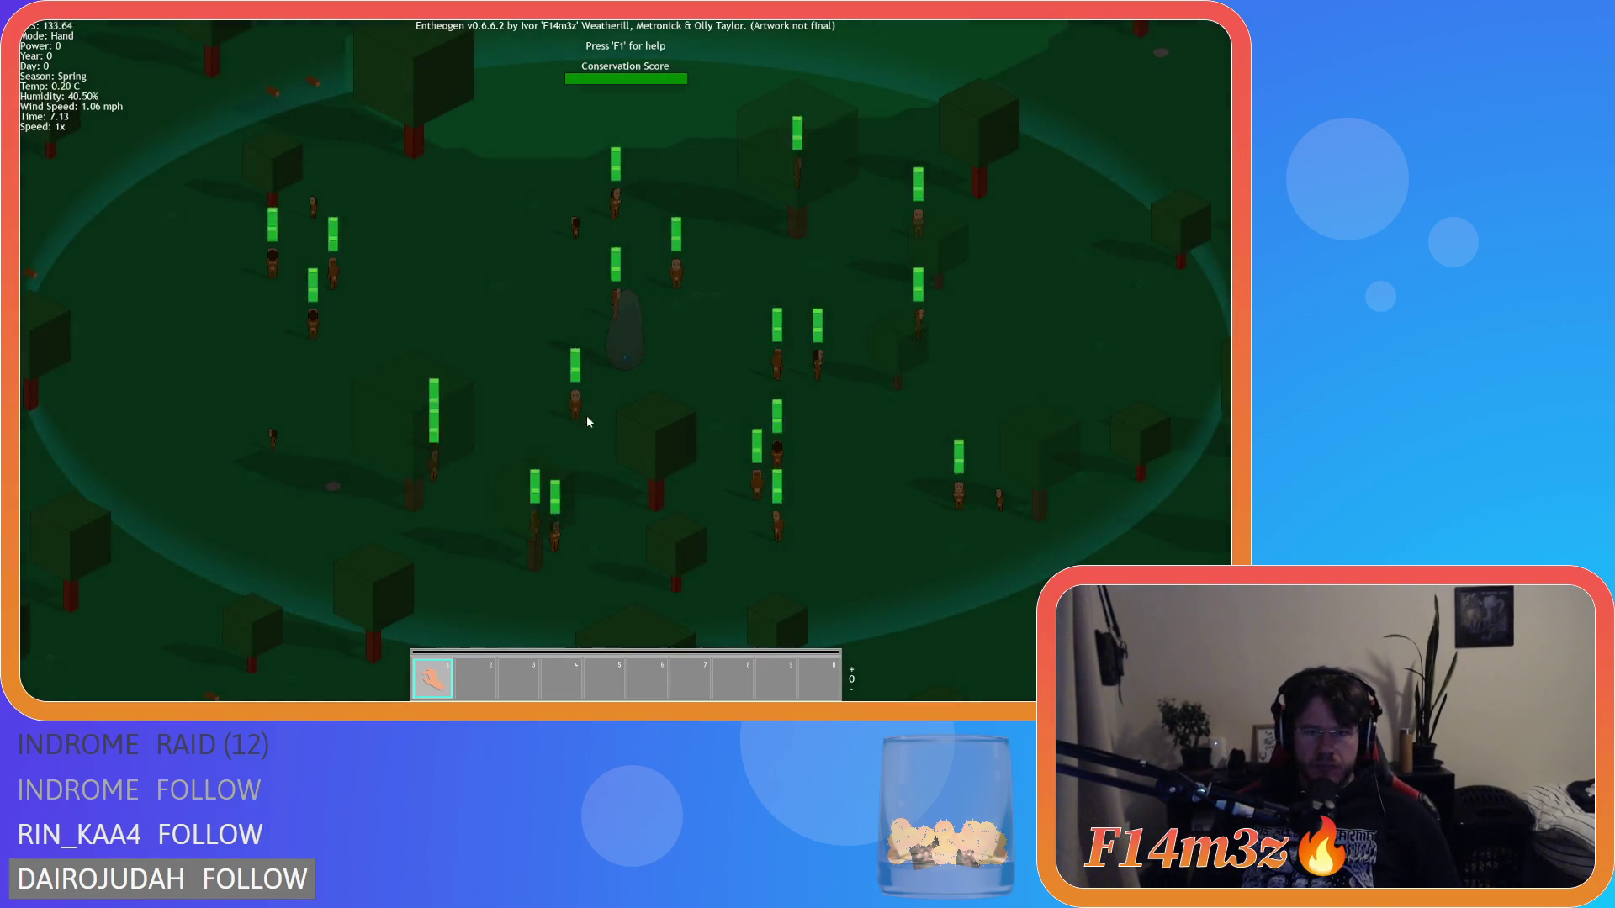
click(557, 394)
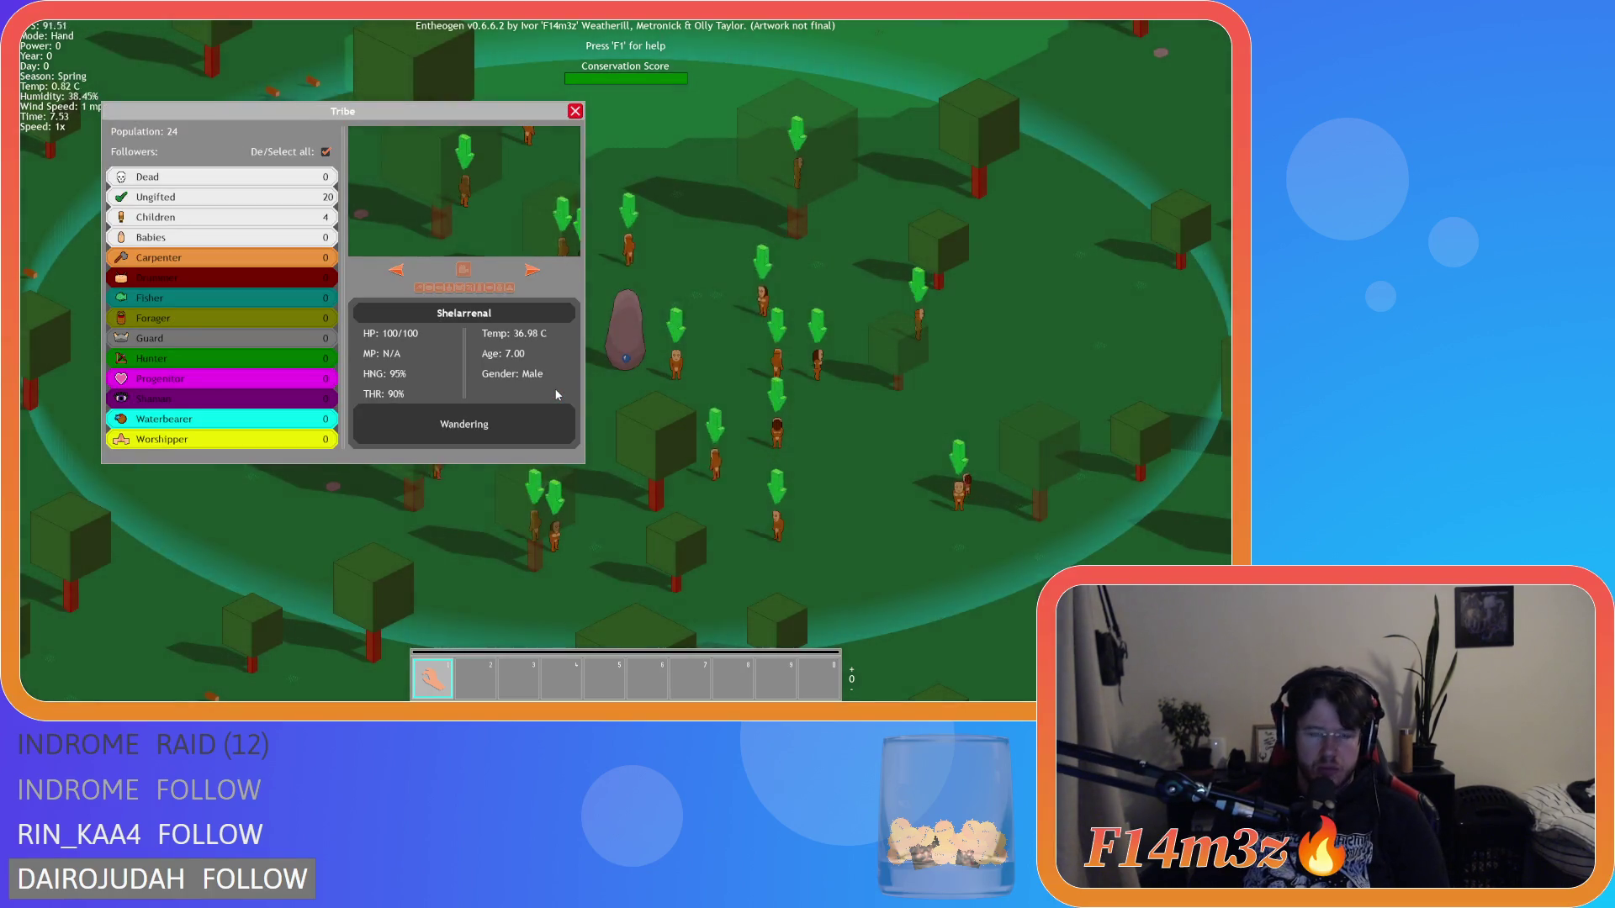
scroll(555, 395, down, 10)
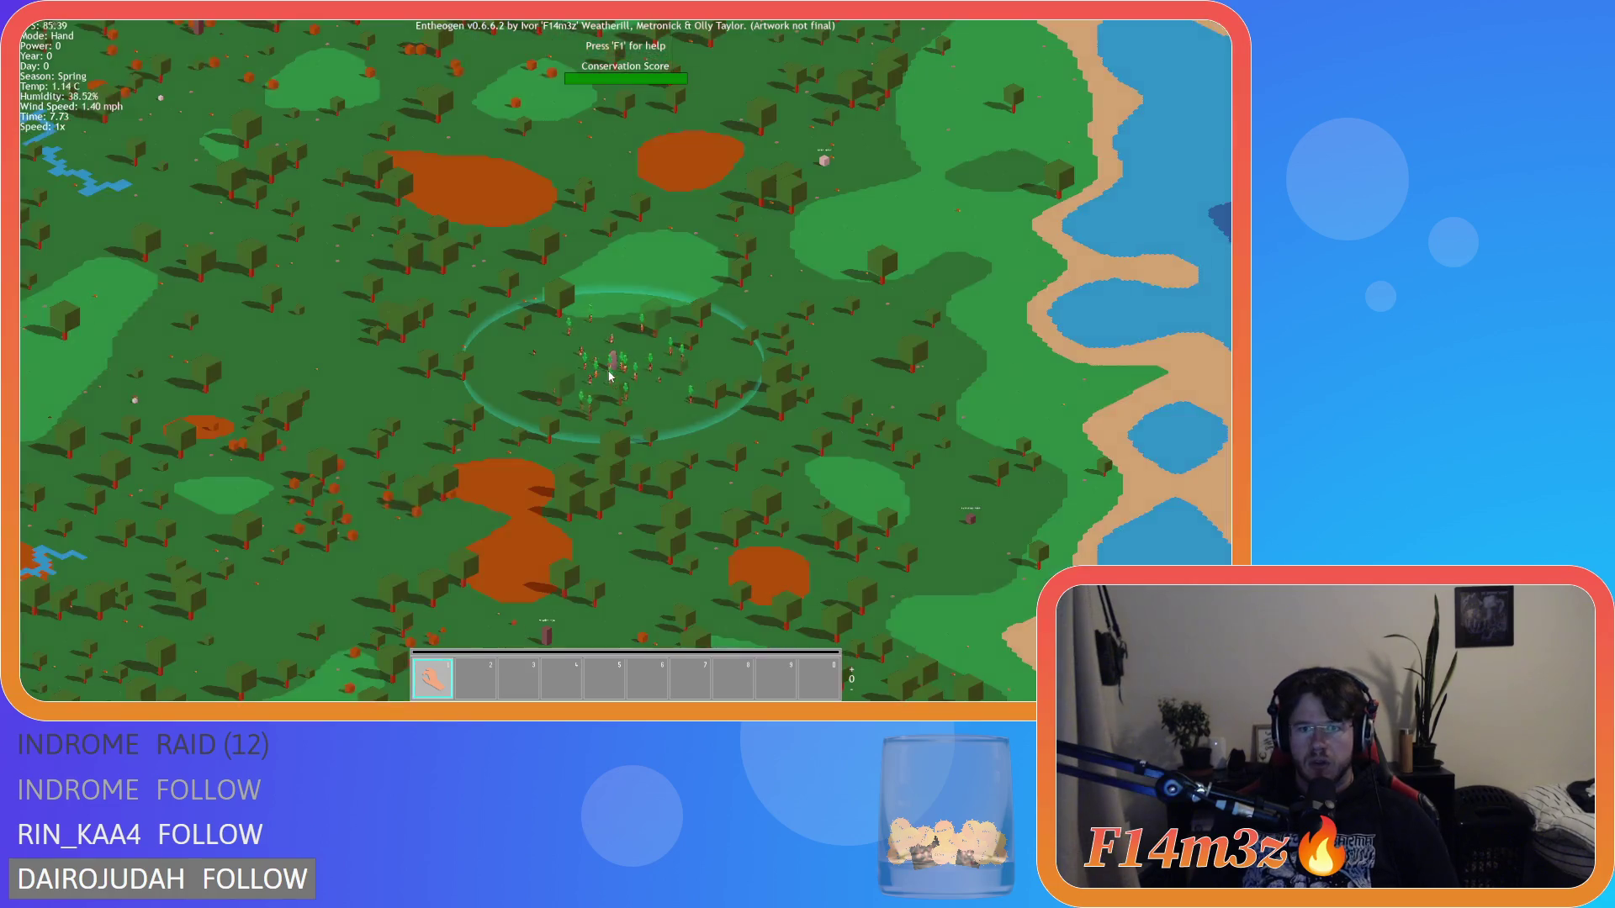
scroll(552, 419, up, 10)
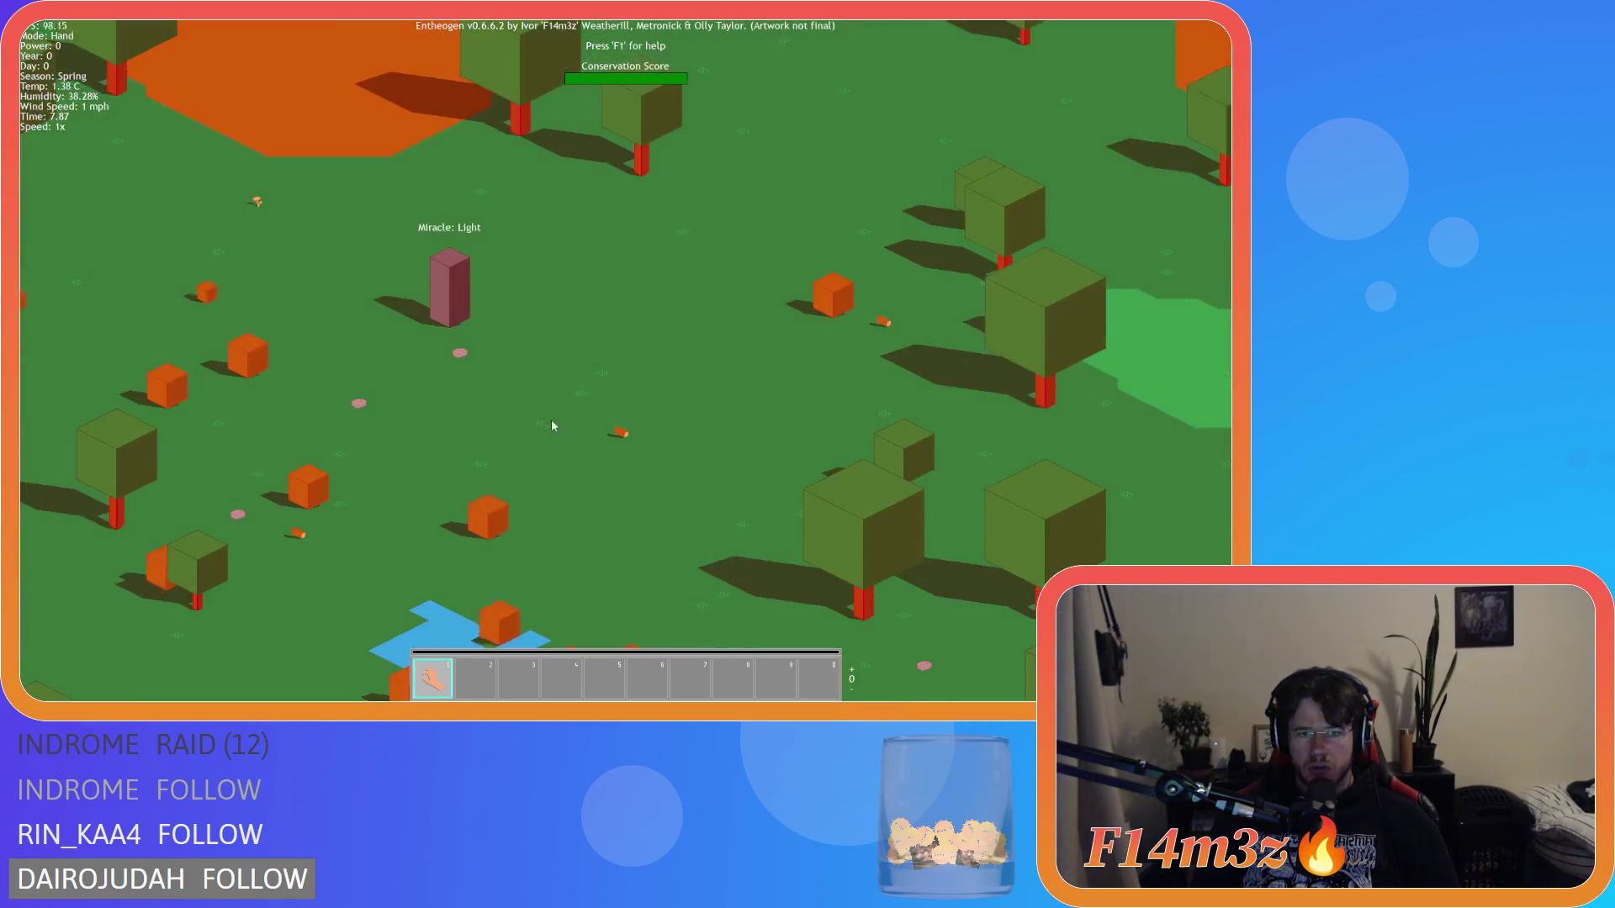
scroll(551, 419, down, 10)
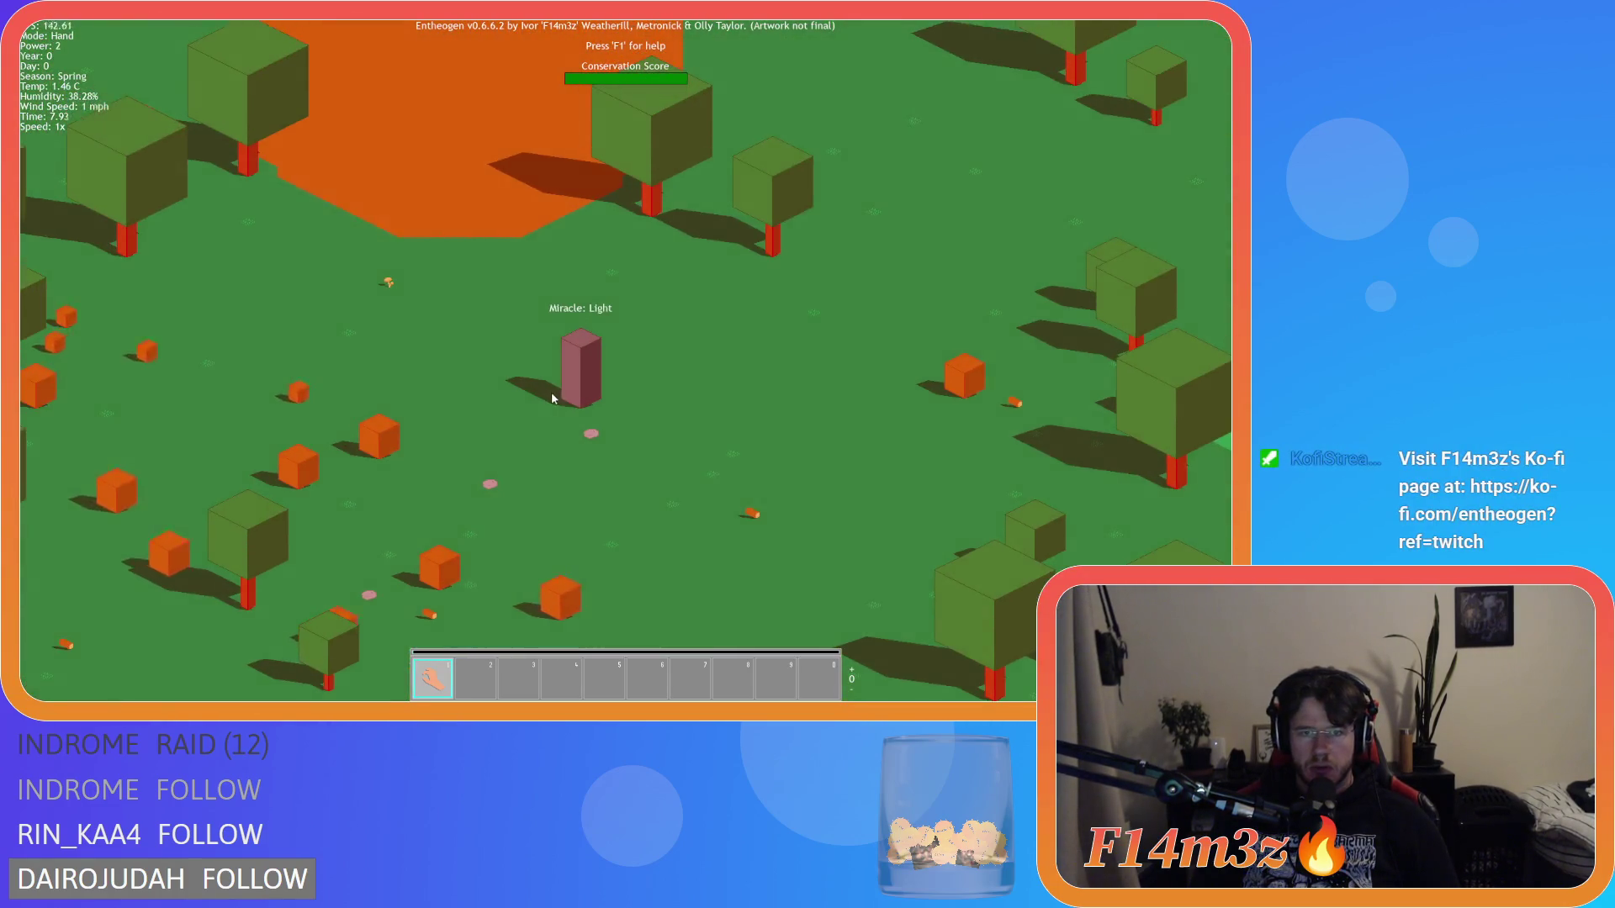
scroll(269, 406, up, 10)
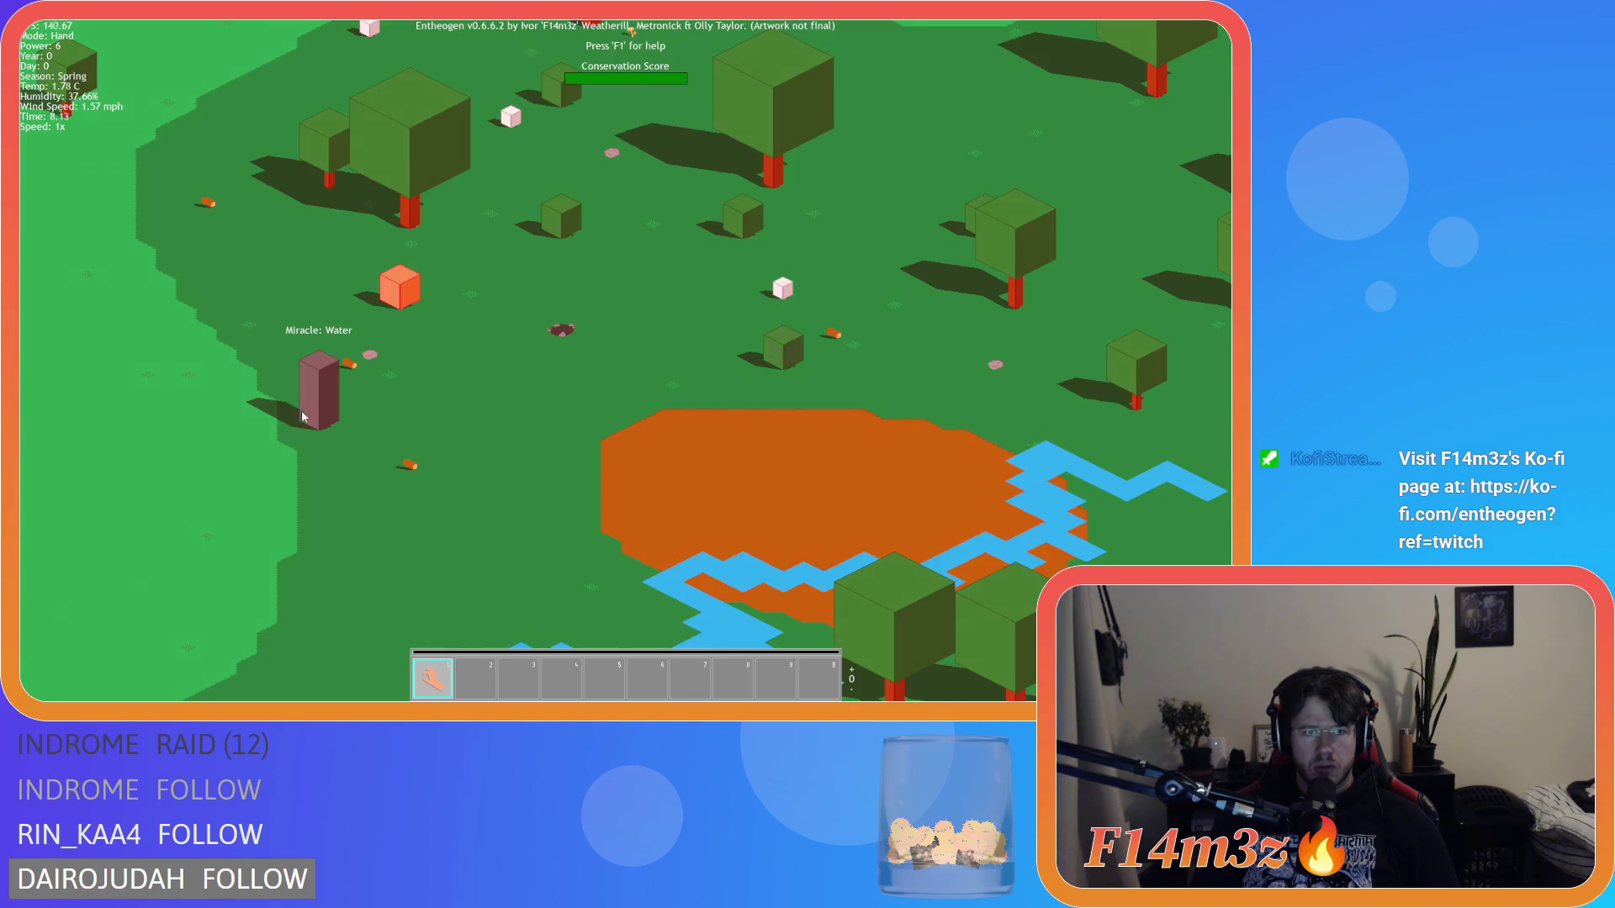
scroll(270, 409, down, 10)
scroll(572, 508, up, 6)
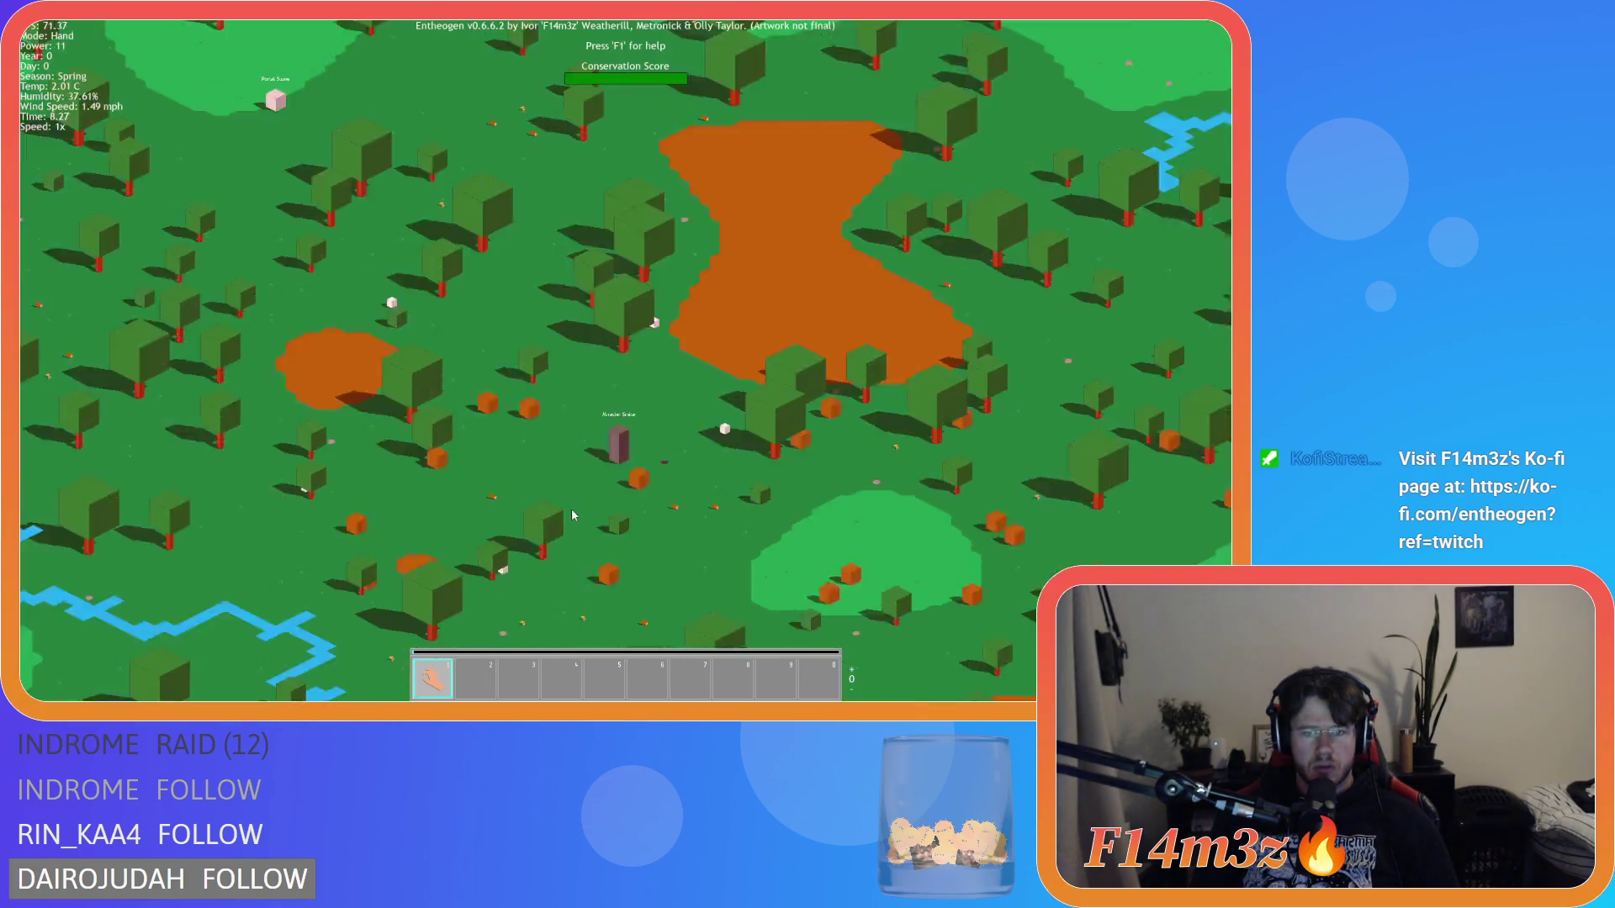
scroll(572, 508, up, 4)
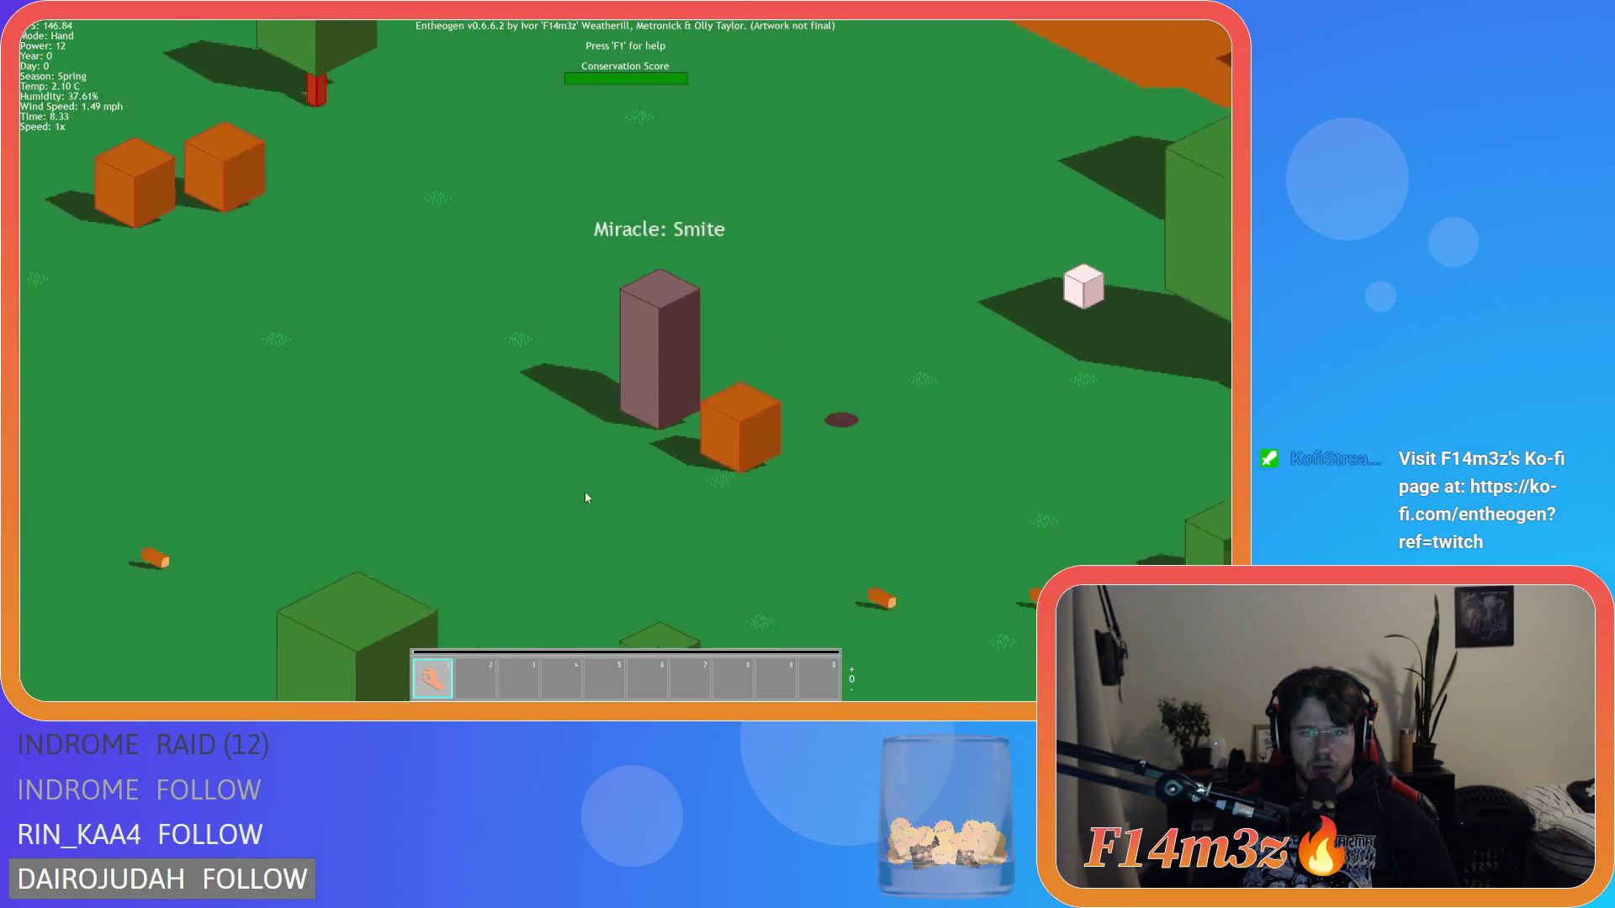
scroll(707, 494, down, 6)
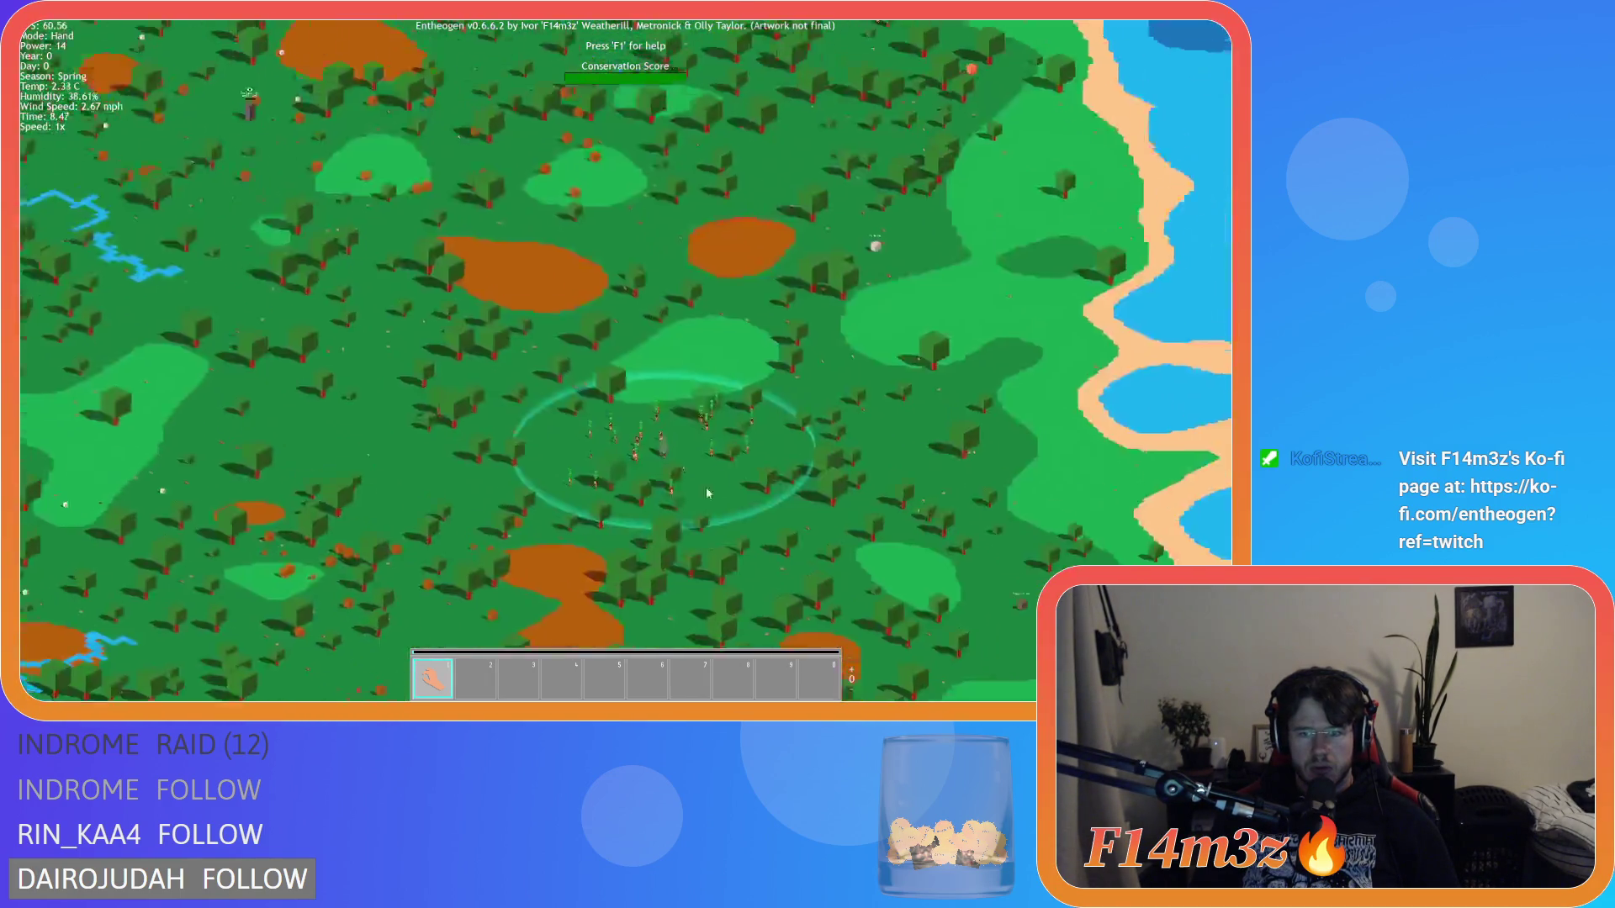
scroll(707, 494, up, 5)
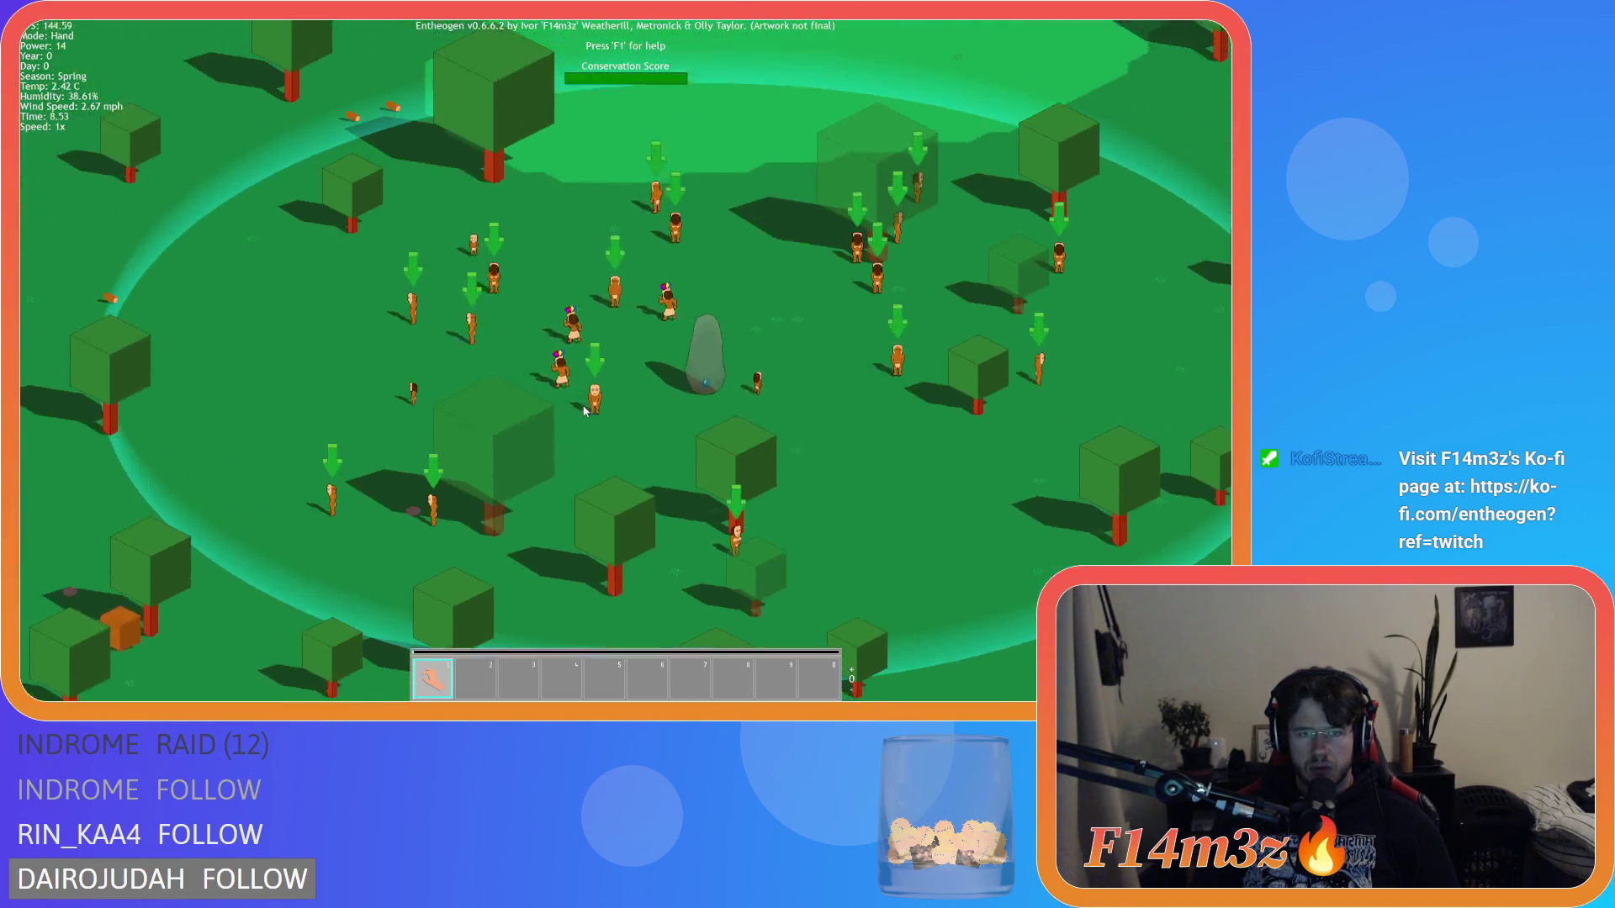
scroll(706, 493, down, 5)
scroll(438, 402, up, 2)
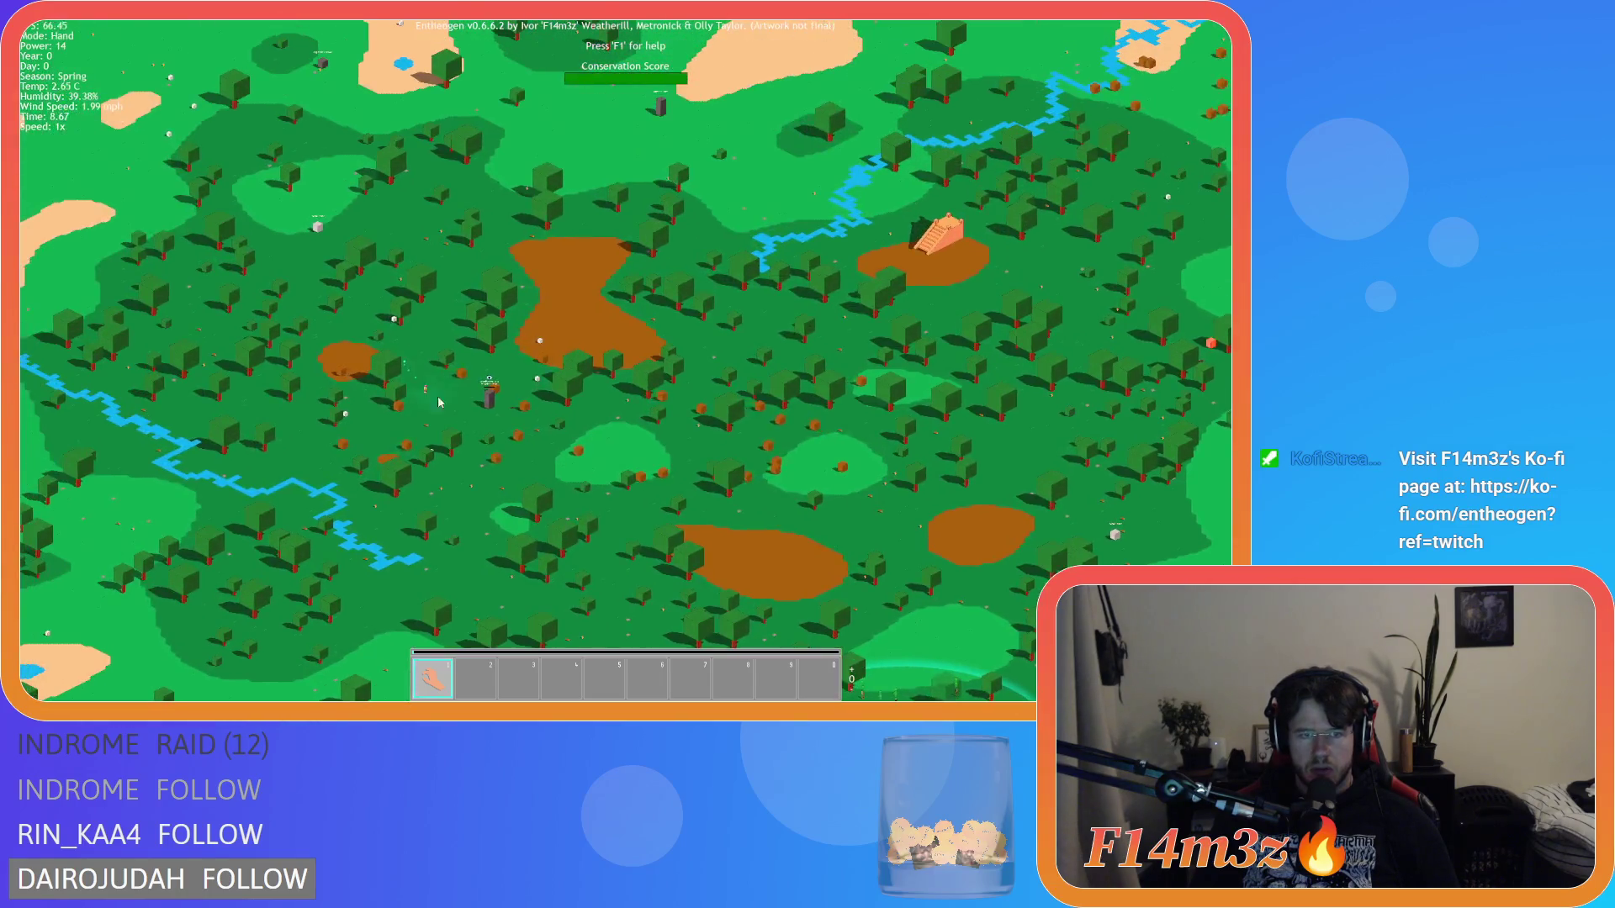
scroll(438, 402, down, 2)
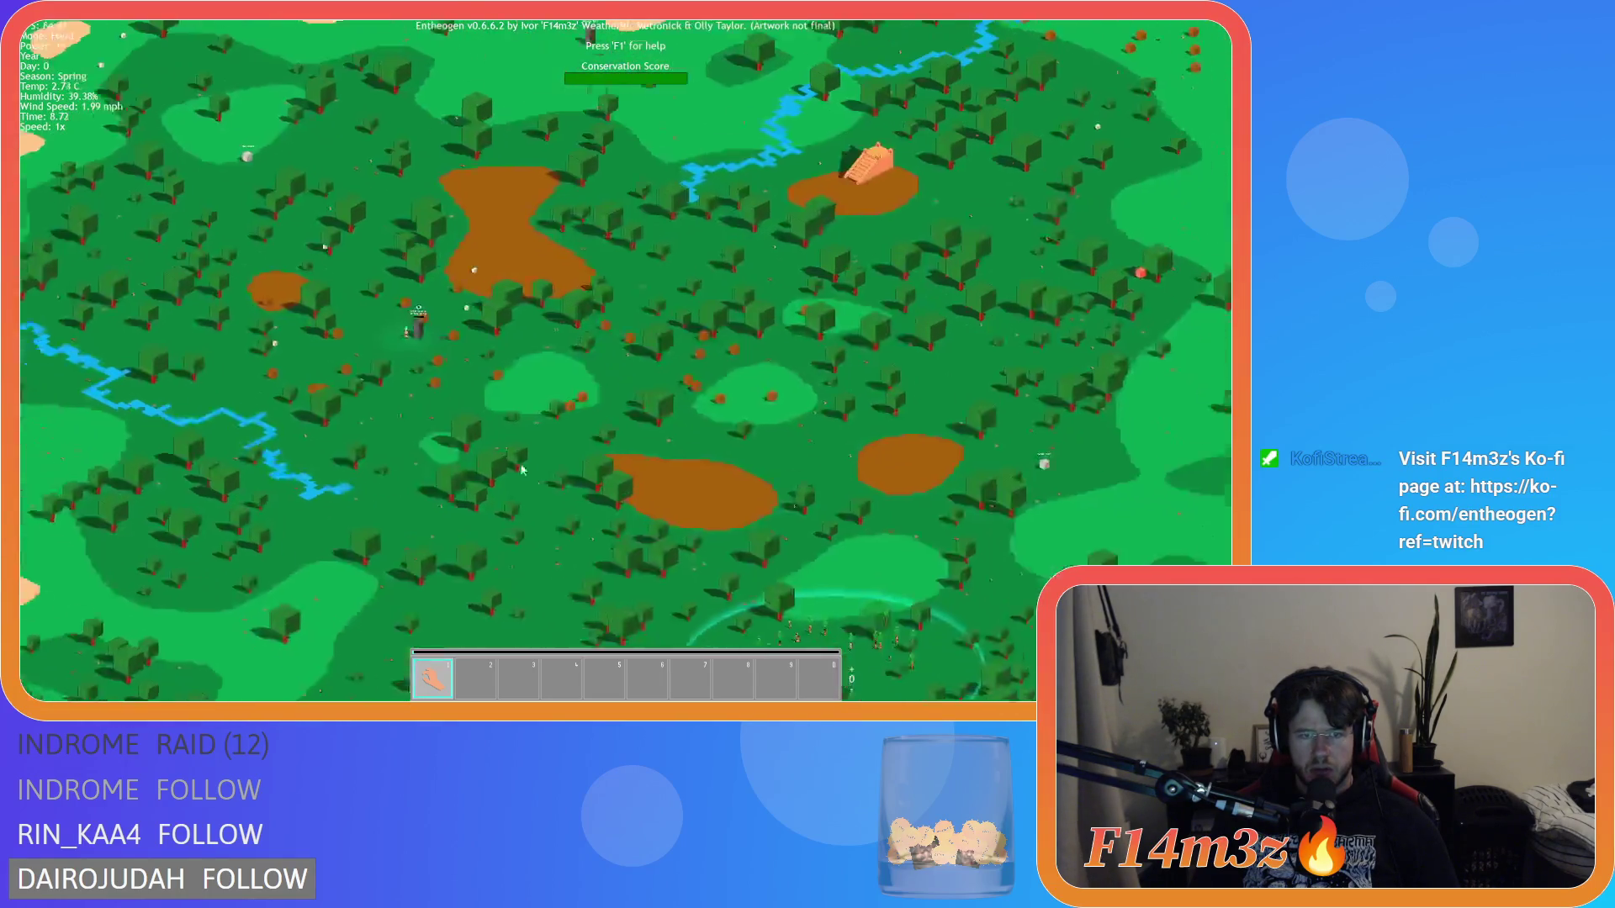
scroll(543, 477, up, 6)
scroll(614, 448, down, 2)
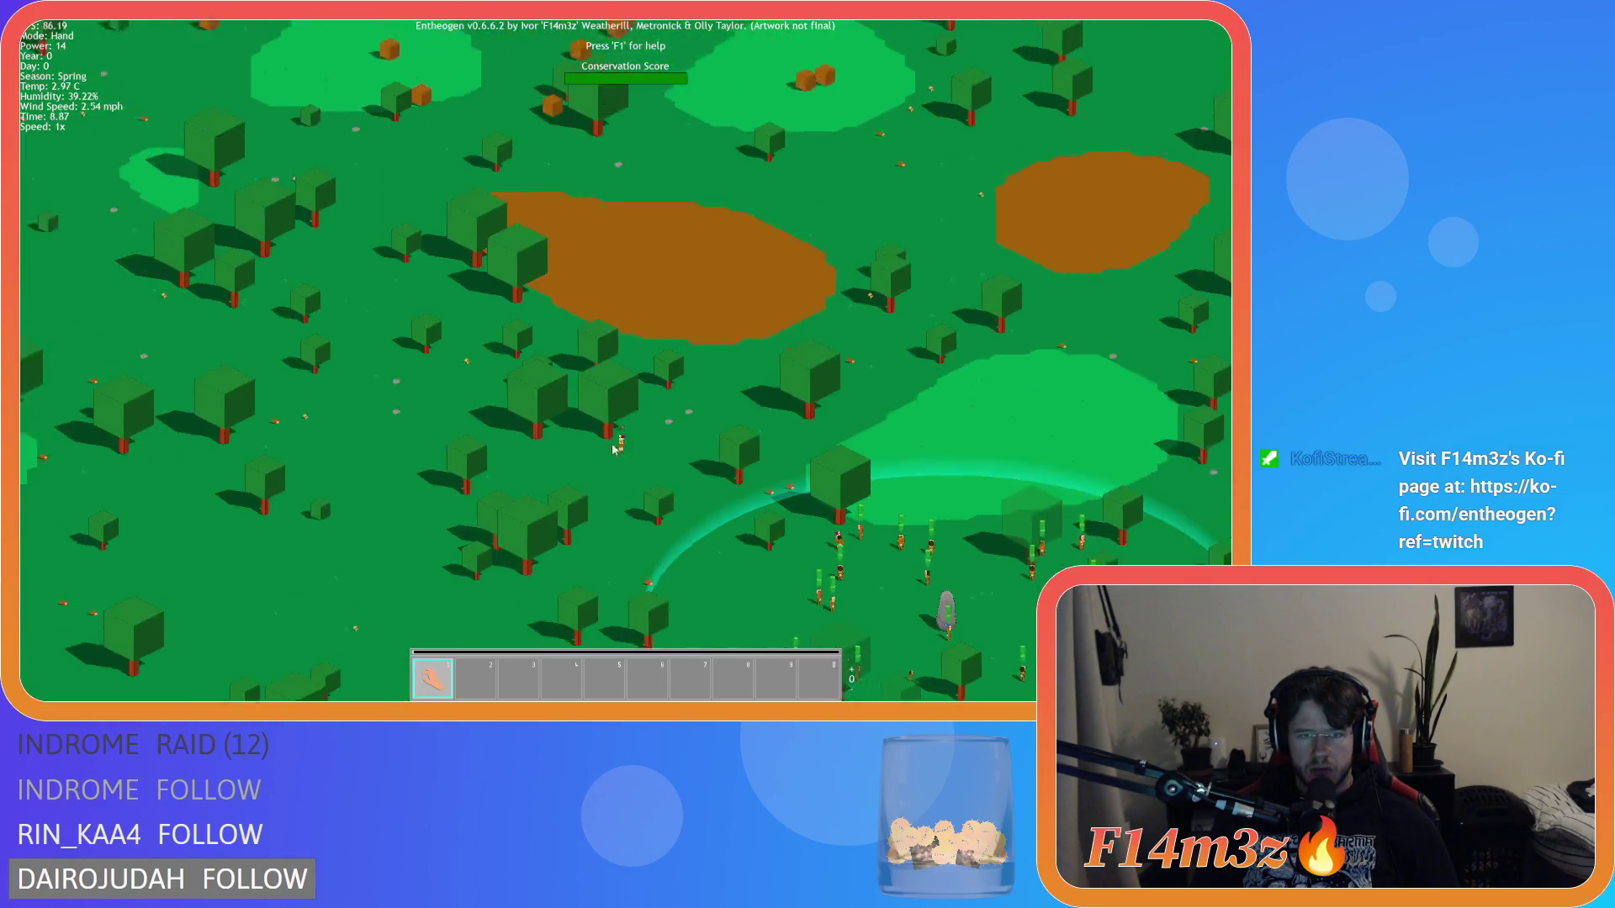
scroll(613, 449, down, 5)
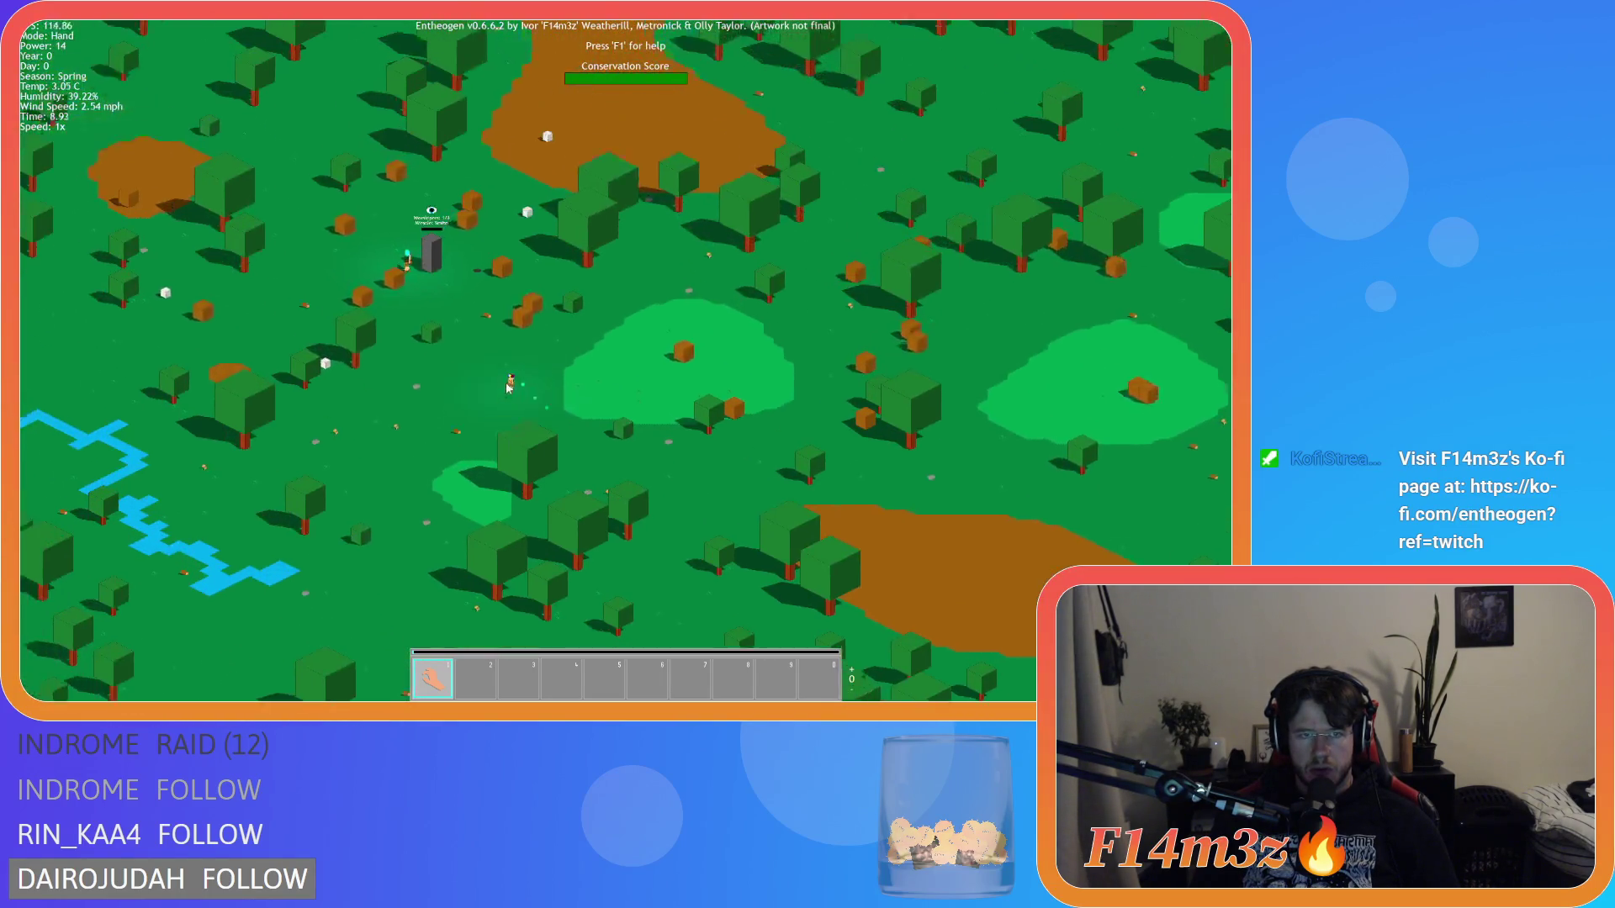
scroll(634, 498, up, 5)
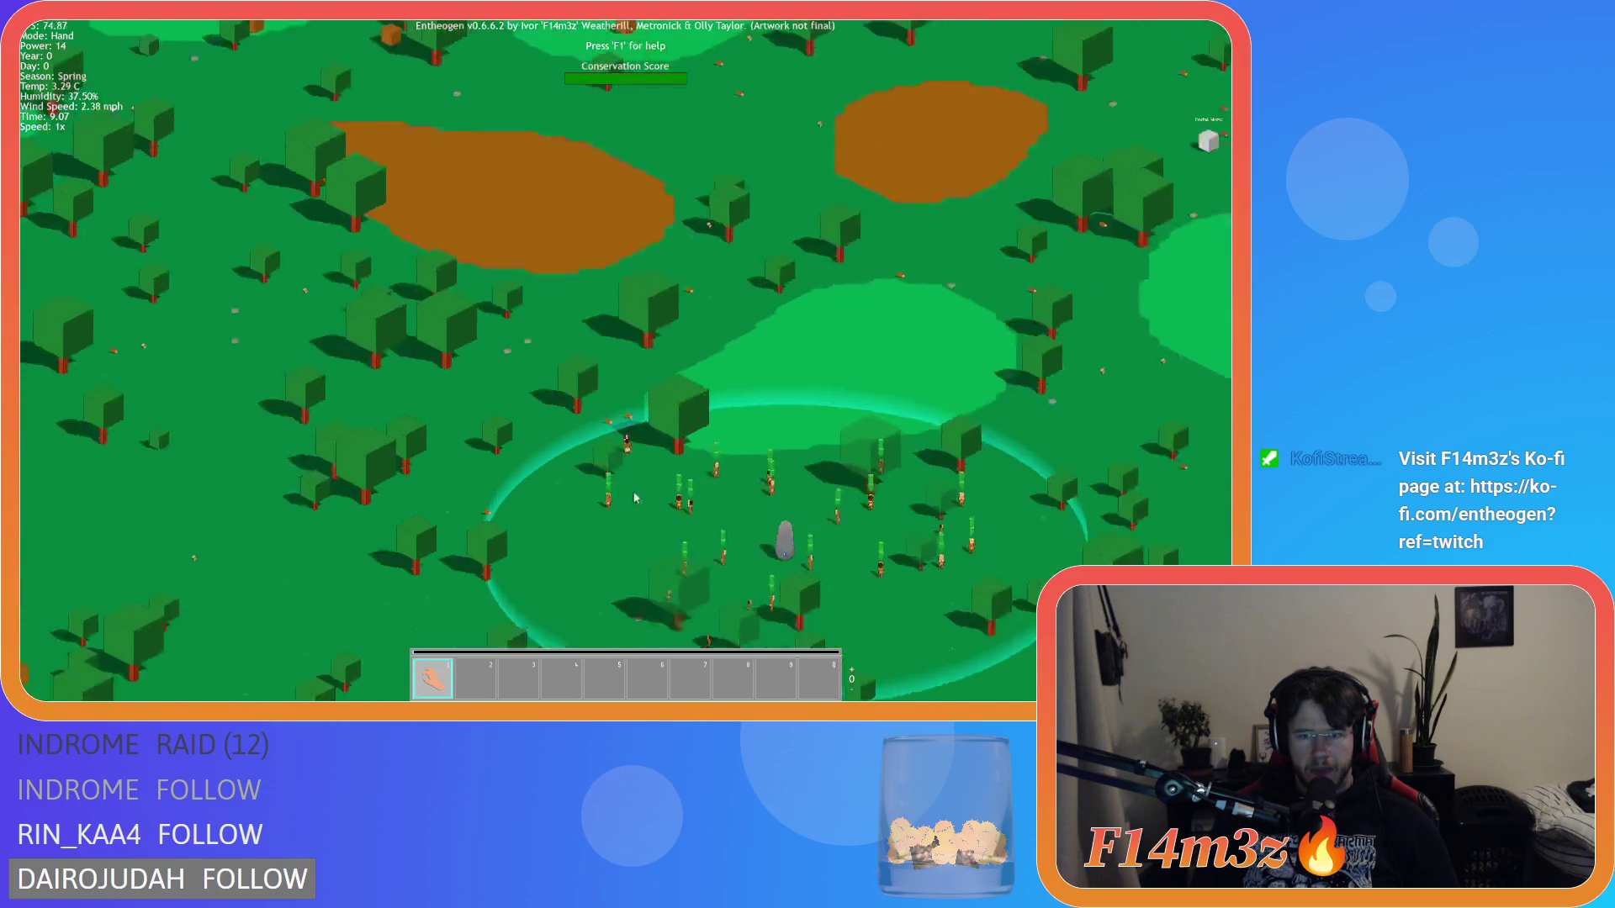
scroll(634, 498, up, 3)
Step: Run at 8x speed with the tribe window closed until the Smite shrine shows 3/3 worshippers
key(t)
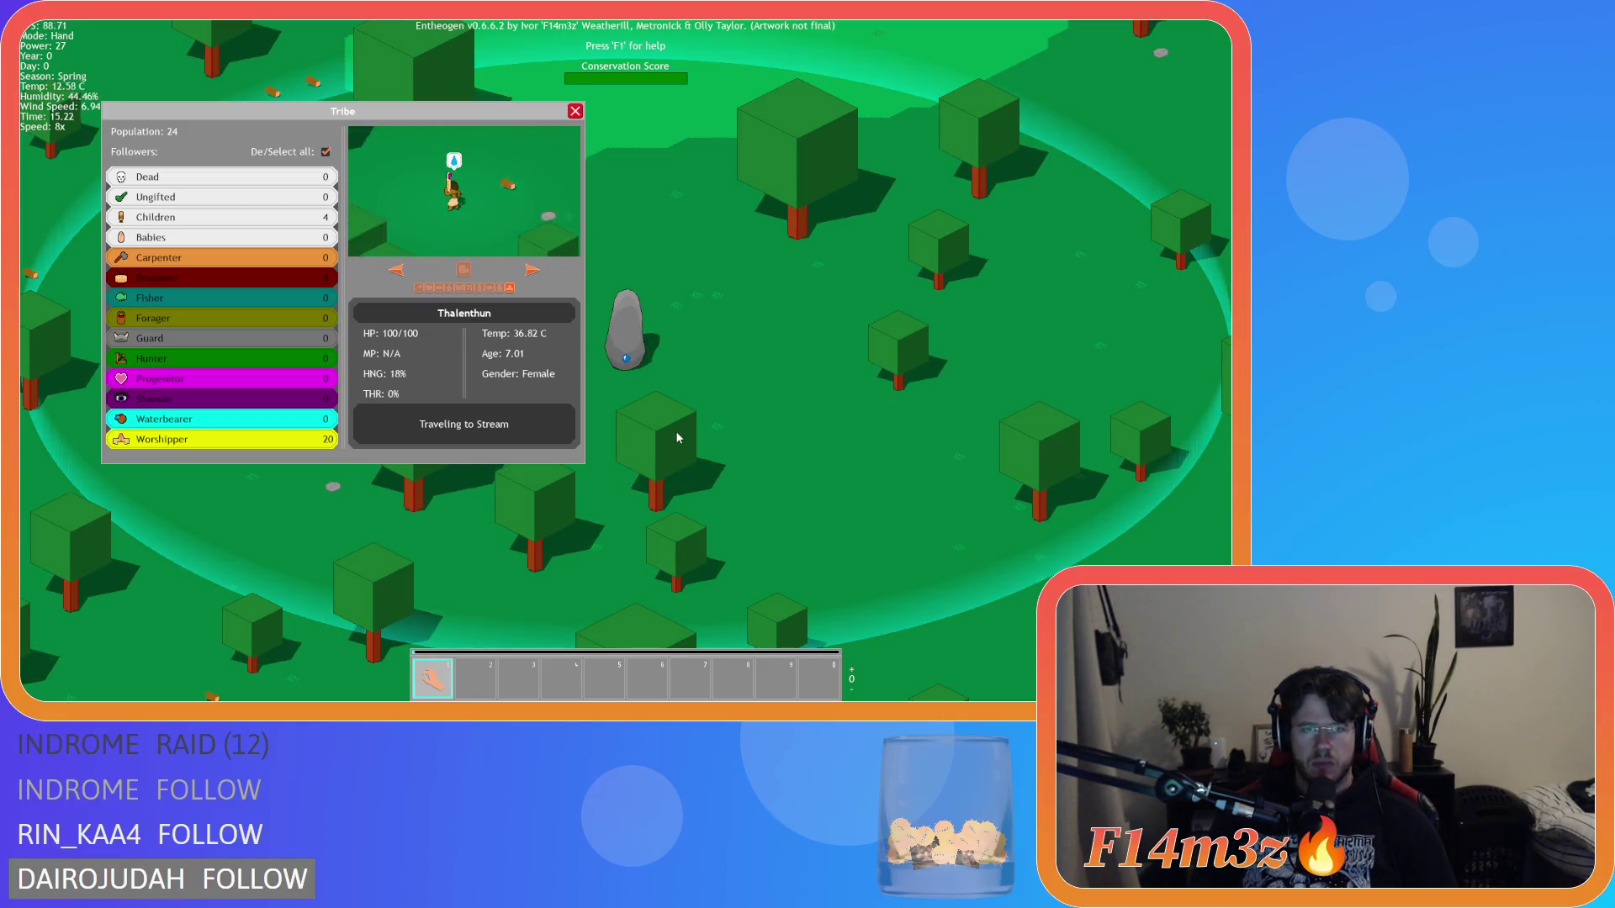
key(t)
scroll(678, 438, down, 6)
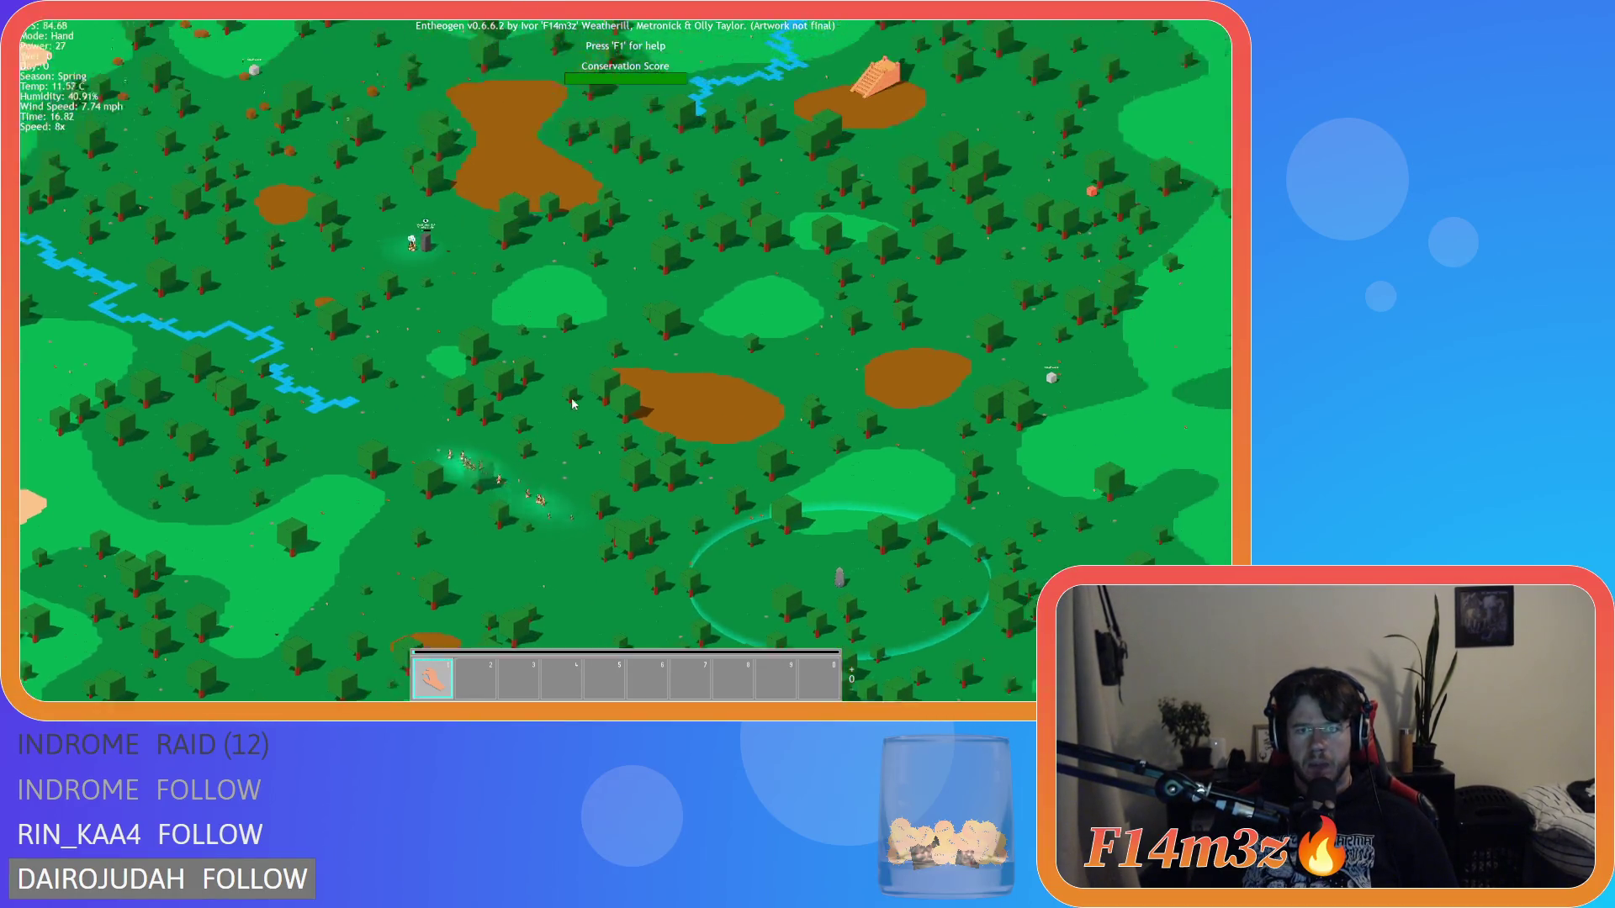
scroll(572, 405, up, 6)
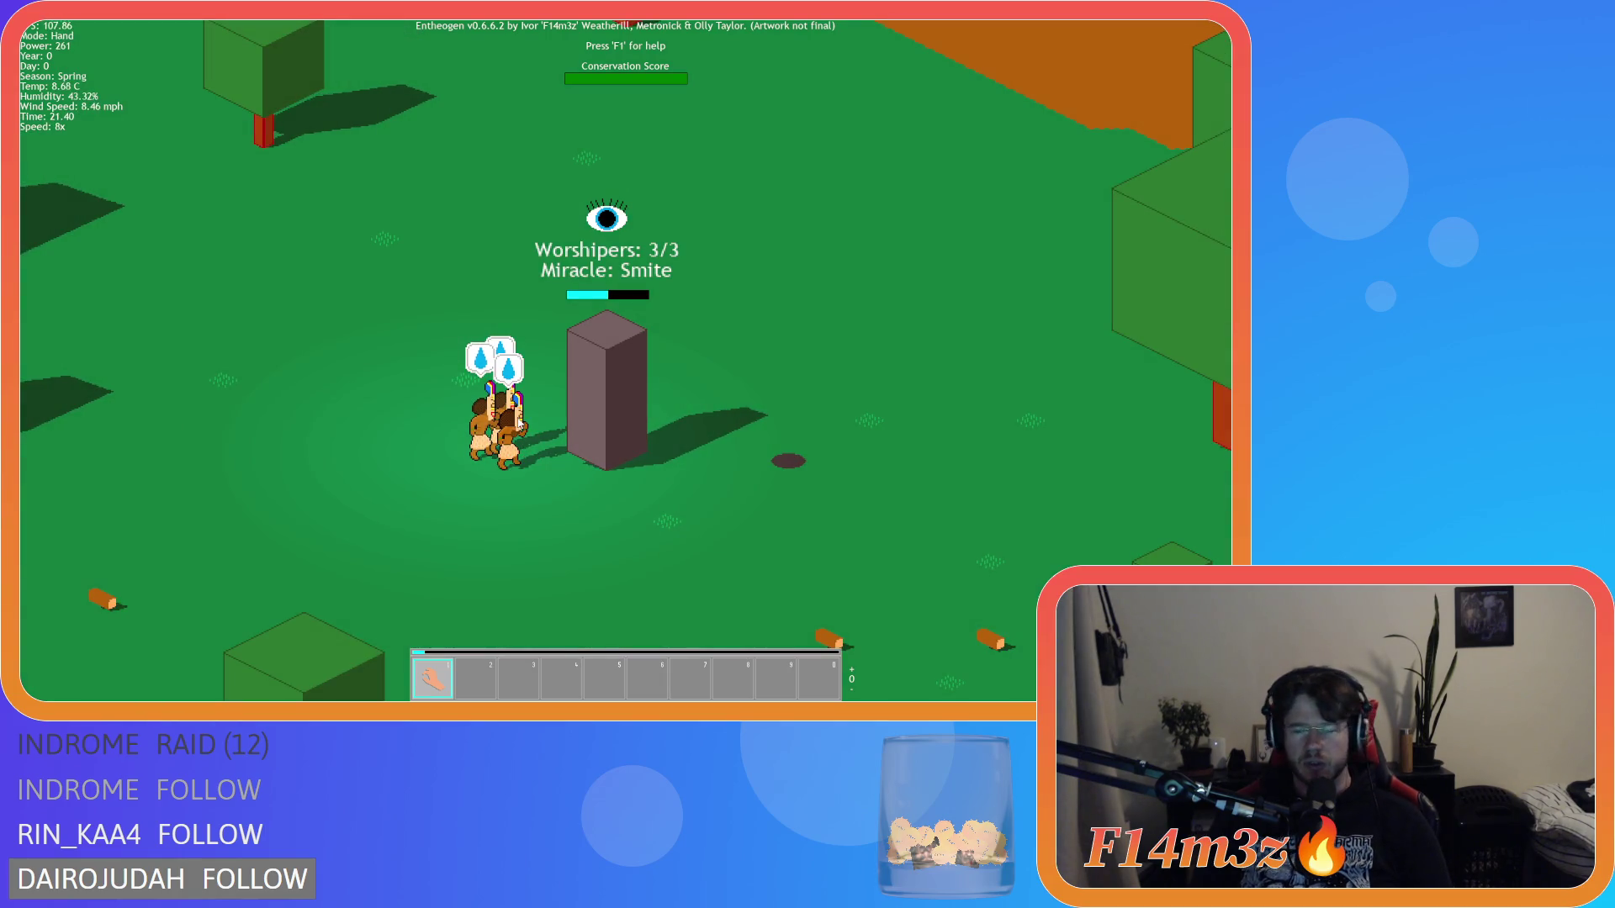
Step: Quicksave and quickload at the charged shrine, then drag Smite into hotbar slot 2
key(F5)
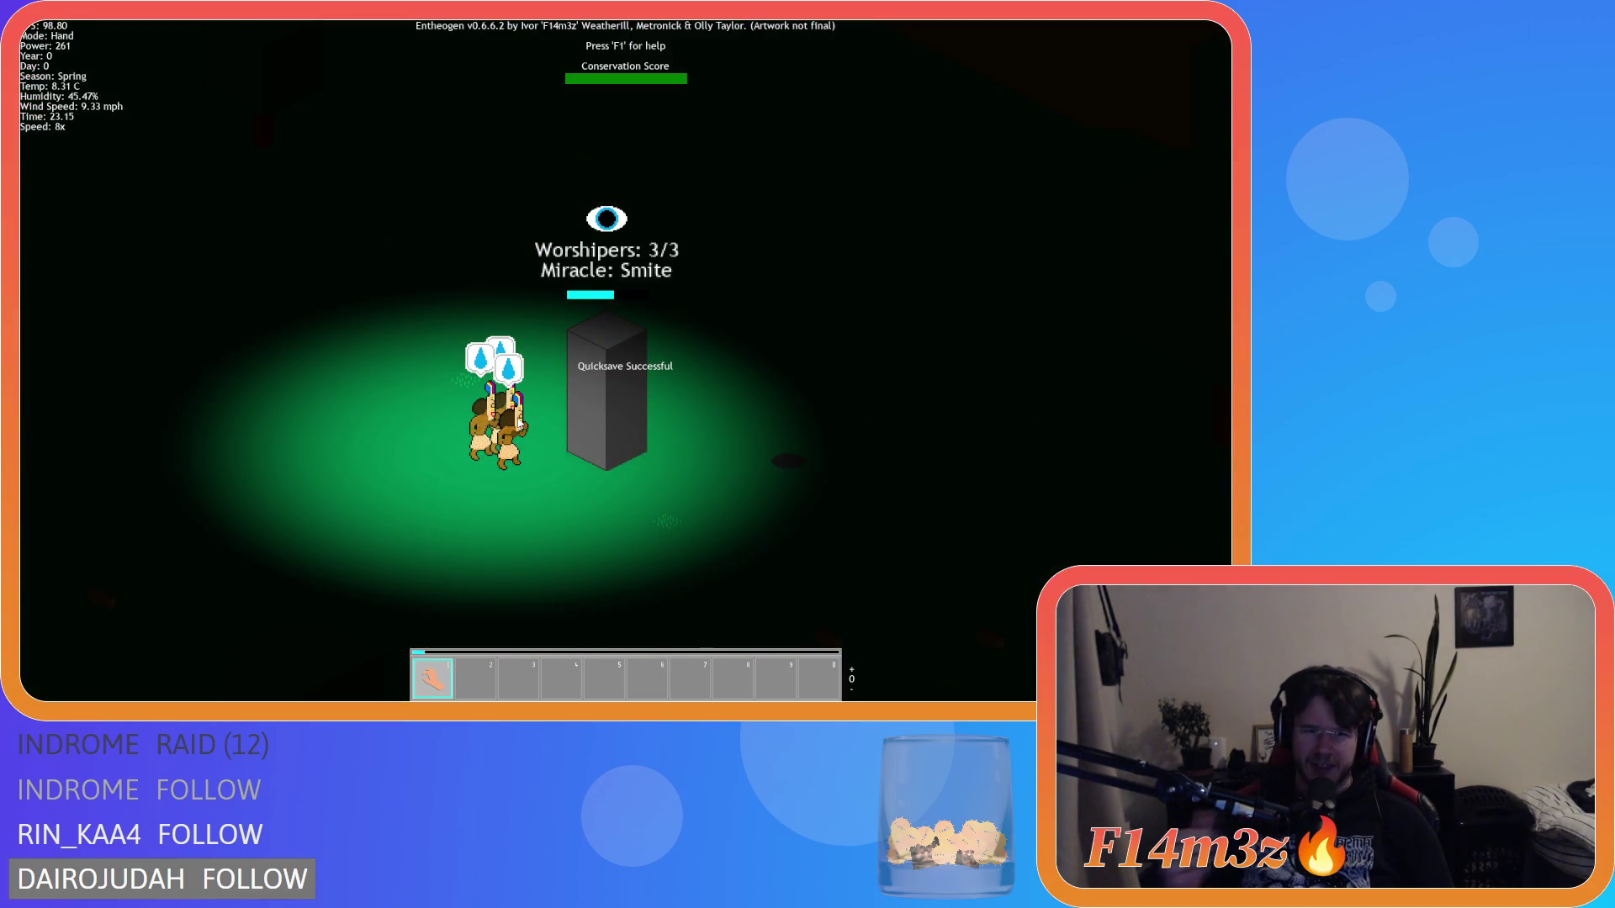
key(F9)
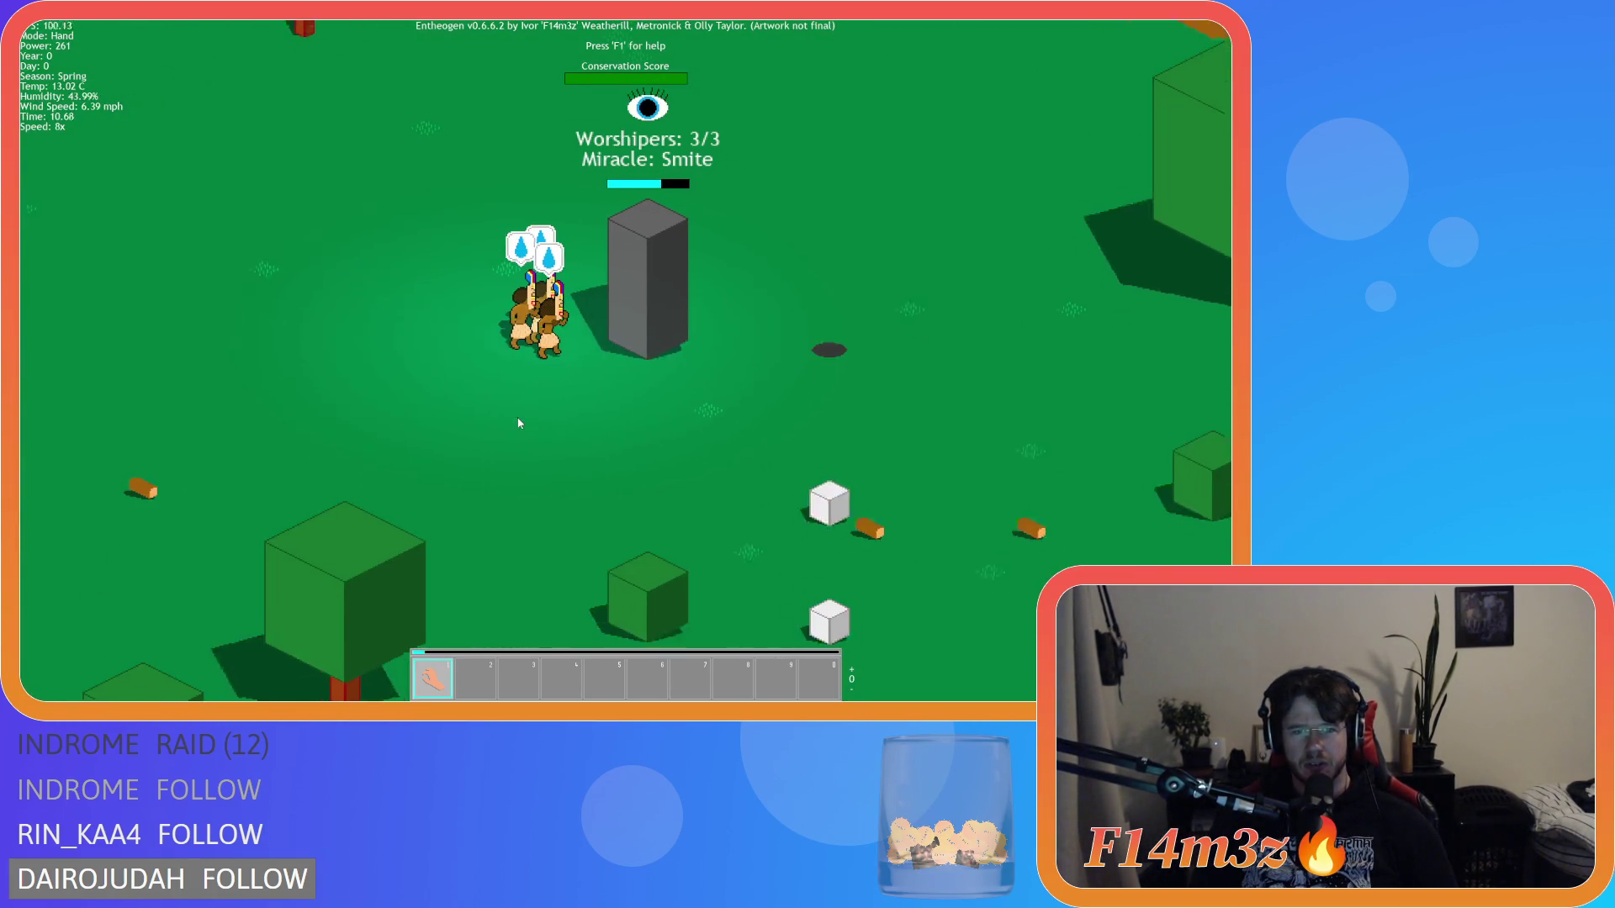
scroll(519, 422, down, 5)
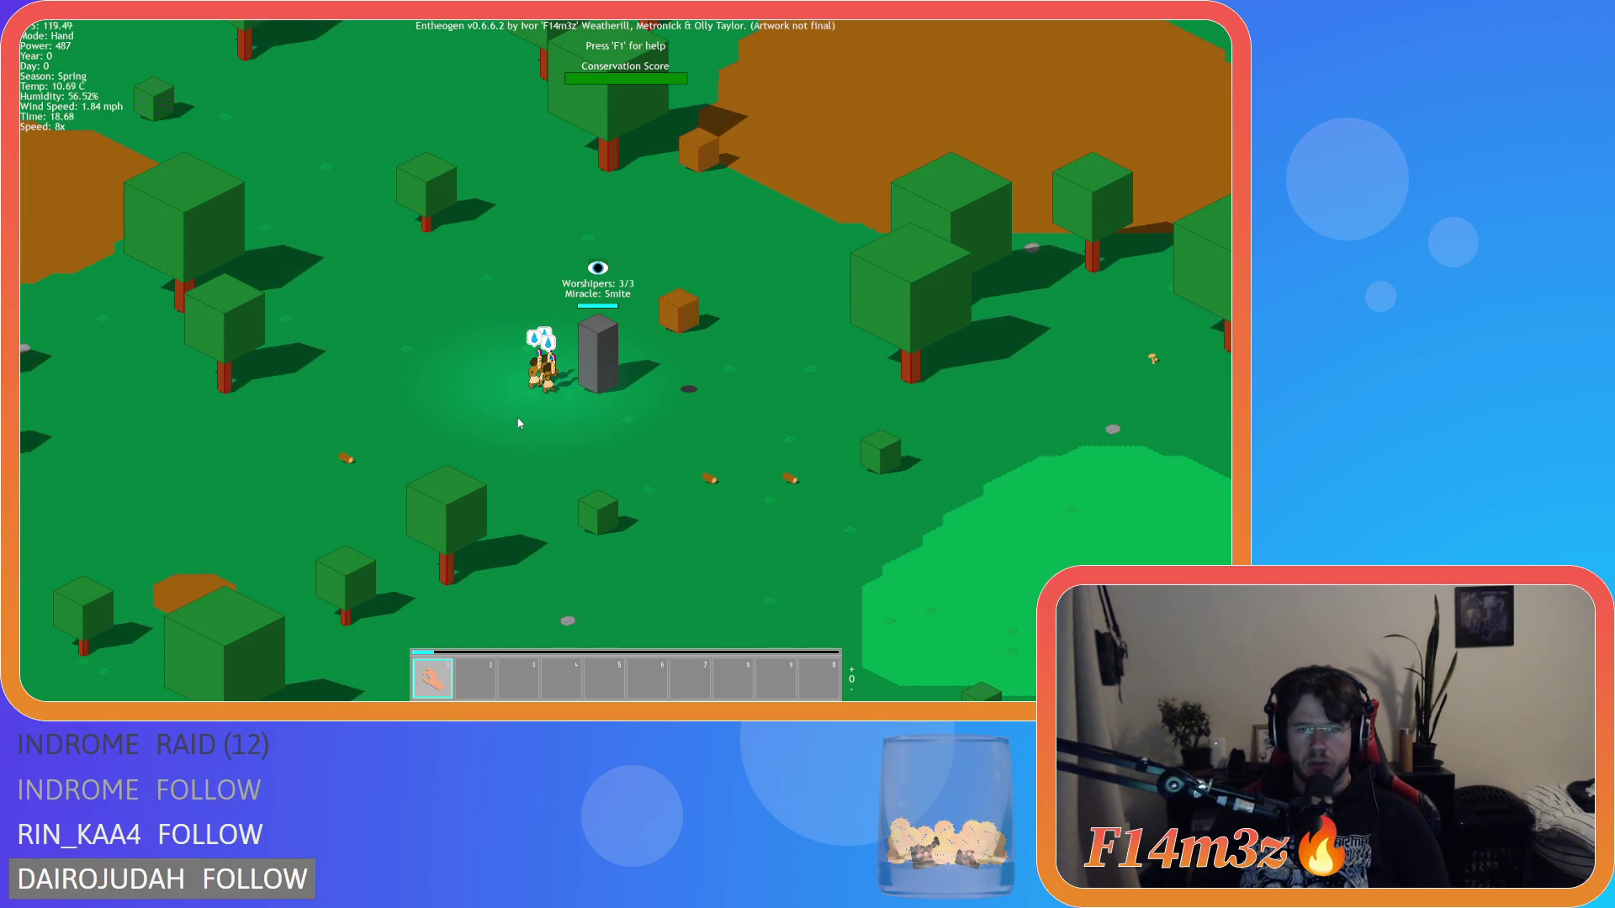
key(m)
mouse_move(217, 297)
mouse_down()
mouse_move(437, 598)
mouse_move(475, 677)
mouse_up()
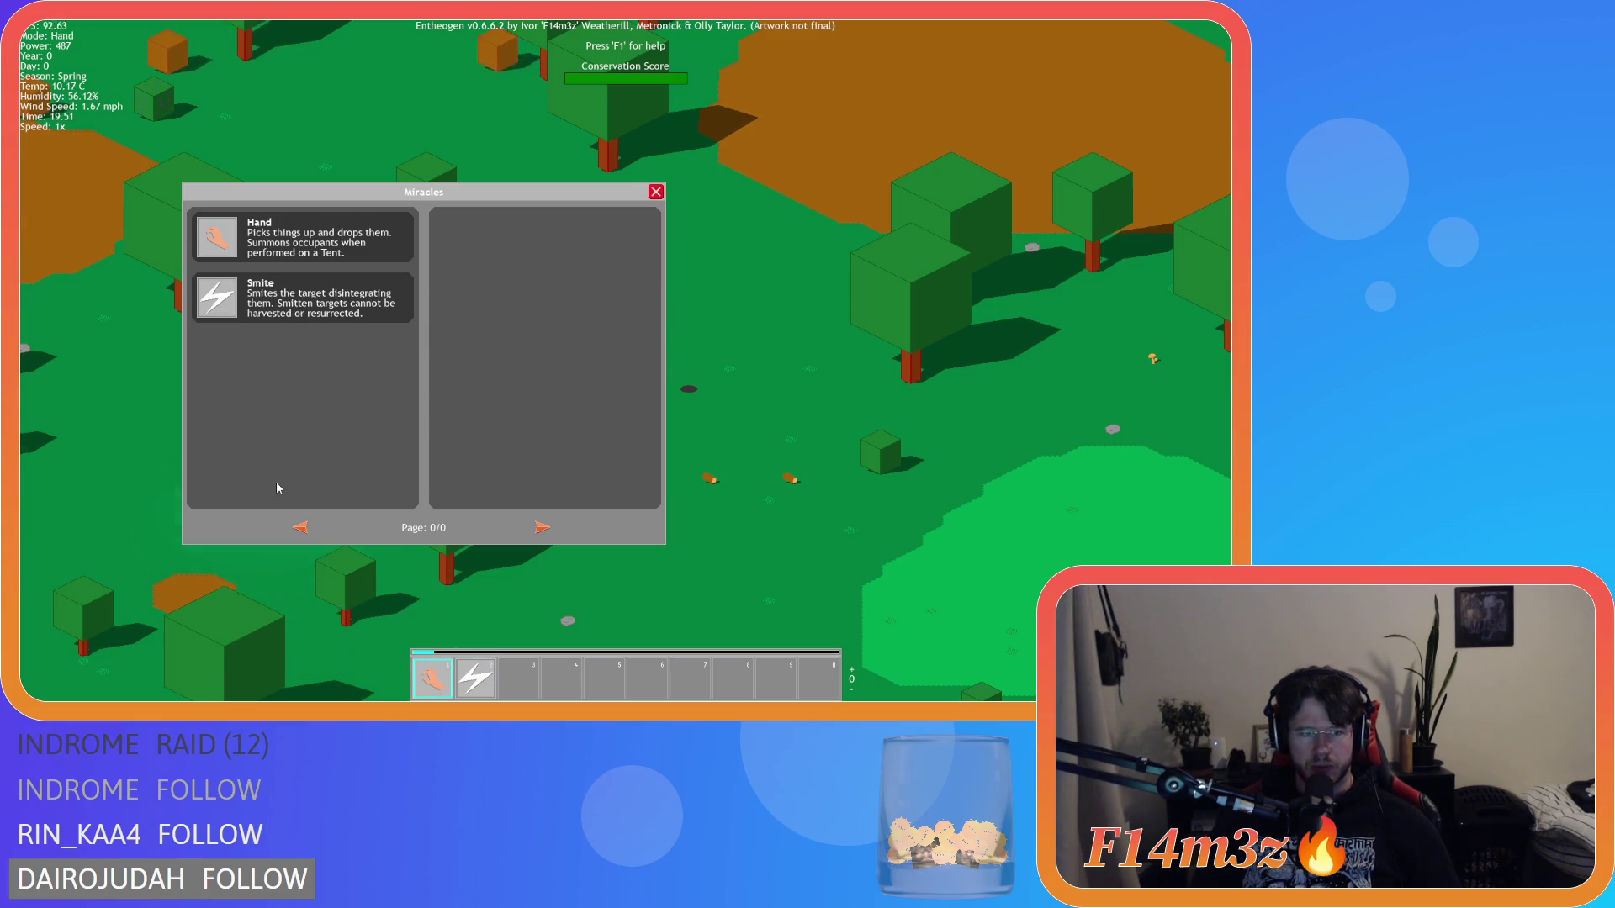
Step: Close the Miracles list and cast Smite on four worshippers near the shrine and rocks
key(m)
click(346, 431)
click(307, 442)
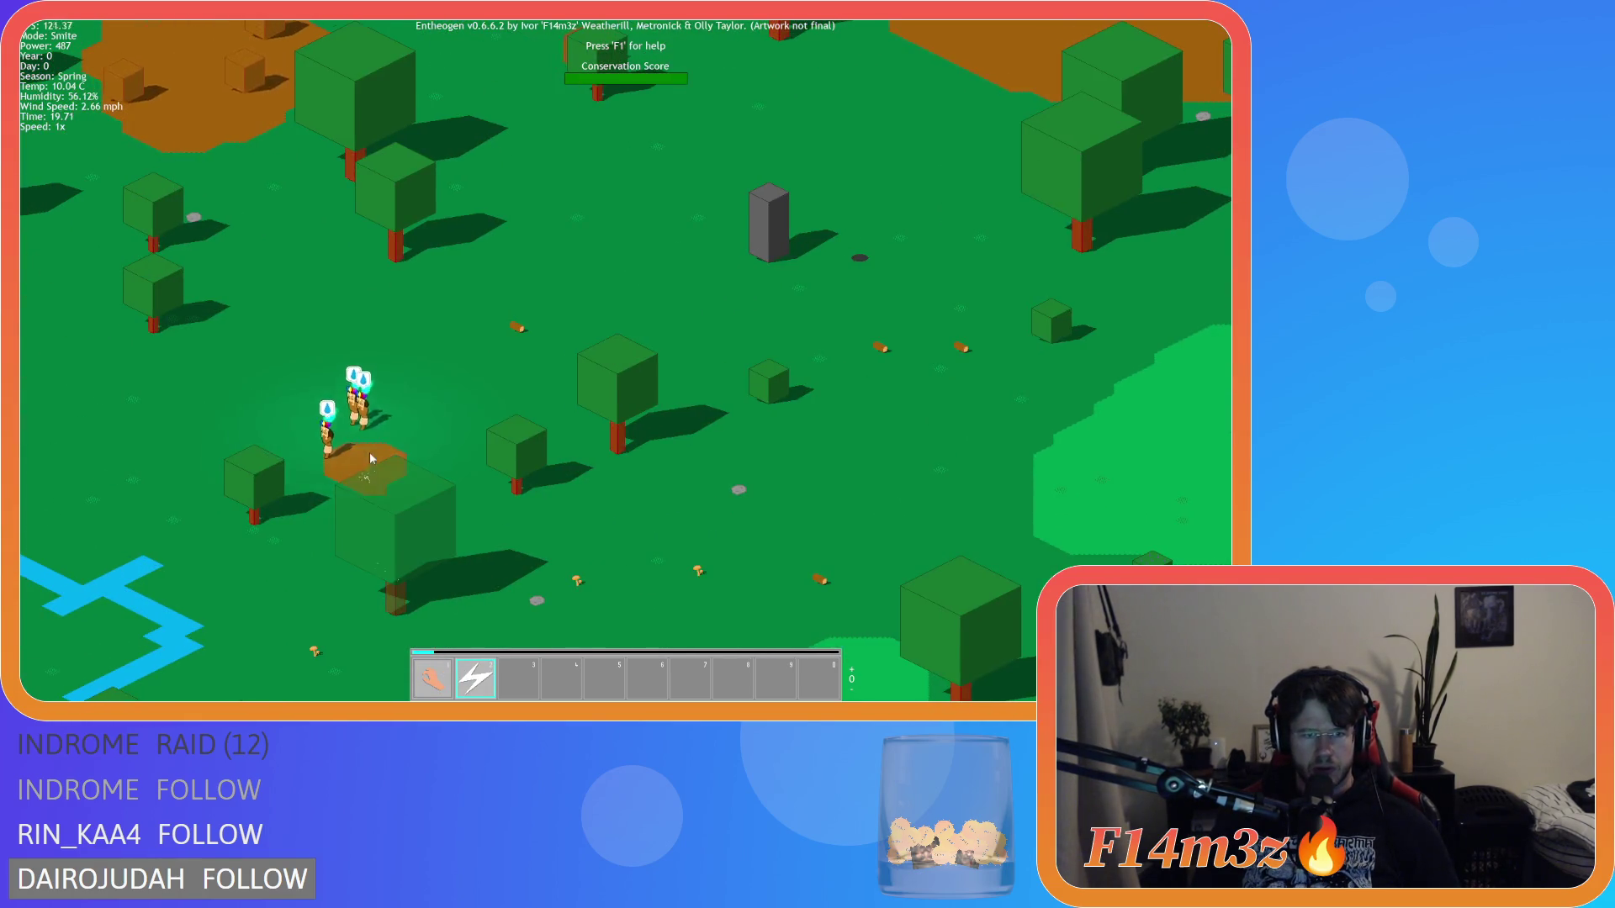
click(378, 396)
scroll(362, 421, down, 5)
scroll(315, 483, up, 5)
click(336, 413)
Step: Switch back to the Hand miracle and quit the game, confirming with Y
key(1)
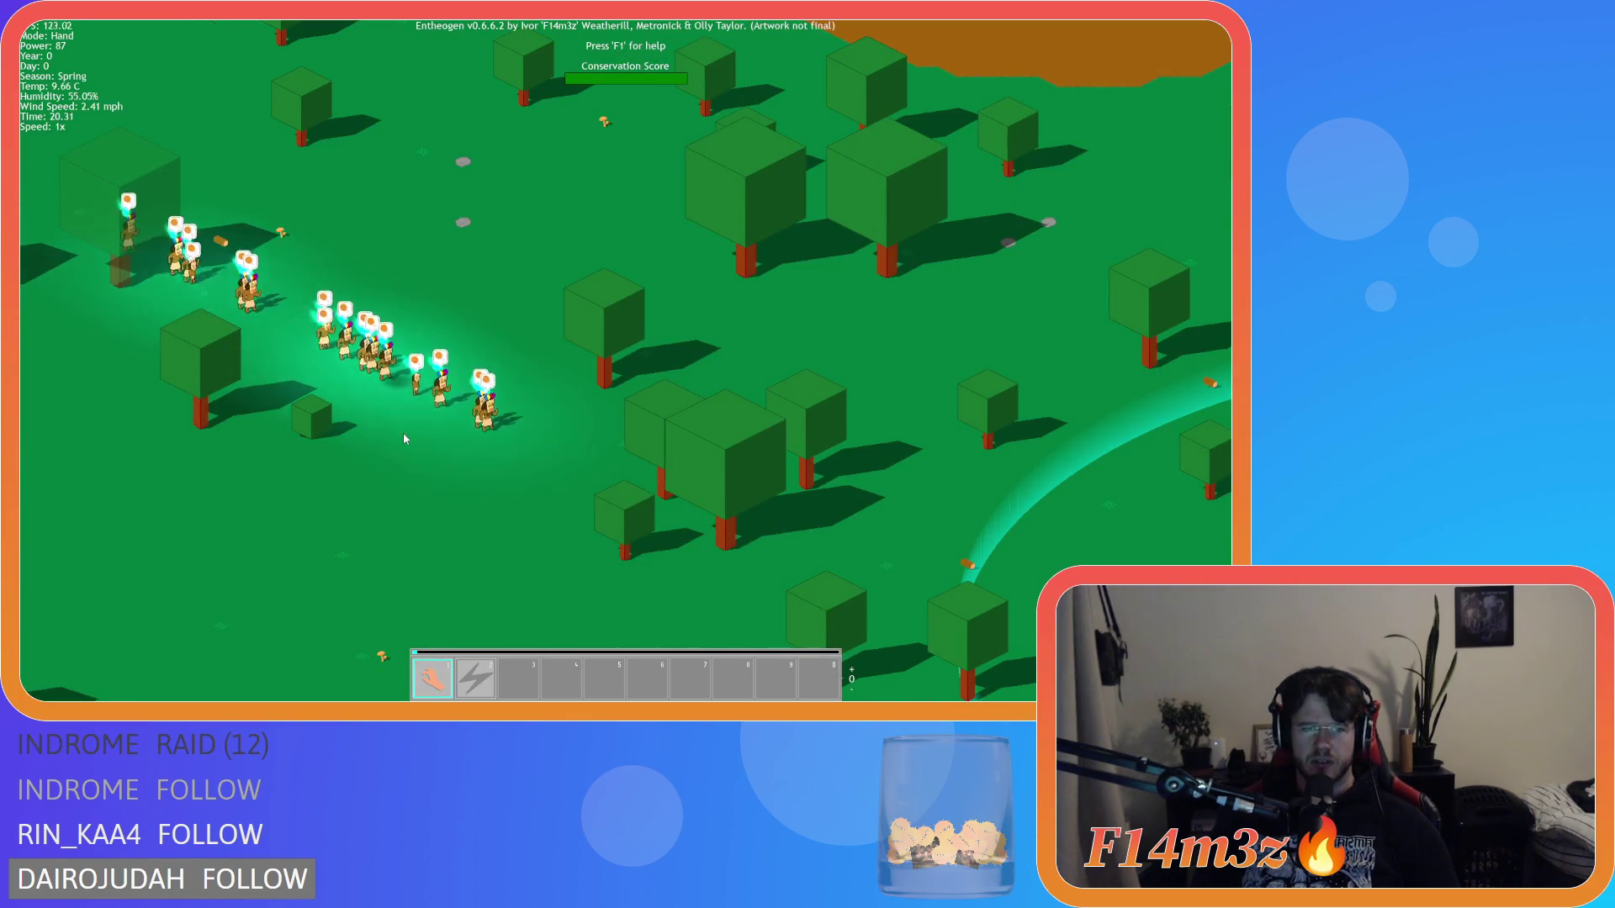
key(Escape)
key(y)
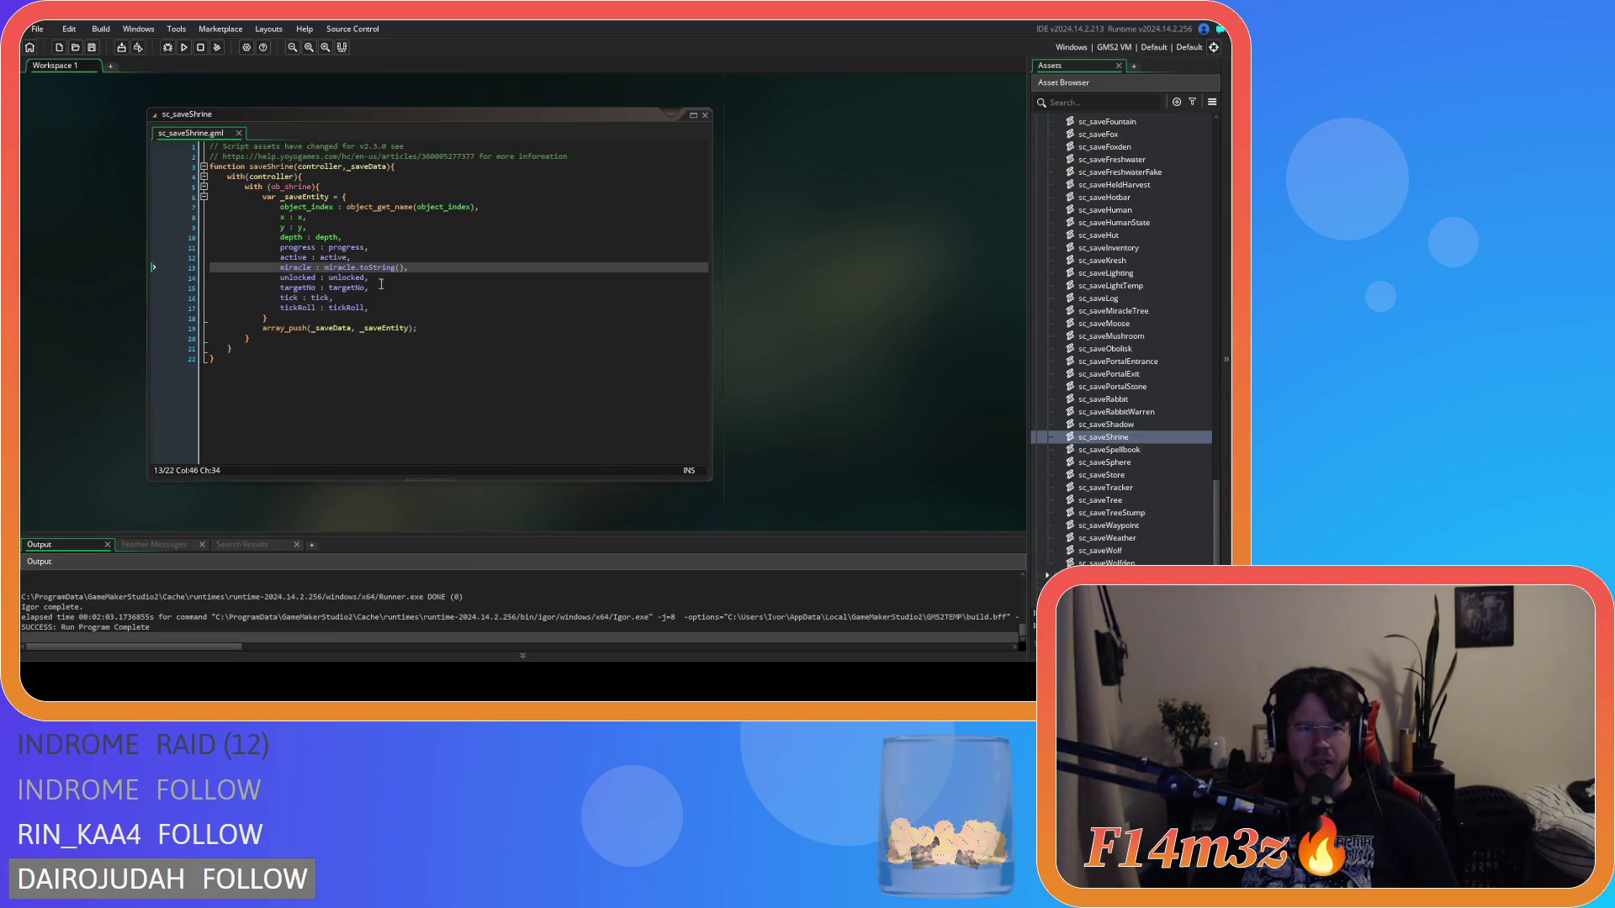
Step: Close the sc_saveShrine script editor window through its context menu
click(410, 302)
right_click(851, 296)
mouse_move(883, 310)
click(969, 352)
Step: Collapse the Miracles and Scripts folders in the Asset Browser
scroll(1043, 286, up, 10)
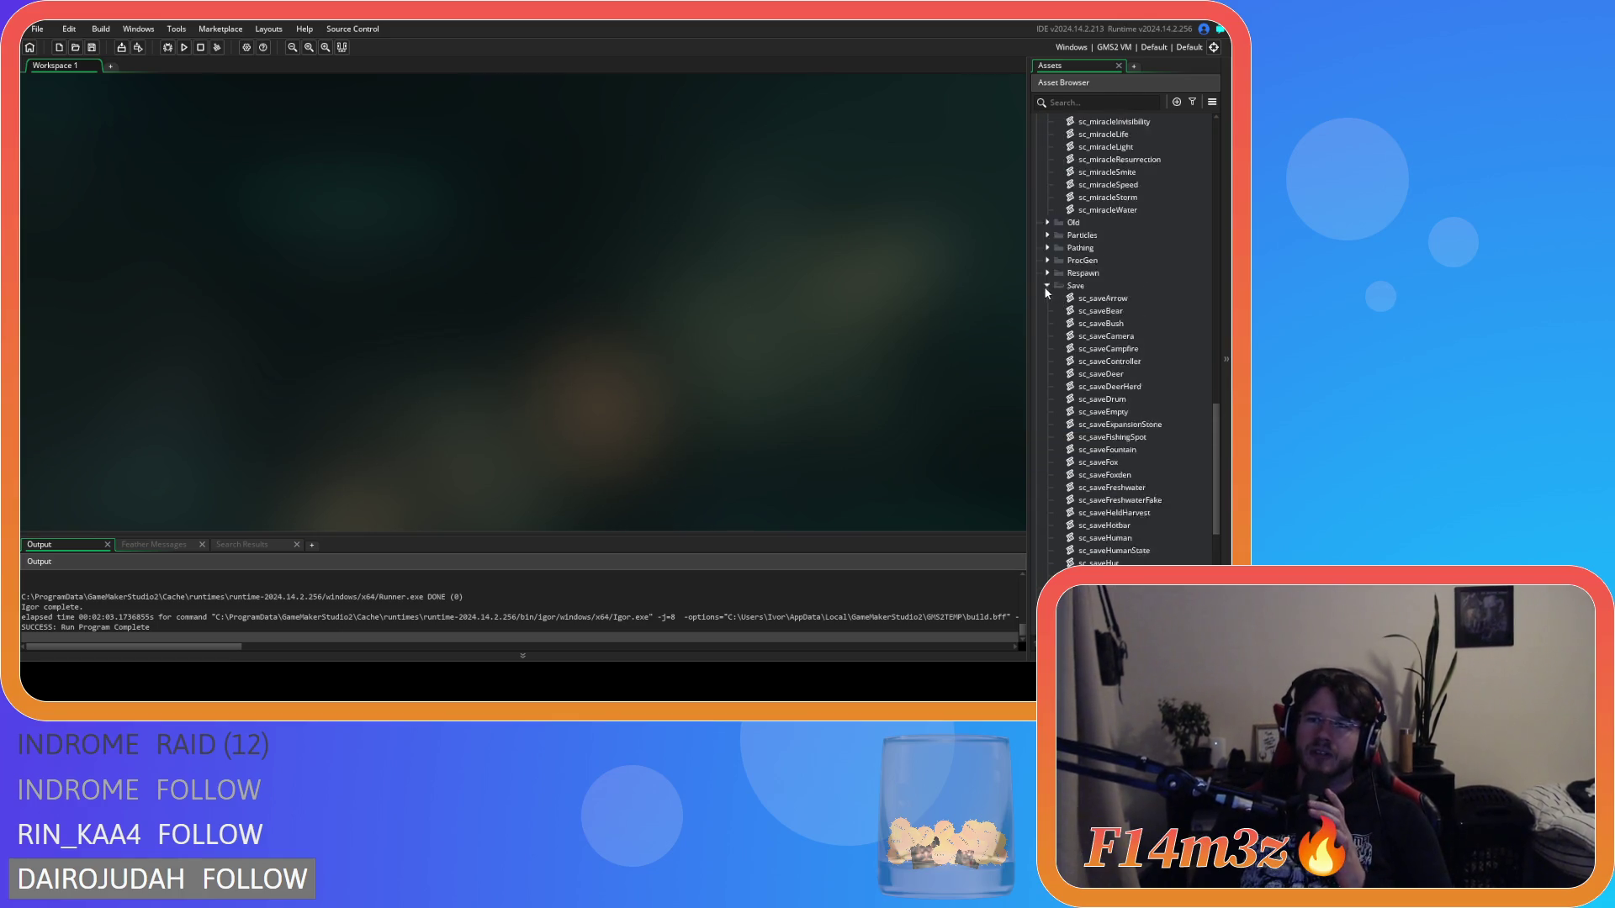
scroll(1043, 294, up, 5)
click(1047, 259)
scroll(1048, 237, up, 5)
scroll(1052, 264, up, 15)
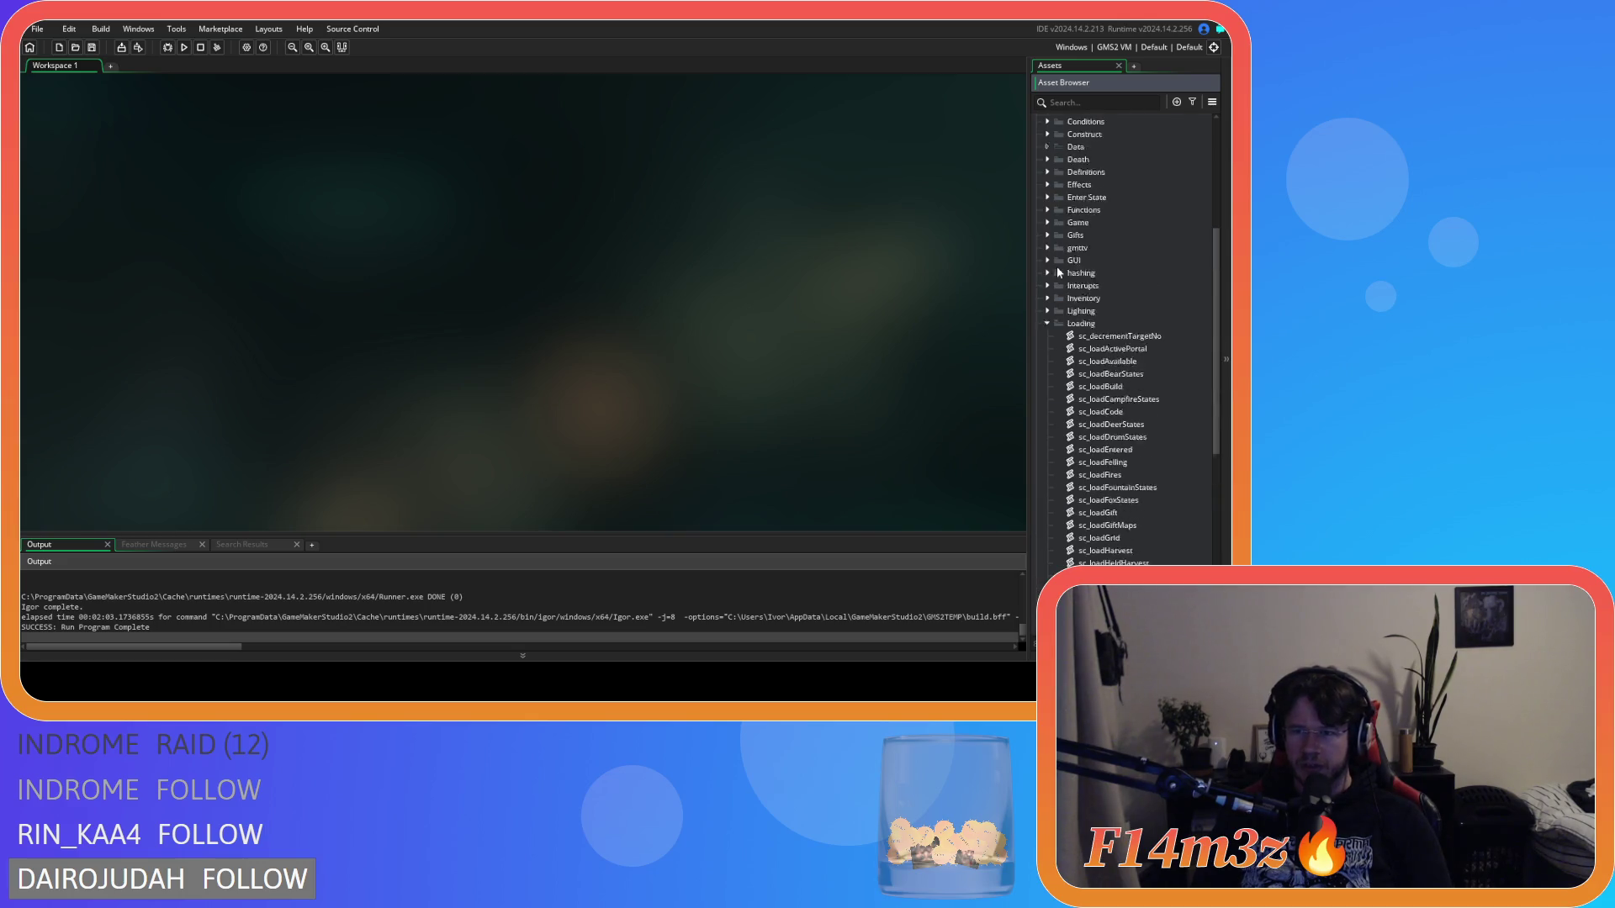
click(1038, 302)
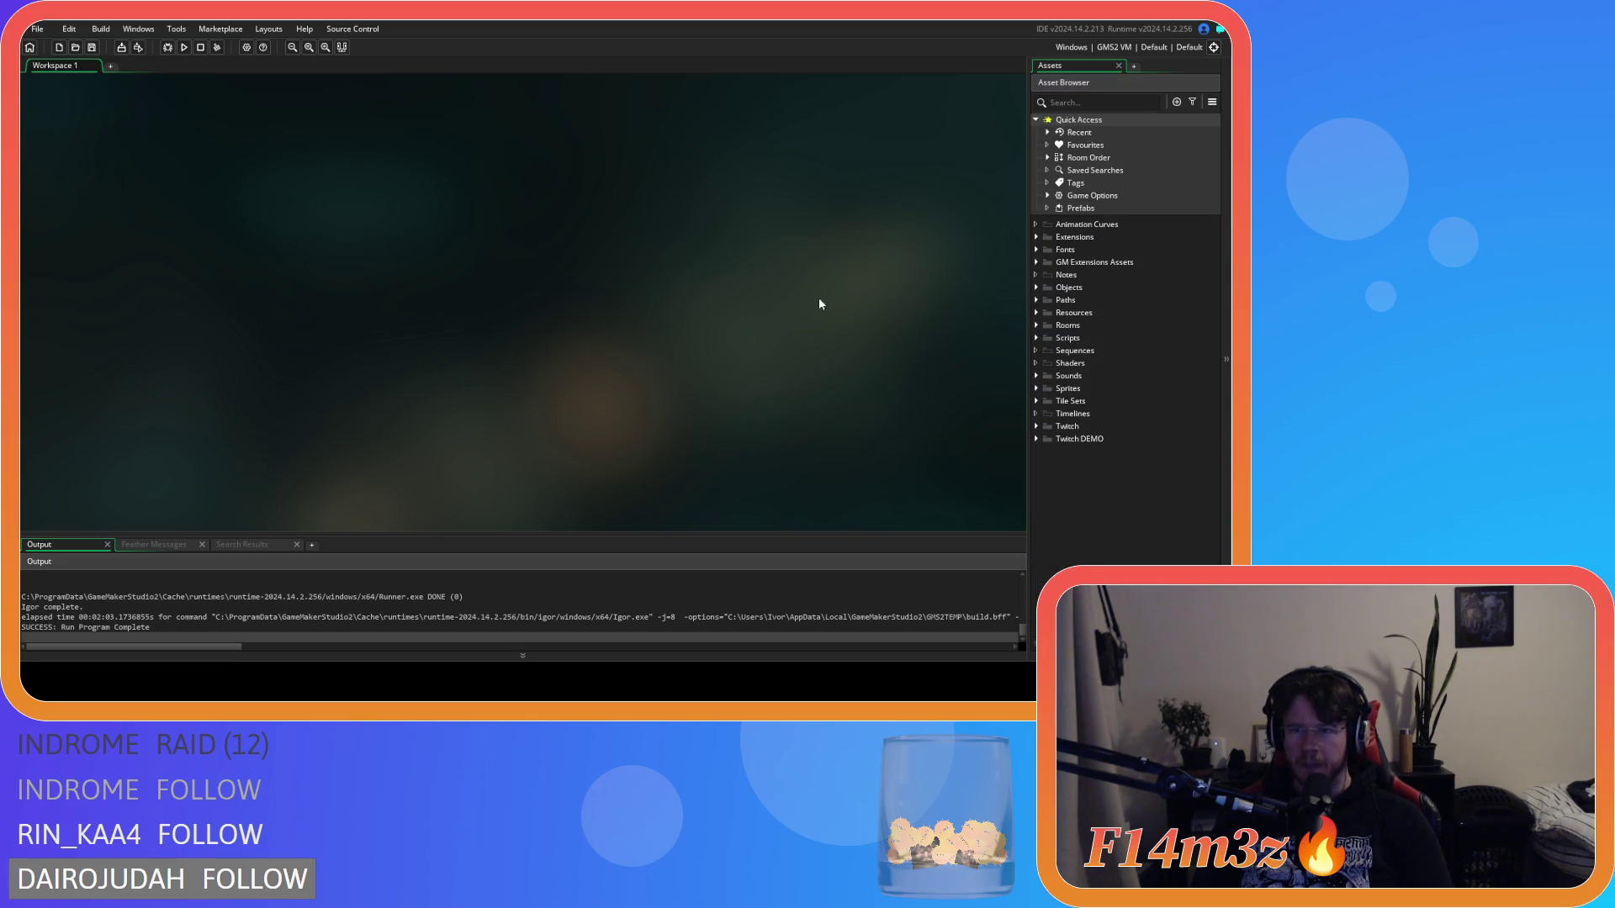
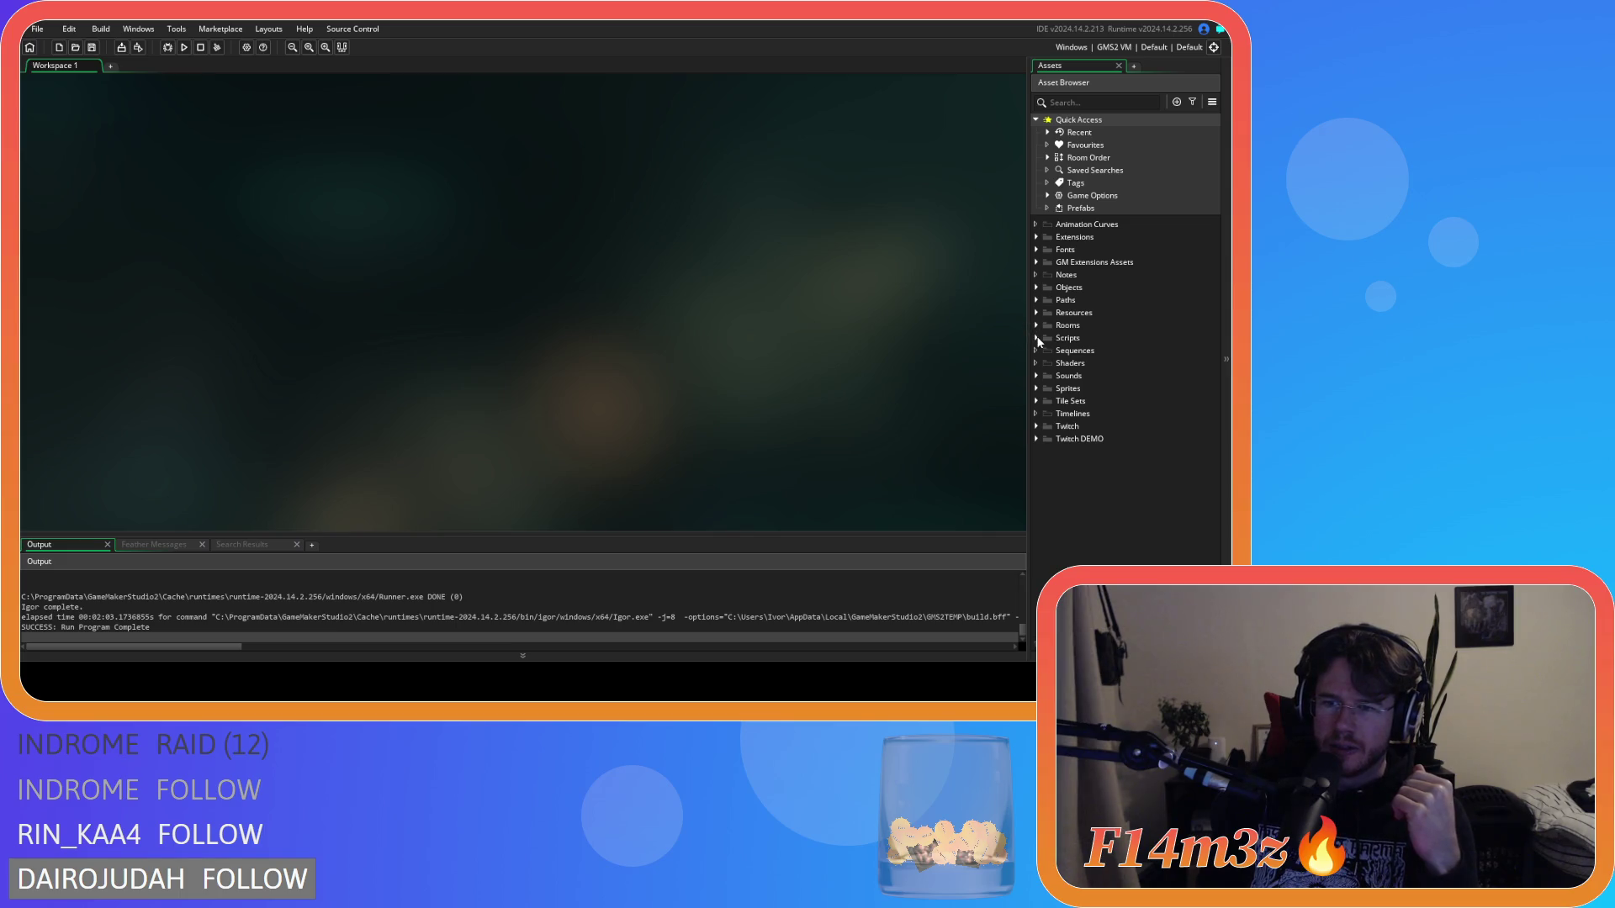
Step: Open the Create event of ob_wolf from Objects > Animal > Predators
click(1036, 288)
click(1047, 301)
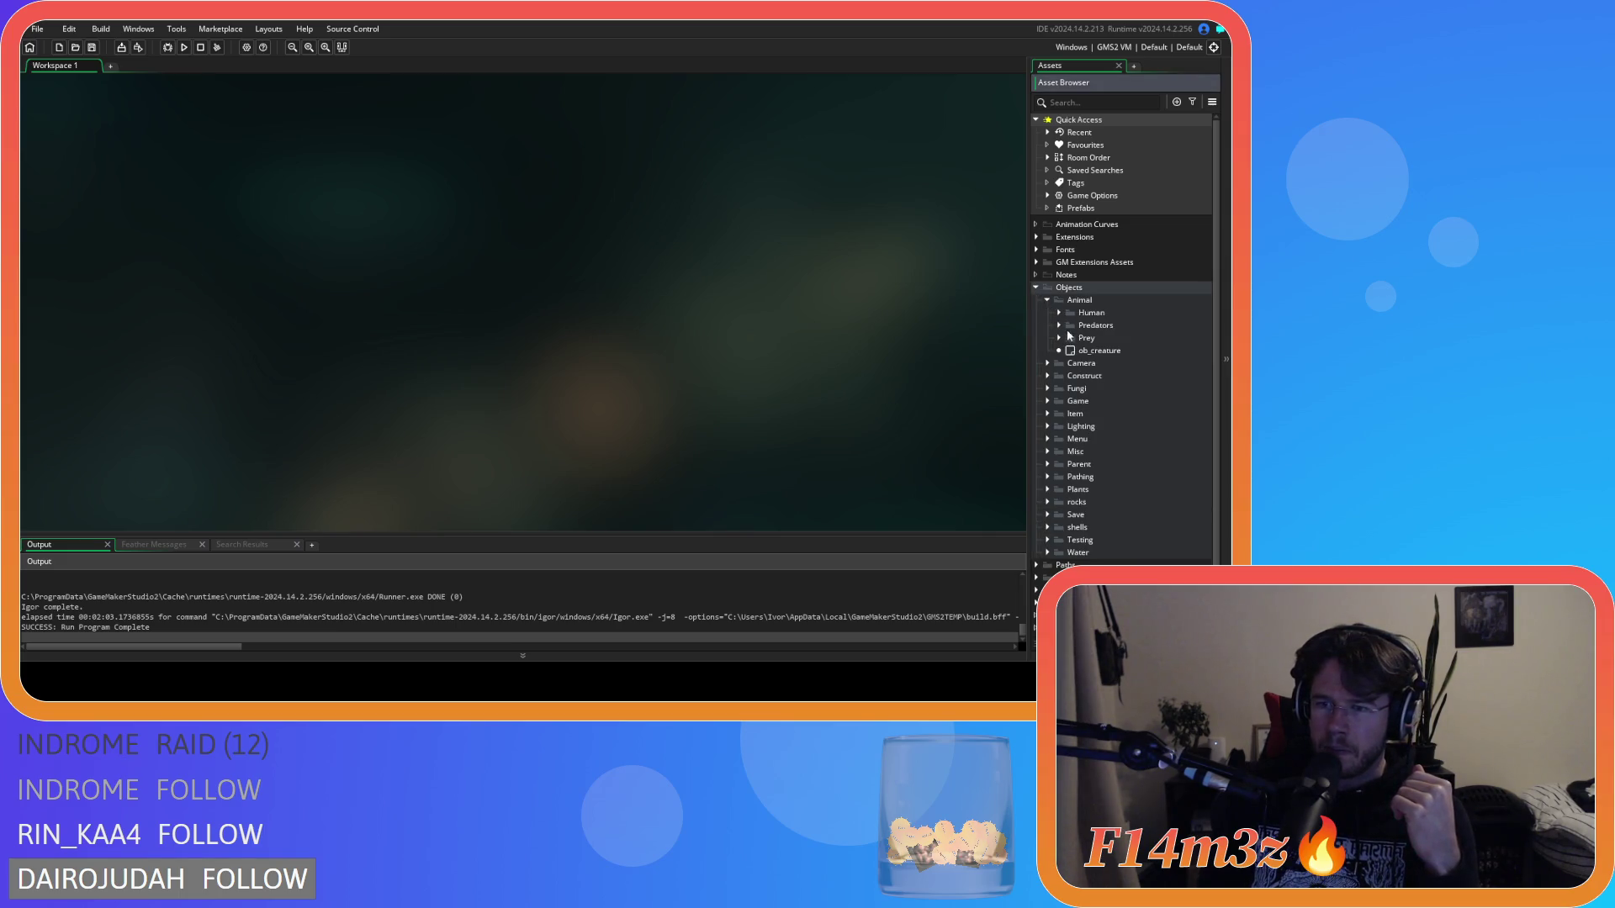
click(1060, 325)
double_click(1103, 375)
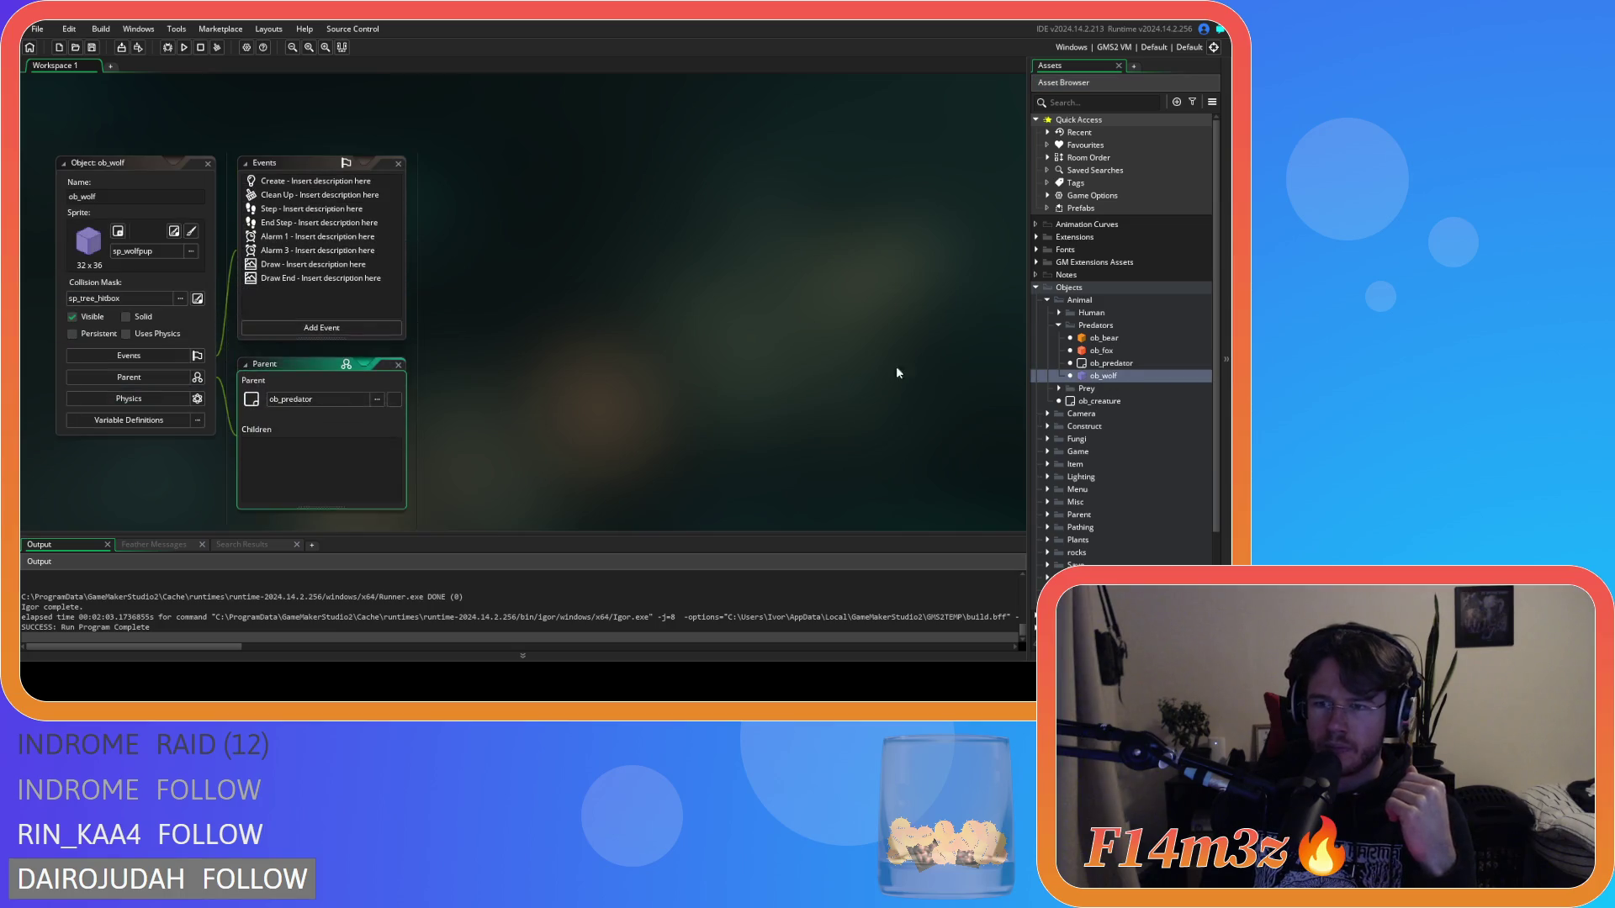
double_click(294, 181)
click(708, 268)
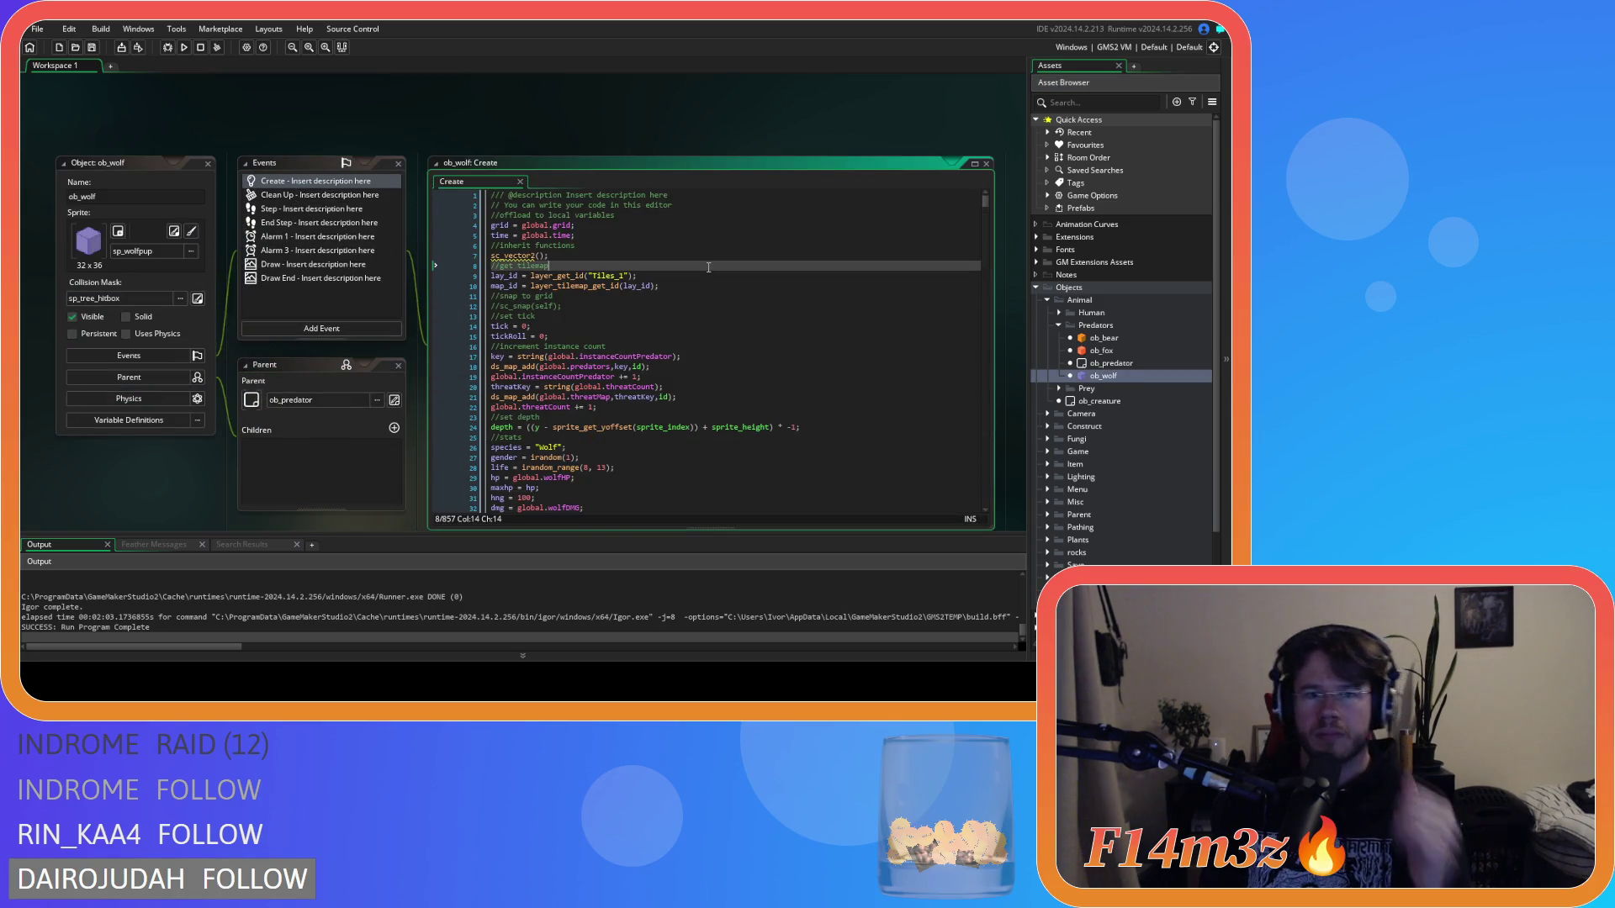
Step: Search the Create code for state_stalk, then for state_hunt
key(ctrl+f)
text(state)
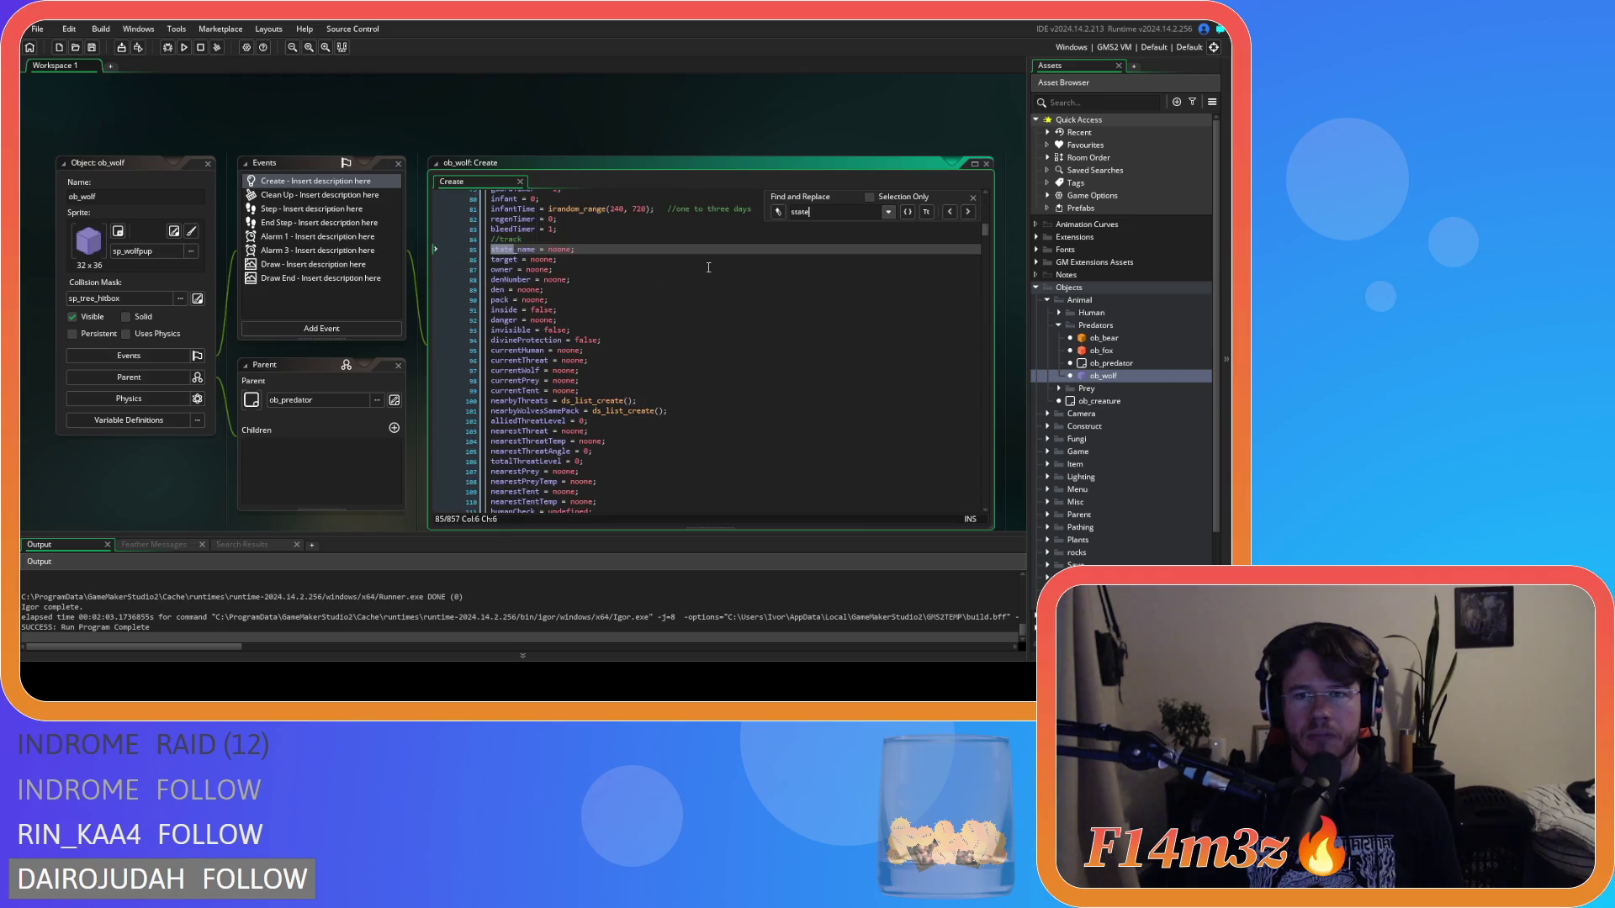
text(_)
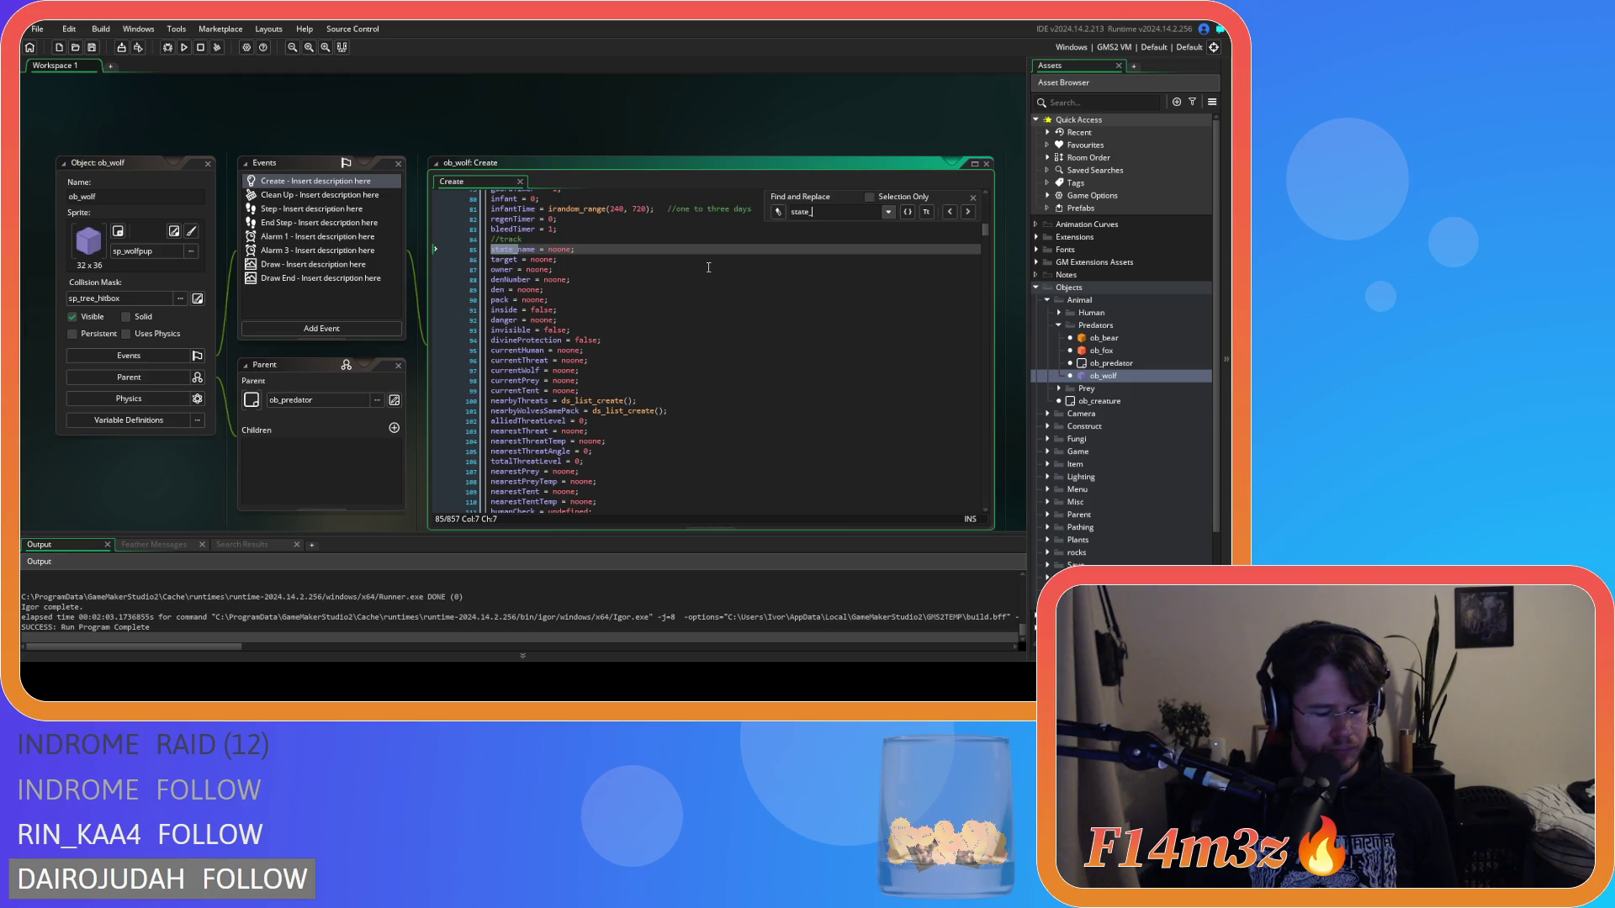
text(stalk)
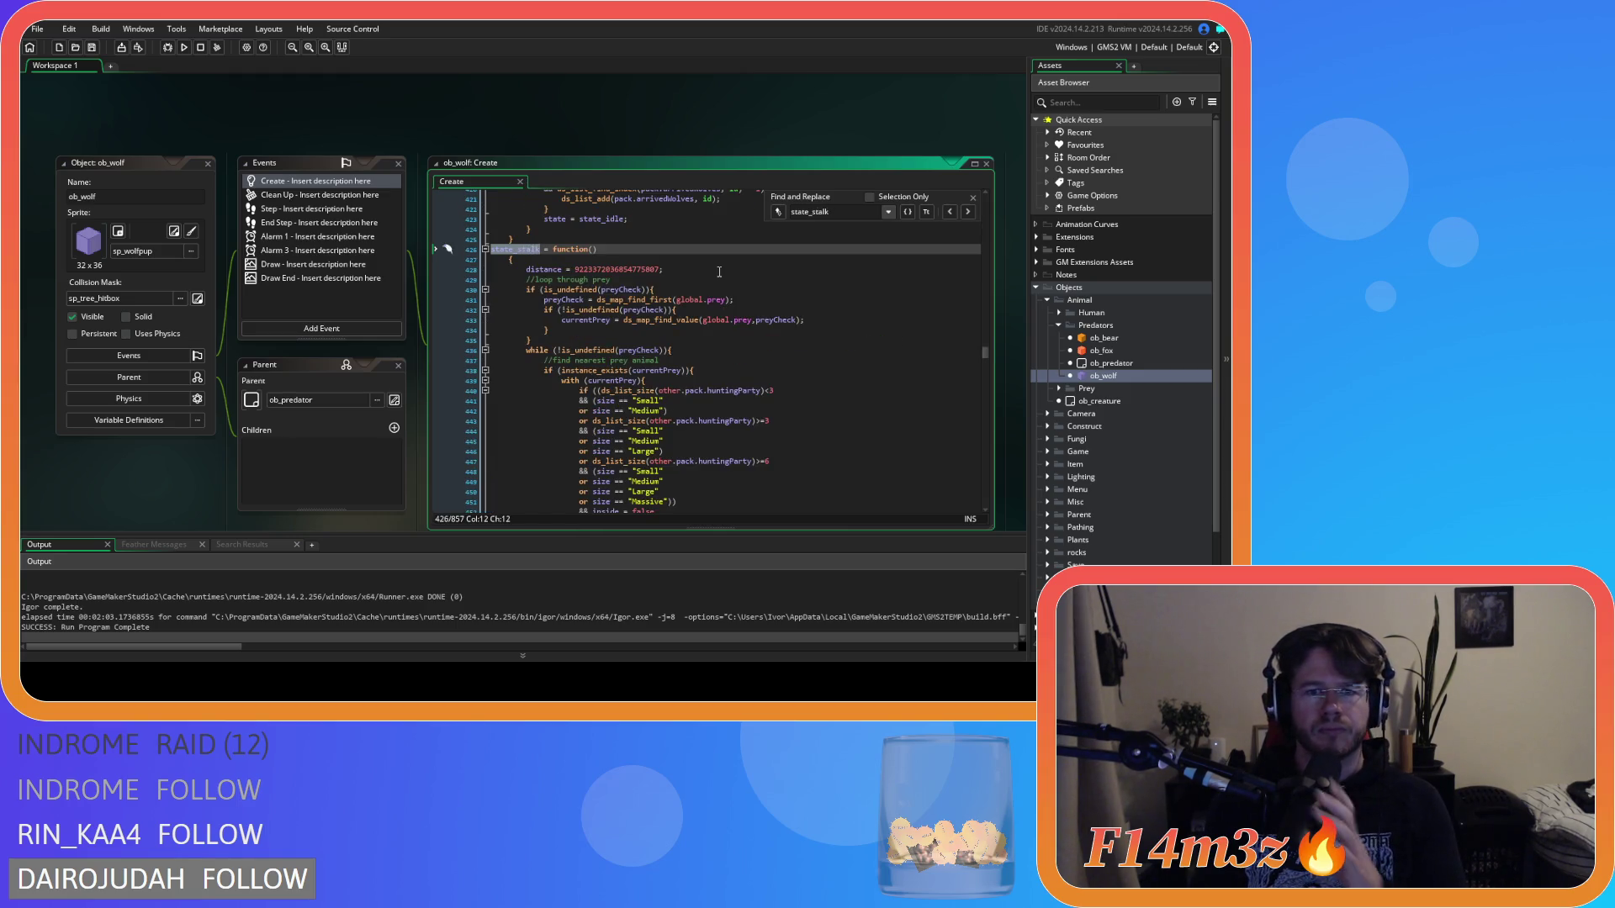
scroll(707, 278, down, 19)
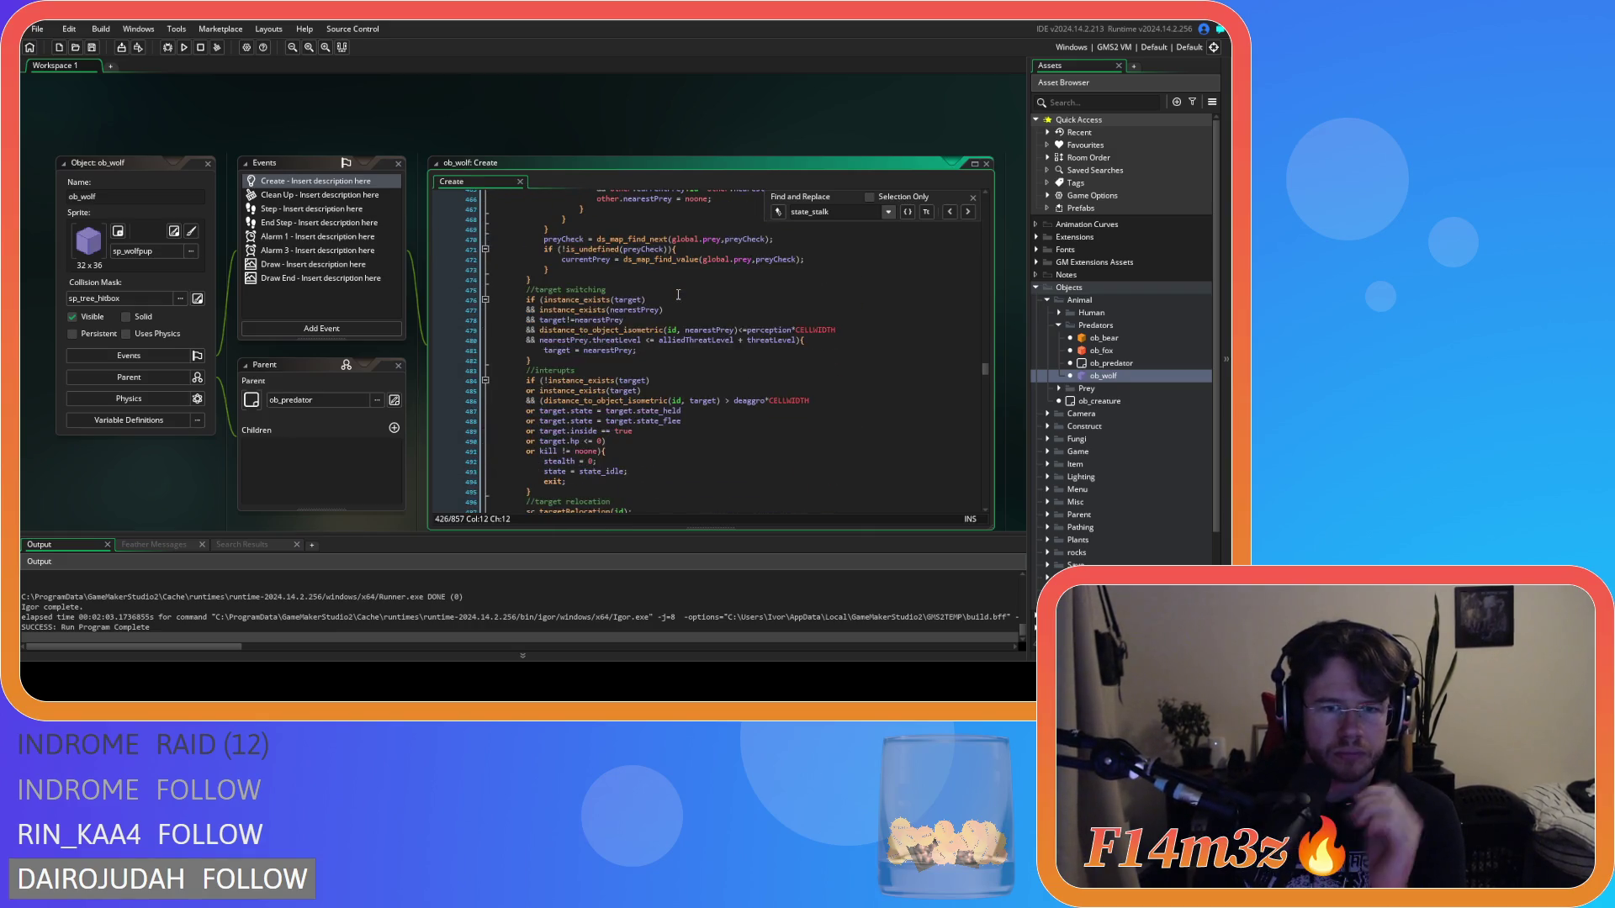
scroll(678, 294, down, 8)
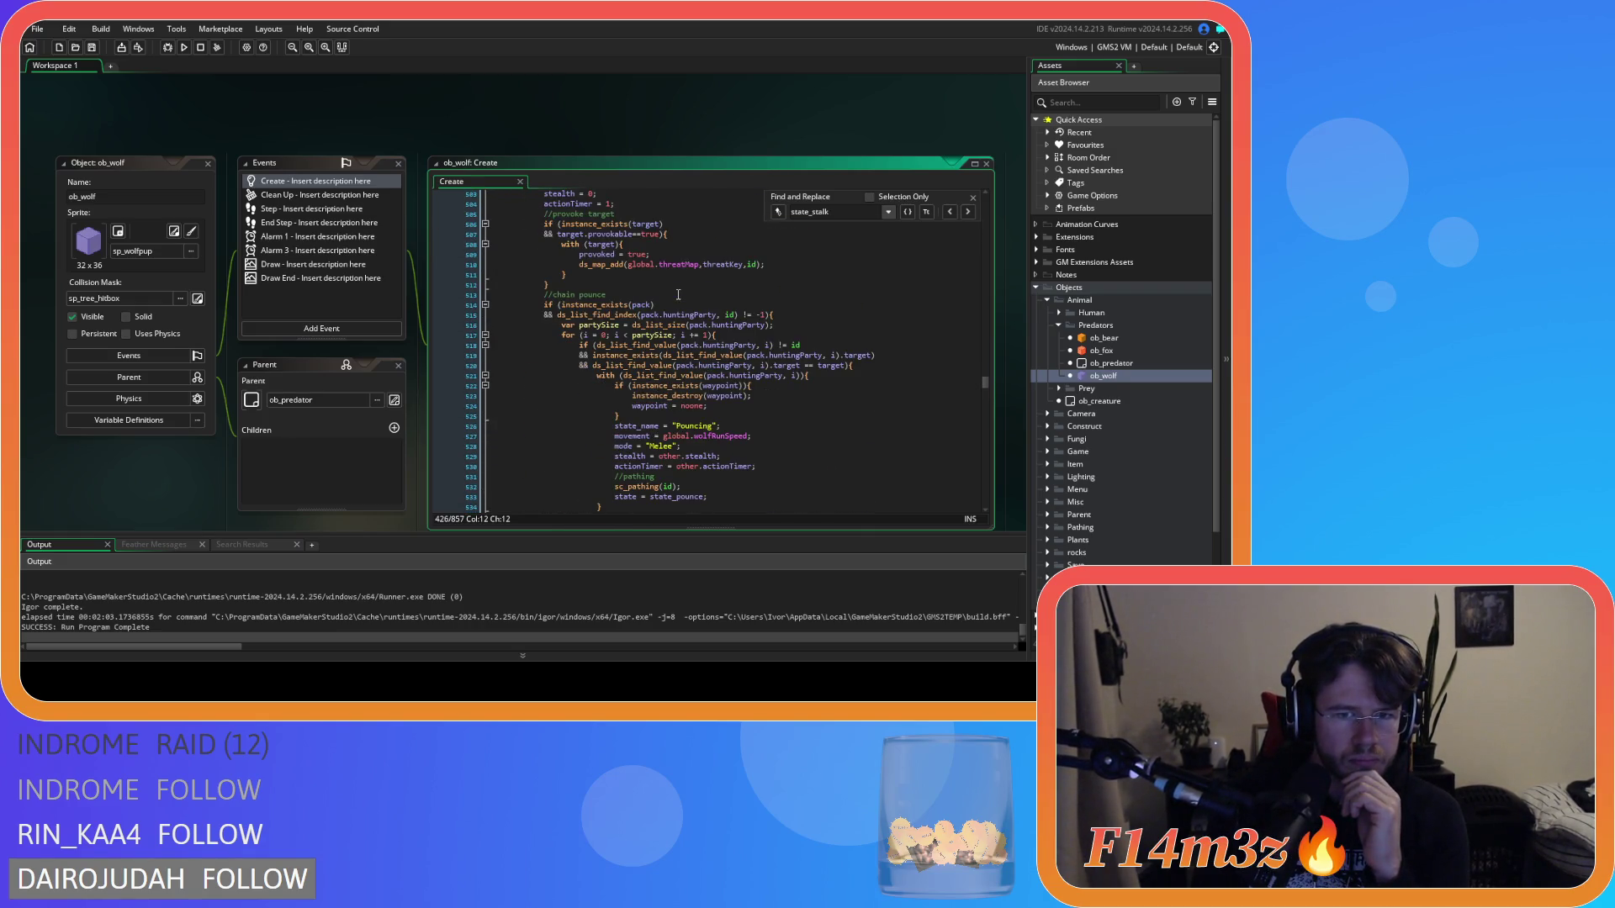
scroll(678, 294, up, 6)
scroll(678, 295, up, 5)
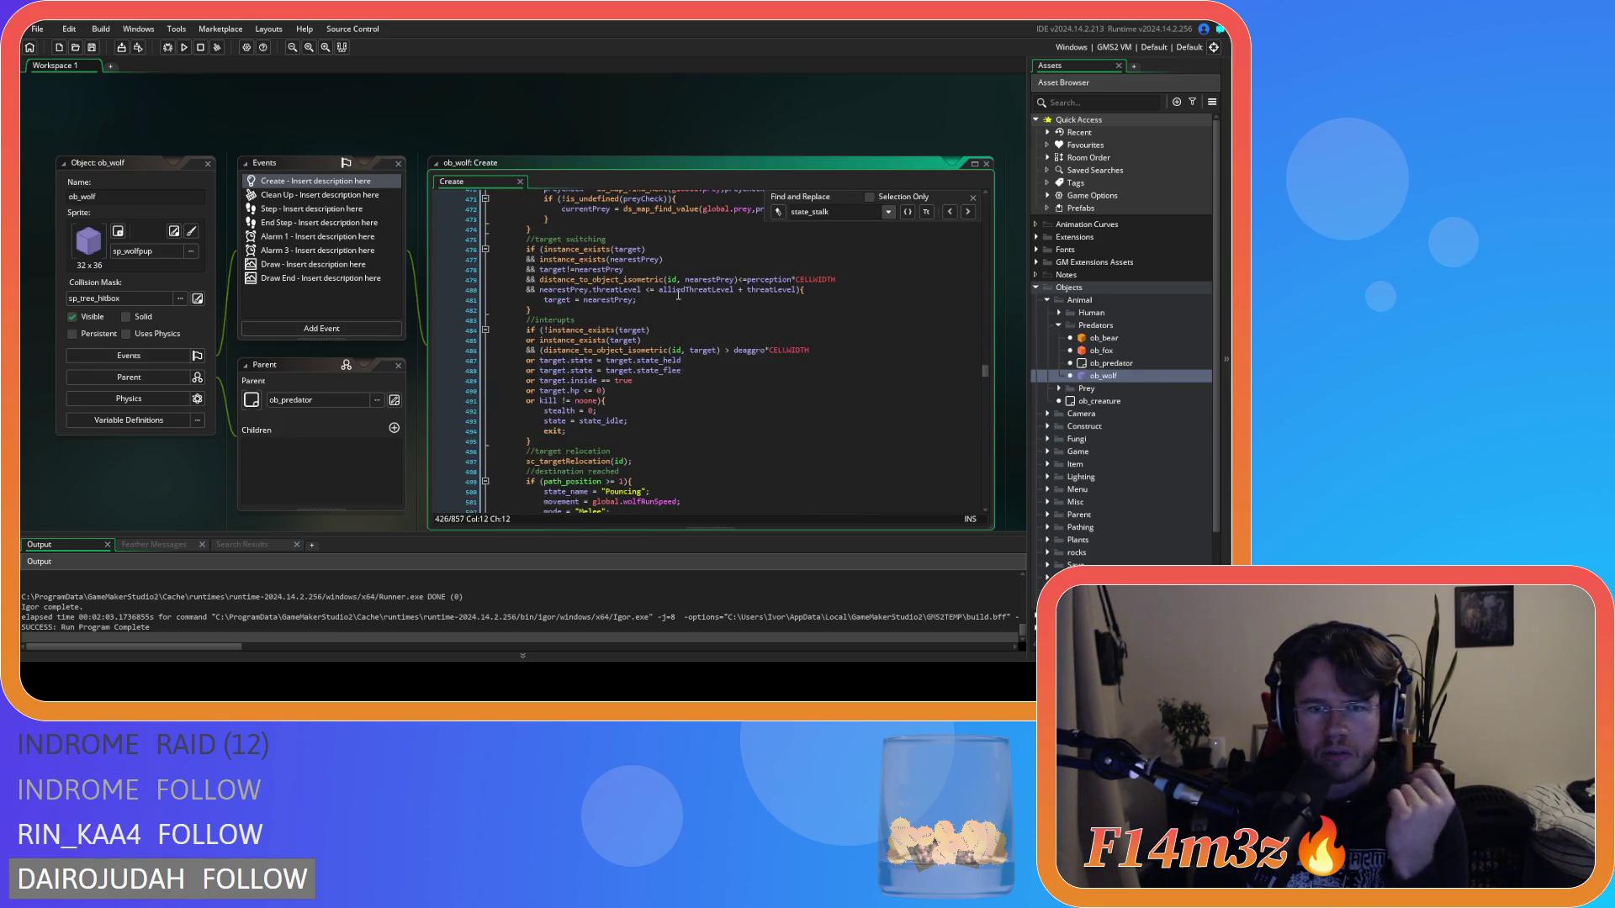
scroll(678, 295, up, 20)
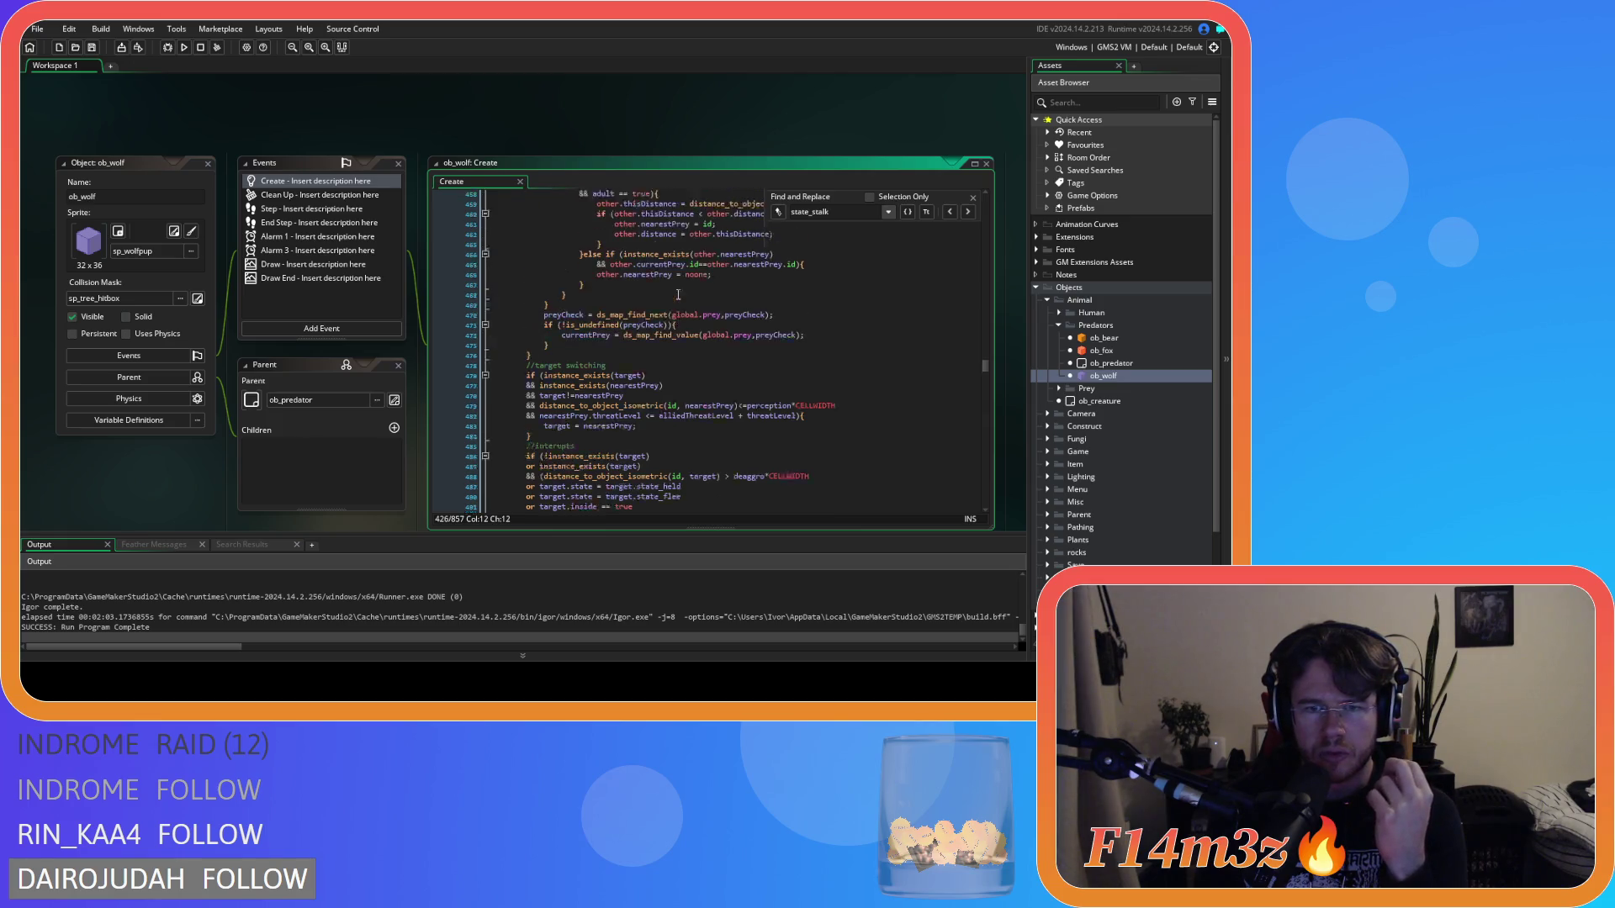
double_click(812, 213)
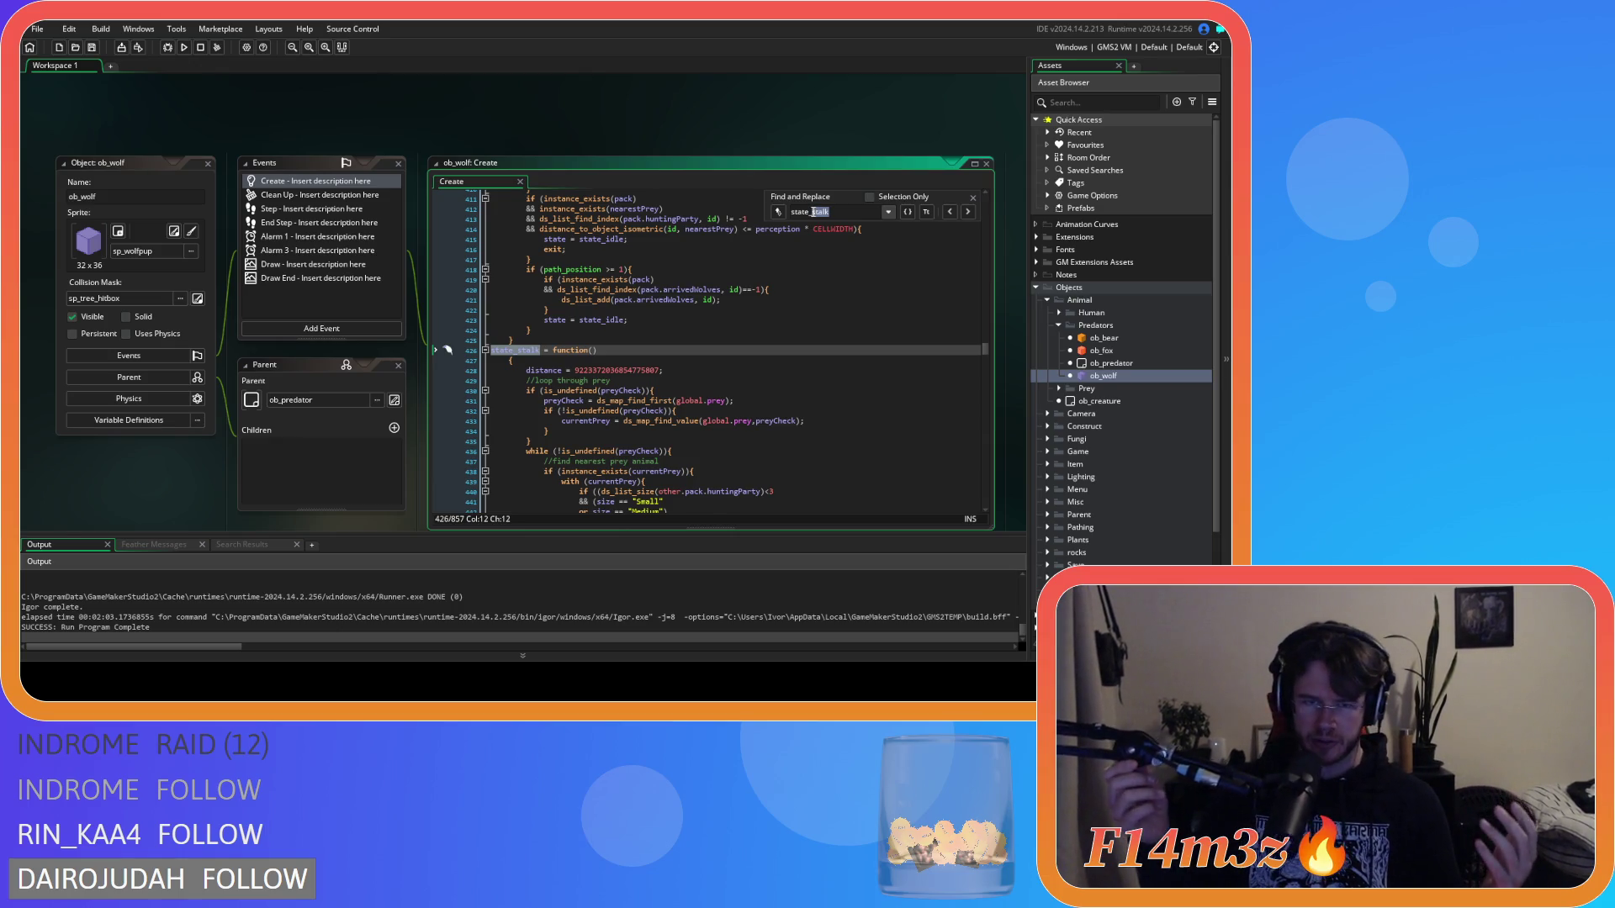
text(hunt)
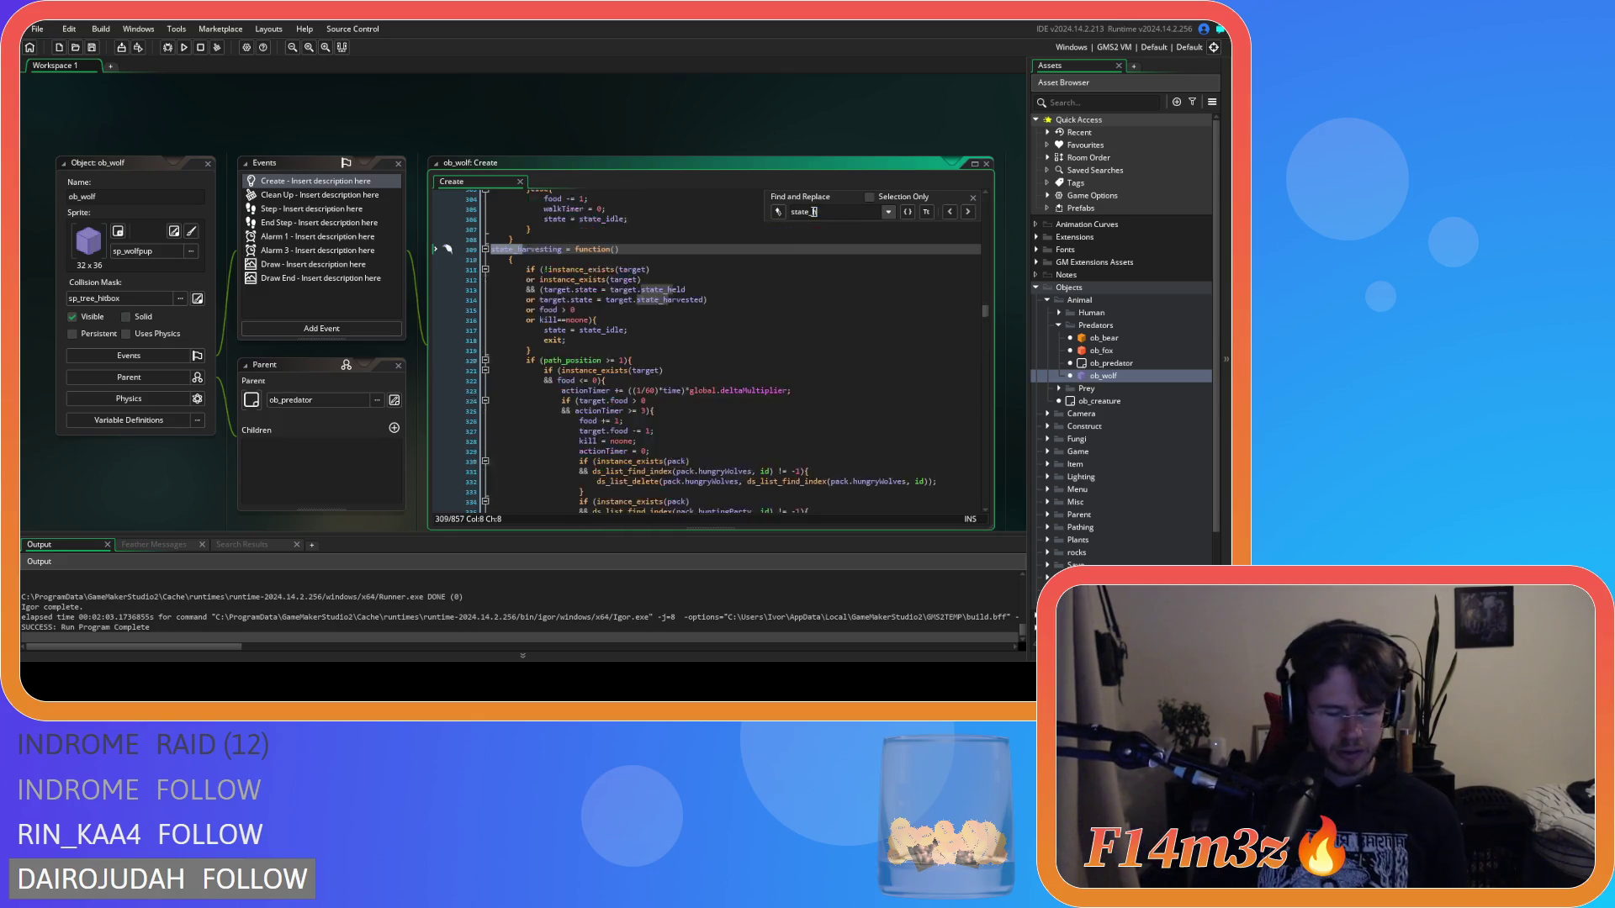
scroll(765, 294, down, 20)
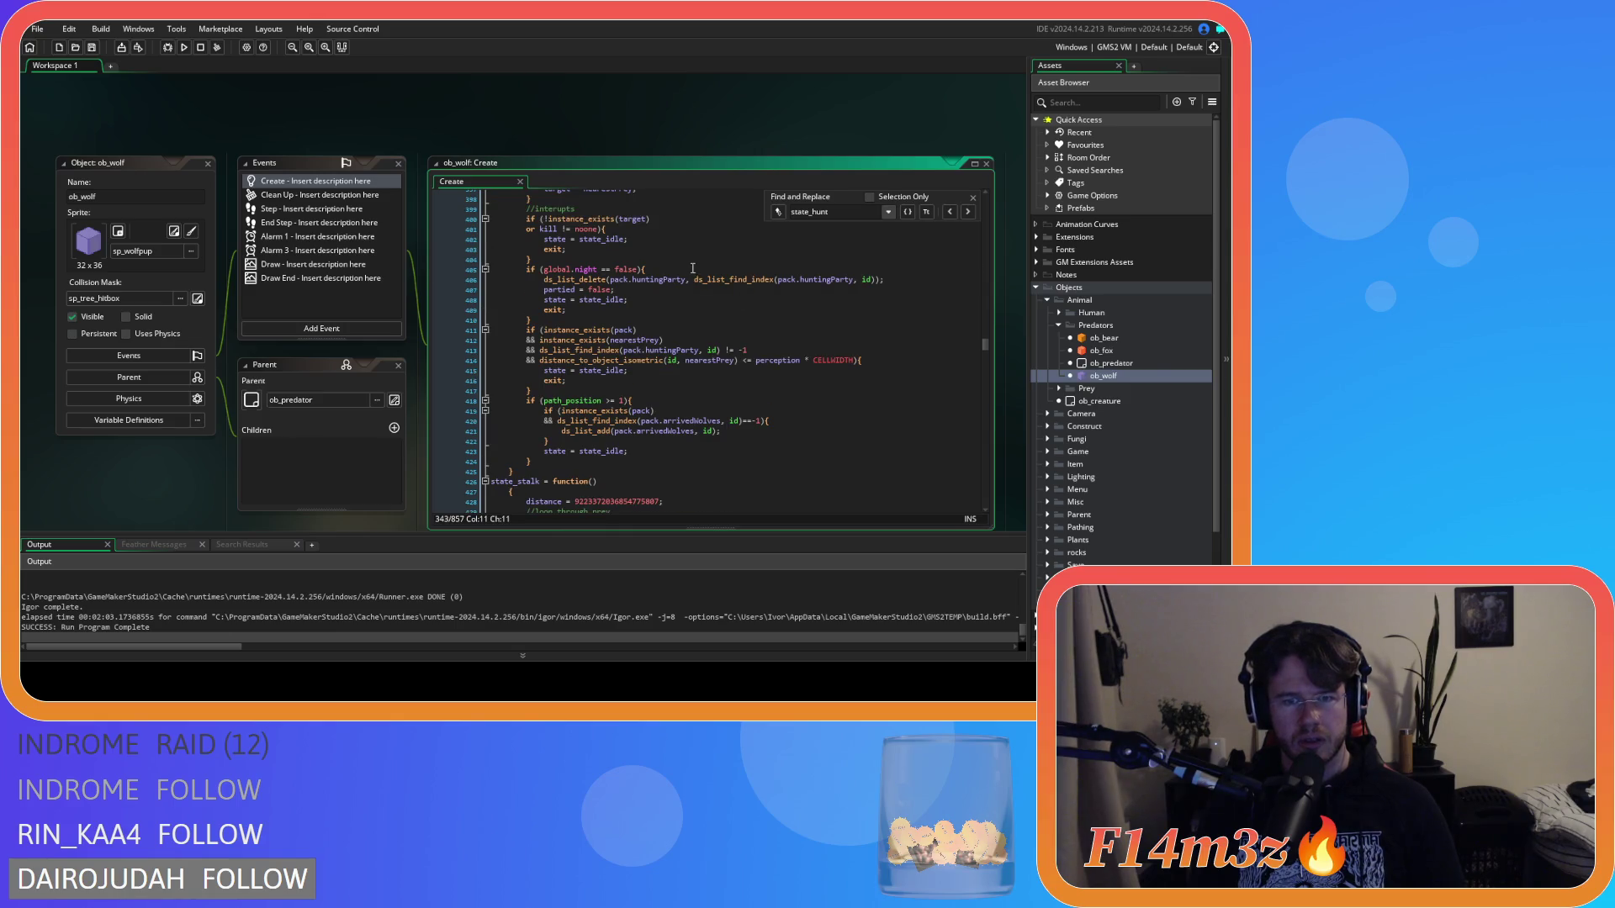
Step: Remove the spaces around == in the global.night==false check on line 405
click(692, 270)
click(602, 269)
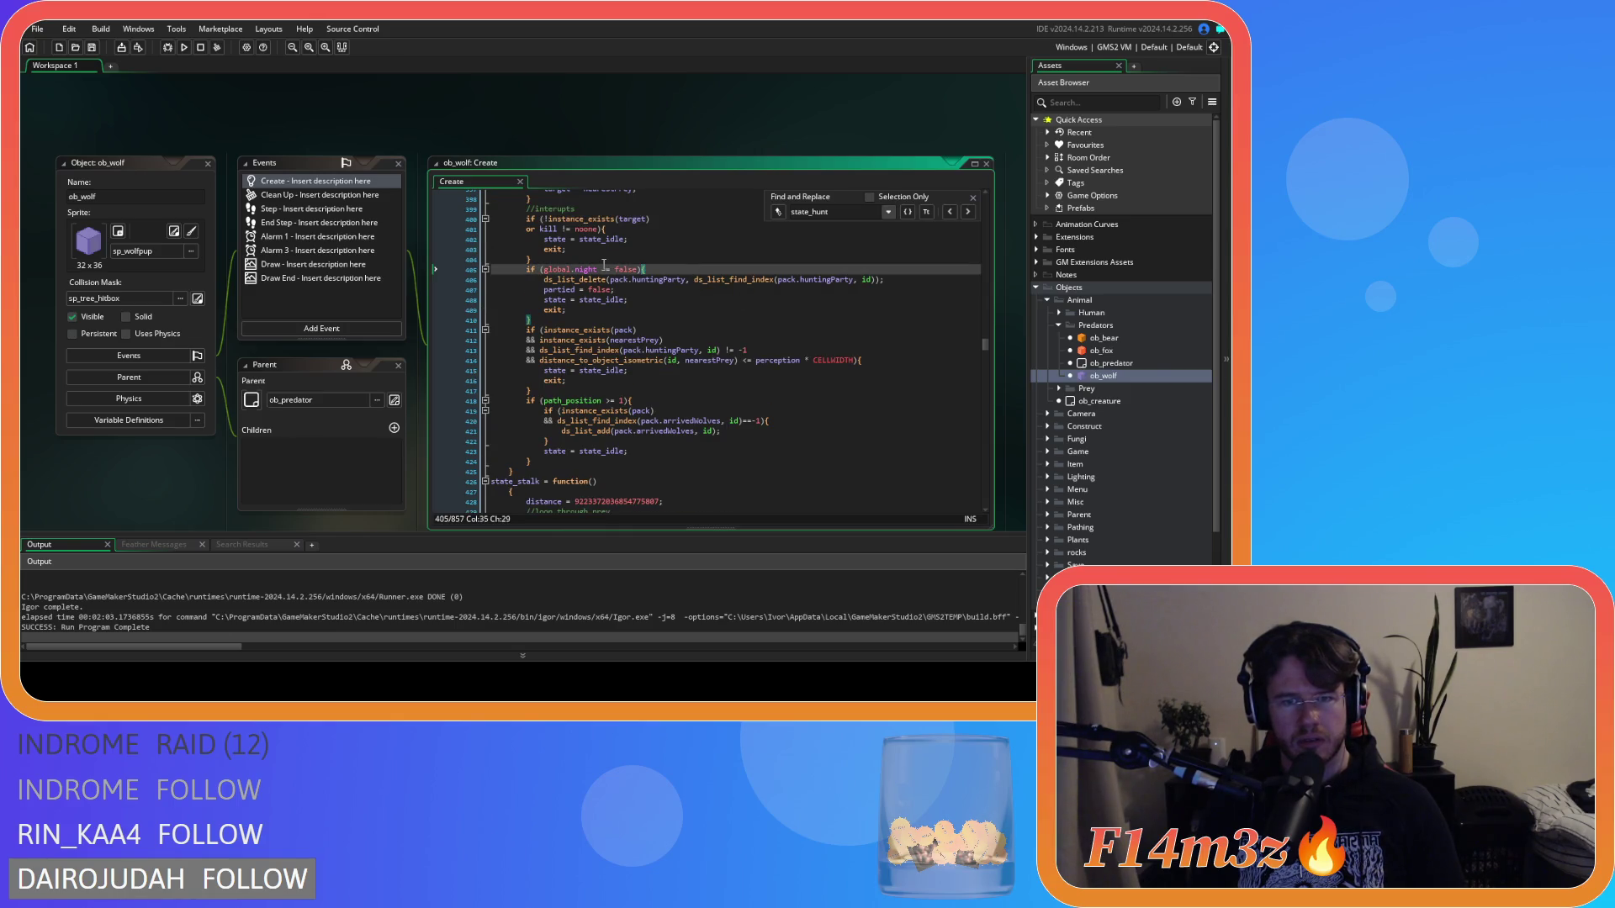
key(BackSpace)
click(608, 270)
key(BackSpace)
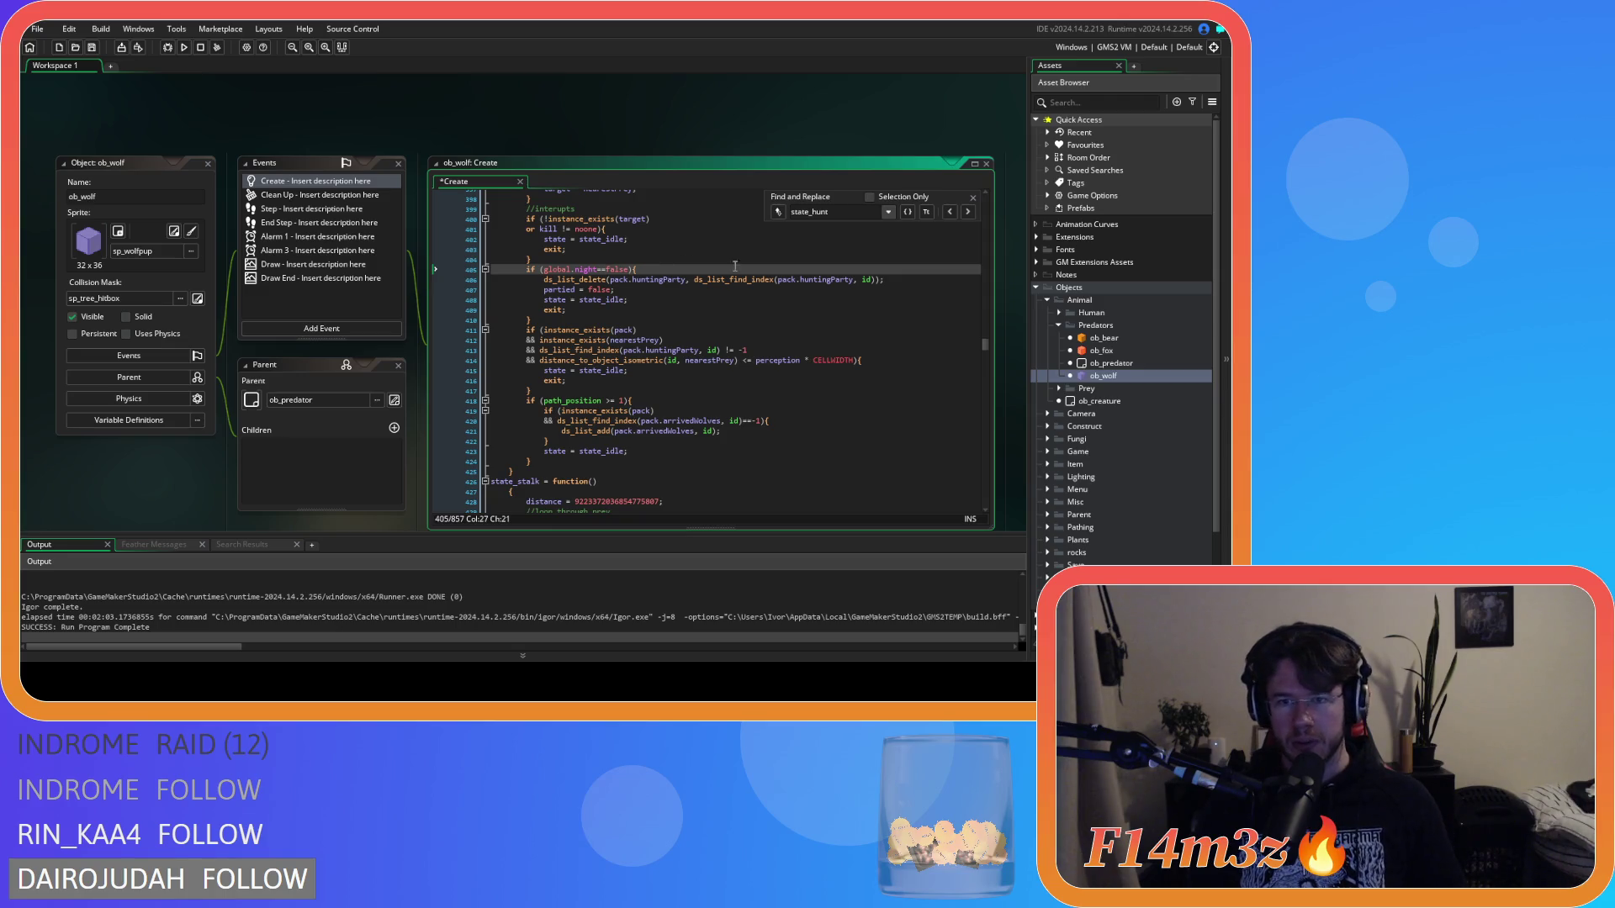
Step: Change the search back to state_stalk and scroll through that function
drag(832, 212, 812, 212)
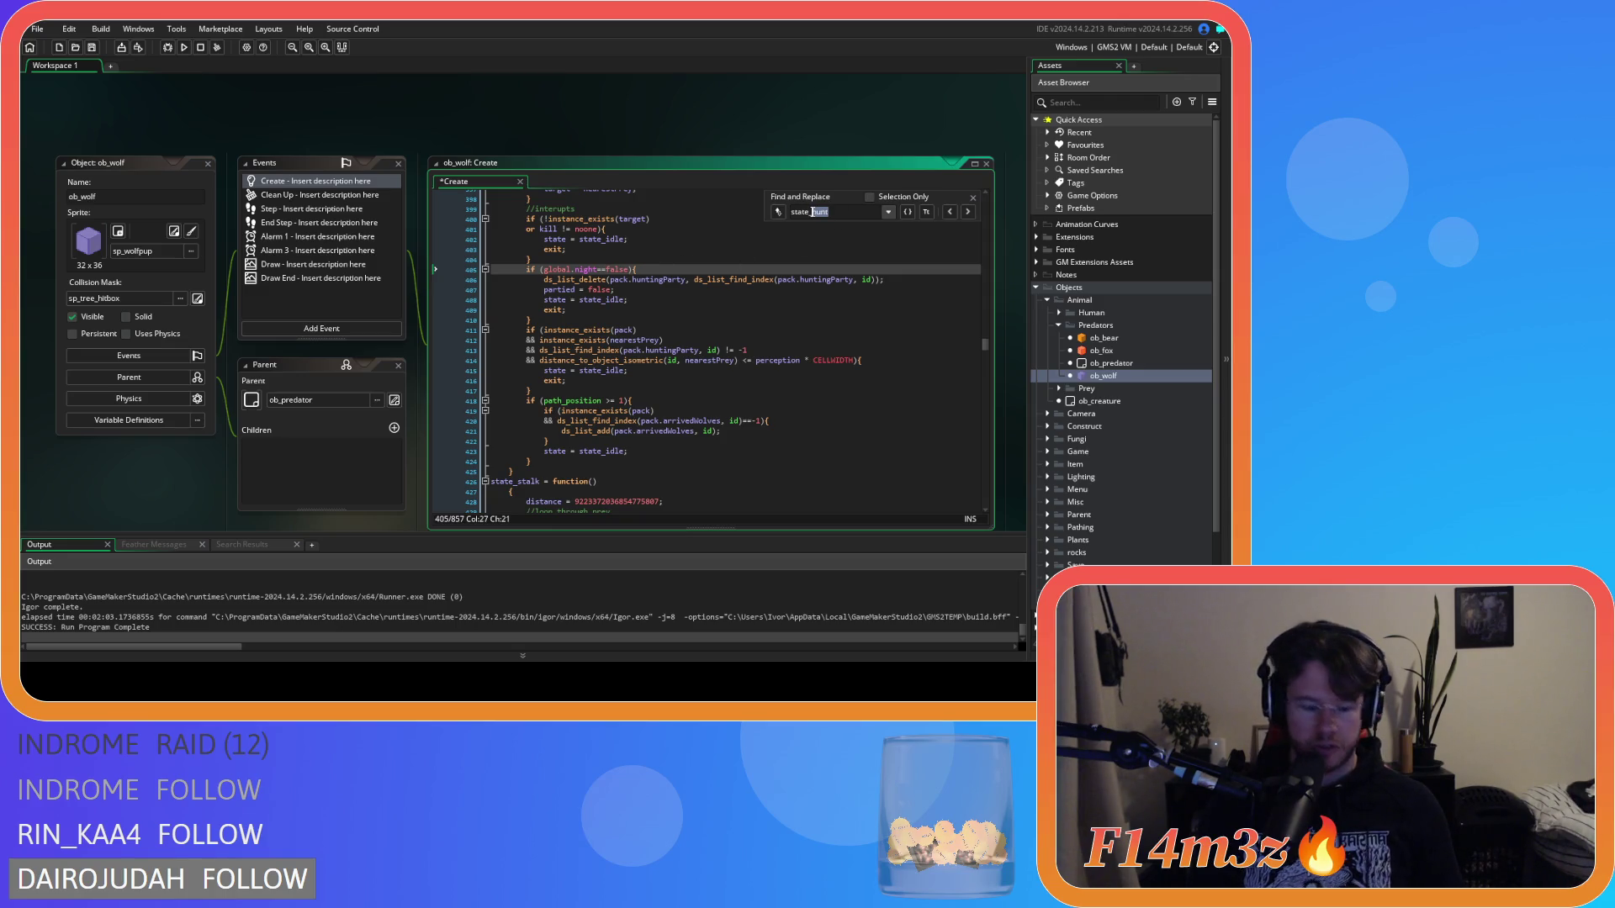
text(stalk)
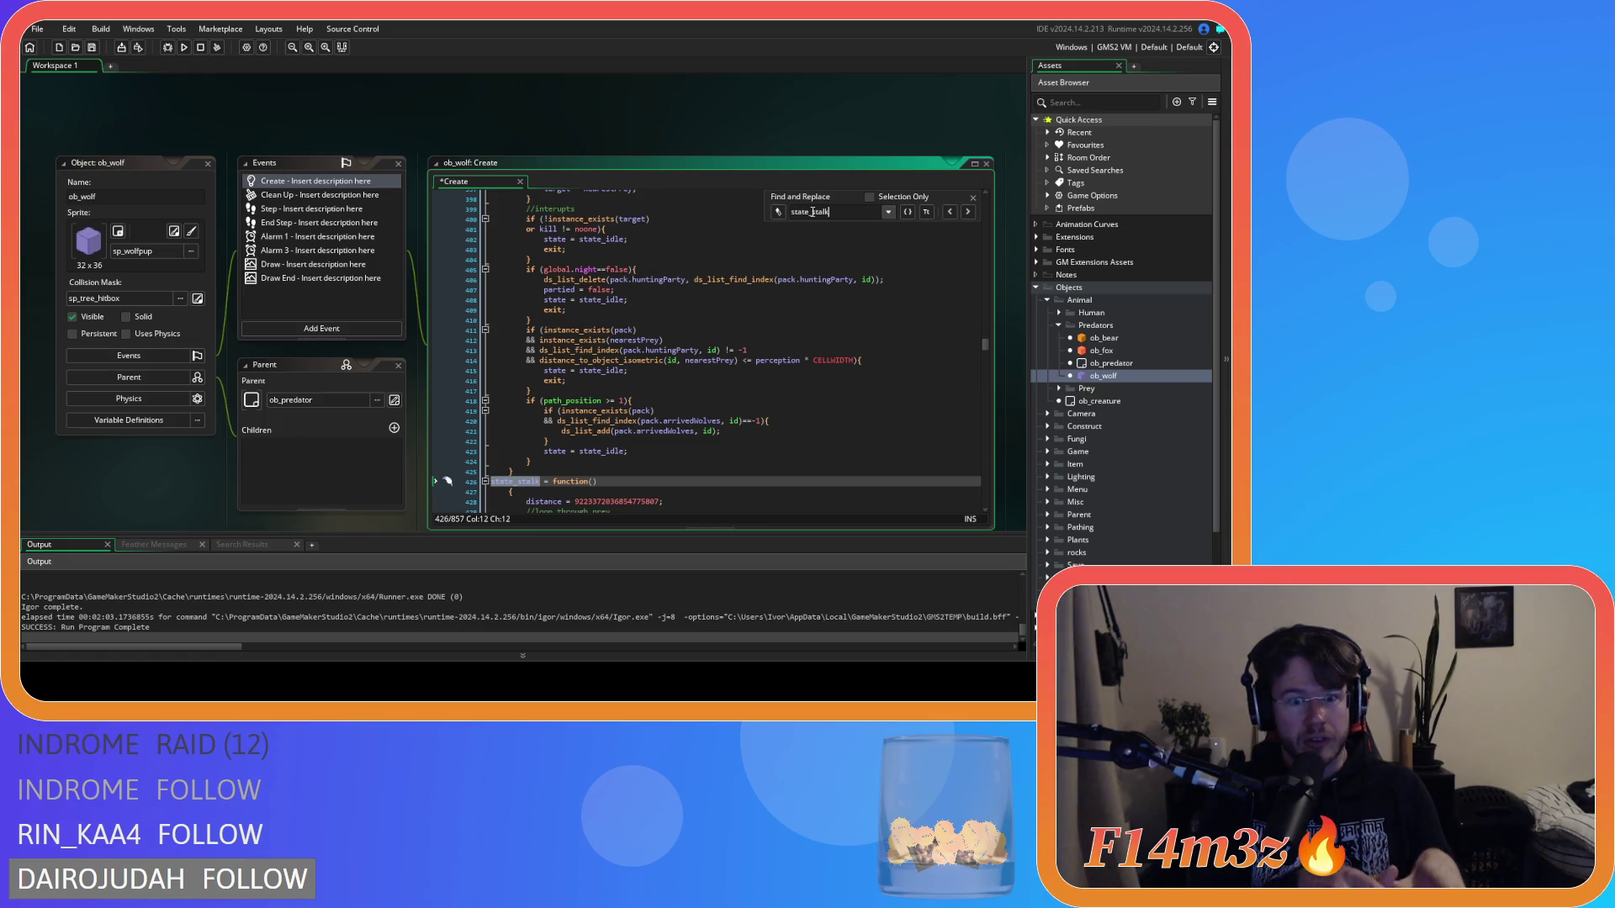
scroll(690, 337, down, 4)
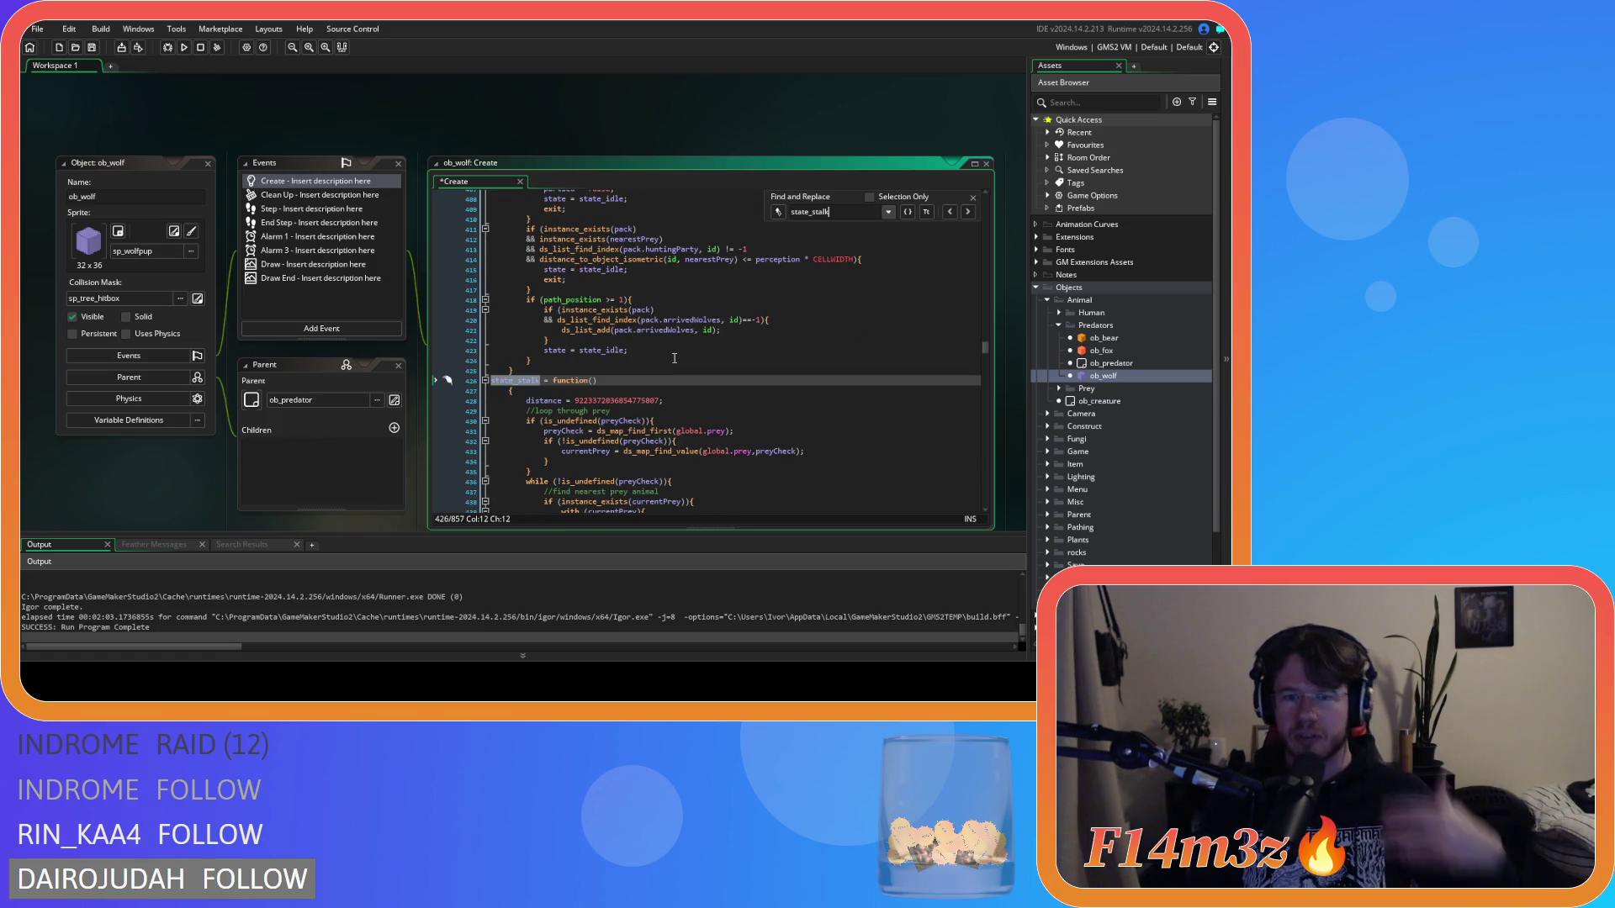
scroll(674, 359, down, 3)
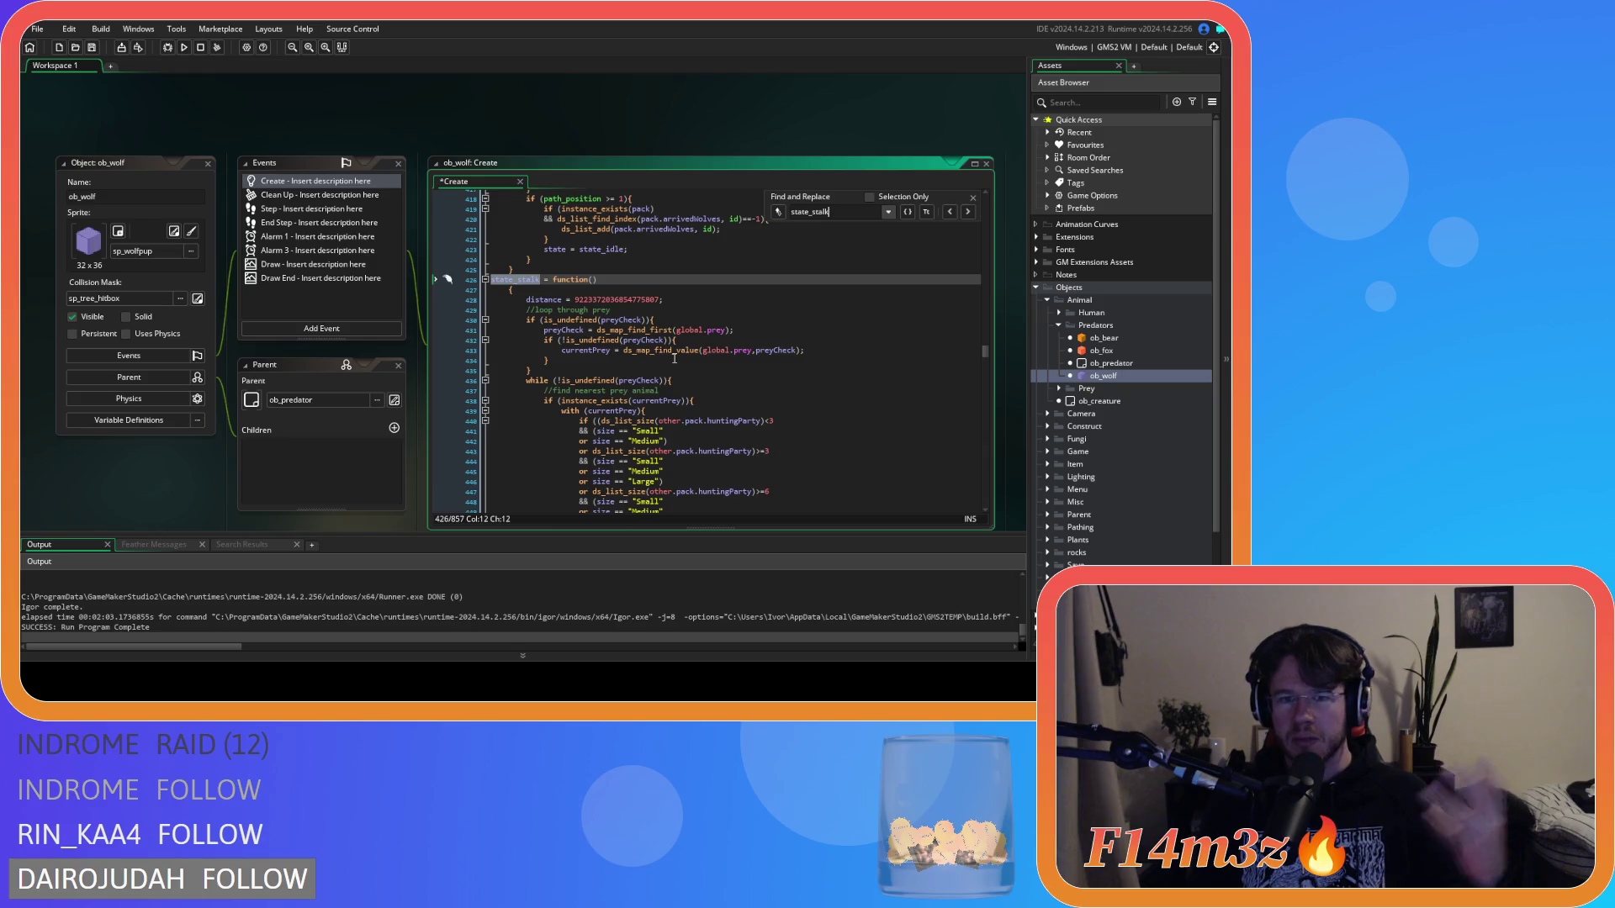
scroll(675, 358, down, 15)
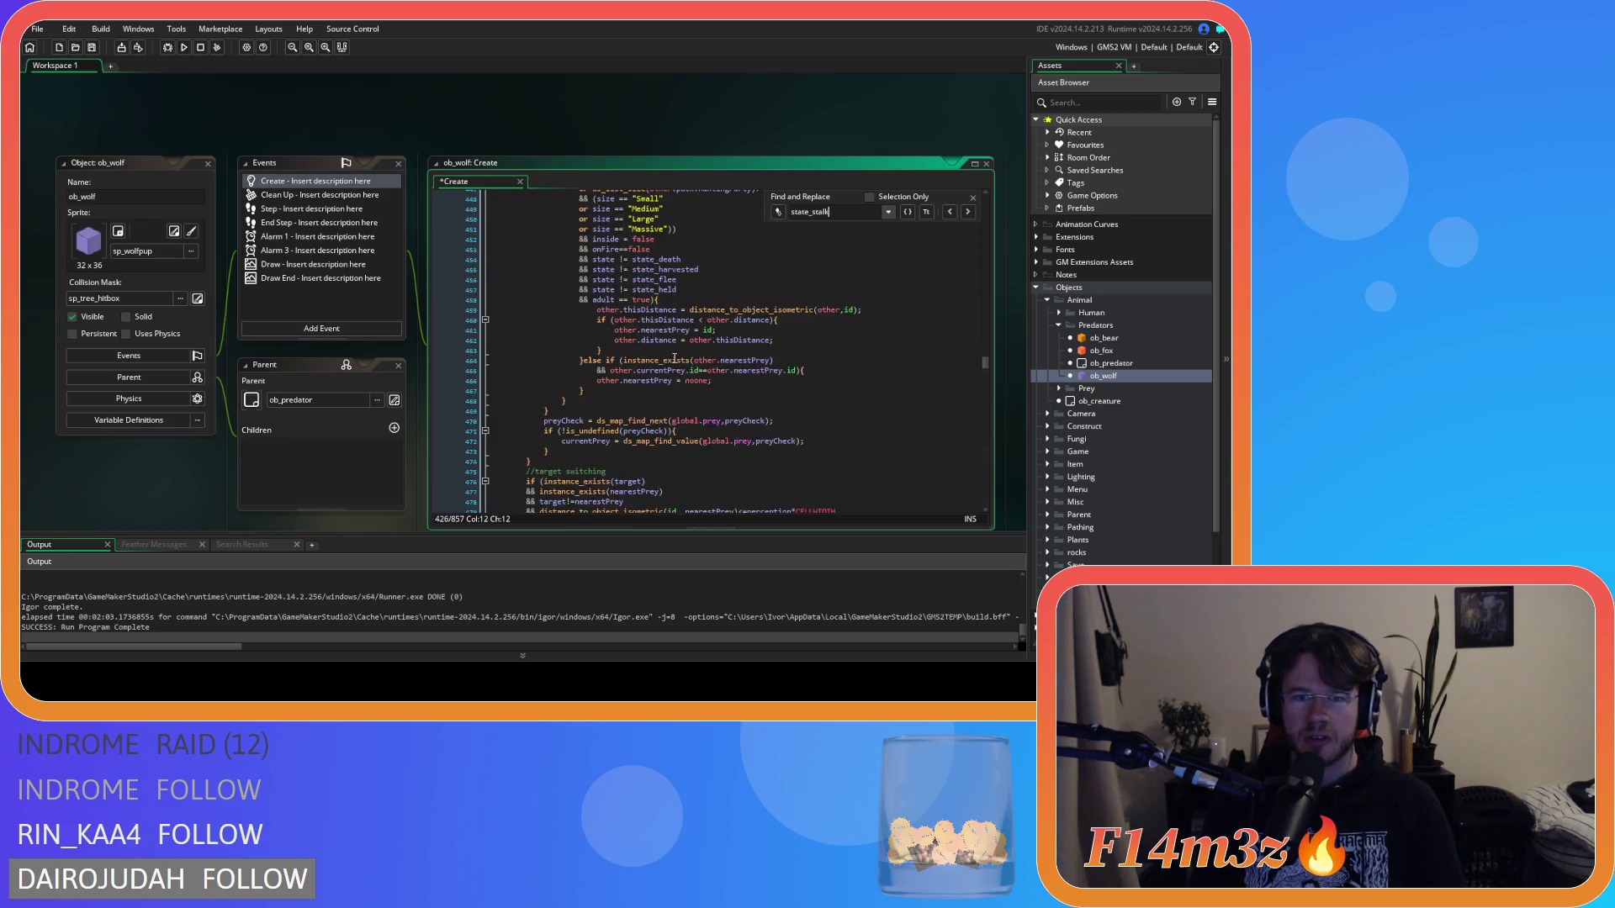
scroll(675, 358, down, 1)
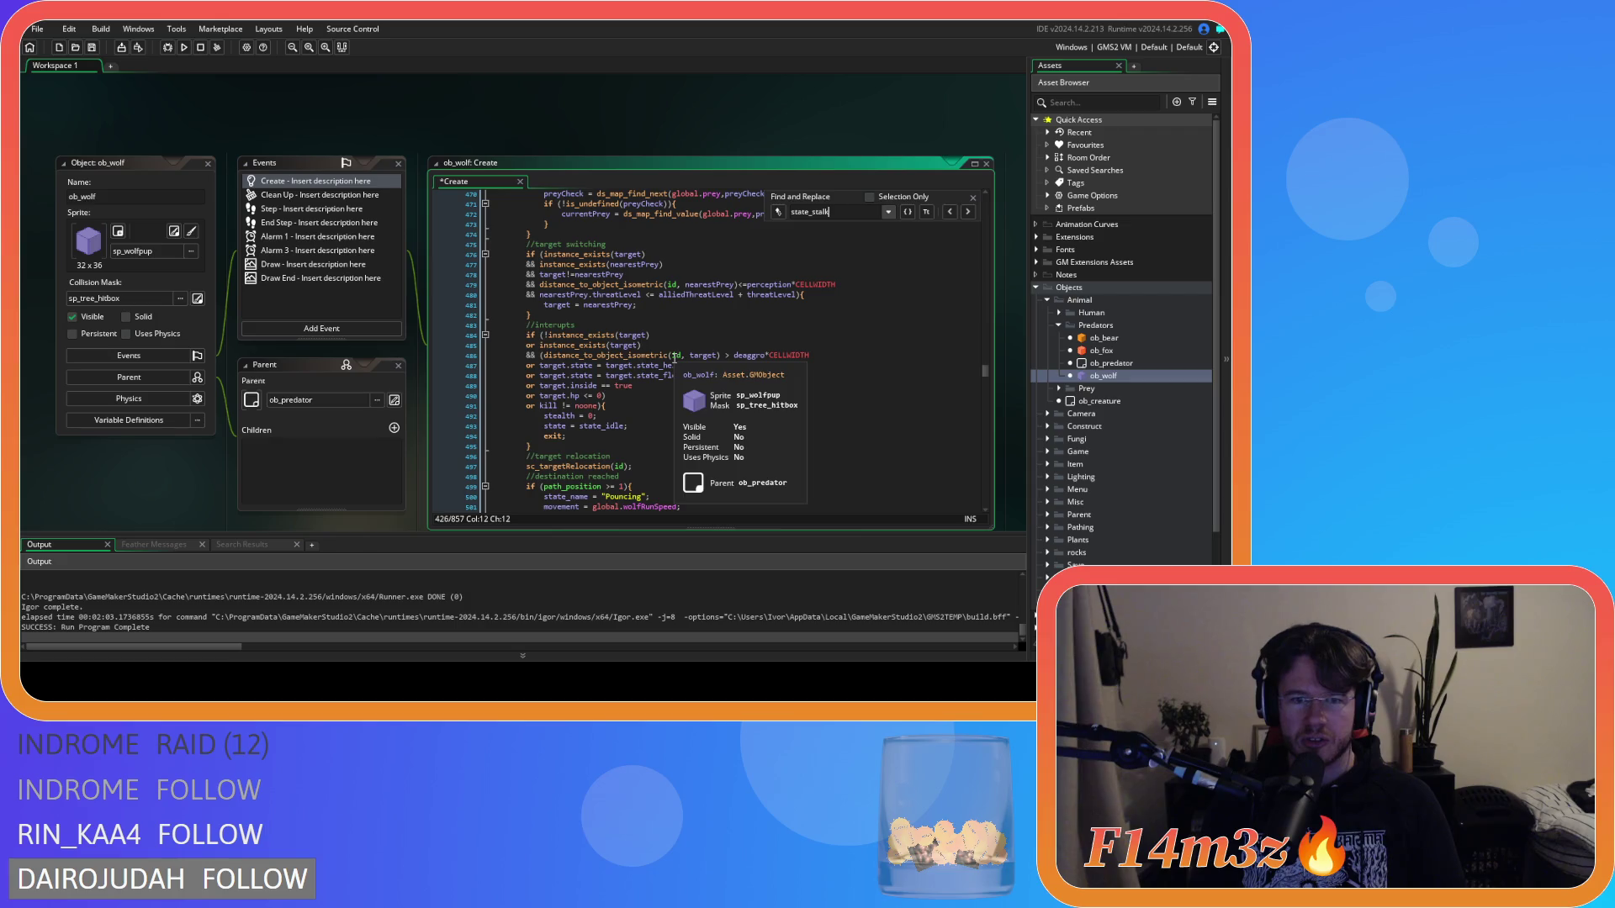
scroll(698, 367, down, 5)
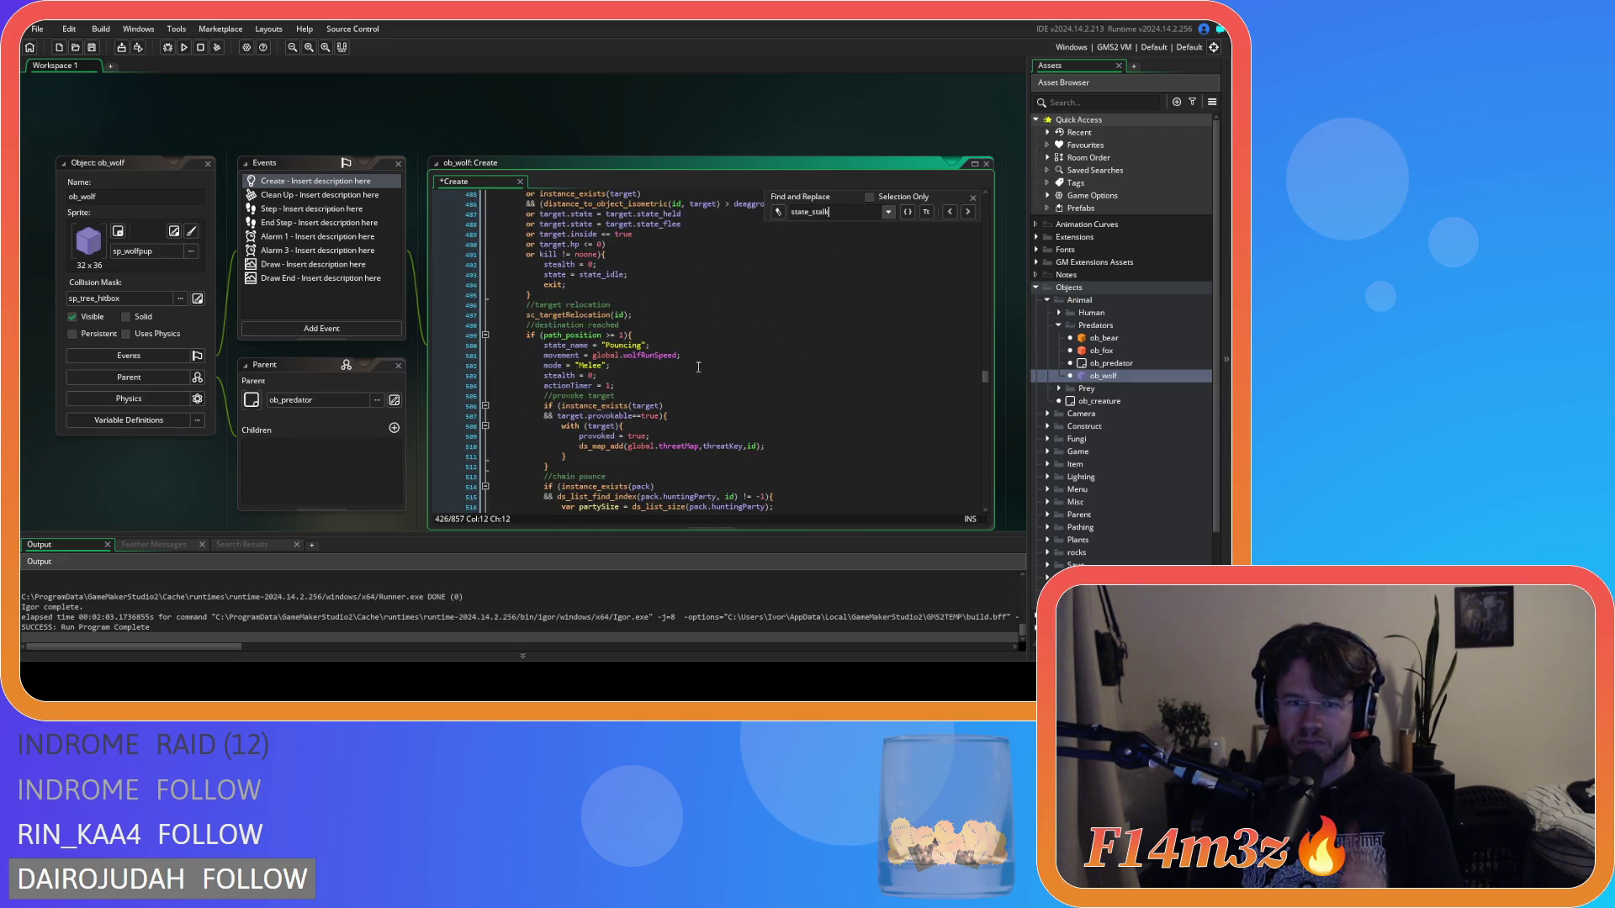
scroll(738, 346, up, 8)
scroll(738, 346, up, 5)
scroll(737, 346, down, 5)
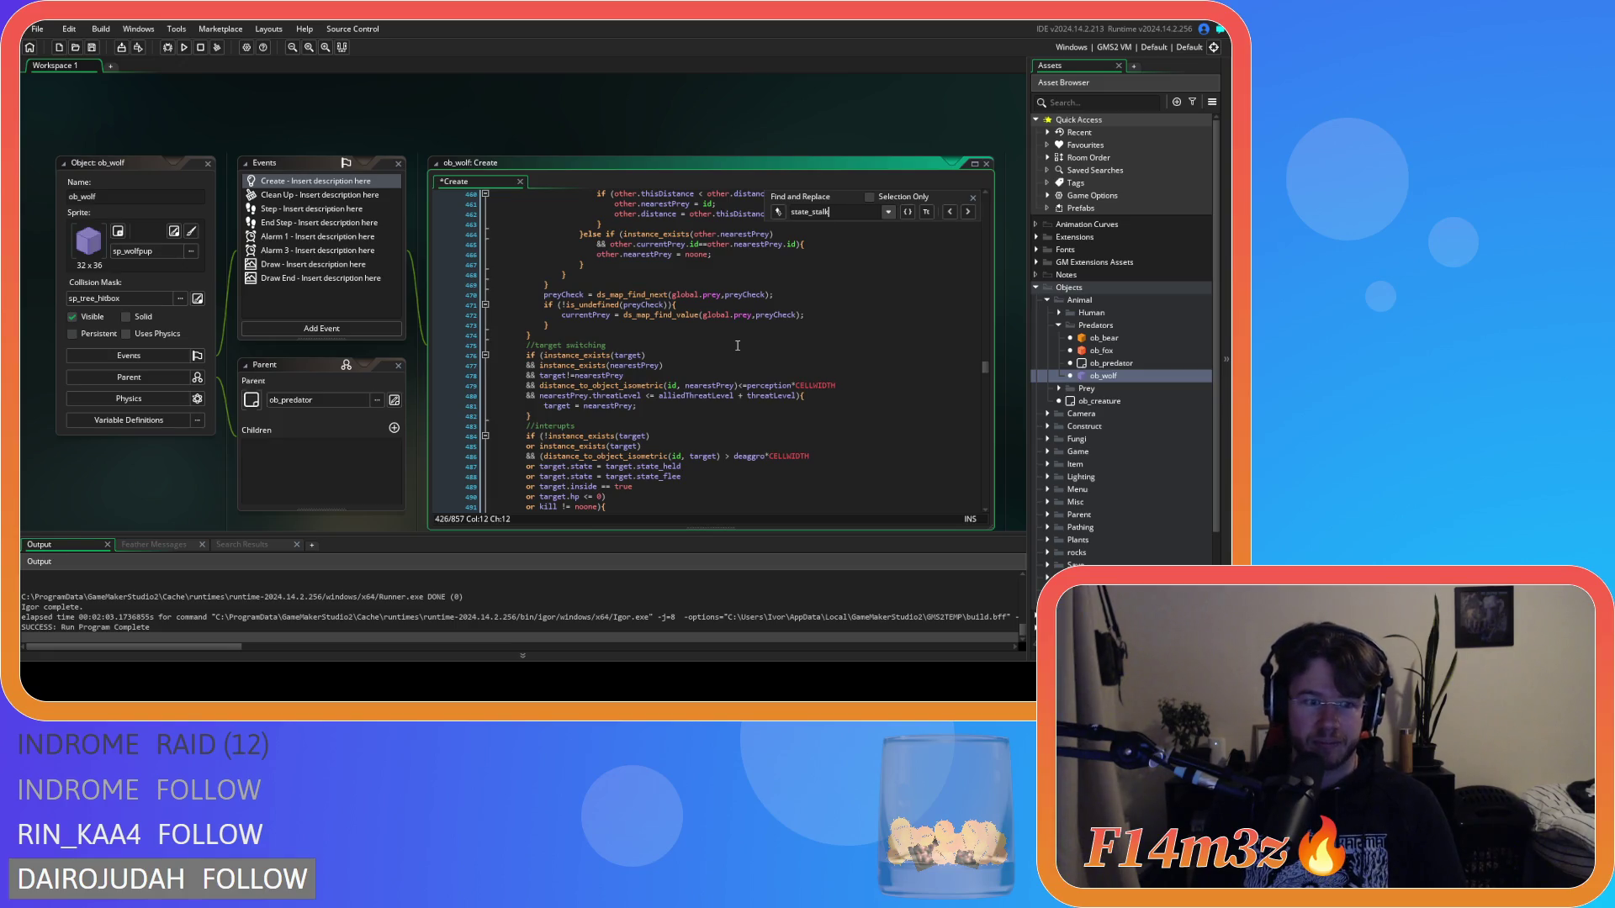
scroll(737, 346, up, 8)
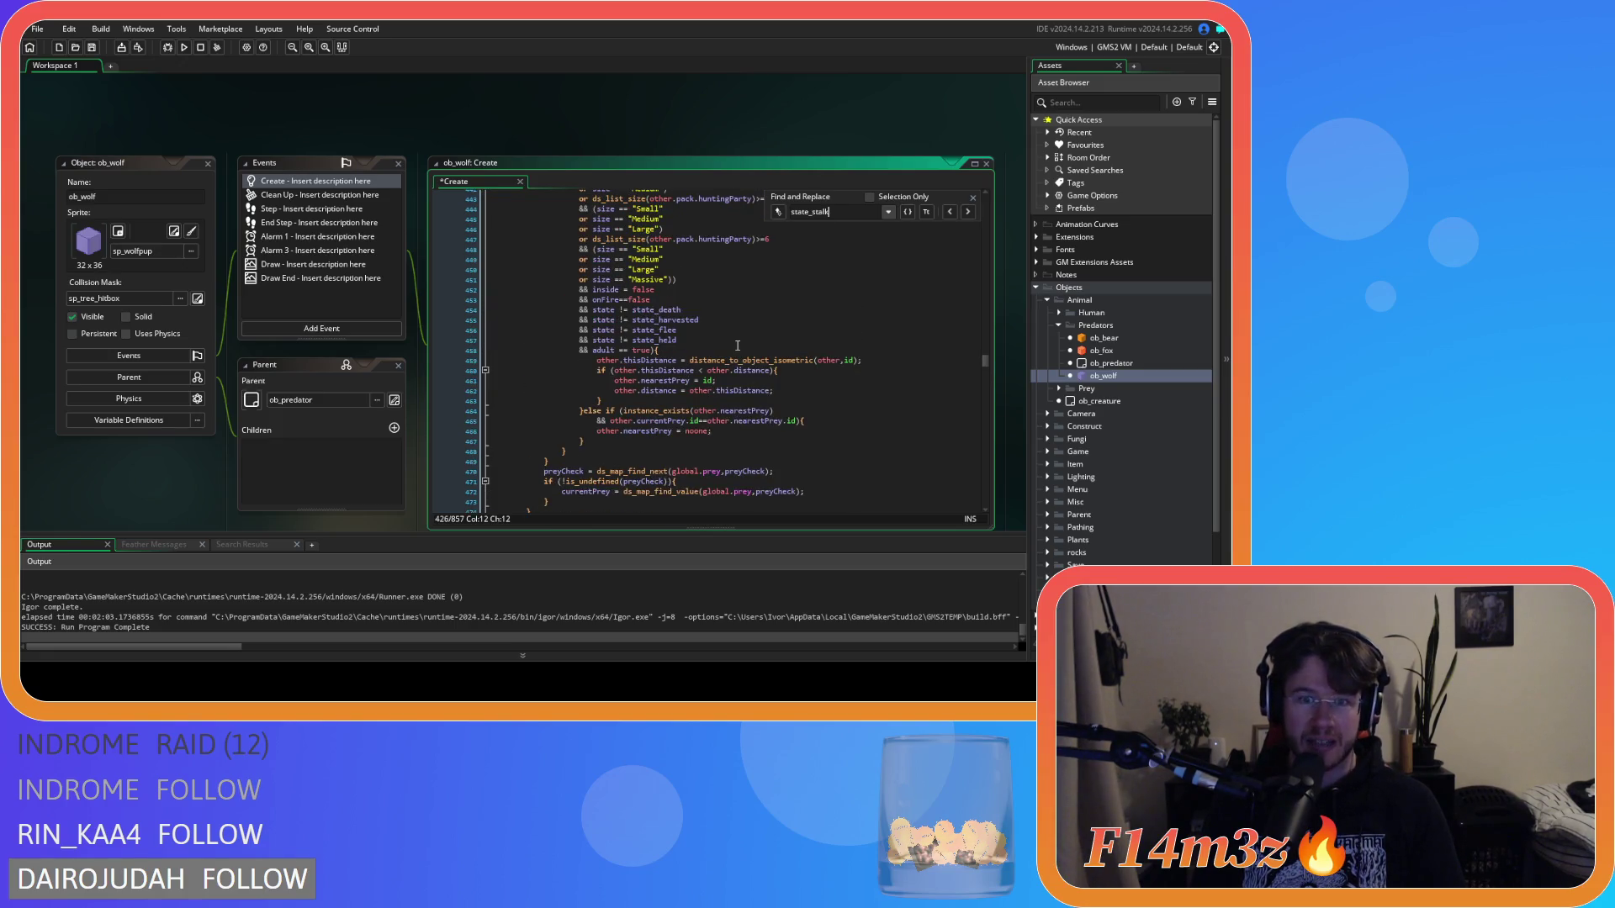
scroll(738, 346, down, 8)
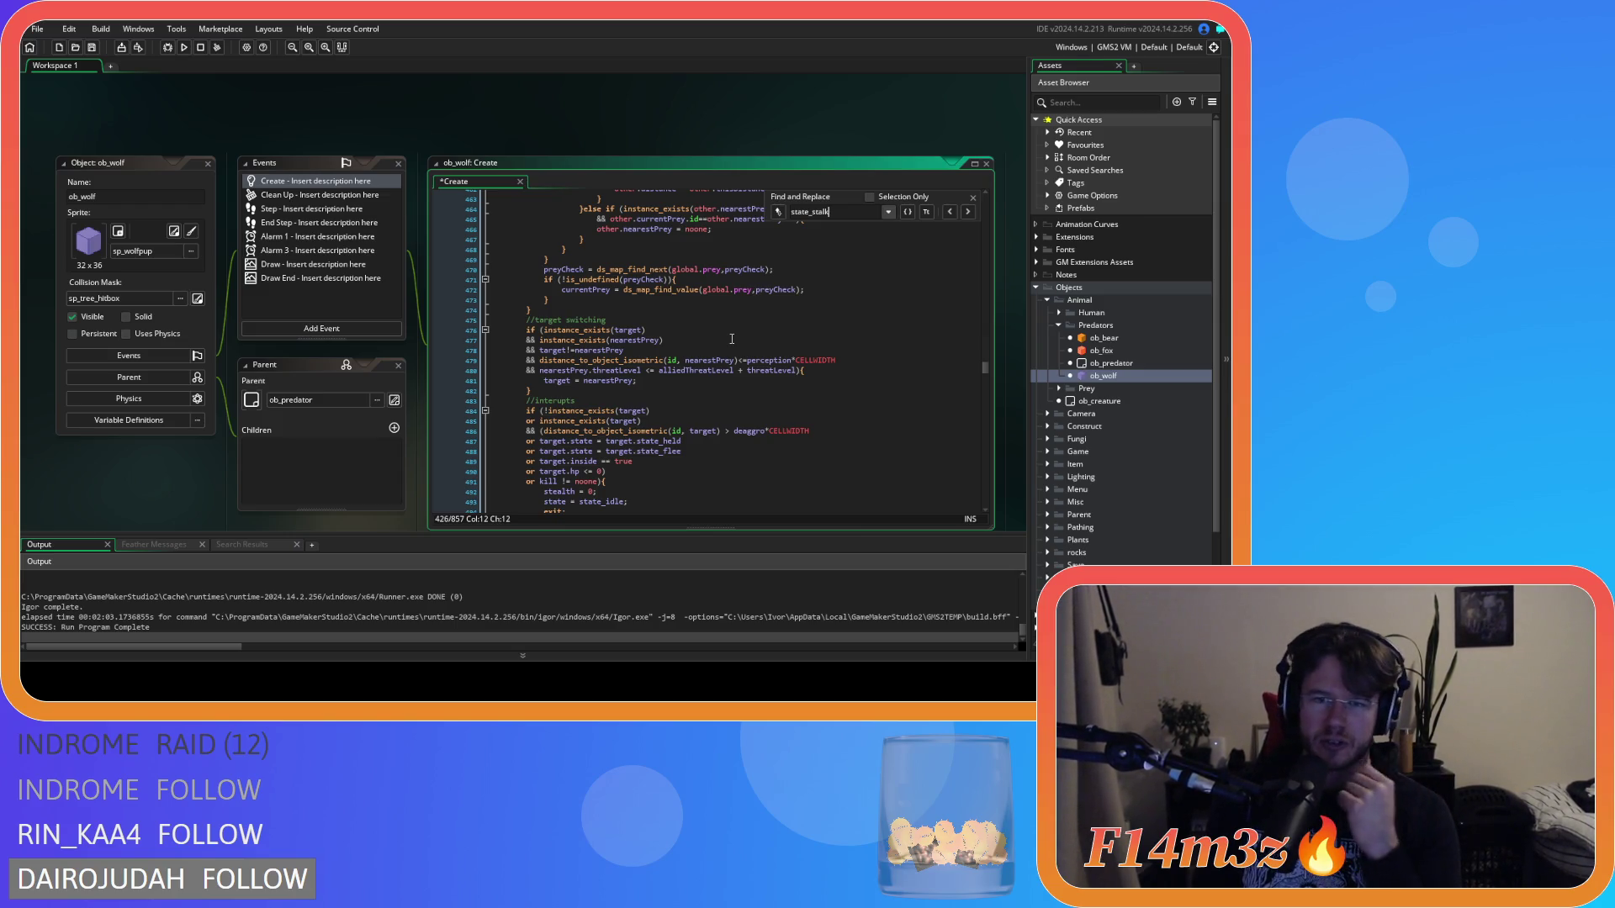
scroll(740, 332, up, 12)
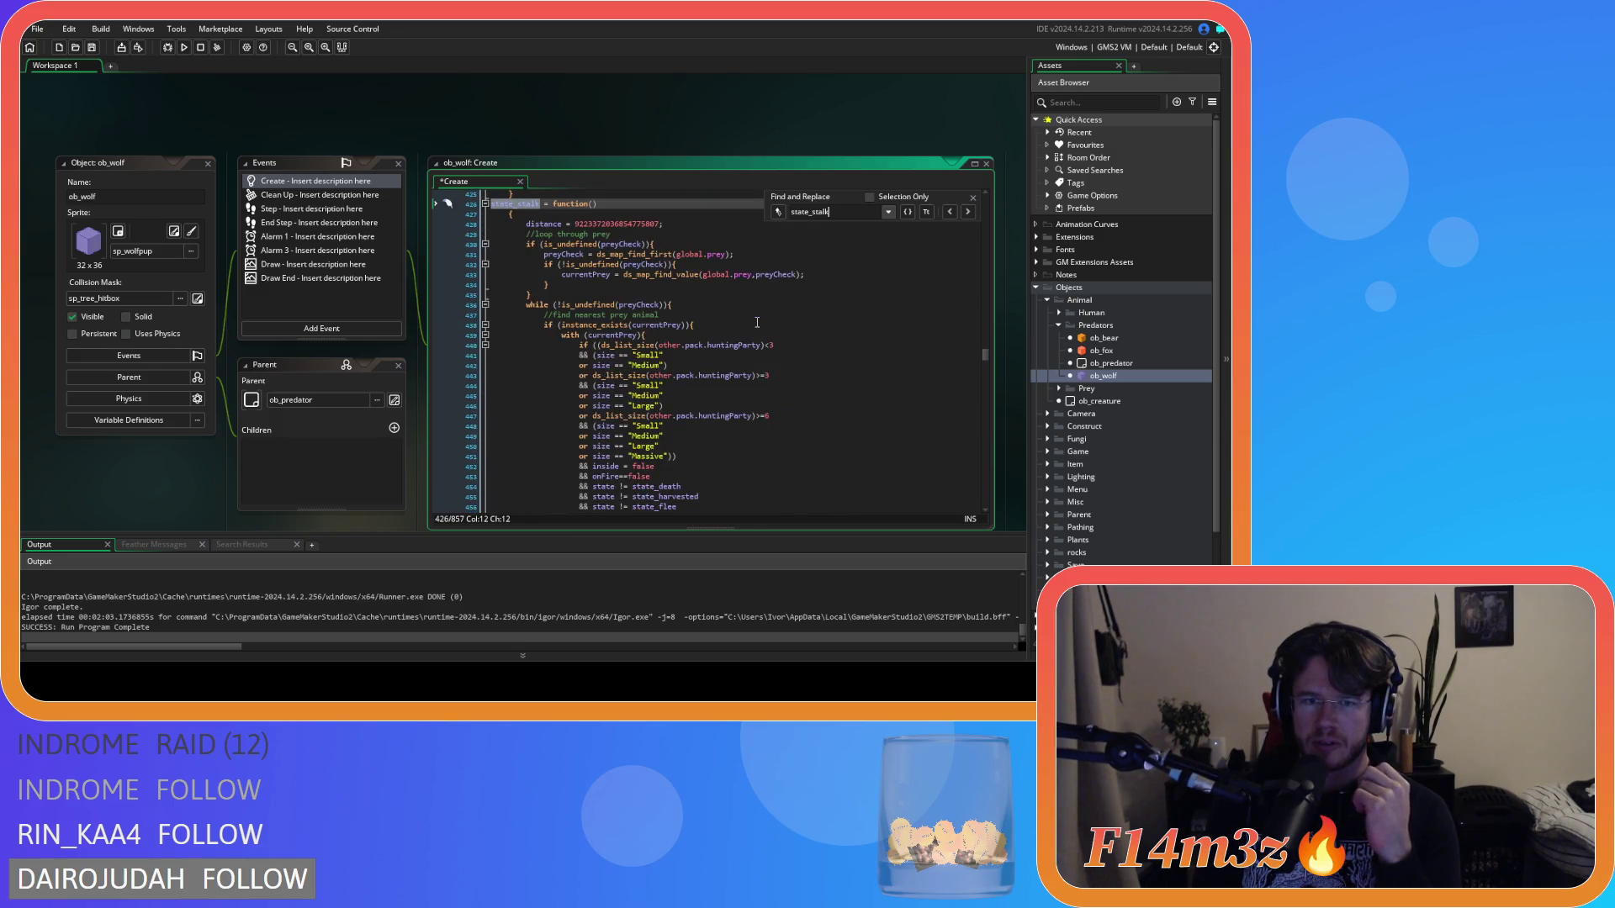
scroll(757, 322, down, 13)
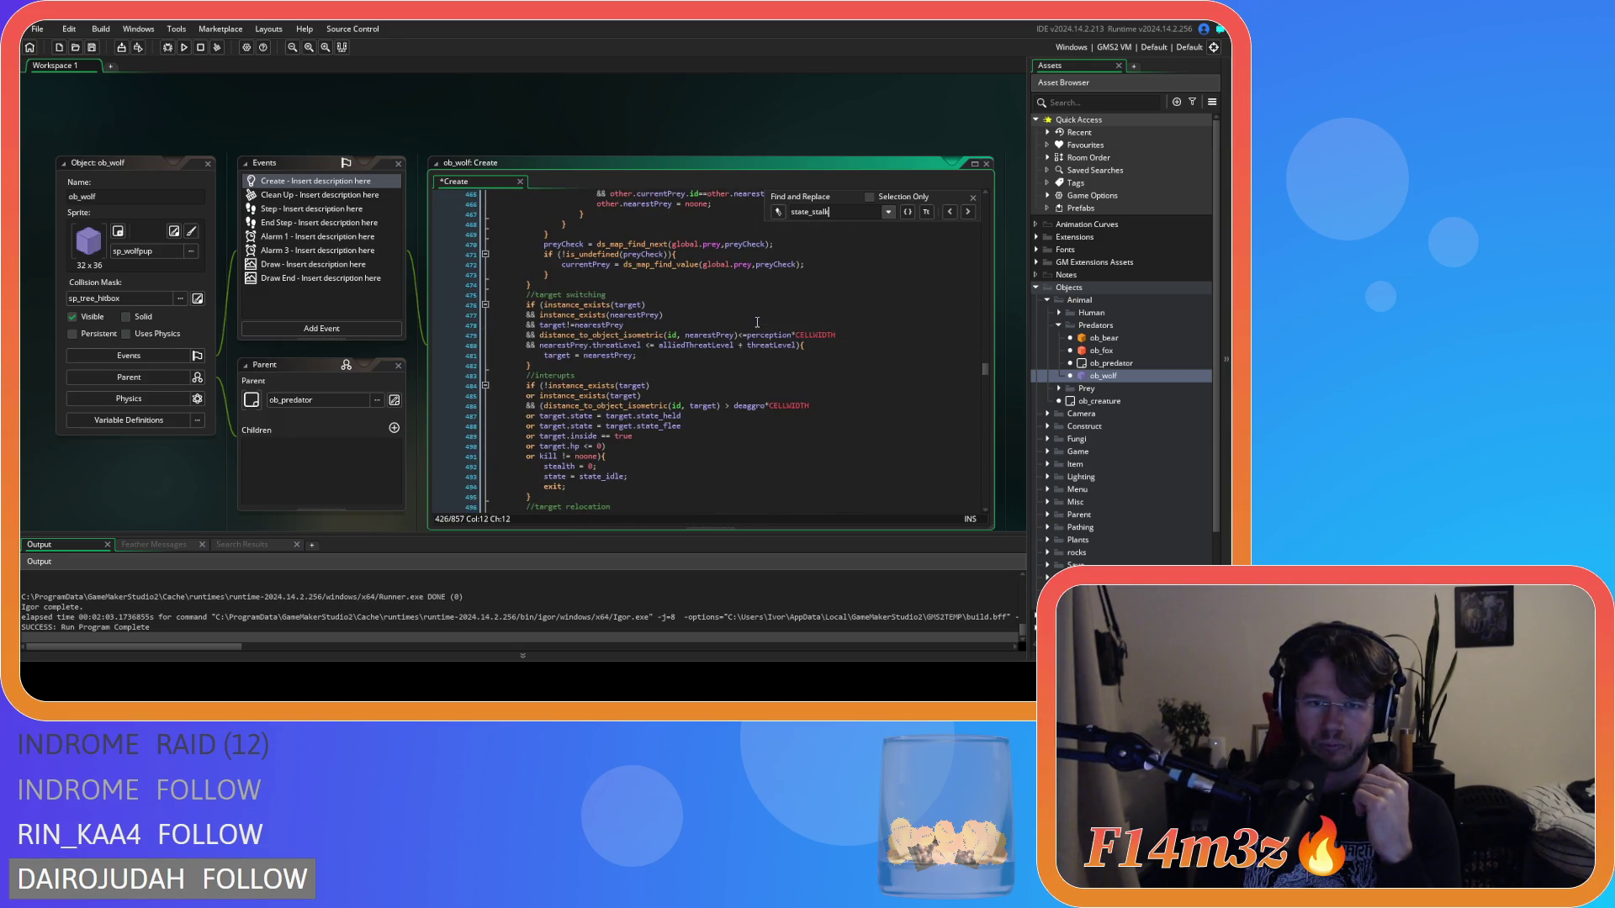
scroll(757, 322, down, 4)
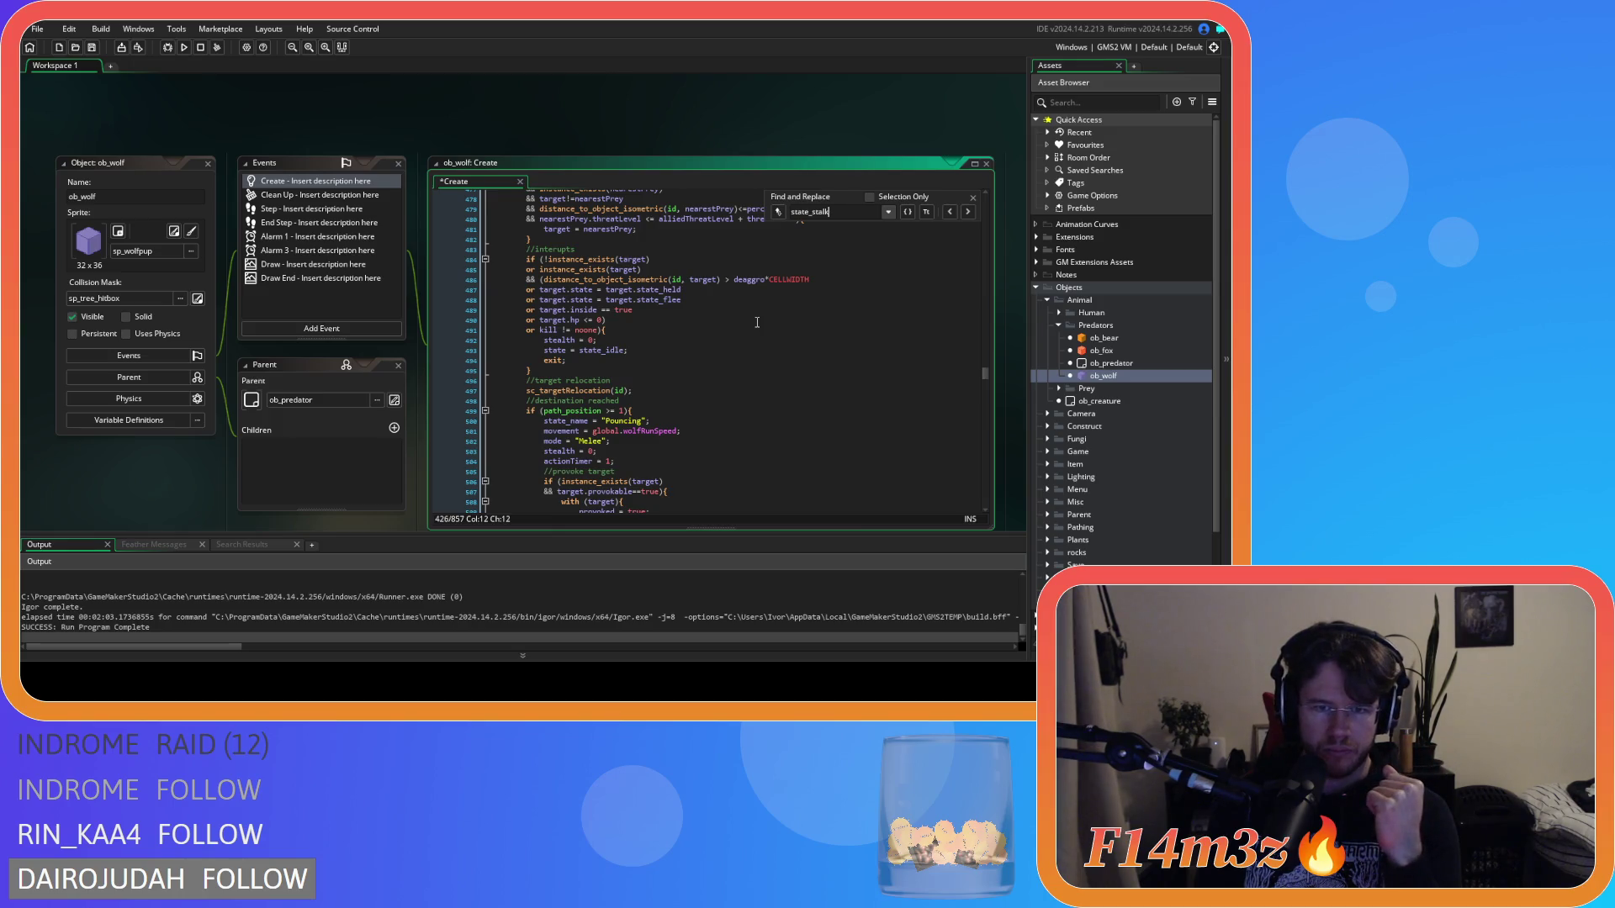
scroll(775, 289, up, 20)
scroll(816, 316, down, 5)
drag(829, 212, 811, 210)
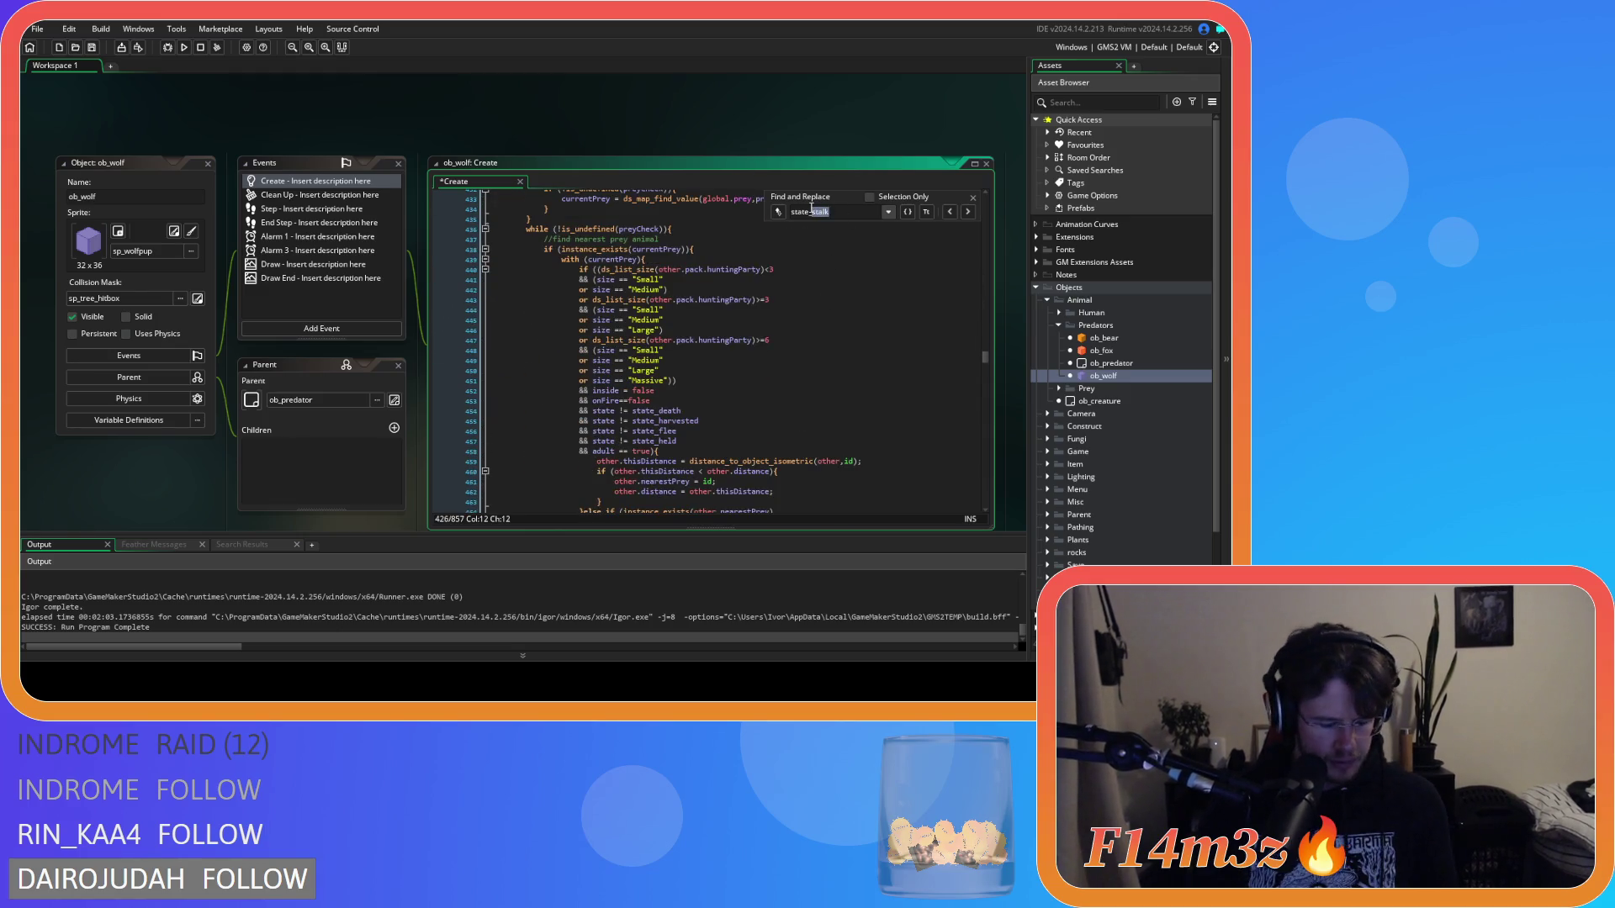
Step: Search state_eat, then step through each state_harvest match and close the find bar
text(eat)
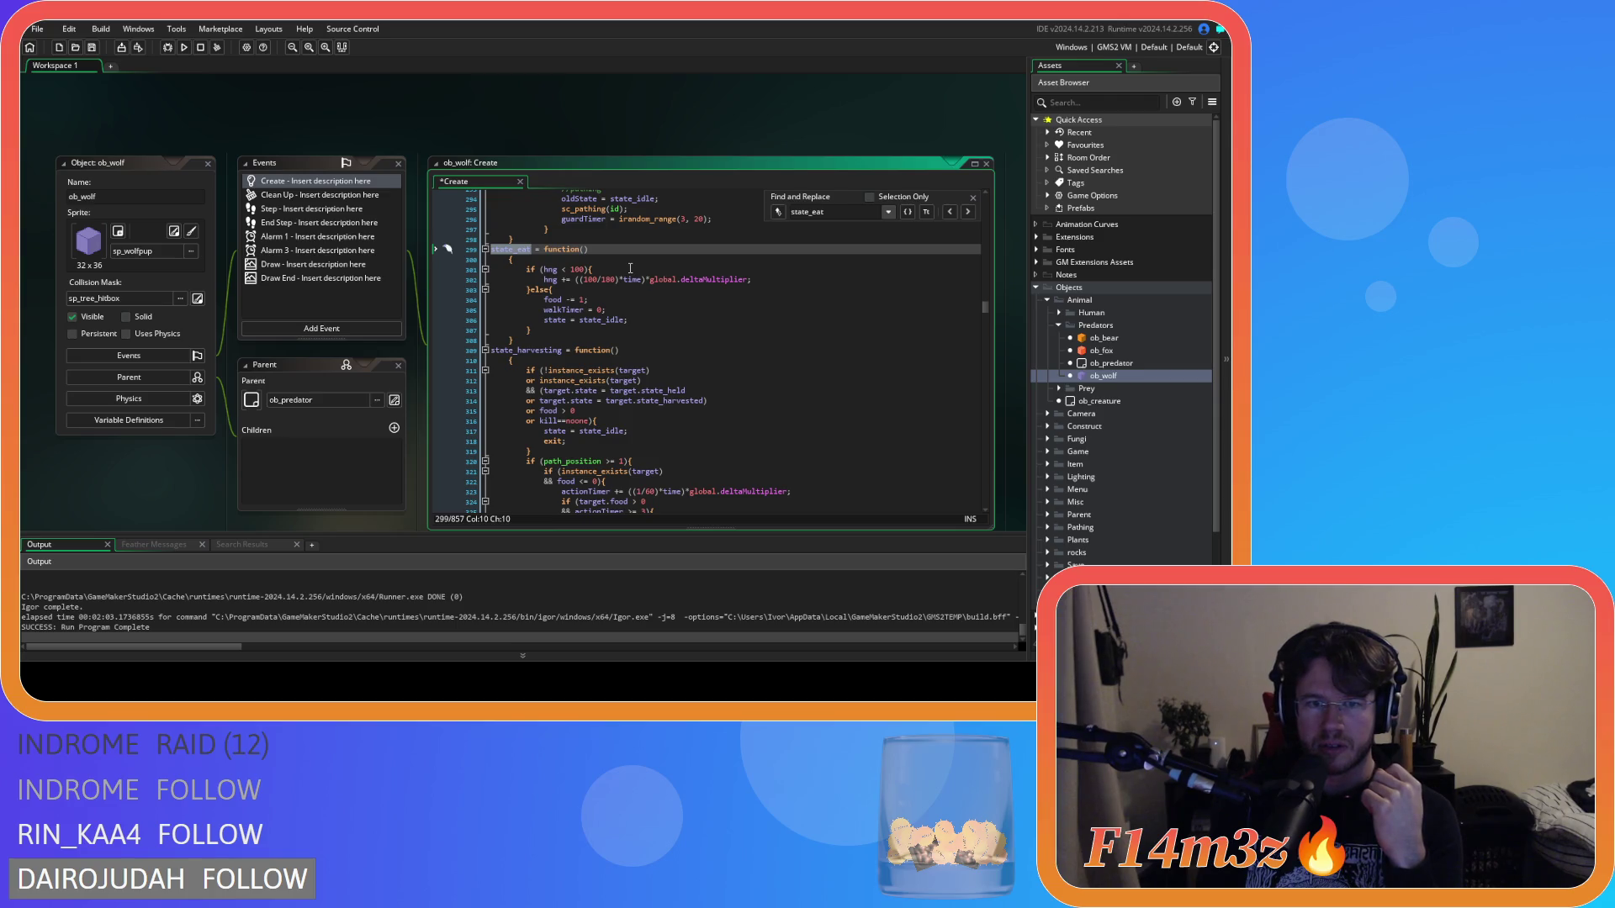
scroll(630, 267, up, 5)
drag(825, 213, 813, 214)
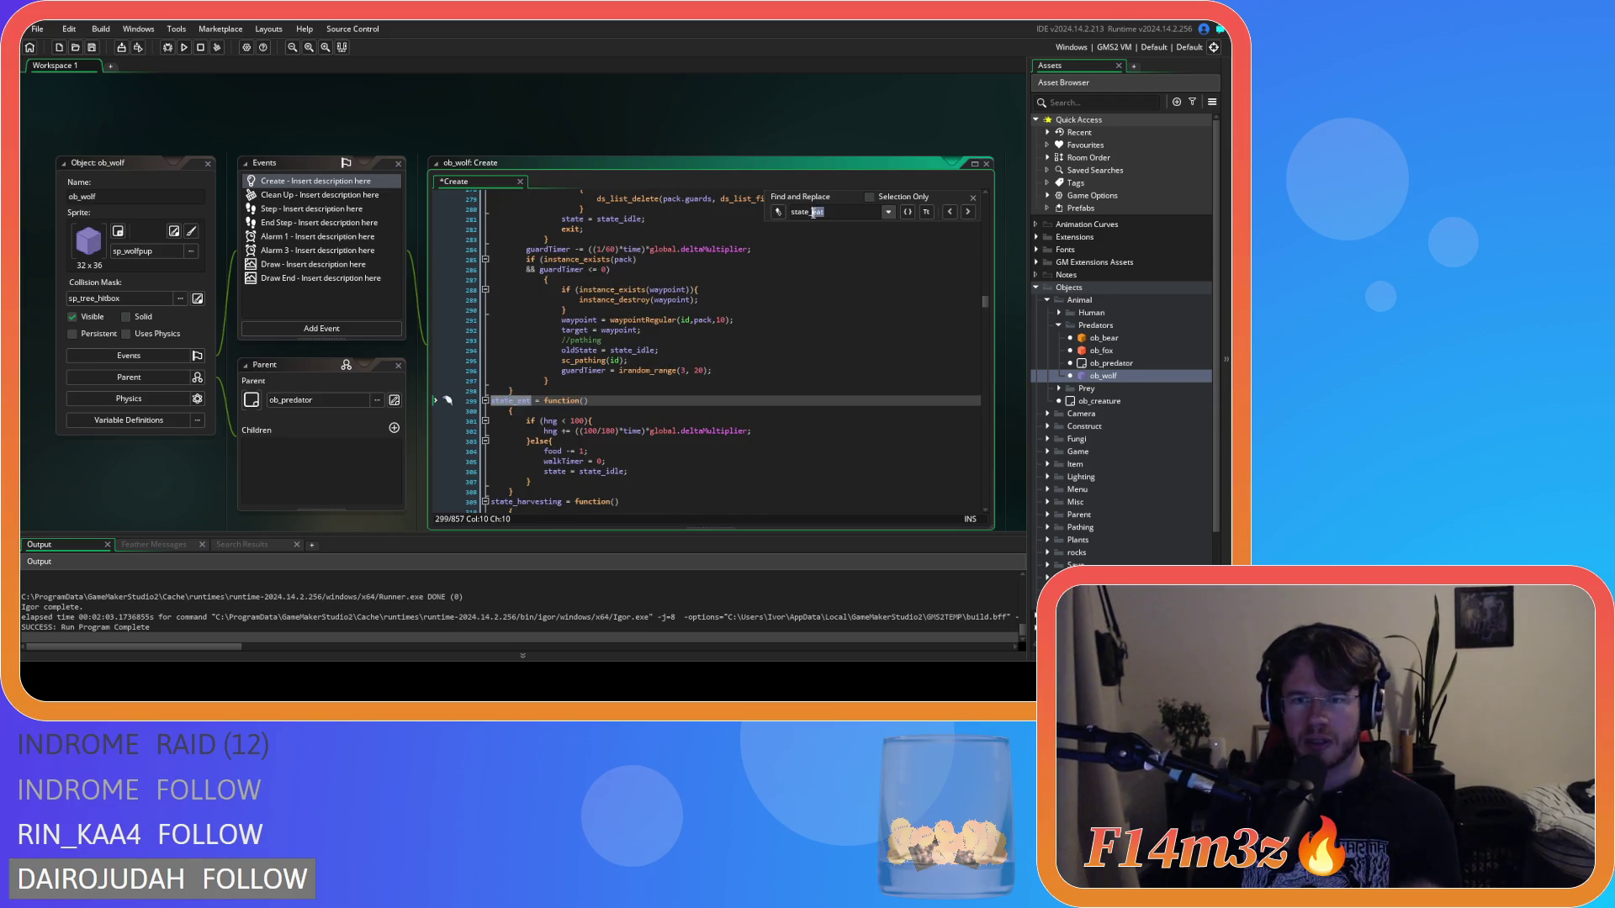
text(harvest)
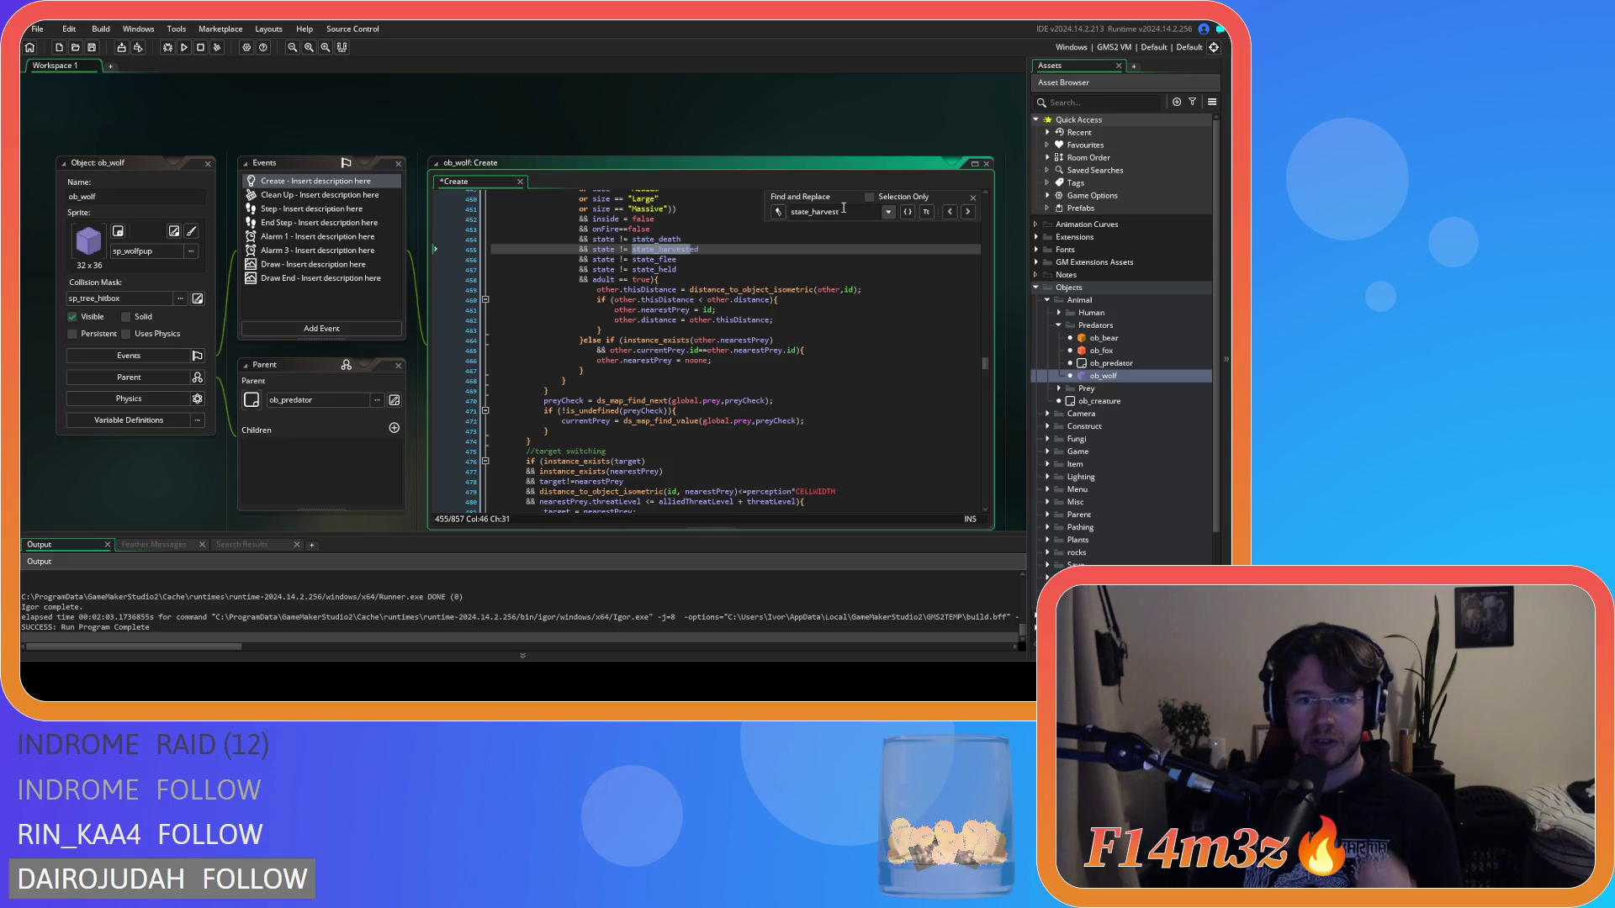
click(968, 212)
click(967, 212)
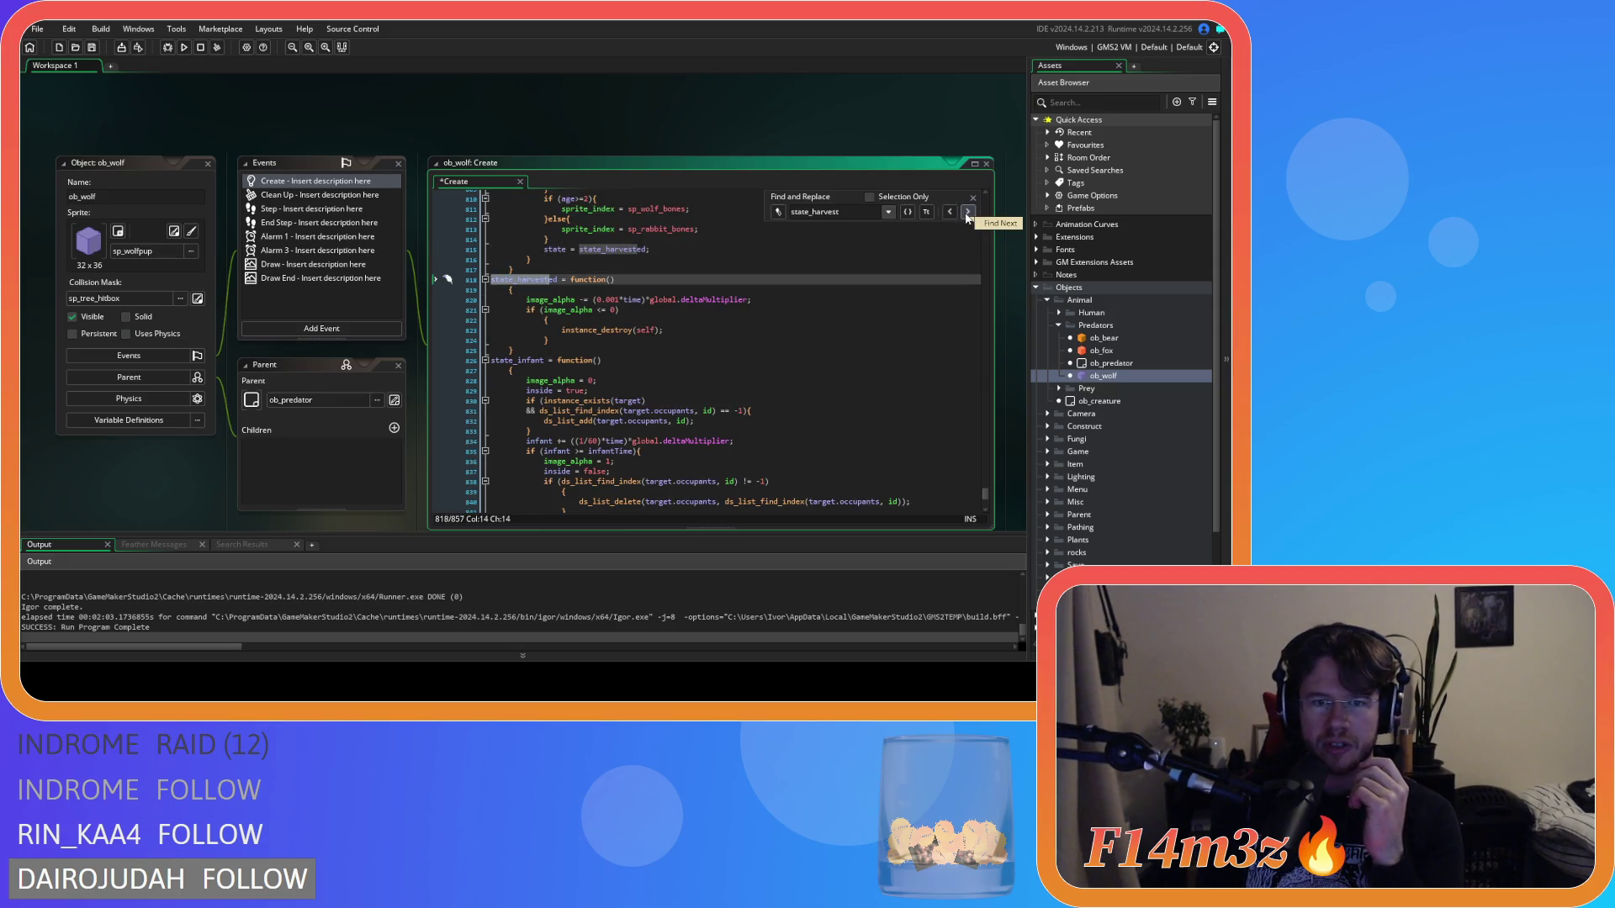
click(967, 212)
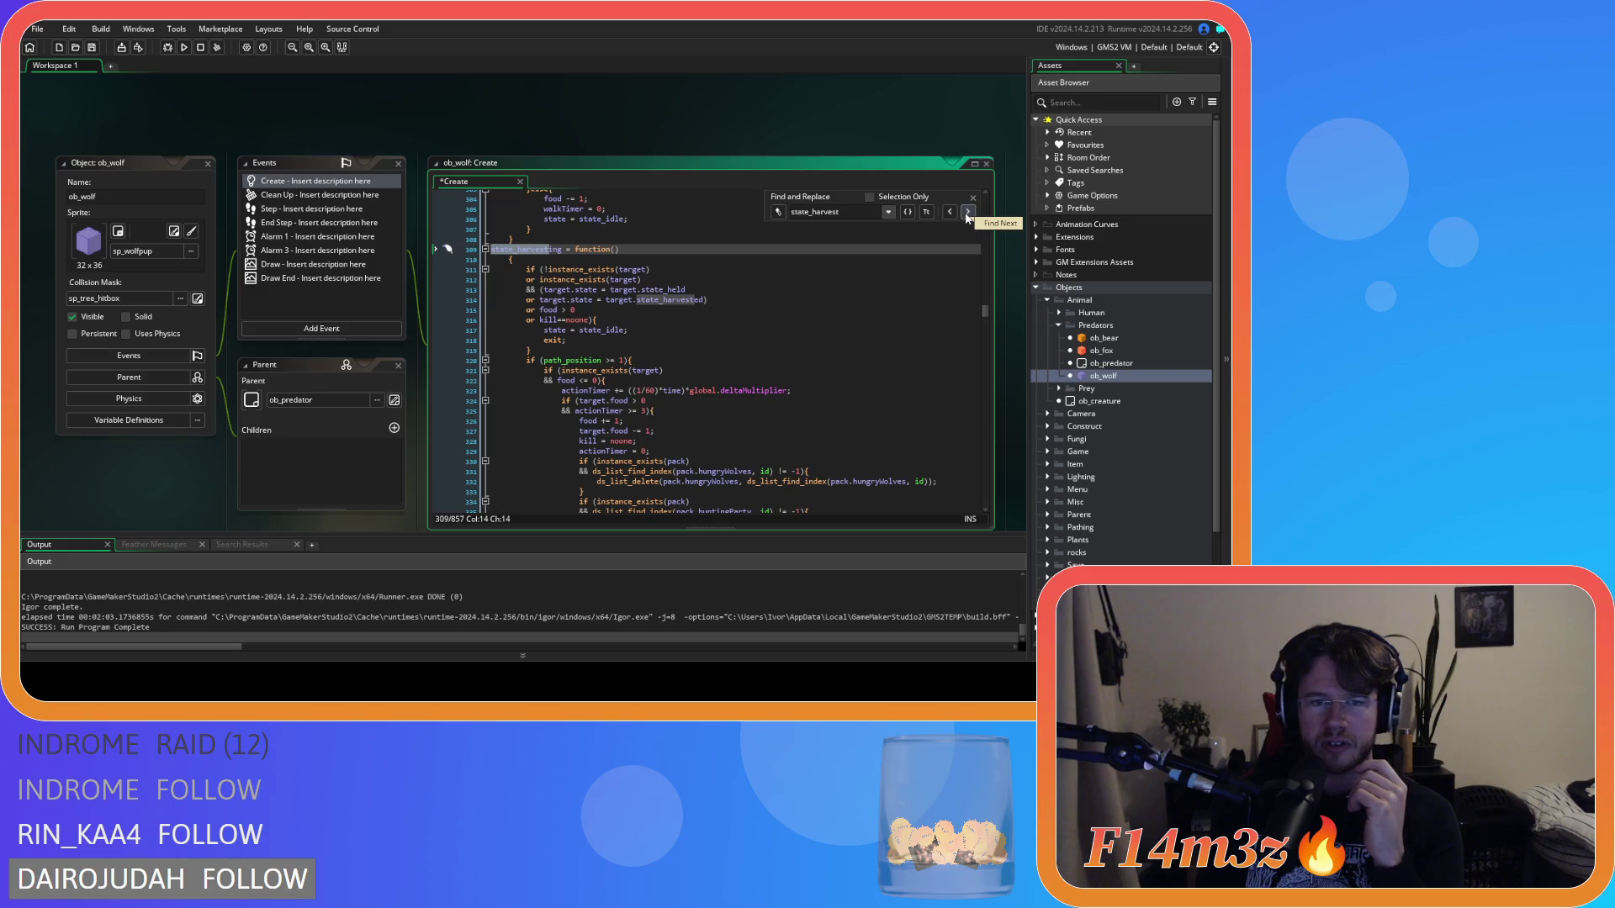
click(803, 290)
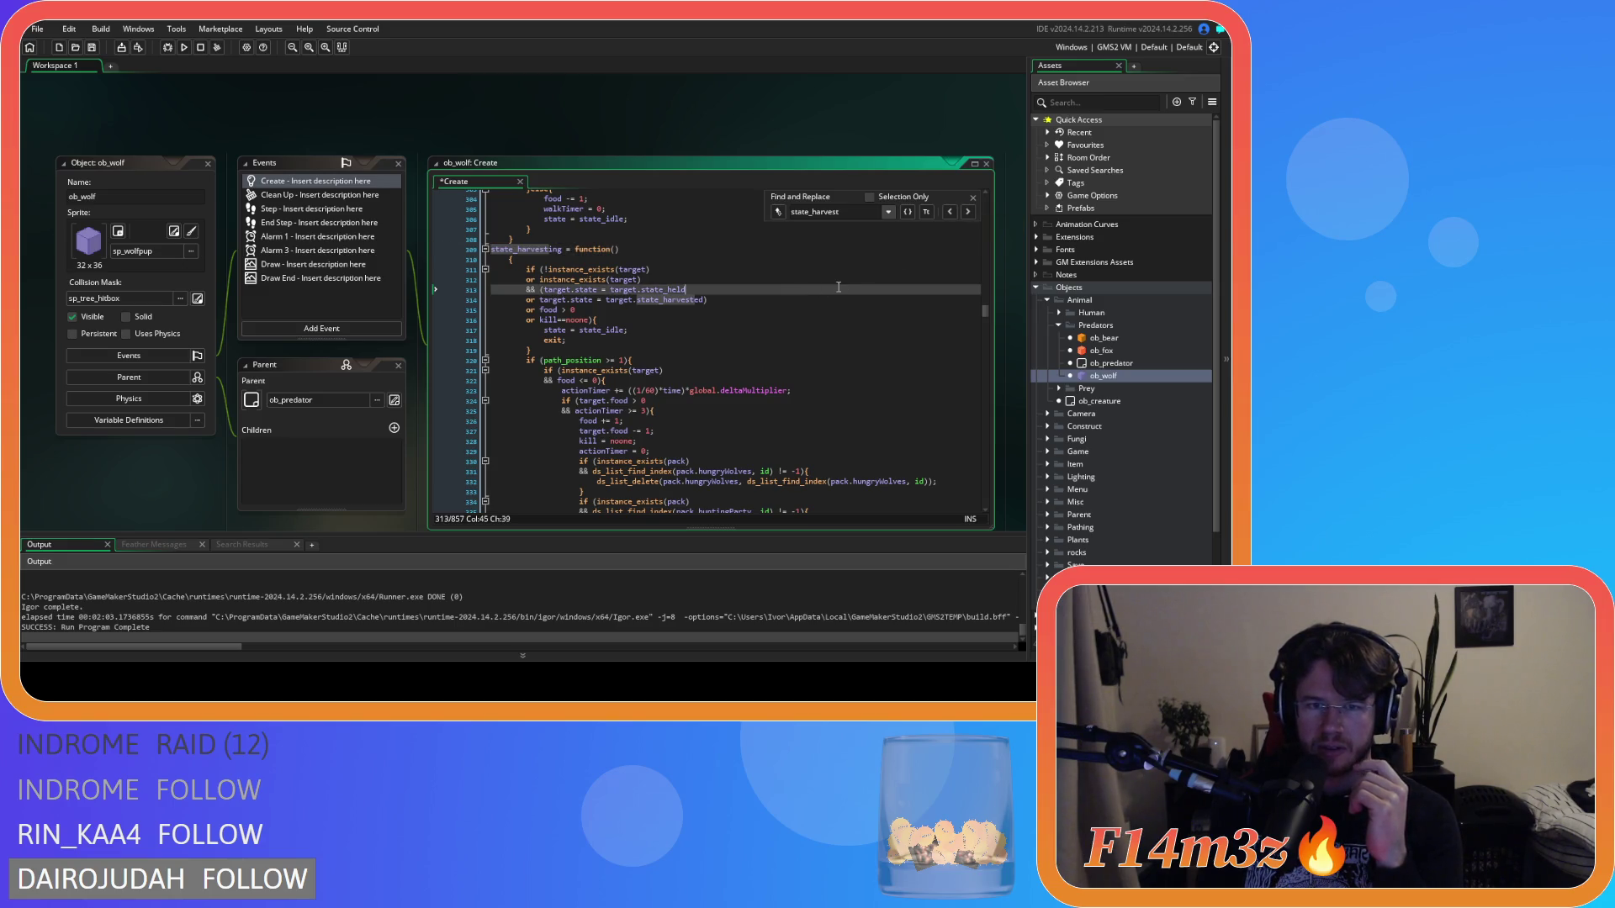
click(820, 307)
click(814, 316)
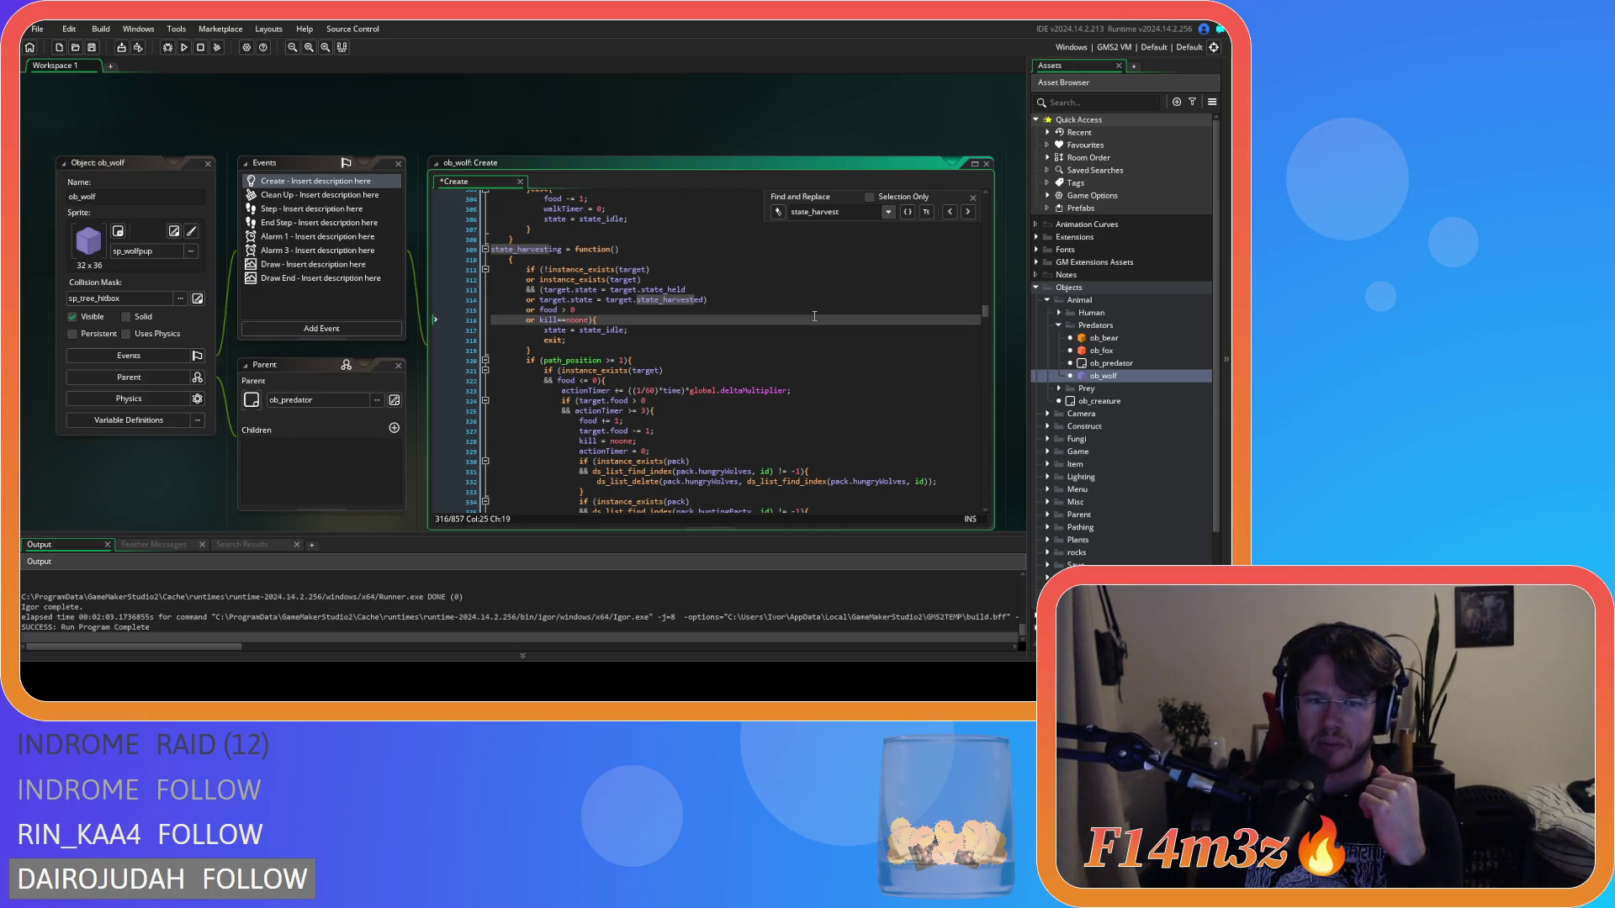
scroll(815, 317, down, 2)
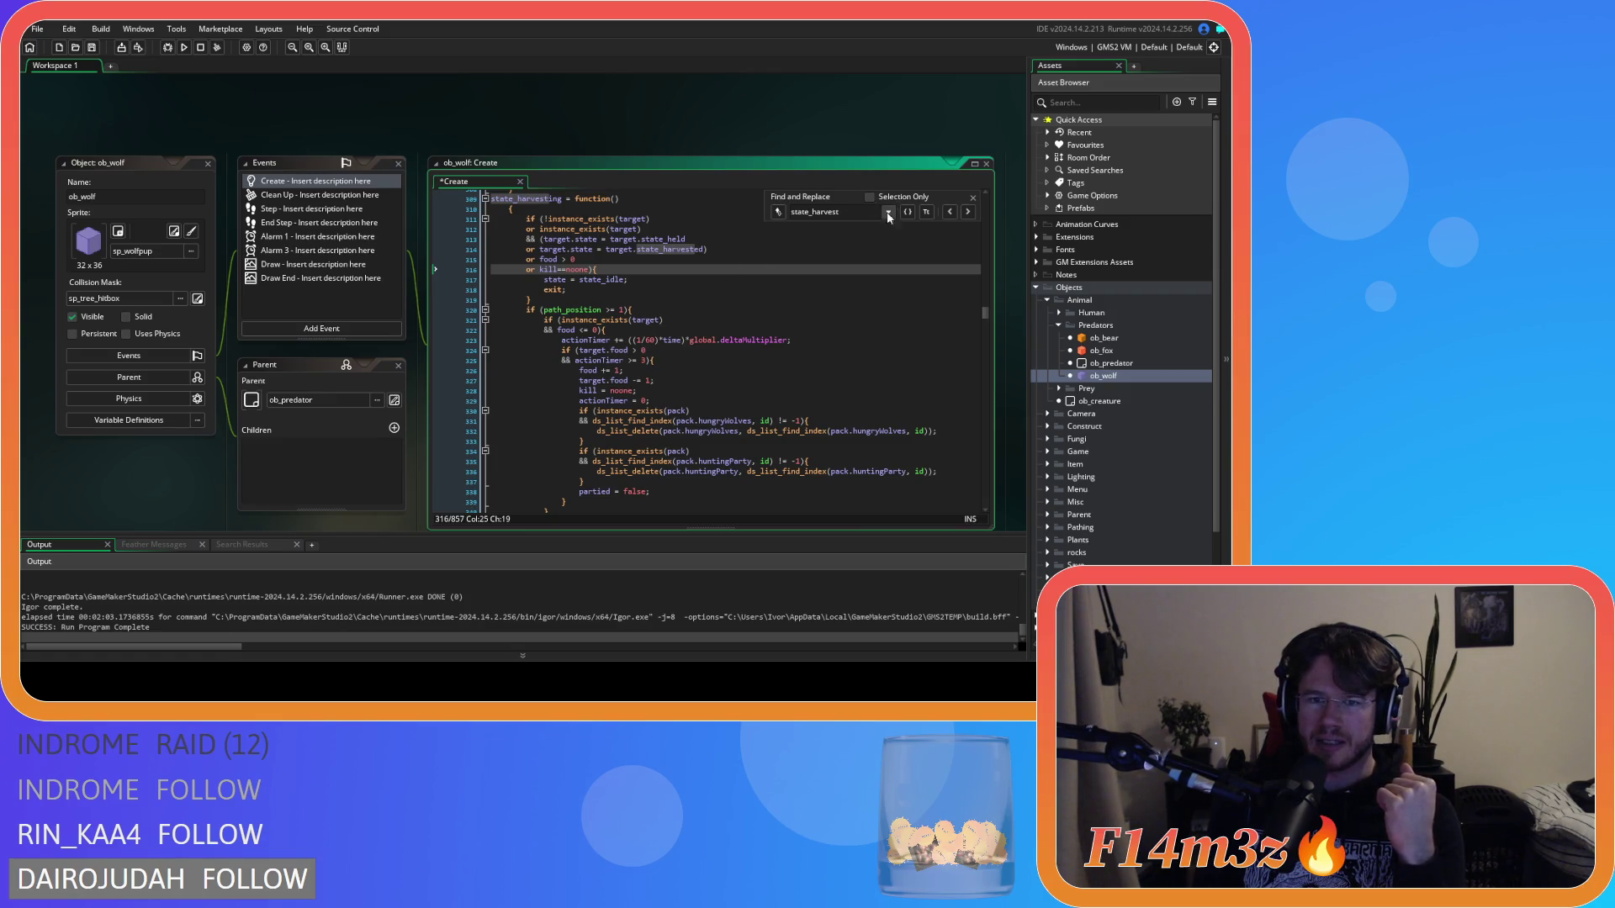
click(975, 199)
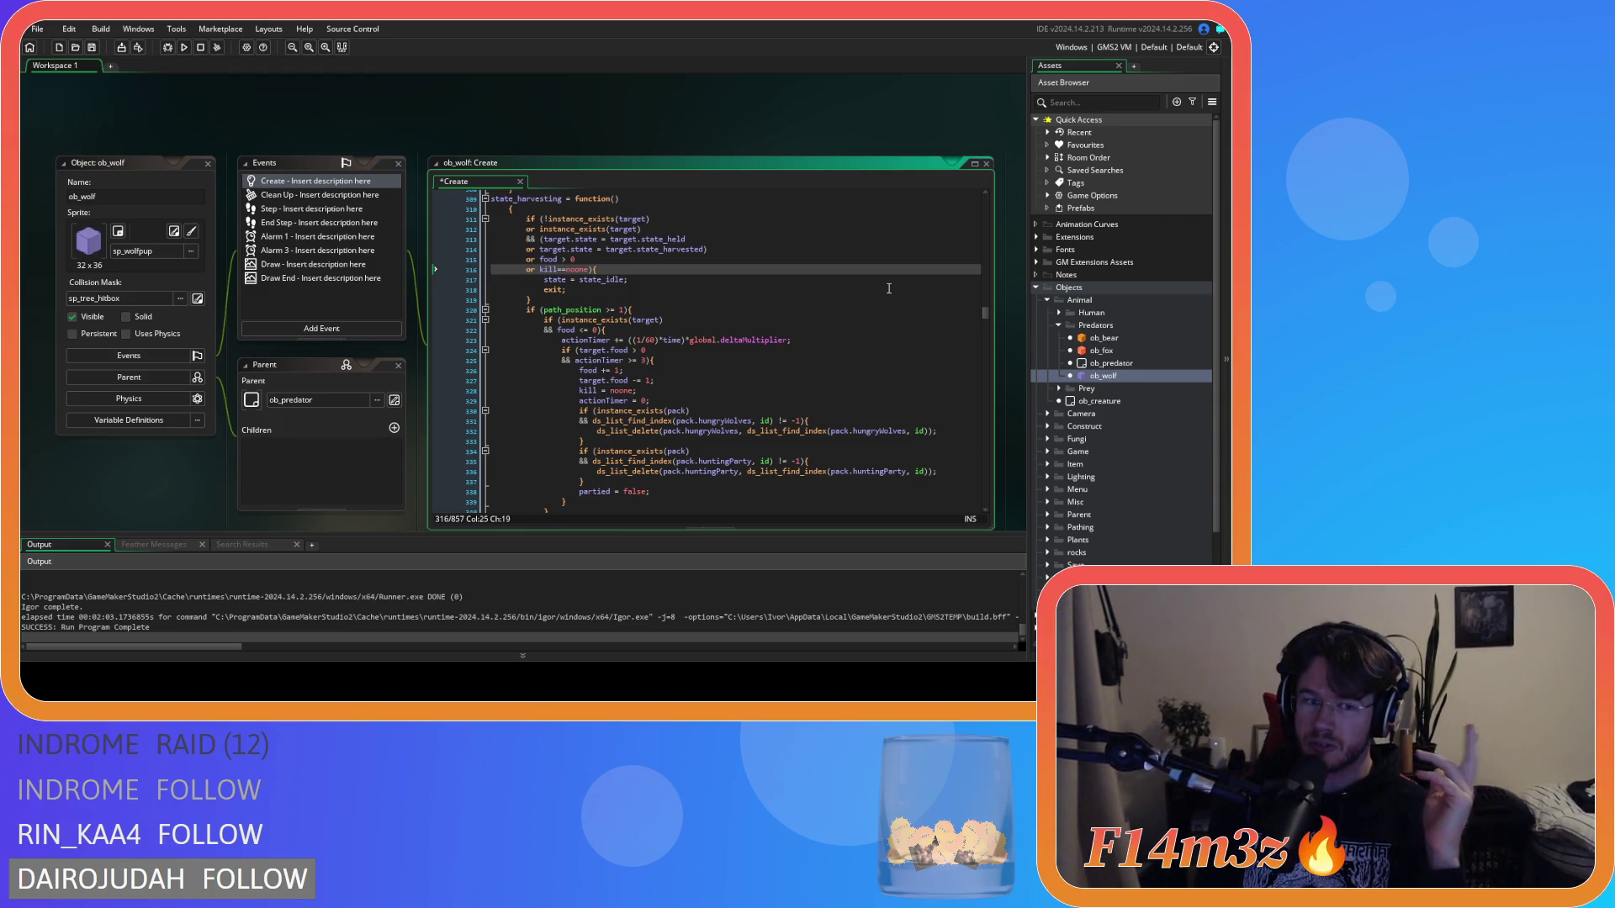
Step: Collapse the Predators and Animal folders and close all editor windows
scroll(1127, 353, down, 3)
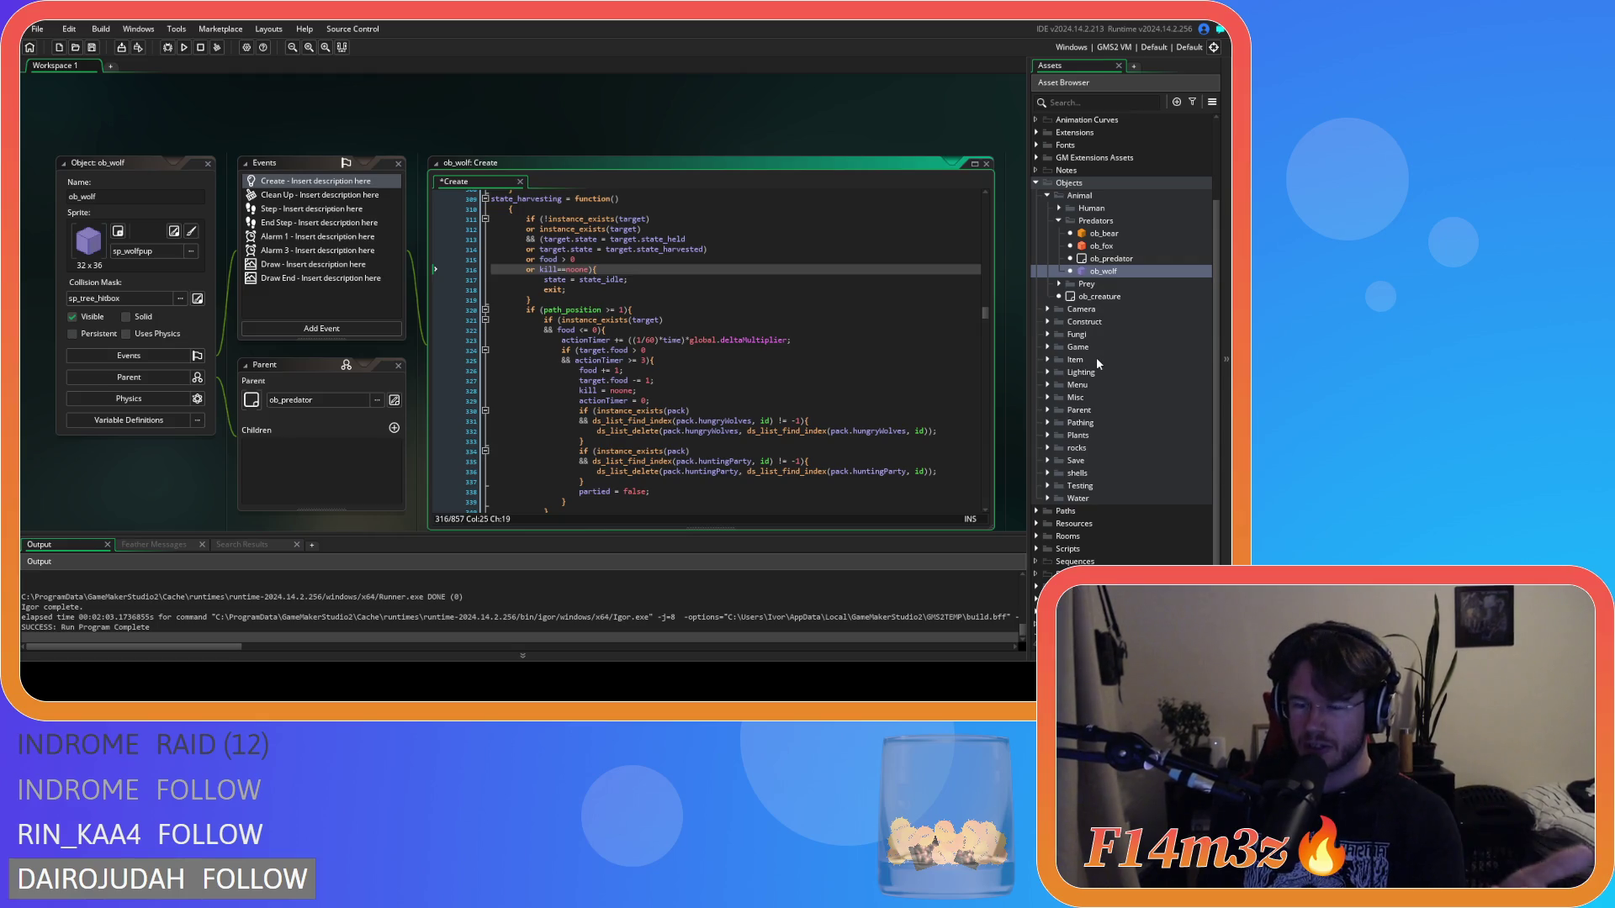
click(1058, 221)
click(1048, 227)
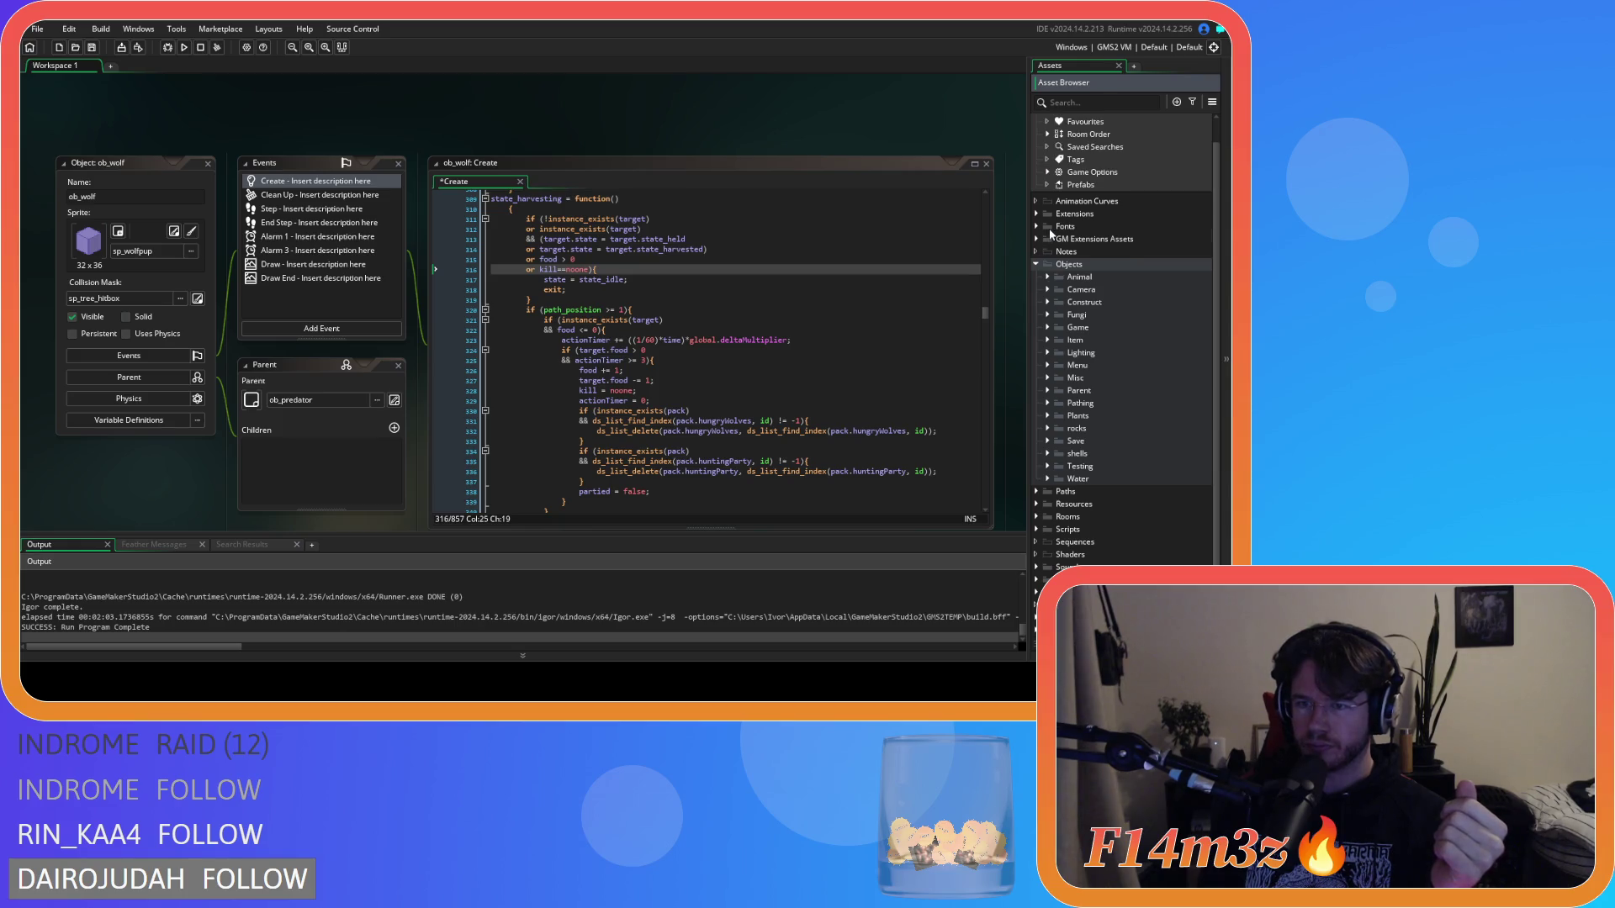
right_click(779, 132)
mouse_move(804, 149)
click(879, 178)
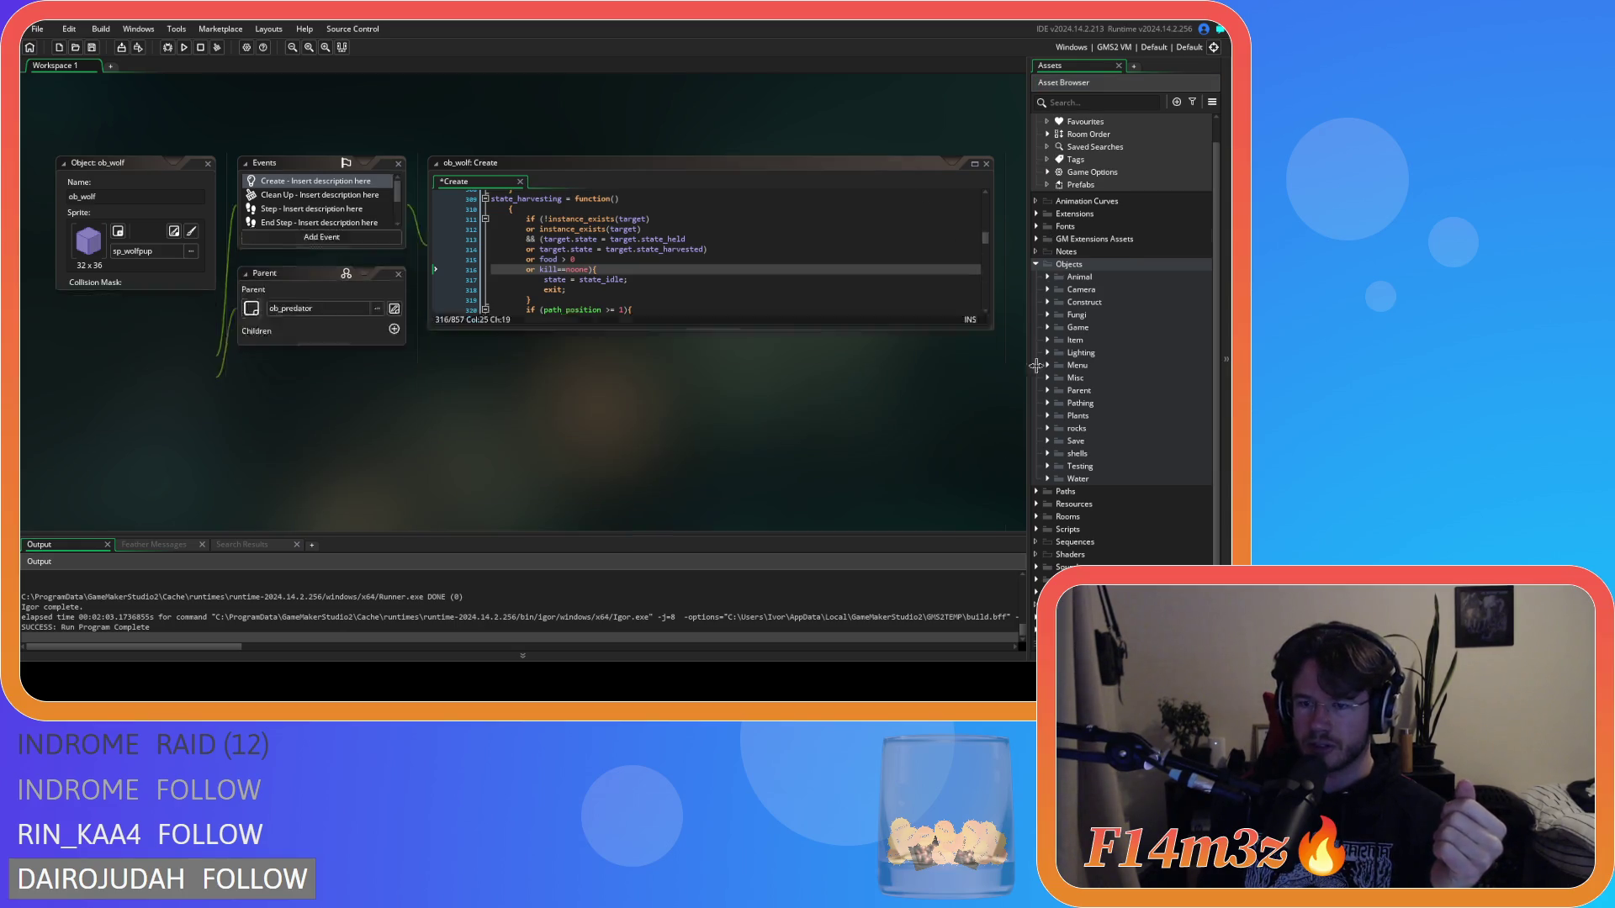
Step: Open sc_wolfConditions from Scripts > Conditions and search it for state_harvesting
click(1036, 266)
click(1036, 338)
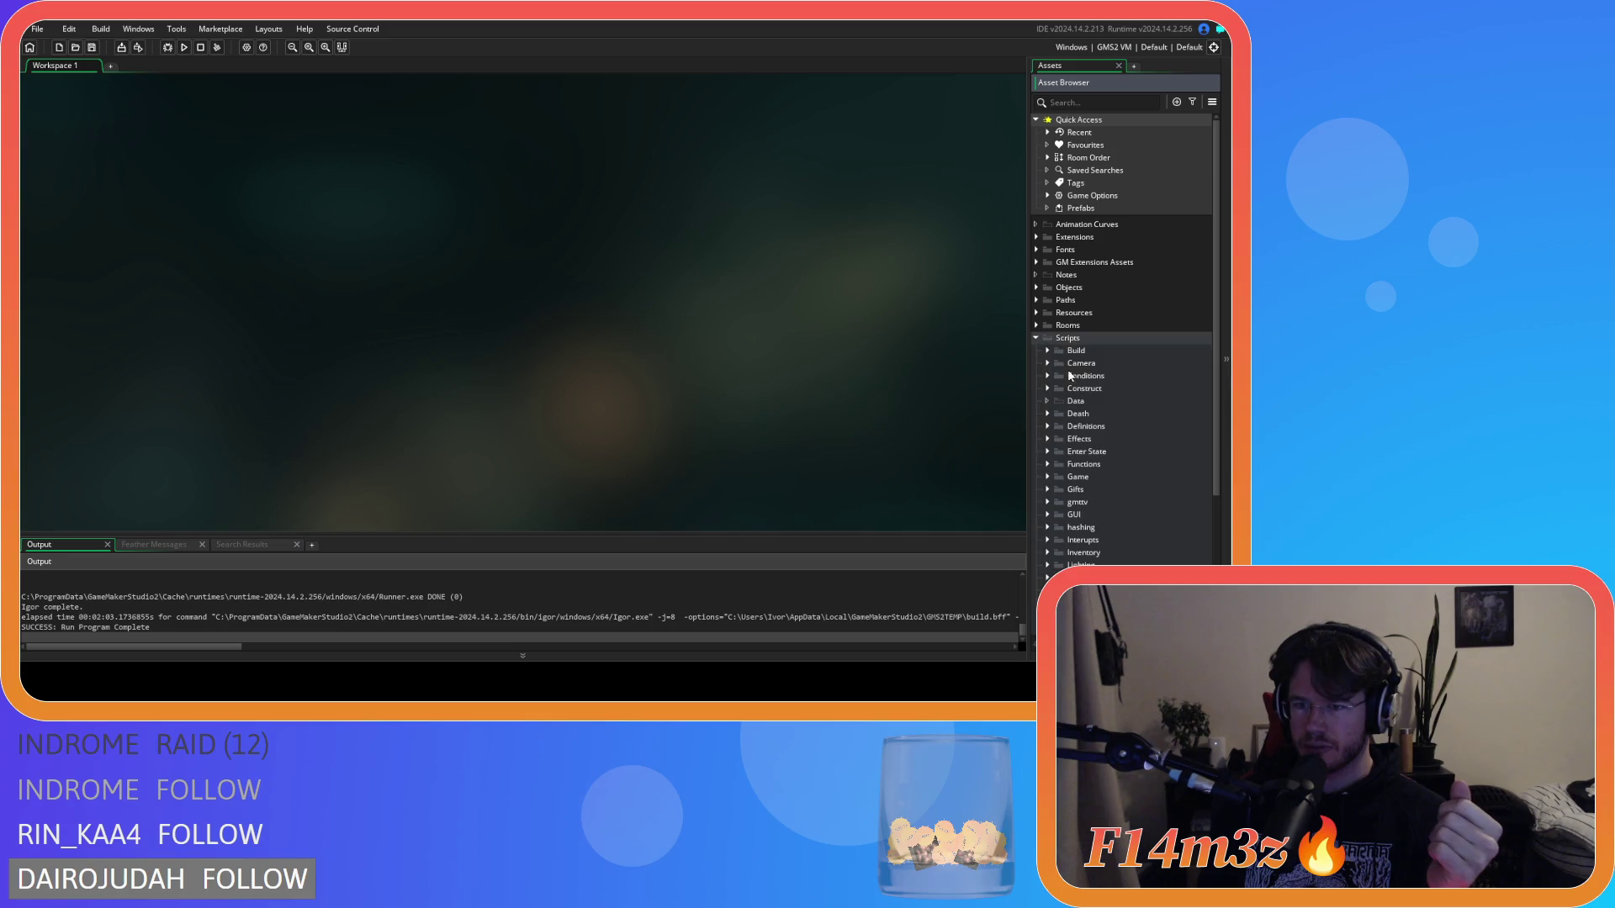
click(1047, 376)
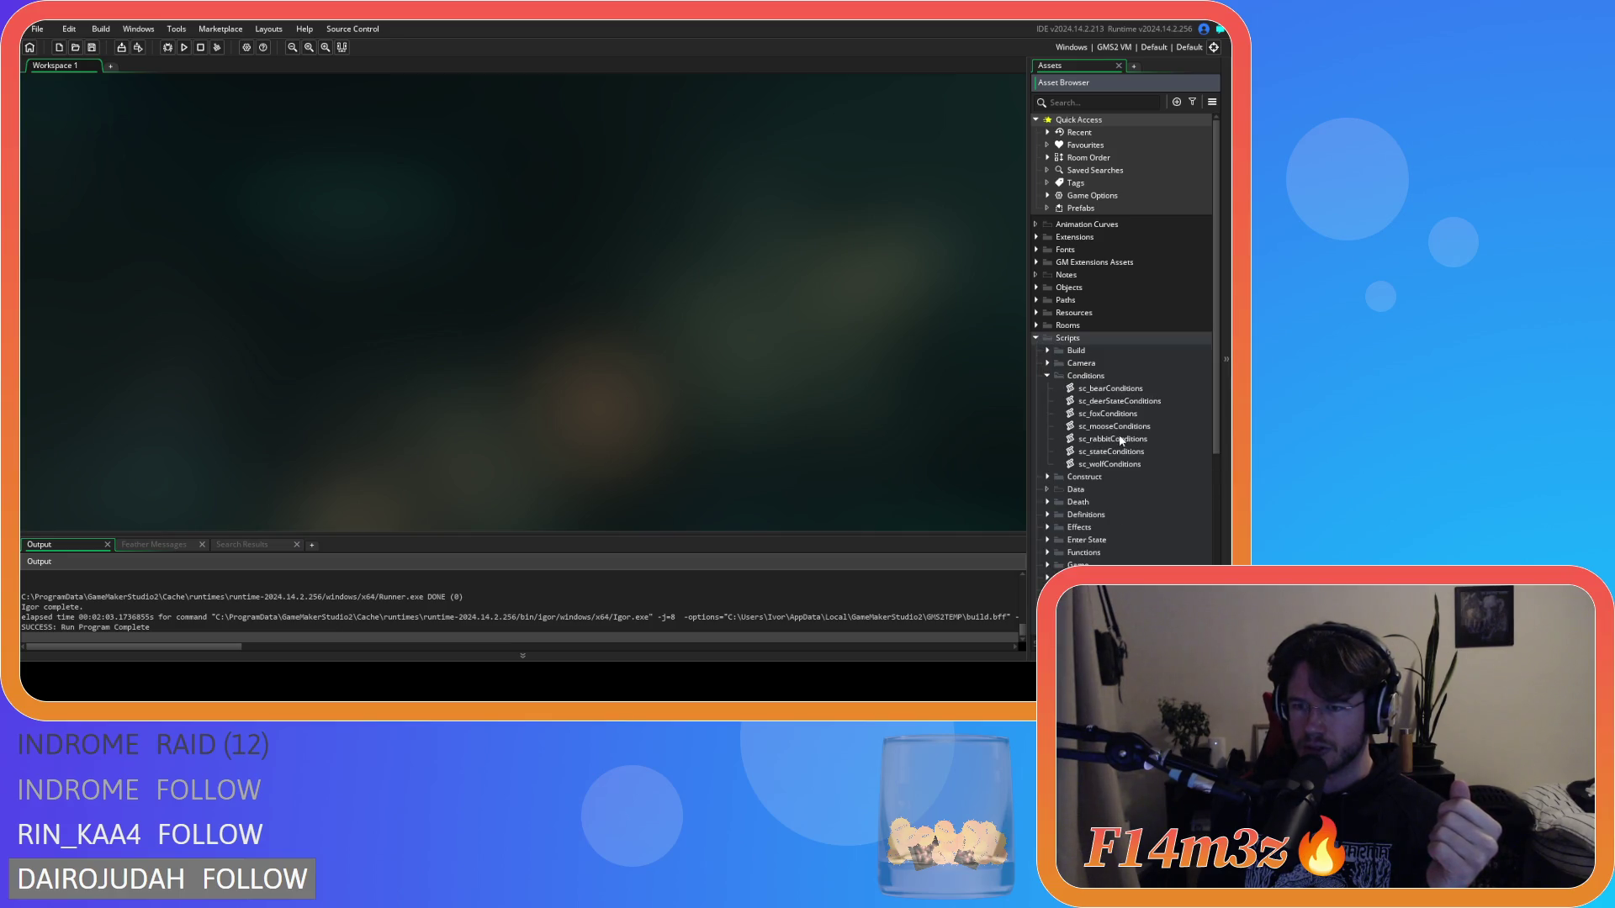
double_click(1127, 465)
scroll(444, 250, down, 5)
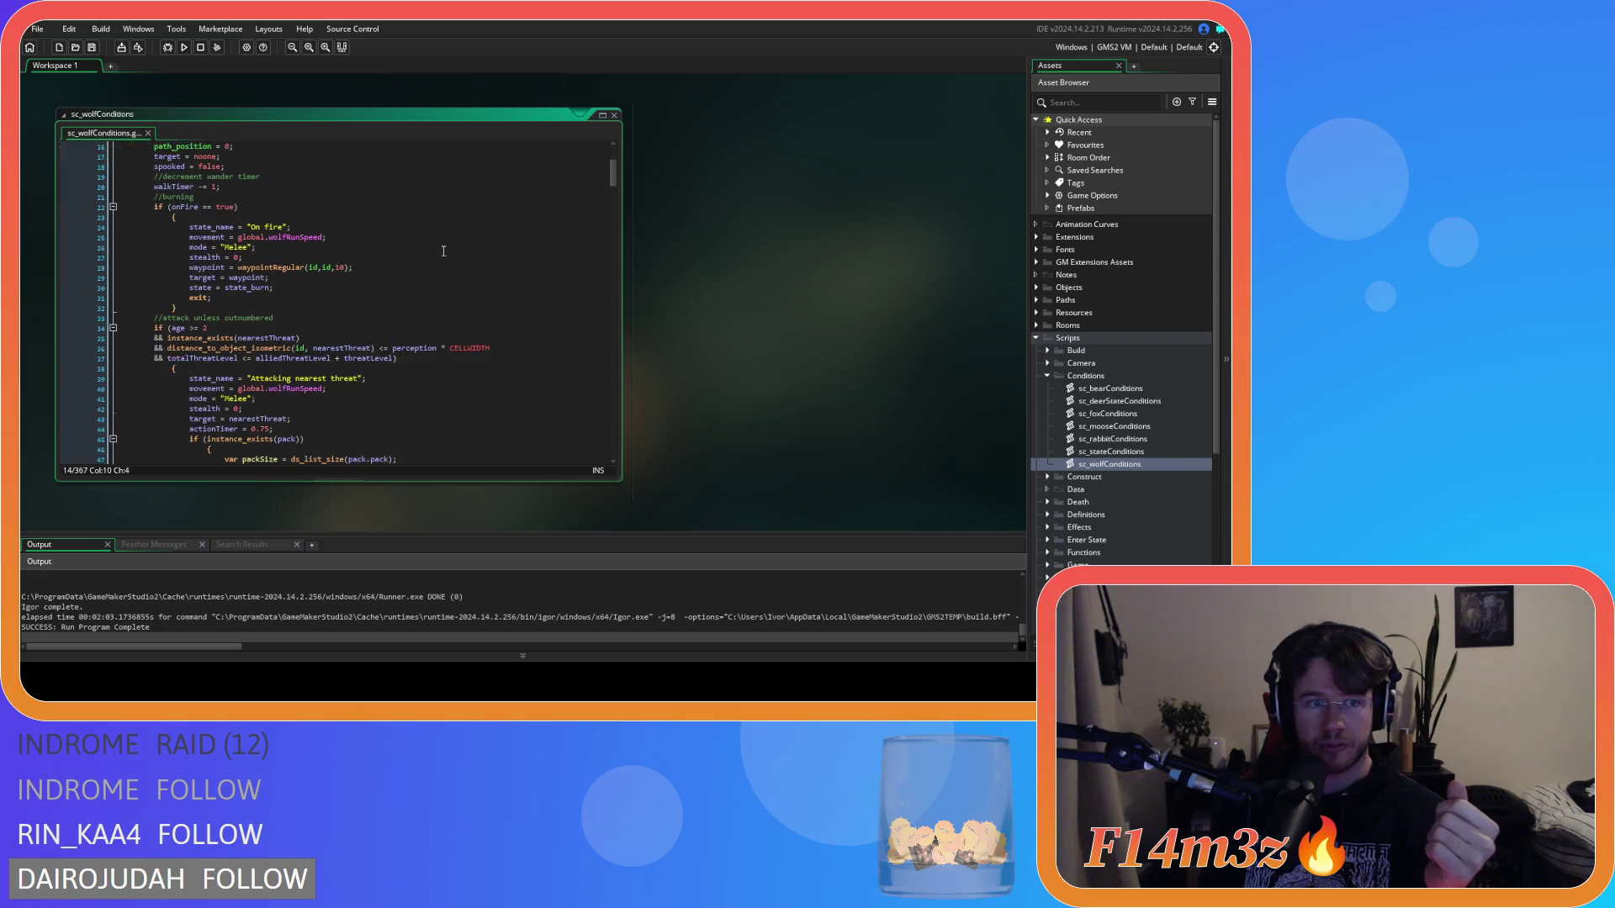
key(ctrl+f)
text(state)
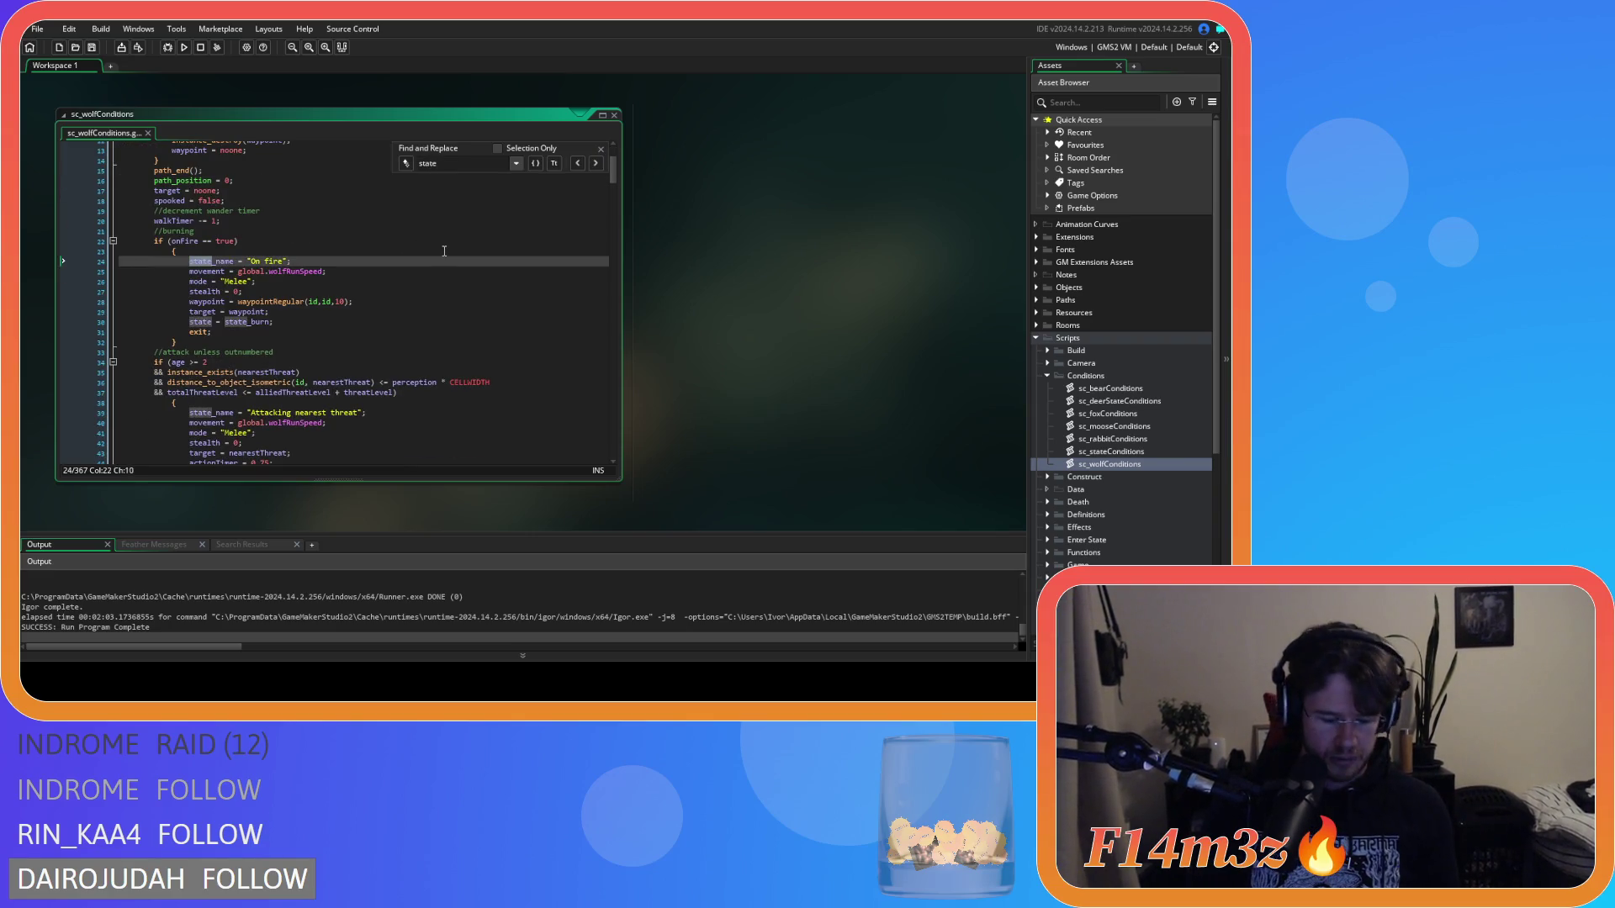
text(_harvesting)
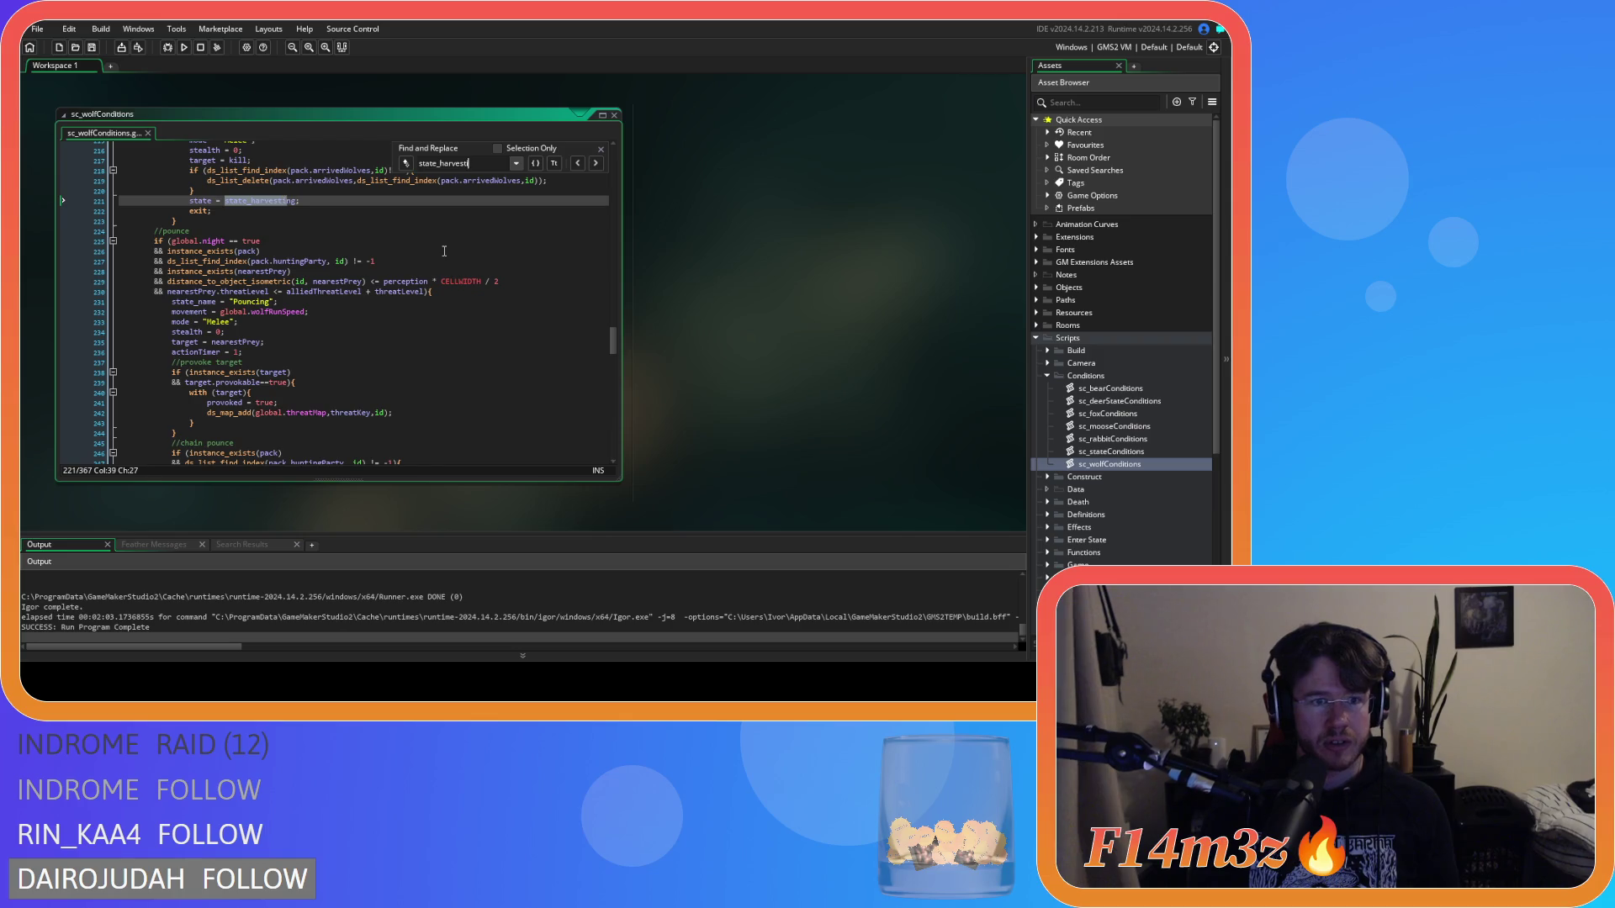
scroll(444, 251, up, 4)
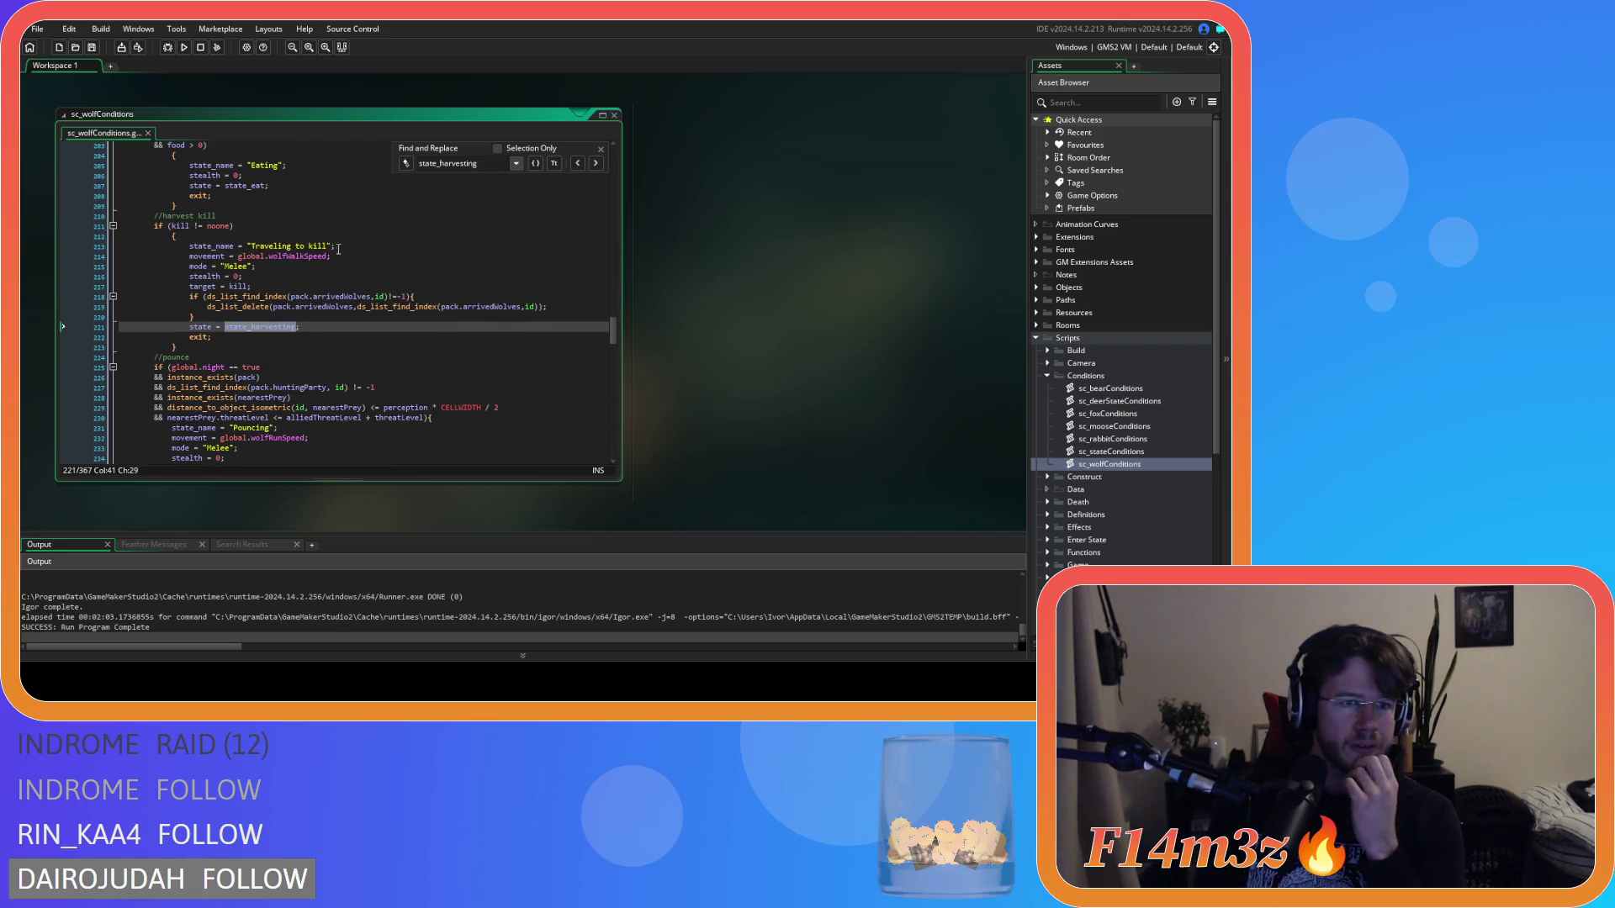
Step: Remove the spaces around != so line 211 reads kill!=noone
click(211, 227)
click(210, 227)
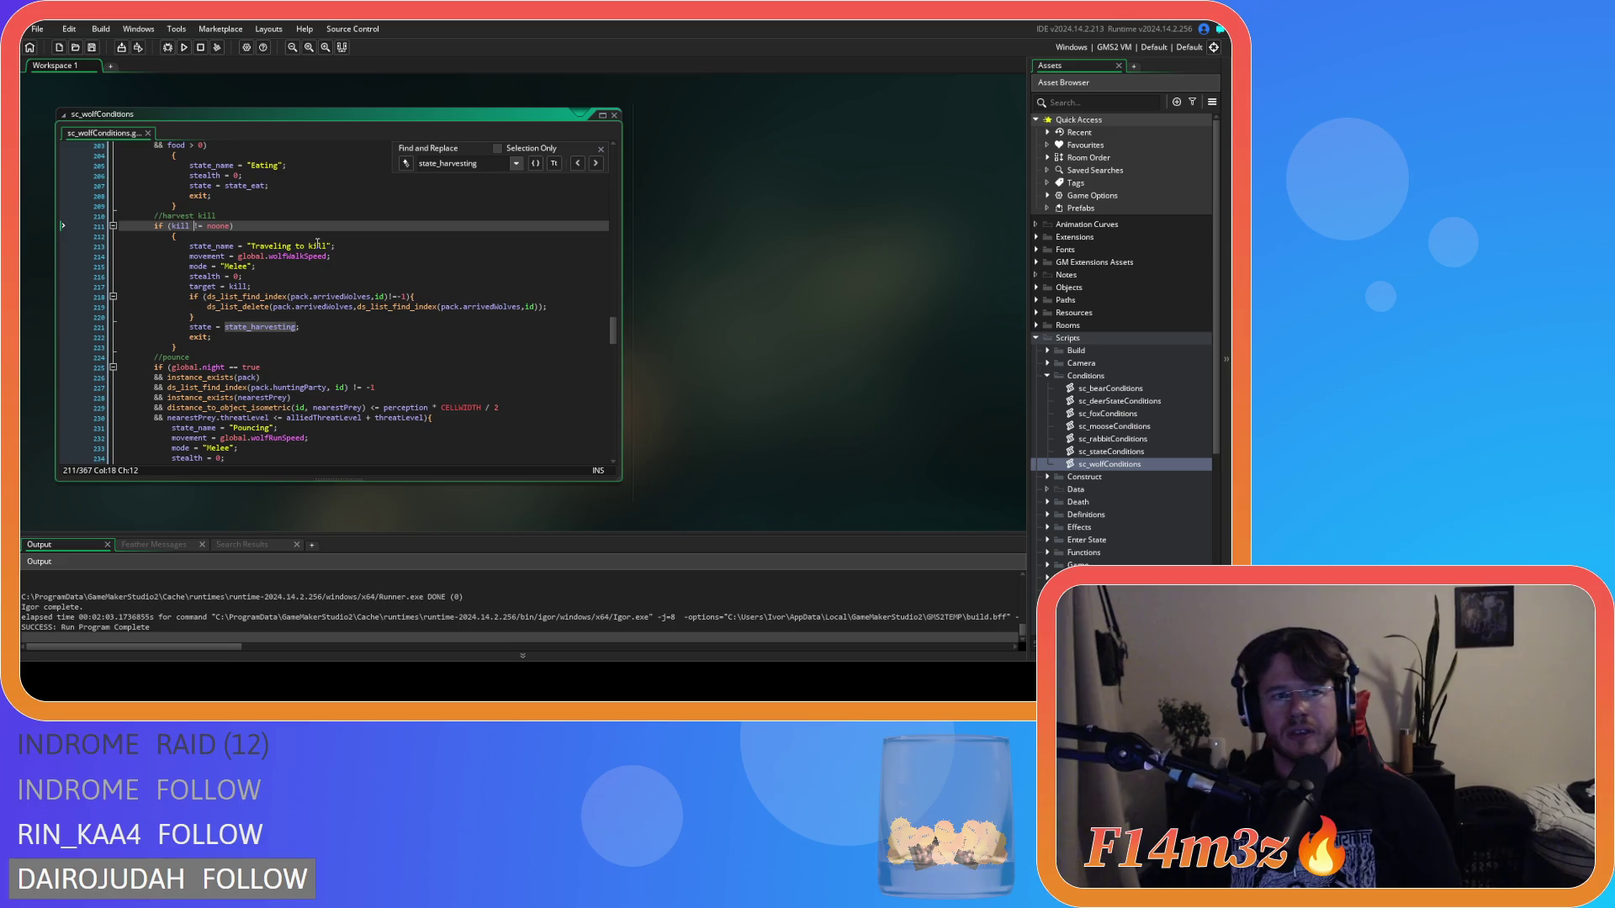
key(BackSpace)
key(Right)
key(Right)
key(Delete)
Step: Scroll through sc_wolfConditions down to its Sleep and Wandering blocks
scroll(371, 277, up, 7)
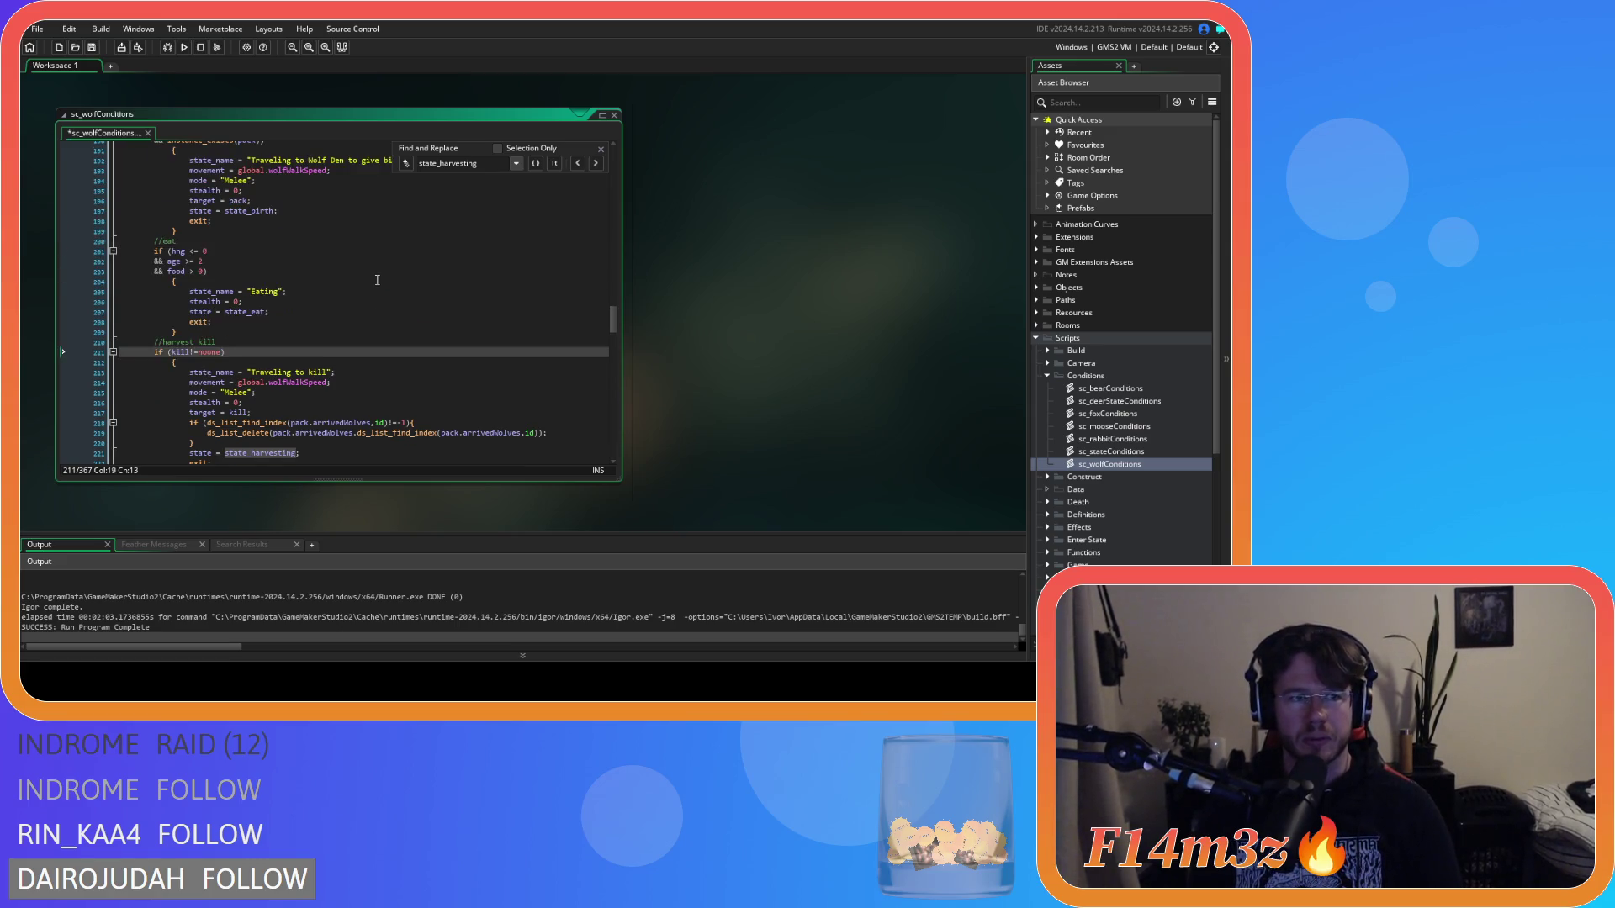
scroll(362, 286, down, 3)
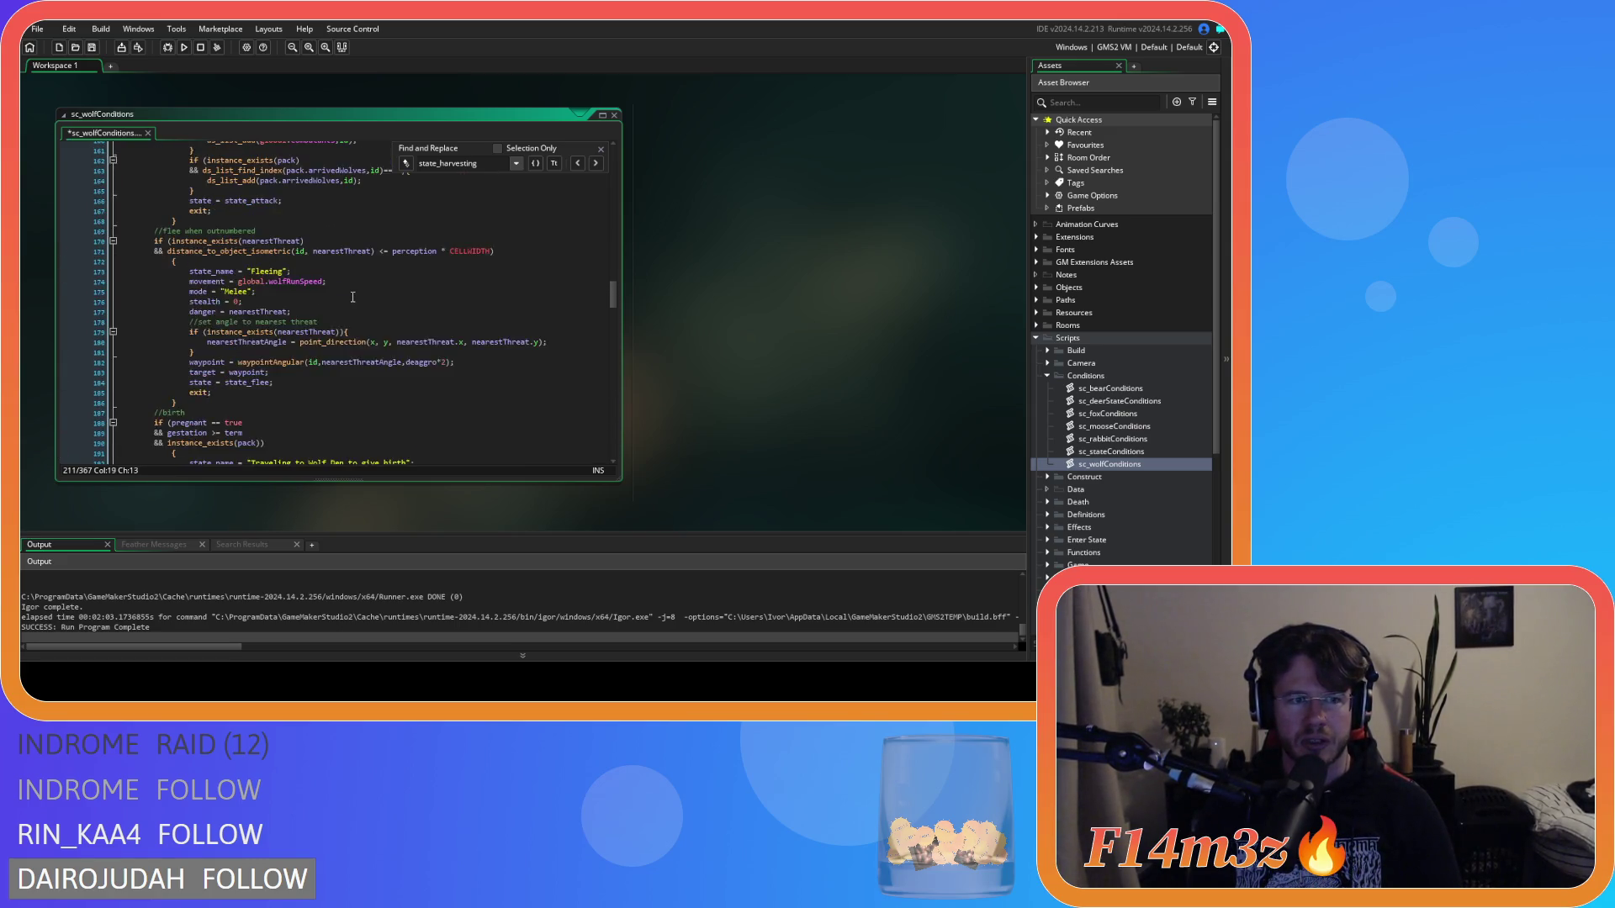
click(206, 261)
scroll(373, 311, up, 10)
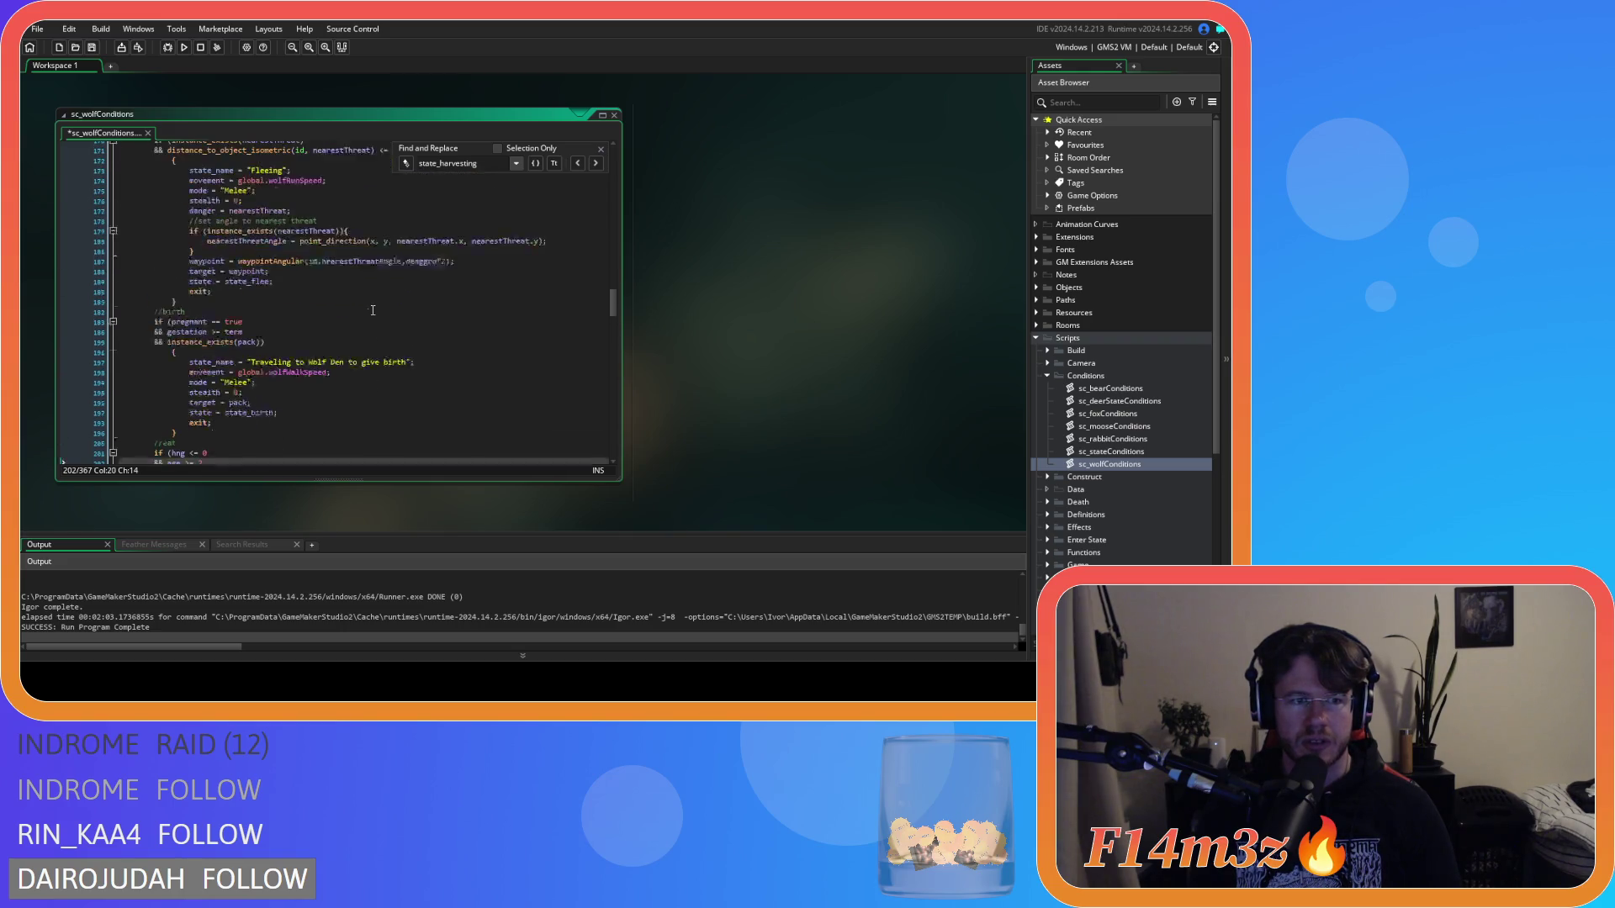
scroll(372, 310, down, 1)
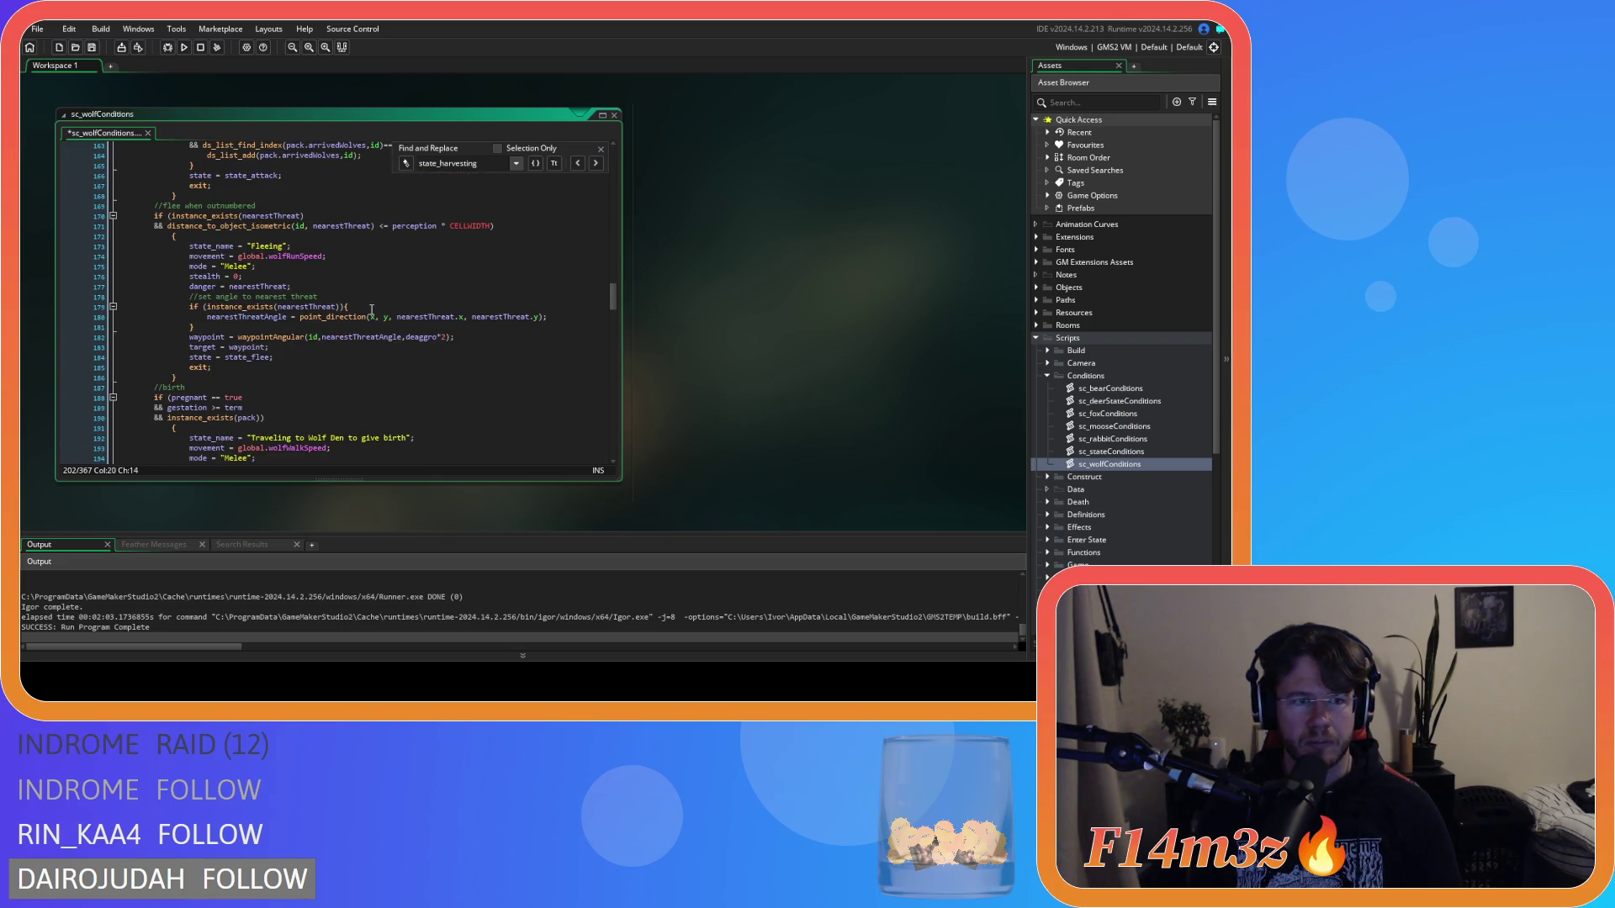
scroll(372, 310, up, 12)
scroll(331, 303, up, 20)
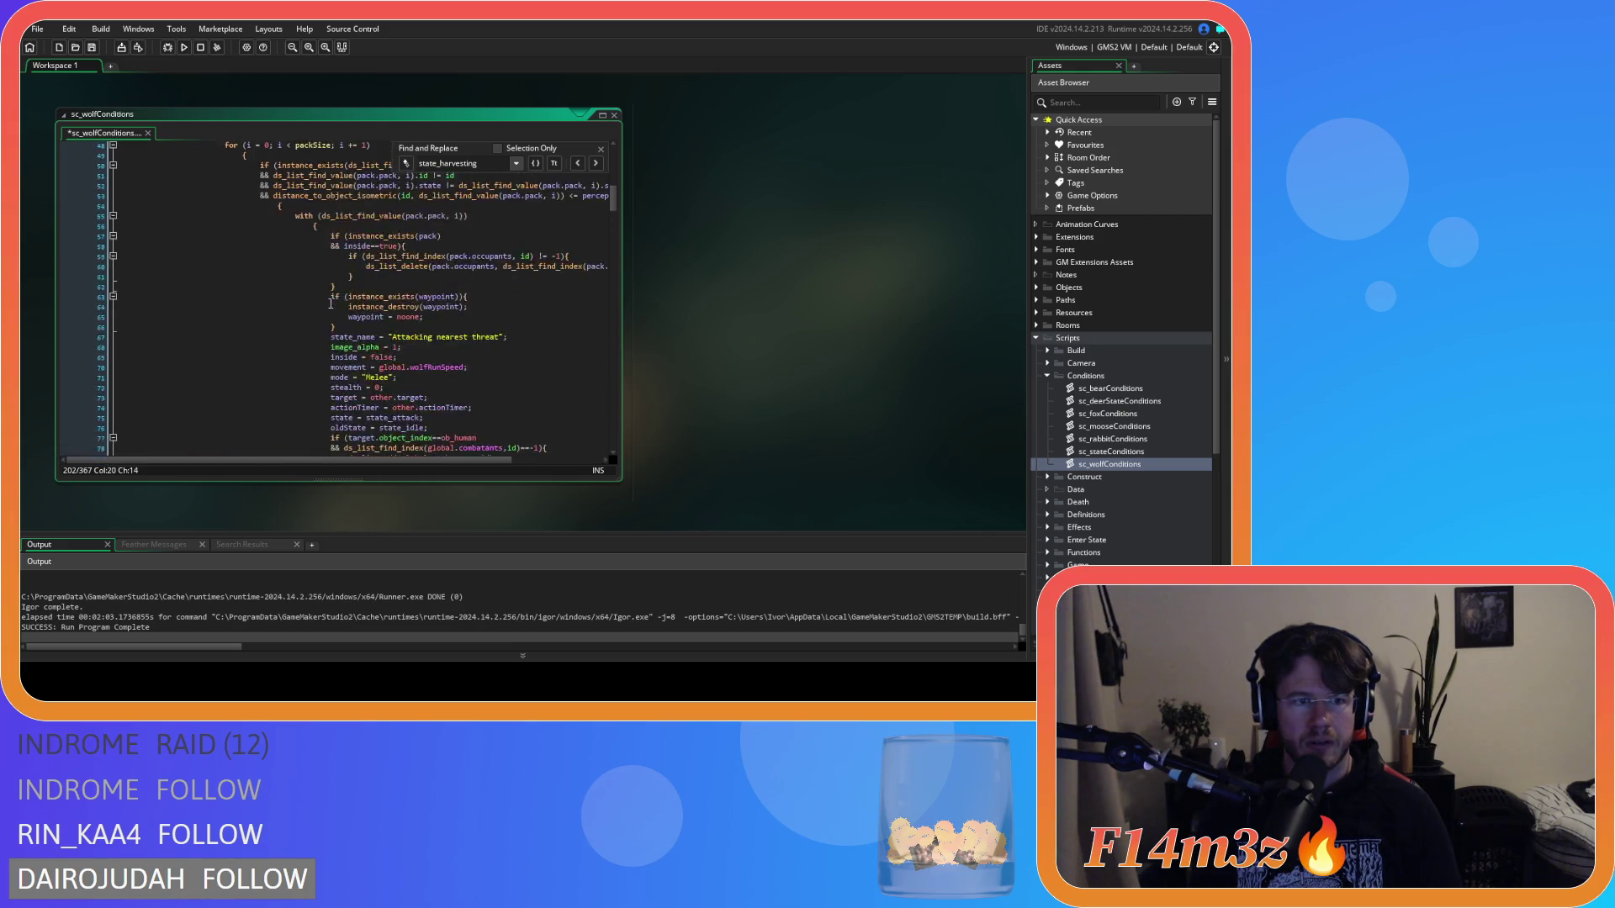
scroll(331, 303, up, 15)
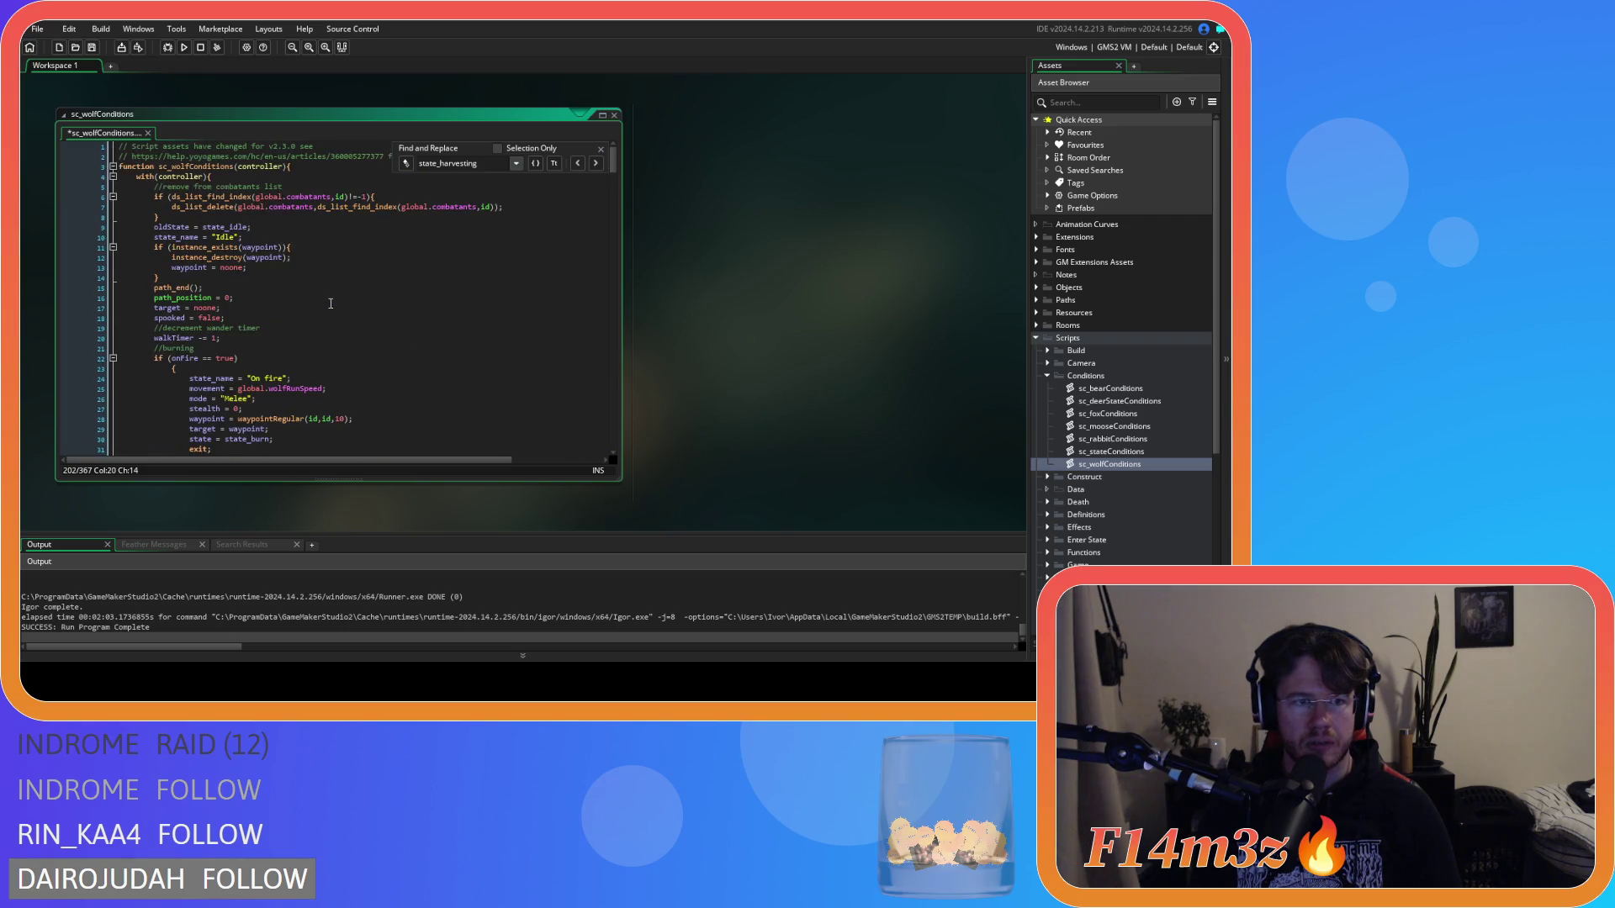
scroll(330, 303, down, 20)
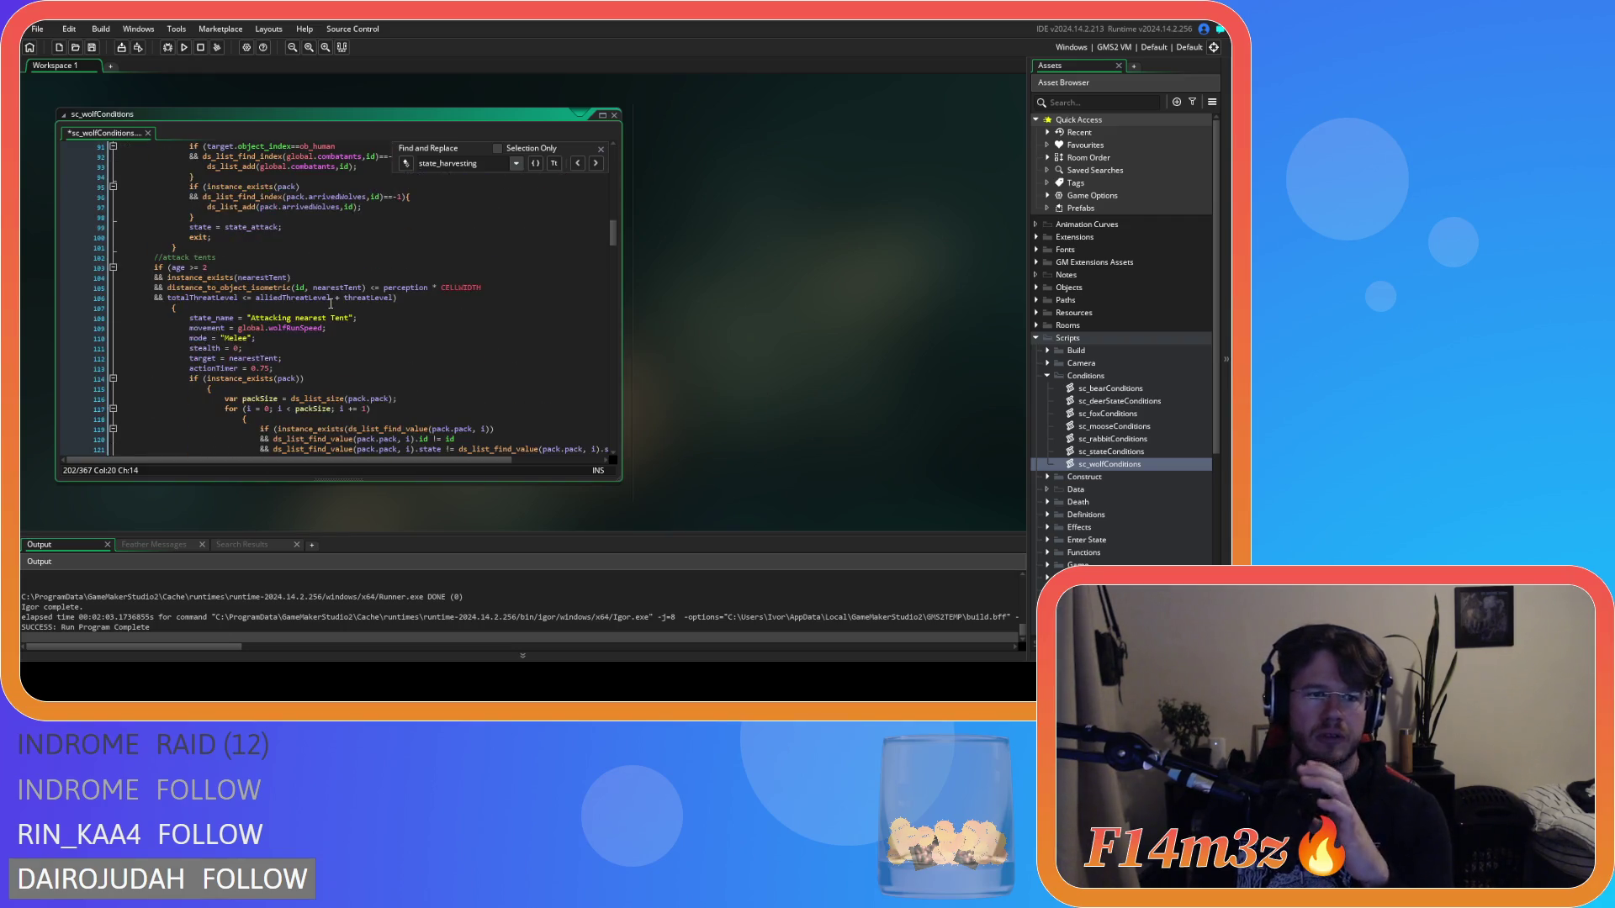
scroll(331, 303, down, 16)
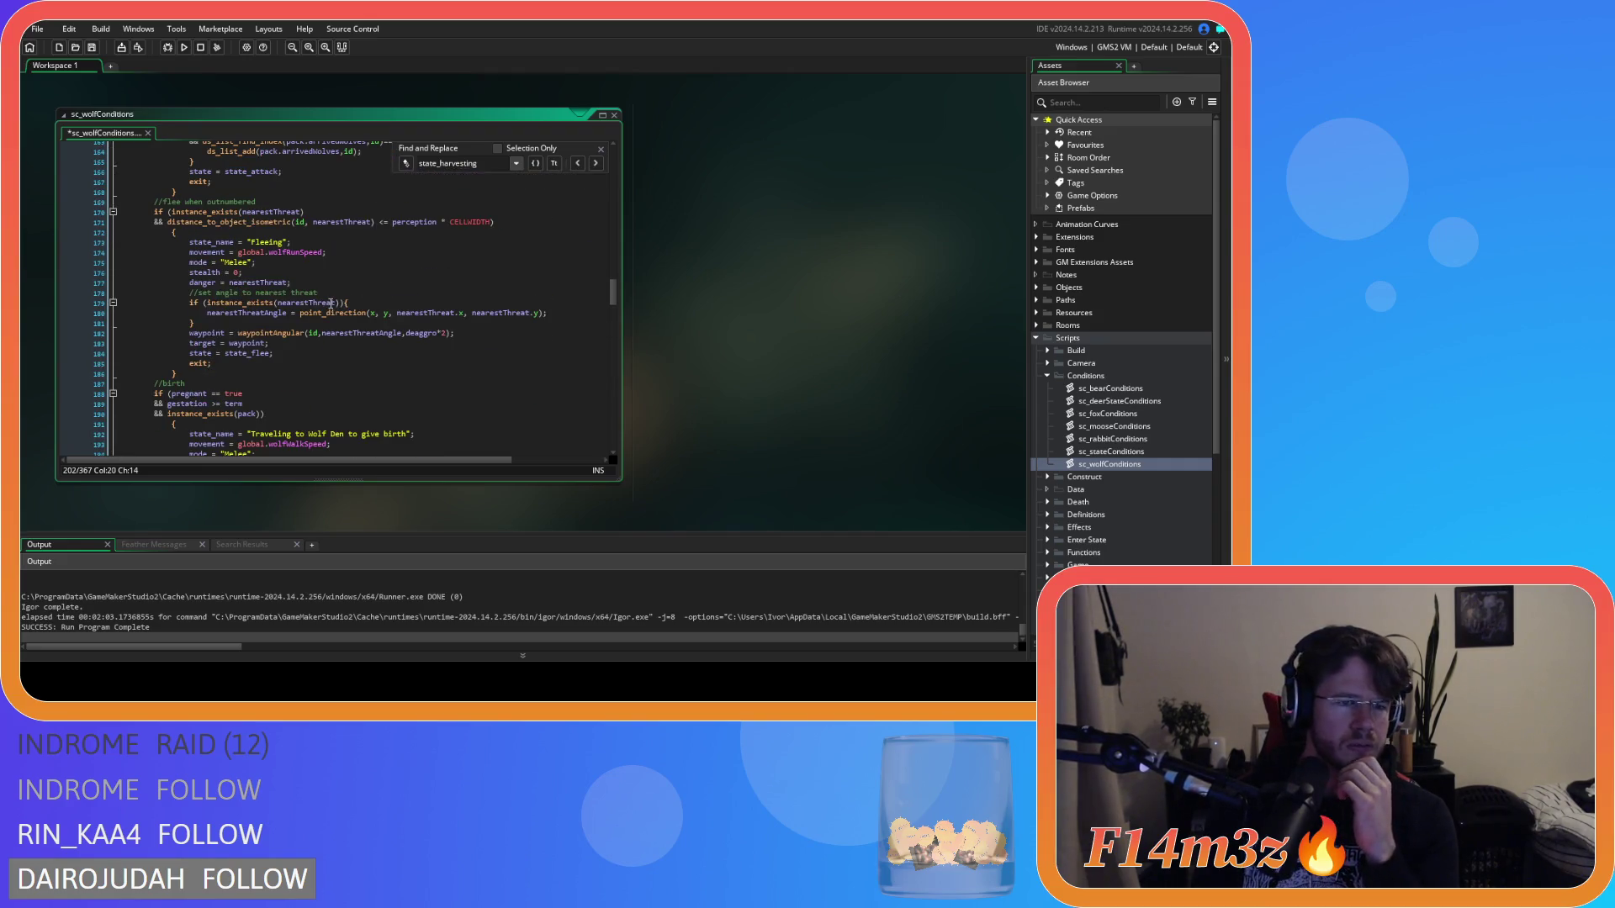
scroll(330, 303, down, 7)
scroll(330, 302, down, 20)
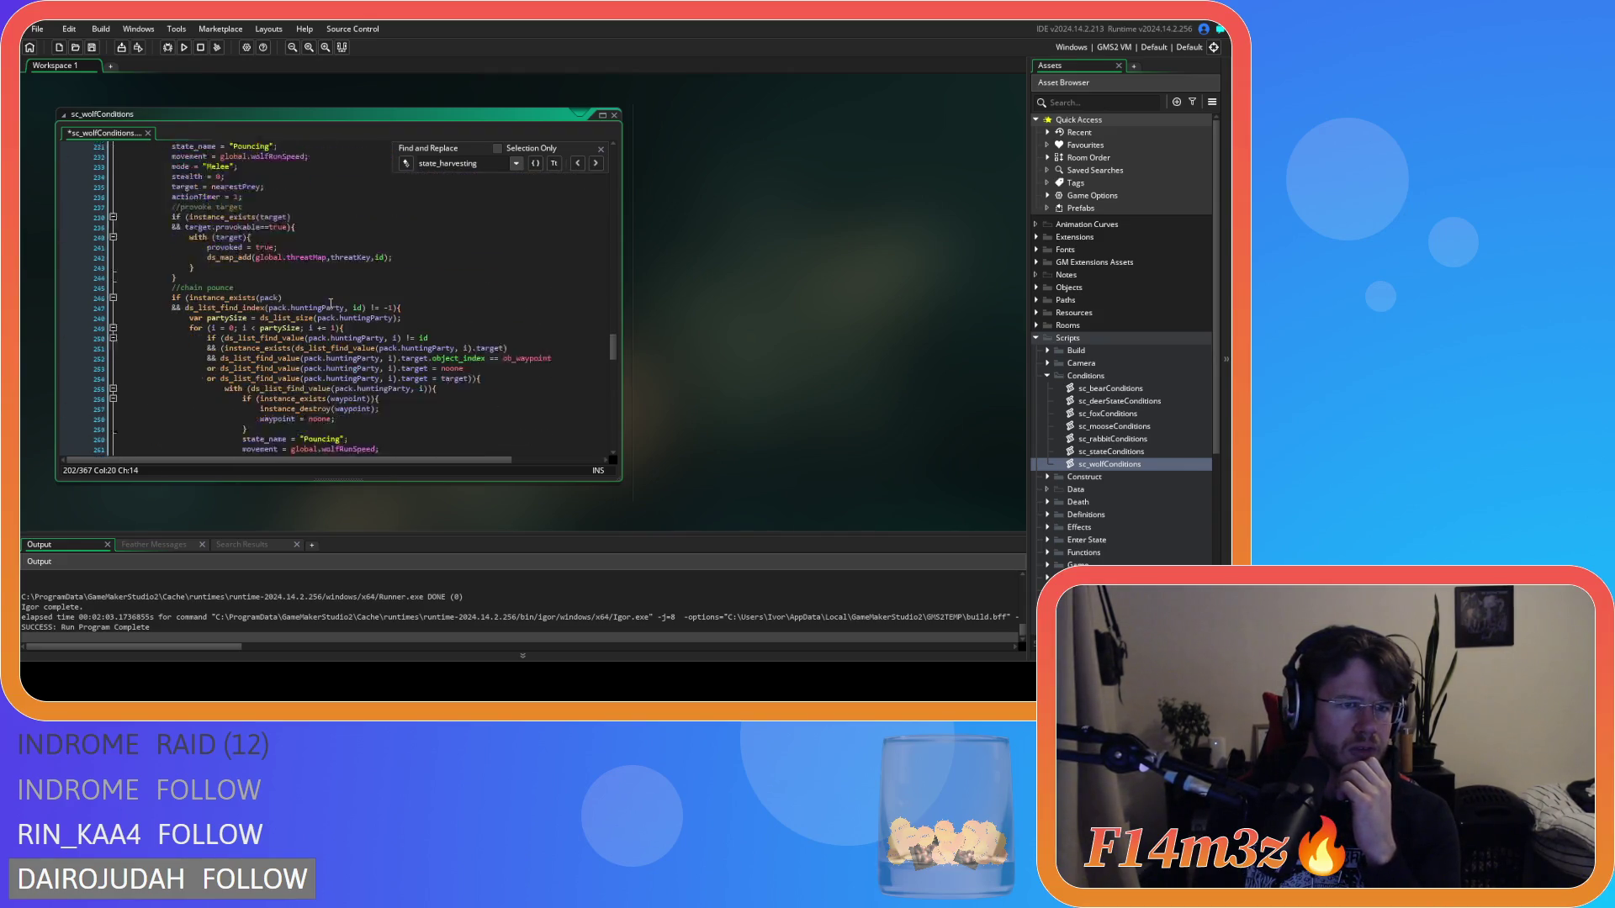
scroll(330, 303, down, 20)
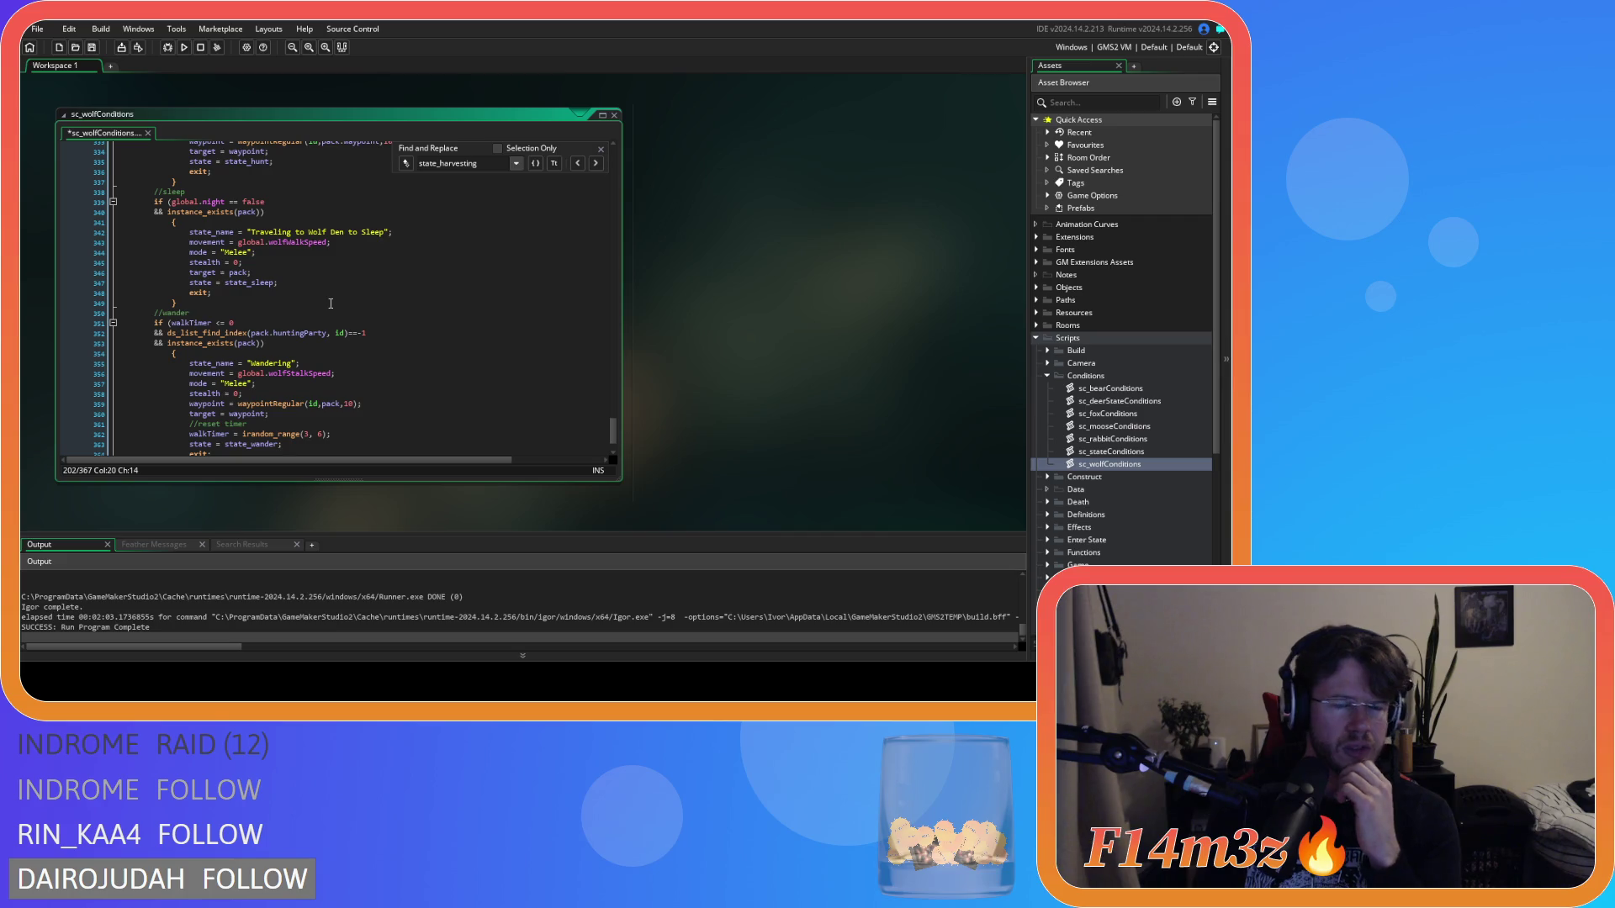
click(330, 302)
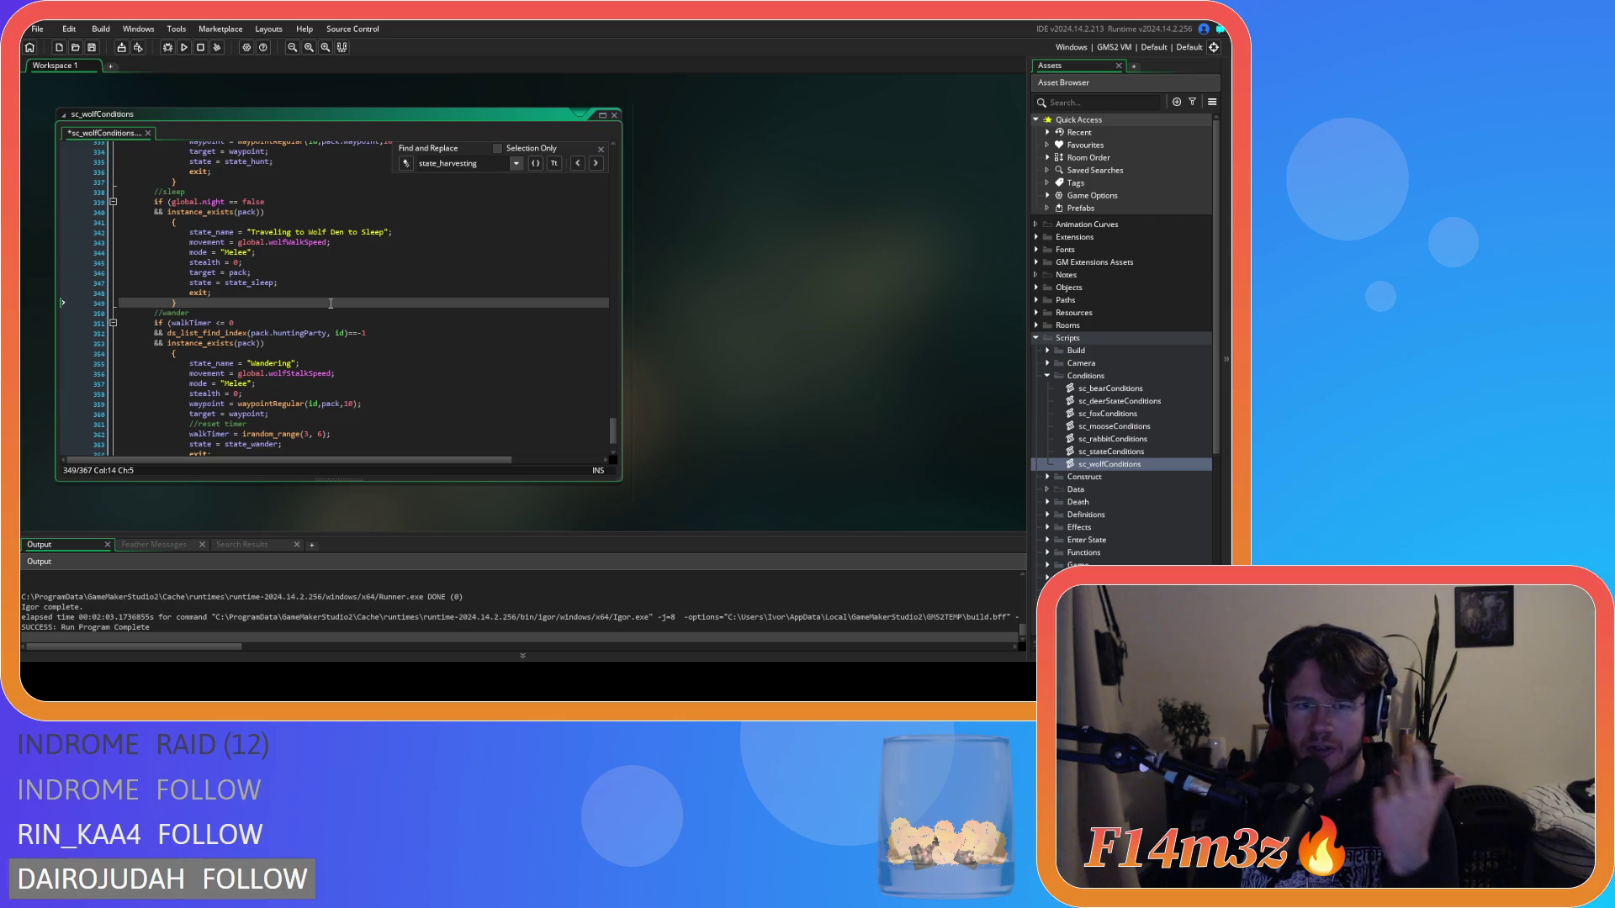
scroll(331, 303, up, 7)
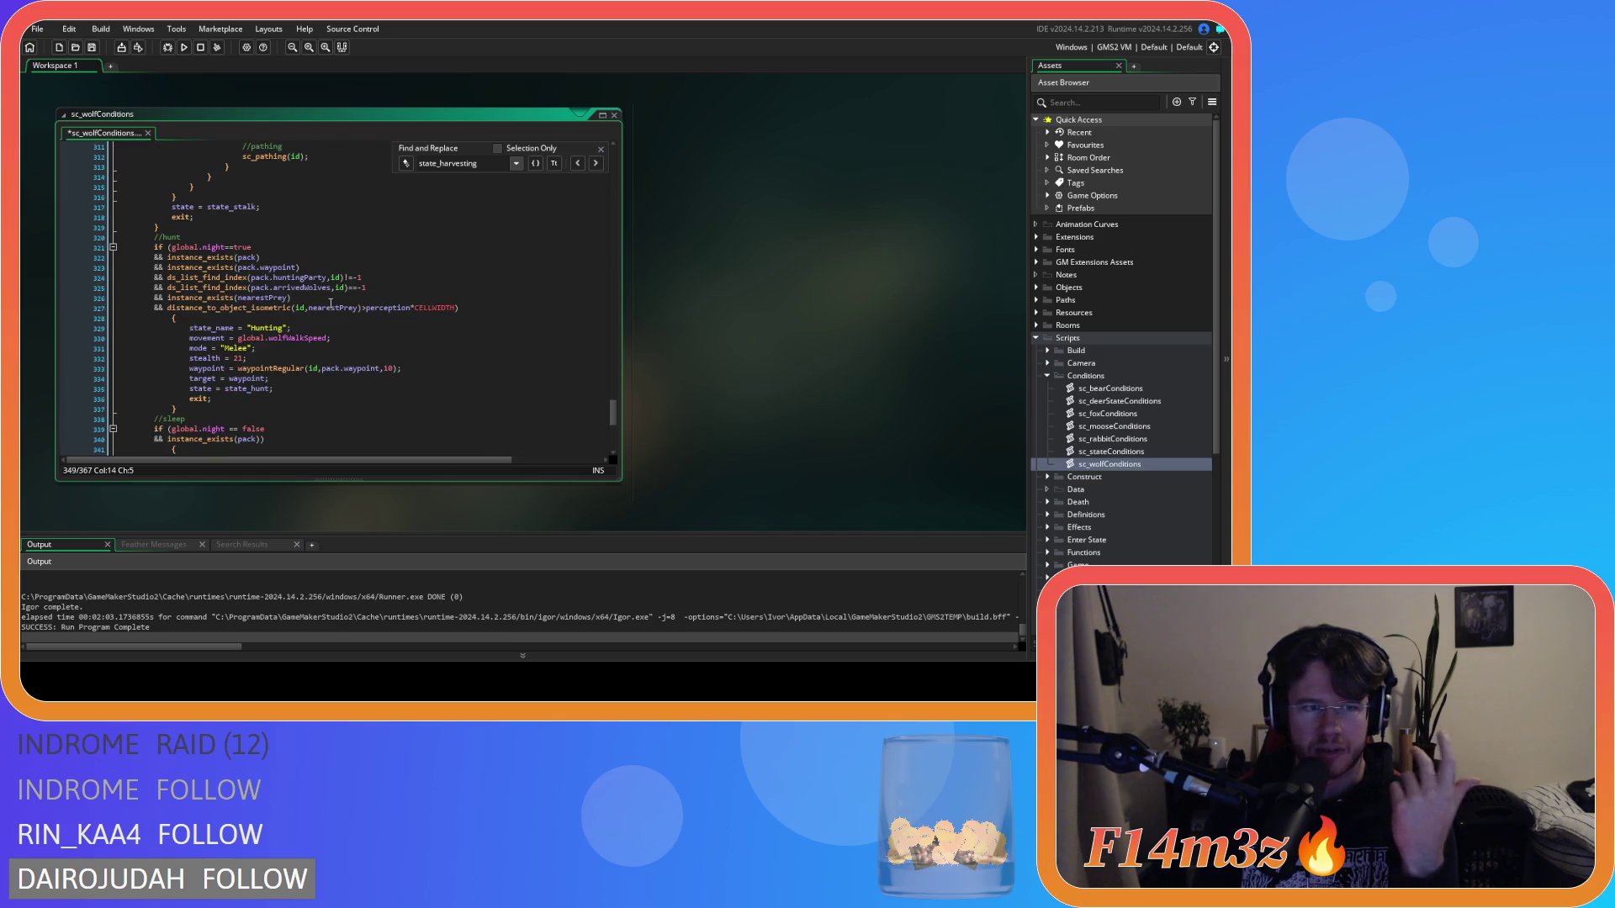
scroll(331, 303, down, 1)
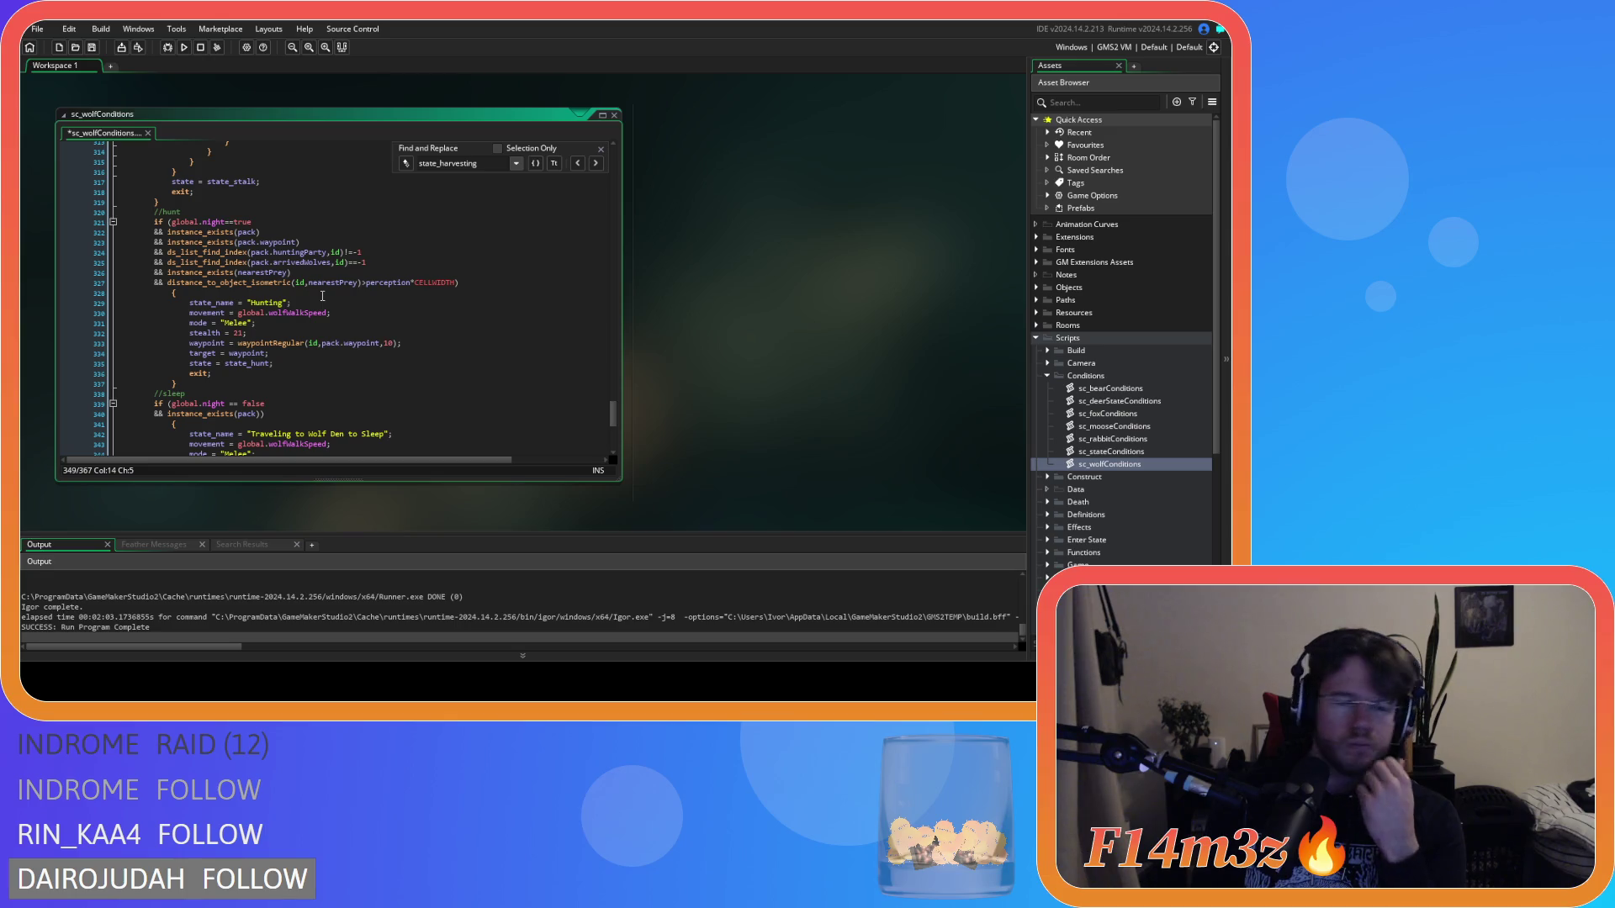
scroll(320, 295, up, 10)
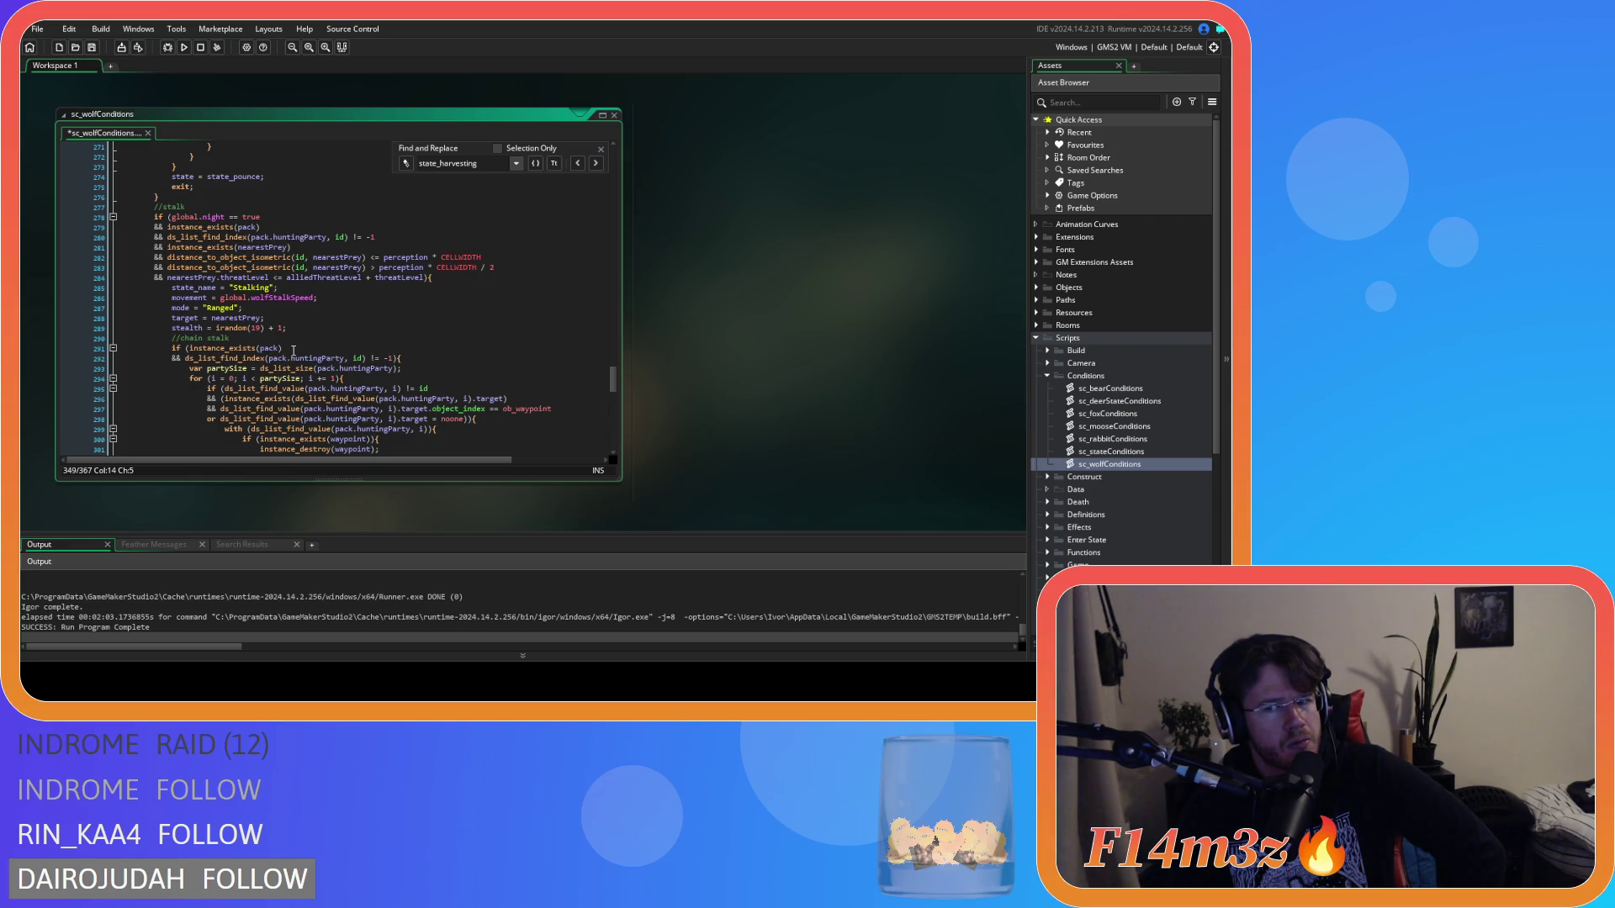
scroll(293, 350, up, 15)
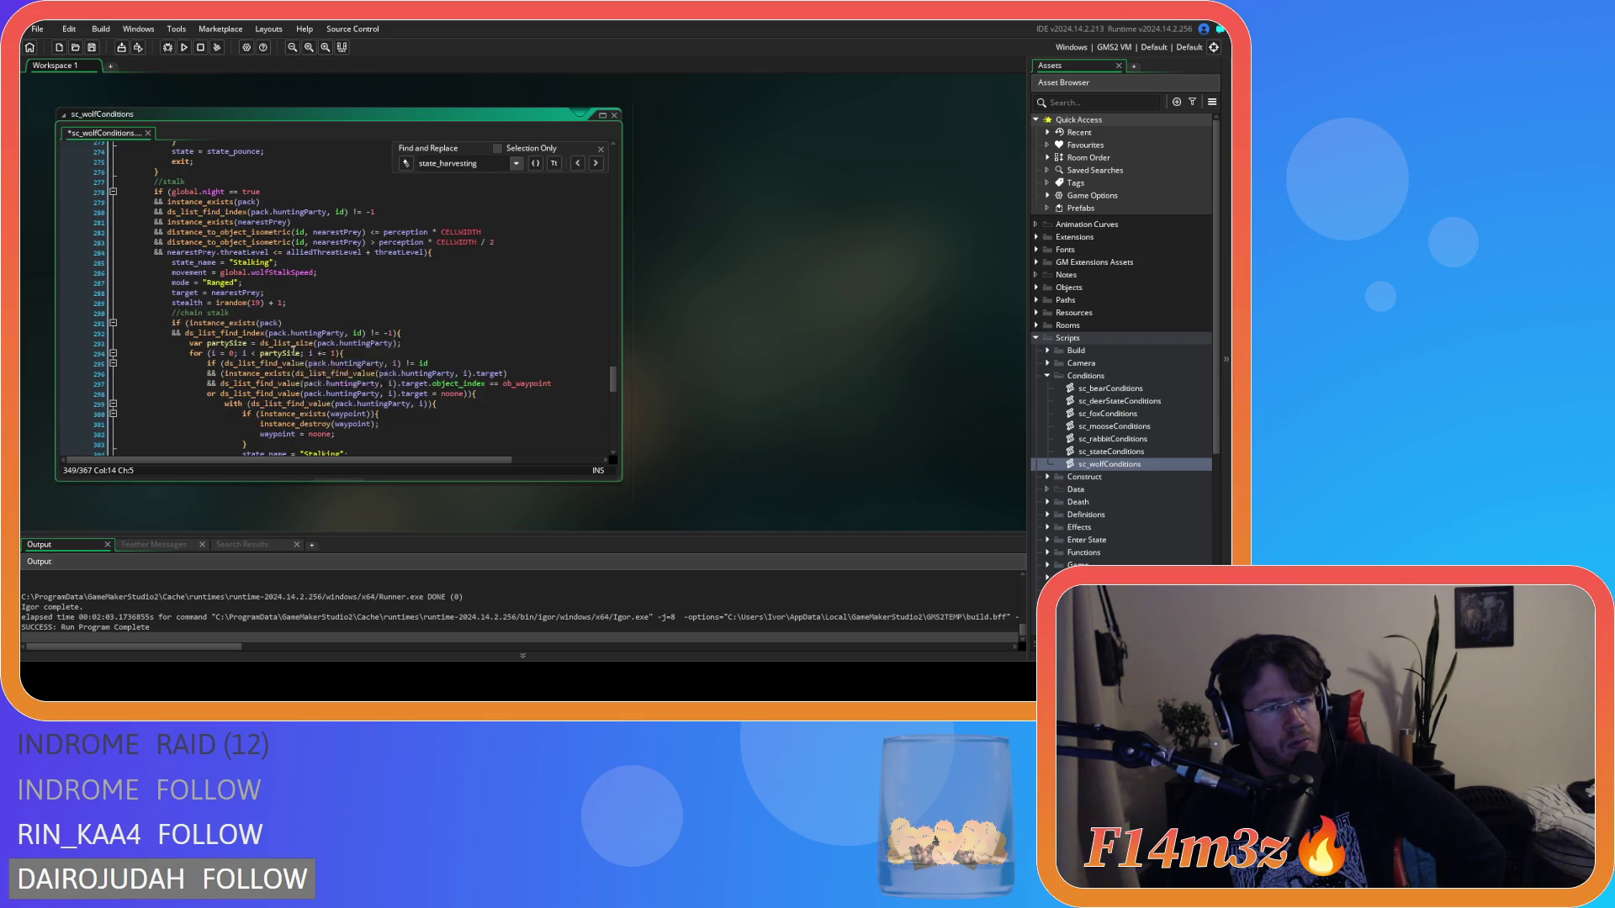
scroll(286, 370, up, 8)
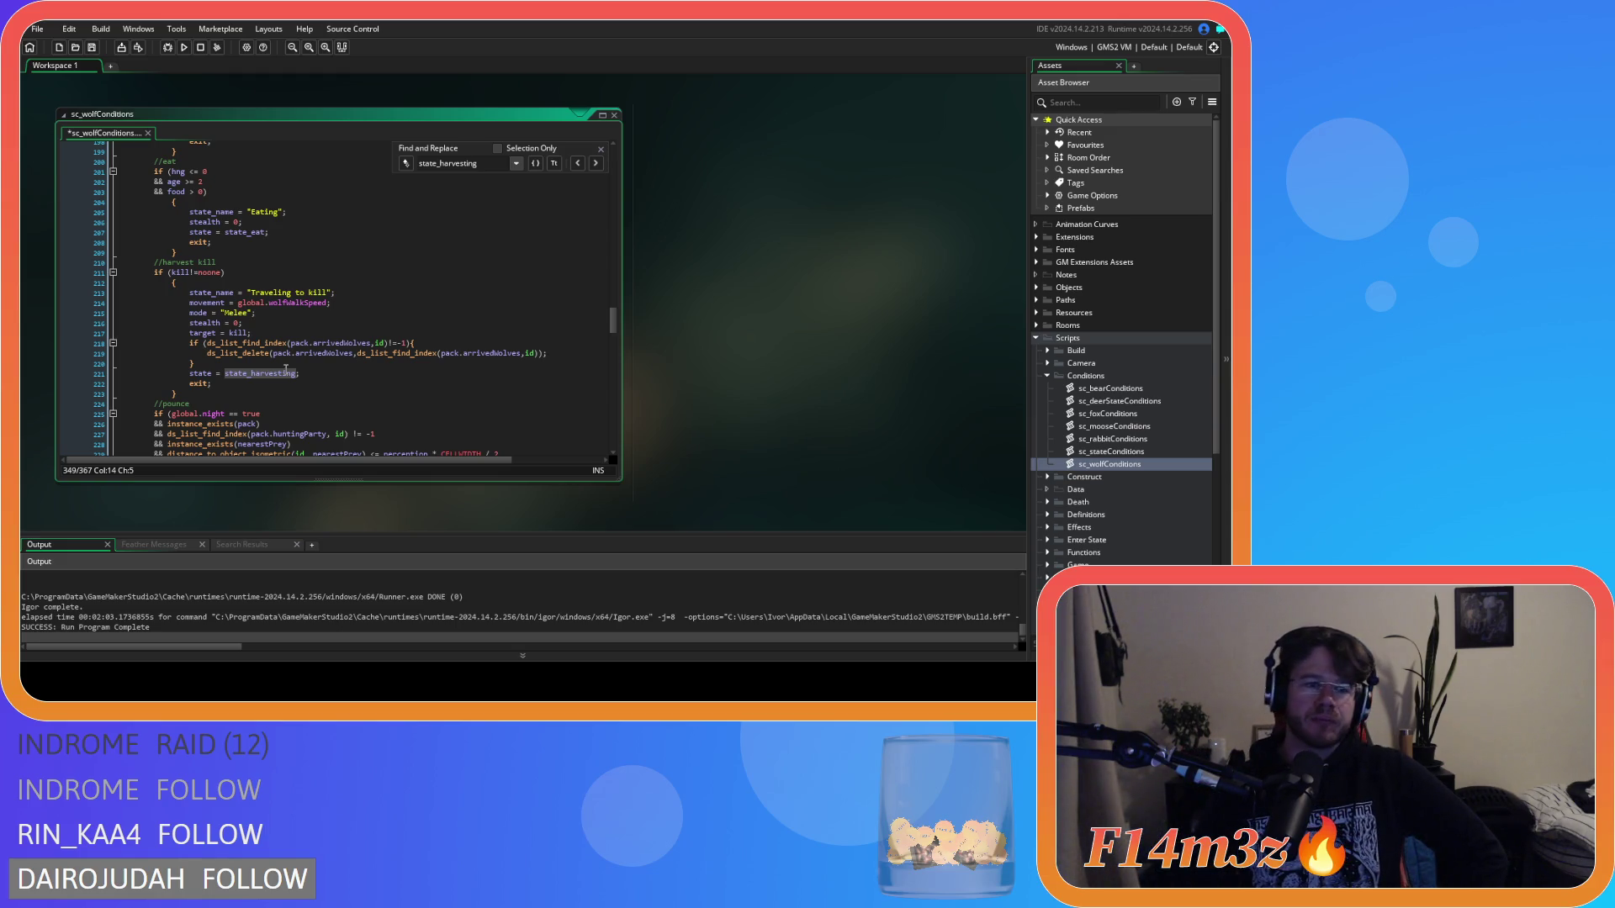
scroll(272, 398, down, 10)
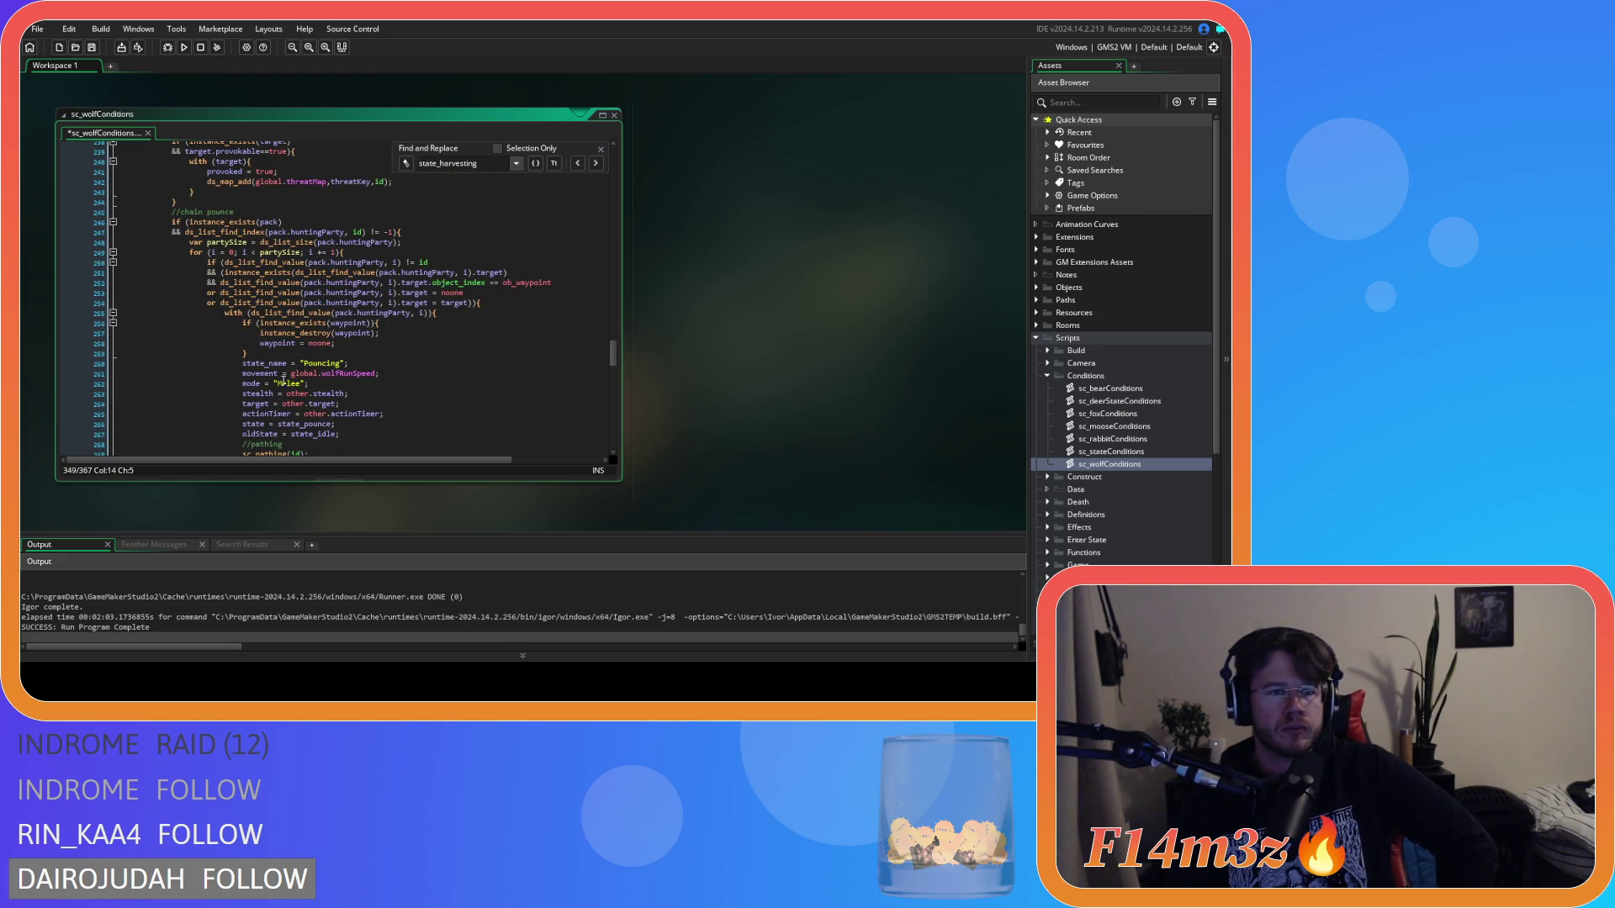
scroll(282, 383, down, 11)
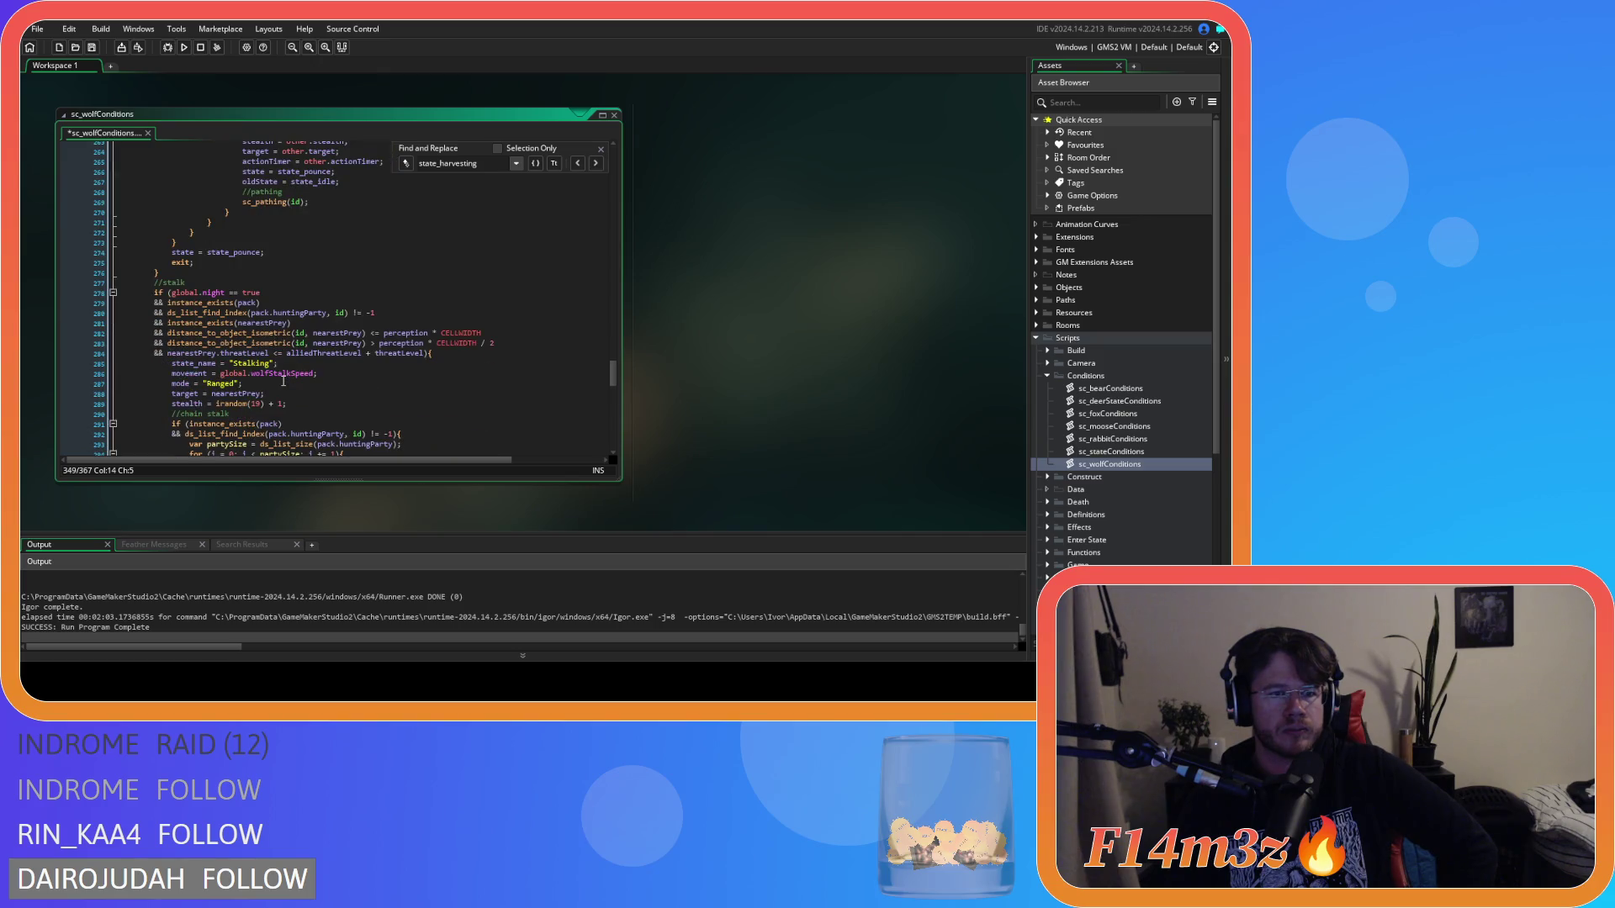
scroll(283, 383, up, 5)
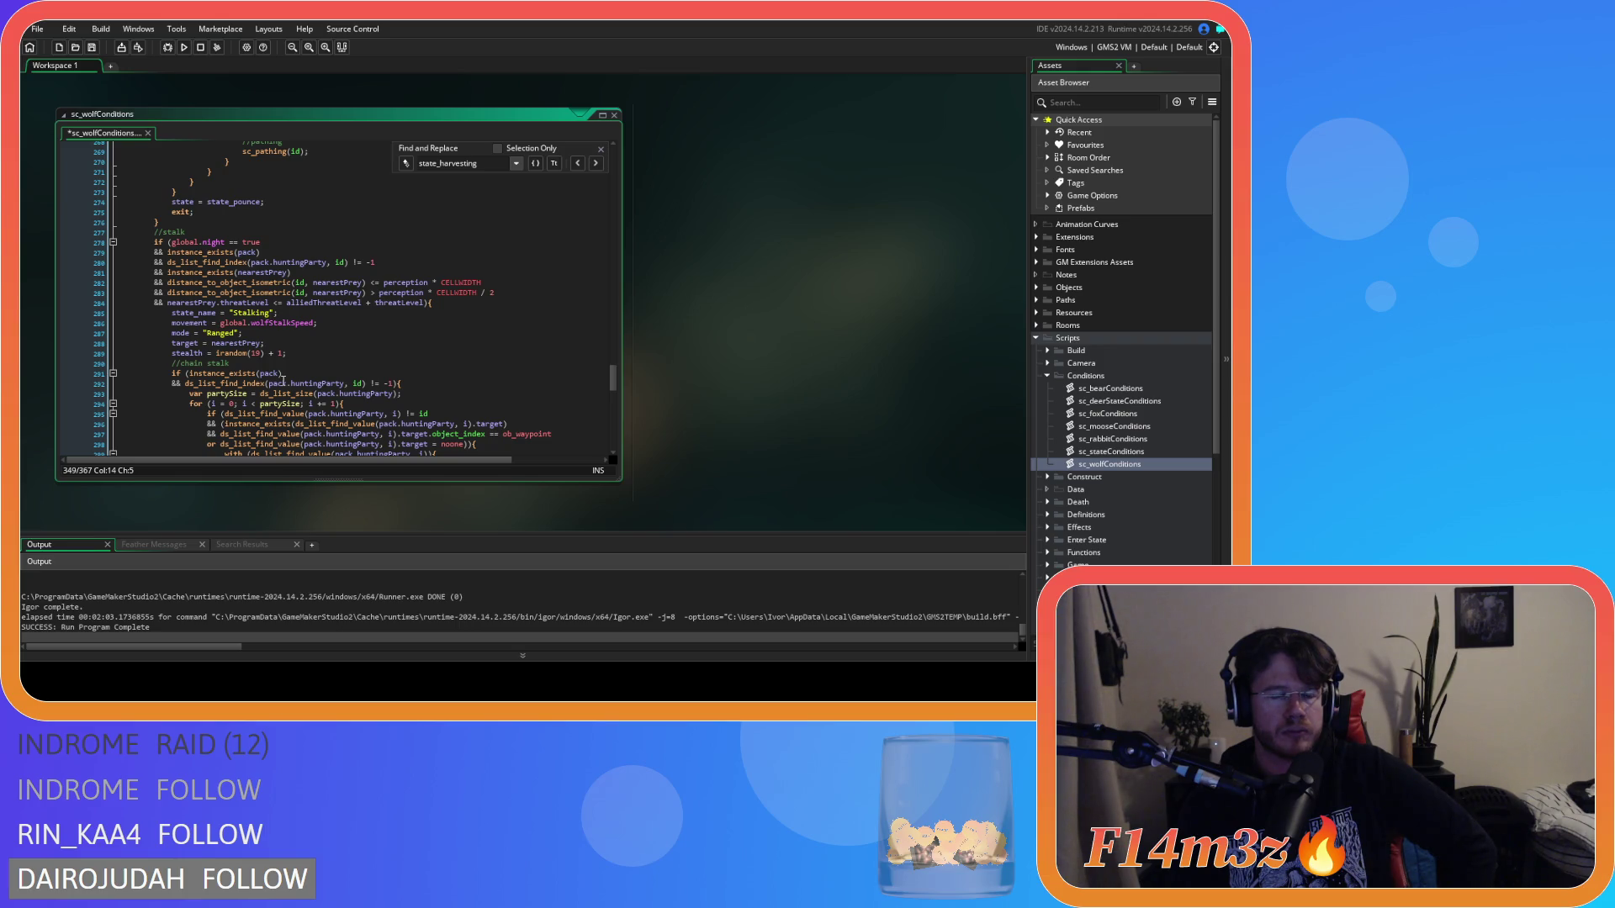
scroll(282, 380, down, 11)
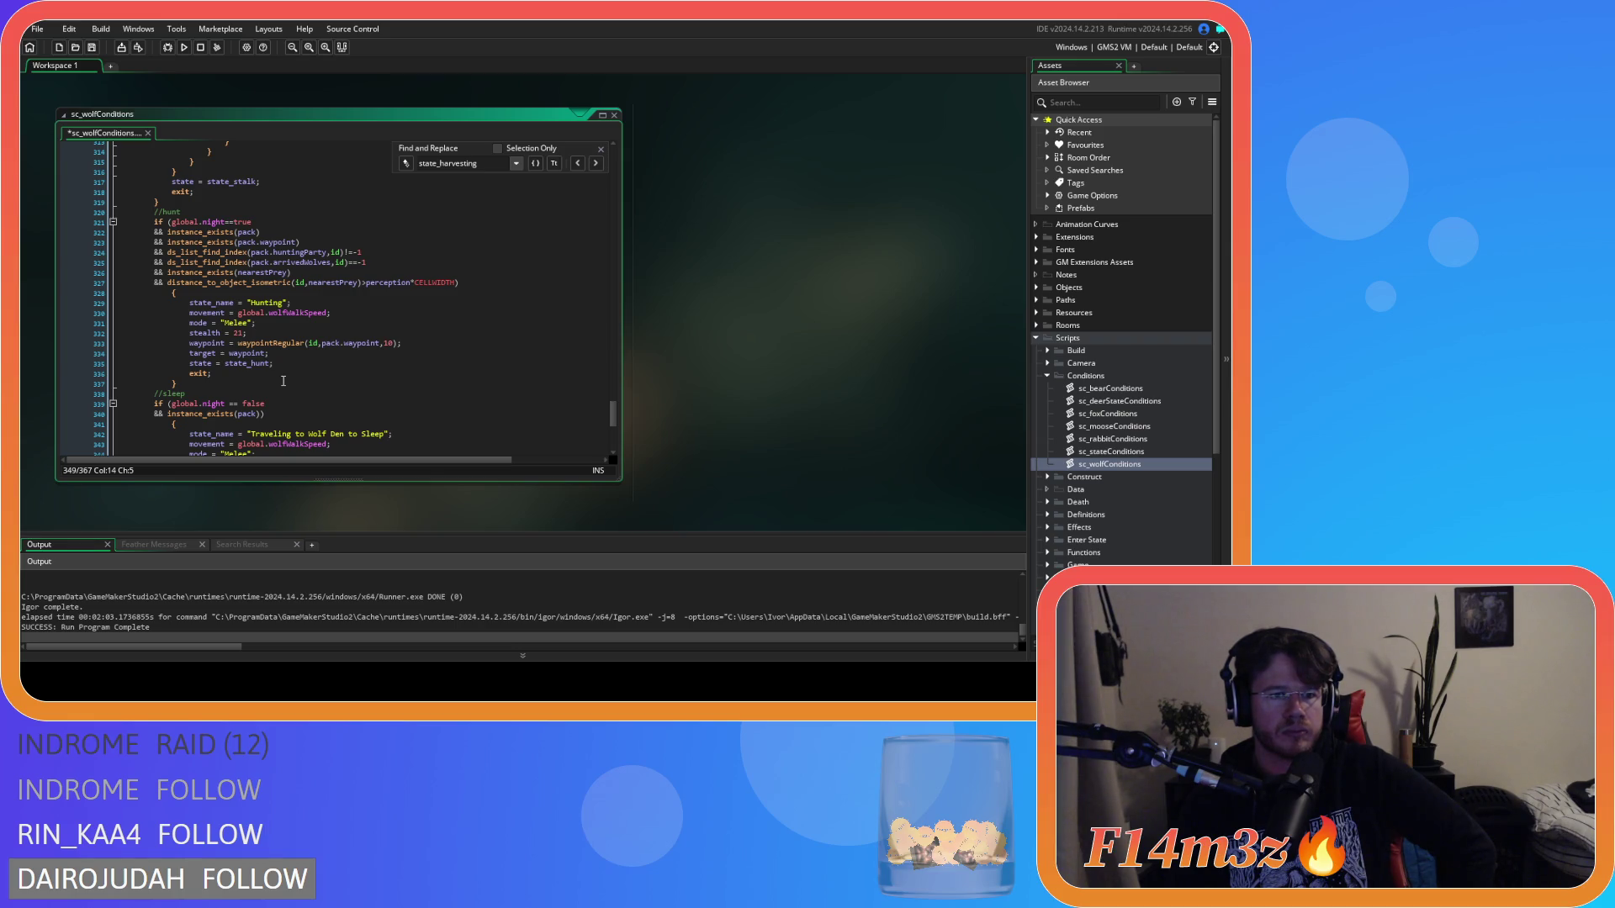
scroll(282, 380, down, 4)
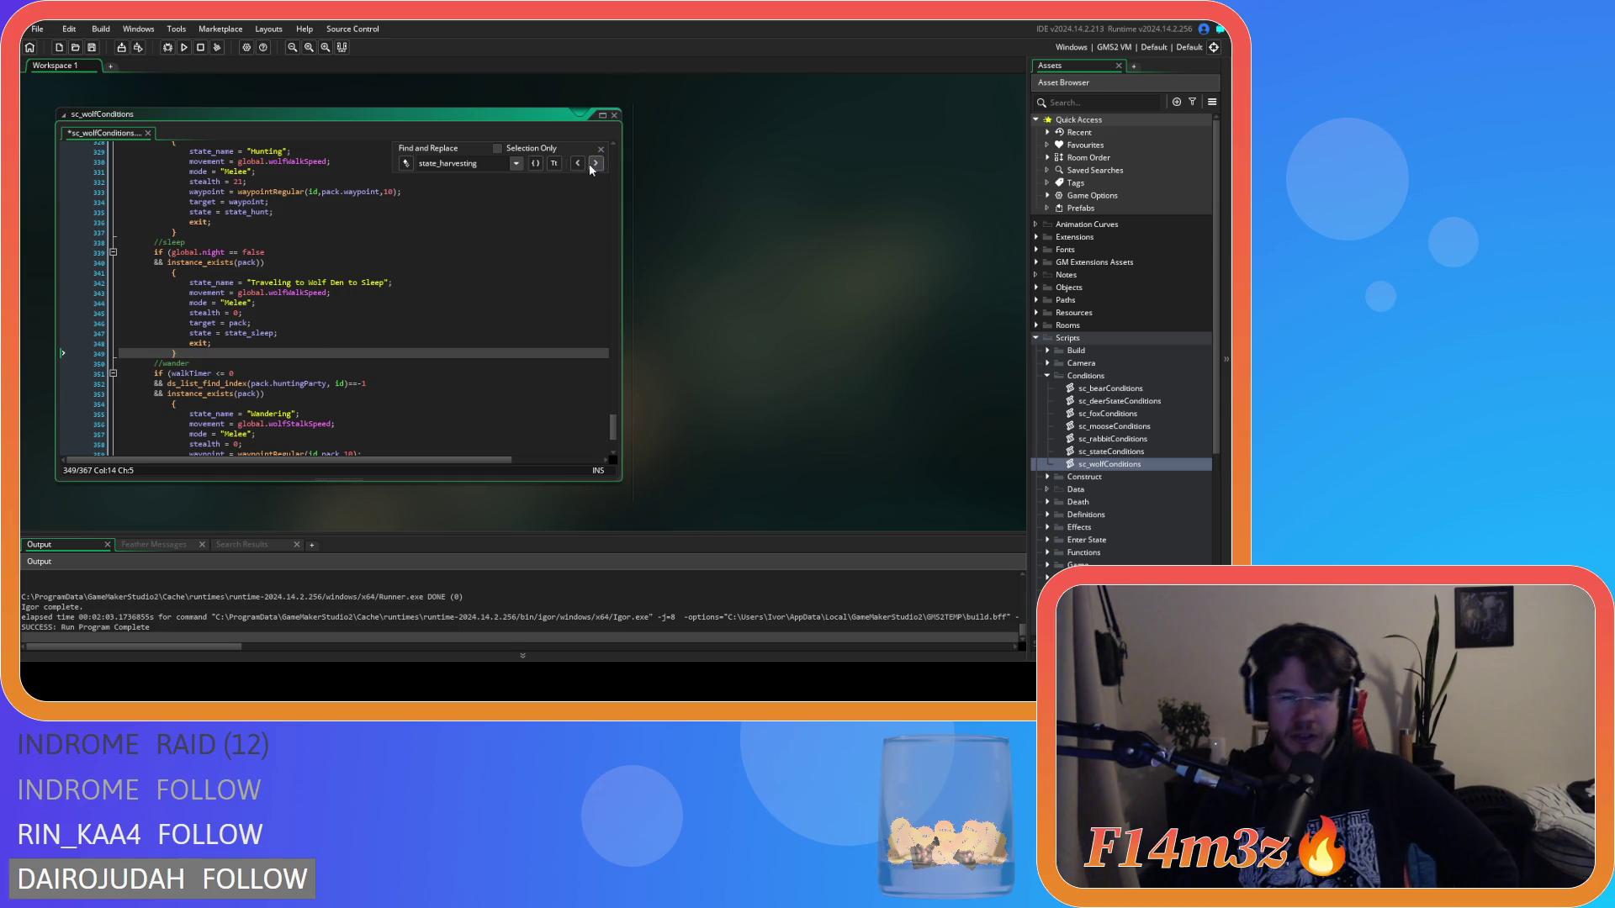
right_click(666, 169)
Step: Close the find bar and the sc_wolfConditions window, collapsing the Conditions folder
click(774, 244)
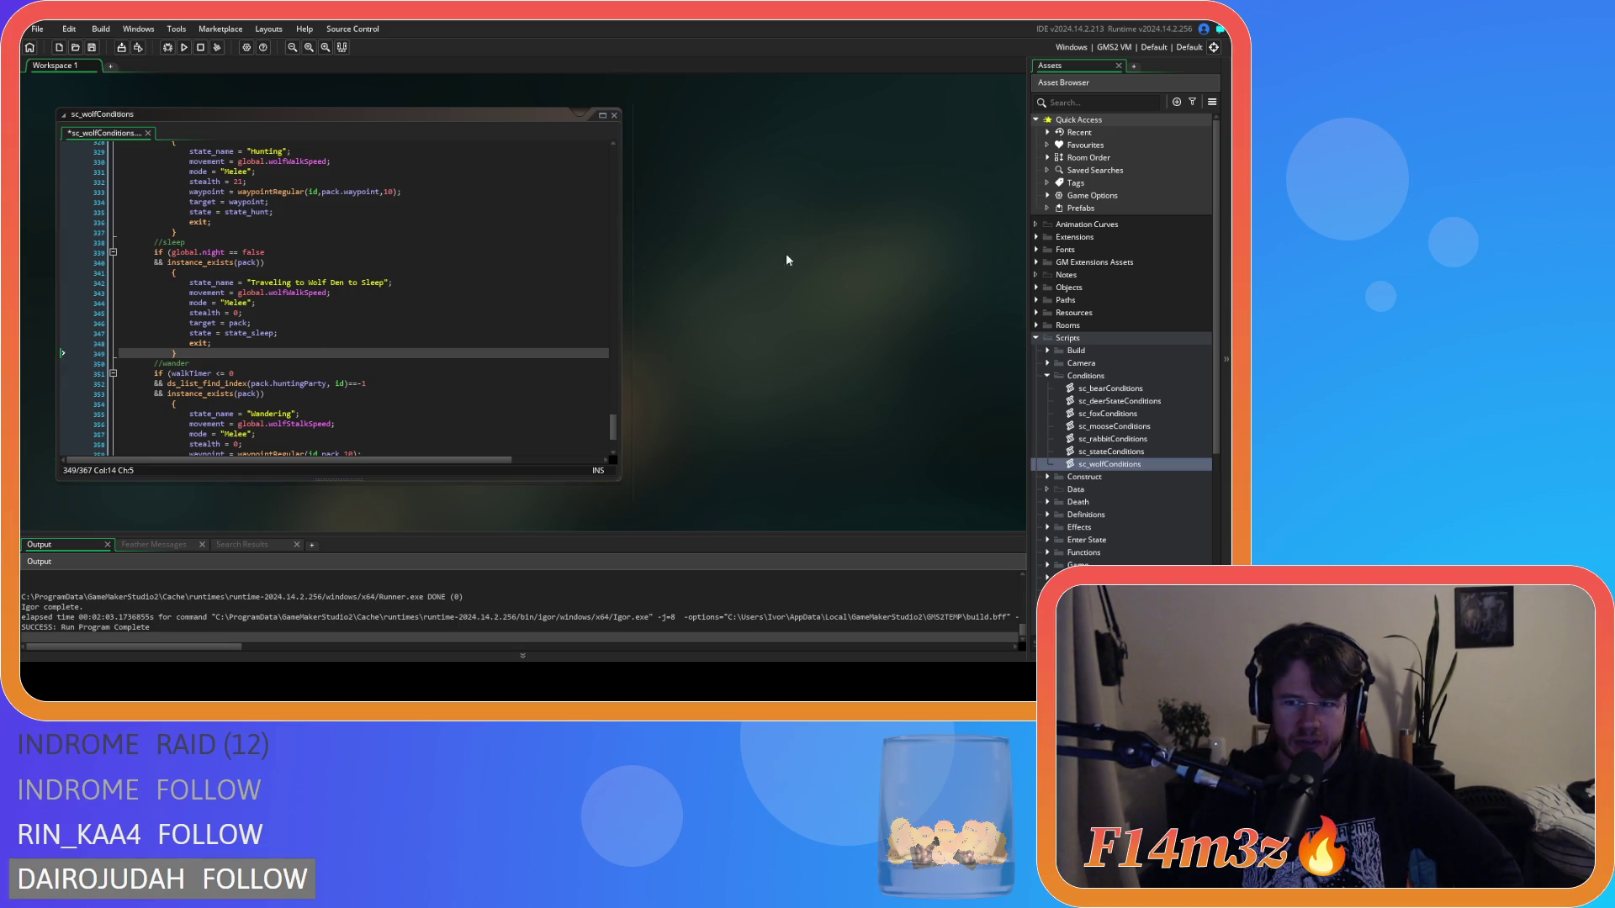
click(1047, 376)
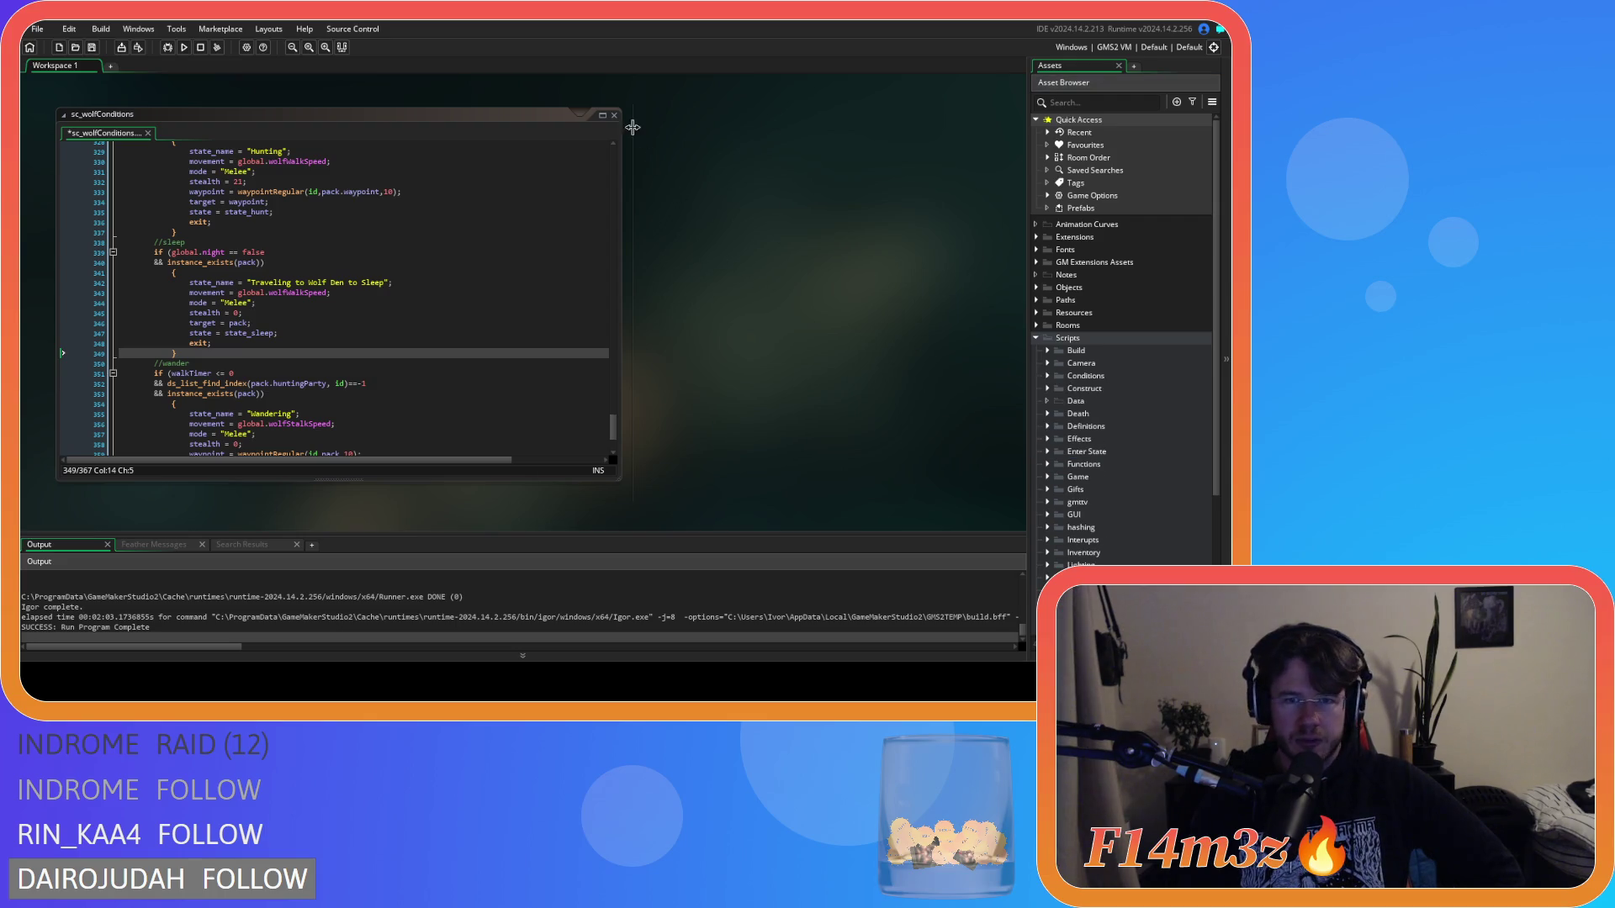
click(614, 114)
right_click(678, 242)
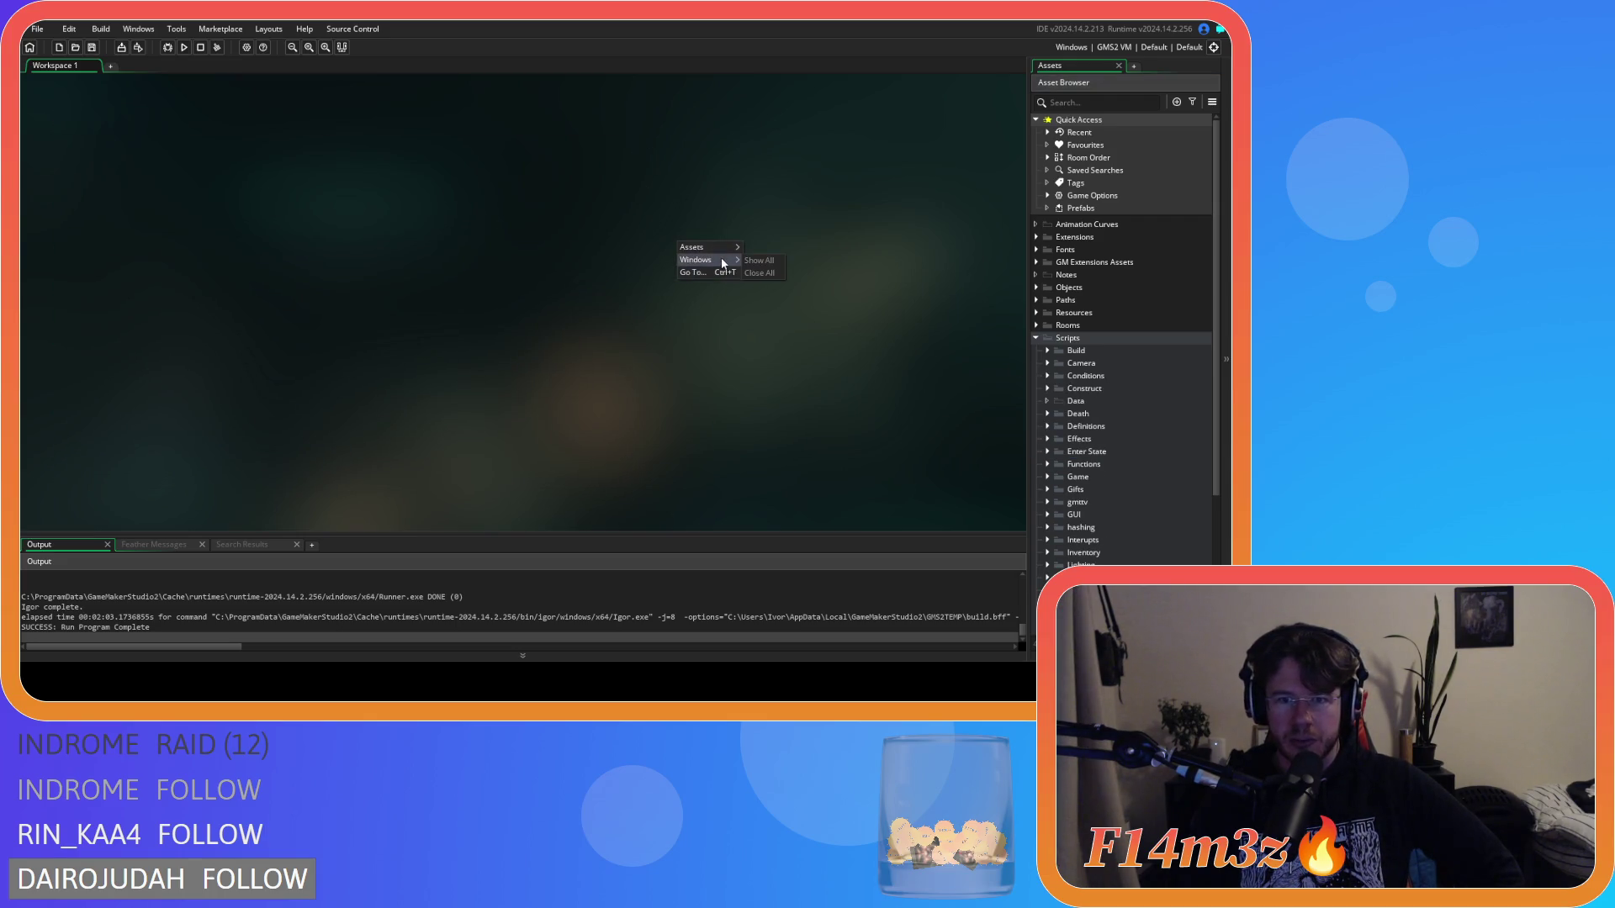
click(641, 323)
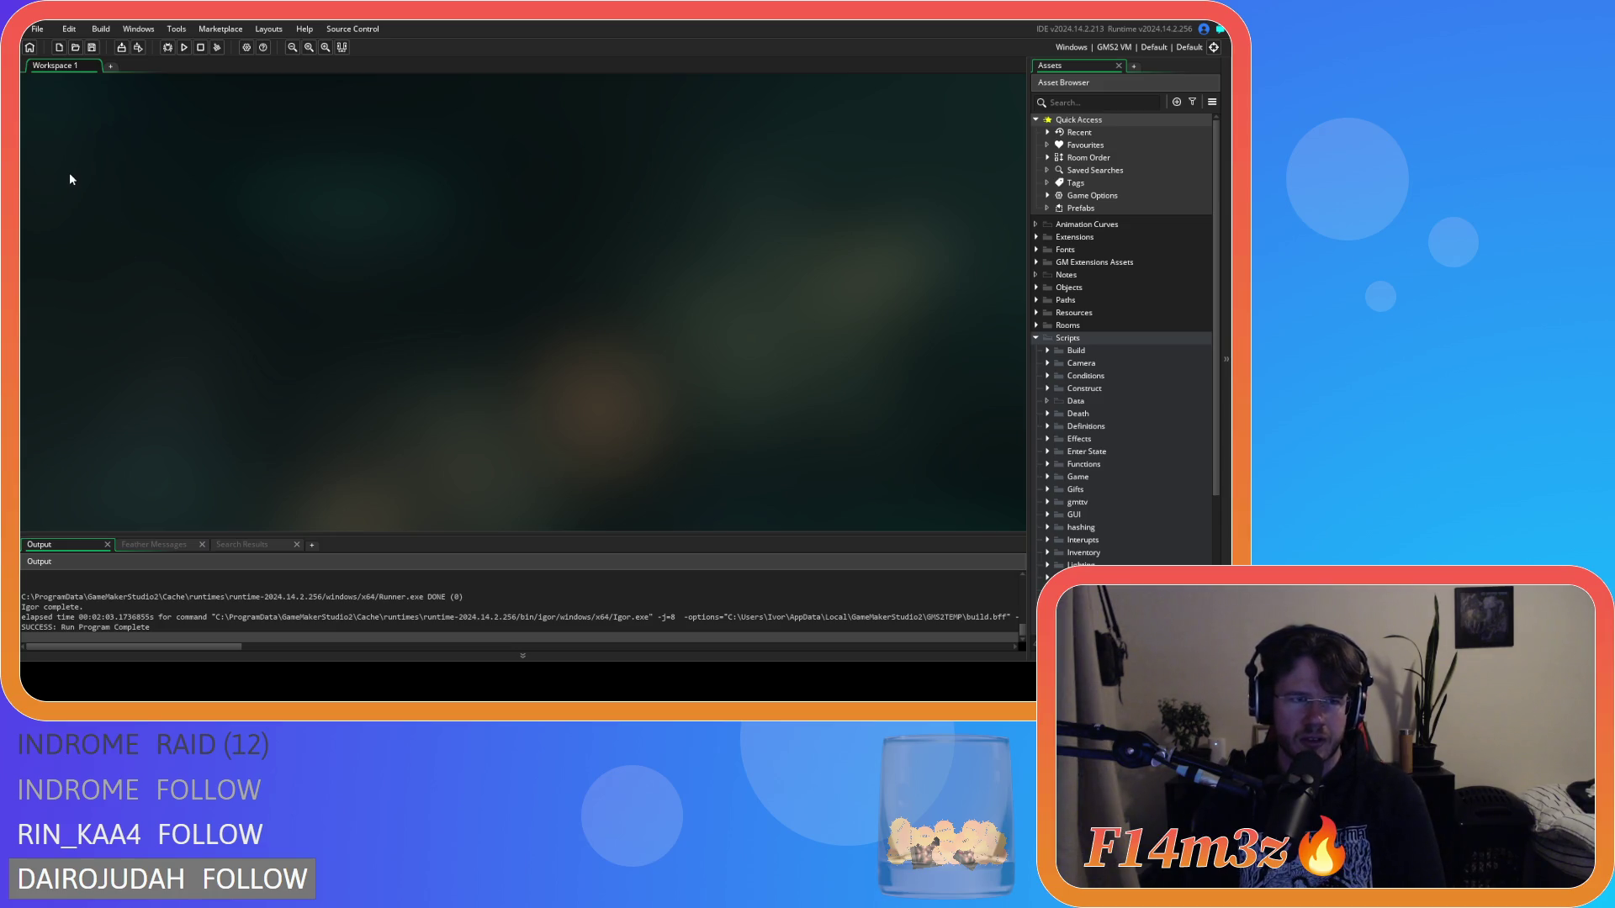
Step: Collapse the Scripts folder and expand it again to list the script folders
click(1035, 338)
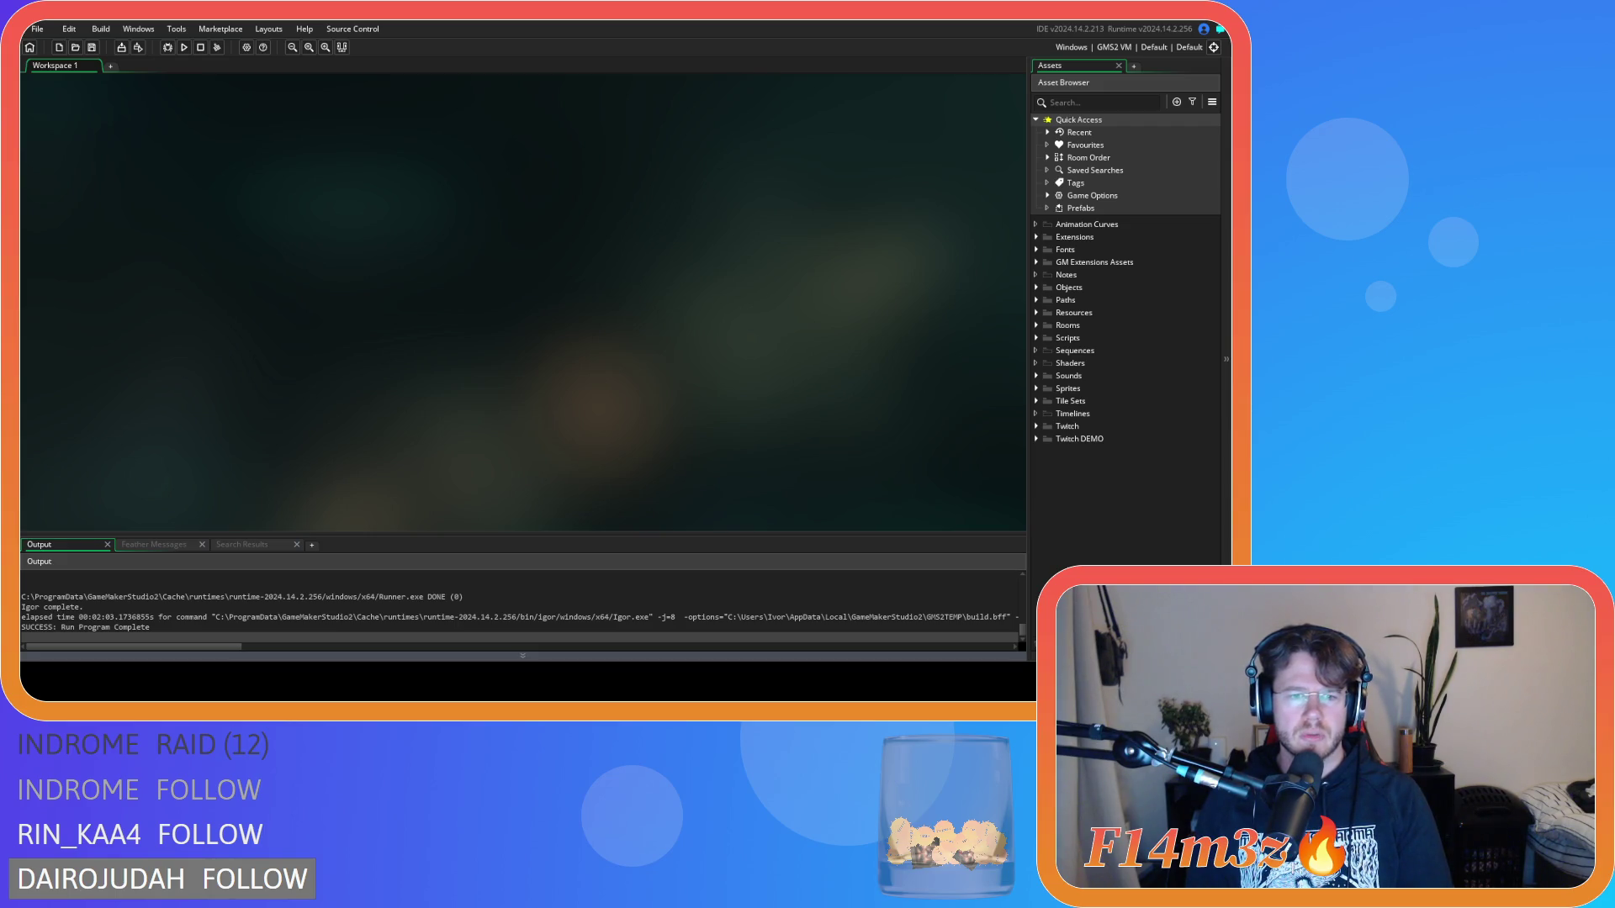
click(1043, 340)
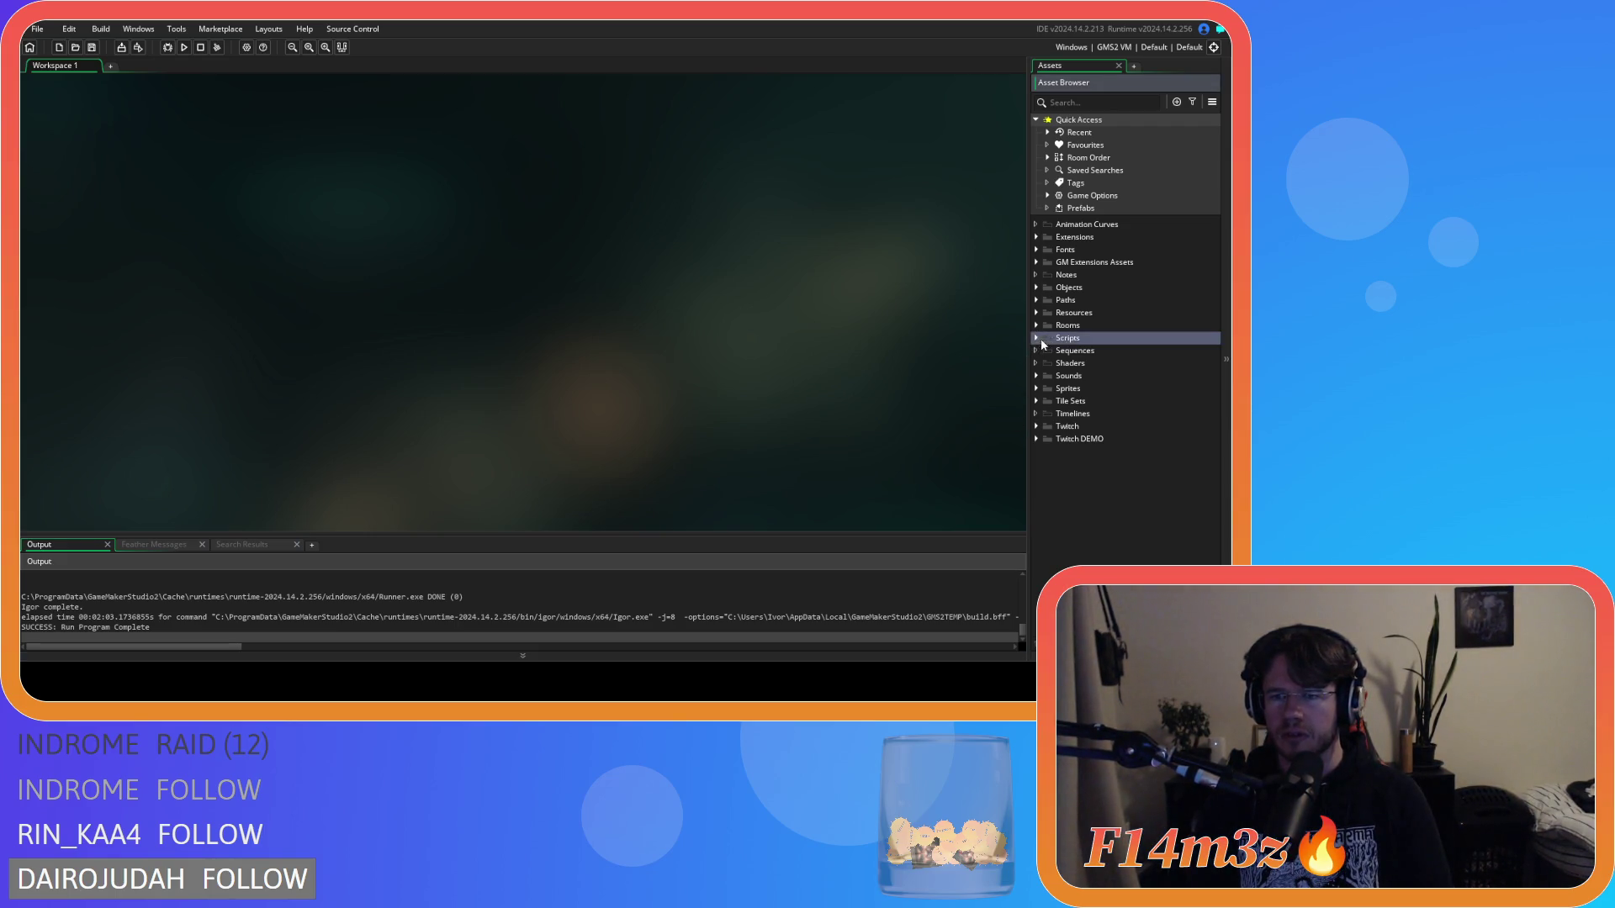
click(1043, 340)
scroll(1049, 421, down, 5)
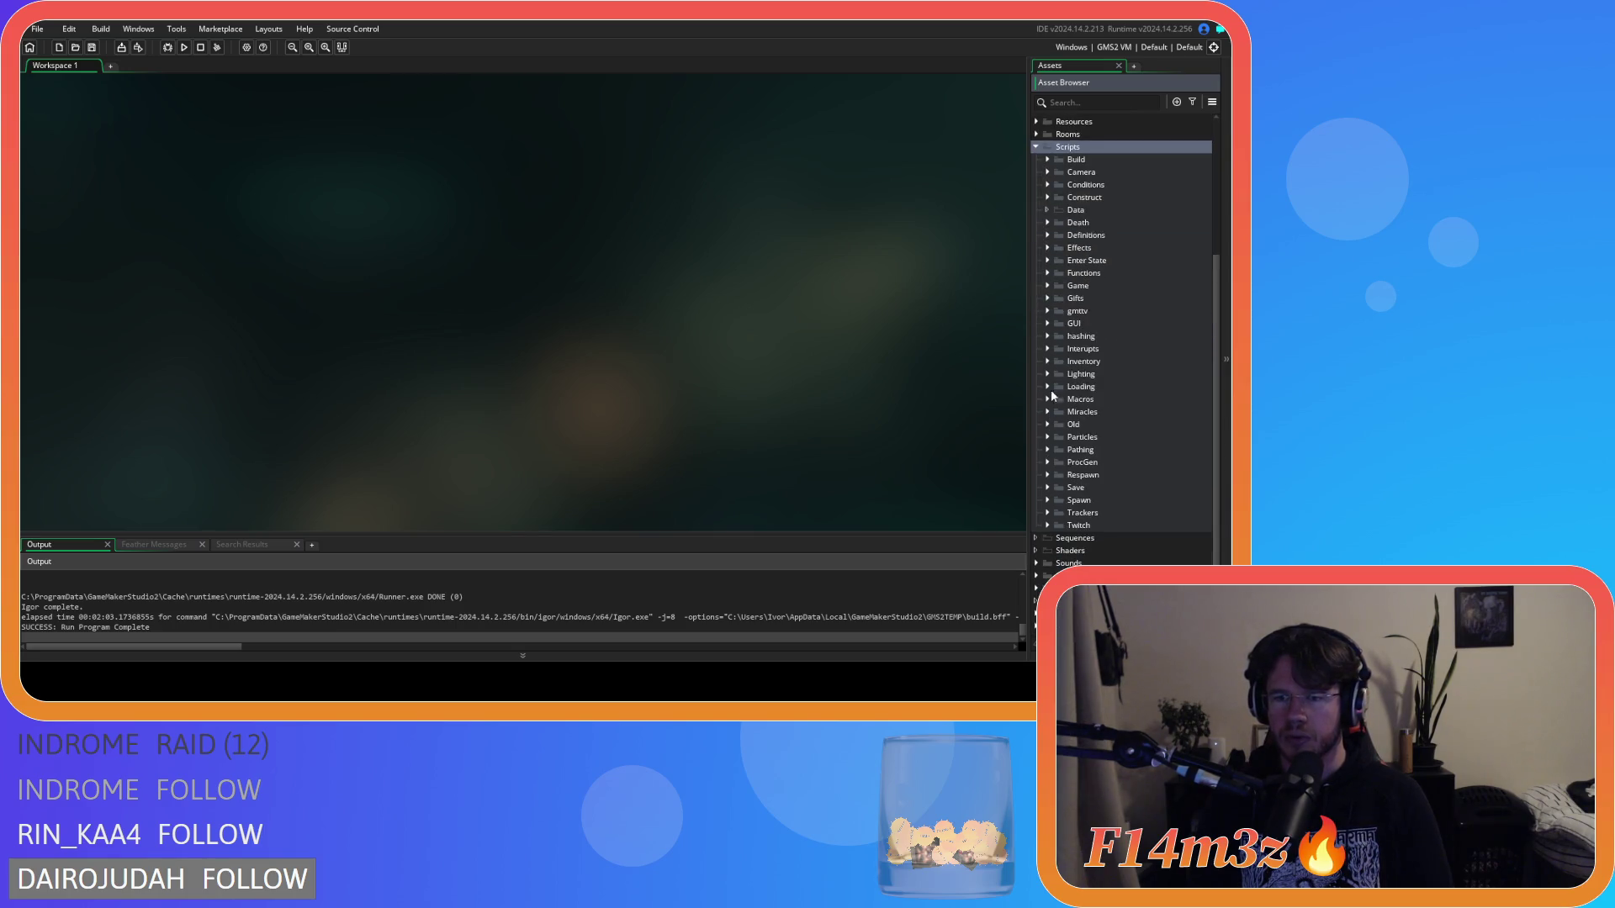
Step: Open sc_loadSprites from the Scripts > Loading folder
click(1049, 387)
scroll(1091, 451, down, 5)
scroll(1091, 452, down, 3)
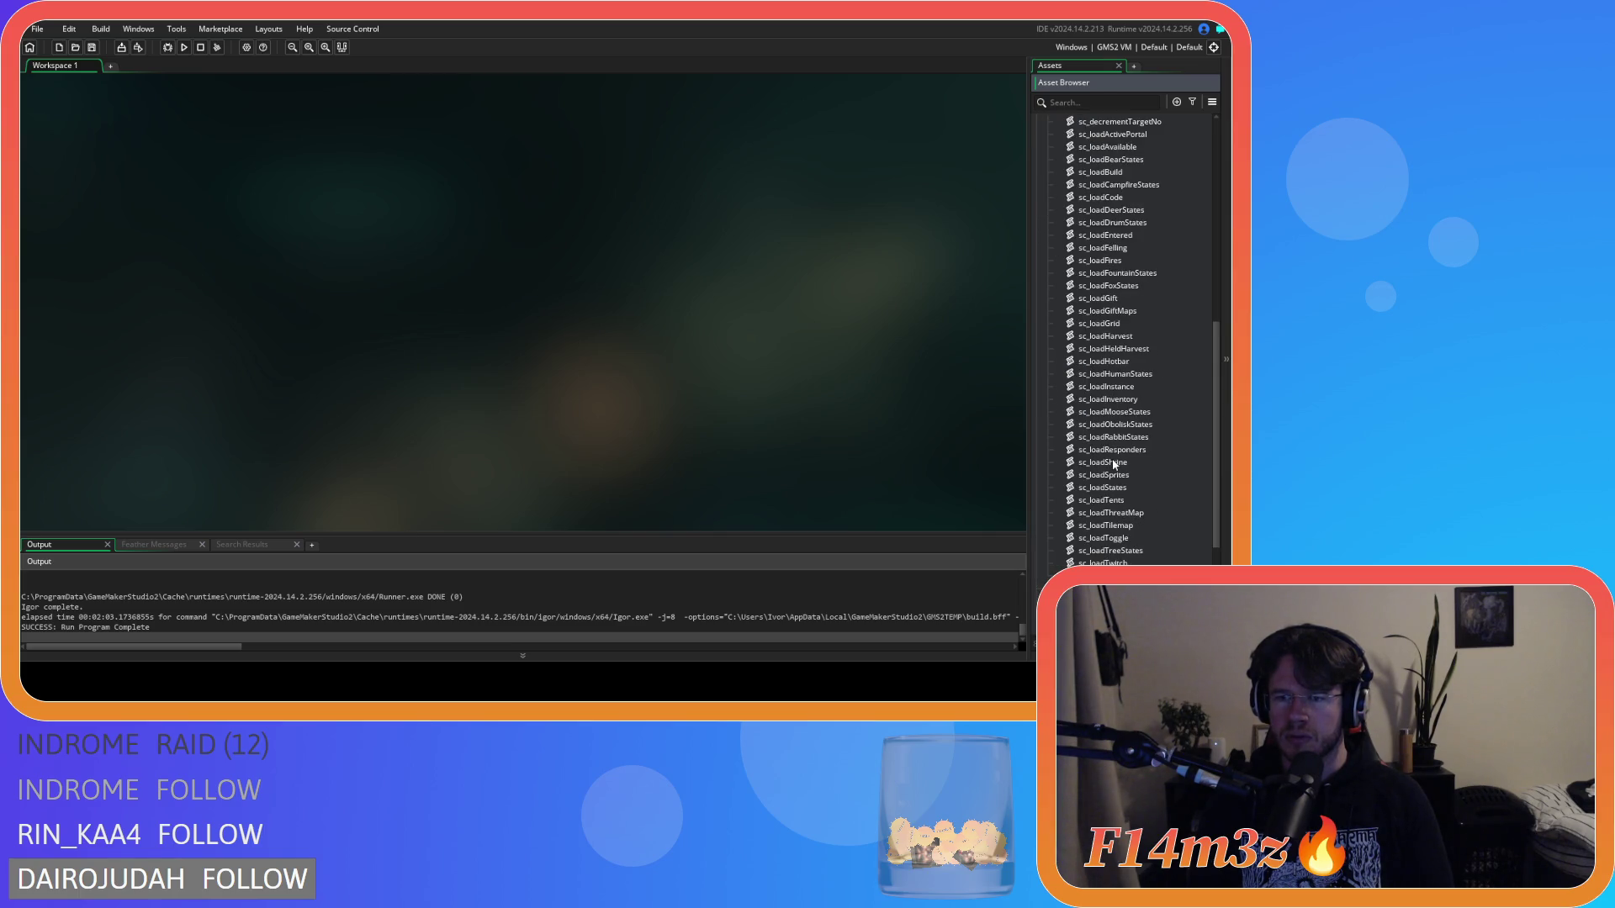
double_click(1149, 475)
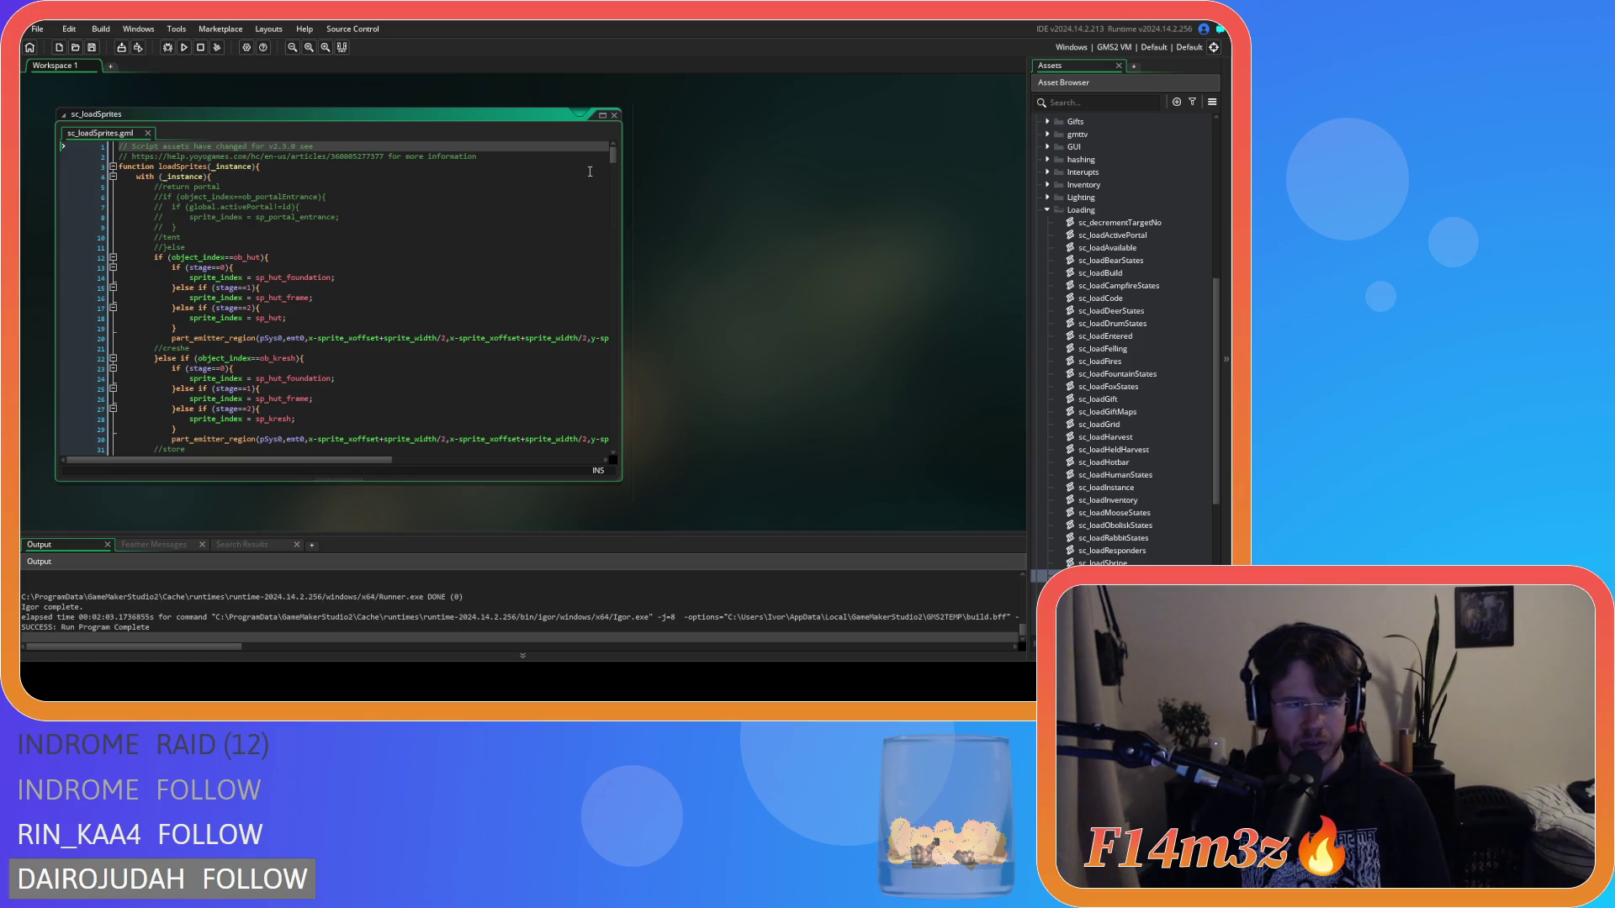
Step: Search sc_loadSprites for ob_portal and ob_portalEntrance references, then open sc_loadAvailable
scroll(617, 163, down, 9)
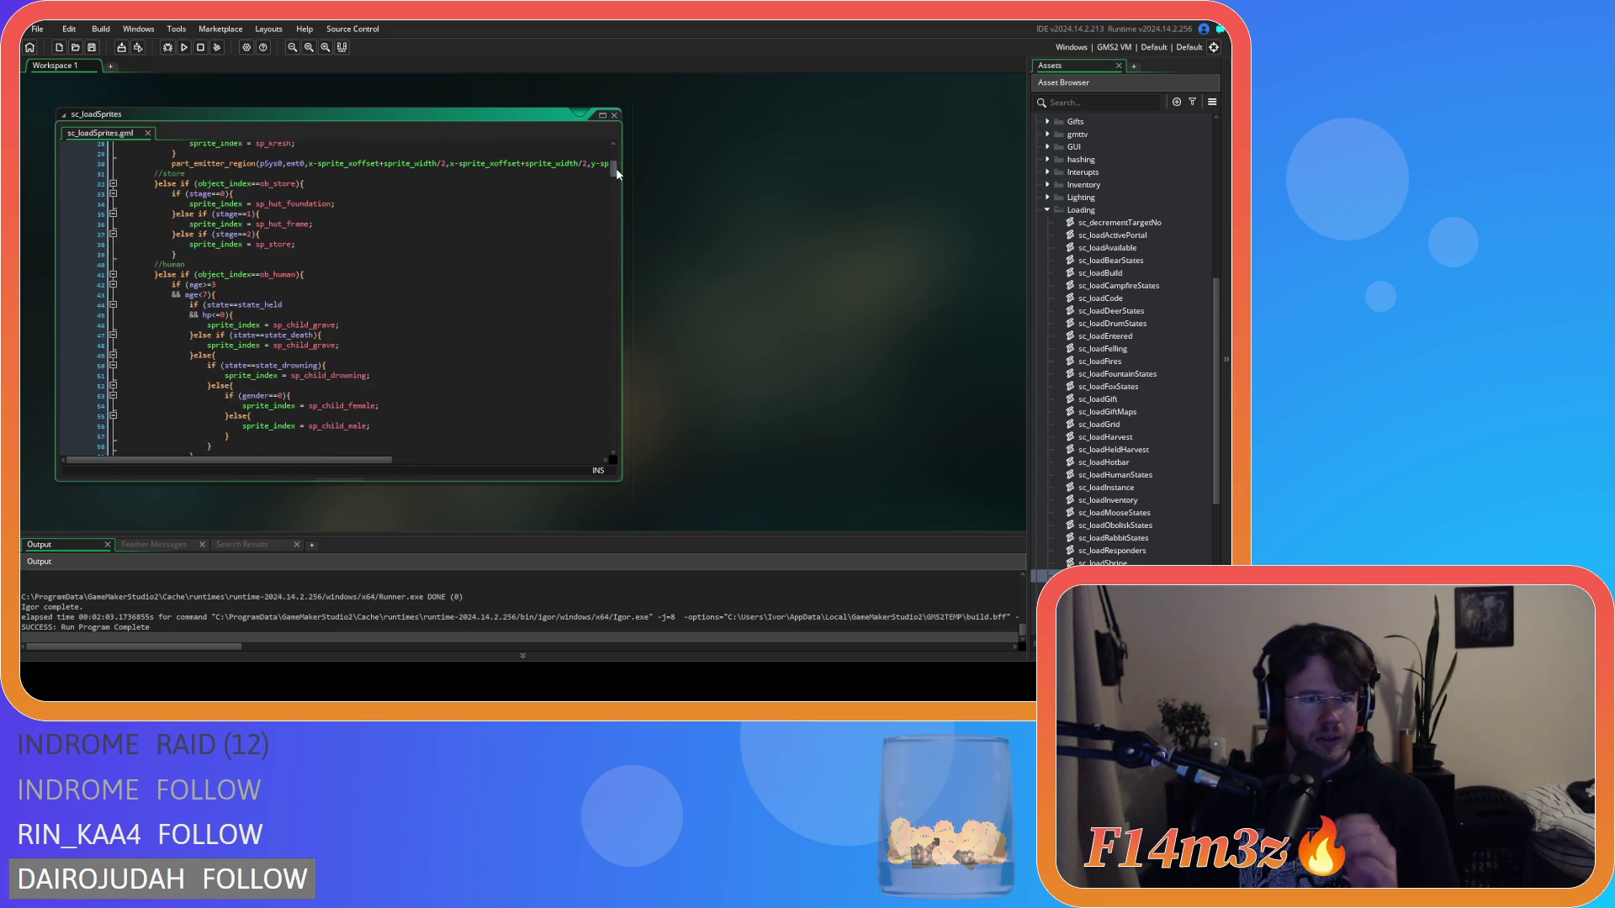
click(541, 213)
key(ctrl+f)
text(ob_en)
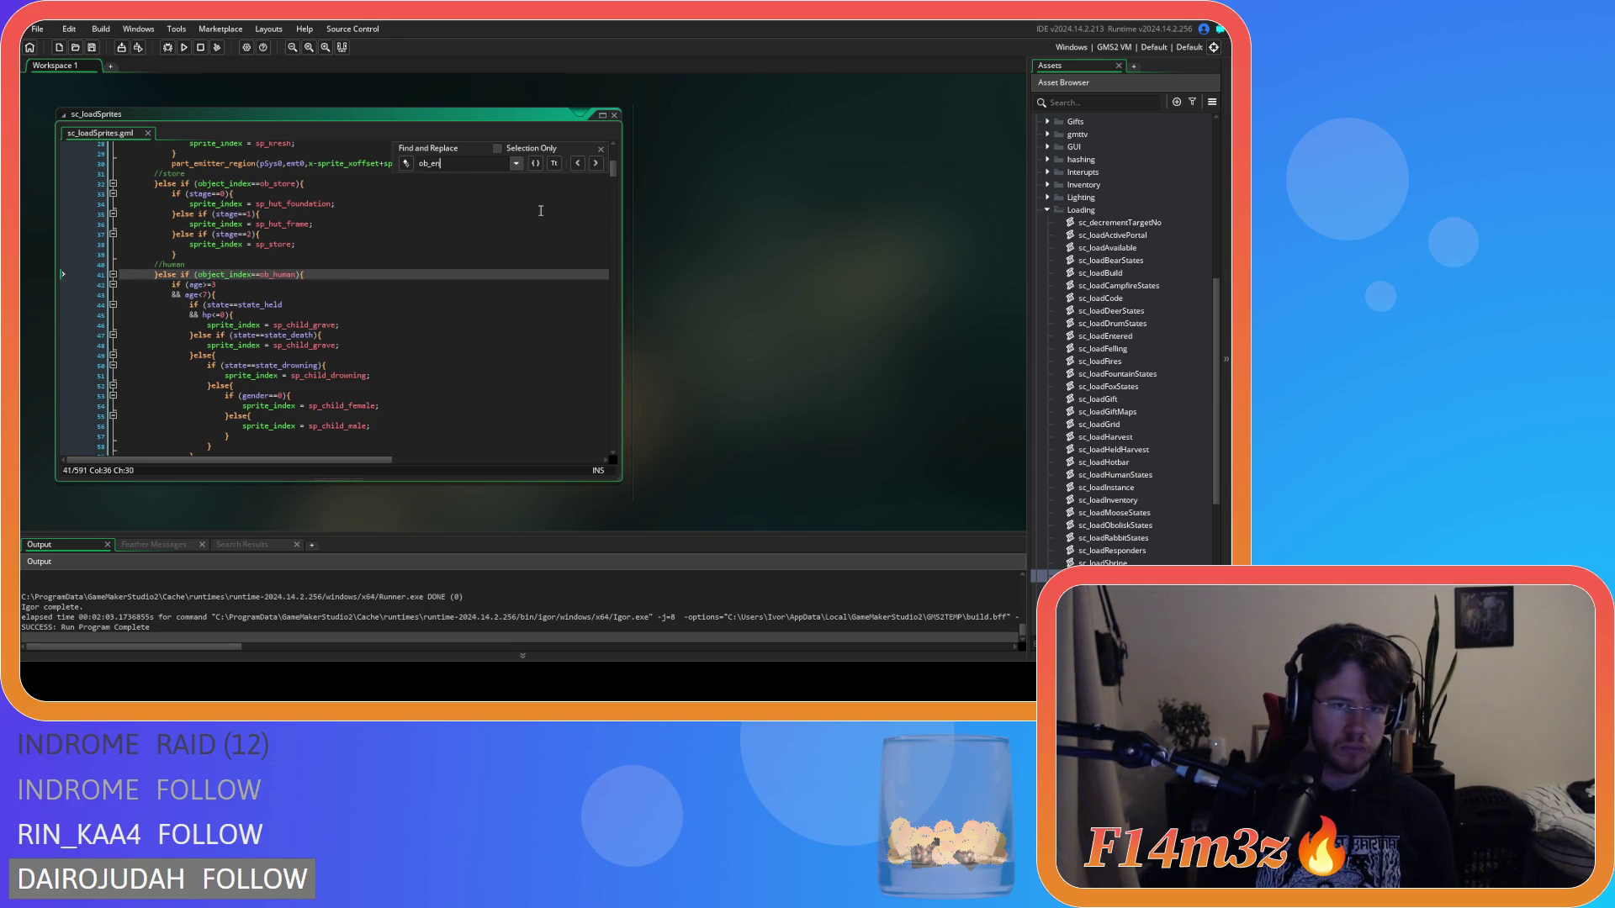
key(BackSpace)
key(BackSpace)
text(portal)
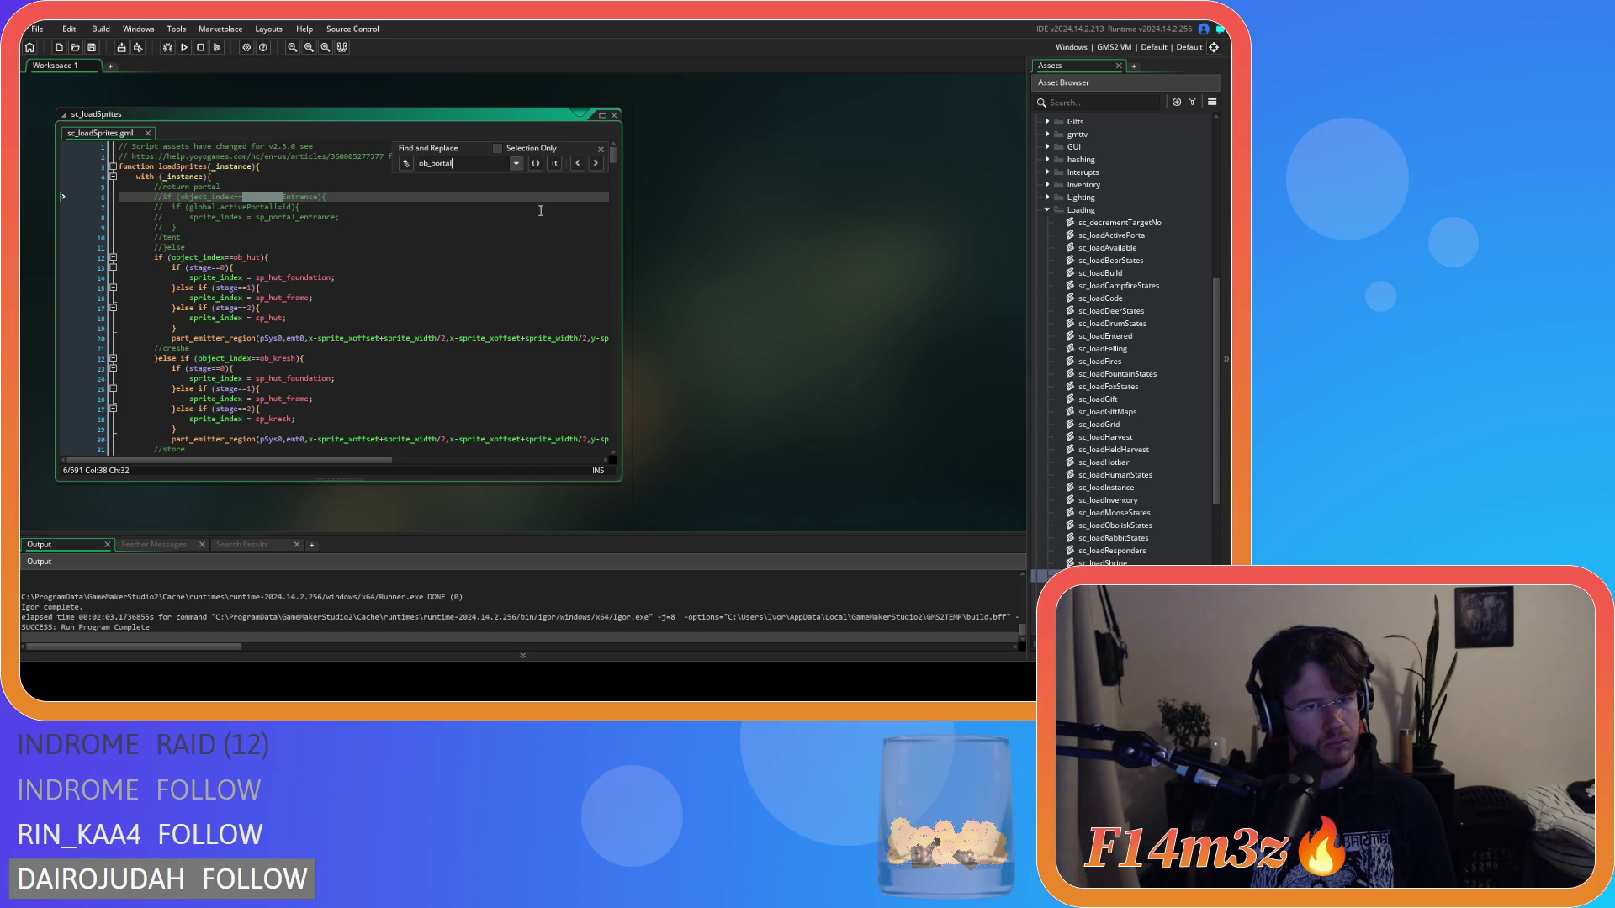
text(ntrance)
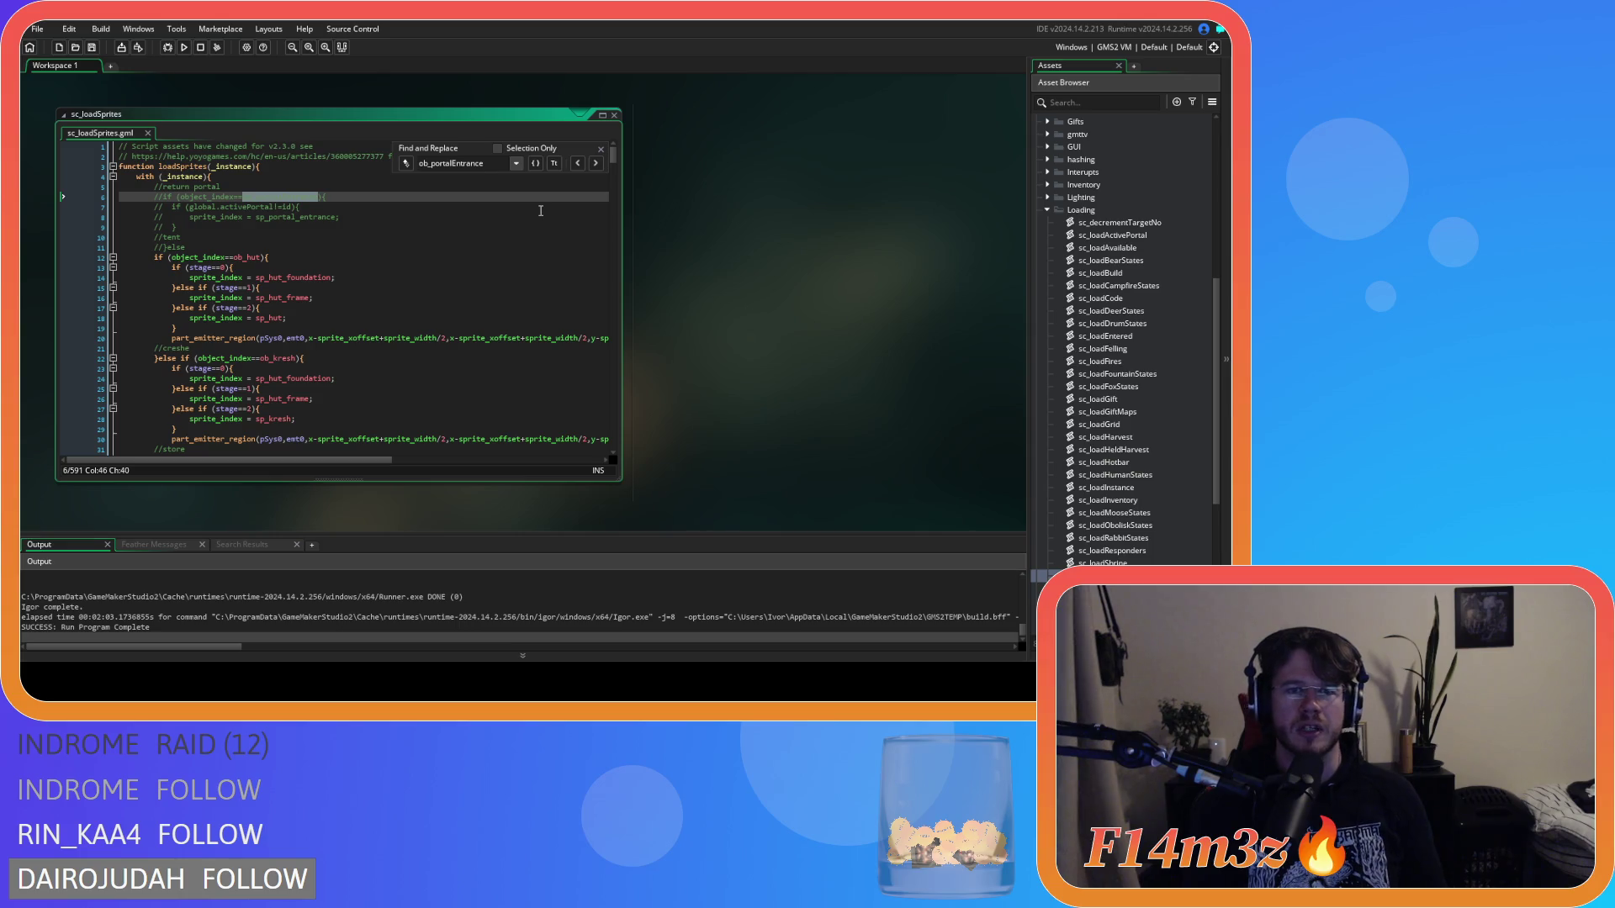
key(BackSpace)
key(BackSpace)
key(BackSpace)
key(BackSpace)
key(BackSpace)
key(BackSpace)
key(BackSpace)
text(x)
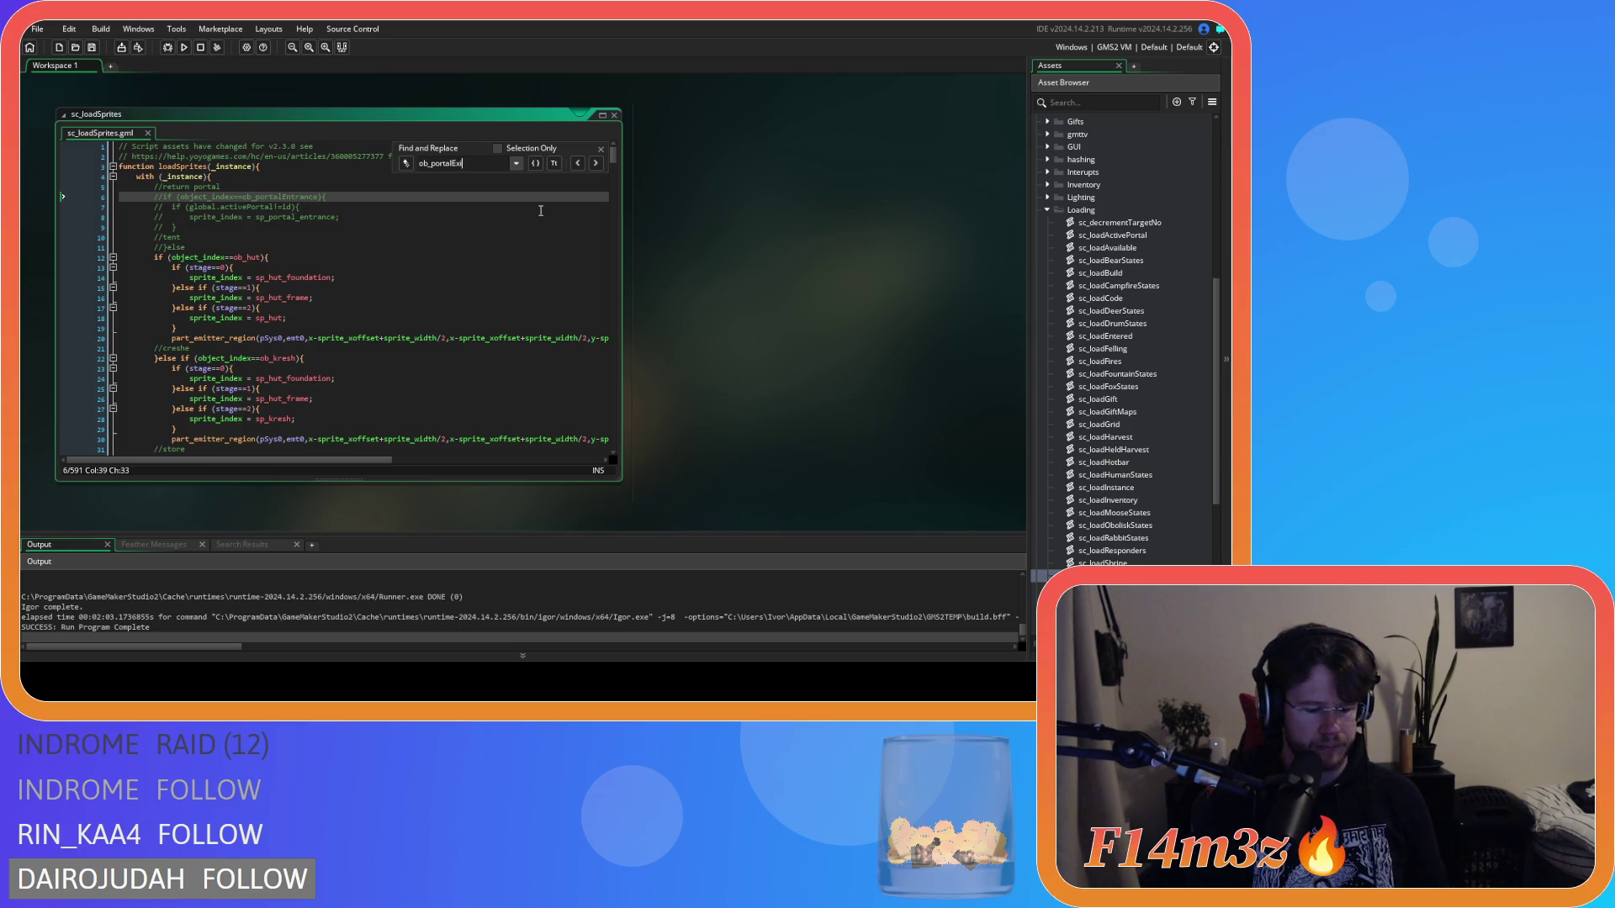
key(BackSpace)
key(BackSpace)
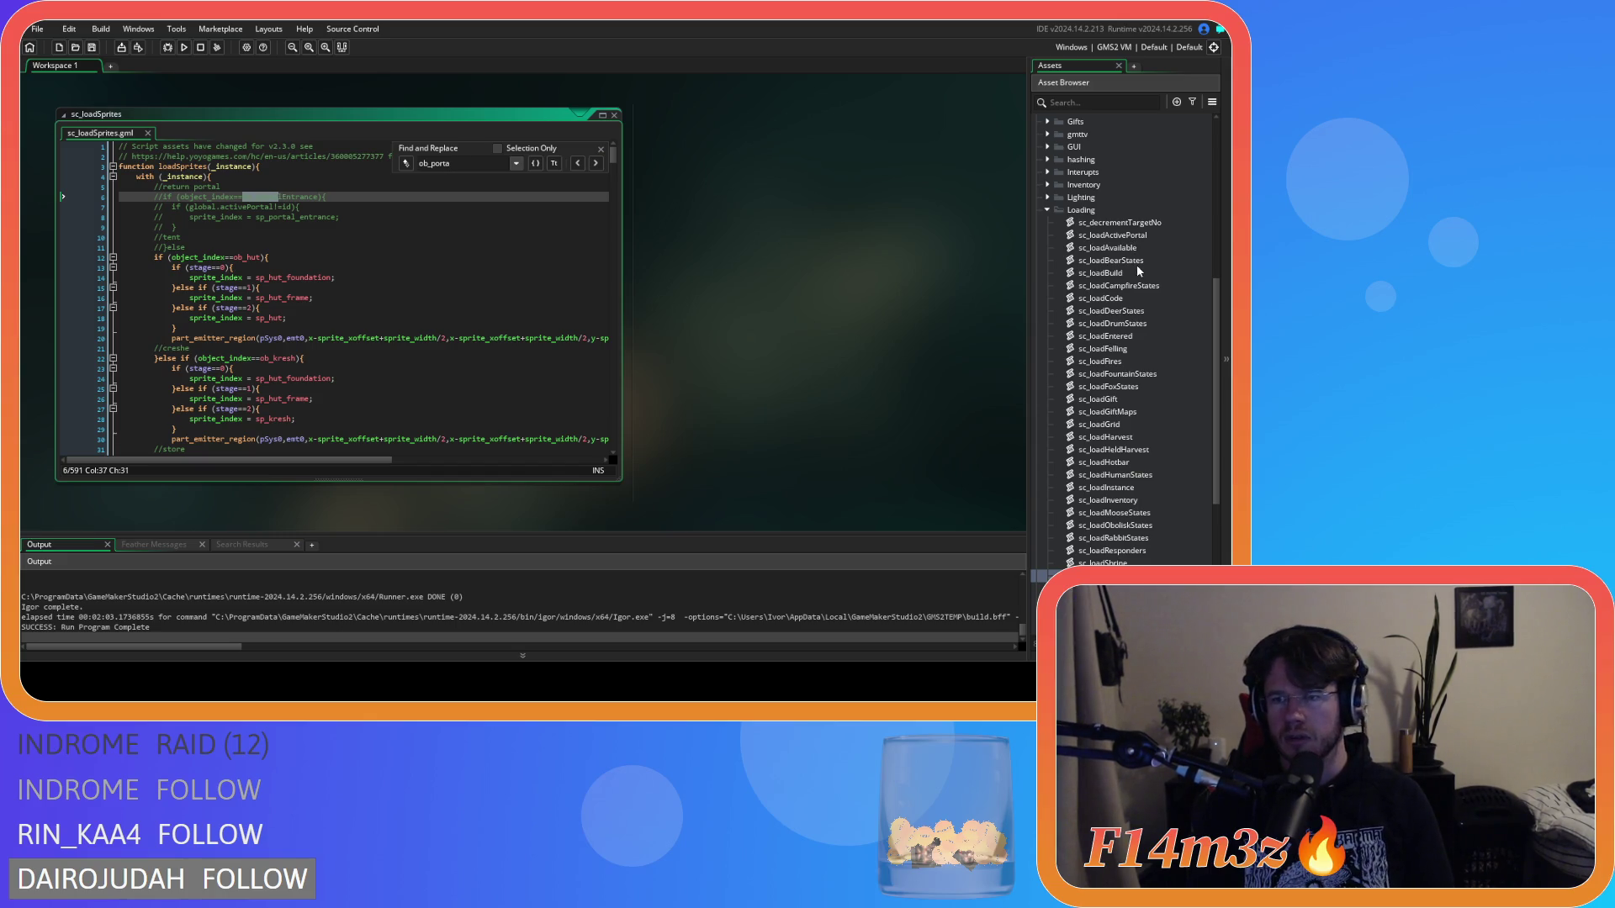
key(Escape)
double_click(1088, 247)
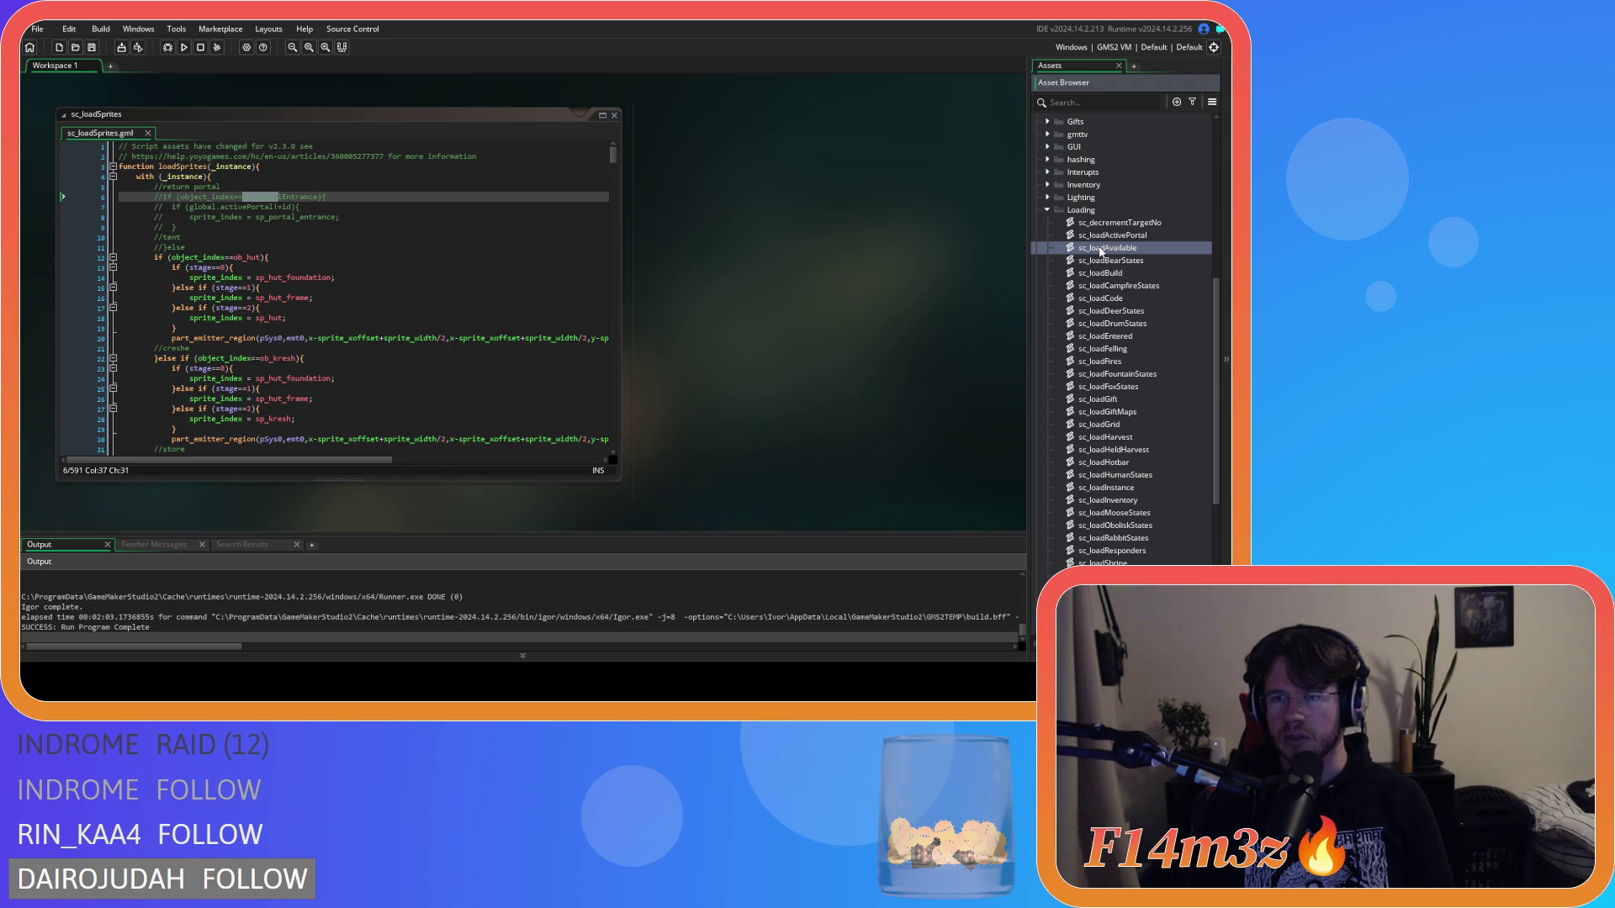
Step: Swap sc_loadAvailable for sc_loadActivePortal and review its lines 7 to 11
click(614, 117)
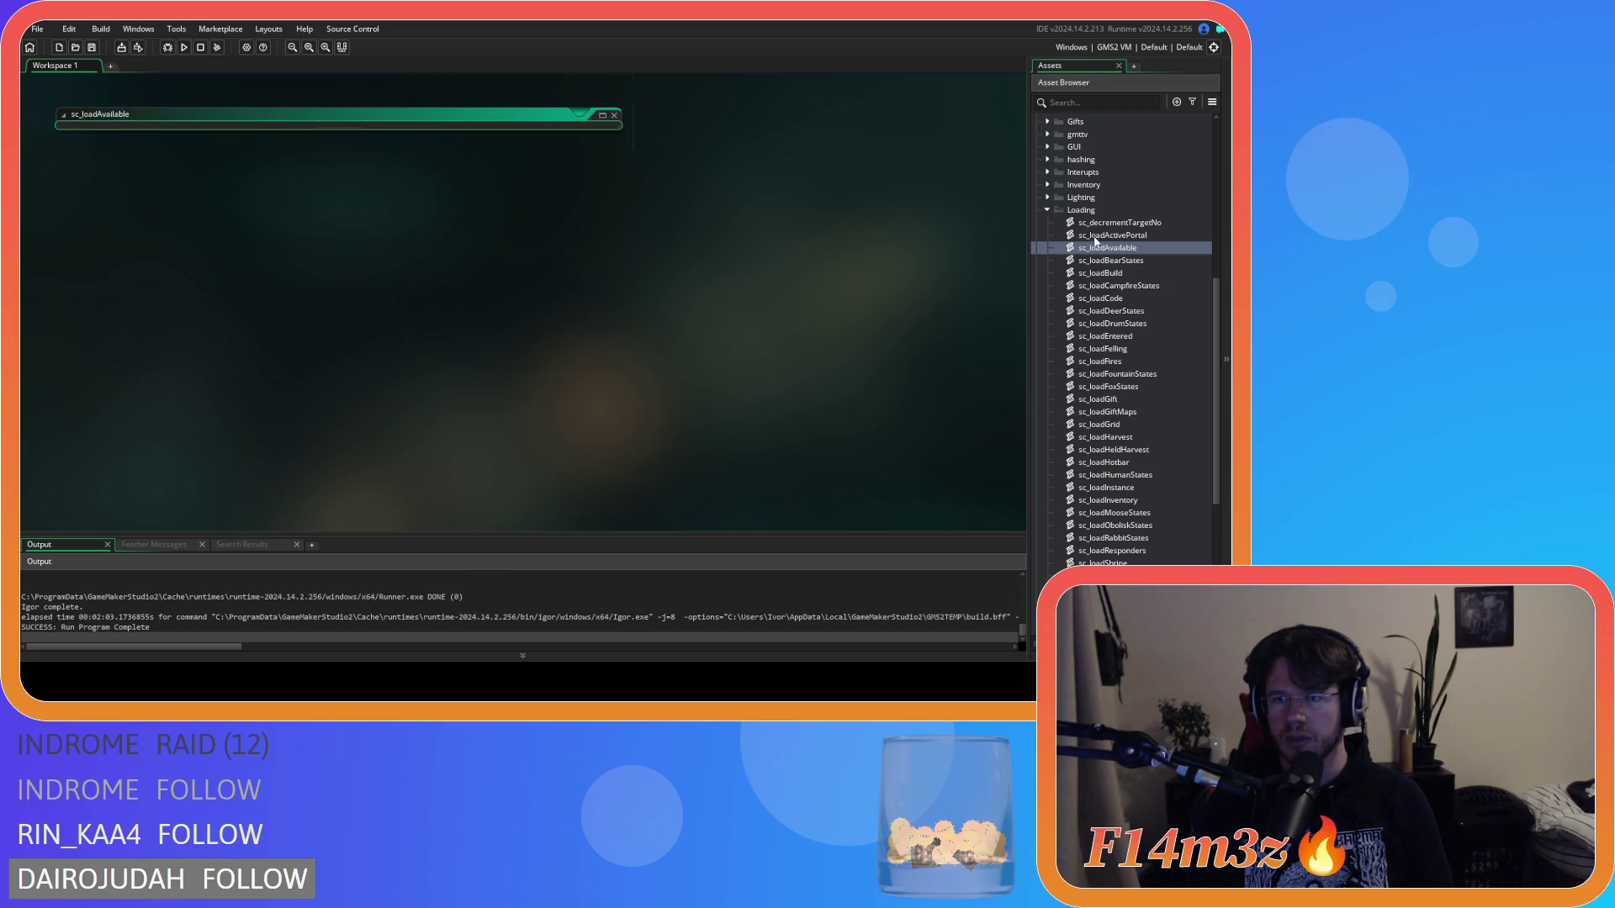
click(1104, 238)
double_click(1104, 240)
click(397, 239)
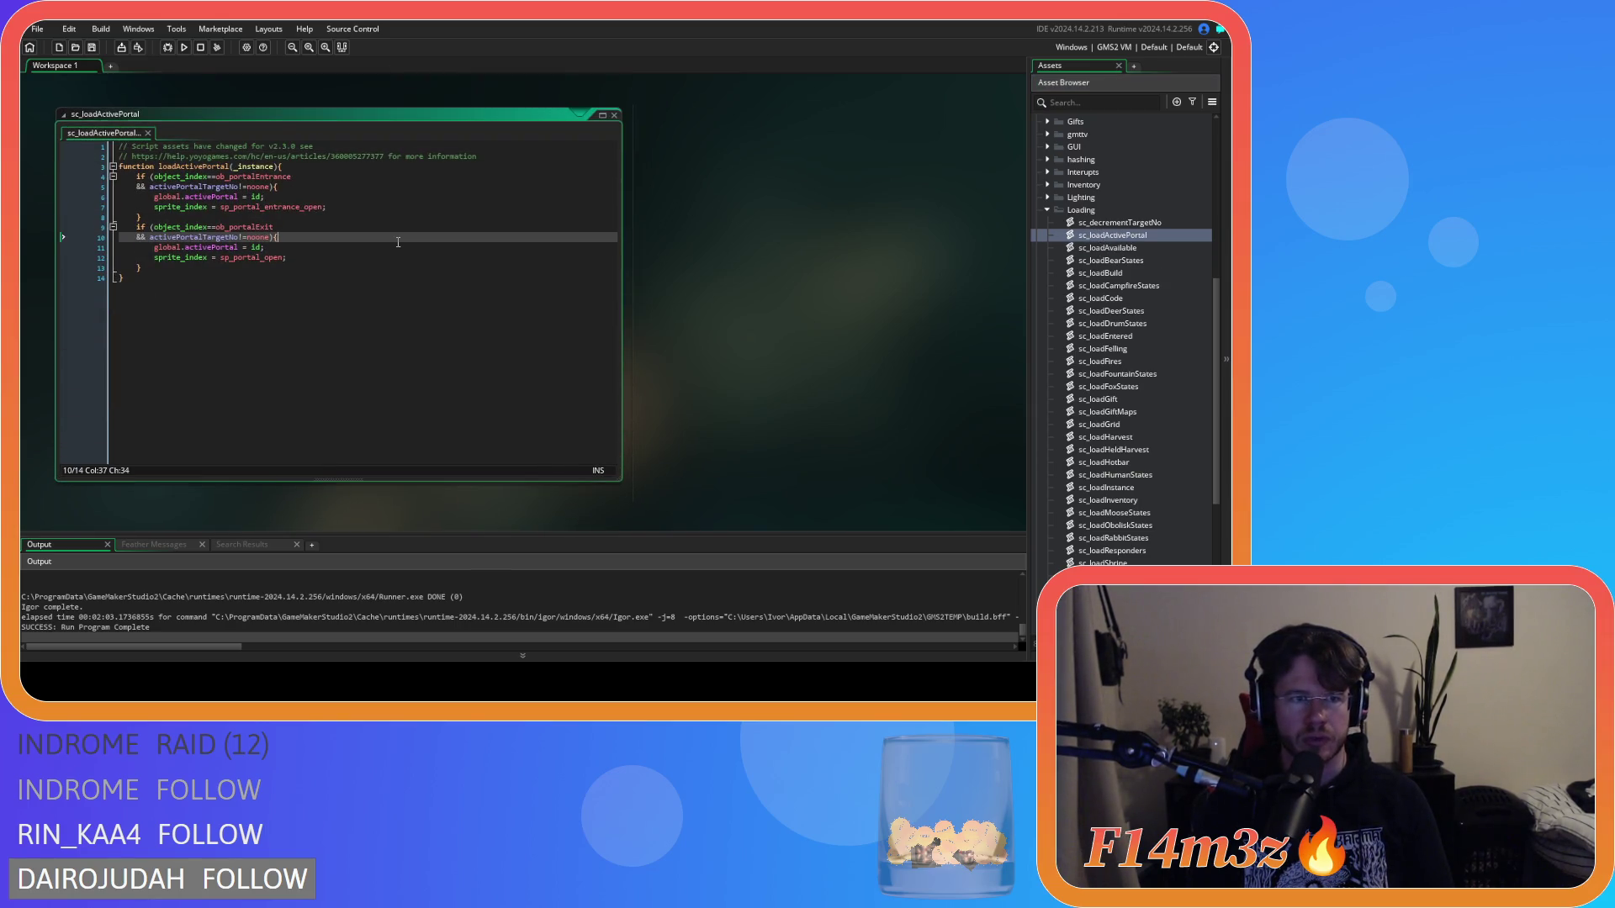
click(376, 208)
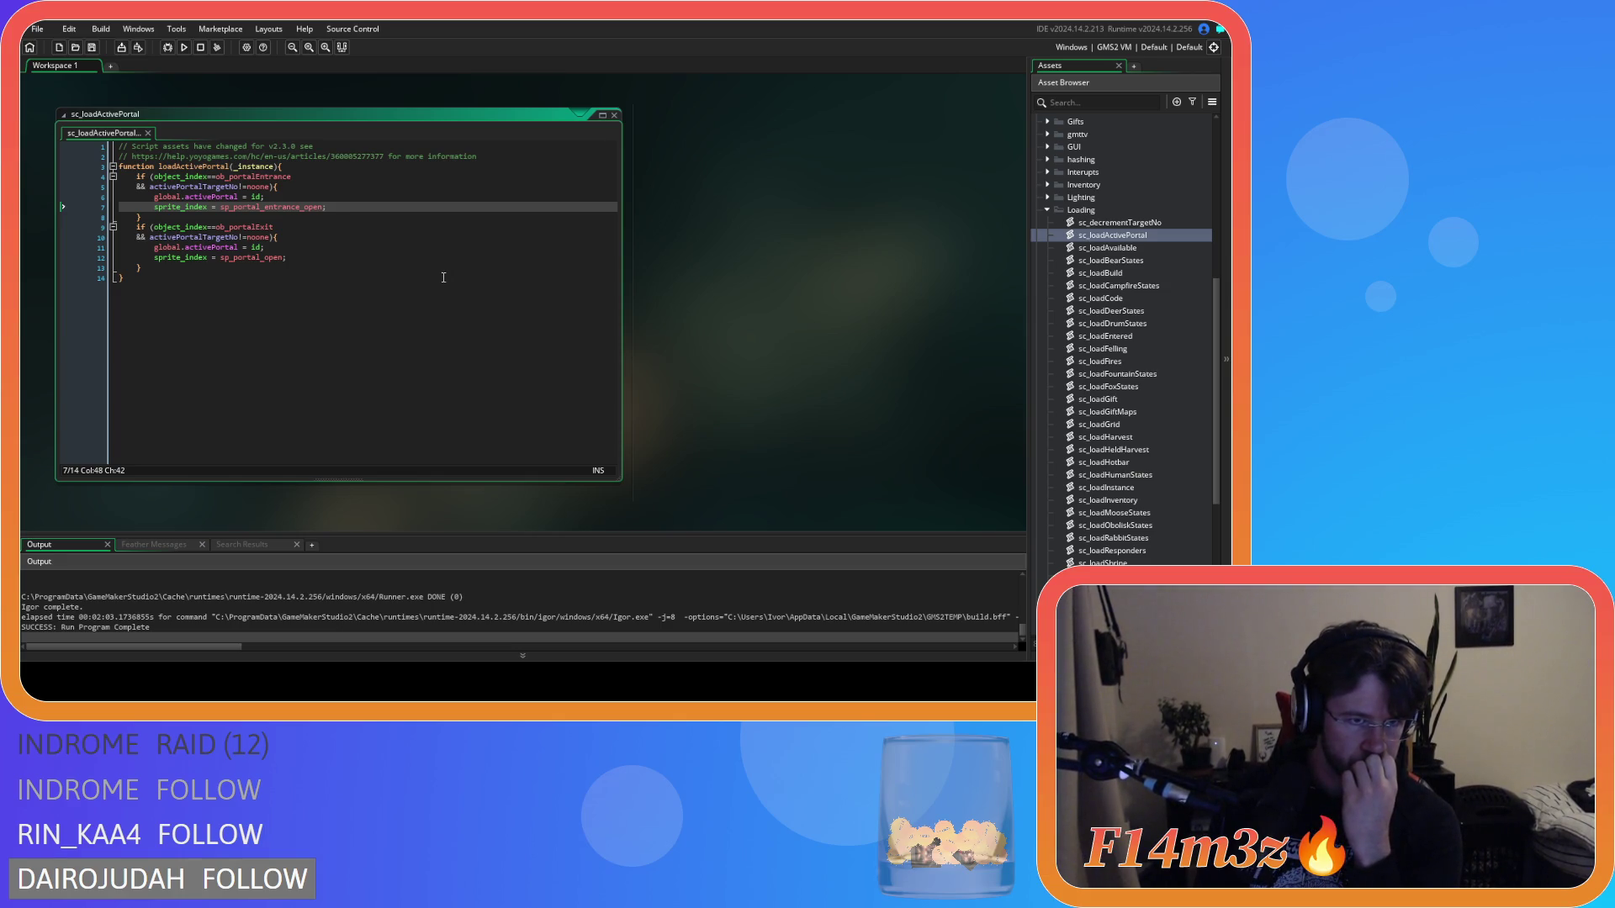
mouse_move(289, 205)
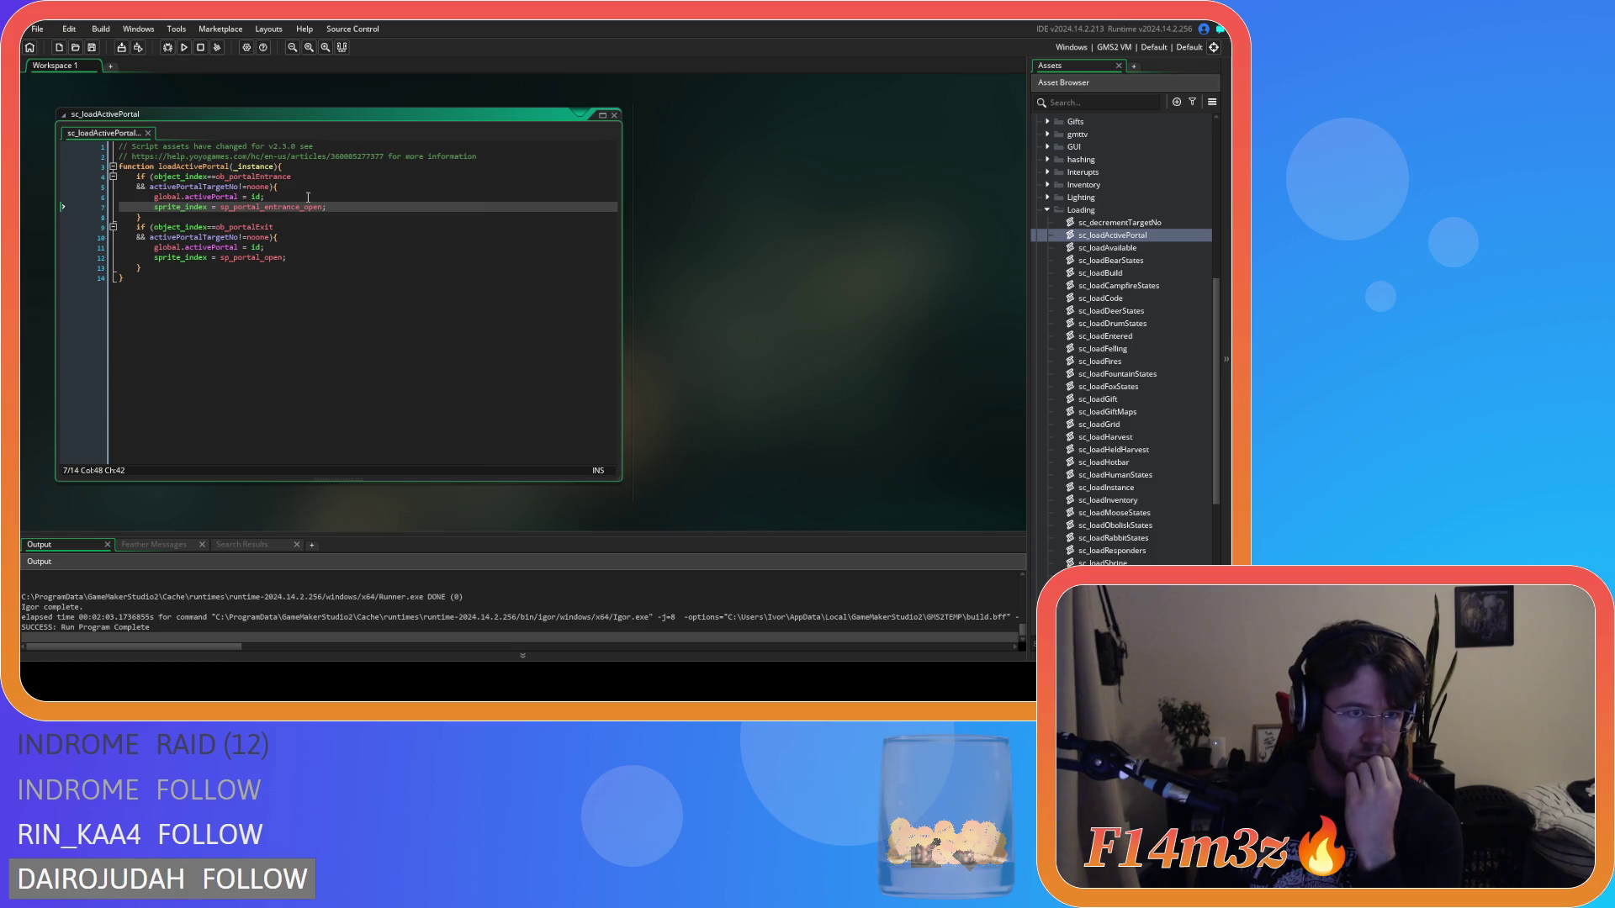
click(337, 235)
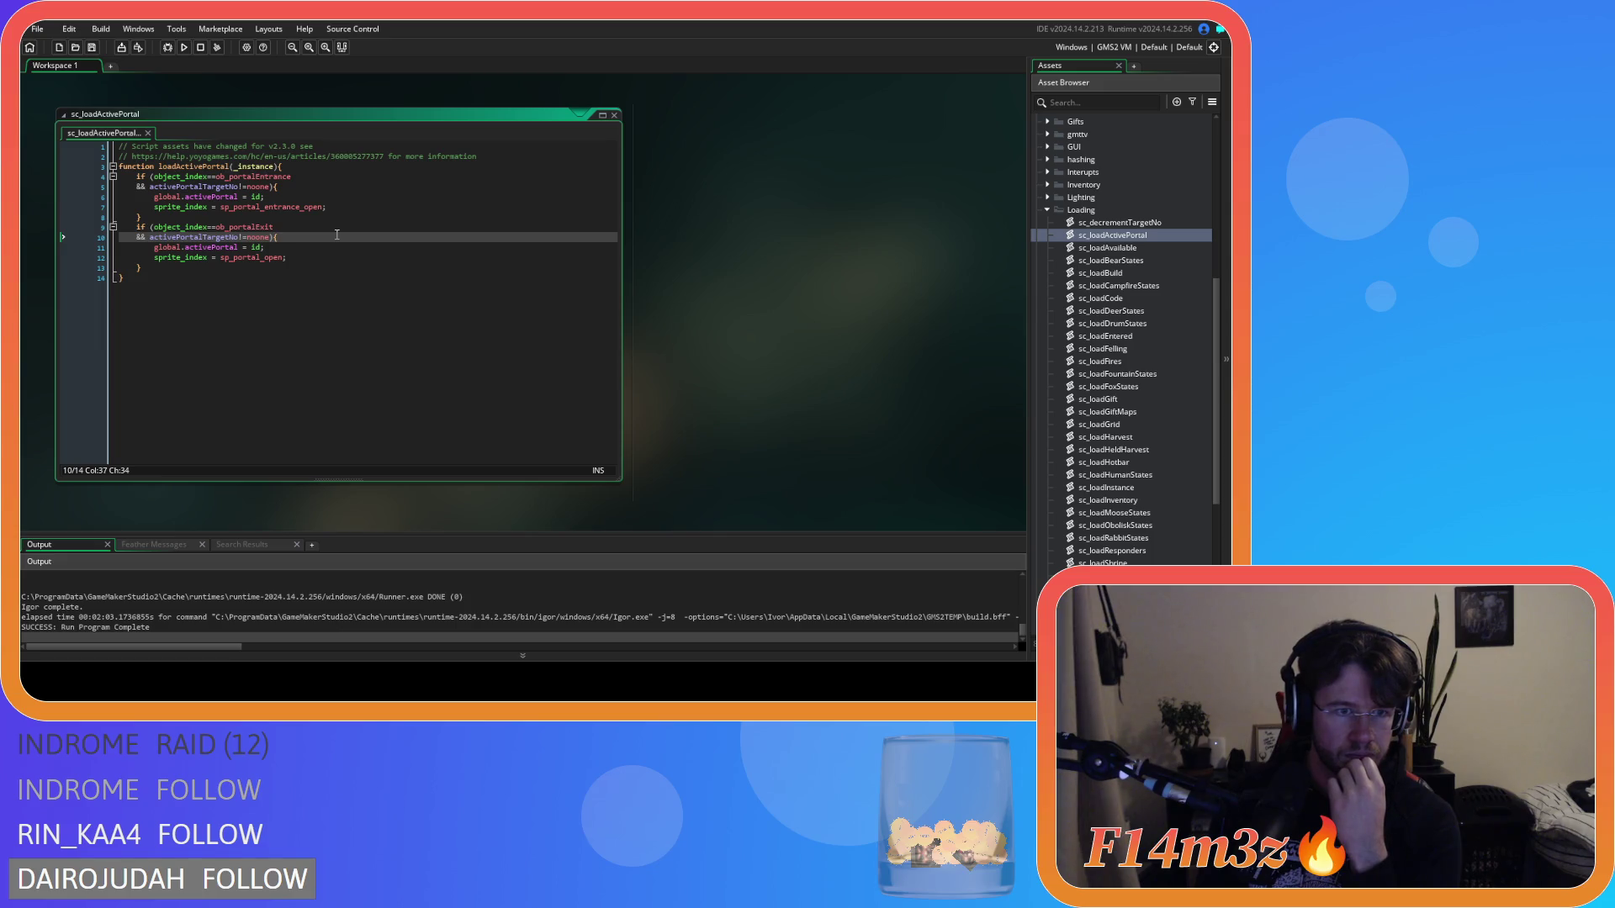
mouse_move(263, 255)
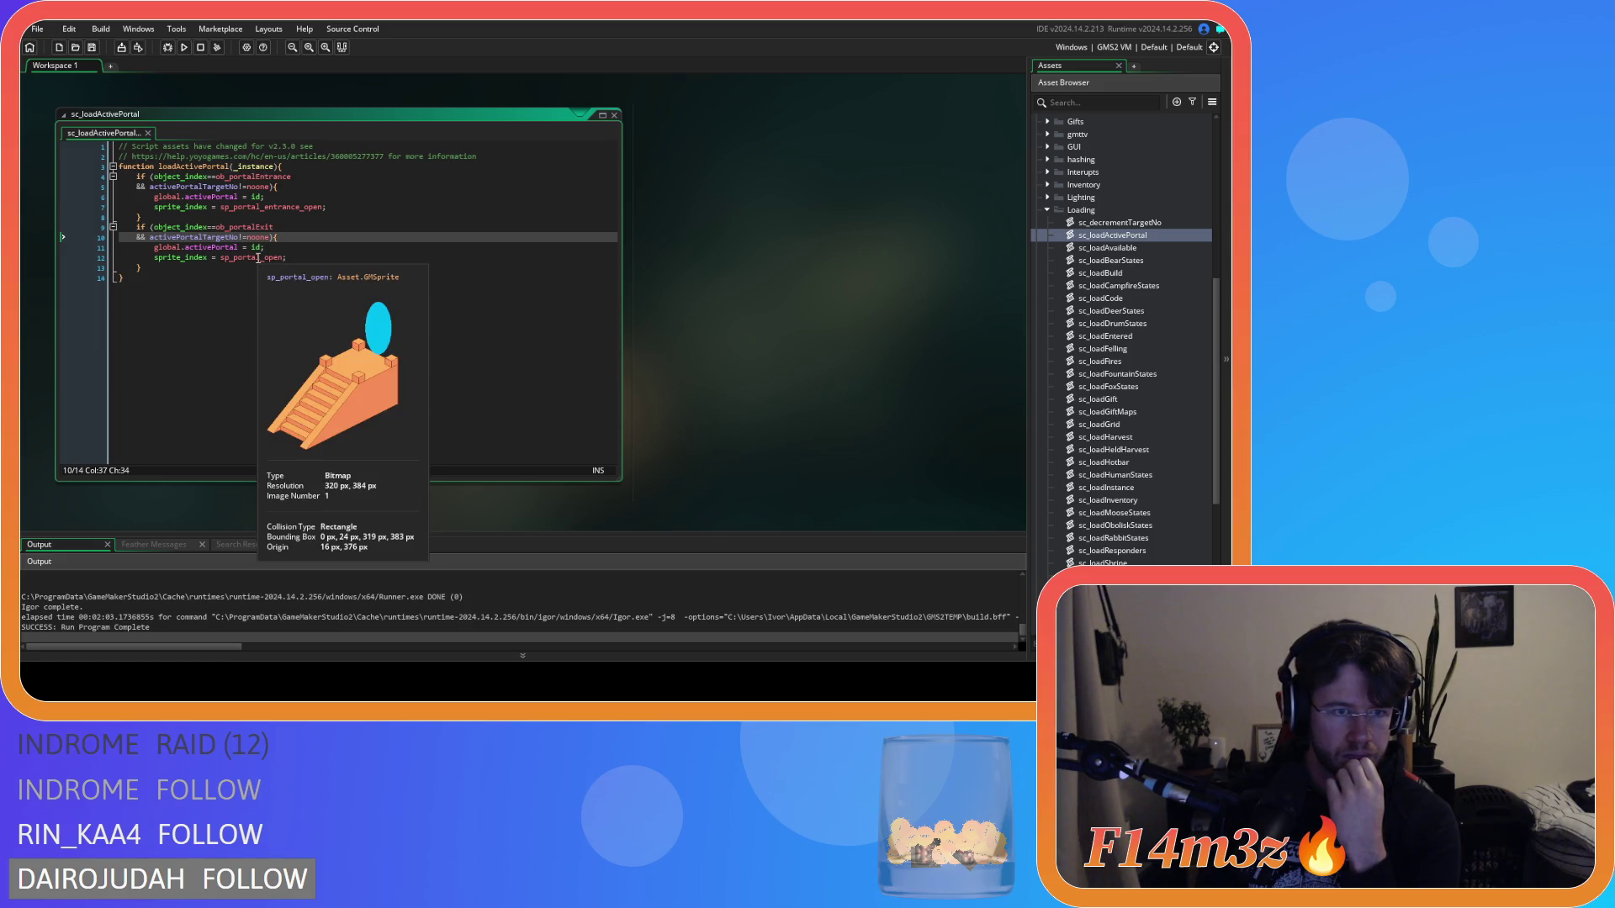
click(305, 249)
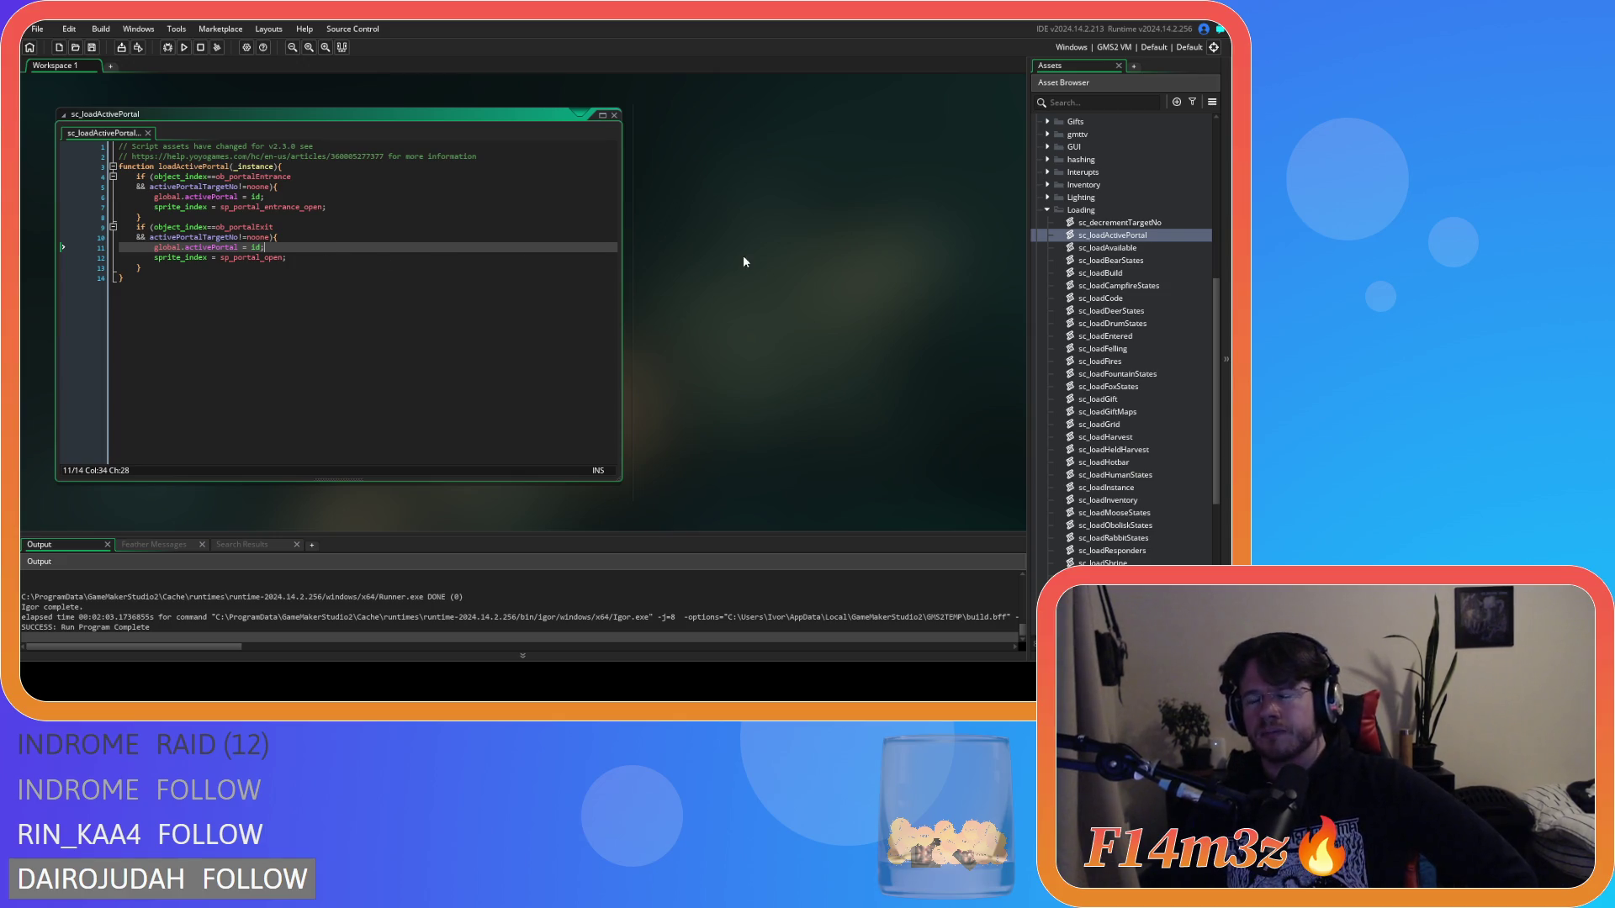
scroll(1091, 334, up, 10)
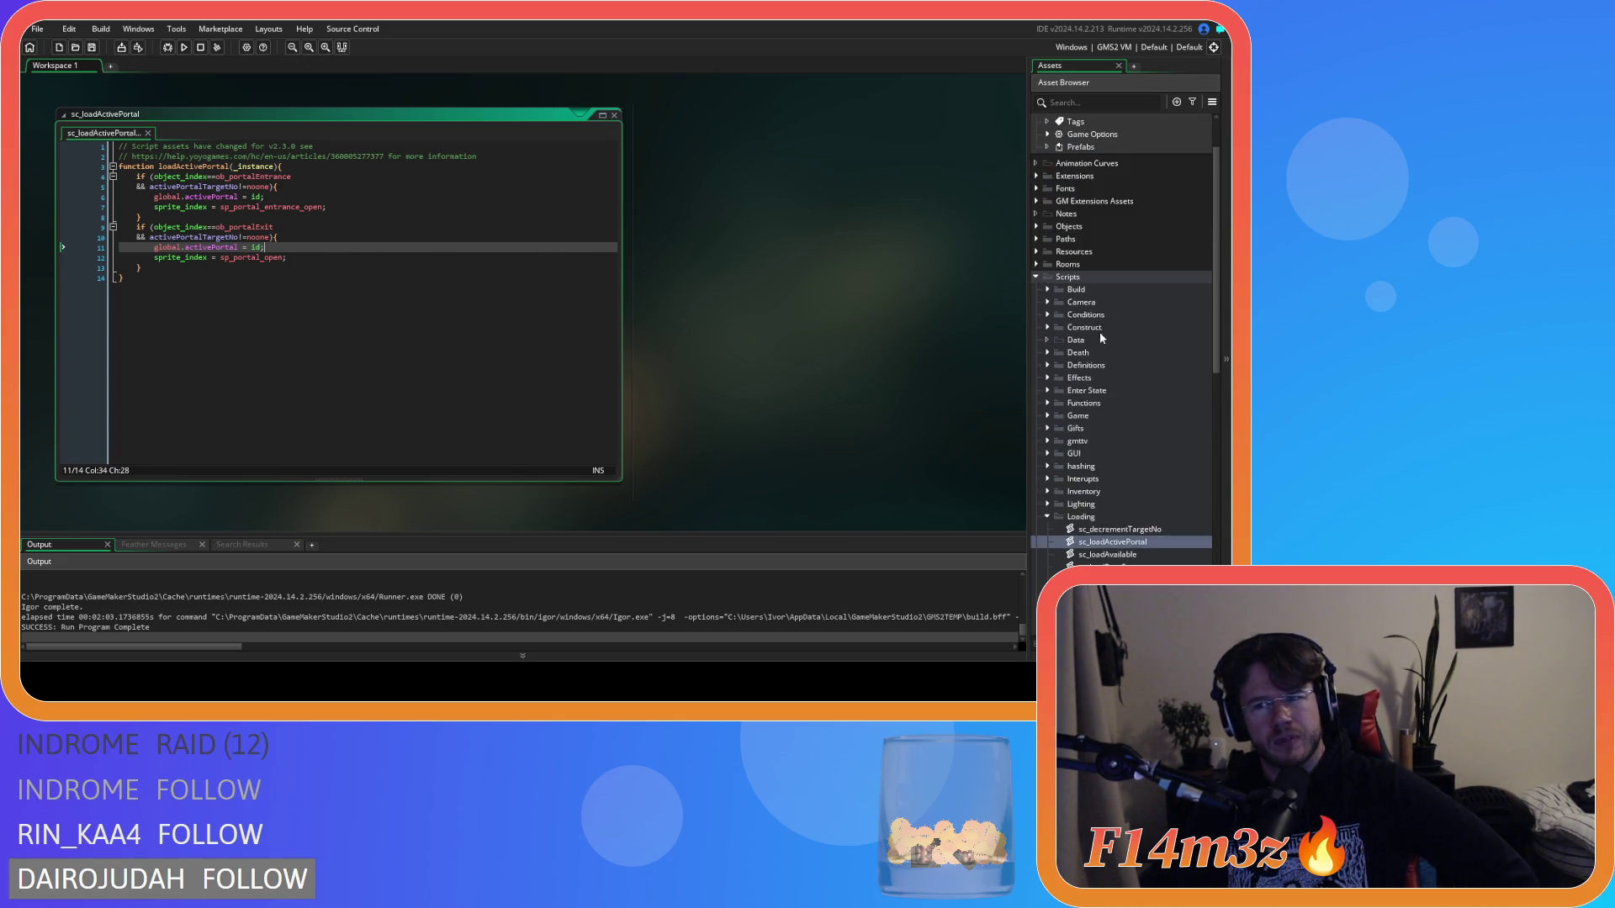
Step: Expand Objects > Construct to list the portal entrance and exit objects
click(1091, 334)
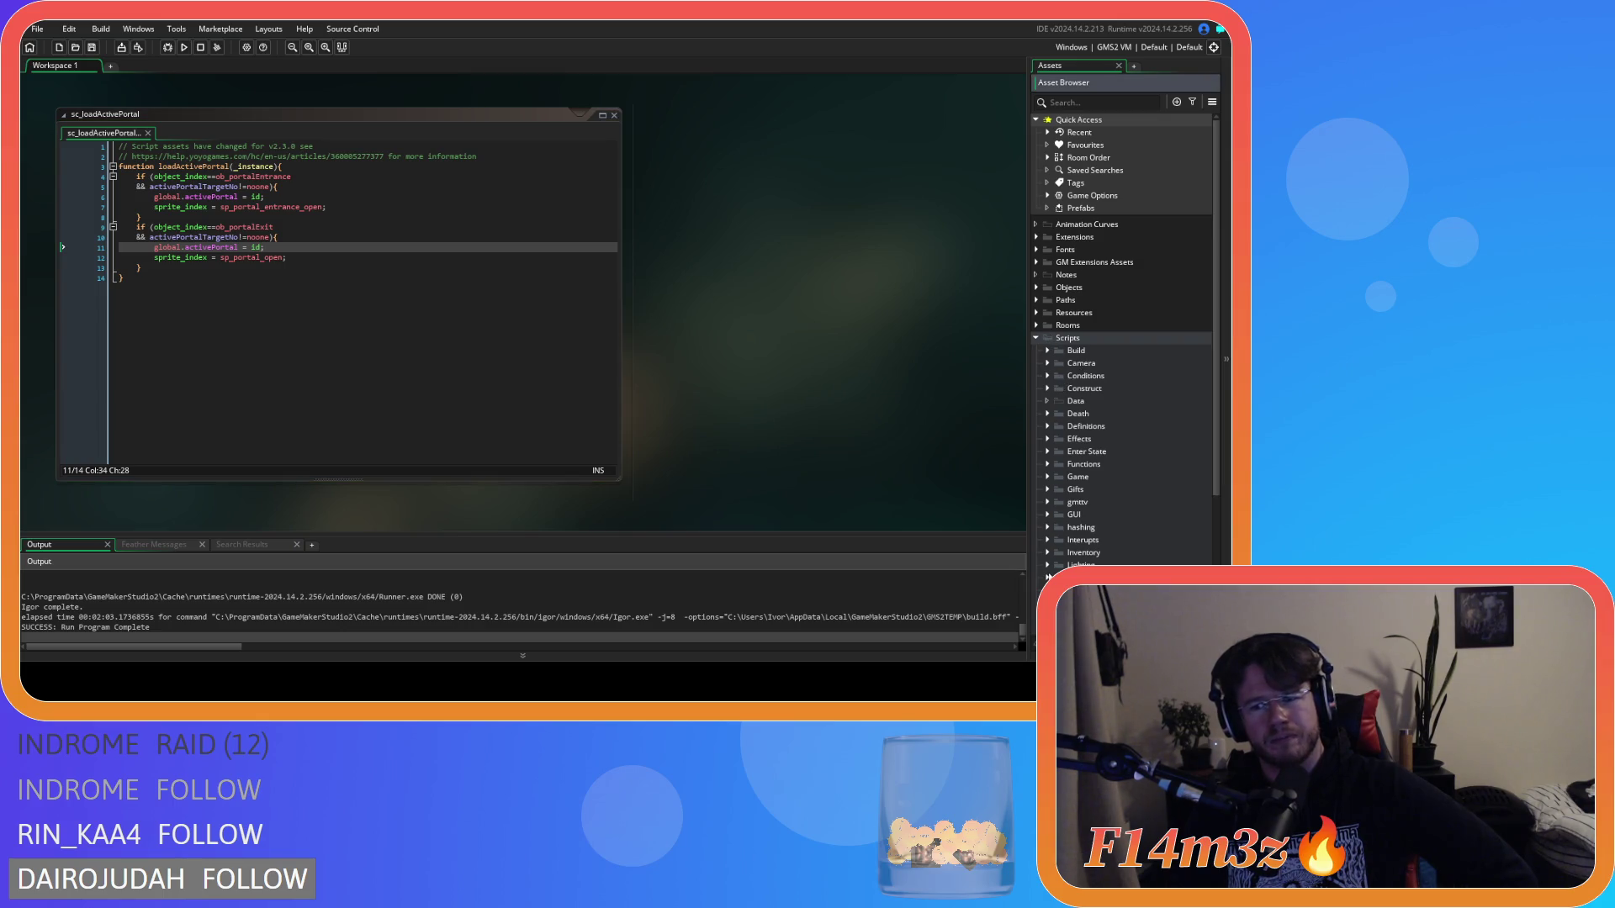
click(1037, 288)
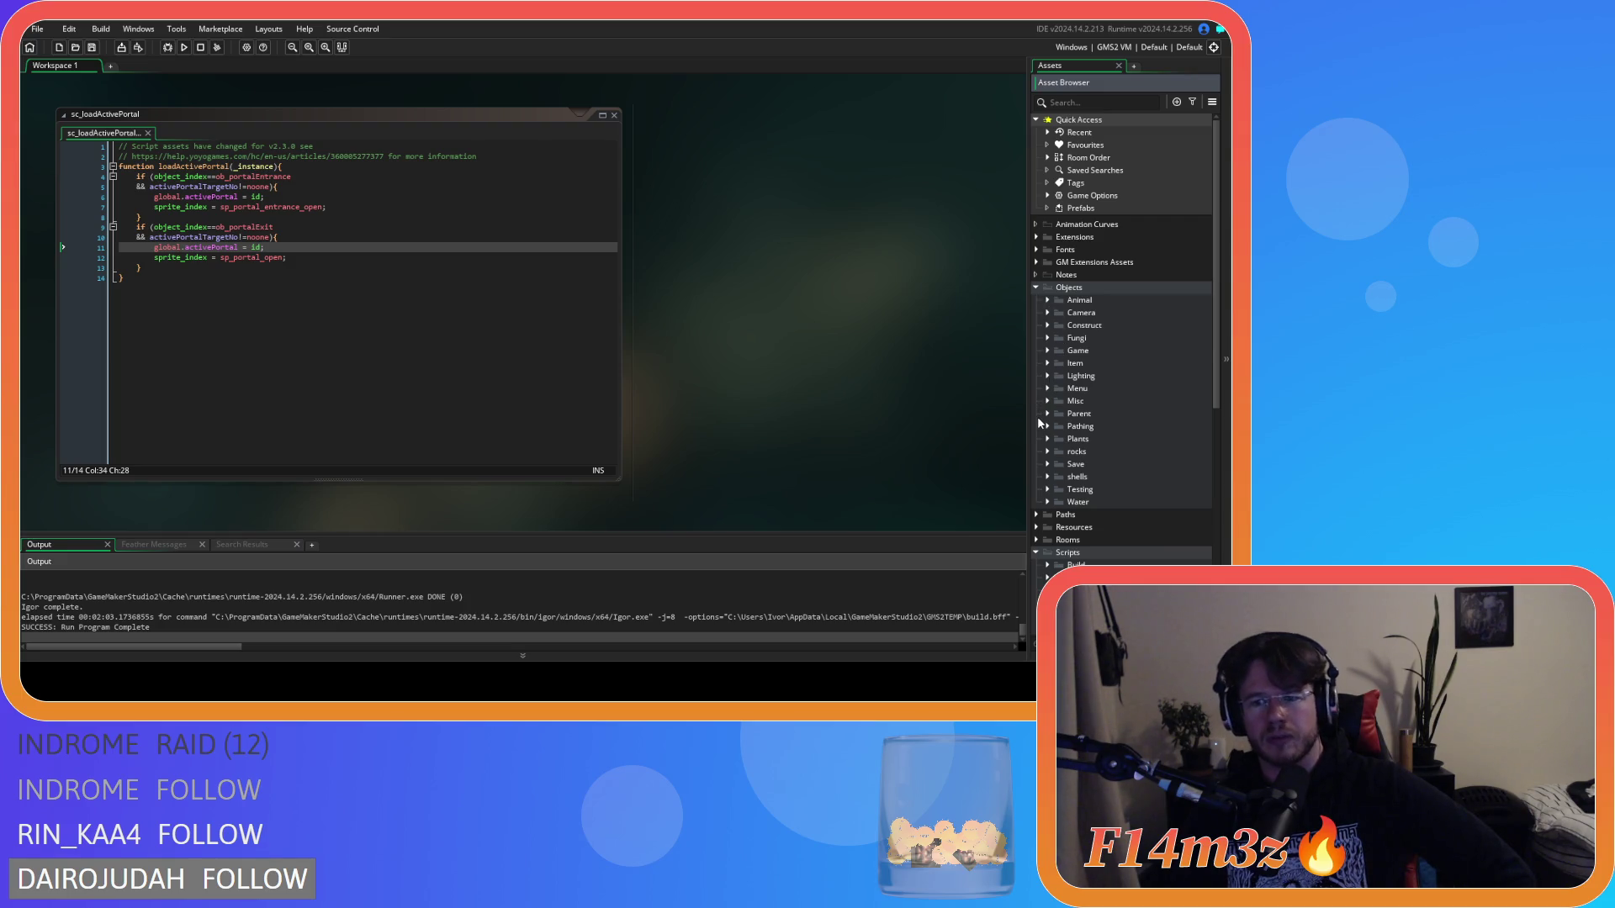
click(1045, 352)
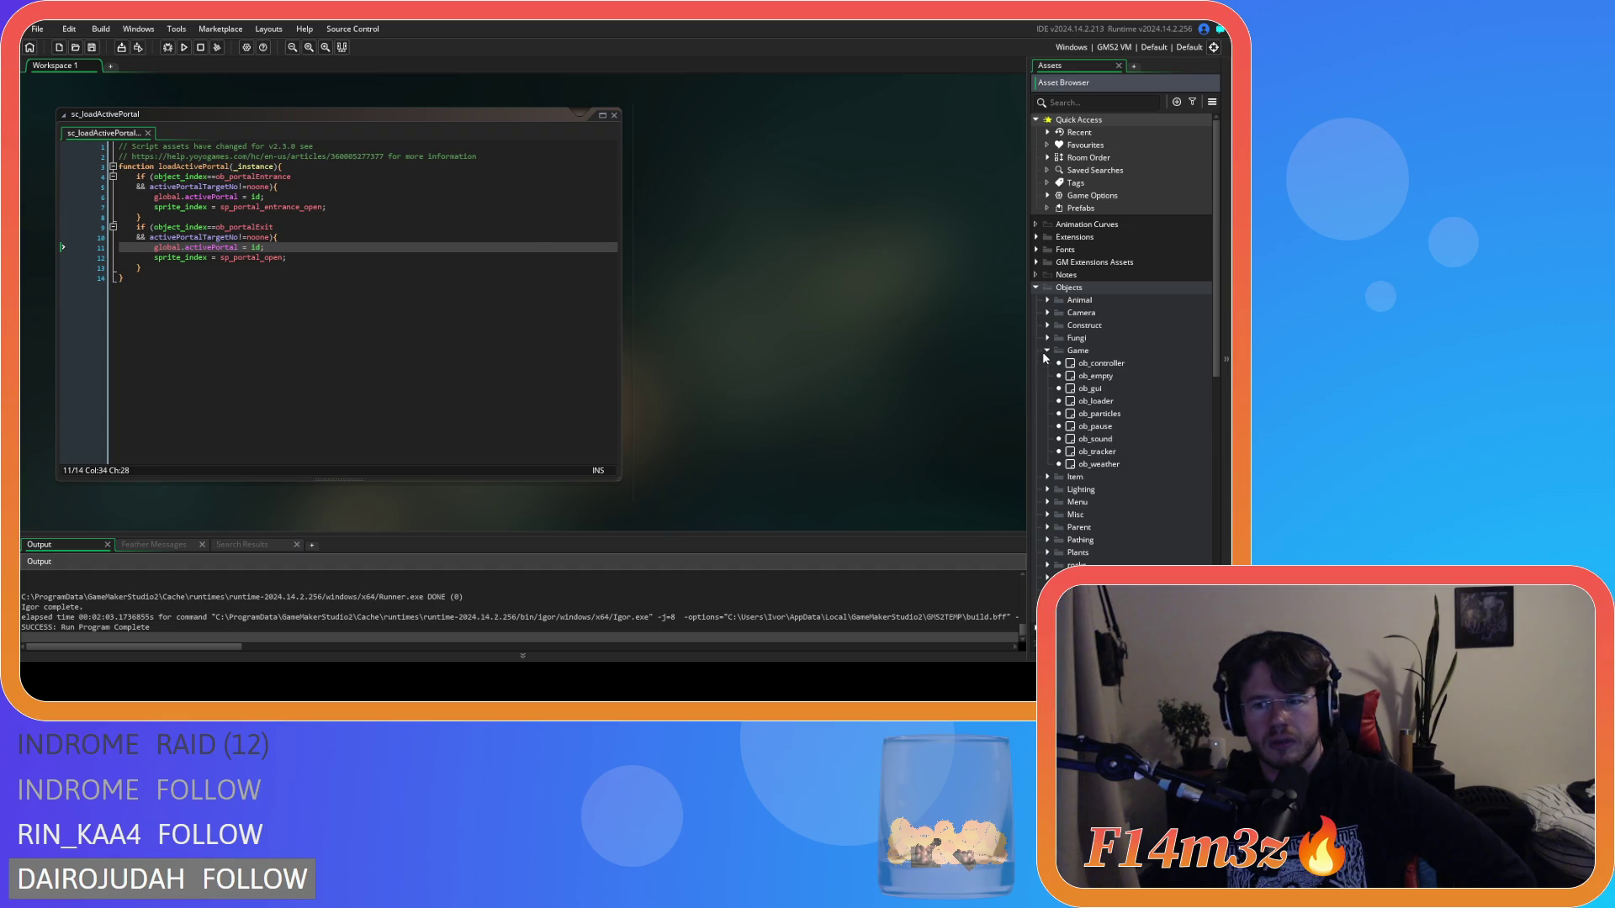
click(1044, 352)
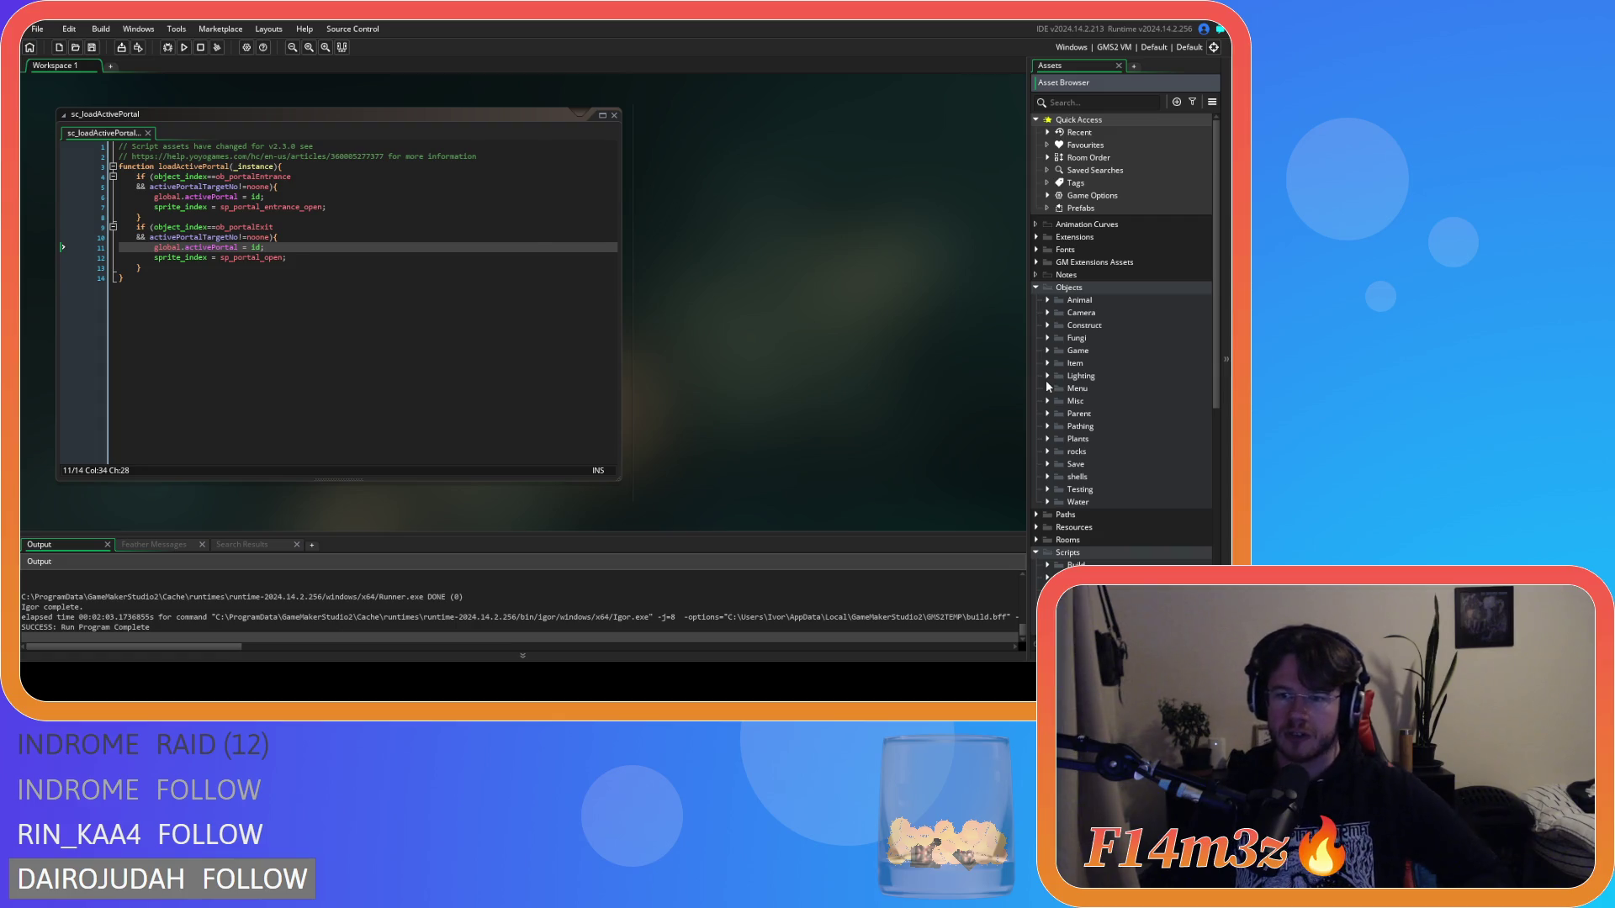
click(1047, 325)
scroll(1107, 439, down, 1)
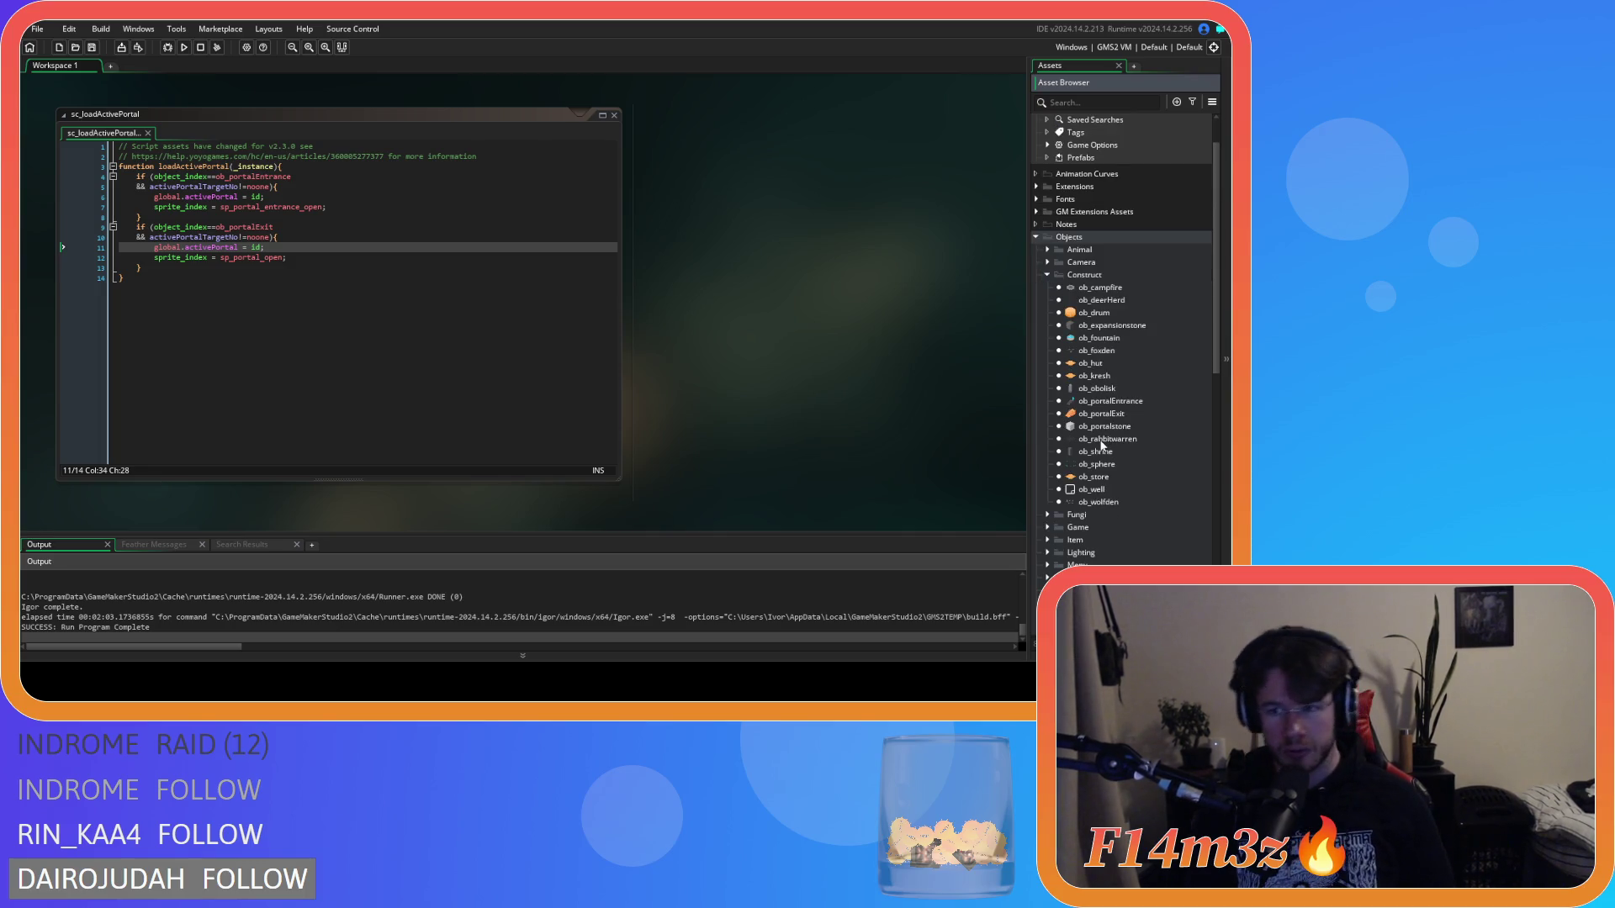
Step: Review ob_portalEntrance's Create event code, then close its editors
double_click(1071, 402)
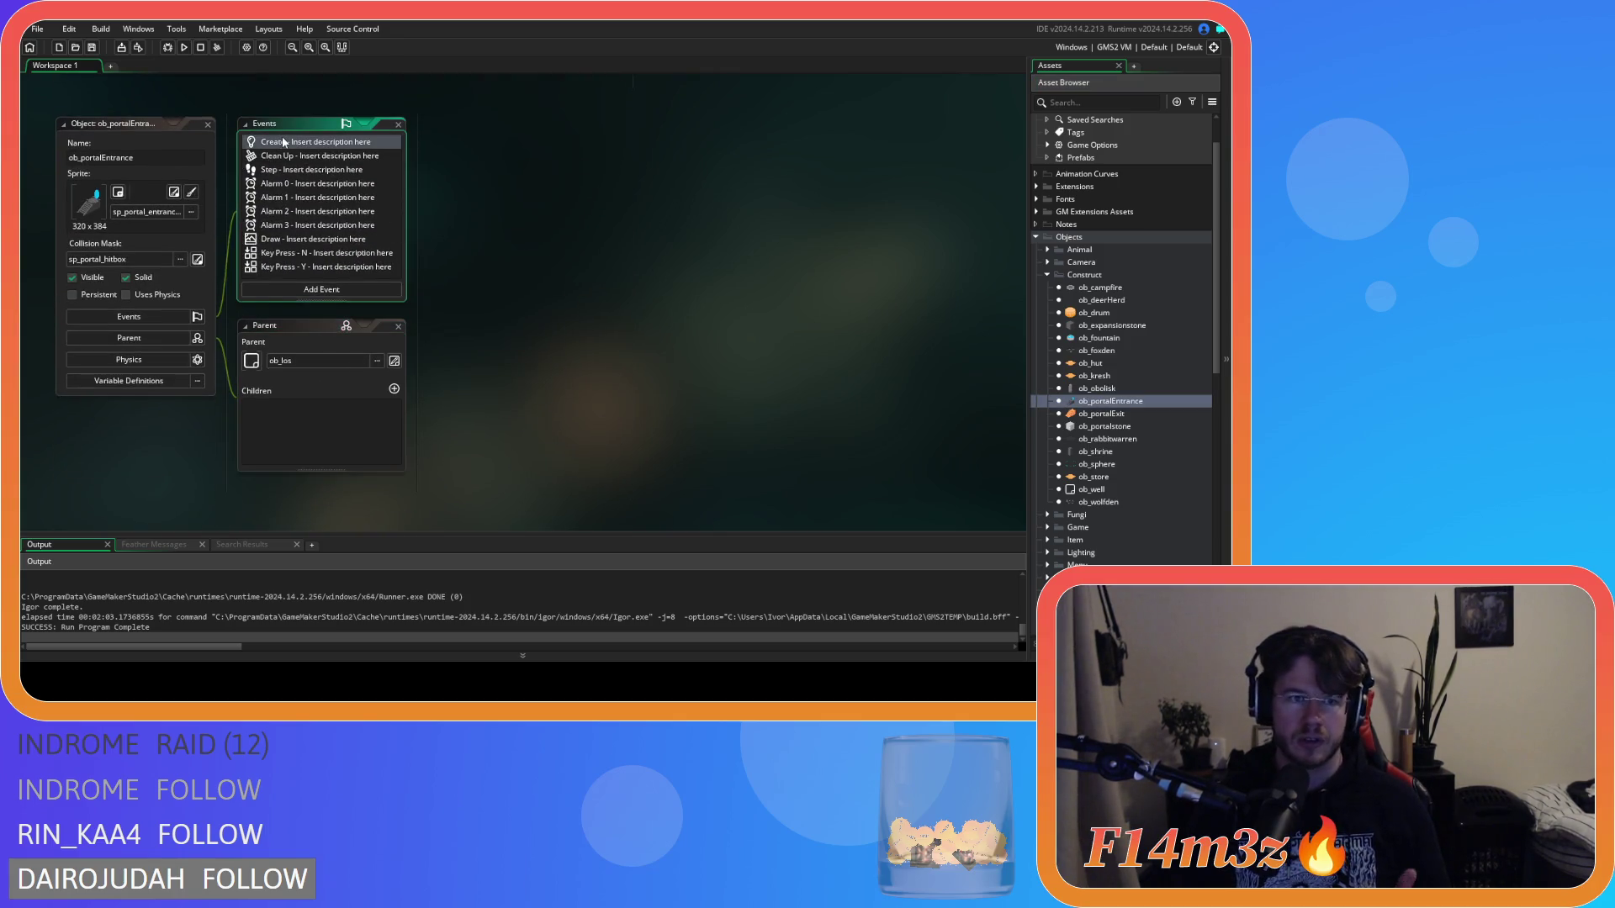
double_click(284, 142)
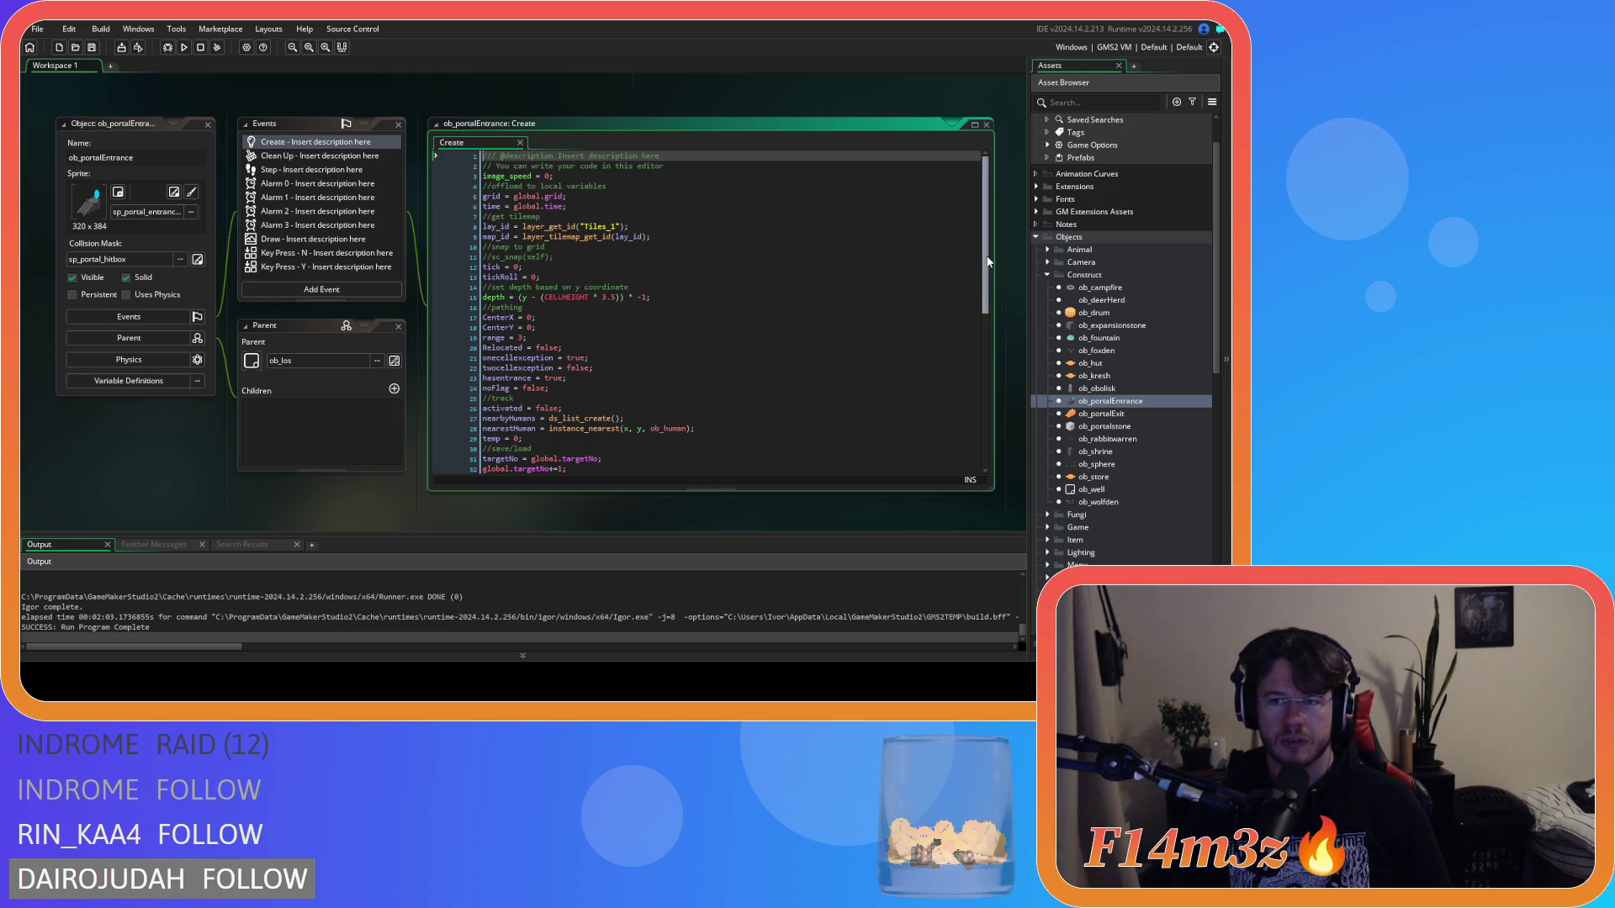
scroll(976, 286, down, 5)
scroll(961, 343, up, 5)
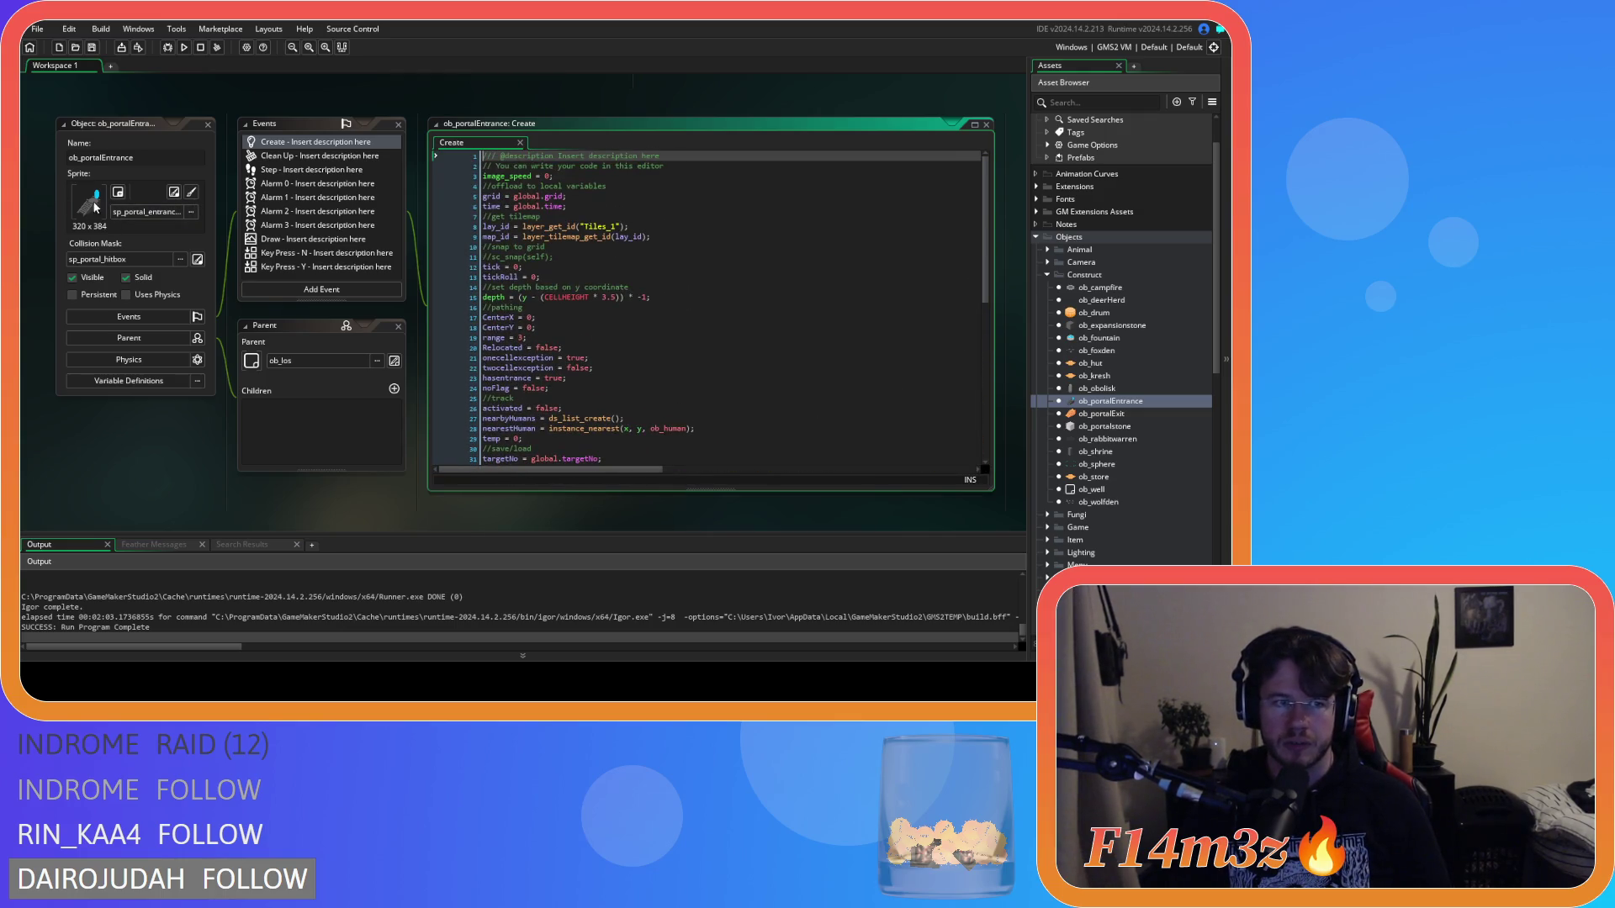
click(204, 123)
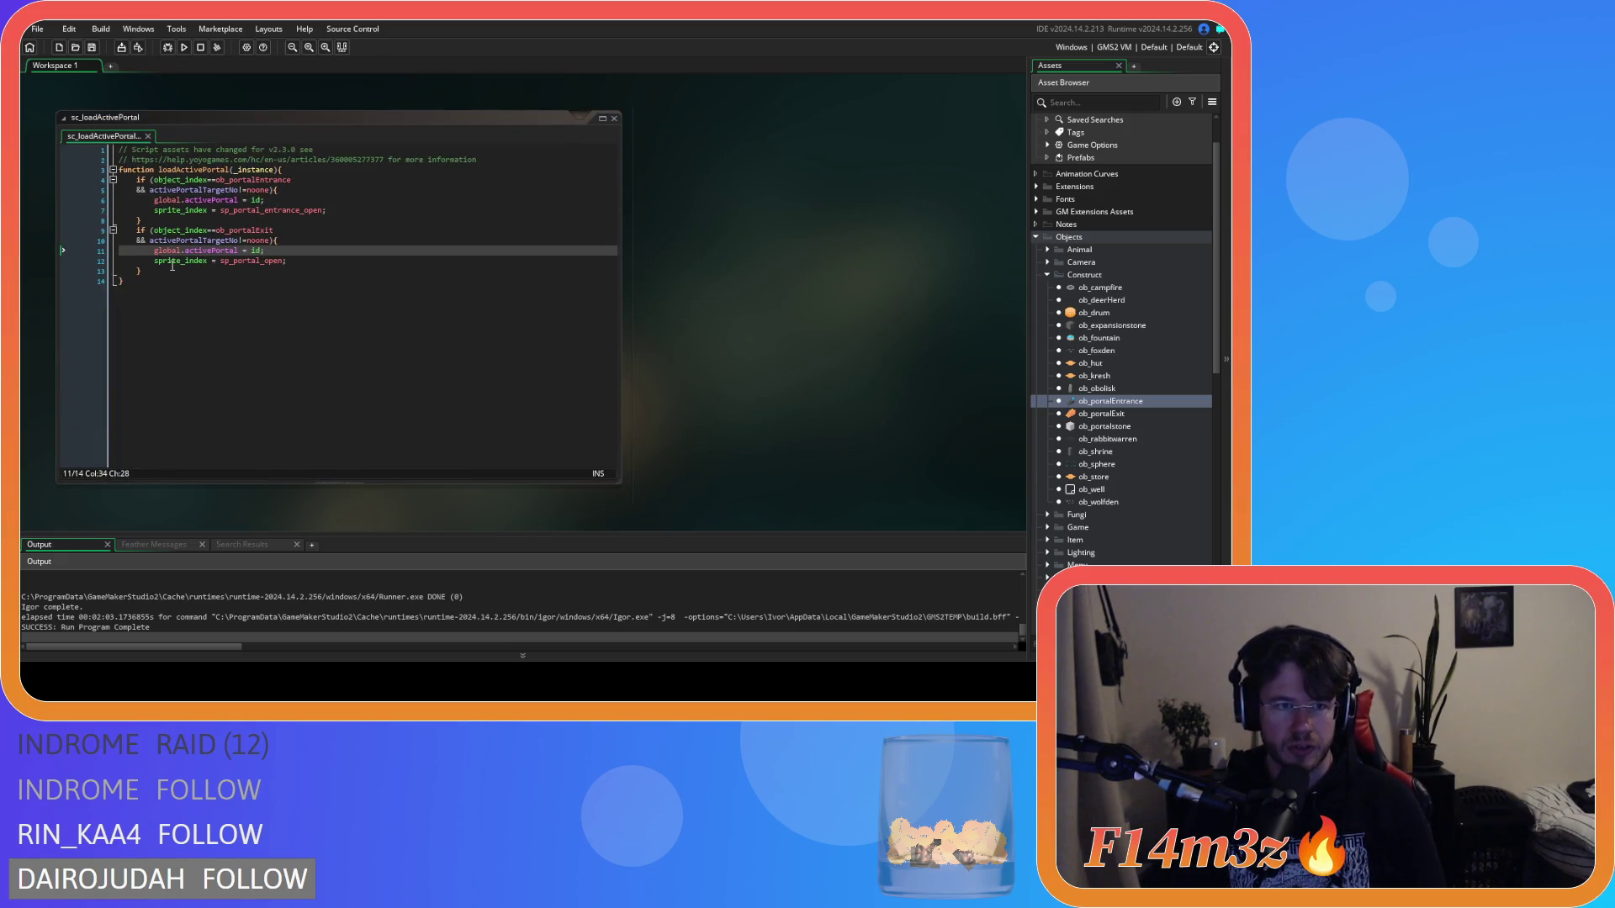
Step: Recheck lines 5–8 of sc_loadActivePortal around the activePortalTargetNo condition
click(277, 211)
key(Up)
click(301, 223)
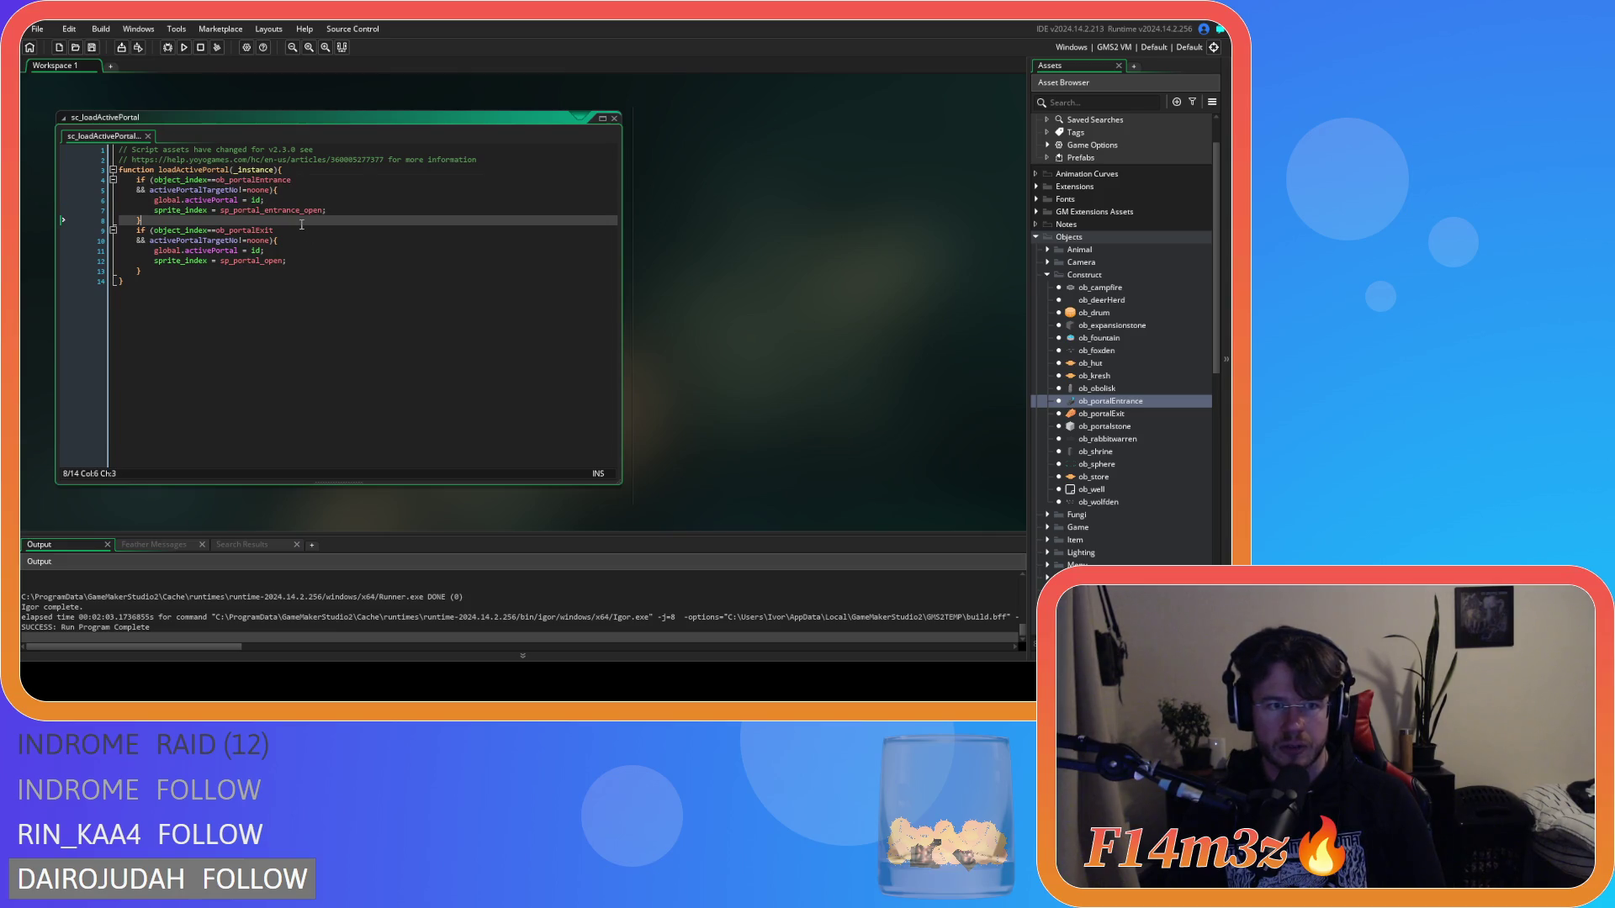
key(Up)
click(343, 207)
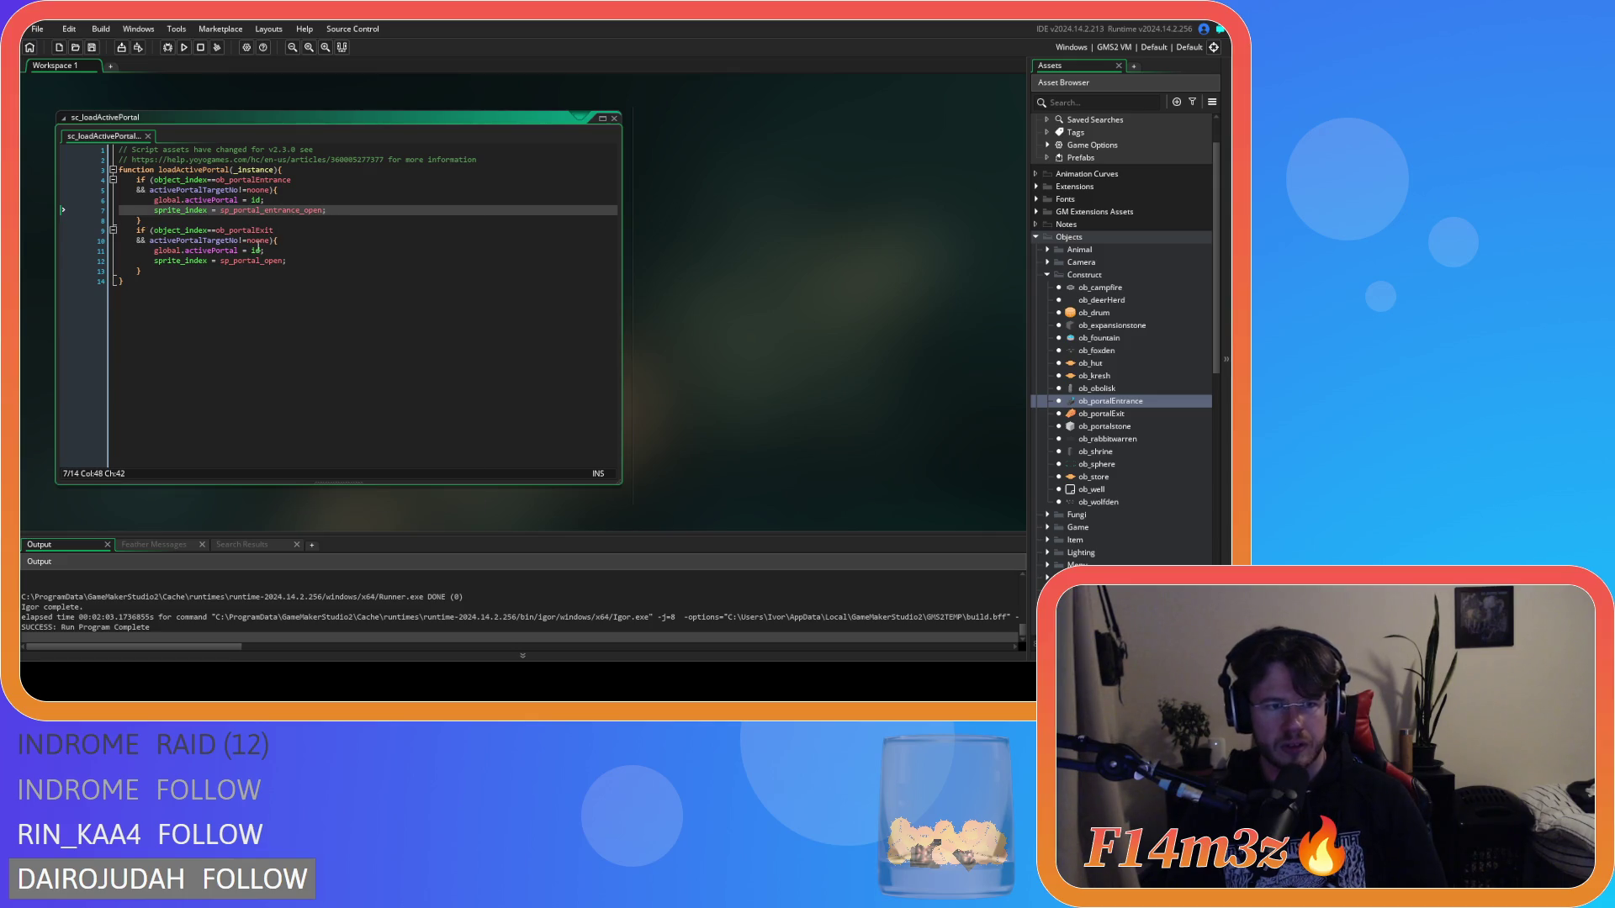
mouse_move(247, 263)
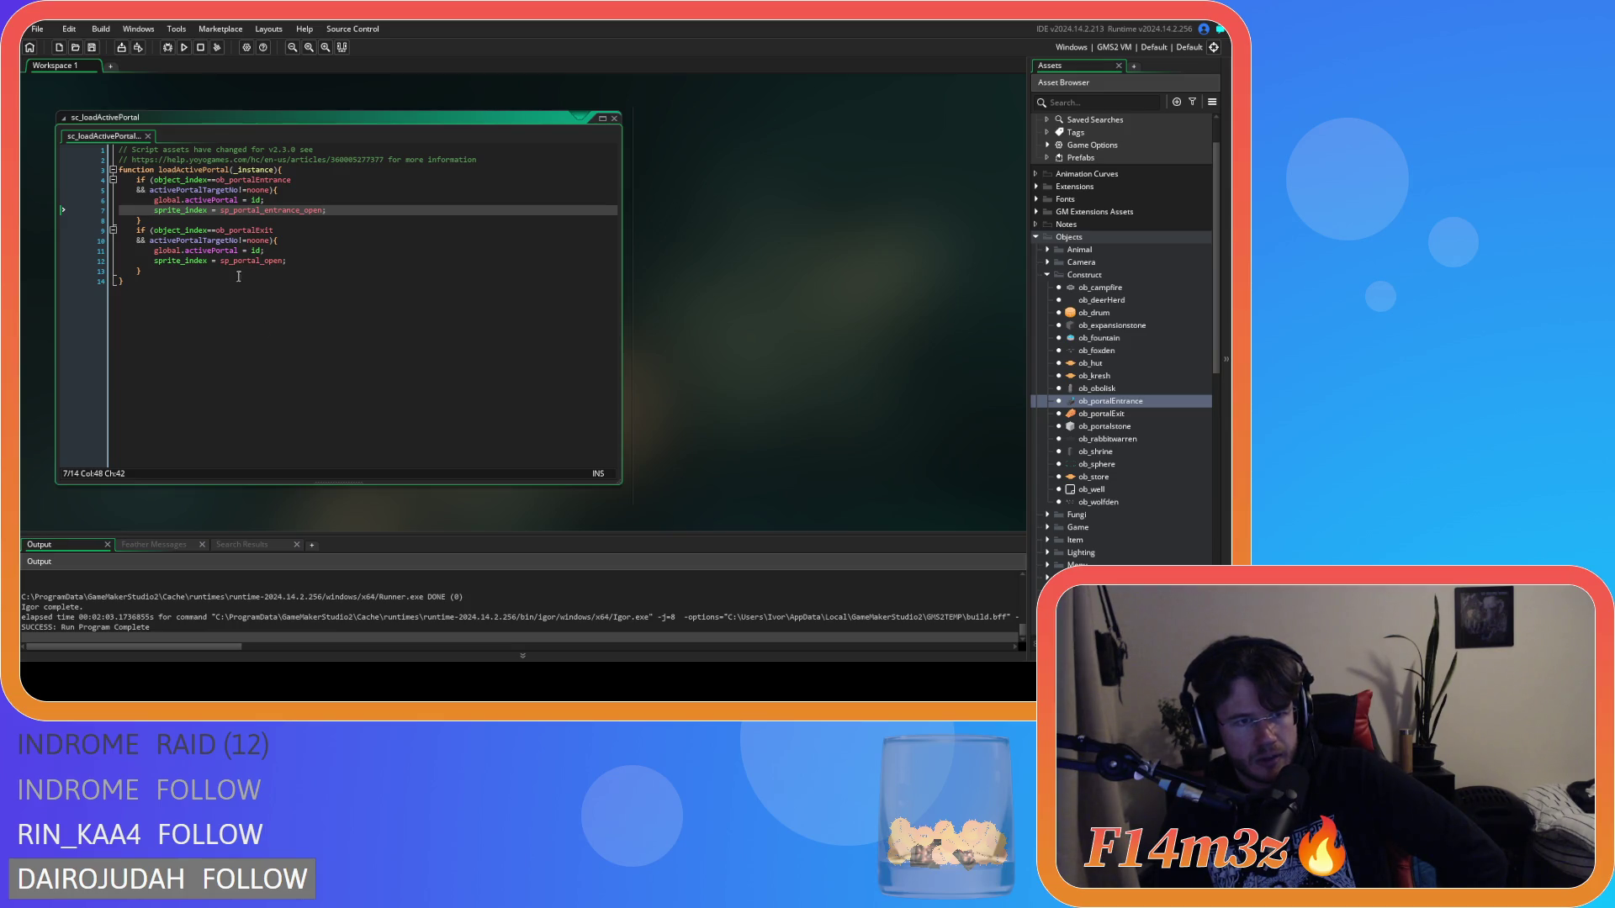
click(207, 190)
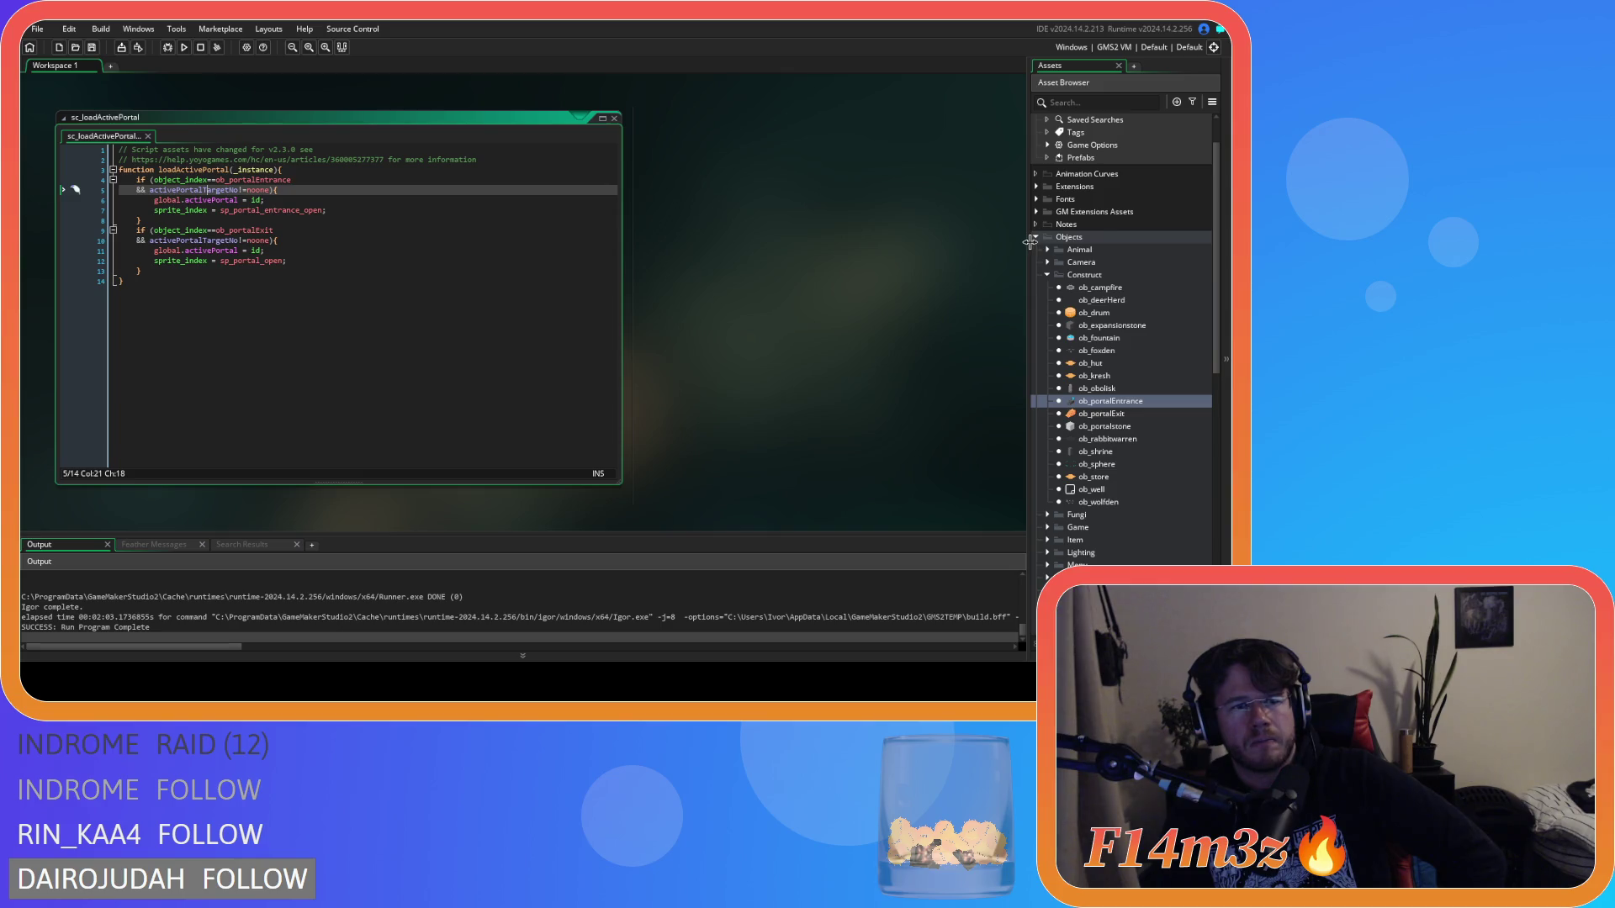
scroll(1059, 337, down, 2)
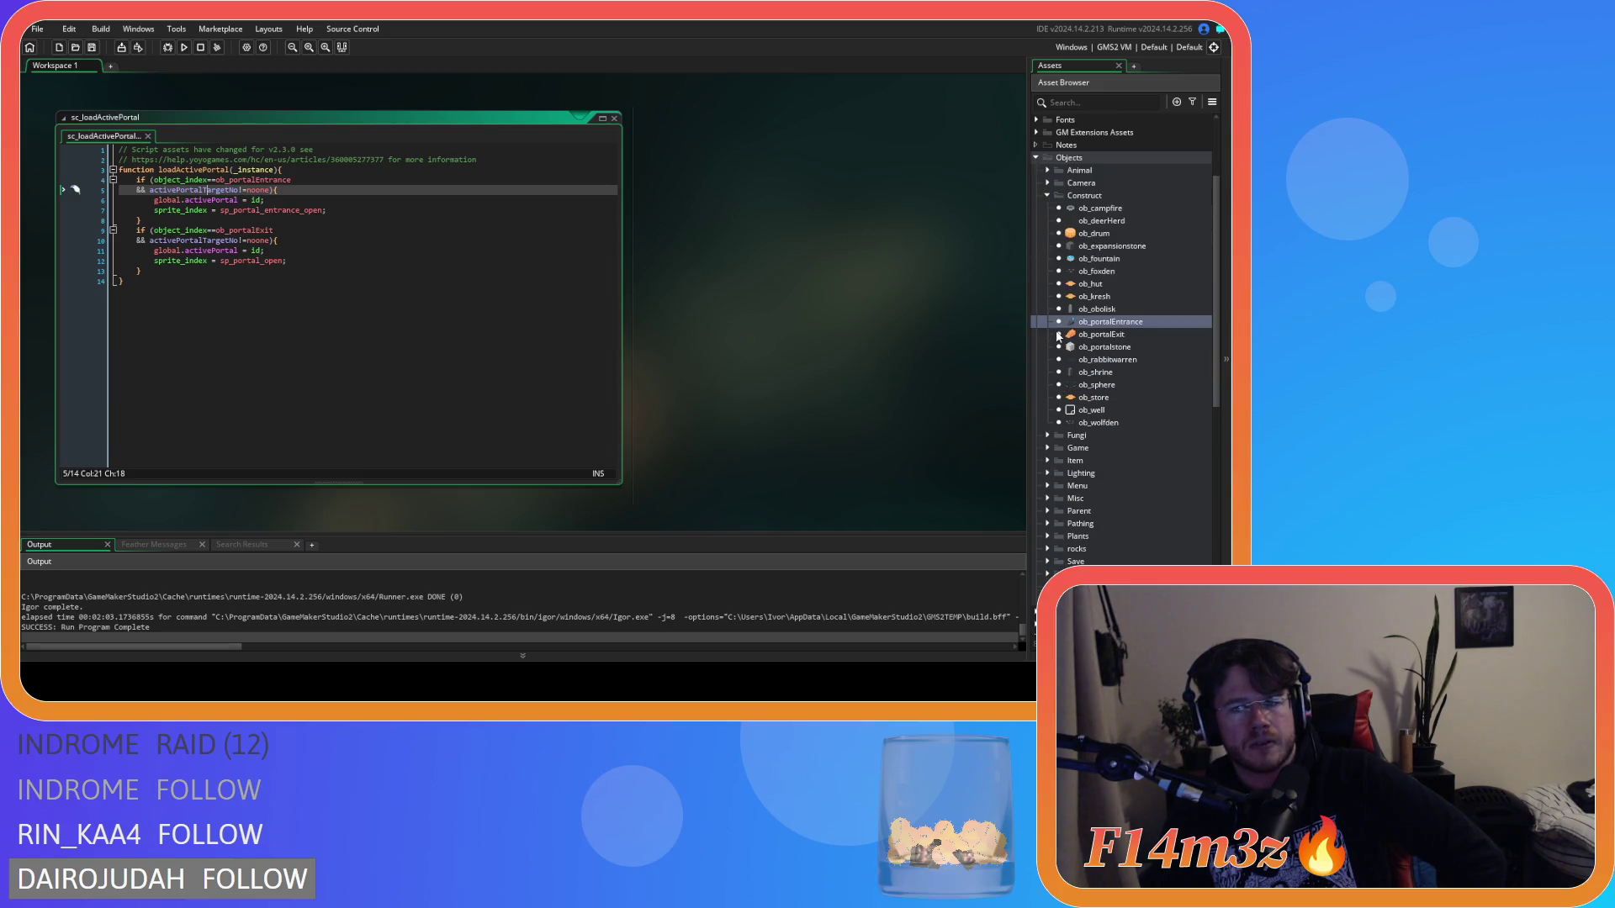
scroll(1057, 333, up, 5)
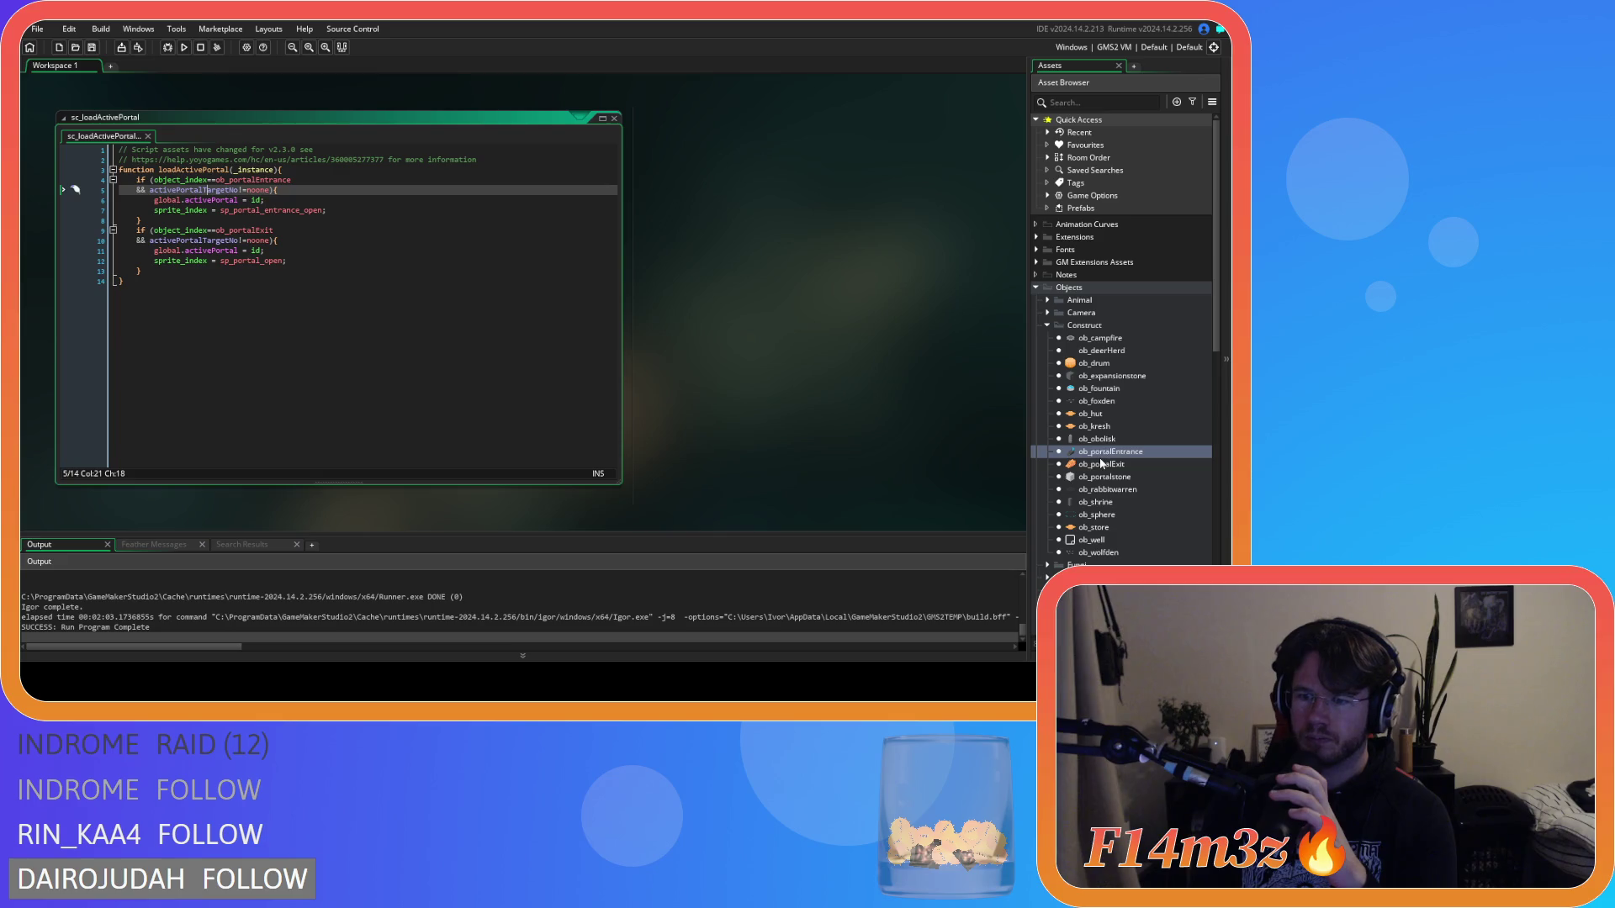
Step: Inspect ob_portalEntrance's Key Press - Y code, then close the object editor
double_click(1102, 453)
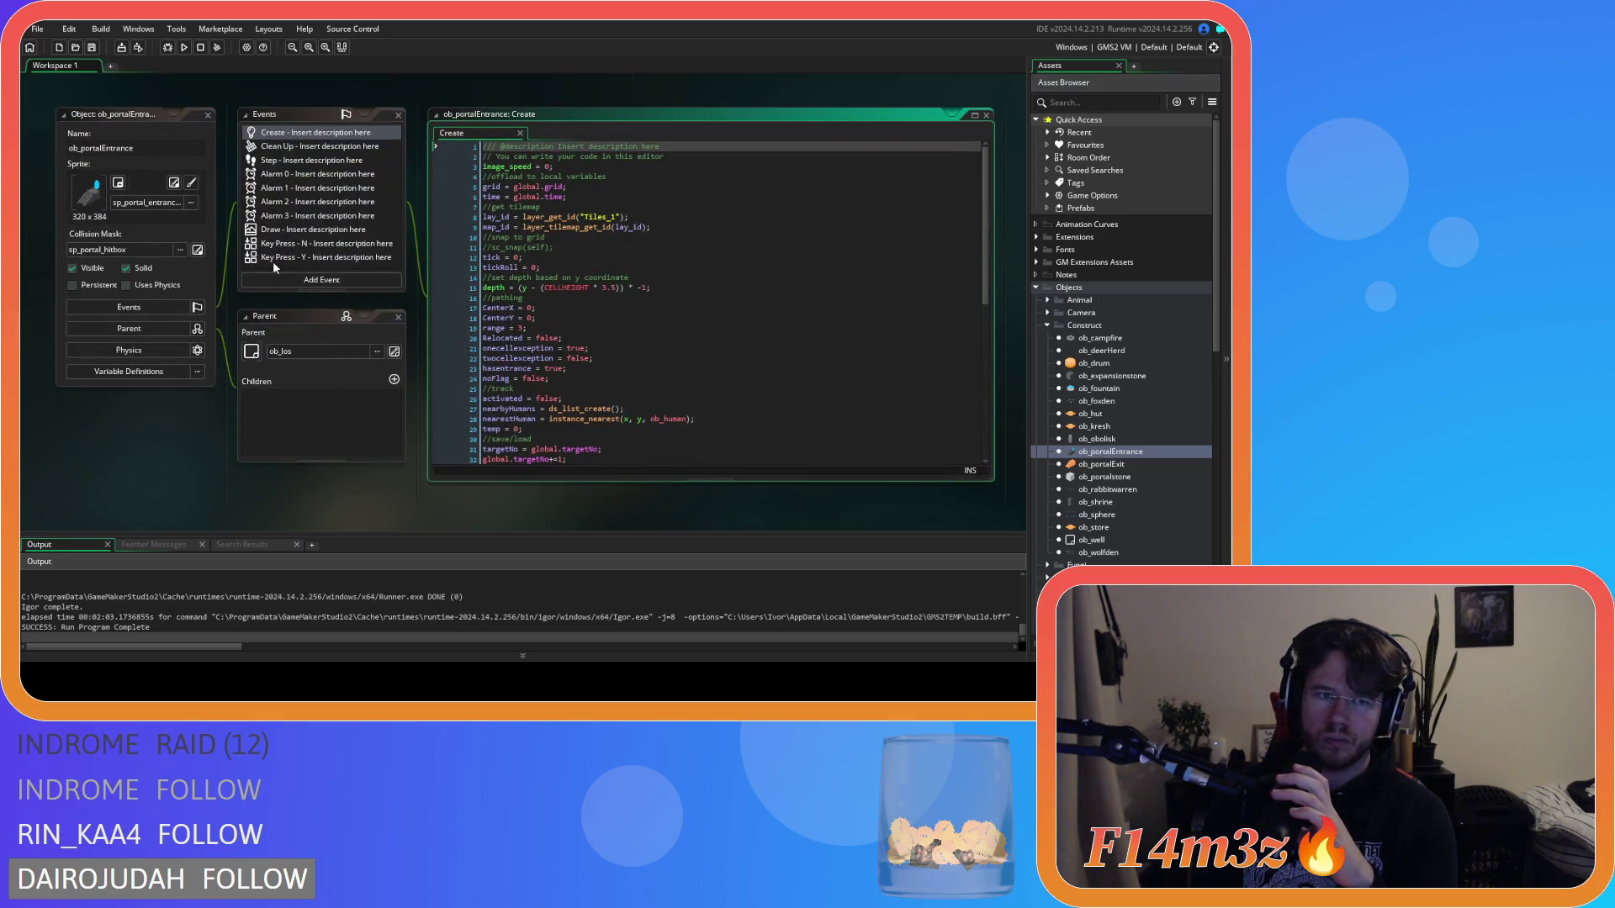
click(273, 257)
click(574, 220)
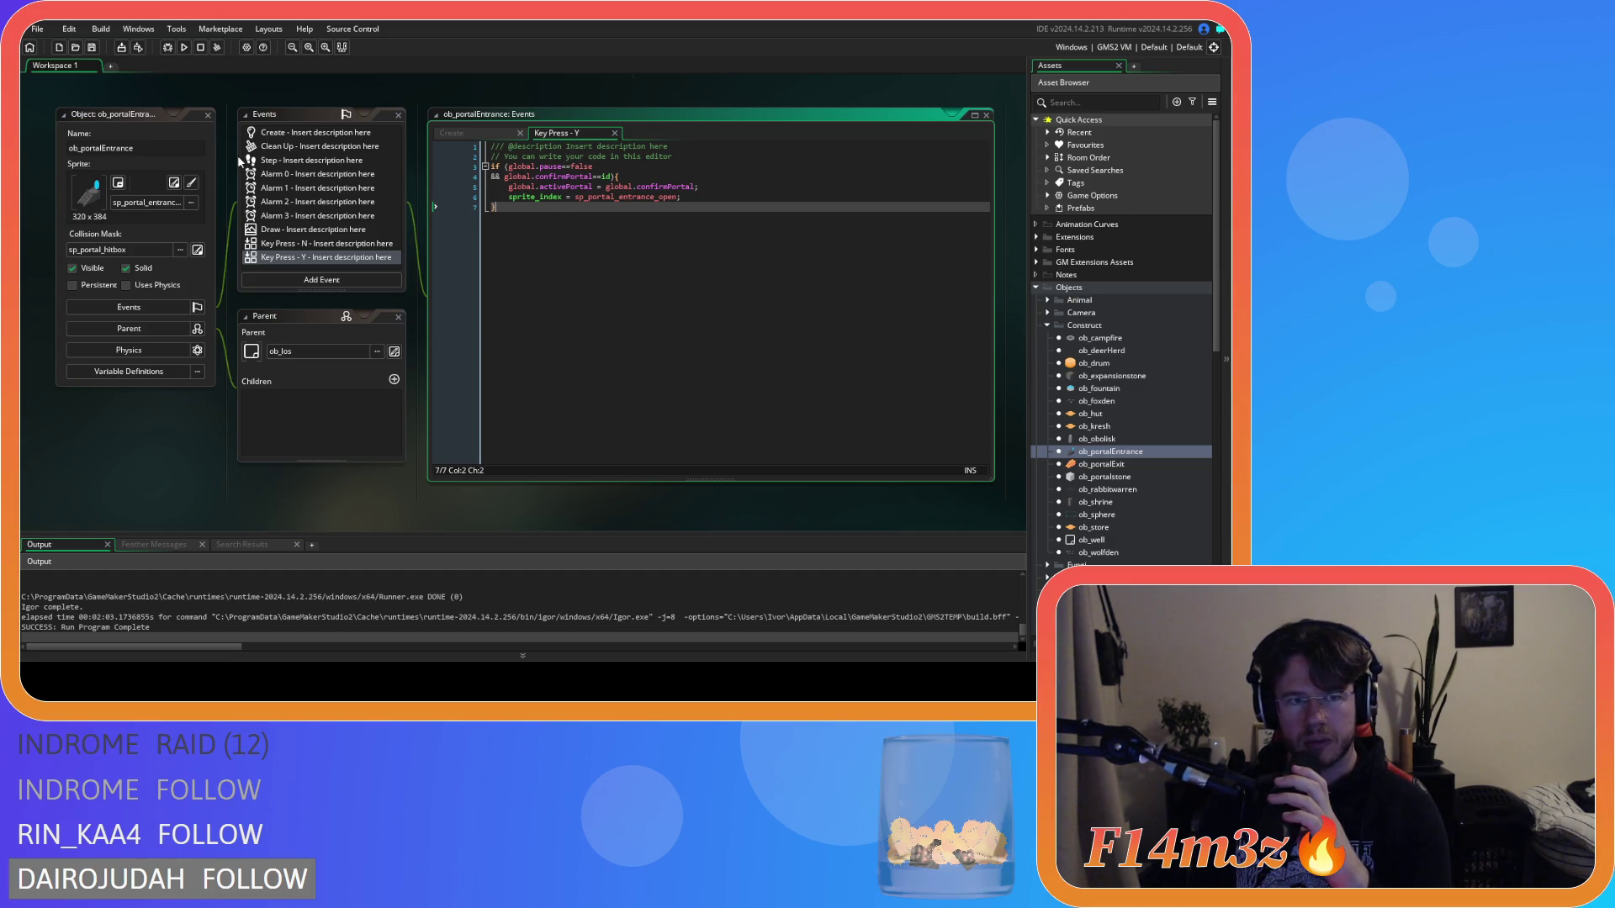
click(207, 115)
scroll(1129, 430, down, 10)
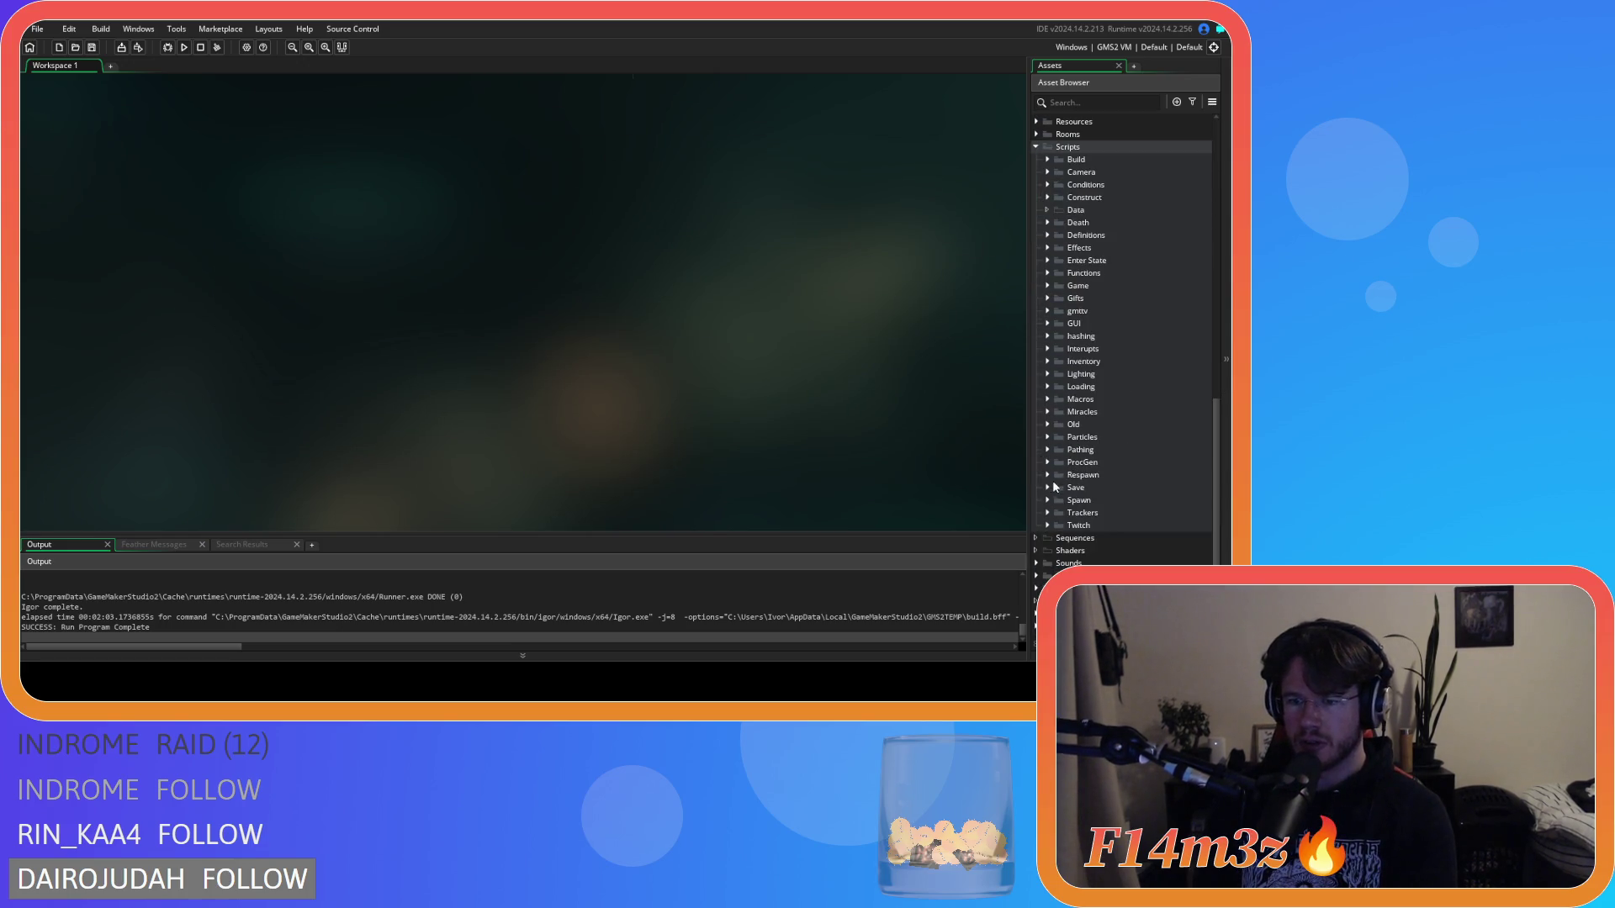
Step: Open sc_savePortalEntrance from the Scripts > Save folder
click(1047, 487)
scroll(1091, 481, down, 3)
scroll(1091, 481, down, 9)
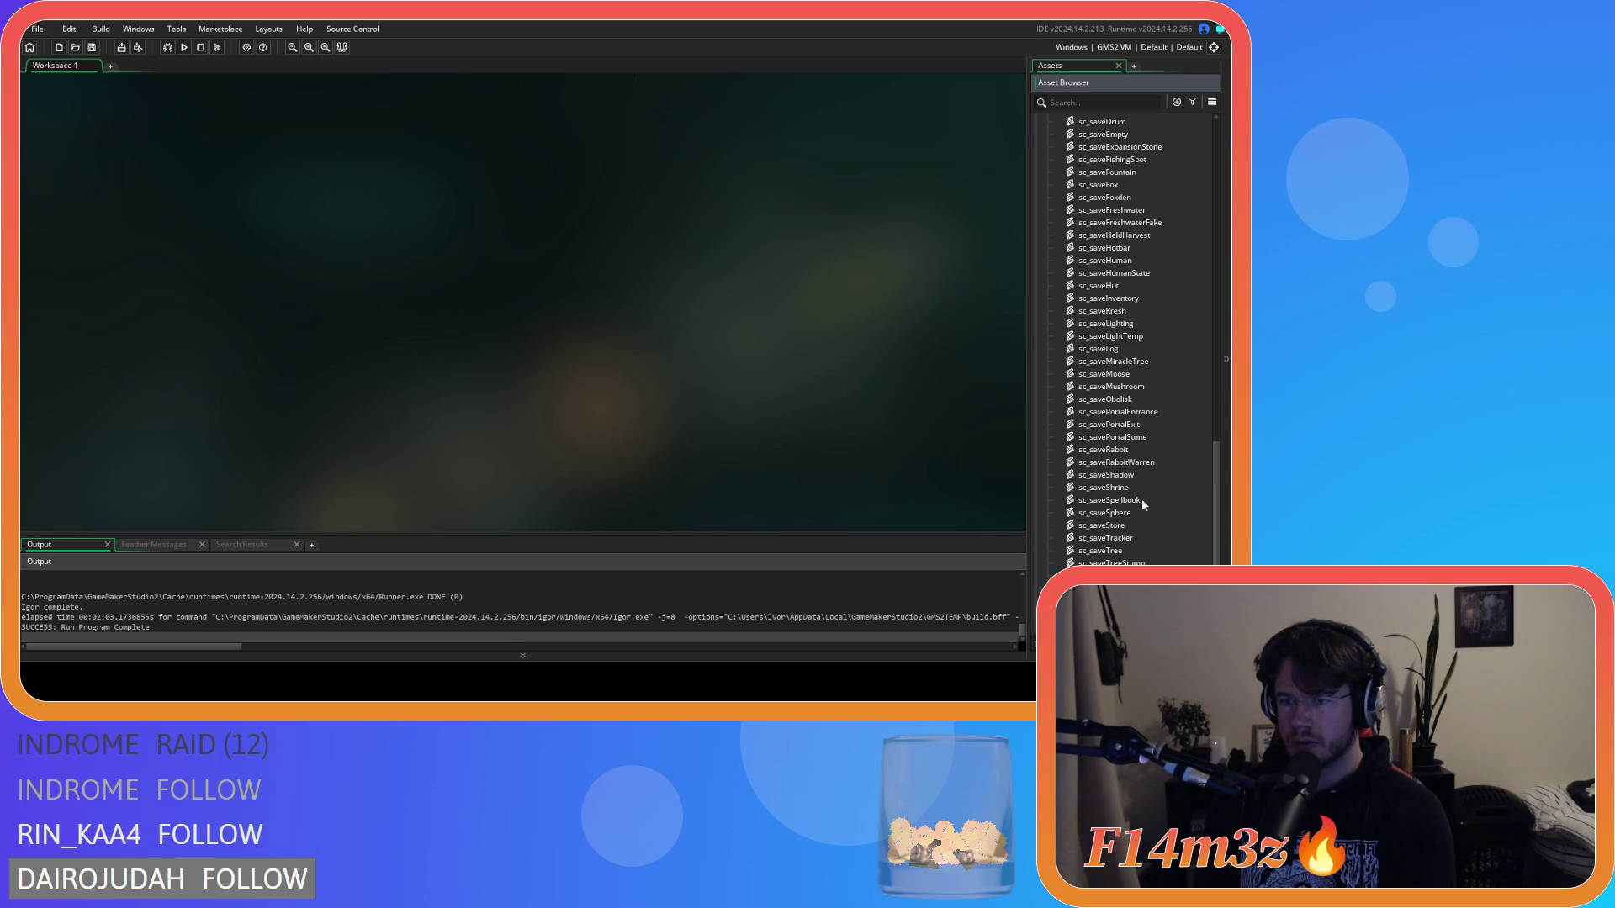
scroll(1142, 501, down, 1)
scroll(1142, 498, up, 1)
double_click(1156, 388)
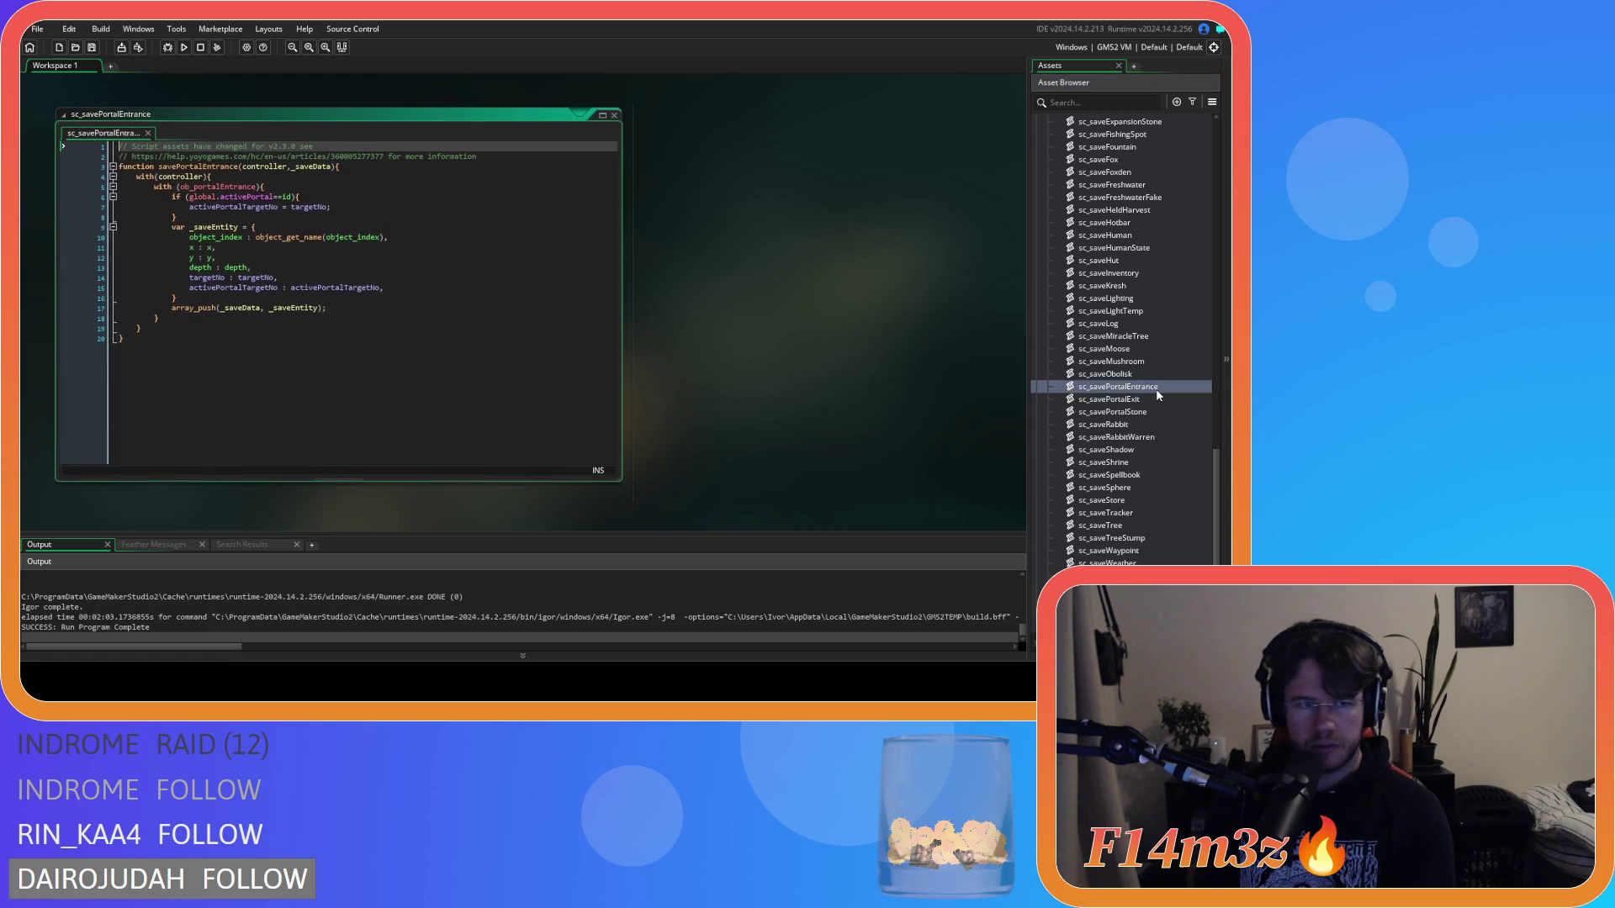
Step: Trace its global.activePortal==id check and saved activePortalTargetNo, then return to sc_loadActivePortal
drag(286, 287, 385, 288)
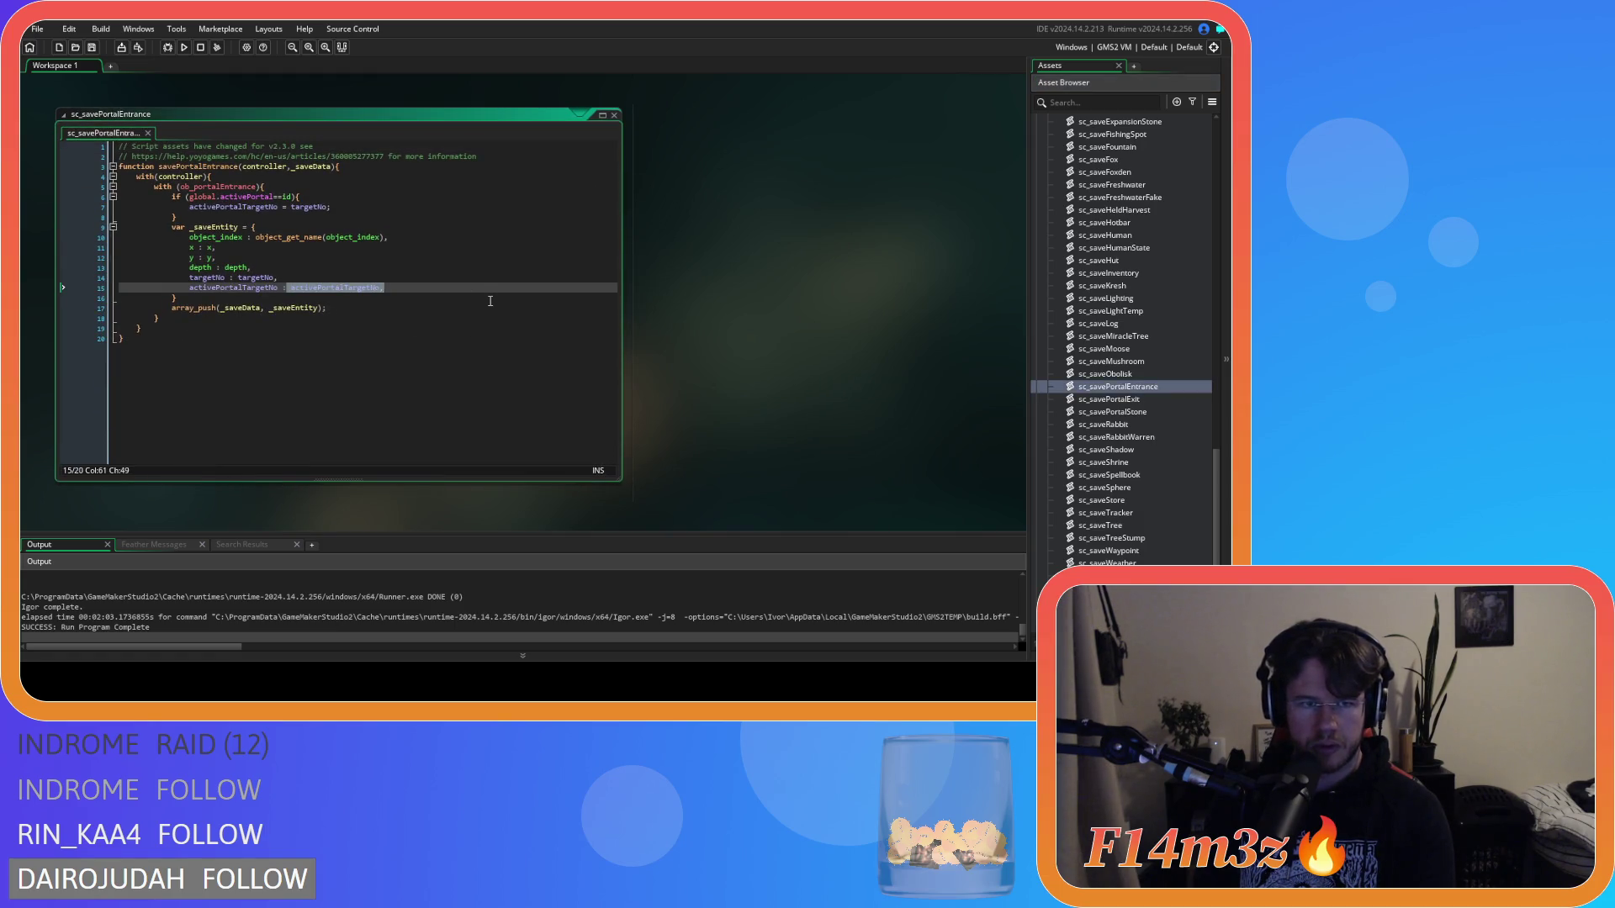
drag(261, 197, 413, 197)
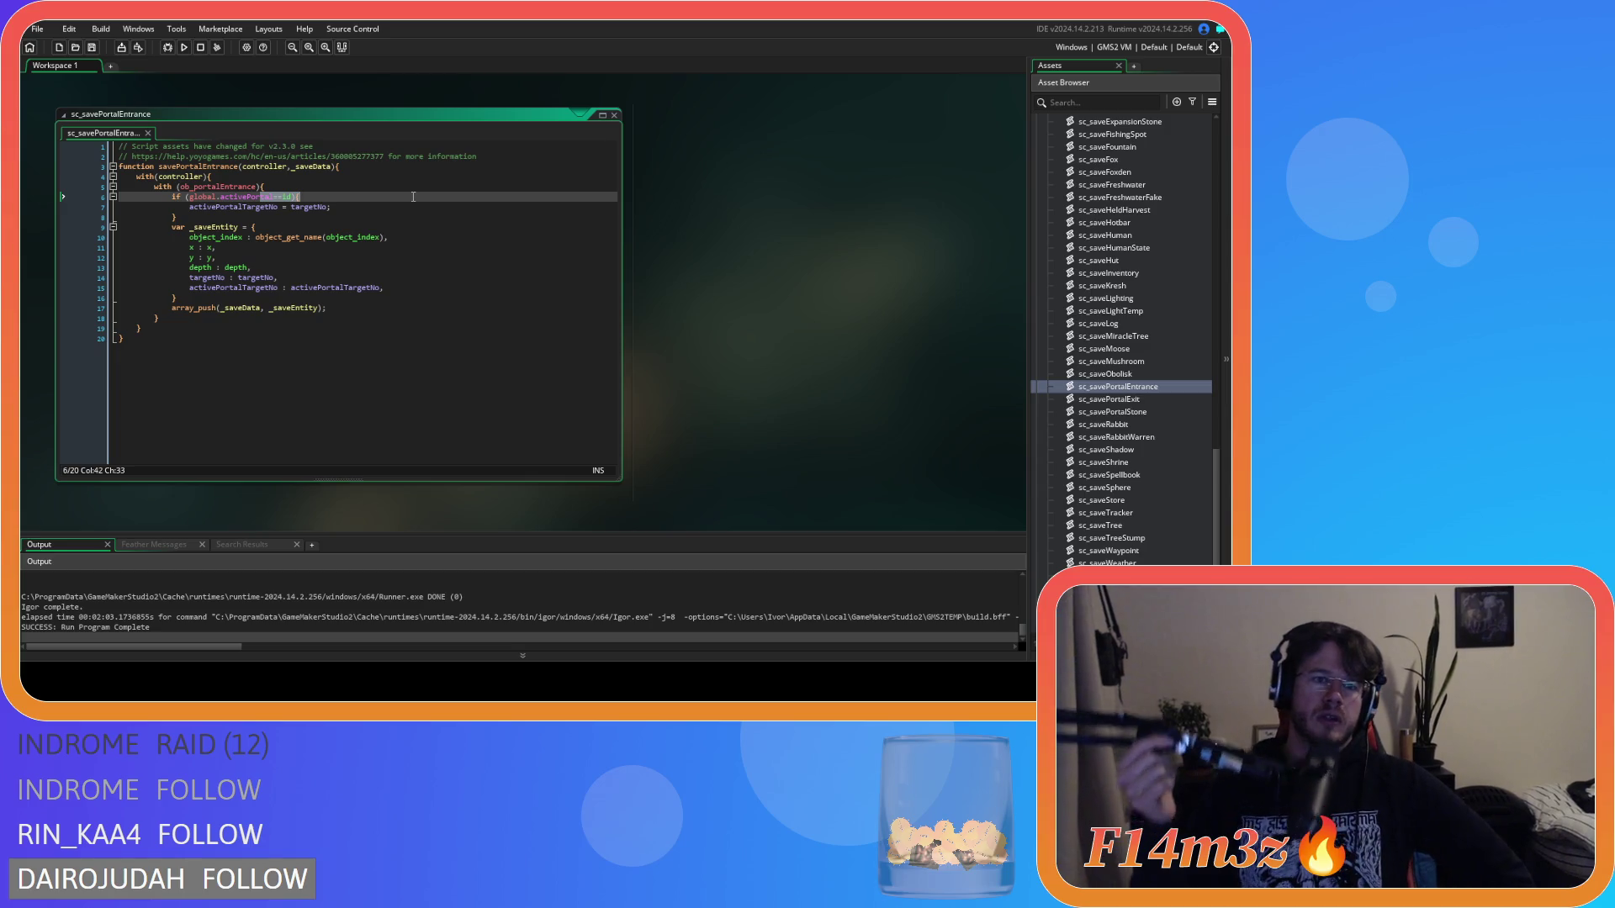
click(214, 198)
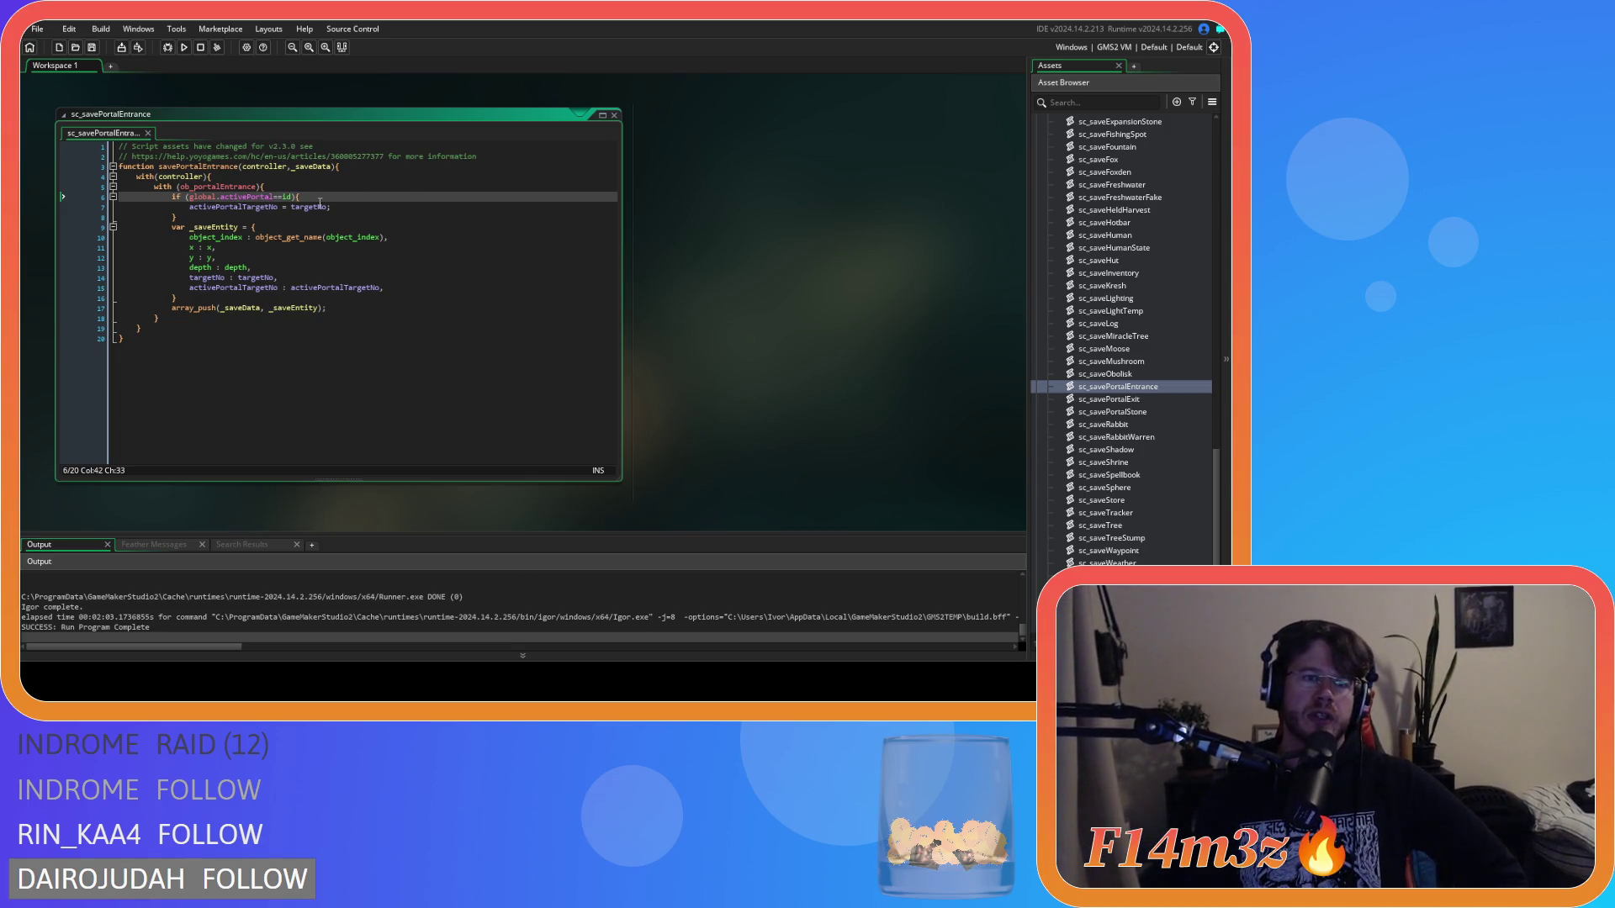
drag(214, 199, 327, 199)
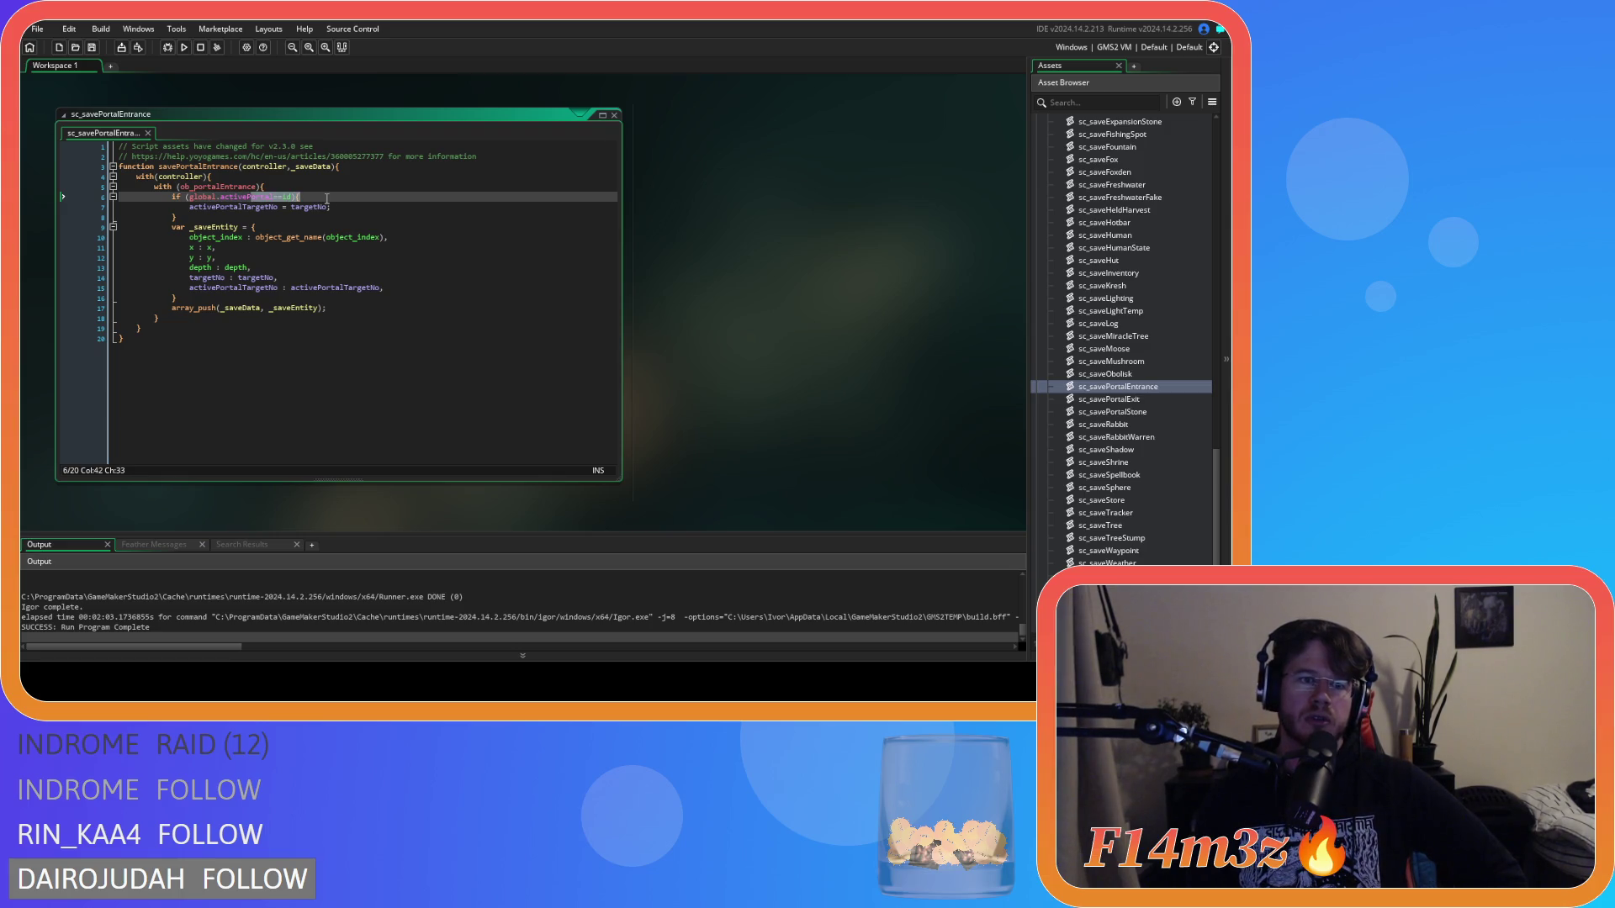
click(179, 208)
key(shift+End)
drag(244, 288, 270, 288)
key(ctrl+Tab)
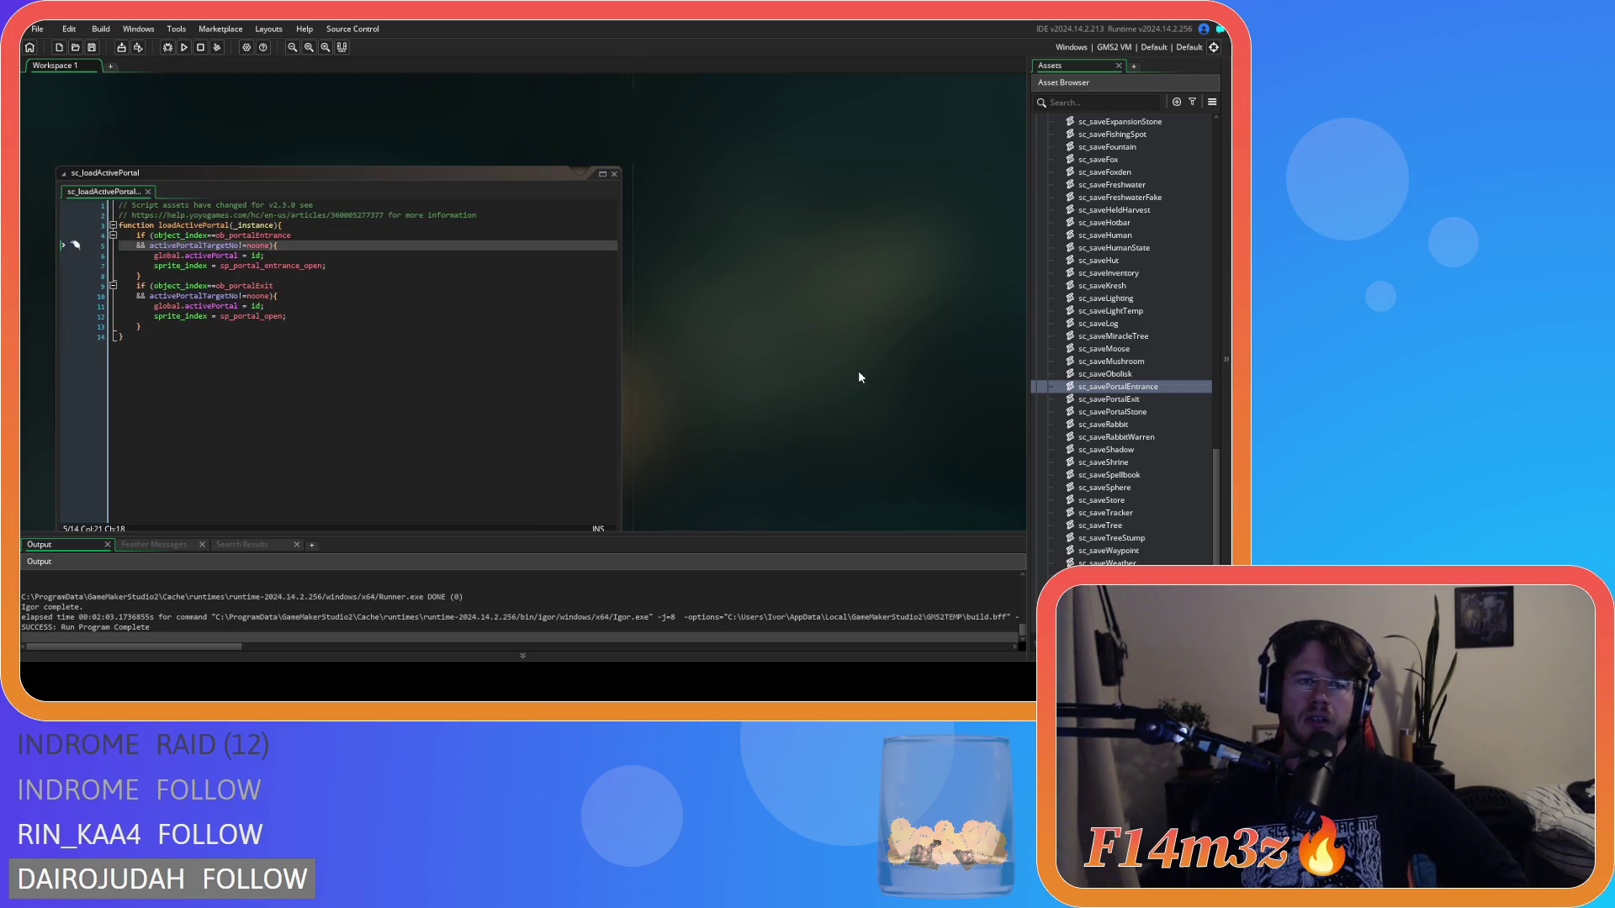
click(379, 269)
click(158, 208)
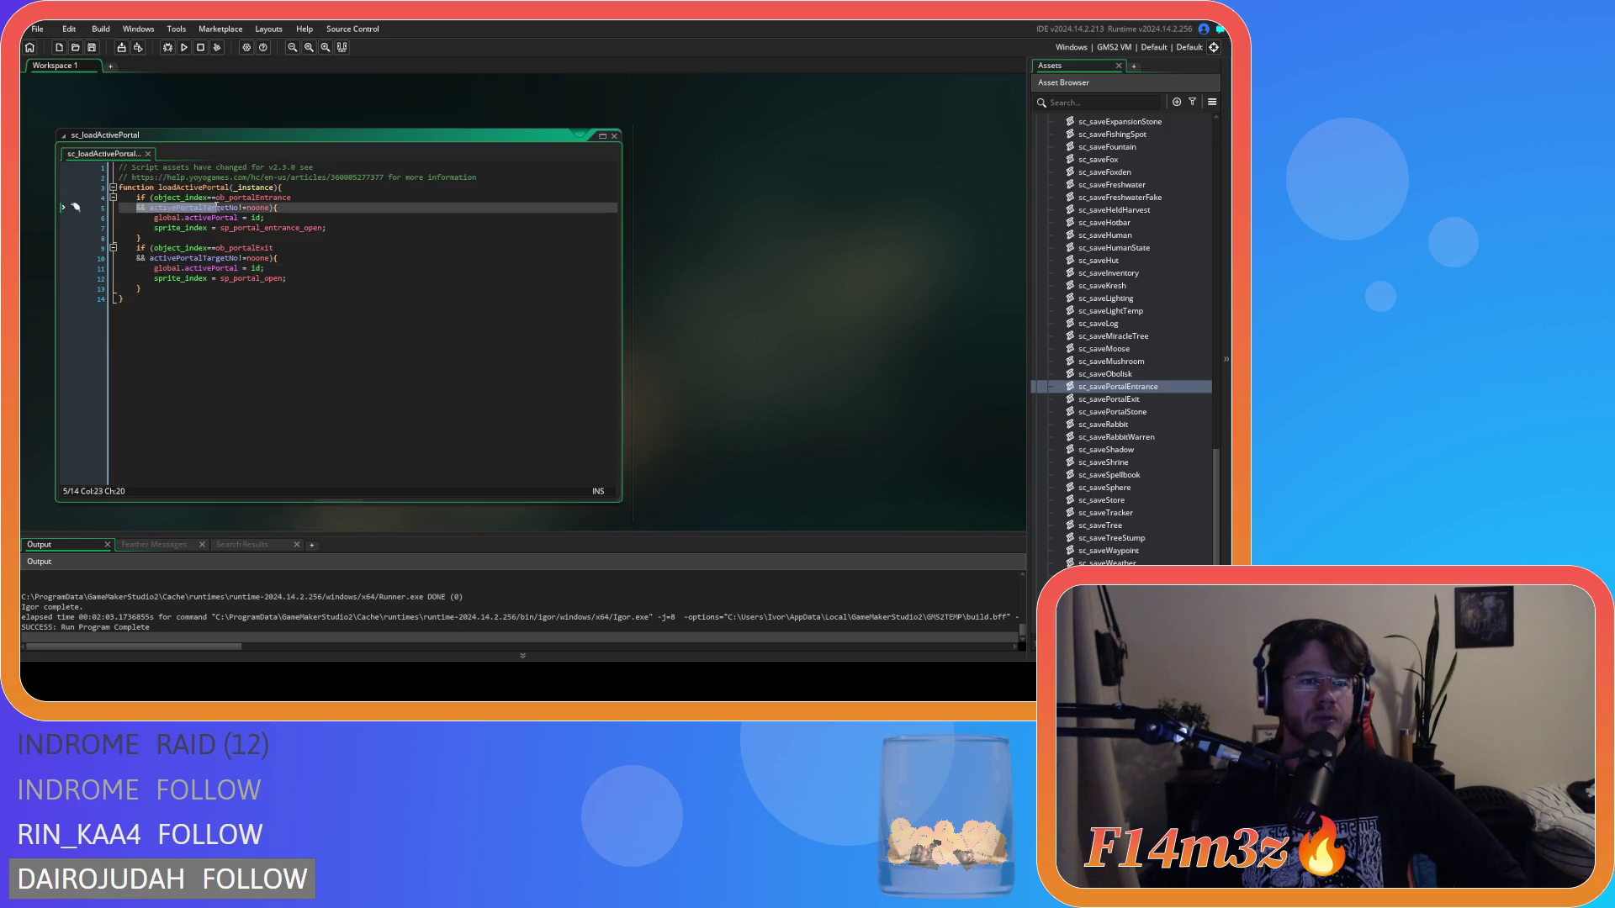
drag(158, 207, 234, 218)
double_click(260, 208)
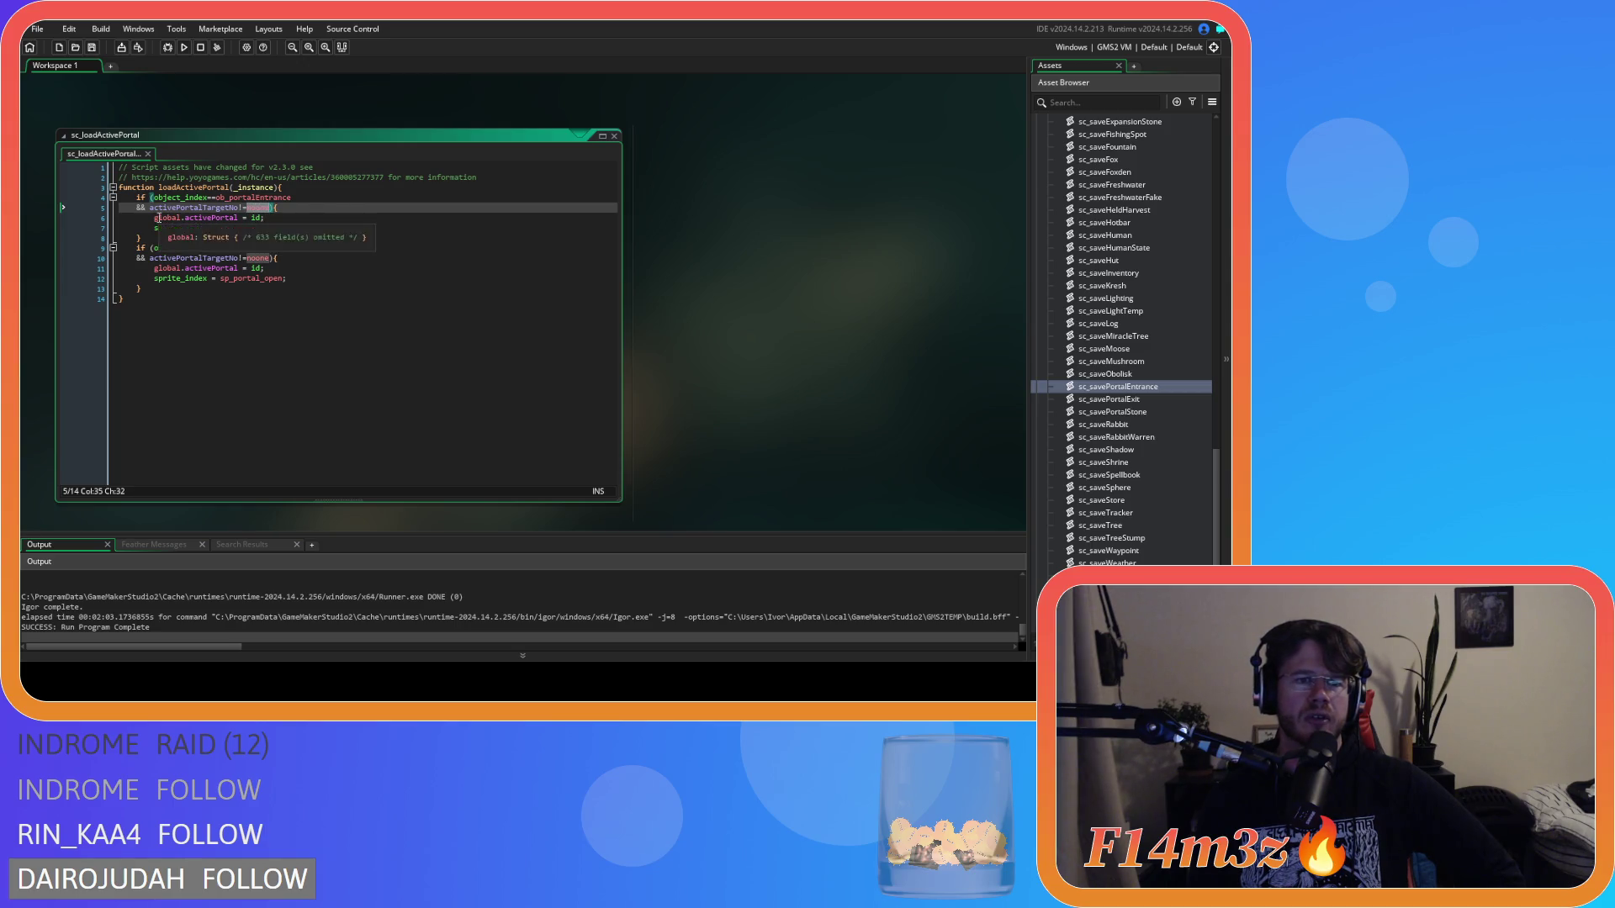
drag(156, 217, 268, 219)
click(187, 269)
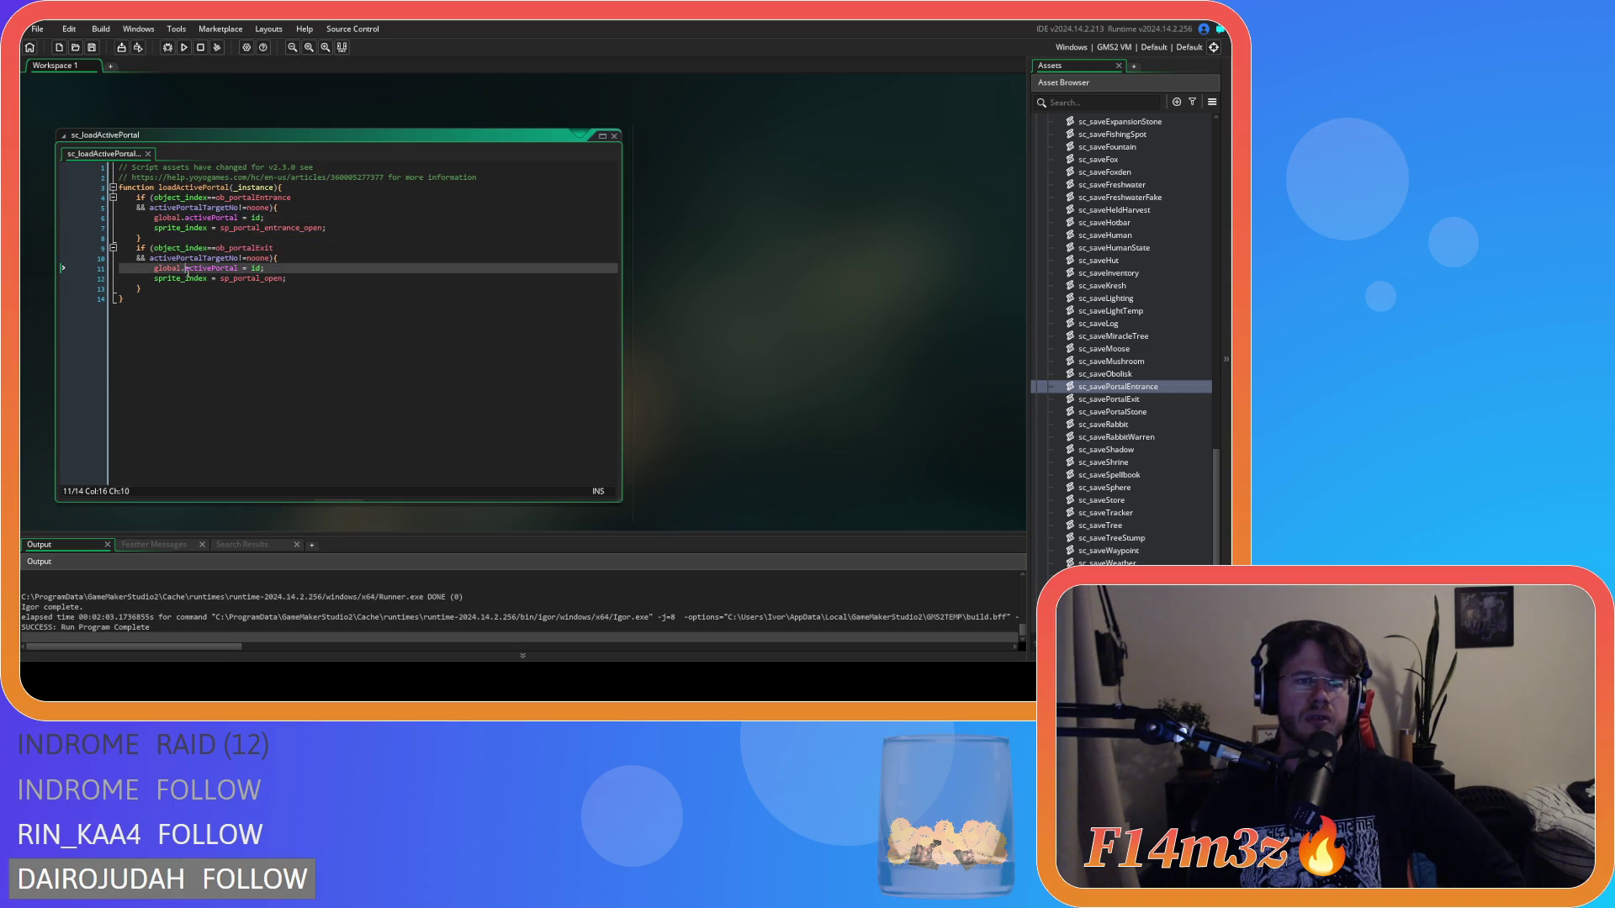
click(242, 209)
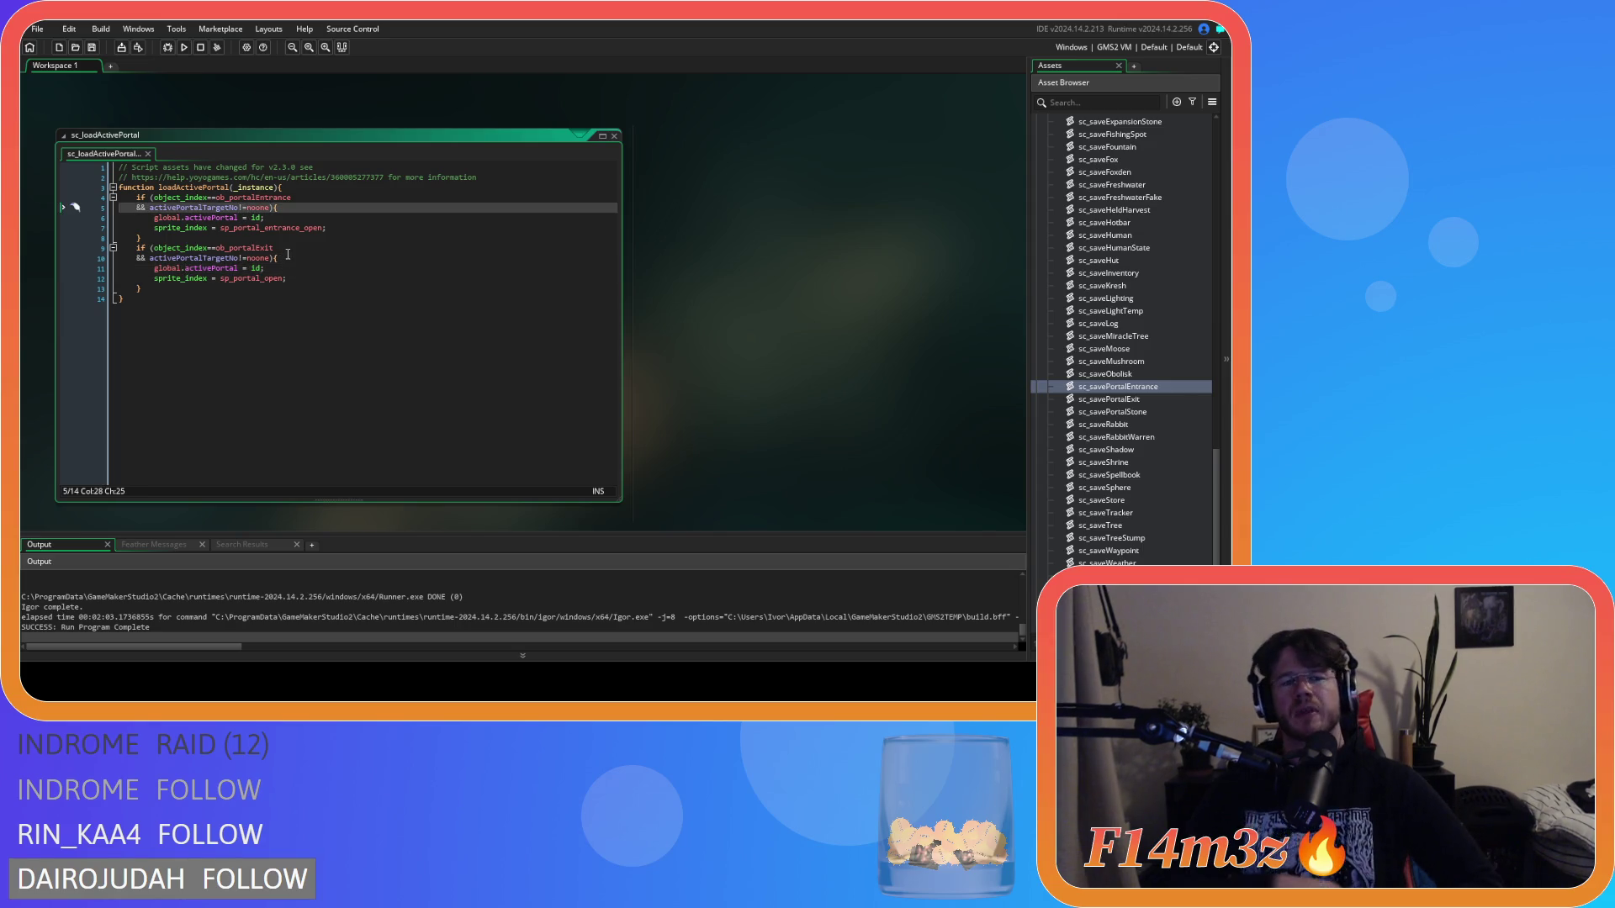
scroll(774, 383, down, 5)
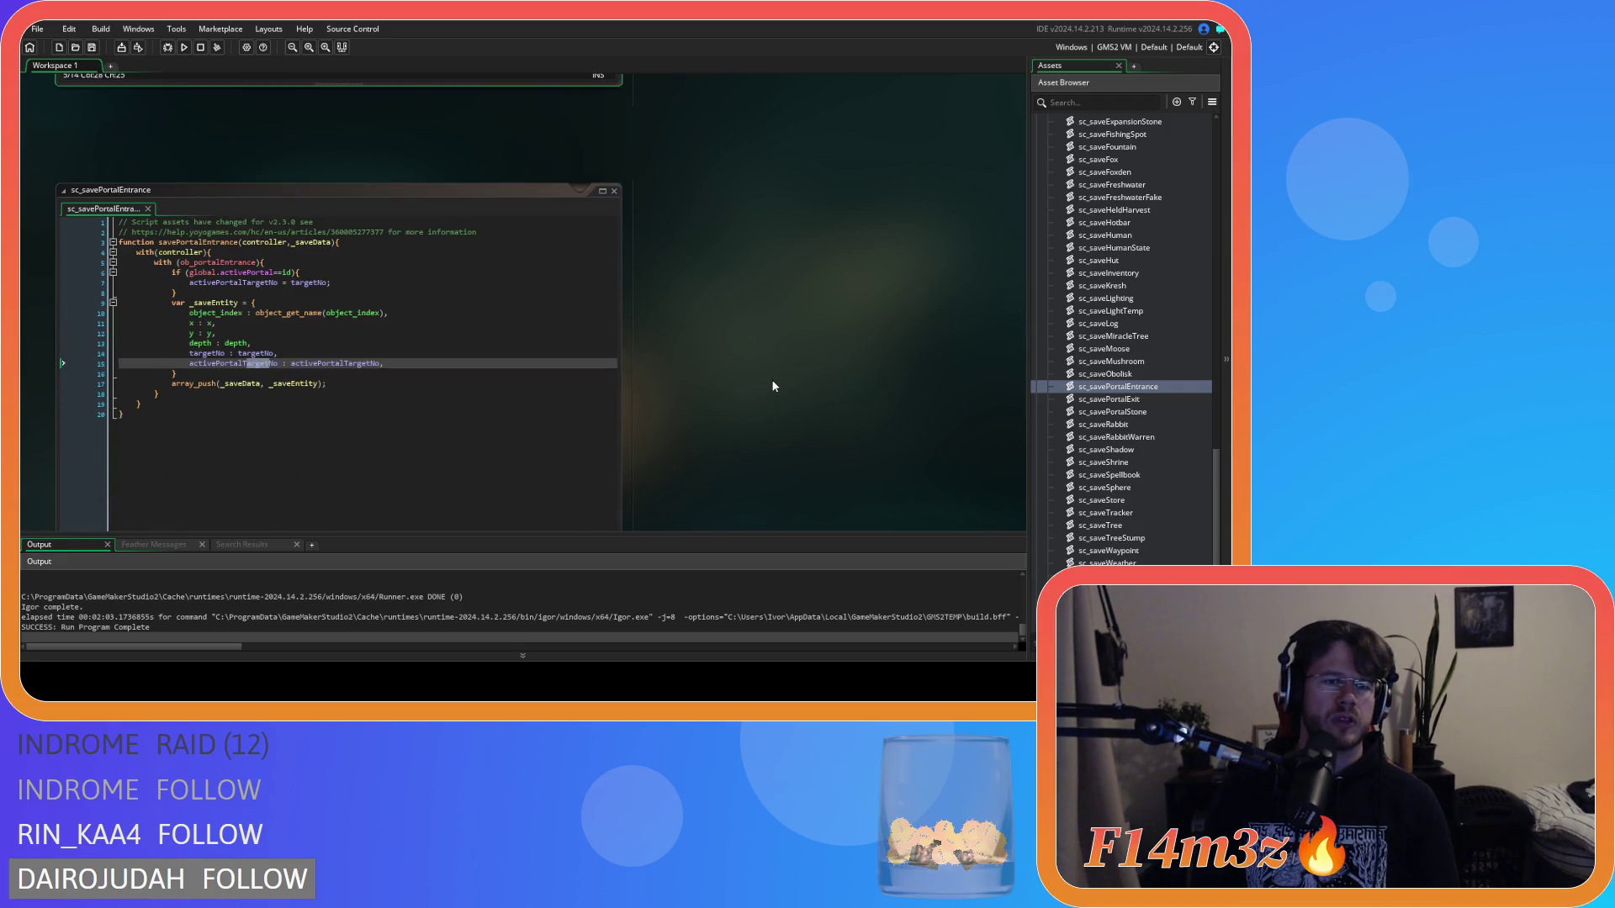
scroll(774, 386, up, 5)
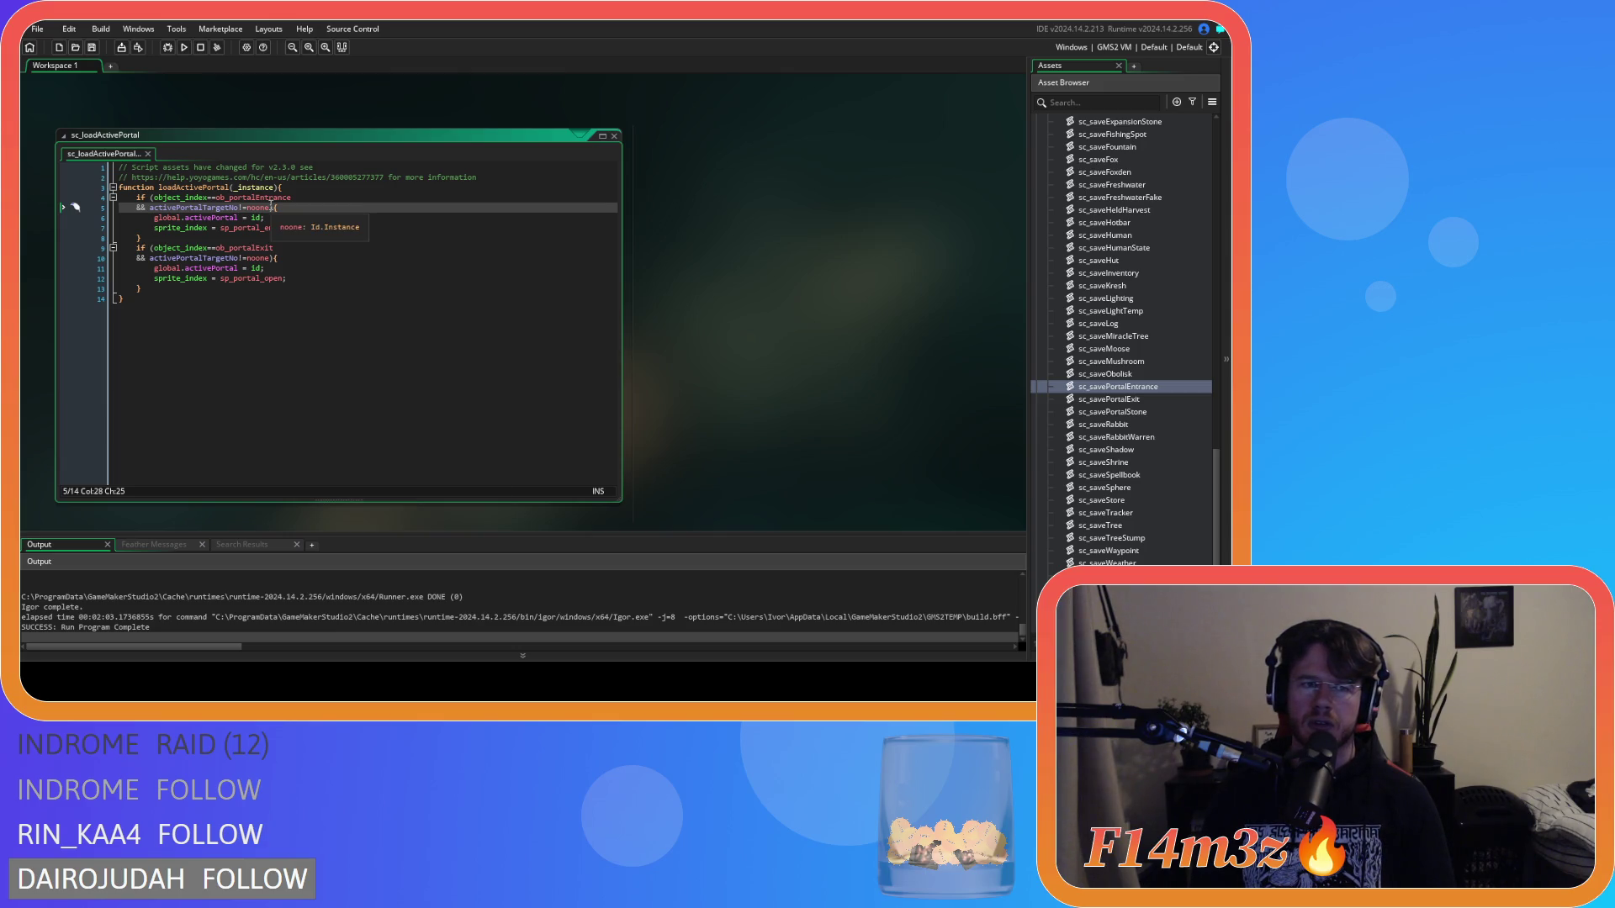
Step: Change the line 5 and line 10 portal checks from '!=noone' to '==targetNo' and save
click(245, 211)
key(BackSpace)
text(=)
double_click(253, 207)
text(ta)
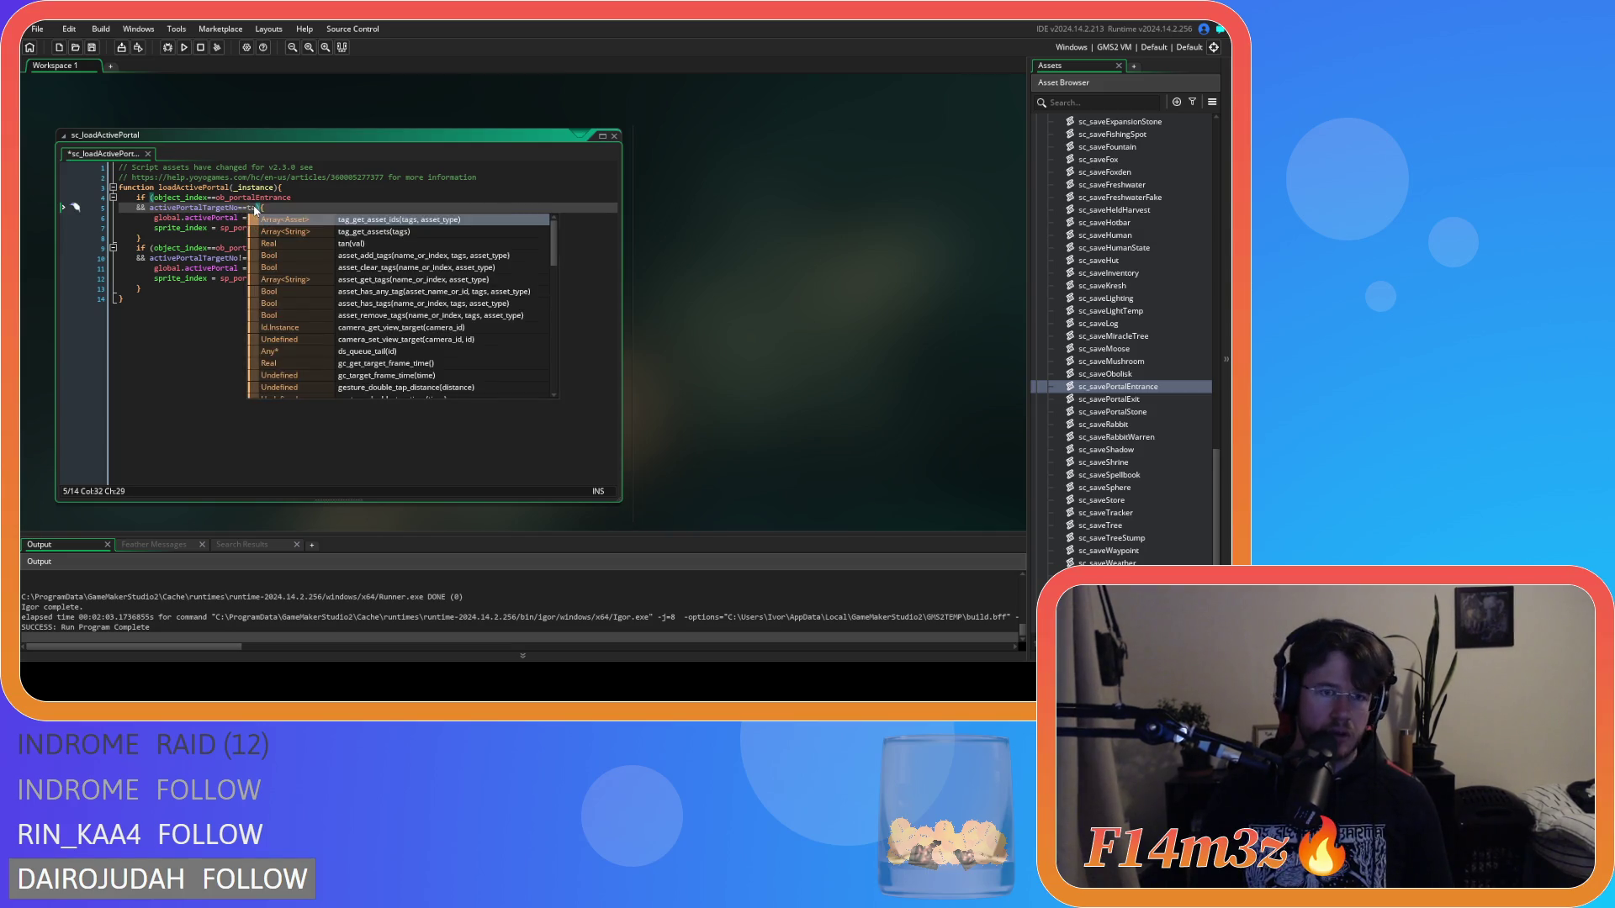
text(rgetNo)
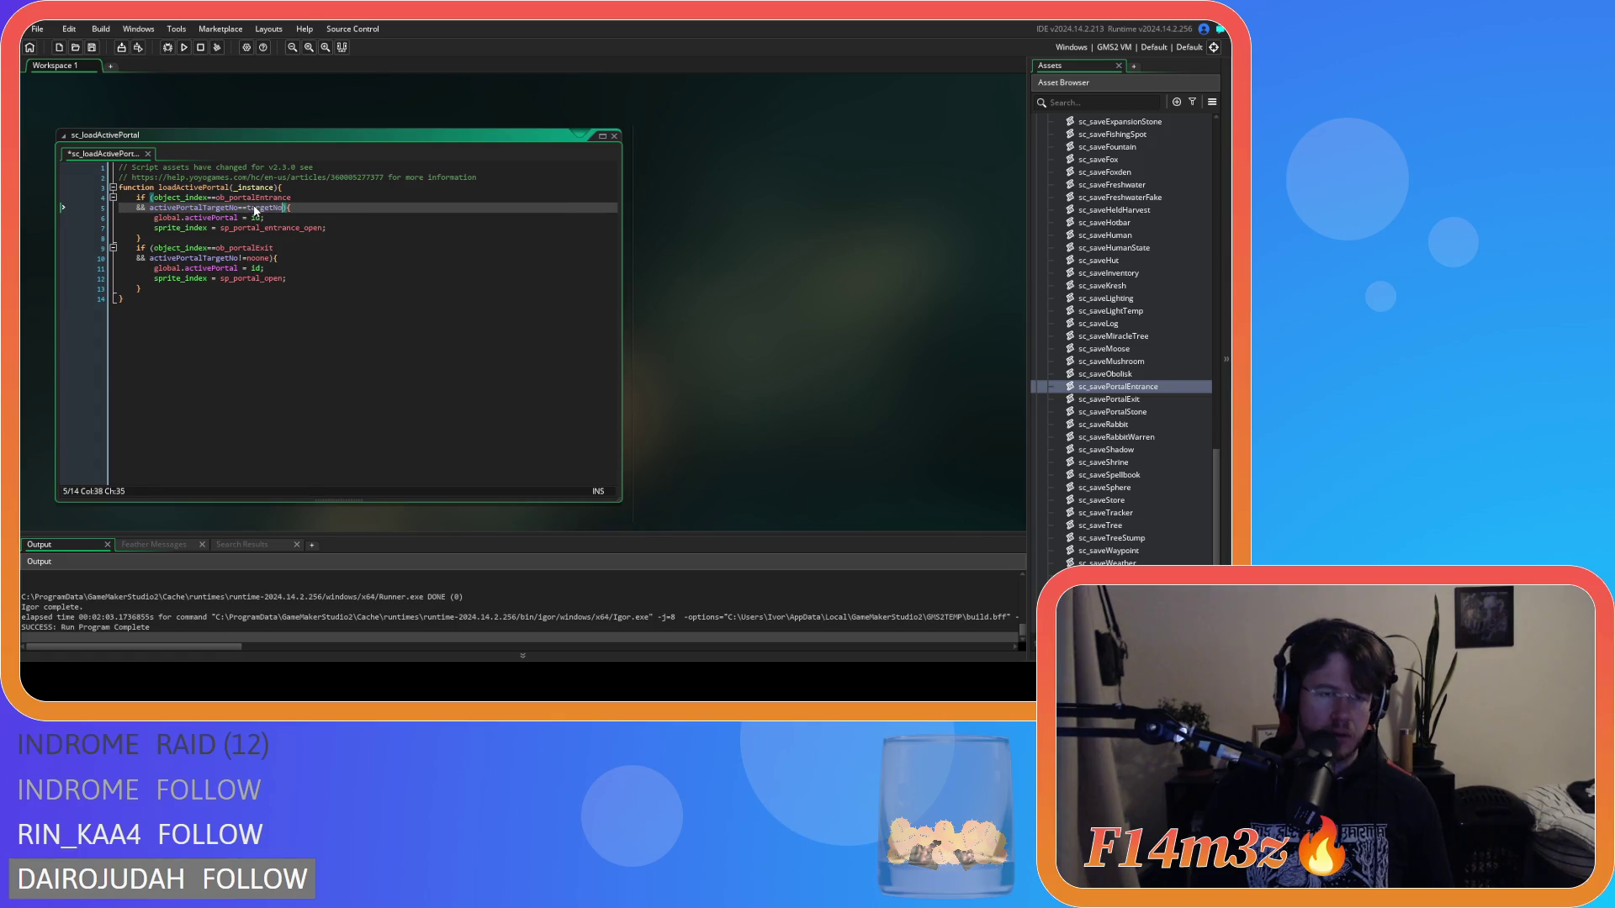
double_click(262, 207)
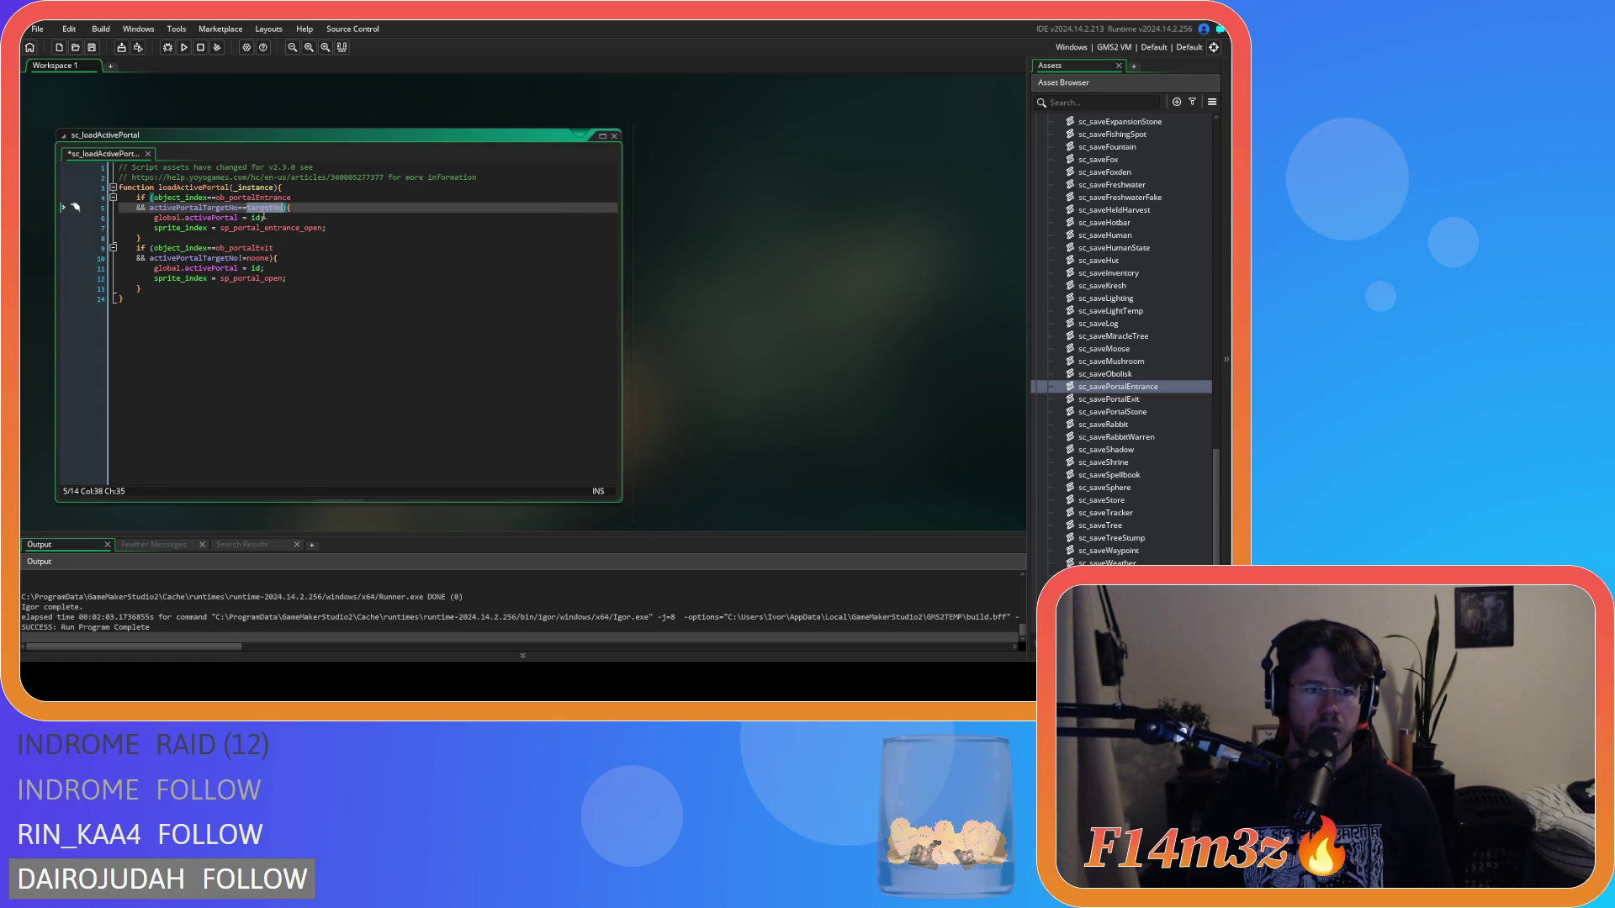
click(241, 258)
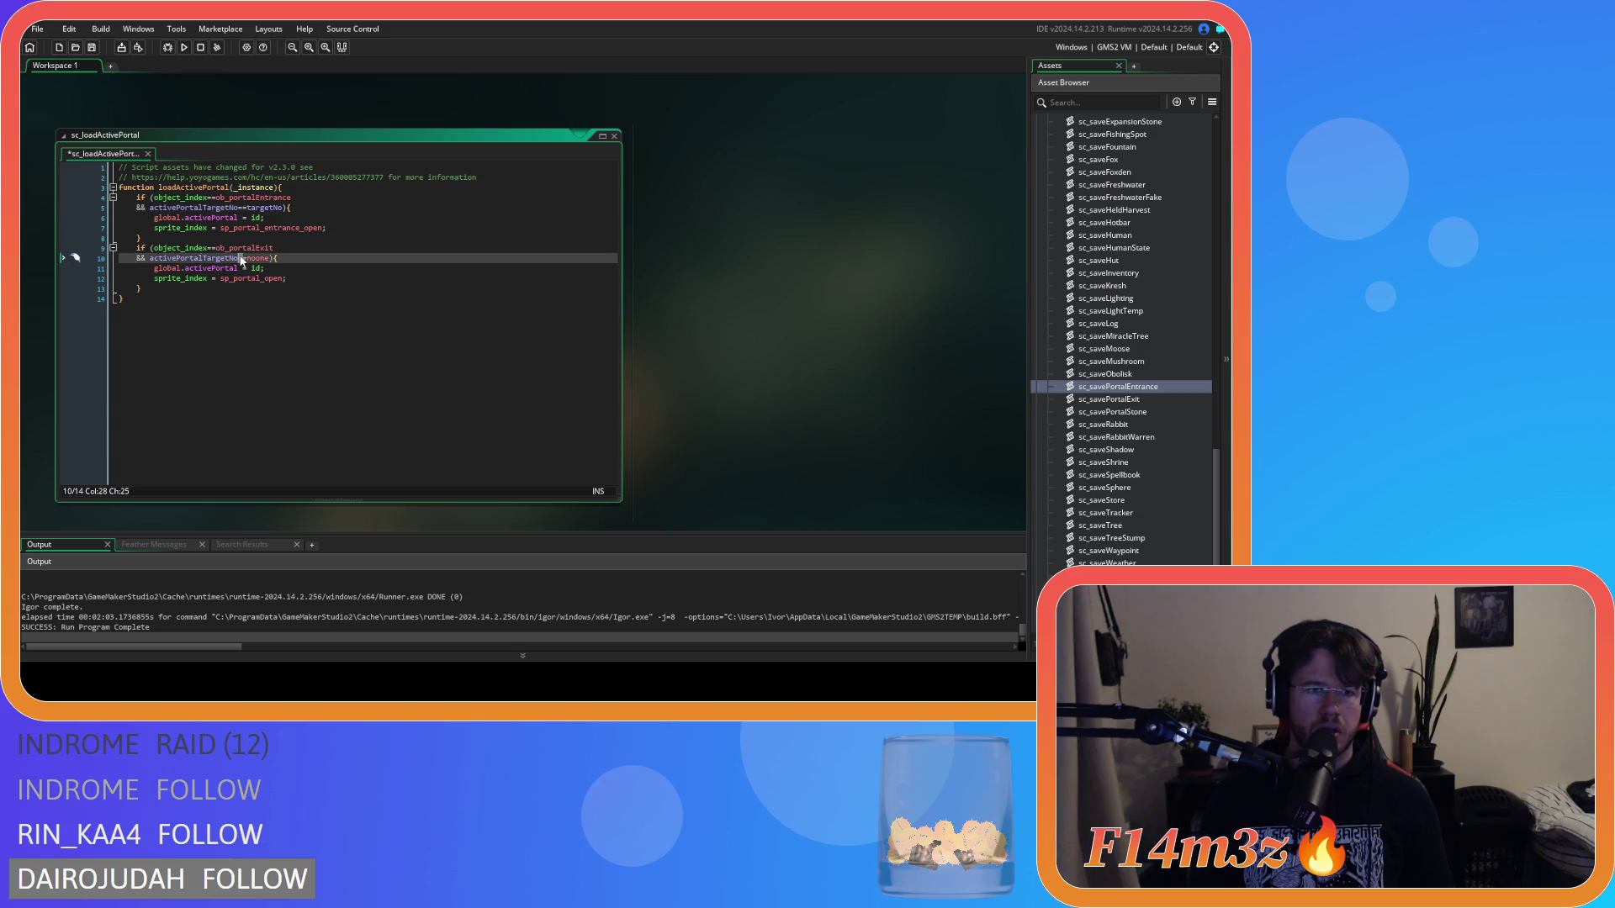
double_click(253, 258)
text(targetNo)
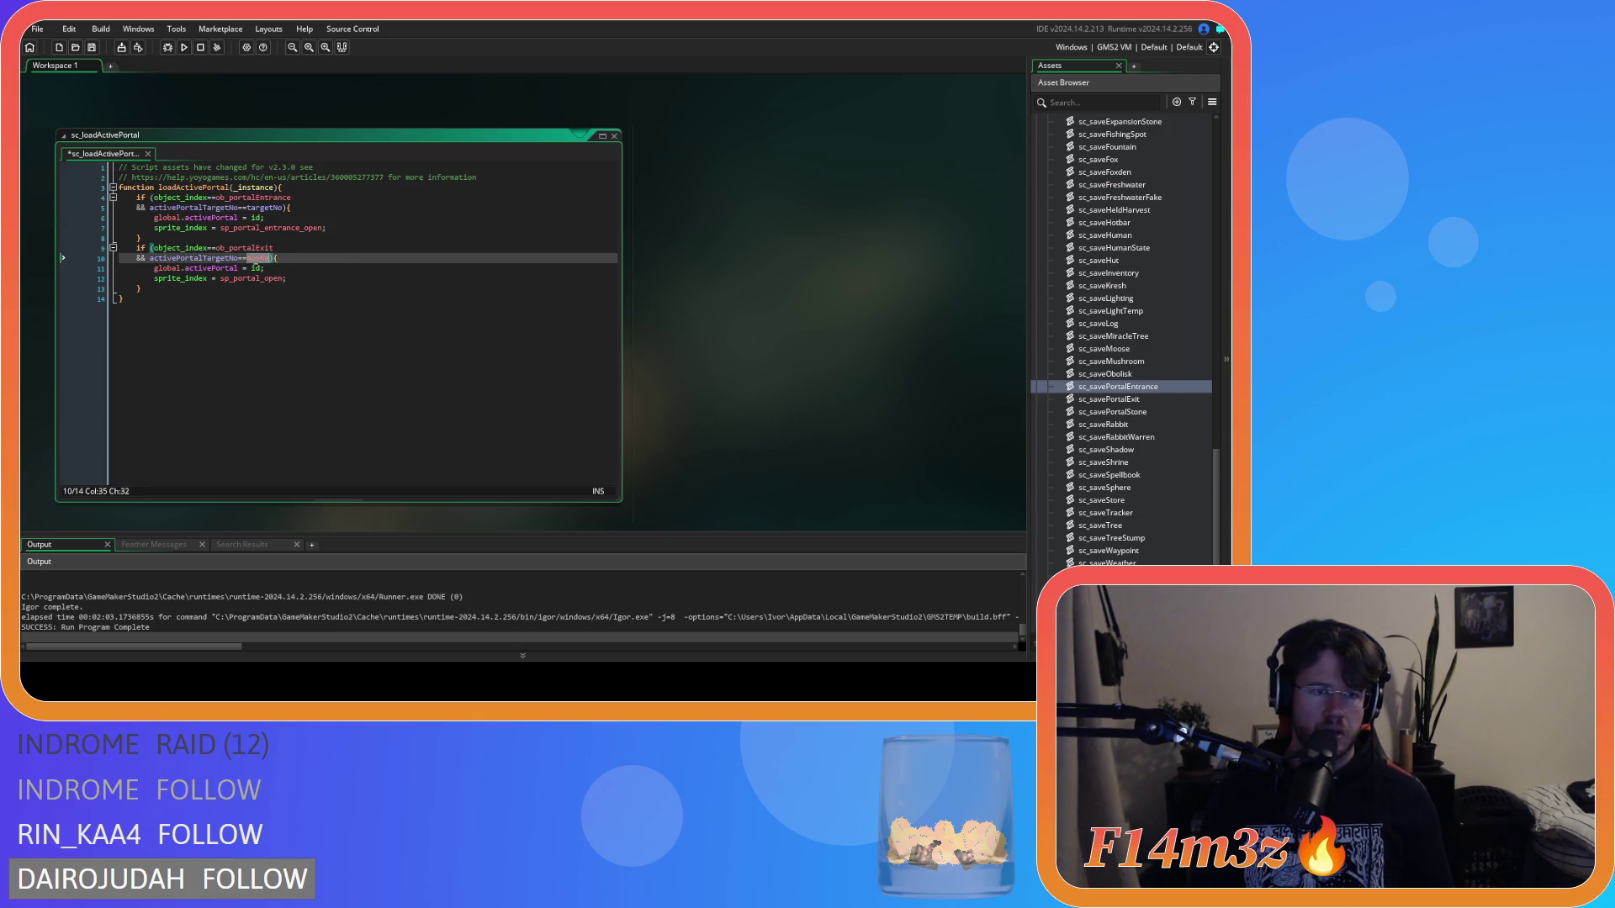
key(End)
key(ctrl+s)
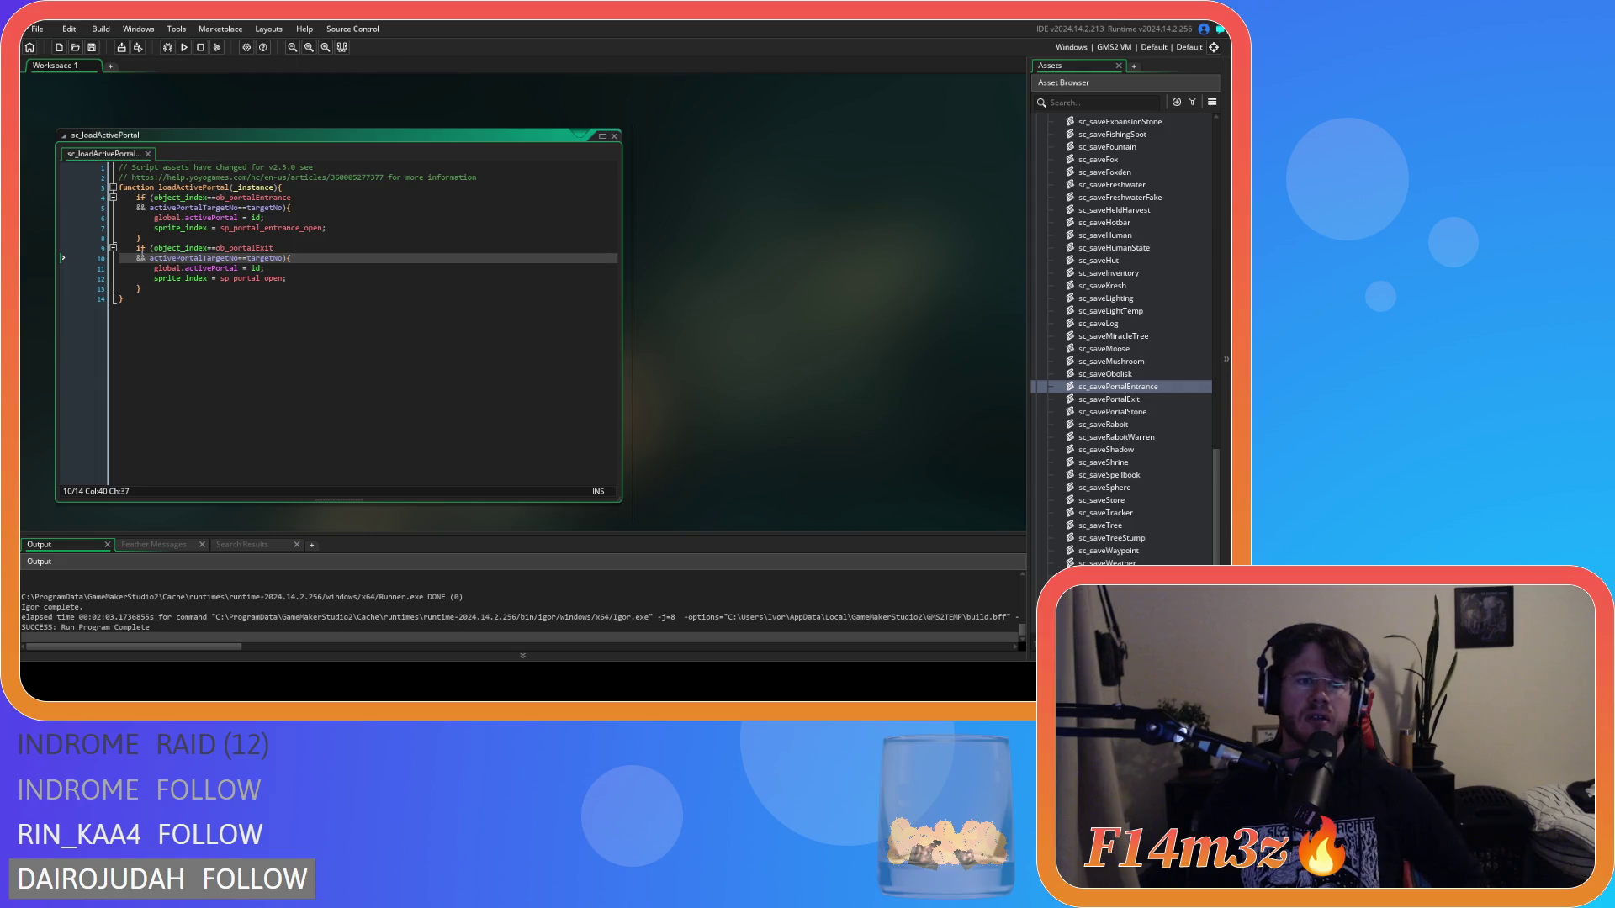
Step: Turn the exit check into 'else if', joined onto the entrance branch's closing-brace line
click(135, 249)
text(else)
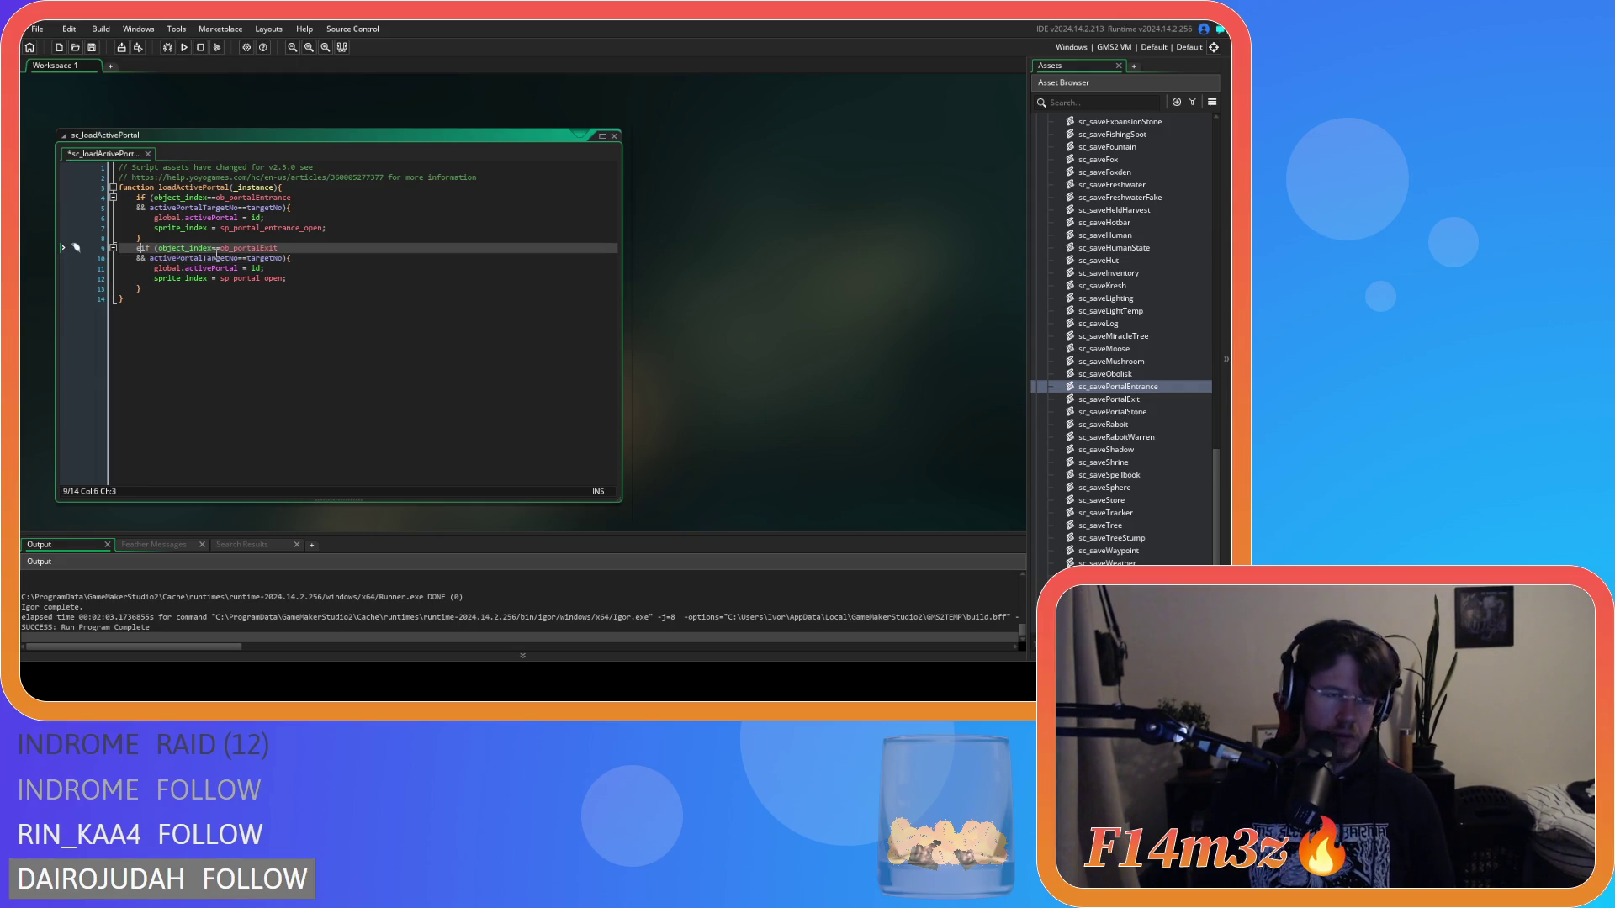
click(128, 250)
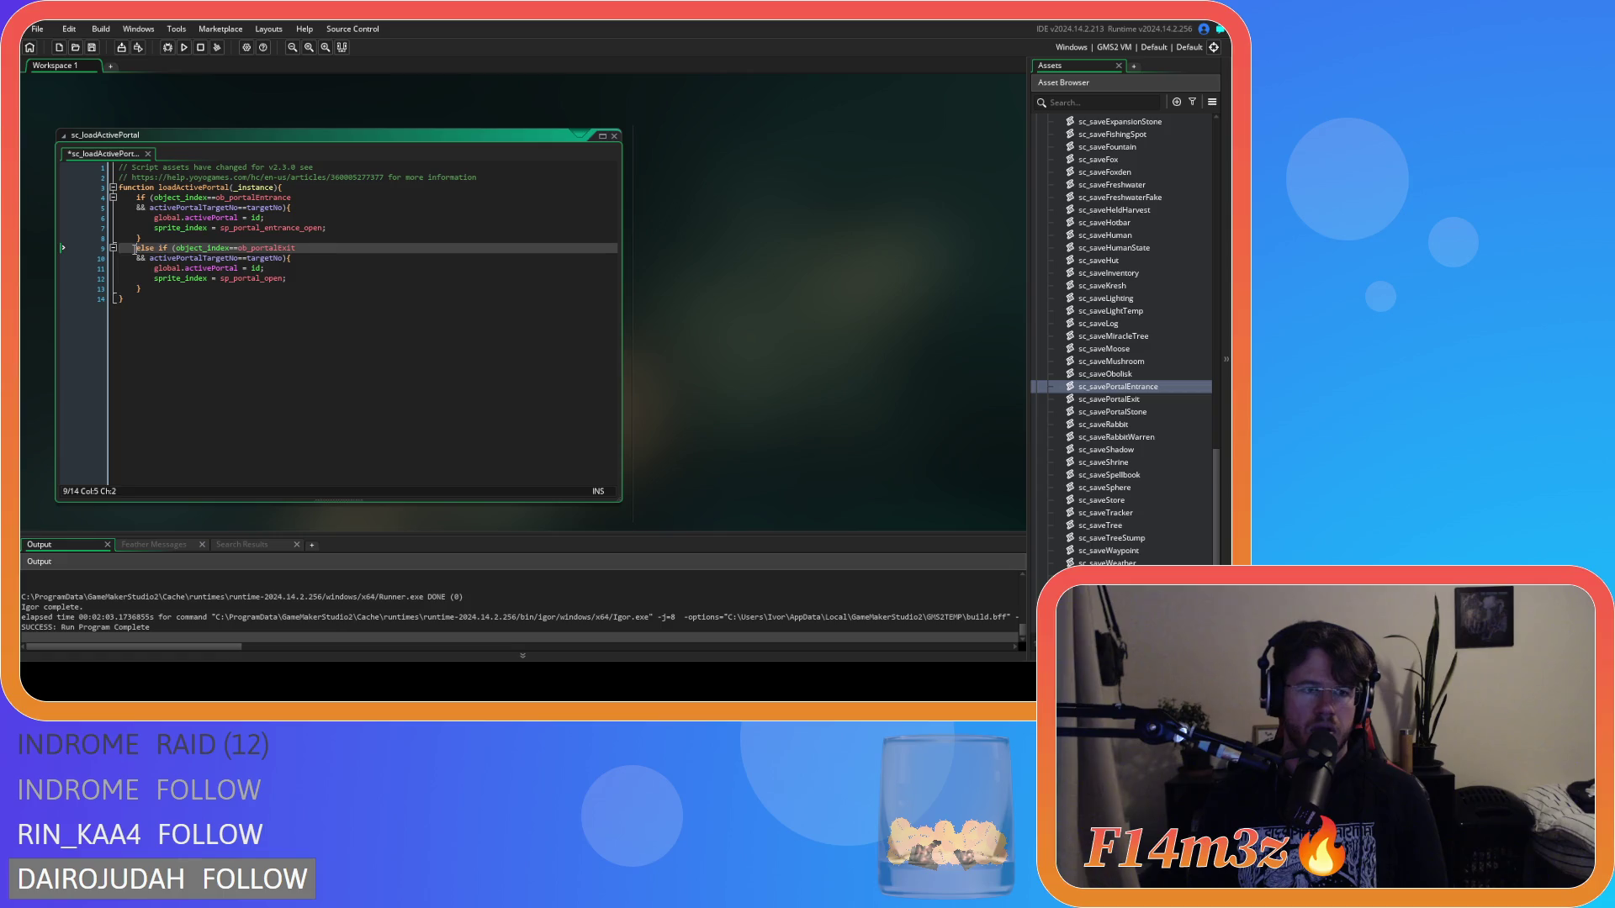
key(BackSpace)
key(BackSpace)
key(BackSpace)
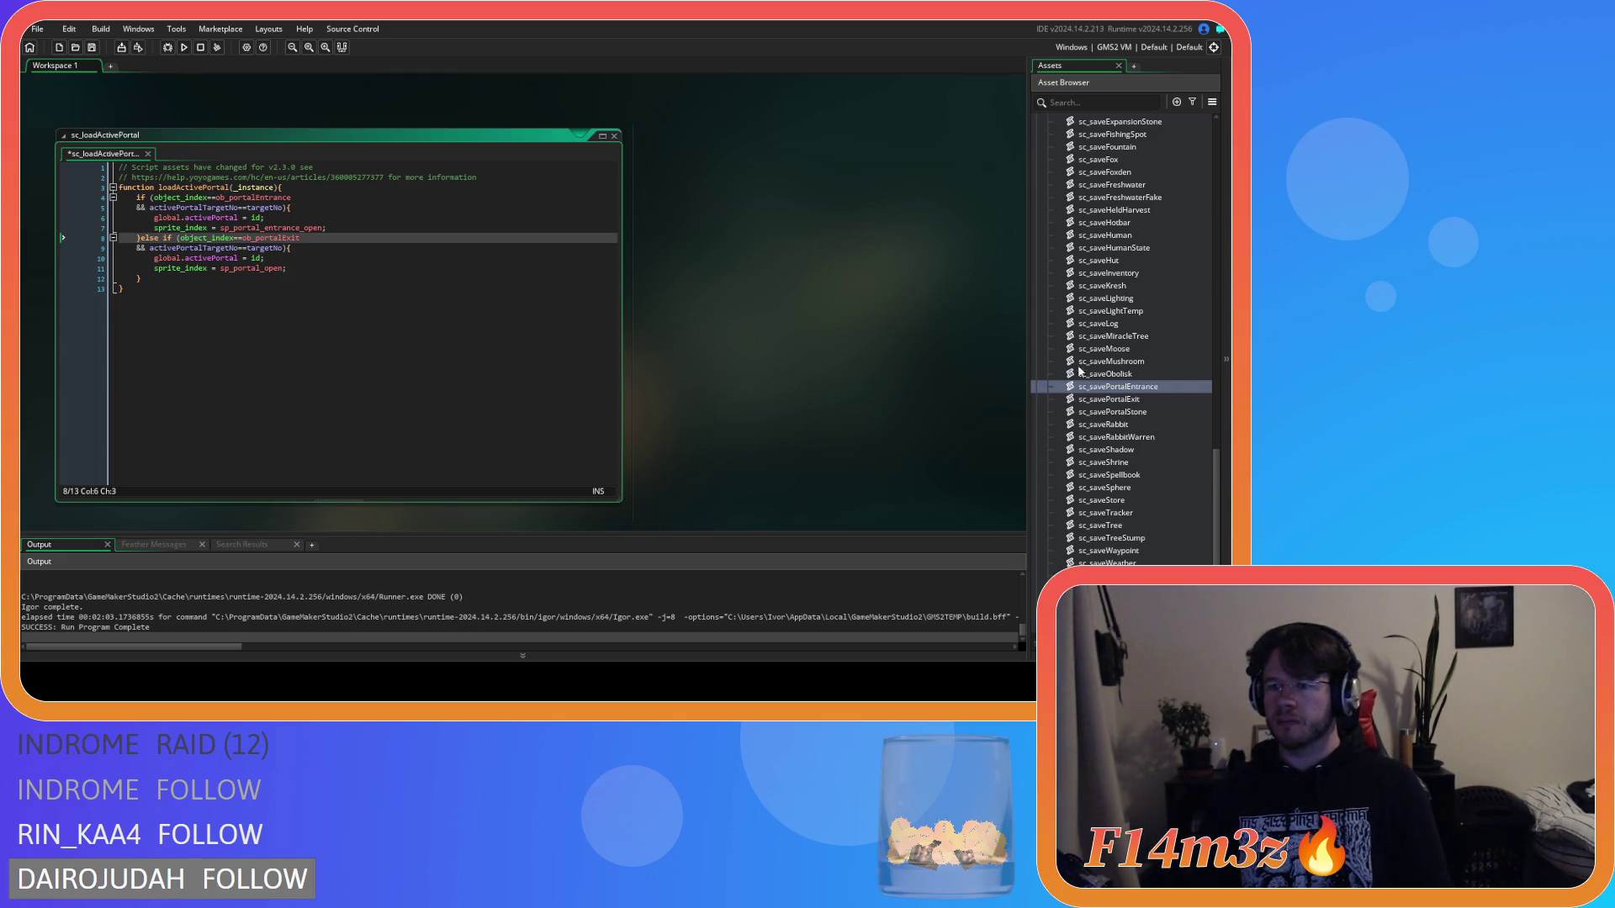
Step: Open sc_savePortalExit and check its activePortalTargetNo assignment on line 7
double_click(1147, 400)
click(504, 277)
click(378, 207)
scroll(709, 449, down, 5)
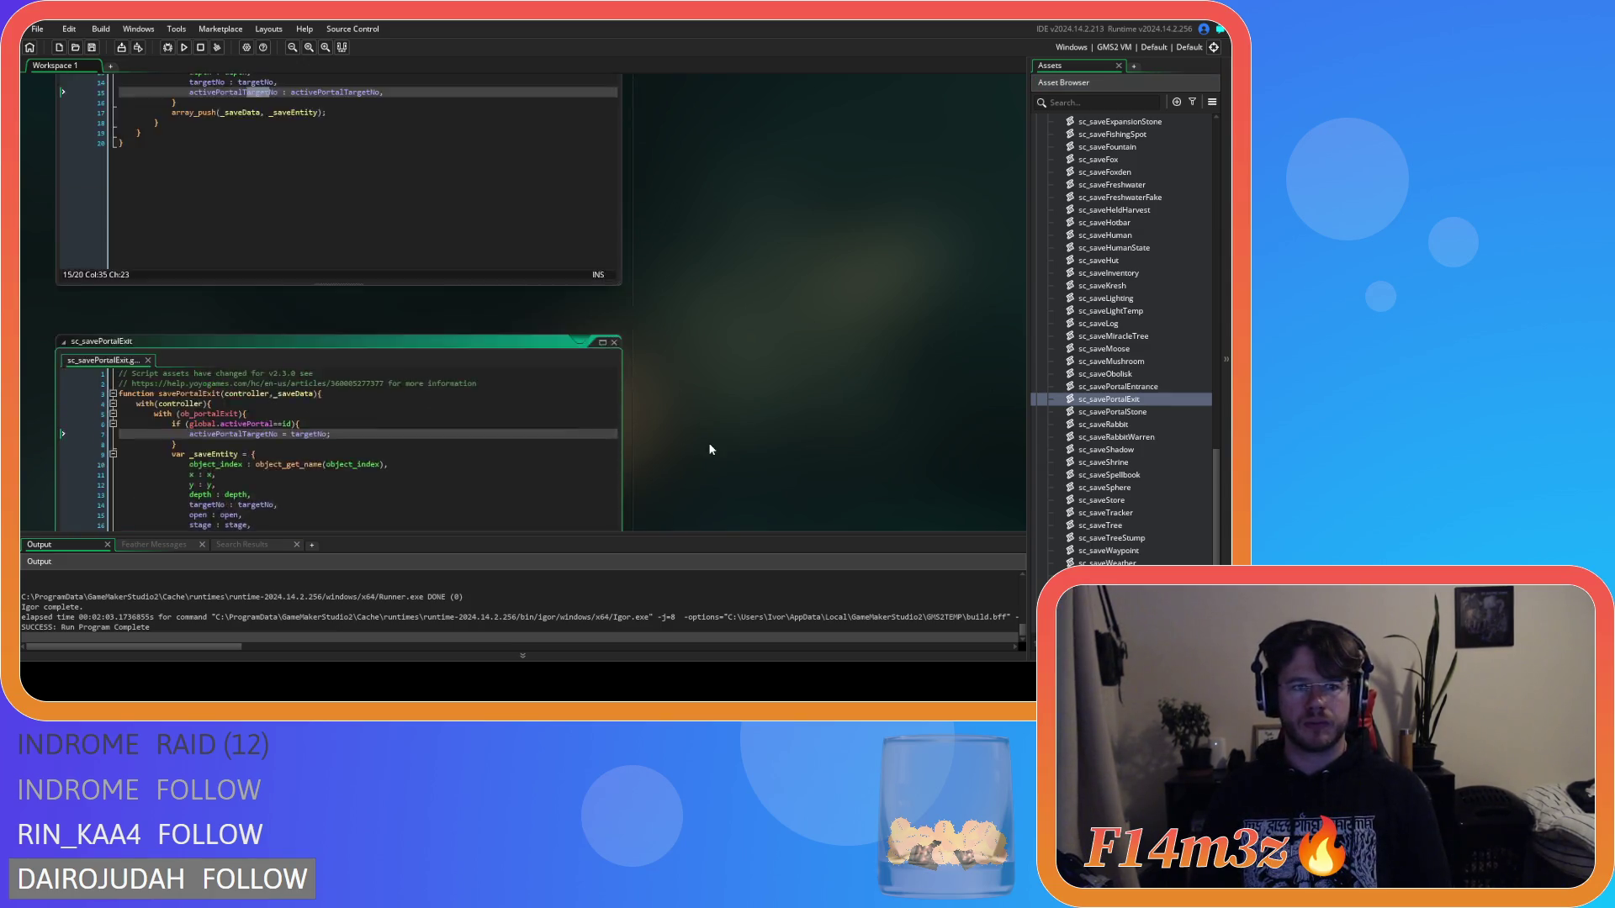
Step: Bring sc_loadActivePortal back into view, then open ob_portalExit from Objects > Construct
scroll(709, 450, up, 4)
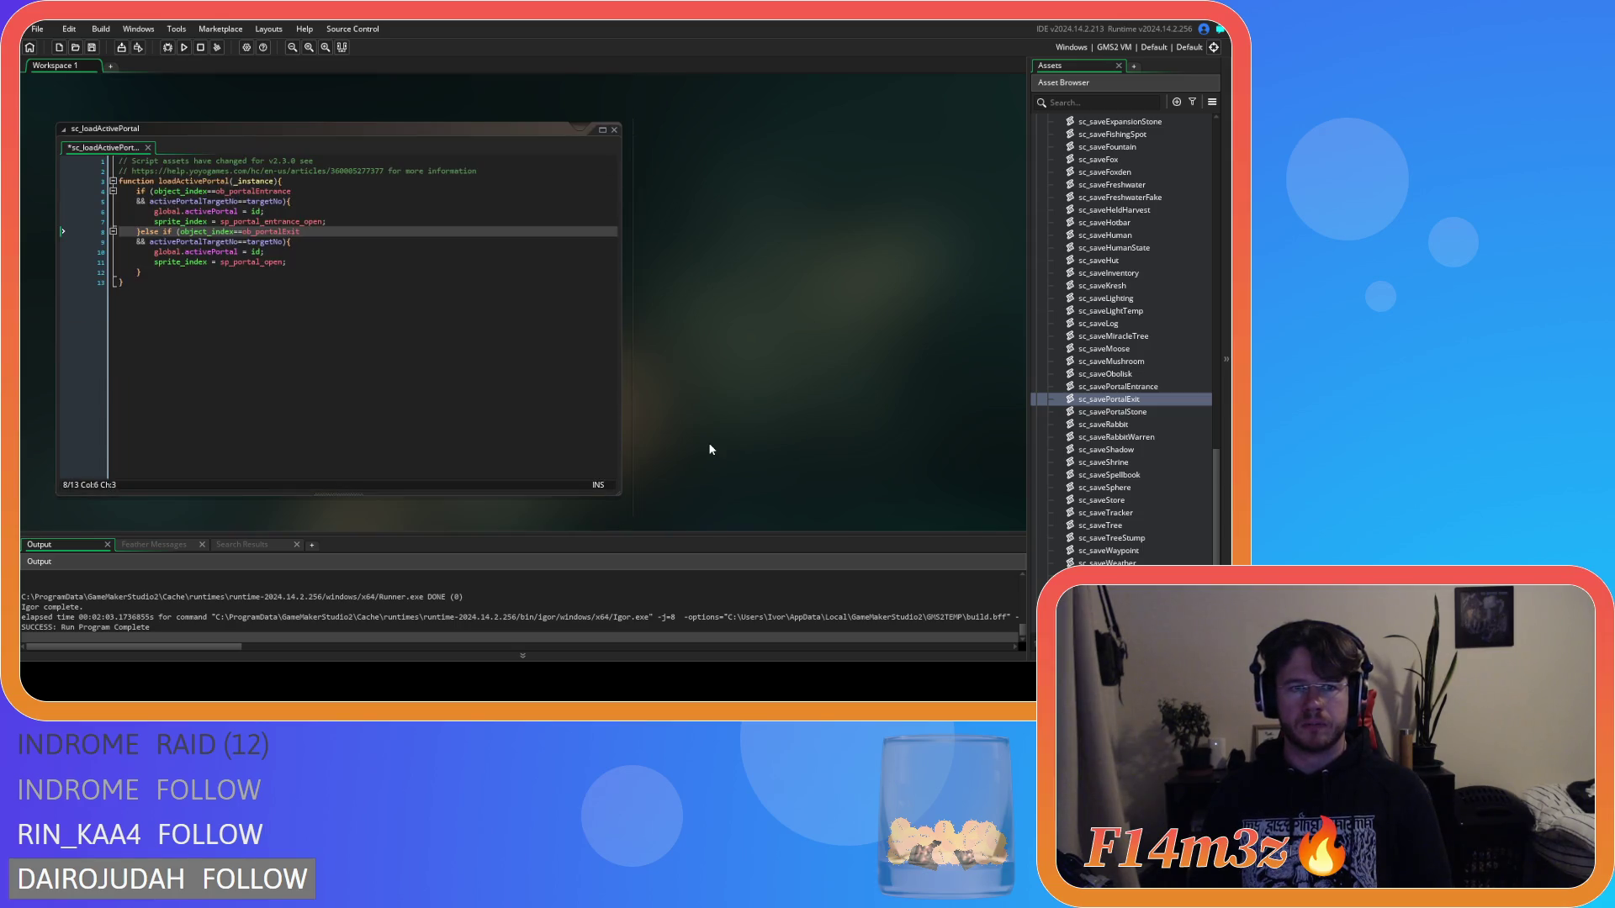
click(465, 292)
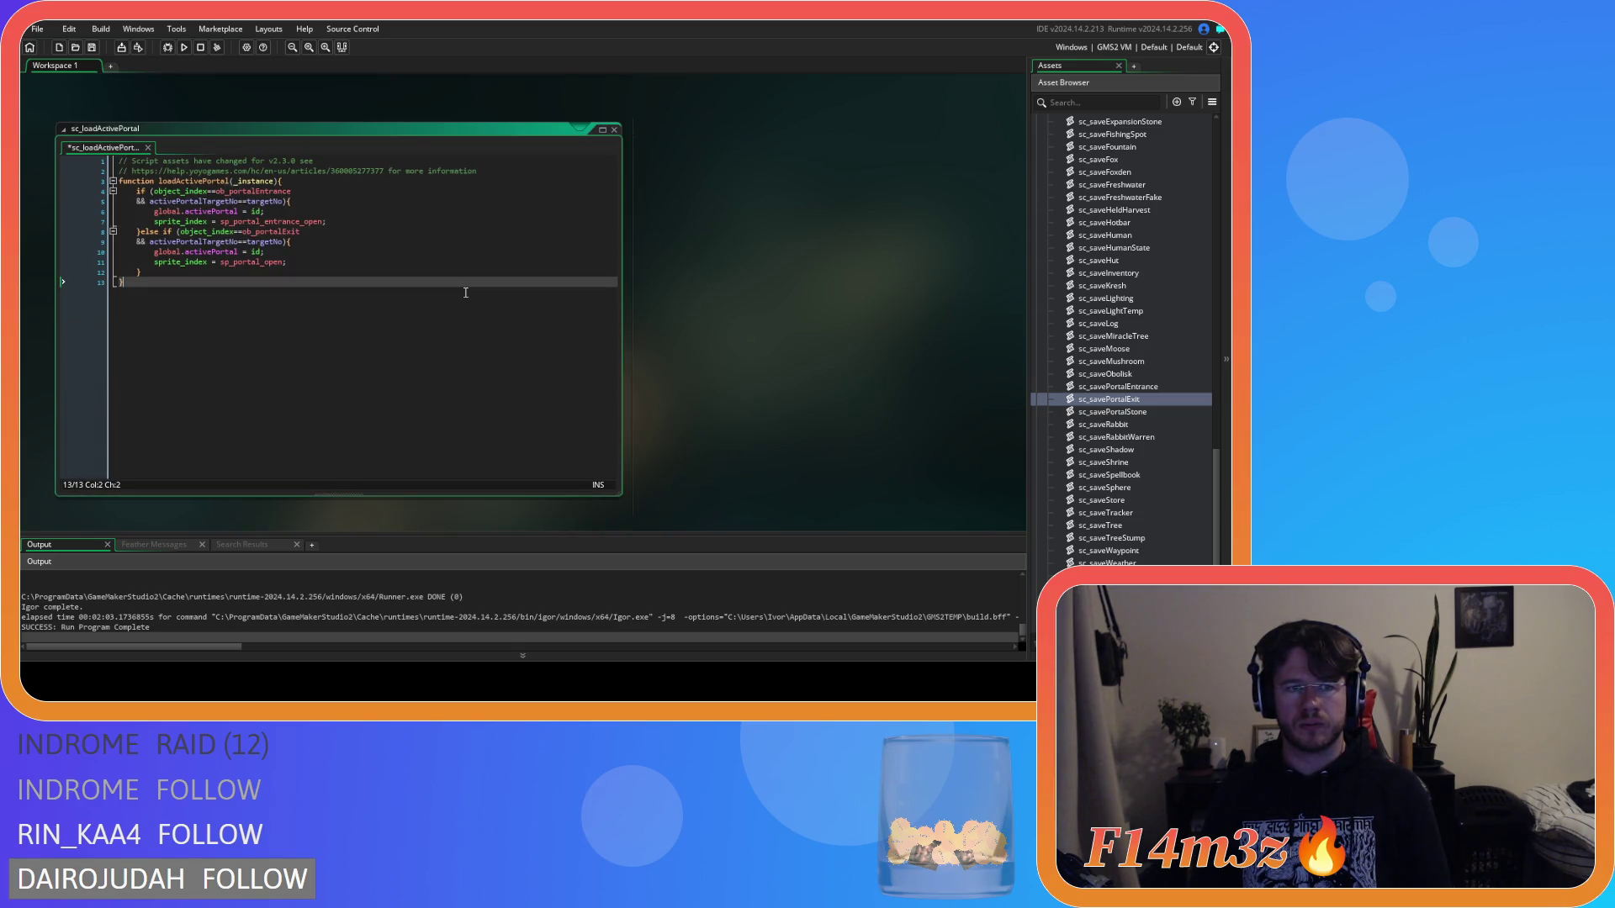
scroll(1113, 483, up, 15)
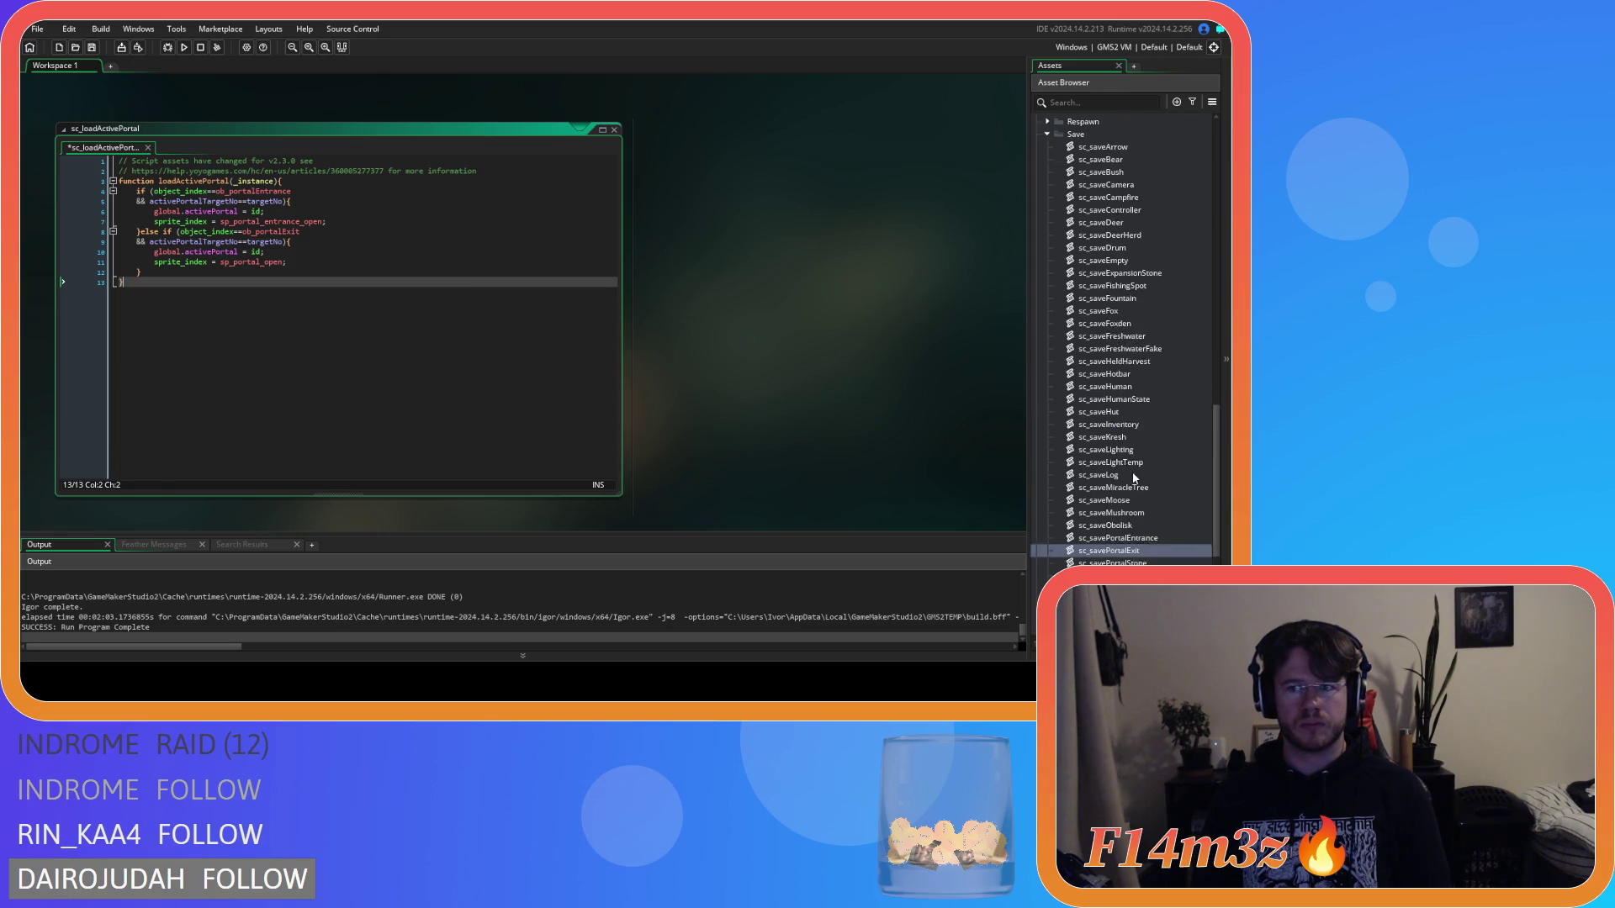
scroll(1142, 324, up, 2)
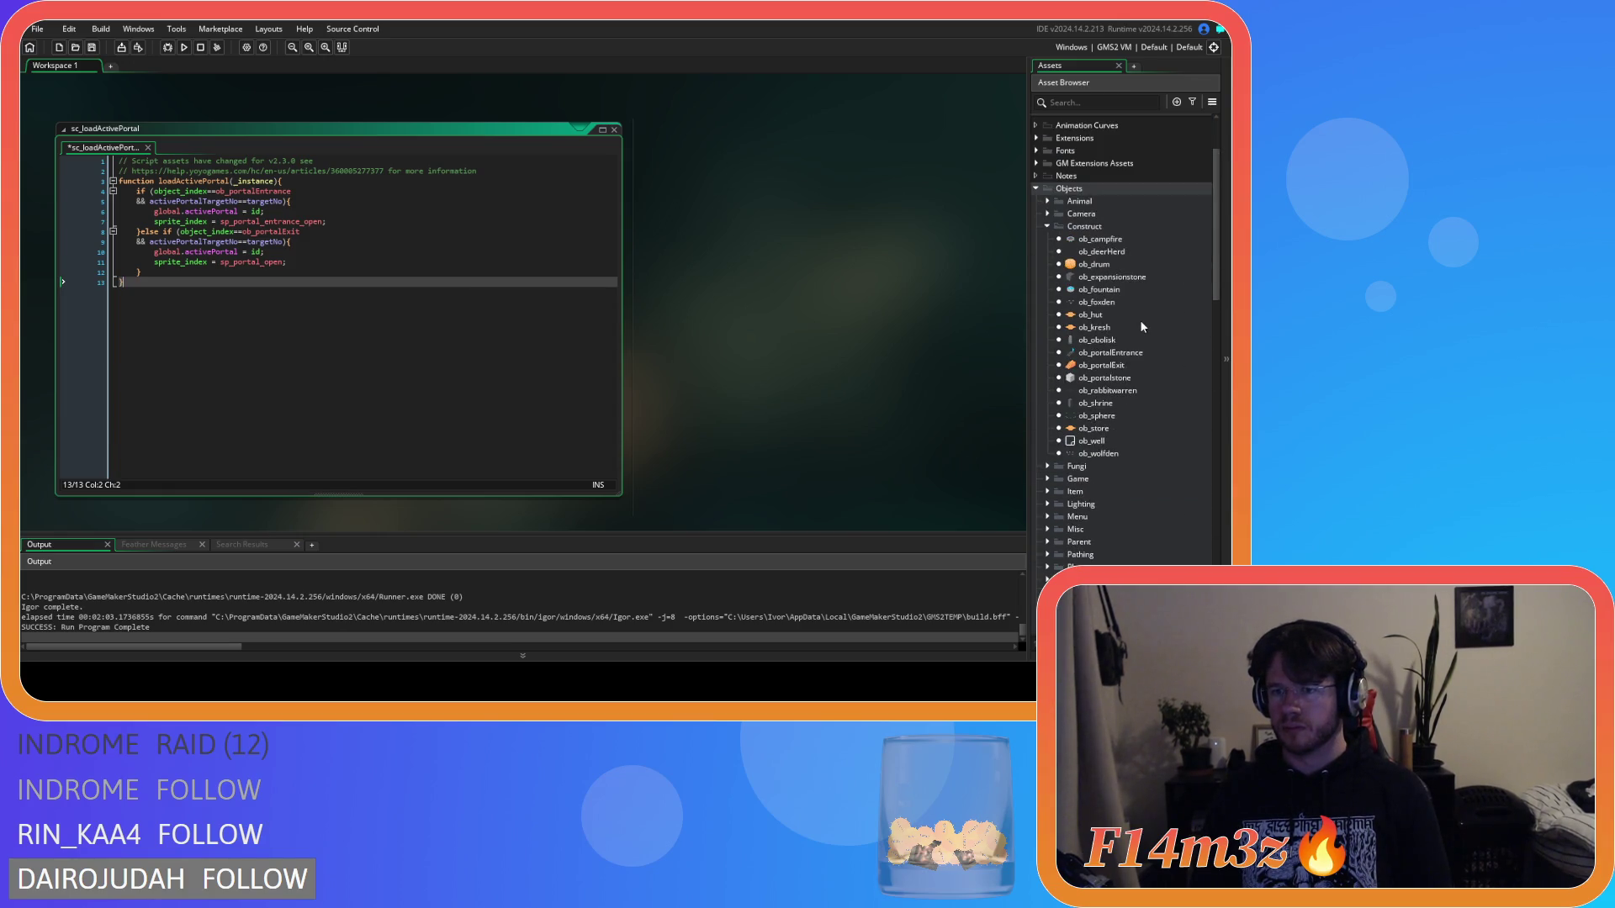
double_click(1102, 365)
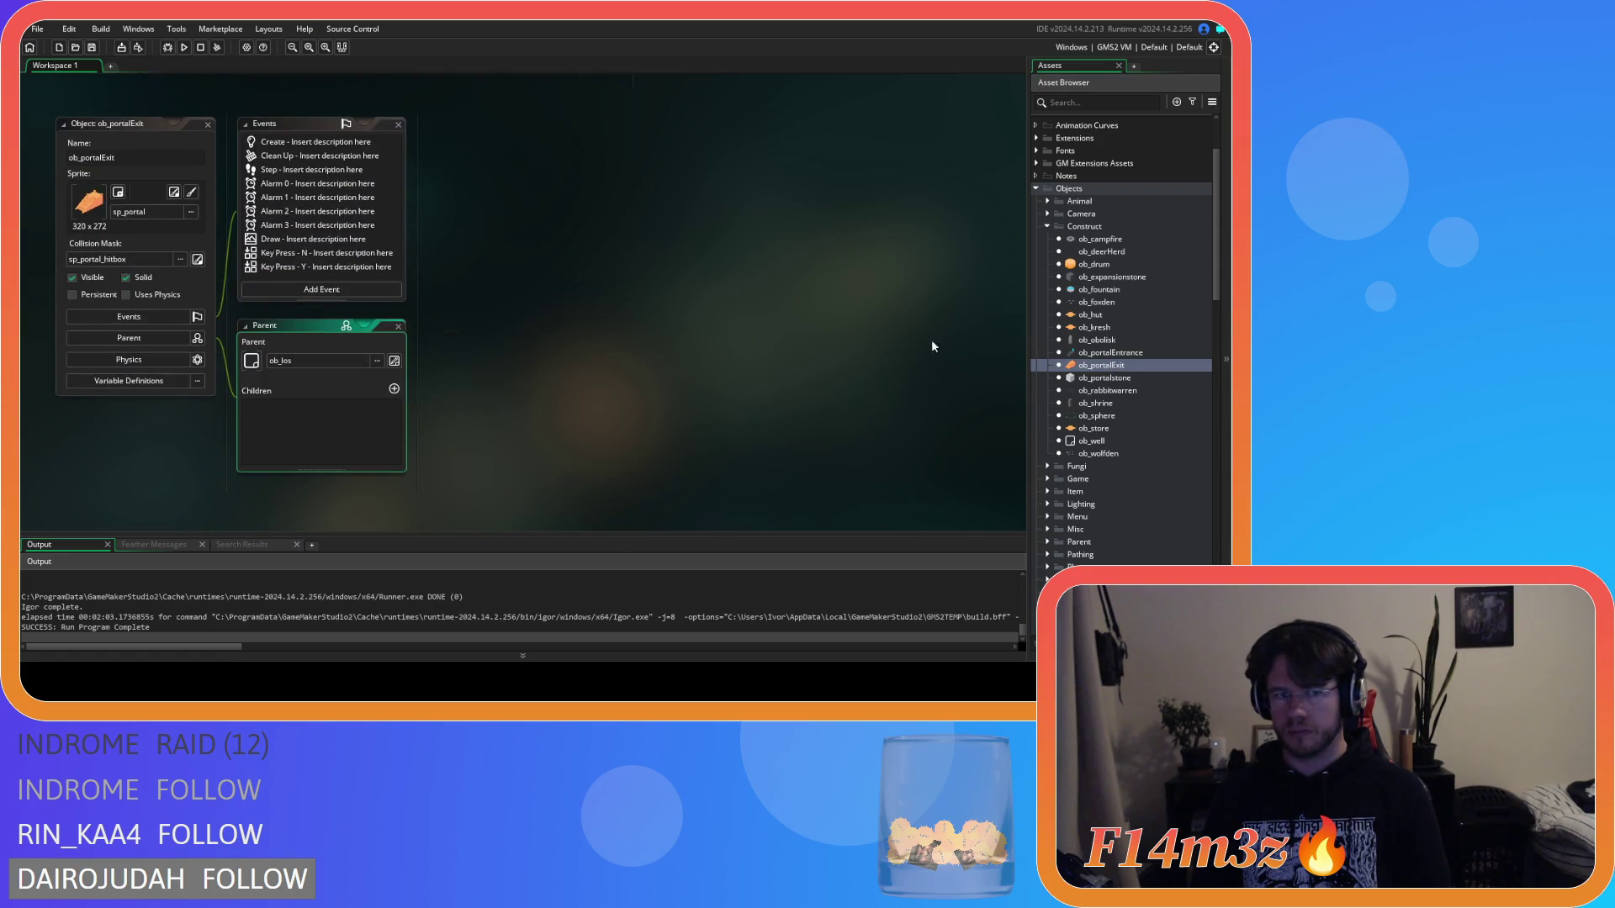
Step: Compare the Step event code of ob_portalExit and ob_portalEntrance, then close the entrance editor
click(303, 168)
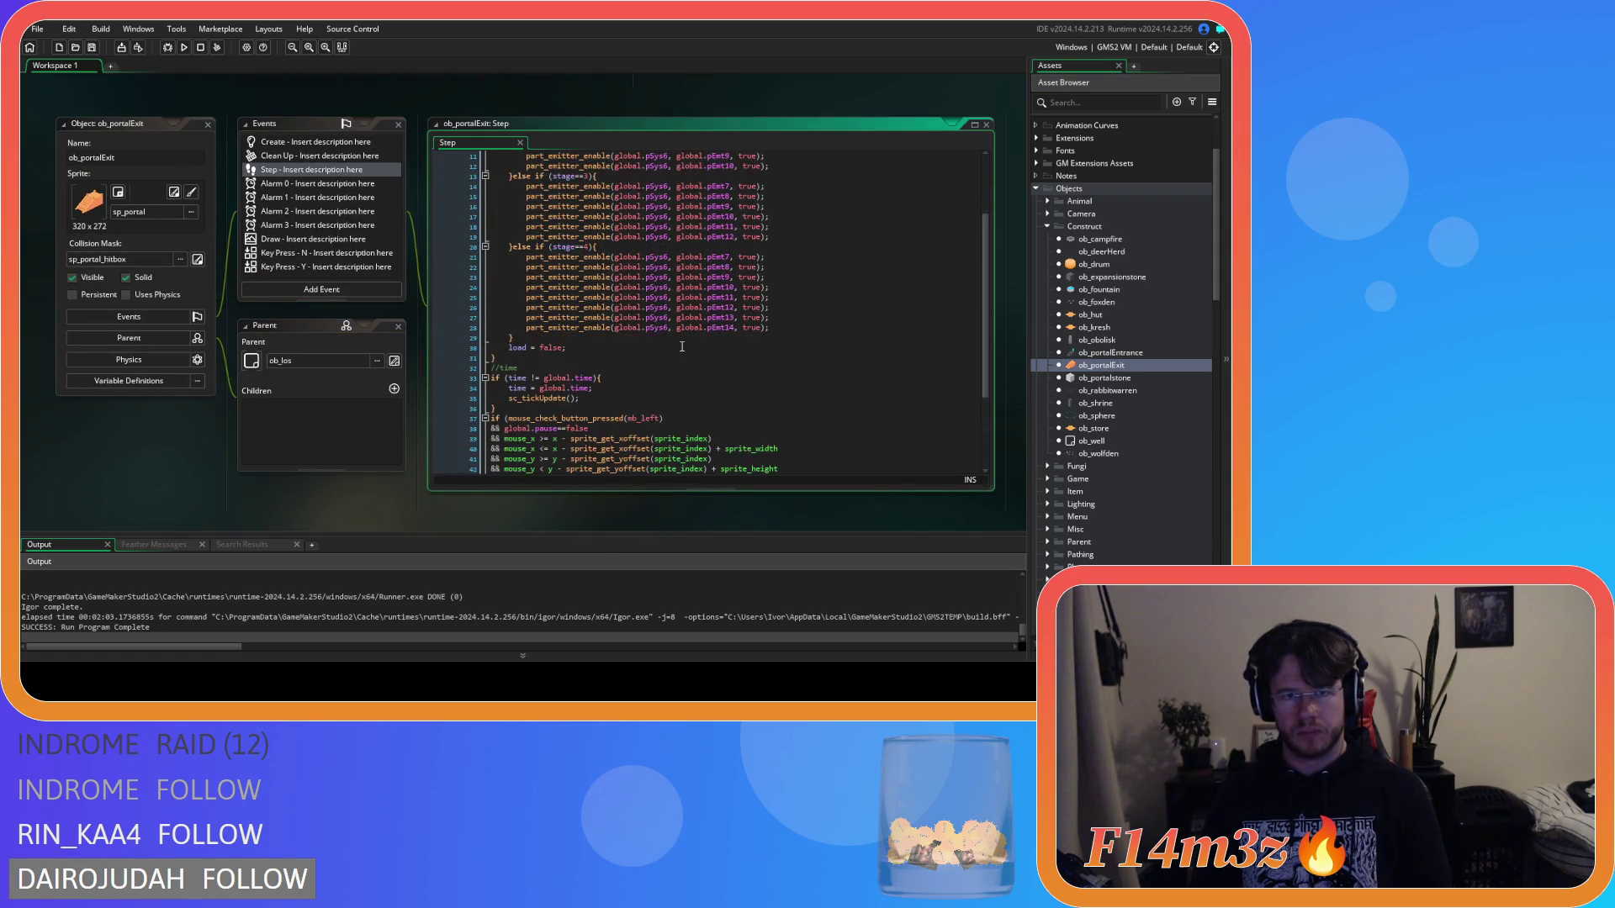
scroll(681, 347, up, 1)
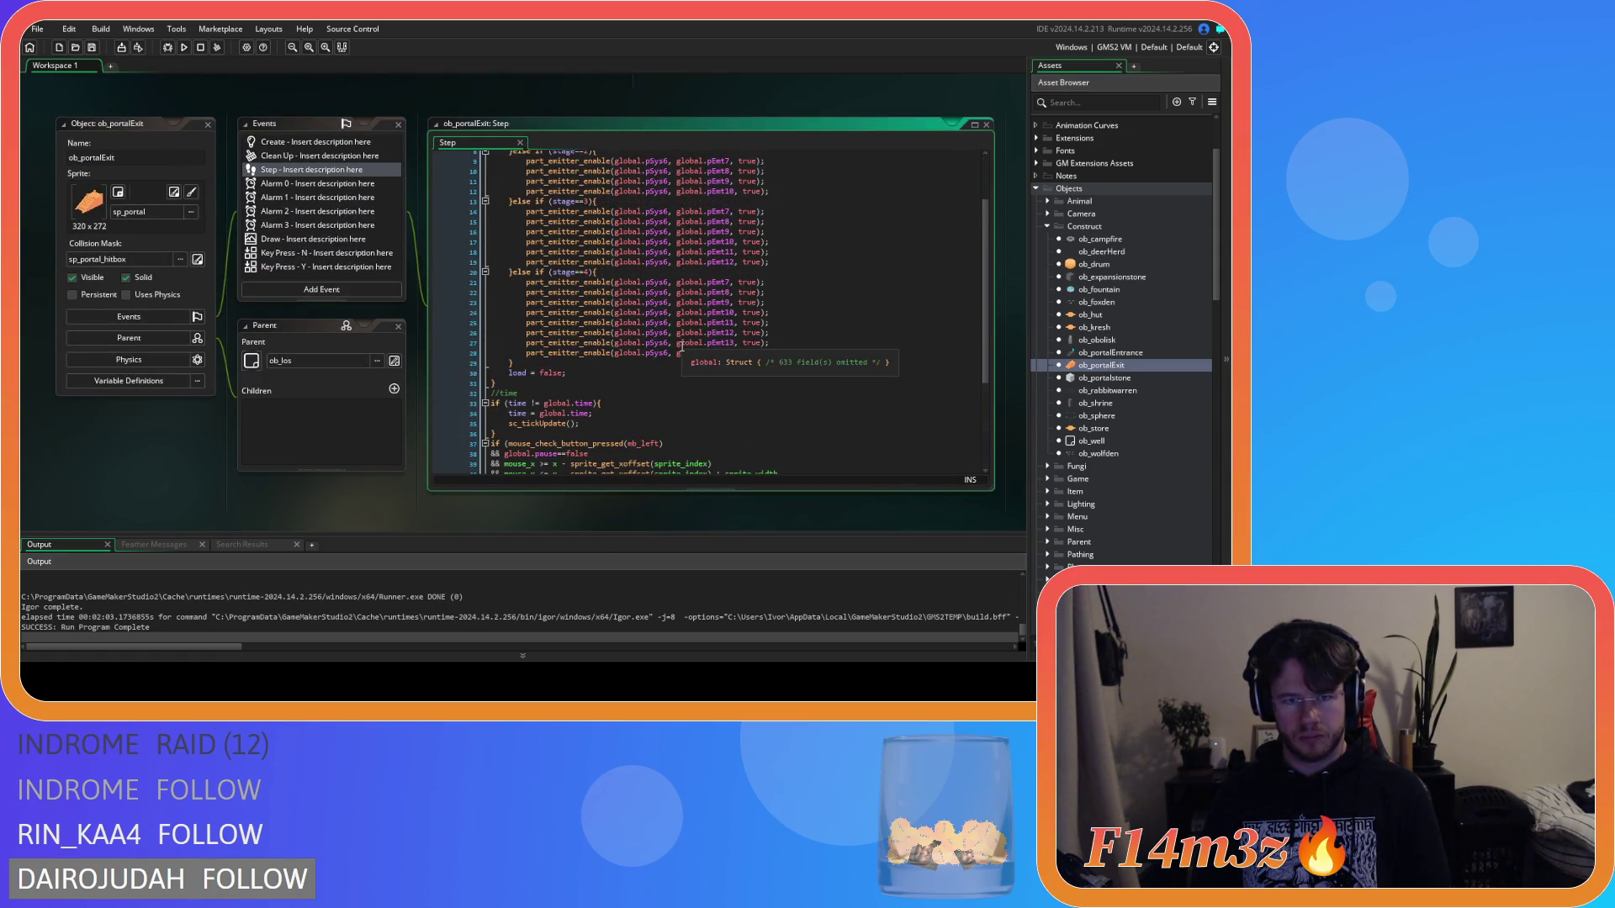
click(1132, 354)
double_click(1132, 359)
click(261, 160)
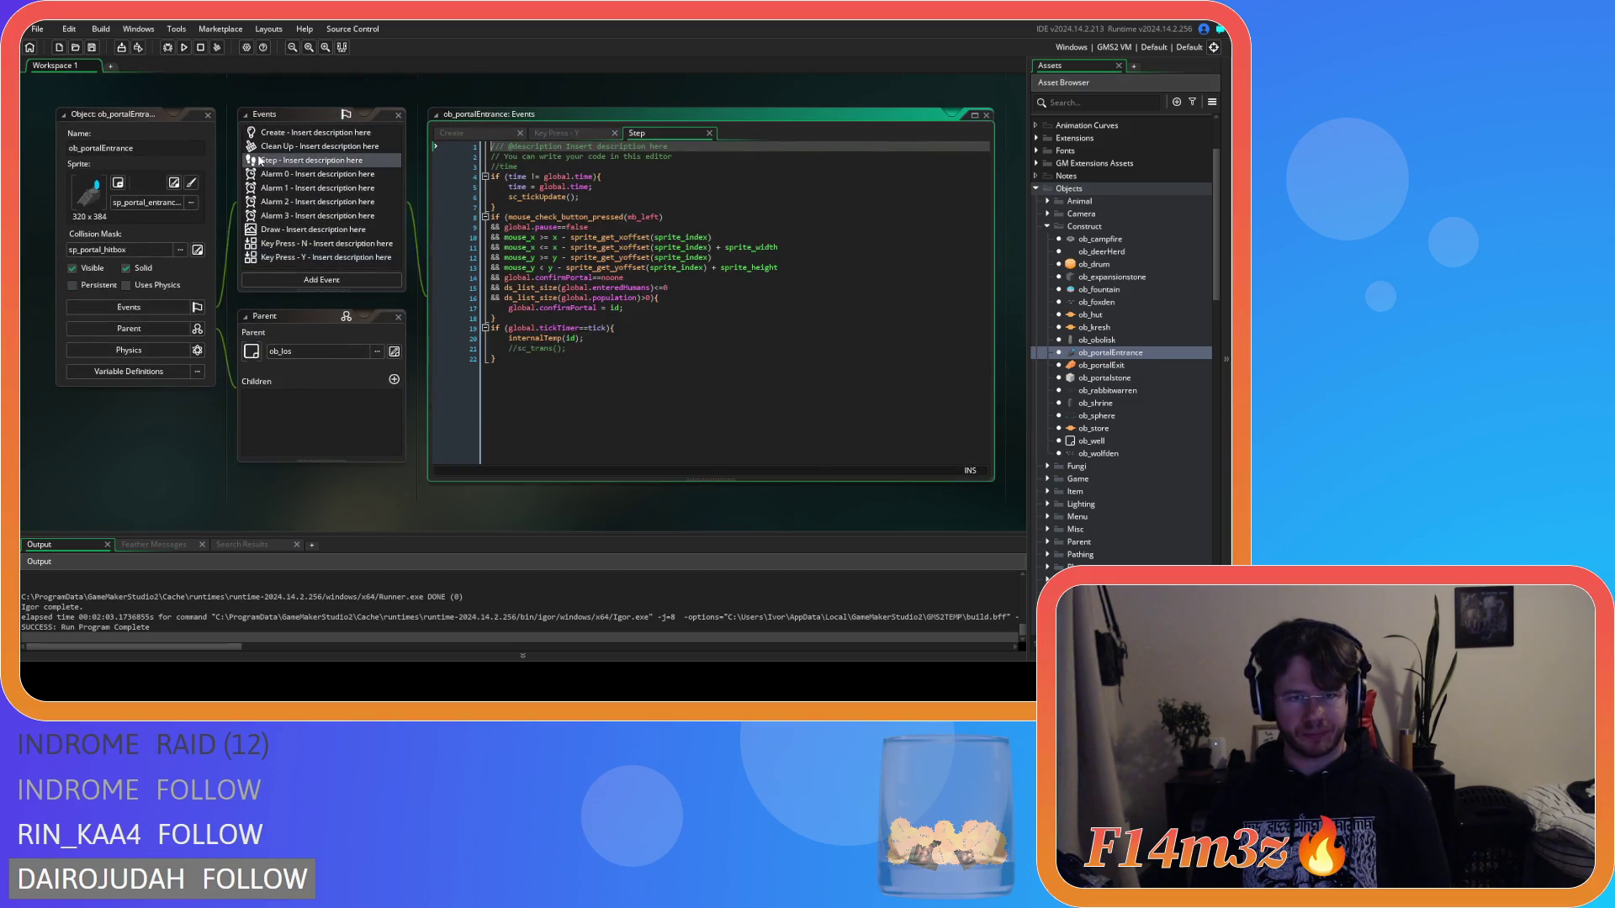
click(208, 115)
scroll(342, 458, up, 5)
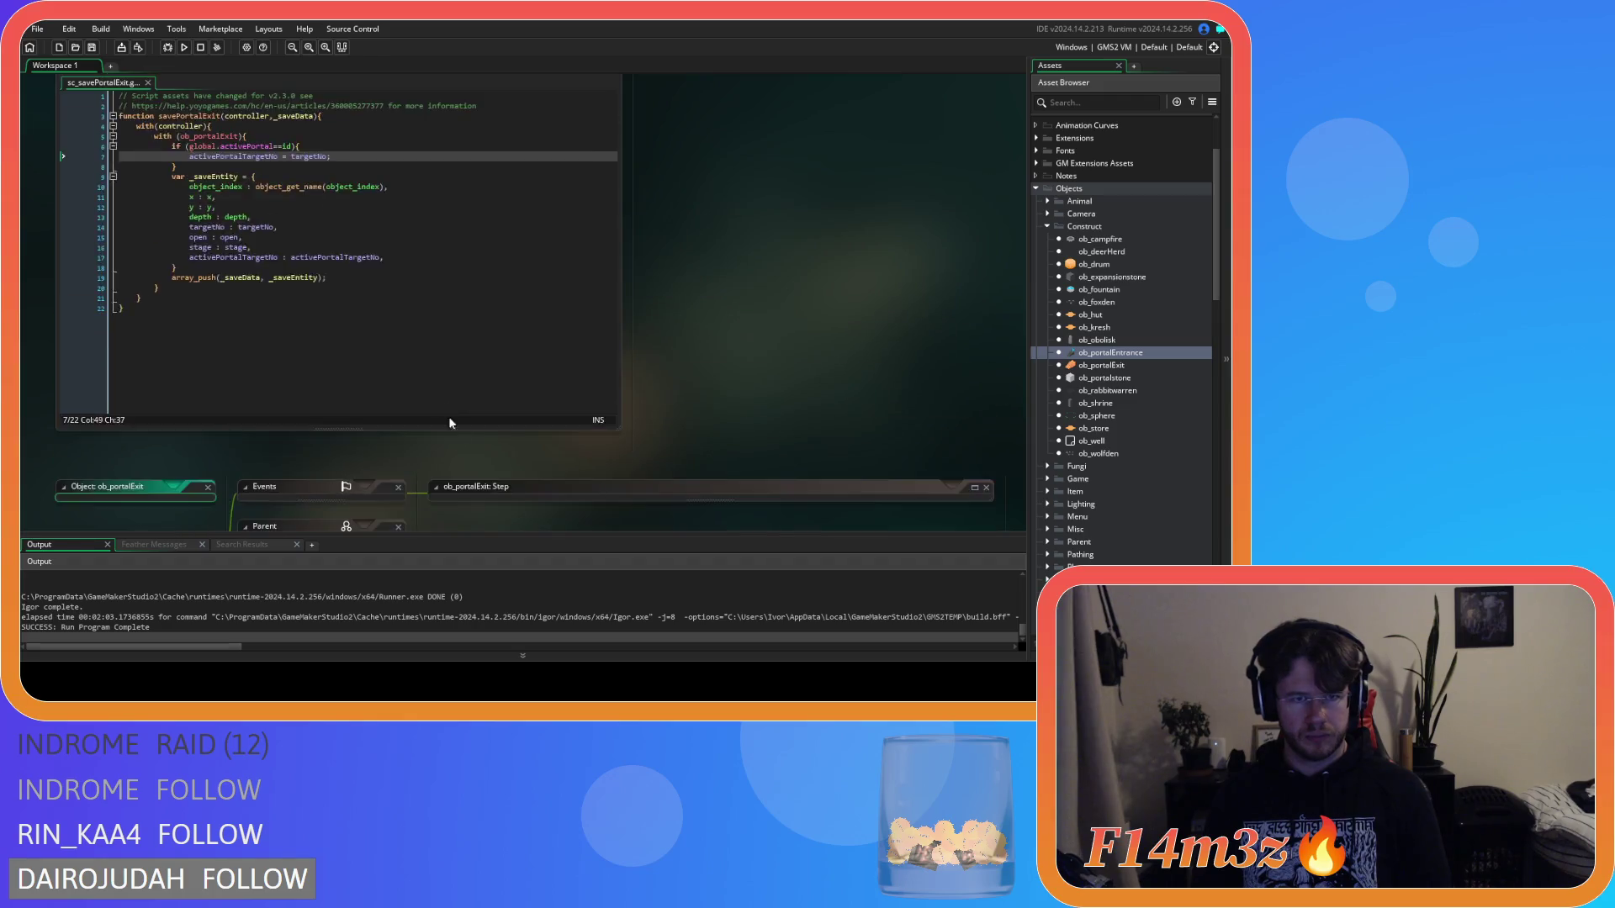
Step: Recheck the activePortal assignments in sc_loadActivePortal's entrance and else-if exit branches
scroll(705, 432, up, 5)
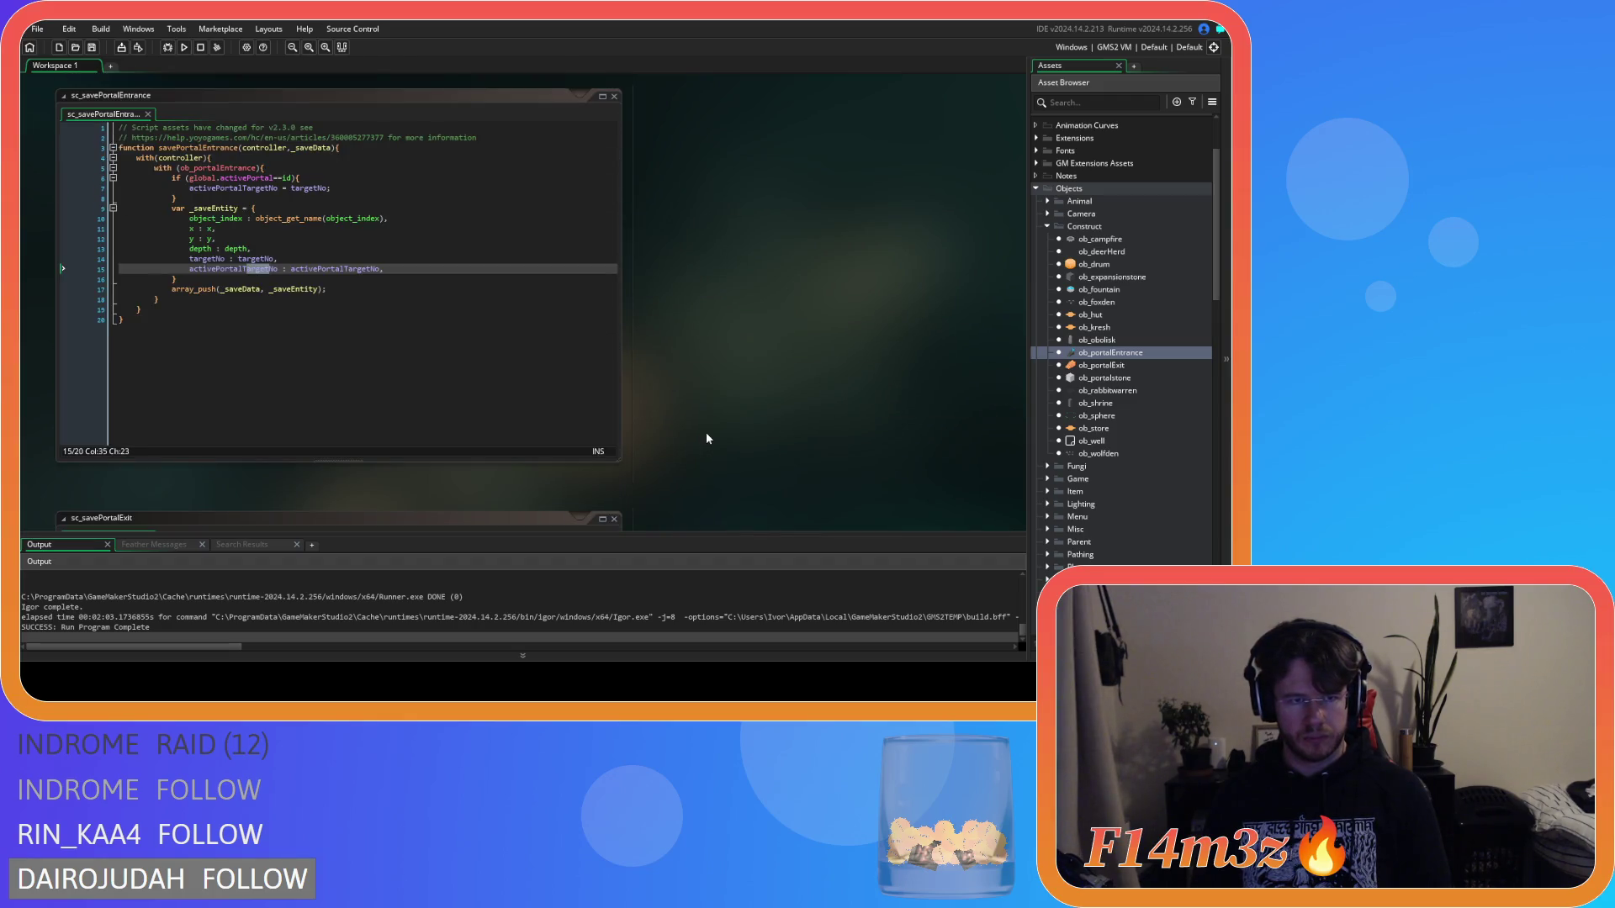
scroll(705, 432, up, 10)
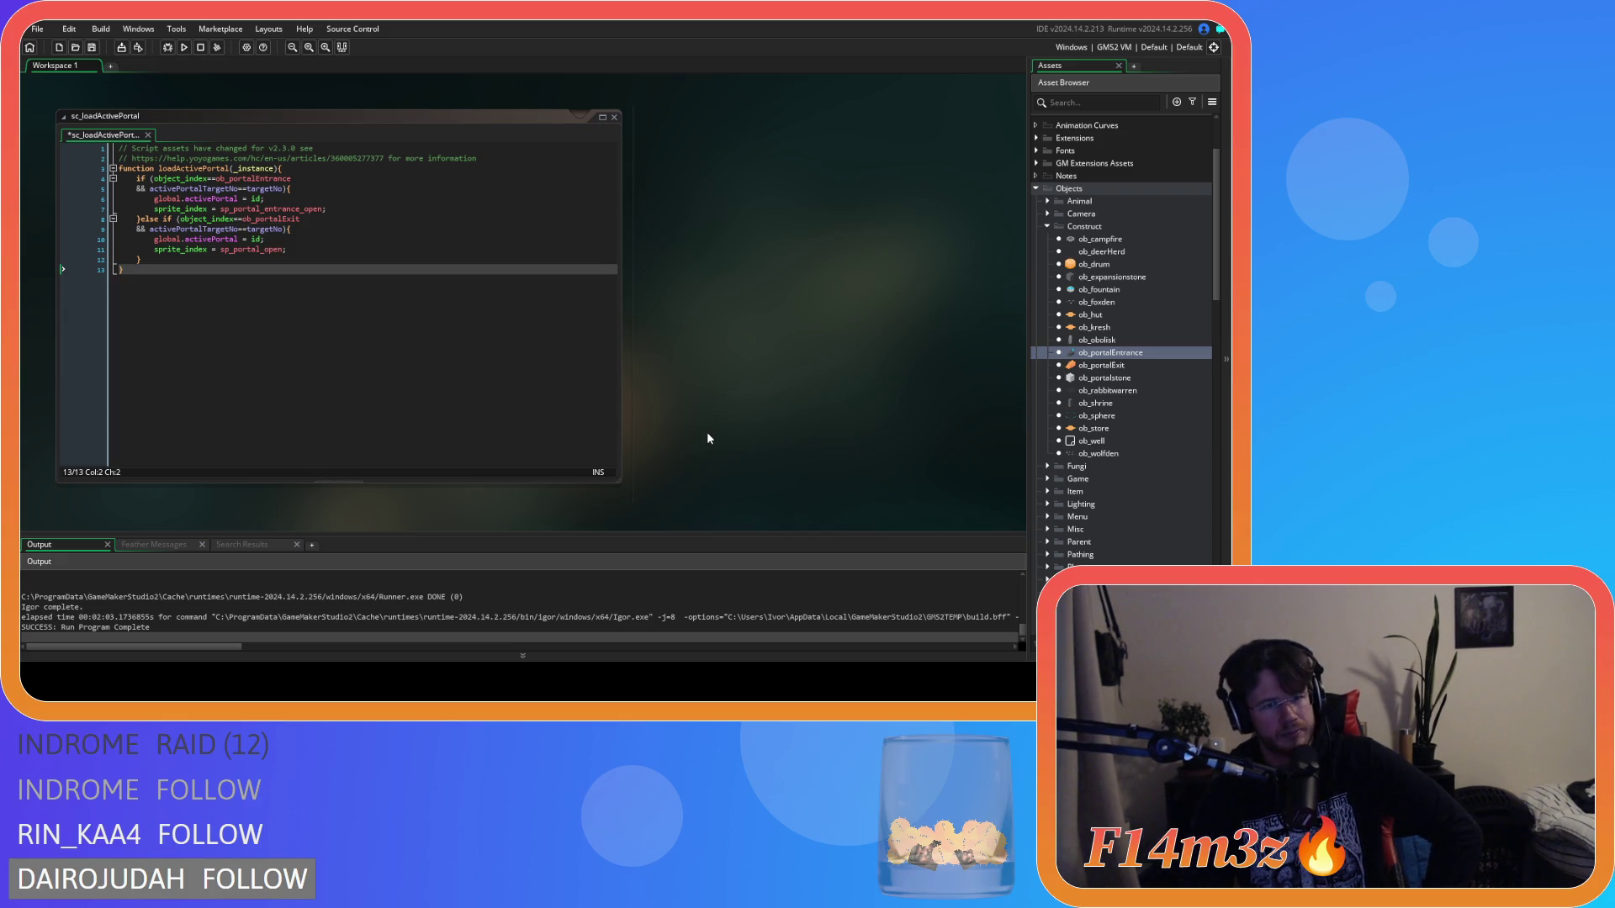
click(299, 219)
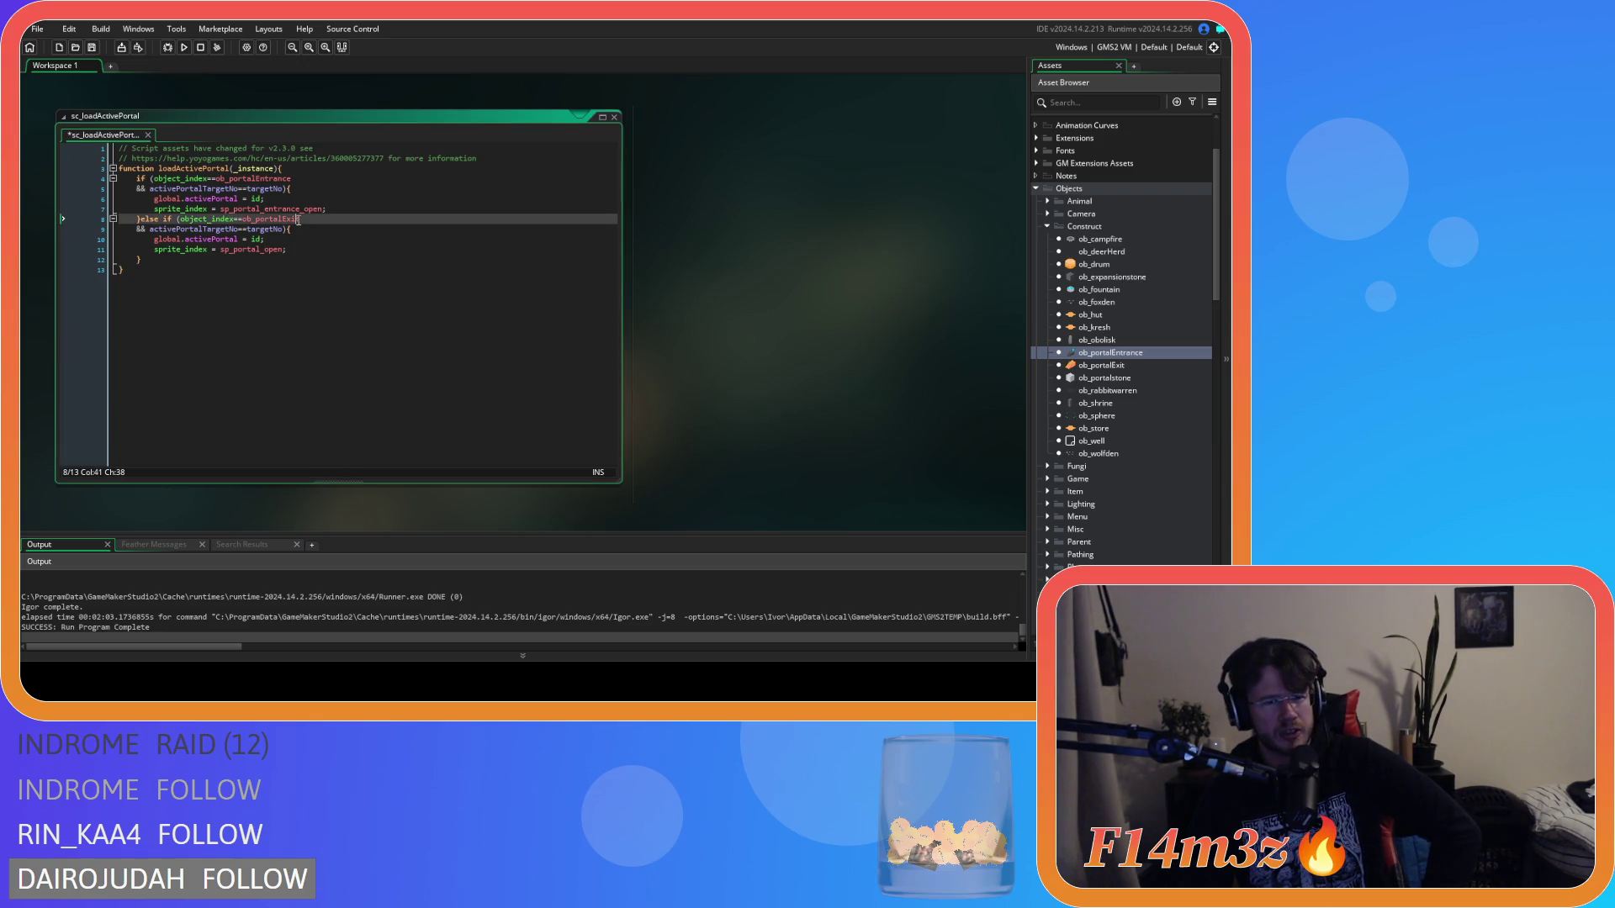
click(312, 240)
click(203, 199)
click(204, 242)
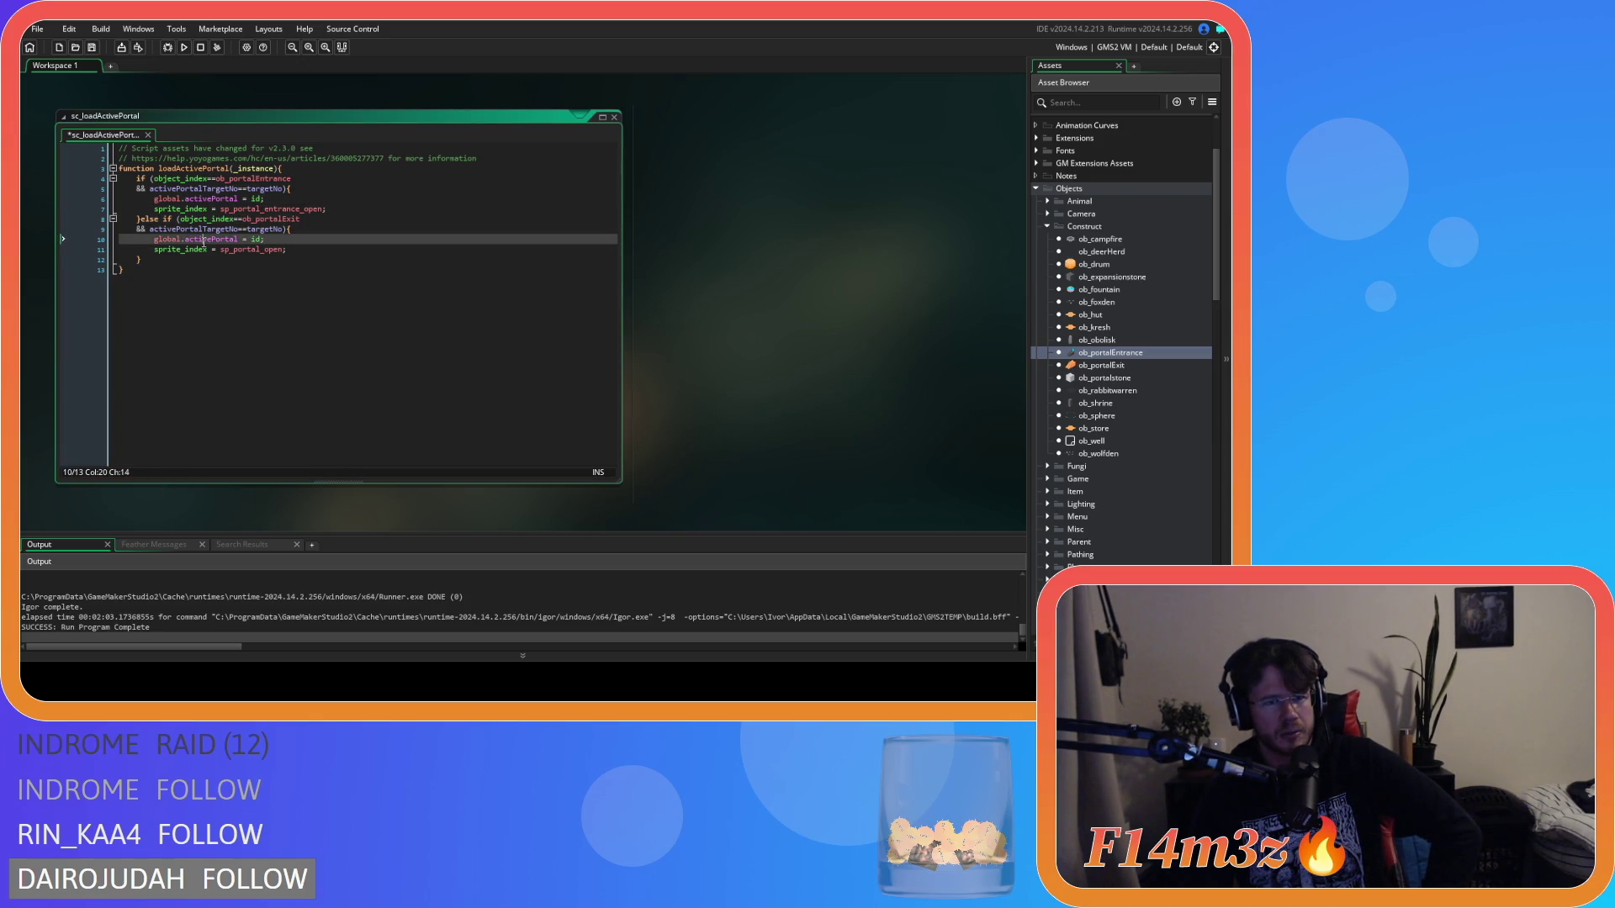
mouse_move(237, 242)
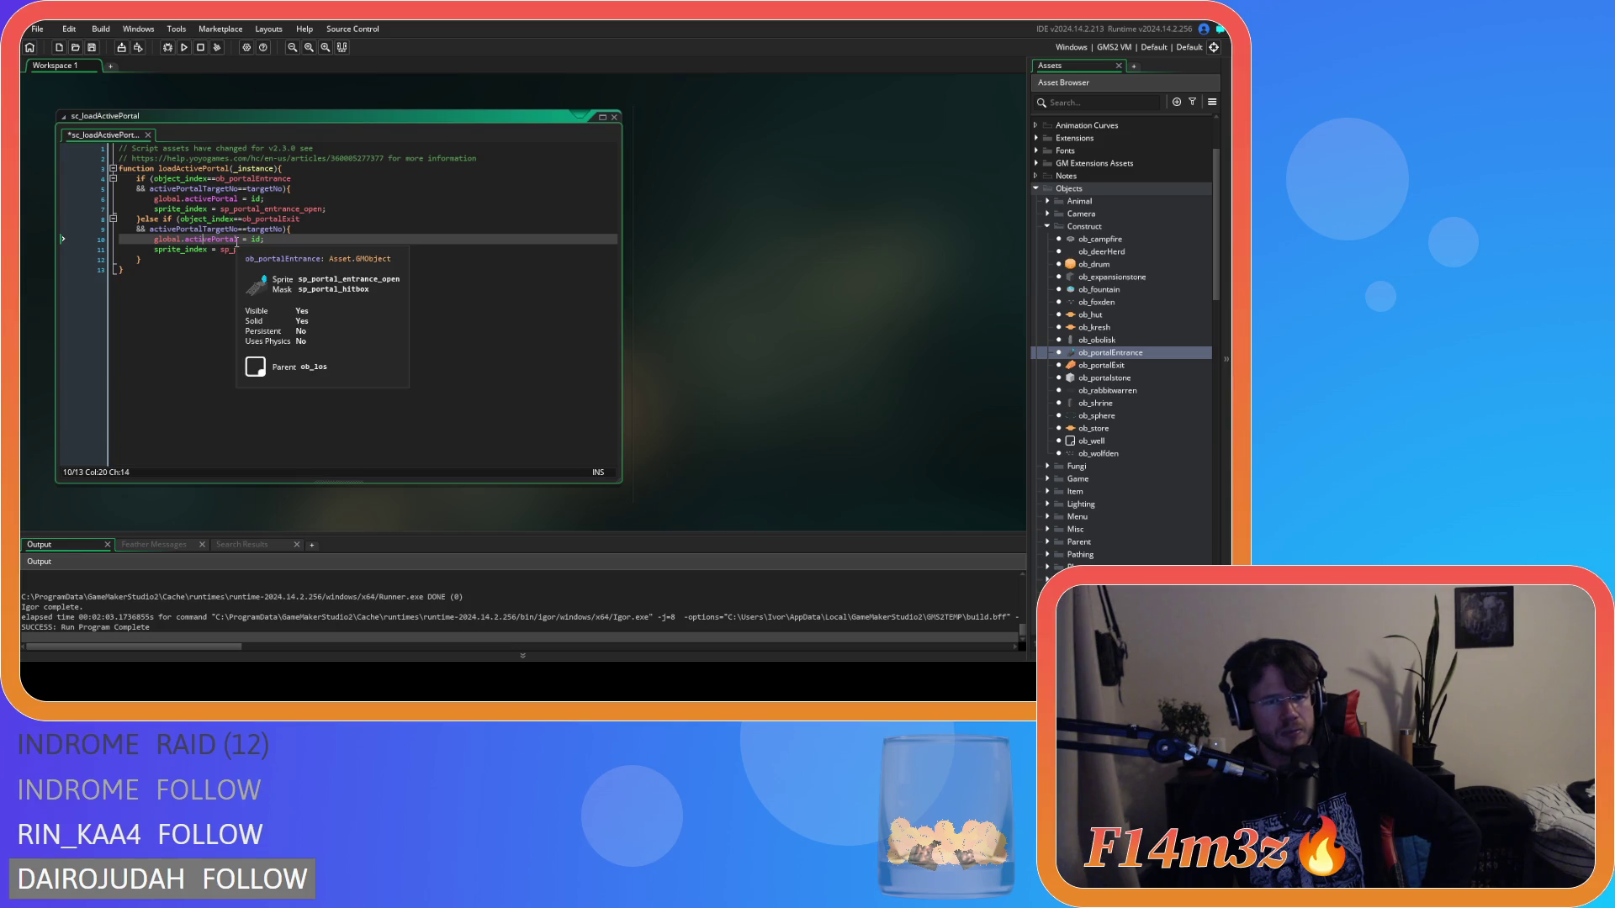